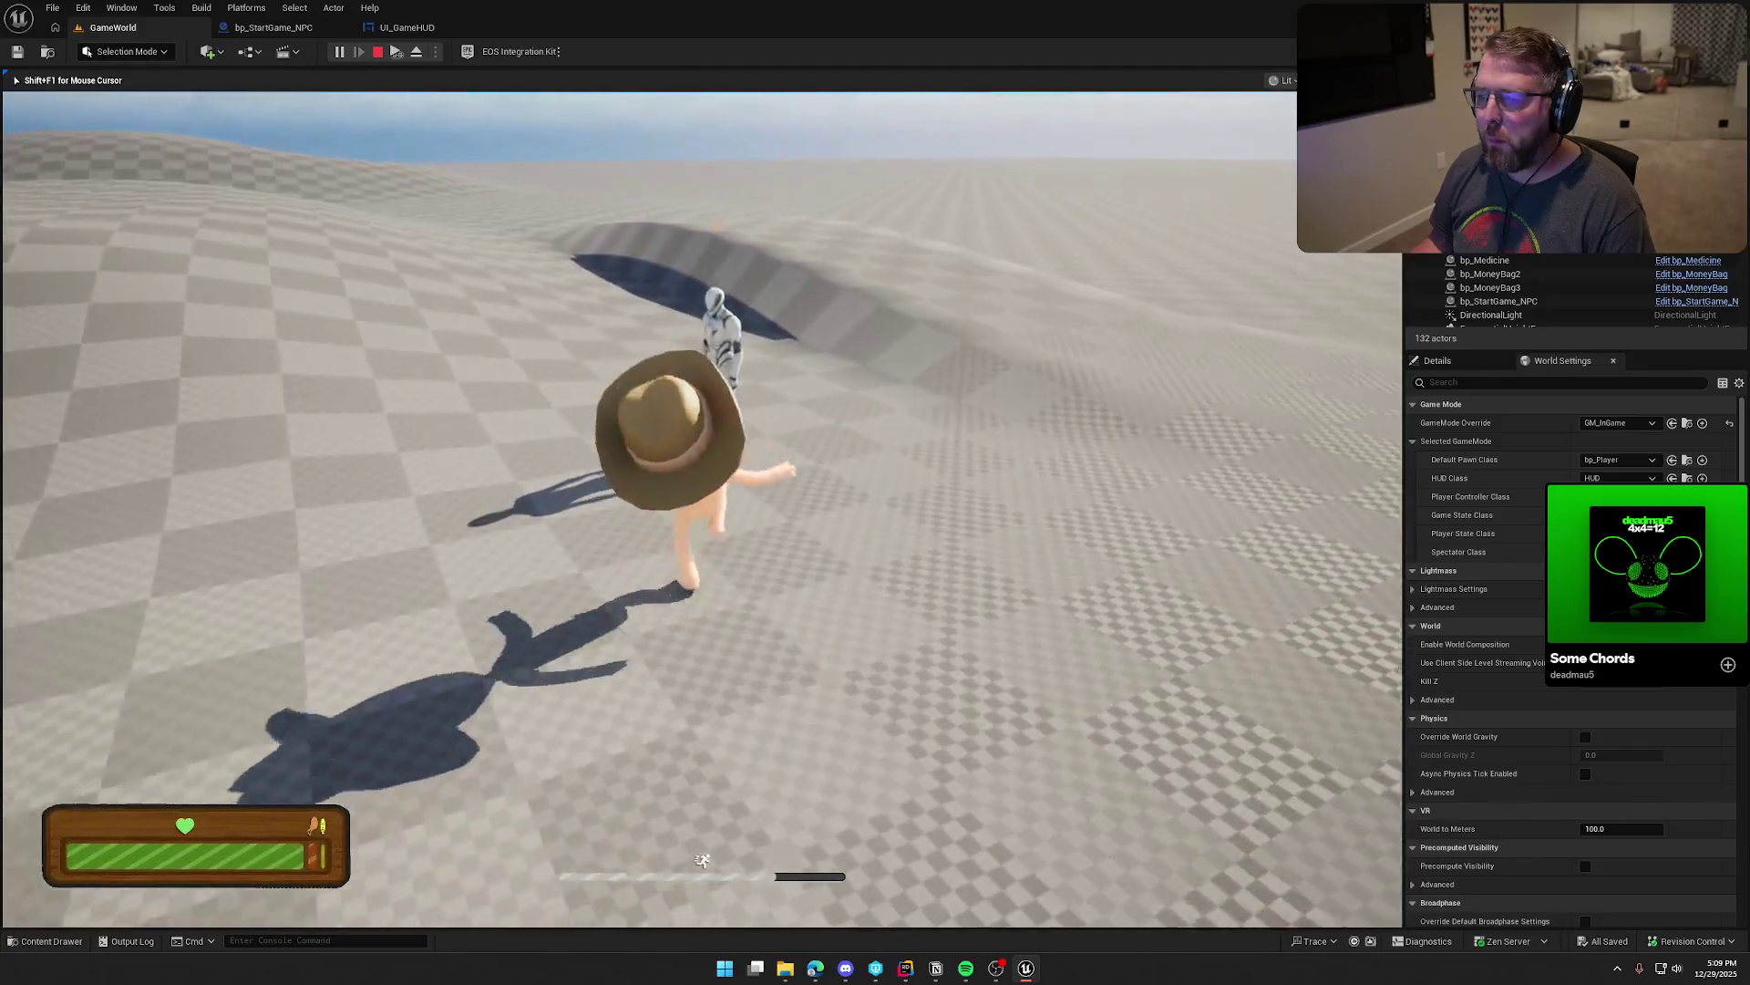
Step: Talk to the NPC in play mode to trigger the 20-second trail countdown, run away, and stop playing
{"action": "key", "text": "e"}
{"action": "key", "text": "w"}
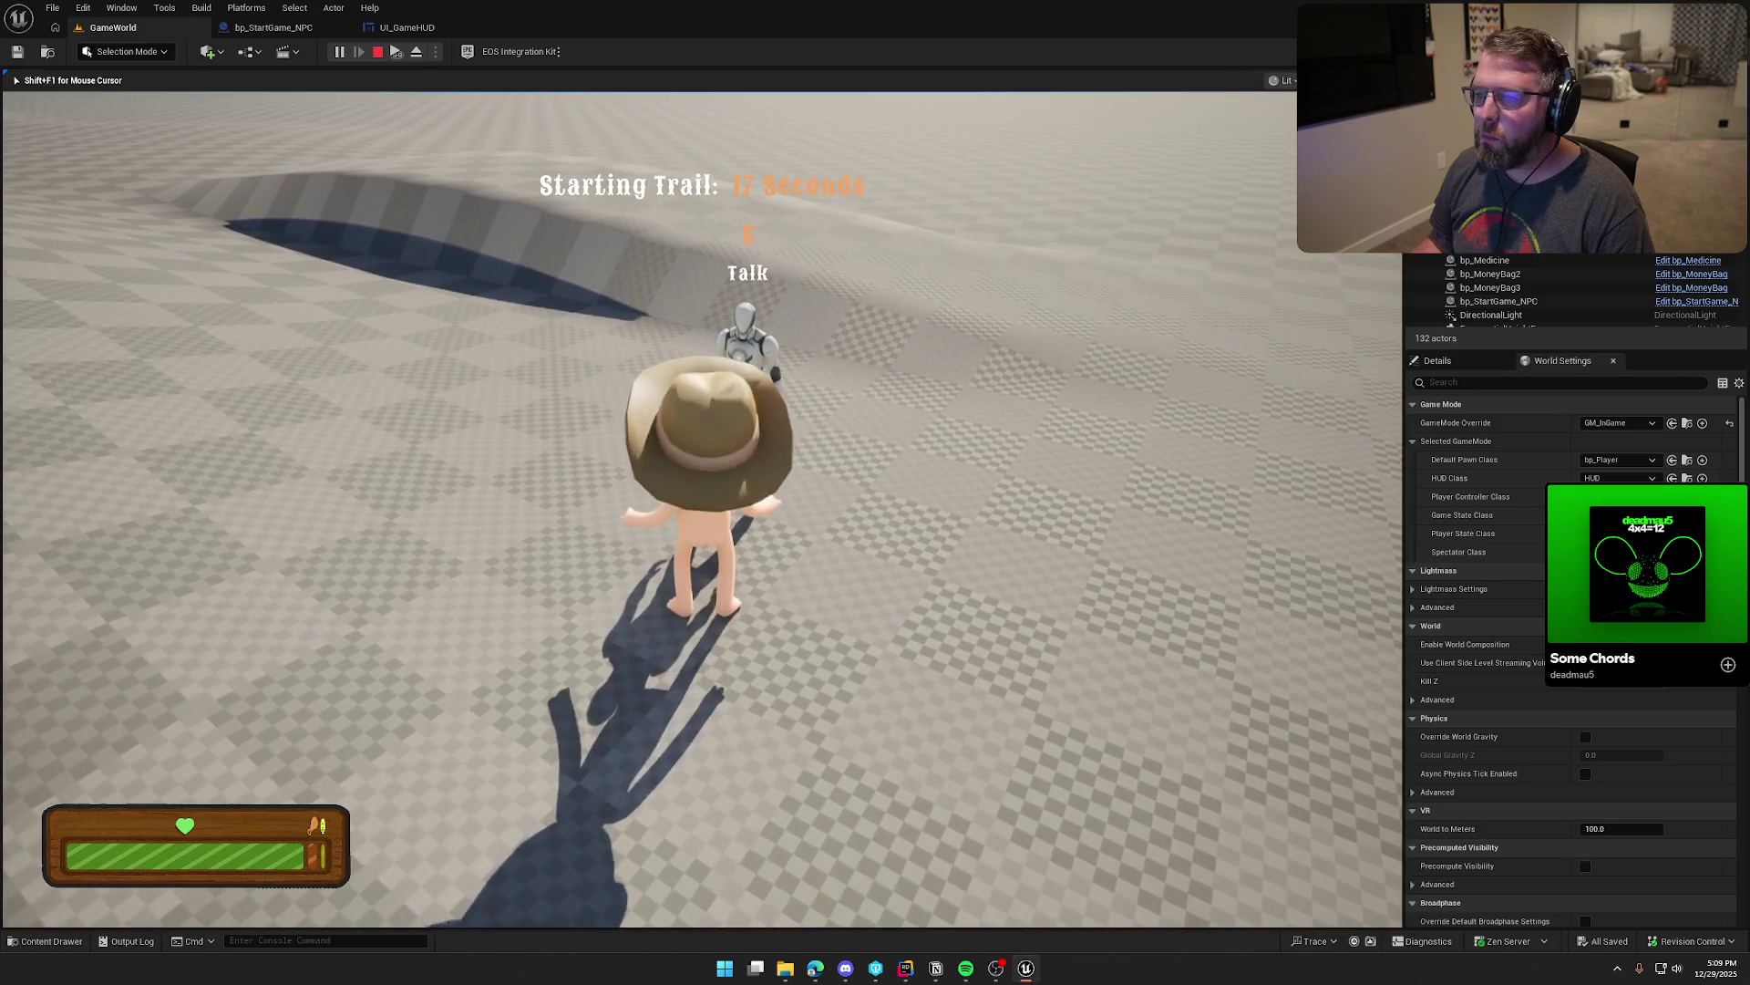
{"action": "key", "text": "shift+a"}
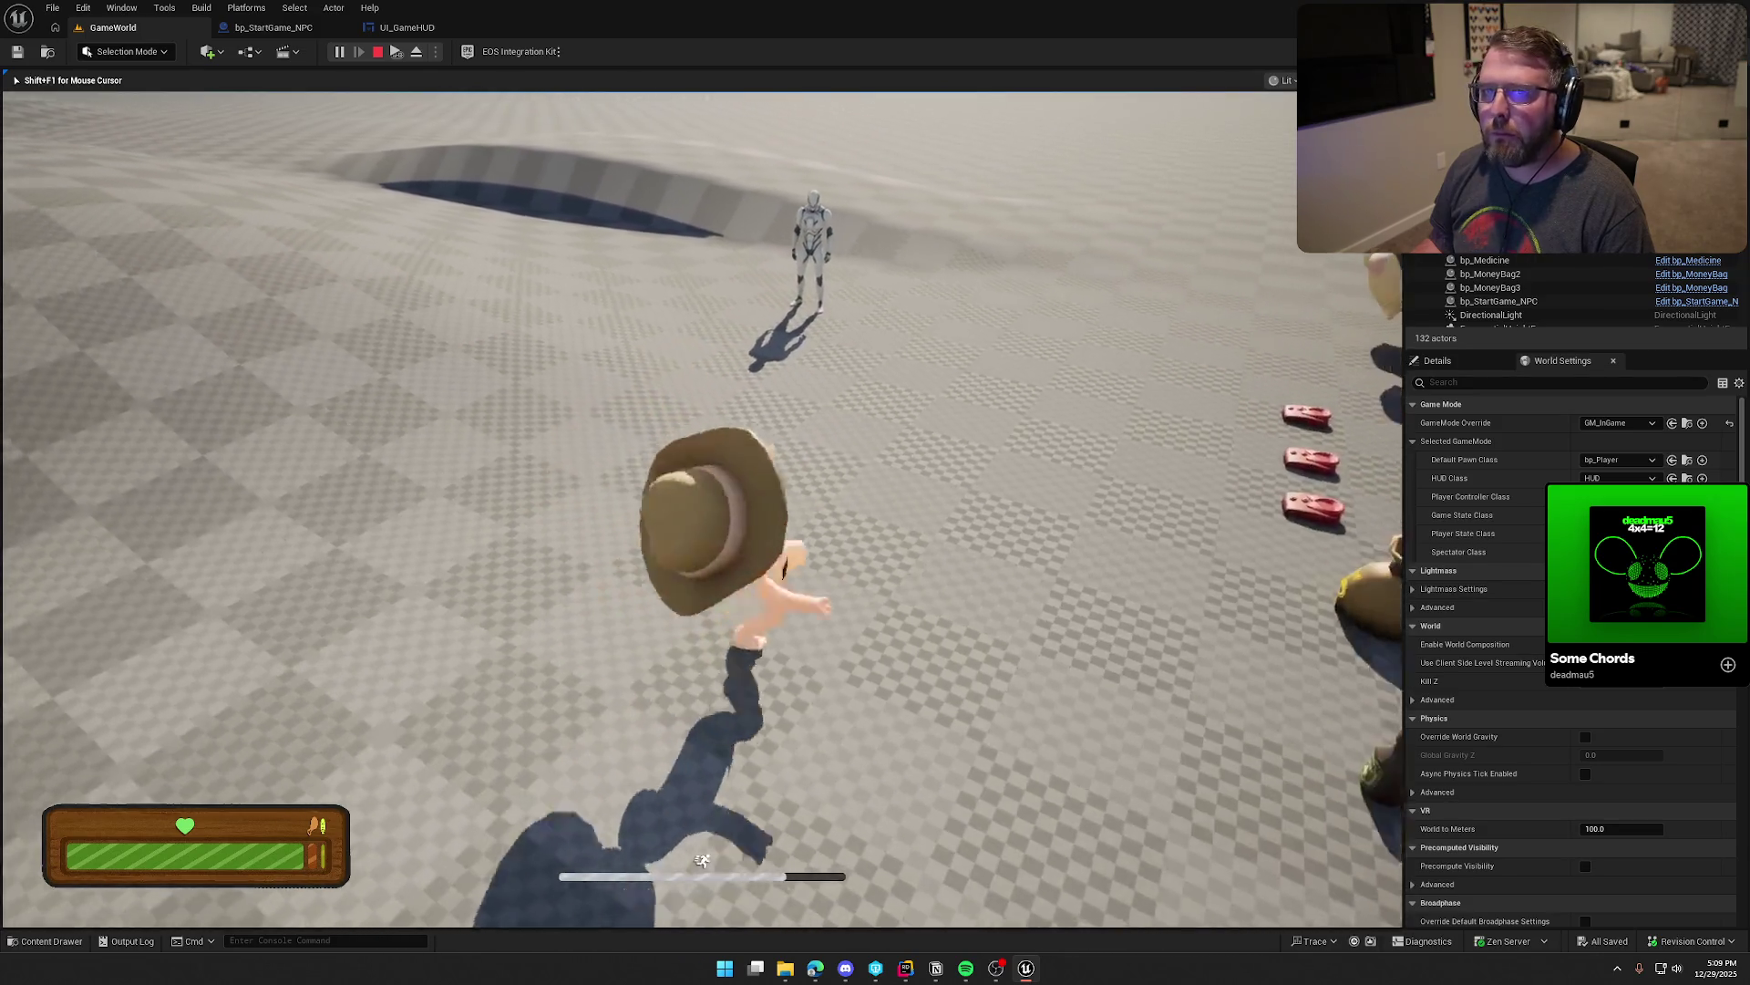
{"action": "key", "text": "Escape"}
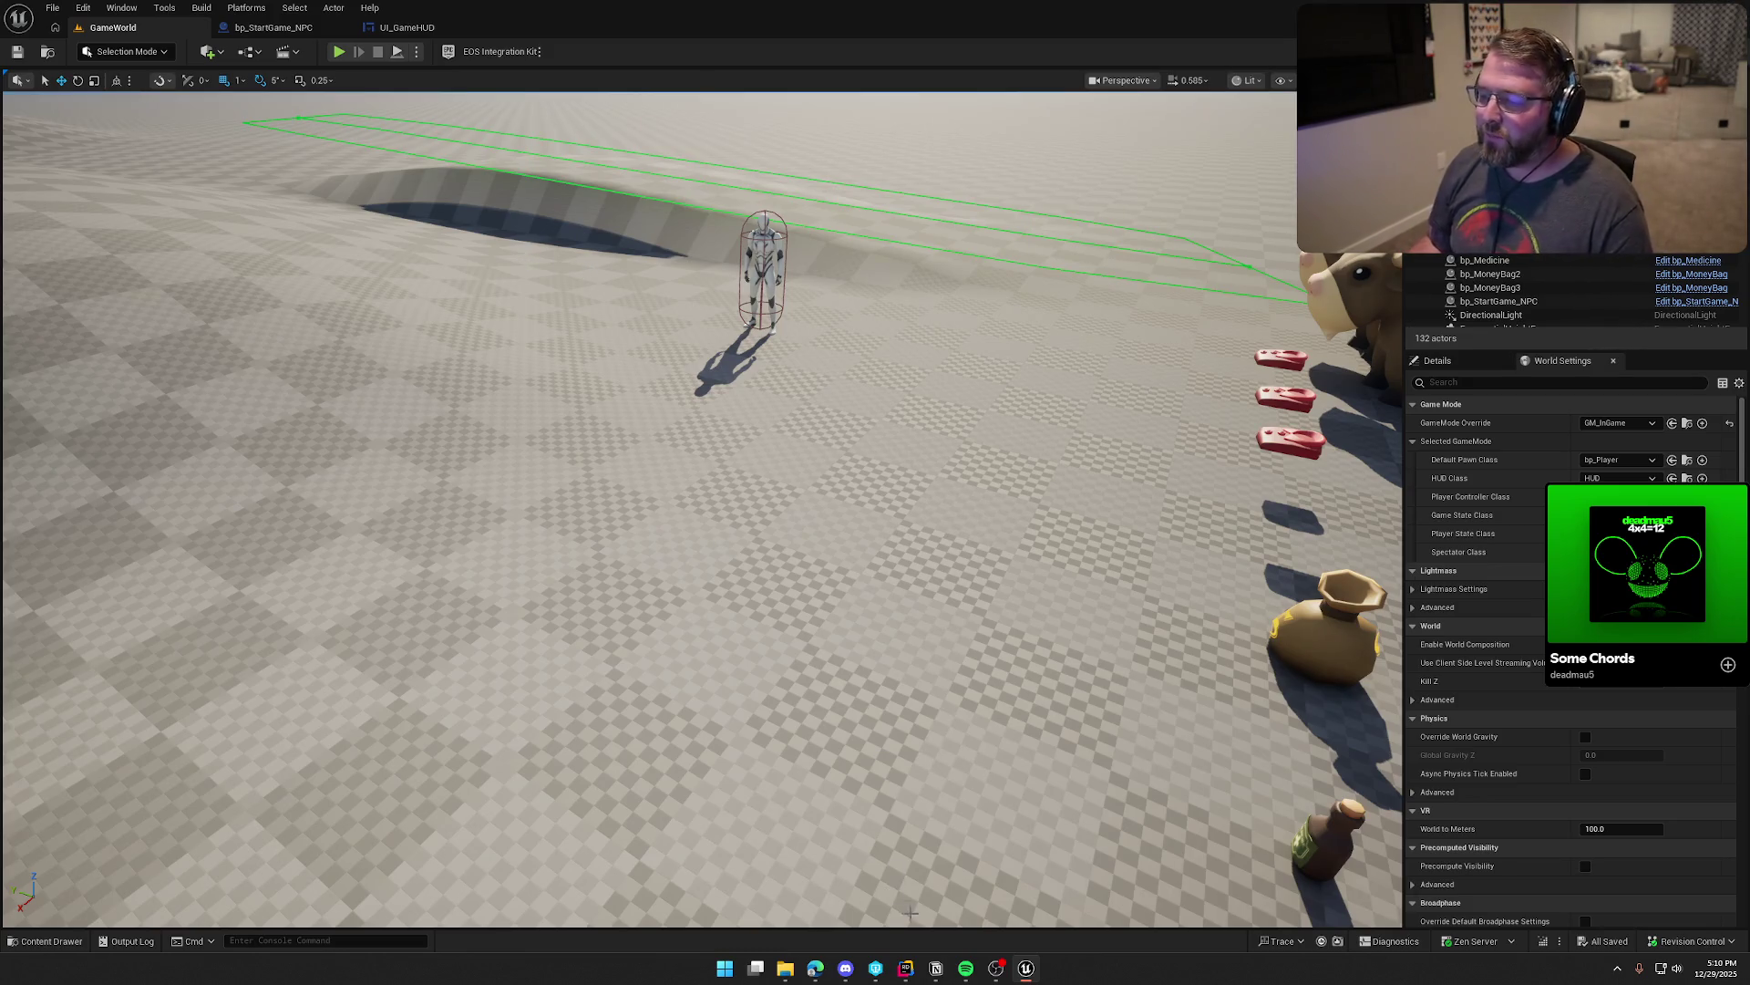
{"action": "left_click", "coordinate": [908, 968]}
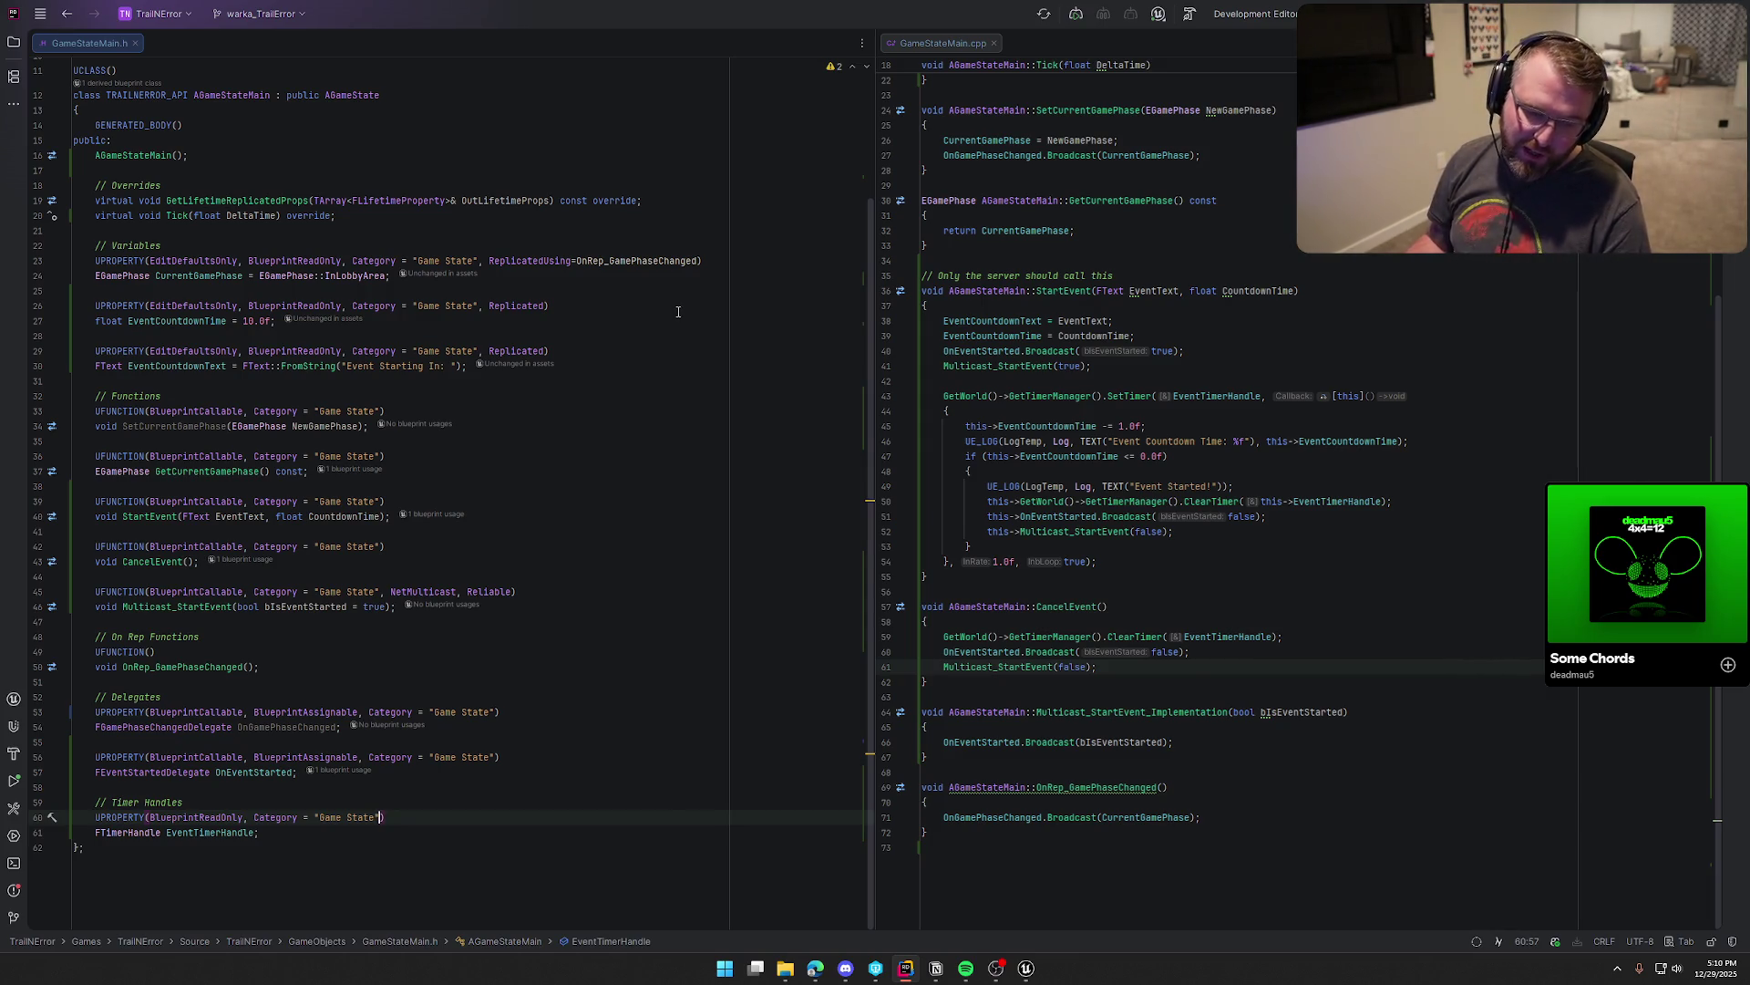
Step: Open PlayerControllerMain.cpp from the Player folder in the right editor pane beside GameStateMain.h
{"action": "mouse_move", "coordinate": [1027, 972]}
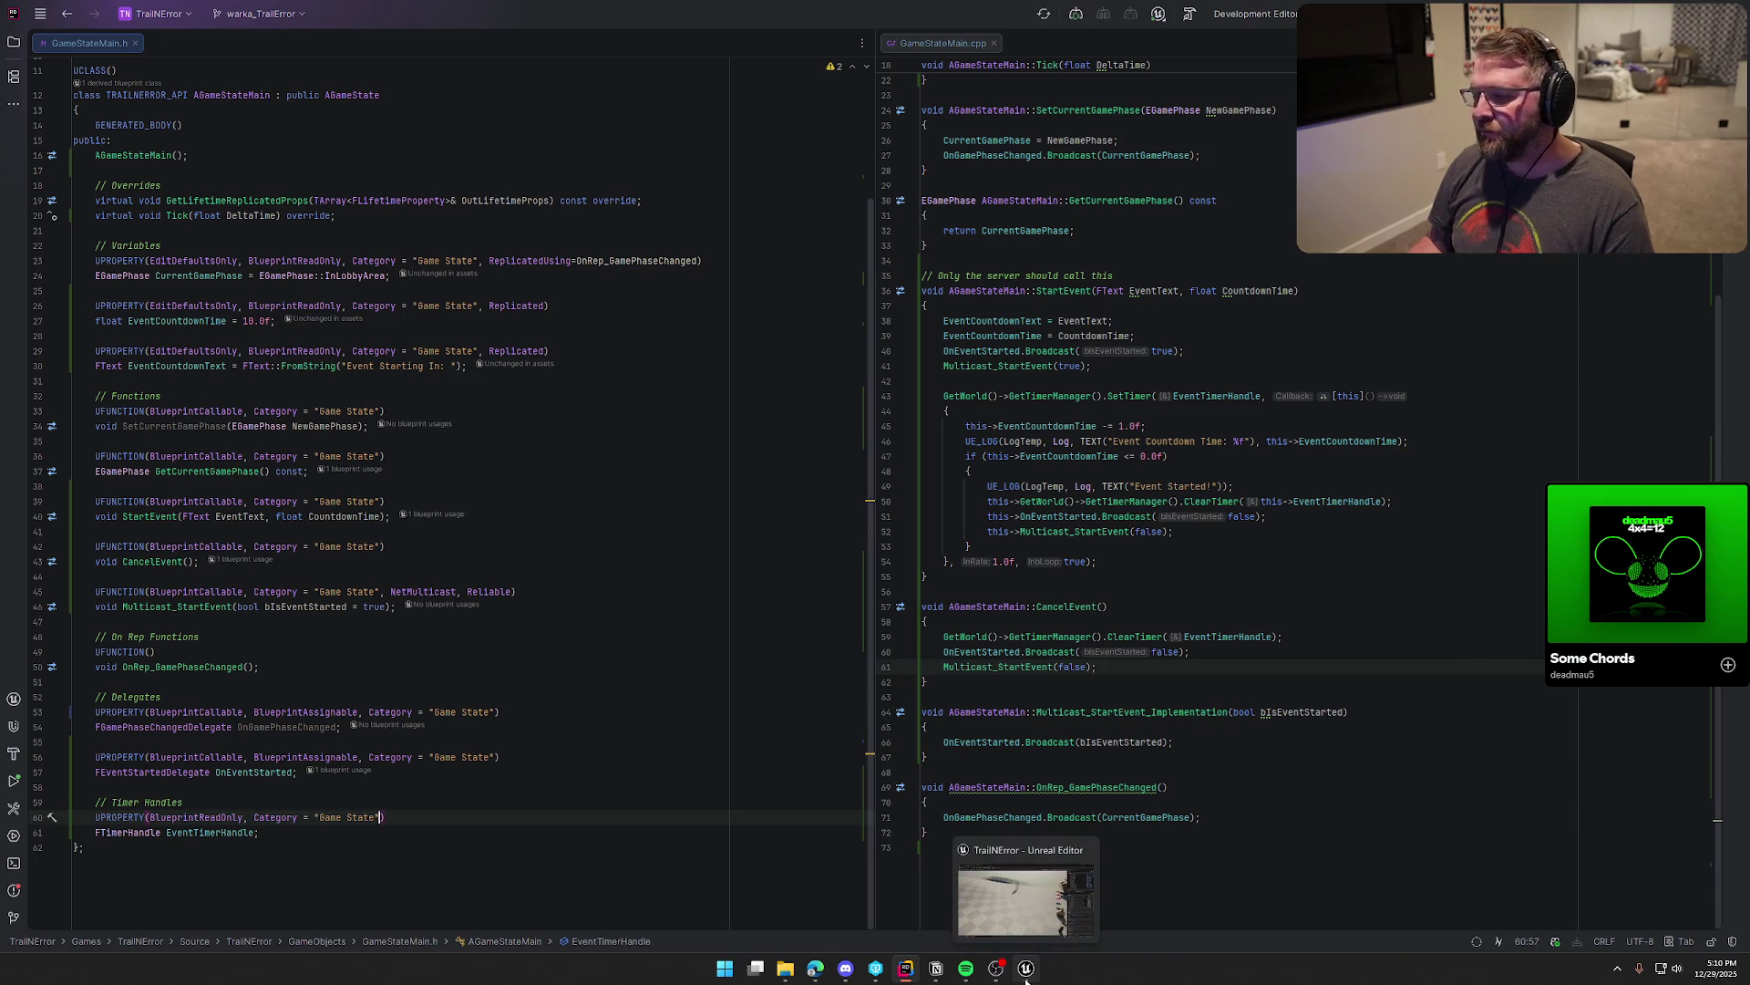
{"action": "left_click", "coordinate": [18, 45]}
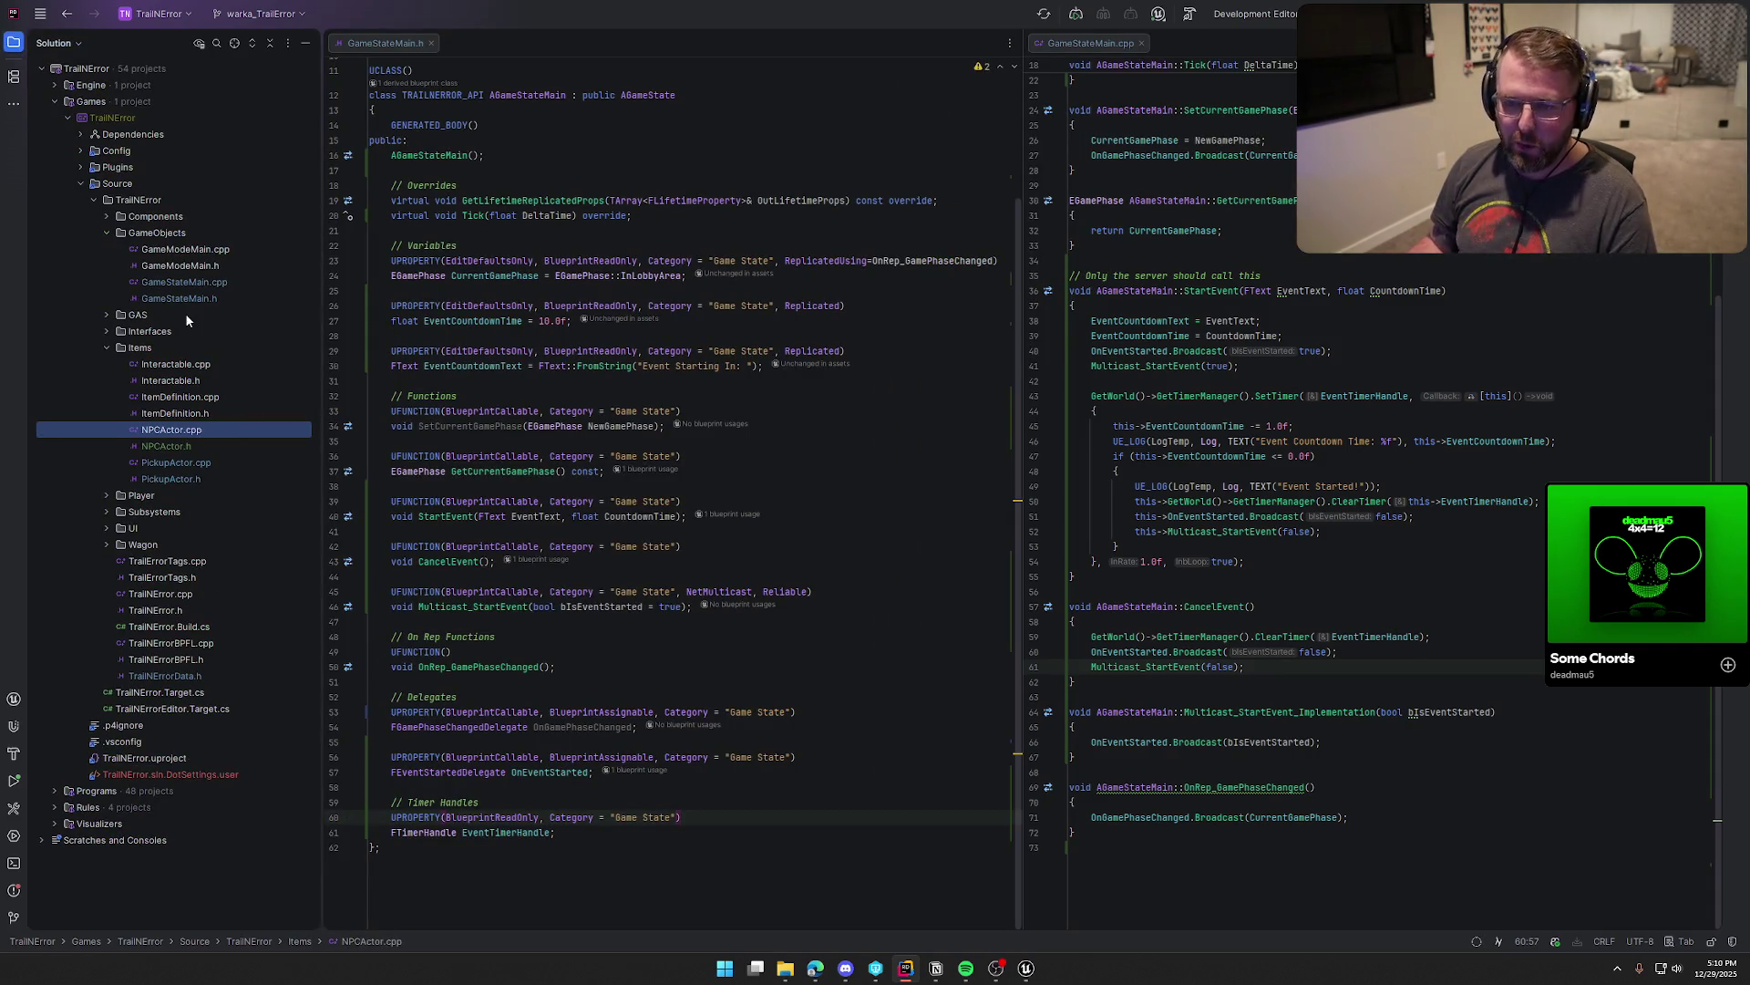
{"action": "left_click", "coordinate": [109, 496]}
{"action": "double_click", "coordinate": [193, 577]}
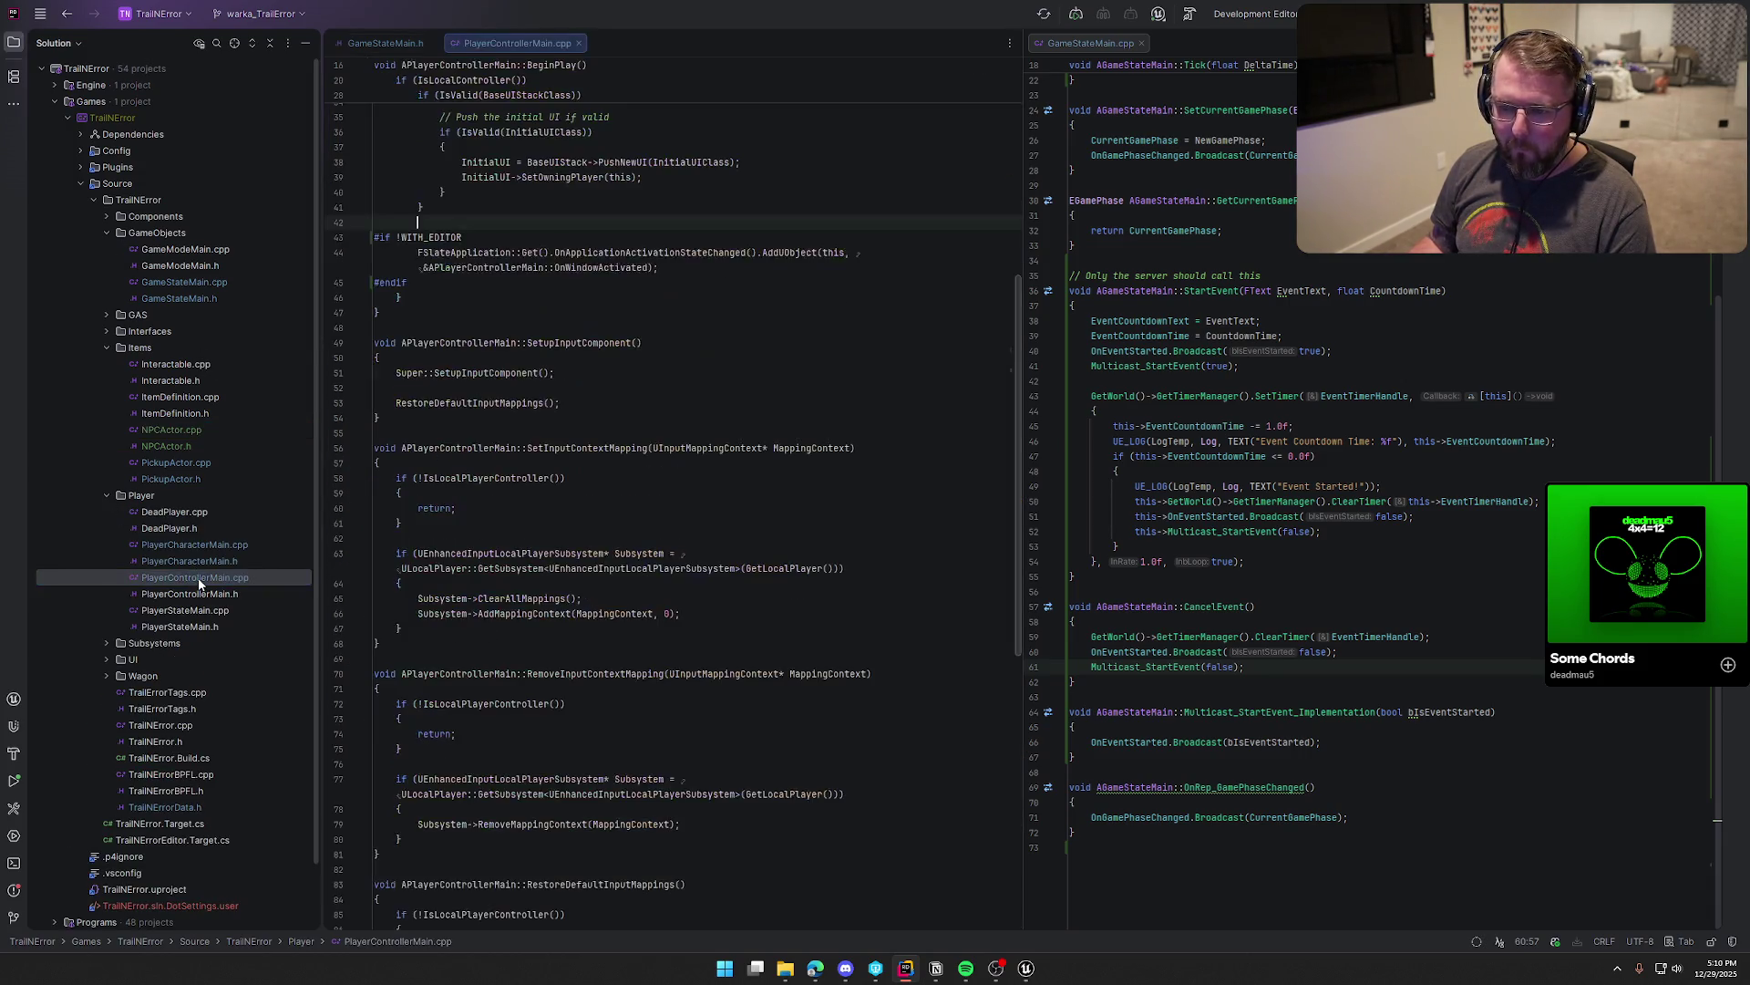
{"action": "left_click", "coordinate": [13, 48]}
{"action": "left_click_drag", "start_coordinate": [195, 42], "coordinate": [1081, 62]}
Step: Copy the FSlateApplication OnWindowActivated line and paste it on a new line below #endif
{"action": "scroll", "coordinate": [1184, 503], "scroll_direction": "up", "scroll_amount": 3}
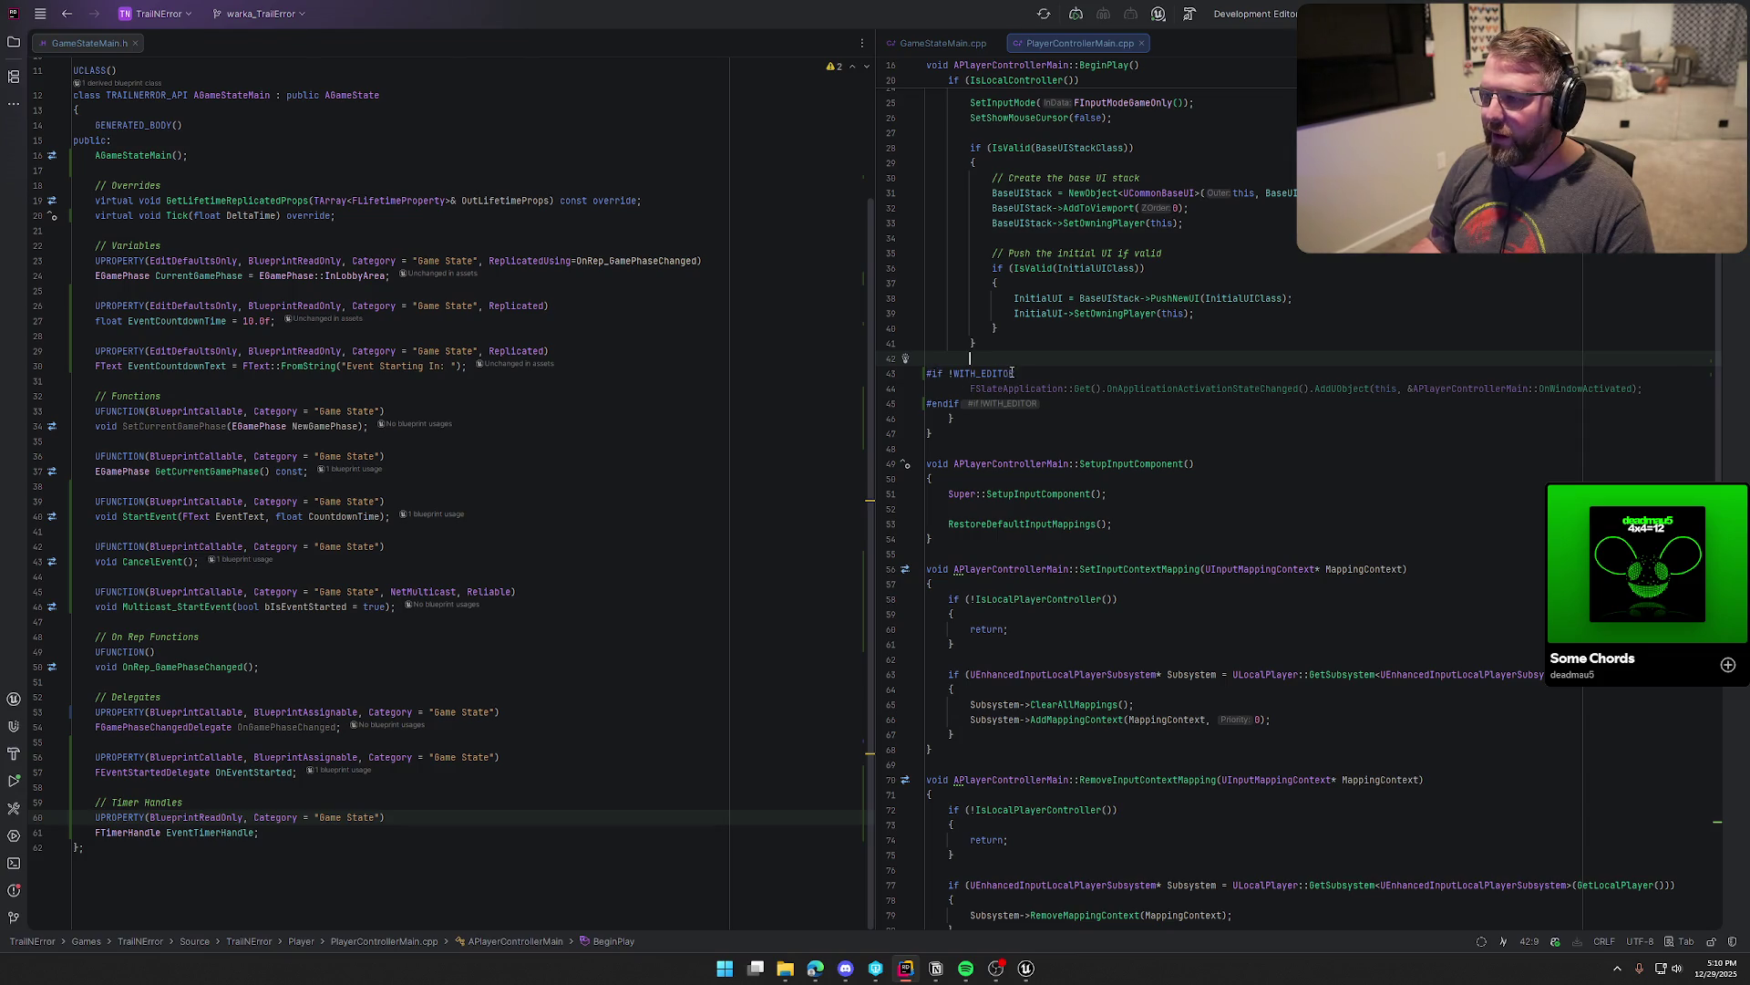
{"action": "left_click_drag", "start_coordinate": [973, 388], "coordinate": [1661, 391]}
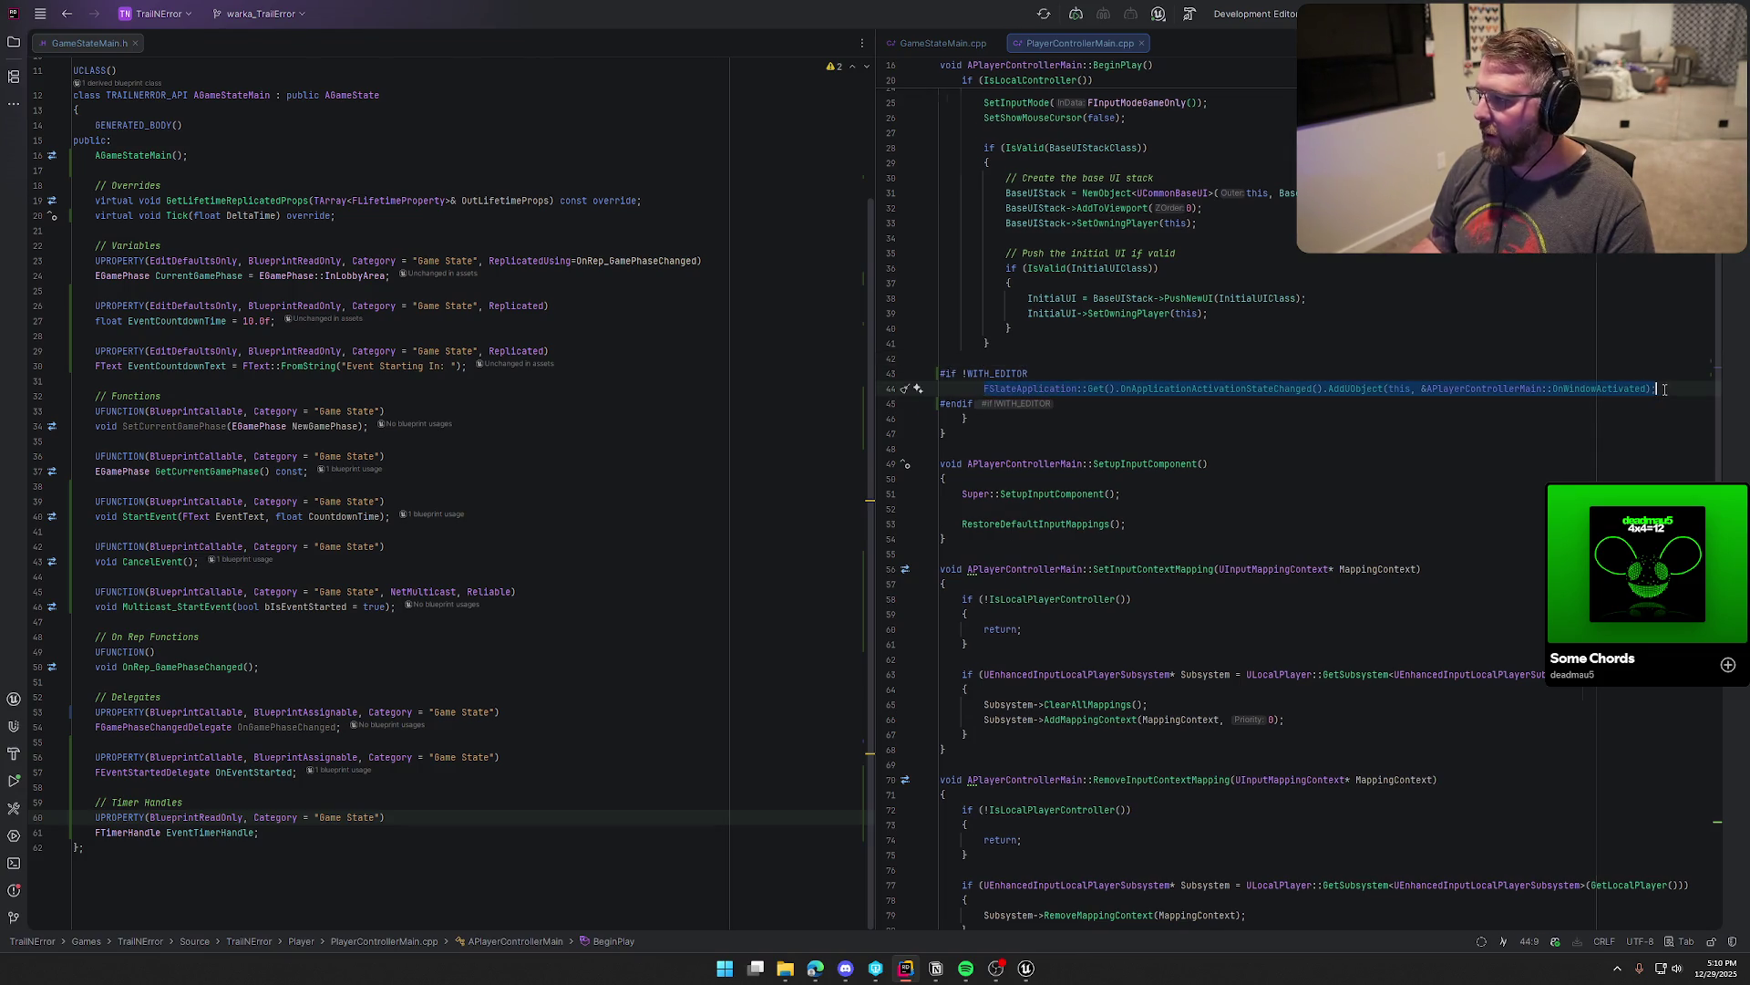
{"action": "key", "text": "ctrl+c"}
{"action": "left_click", "coordinate": [1177, 398]}
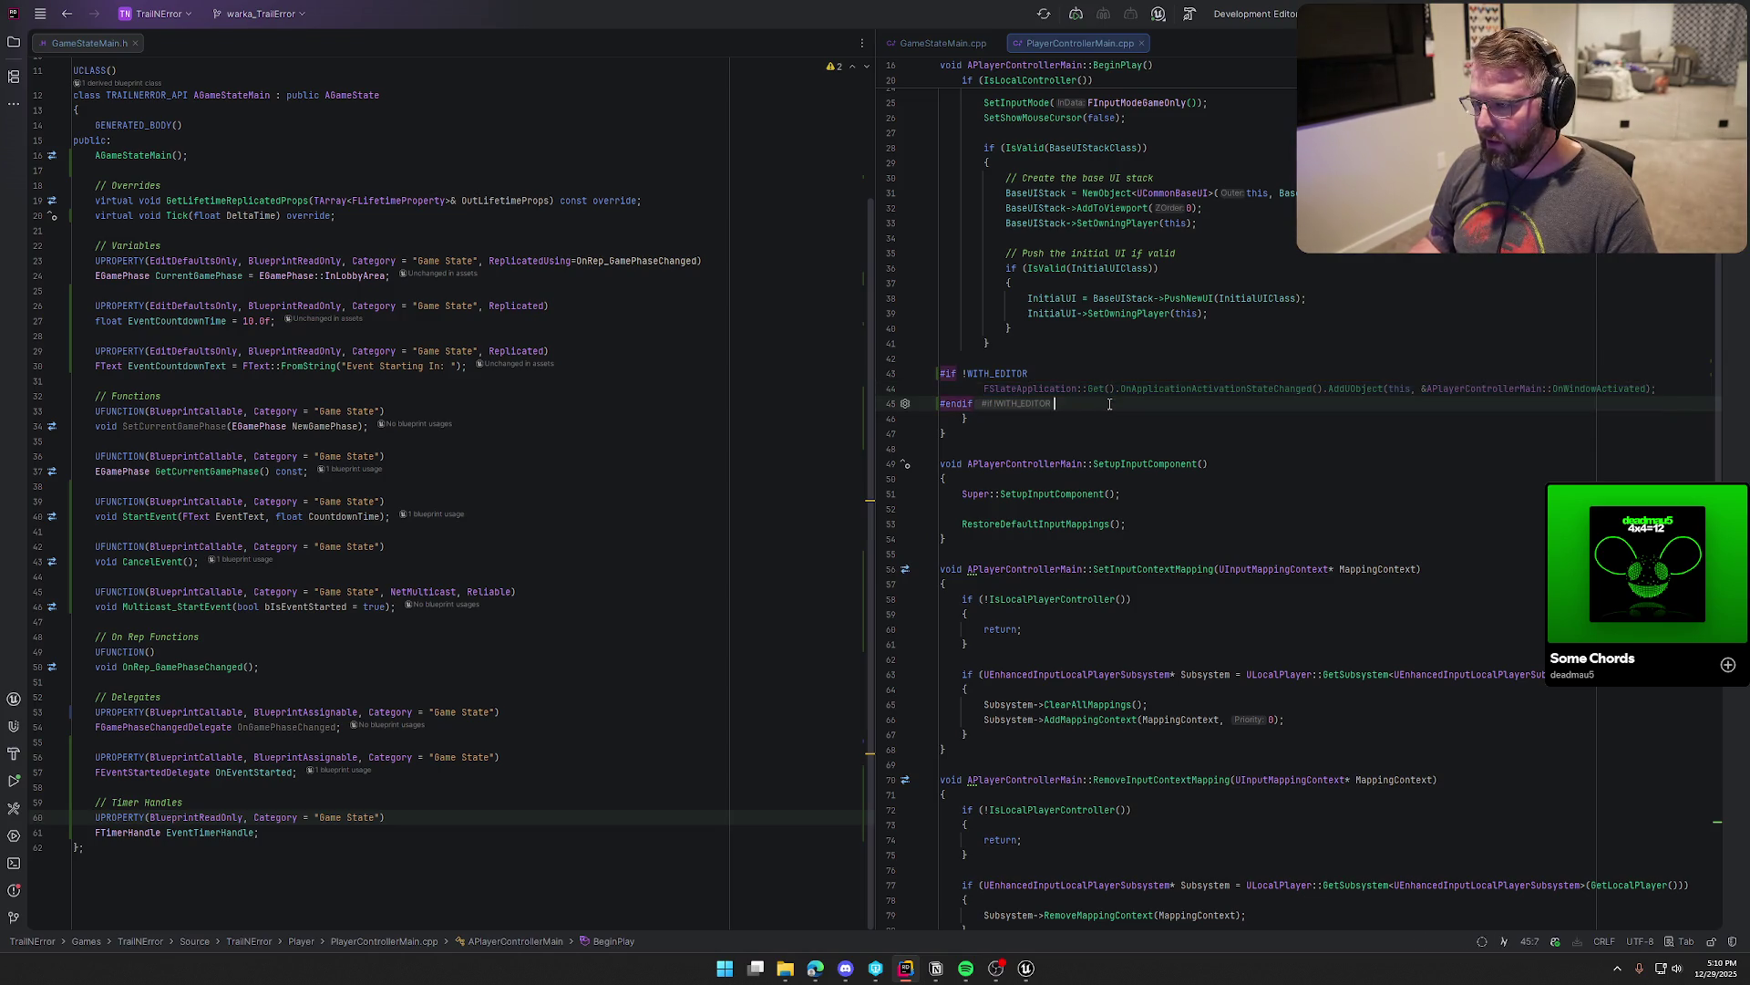
{"action": "key", "text": "Return"}
{"action": "key", "text": "ctrl+v"}
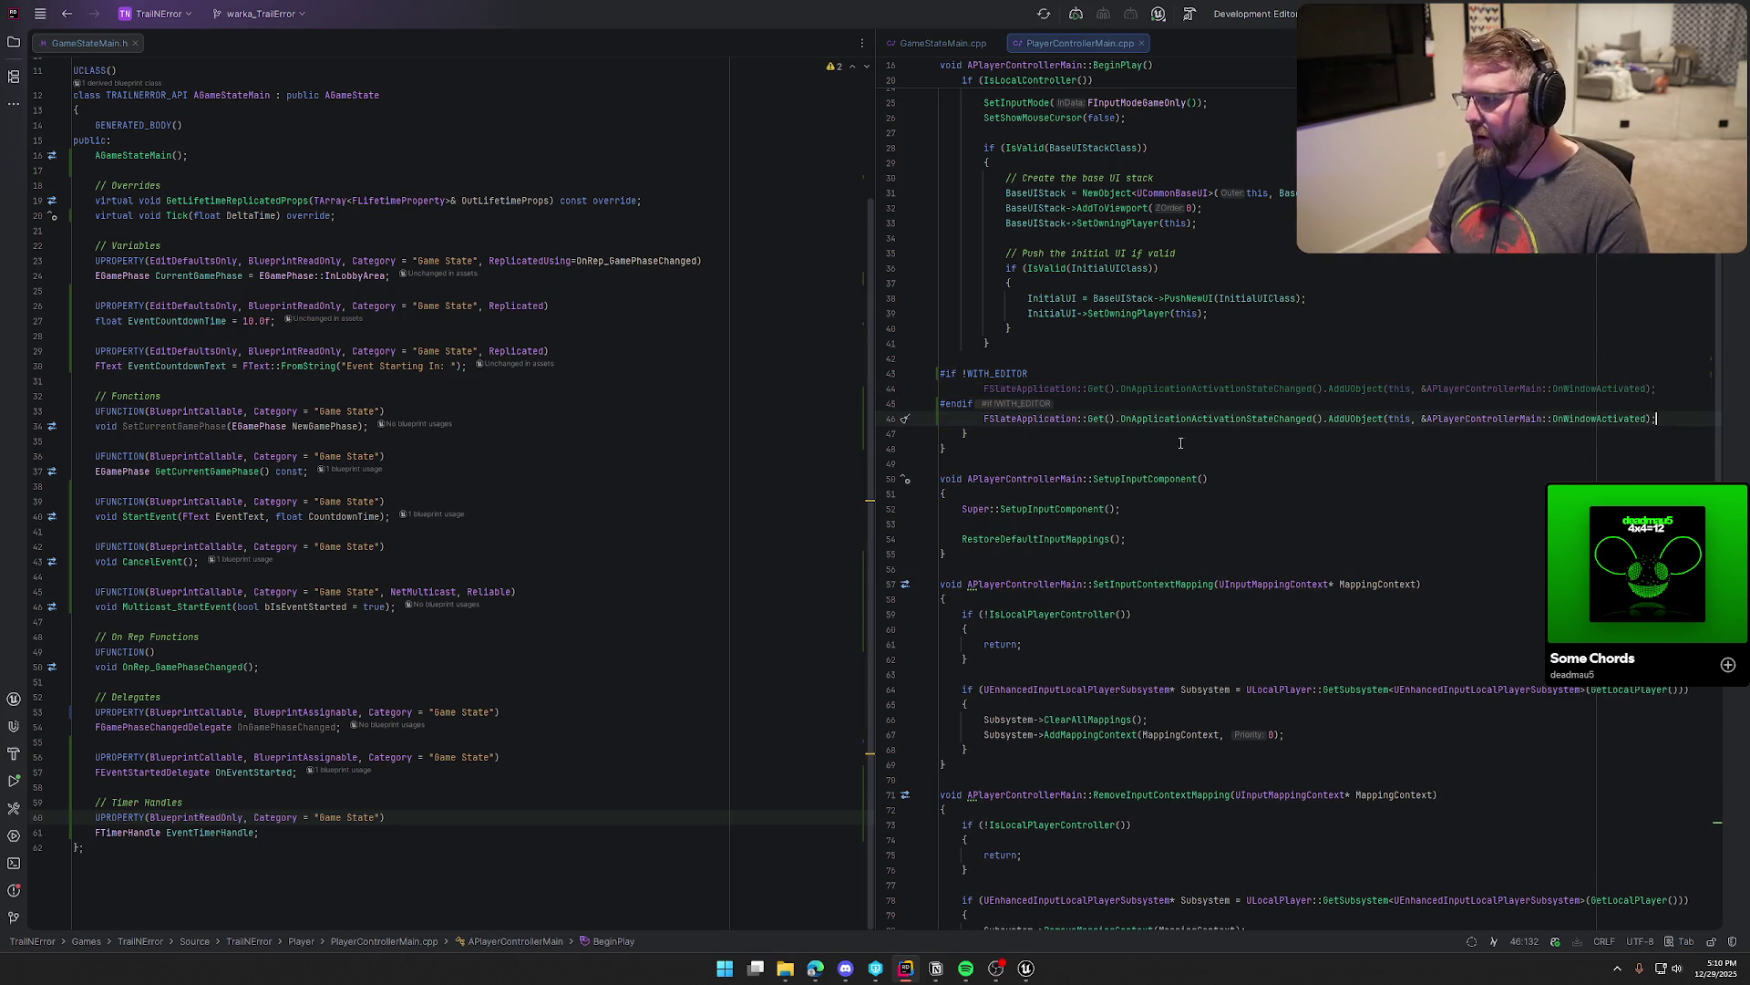
{"action": "left_click", "coordinate": [1026, 968]}
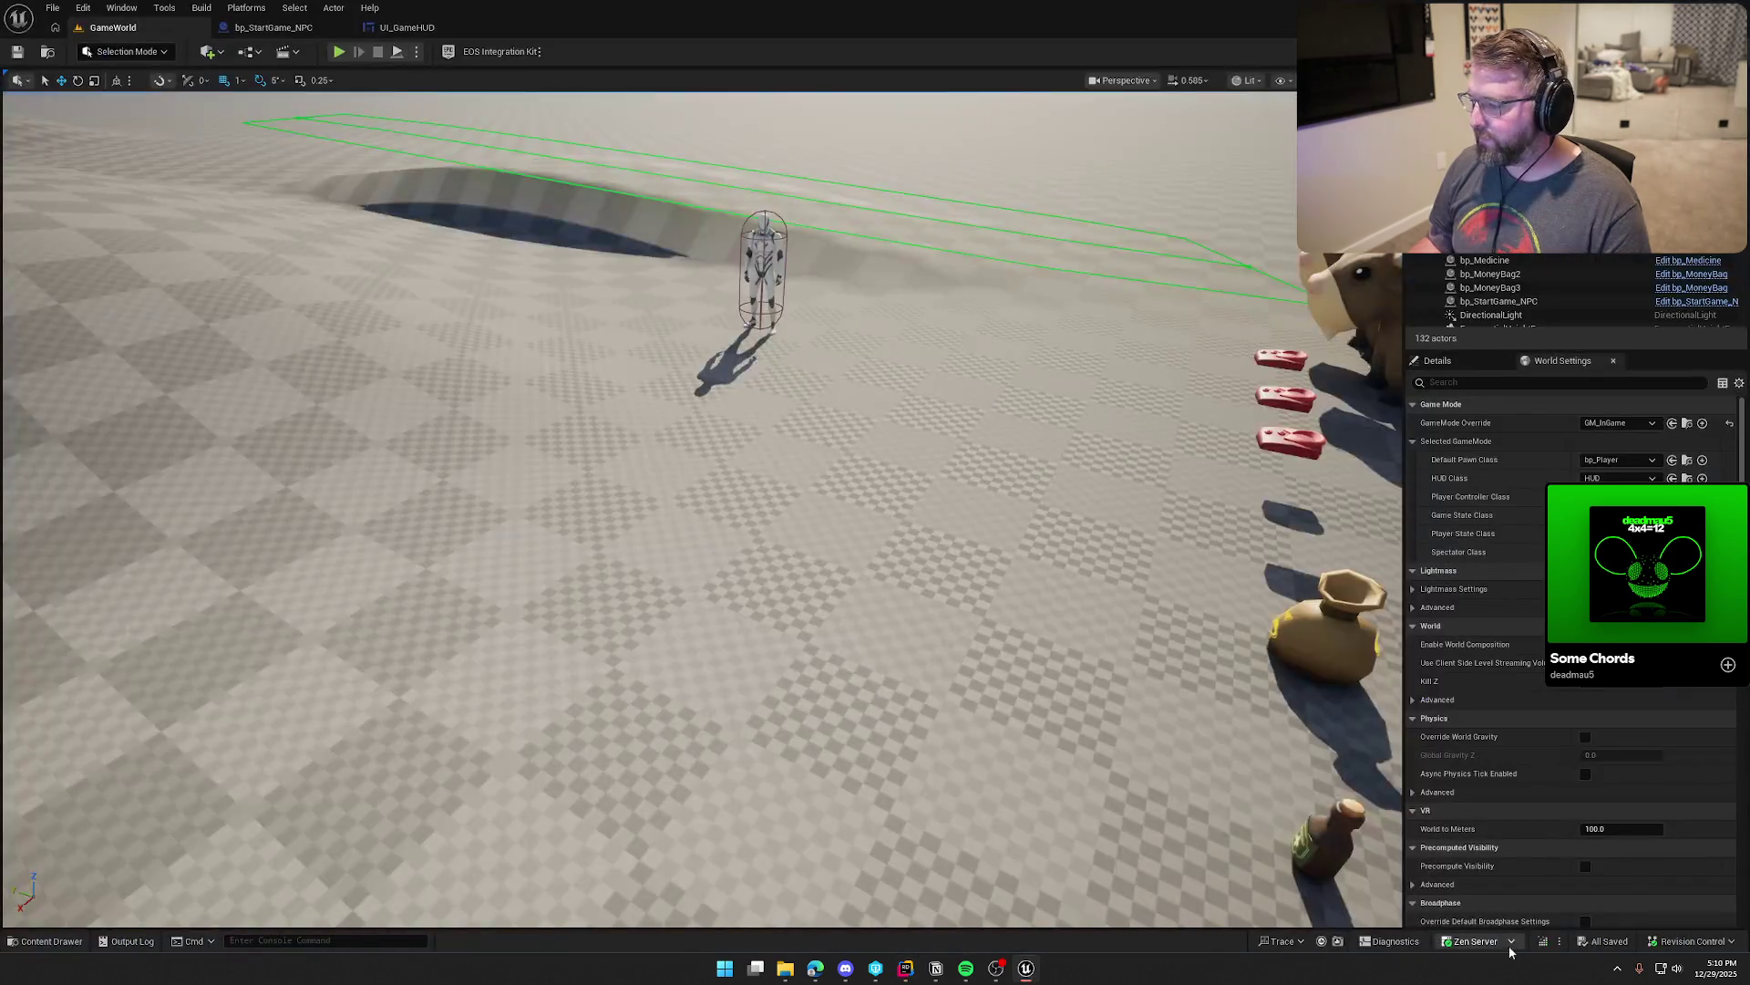
Step: Live-compile the PlayerControllerMain.cpp change, close the Live Coding console, and start a new play session
{"action": "left_click", "coordinate": [1544, 943]}
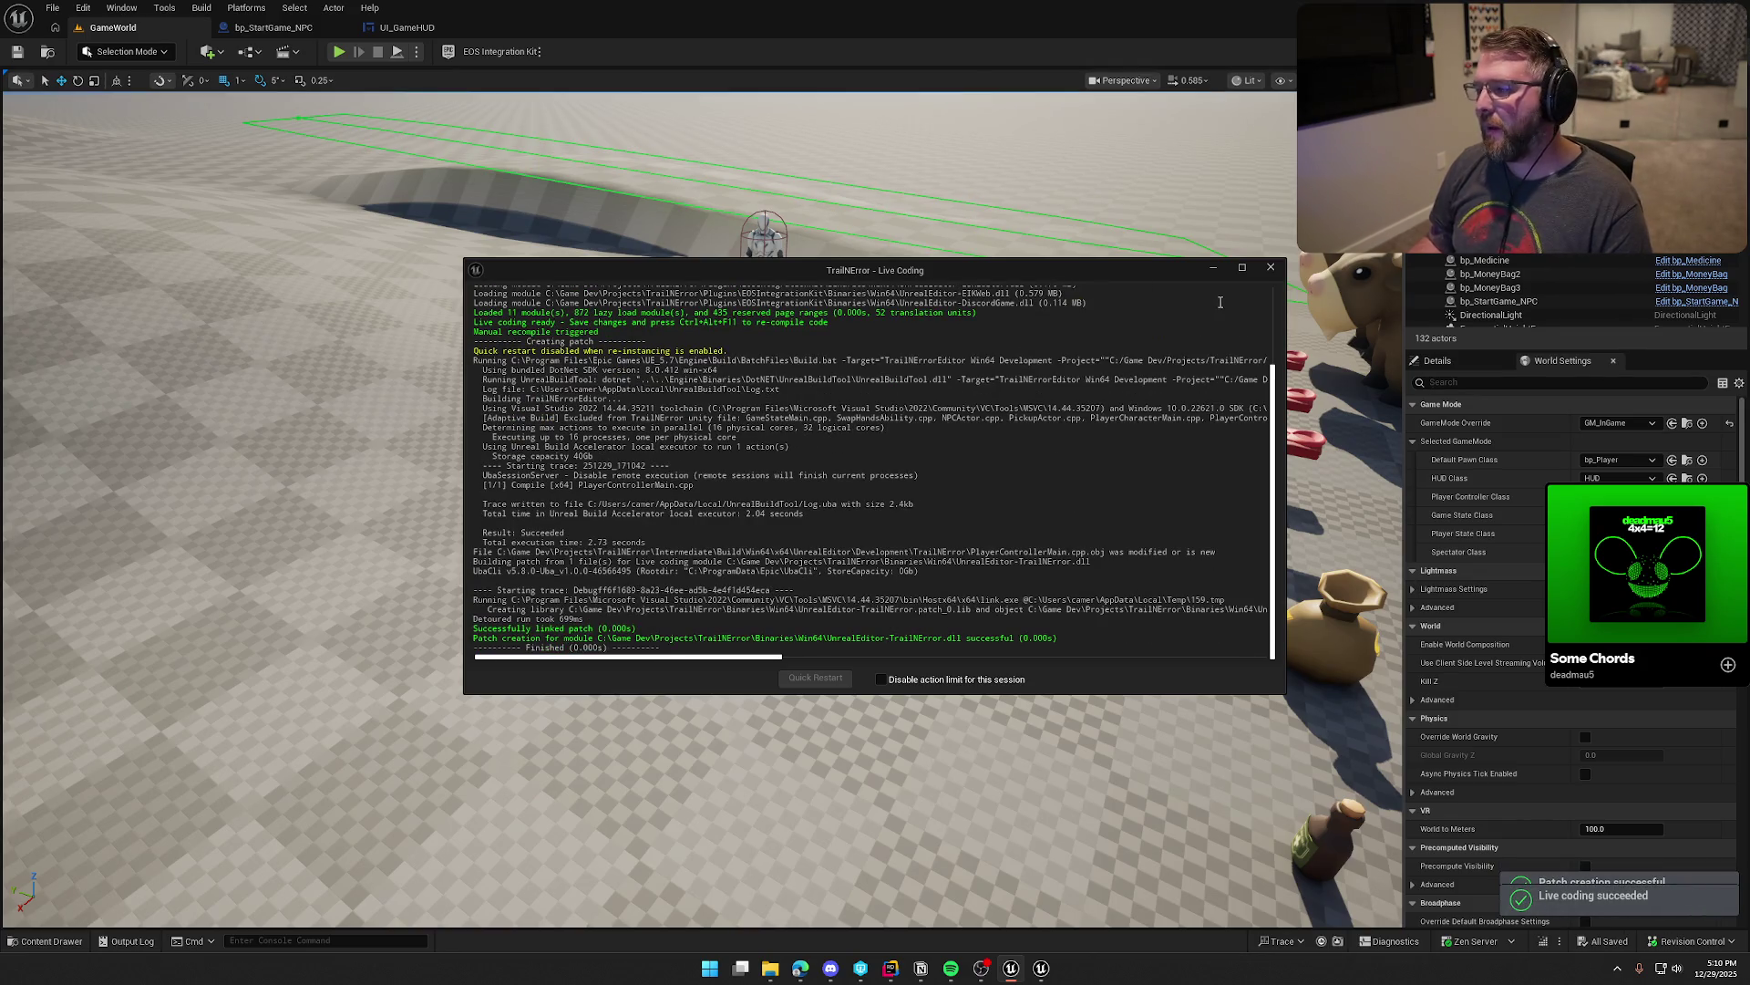
{"action": "left_click", "coordinate": [1271, 268]}
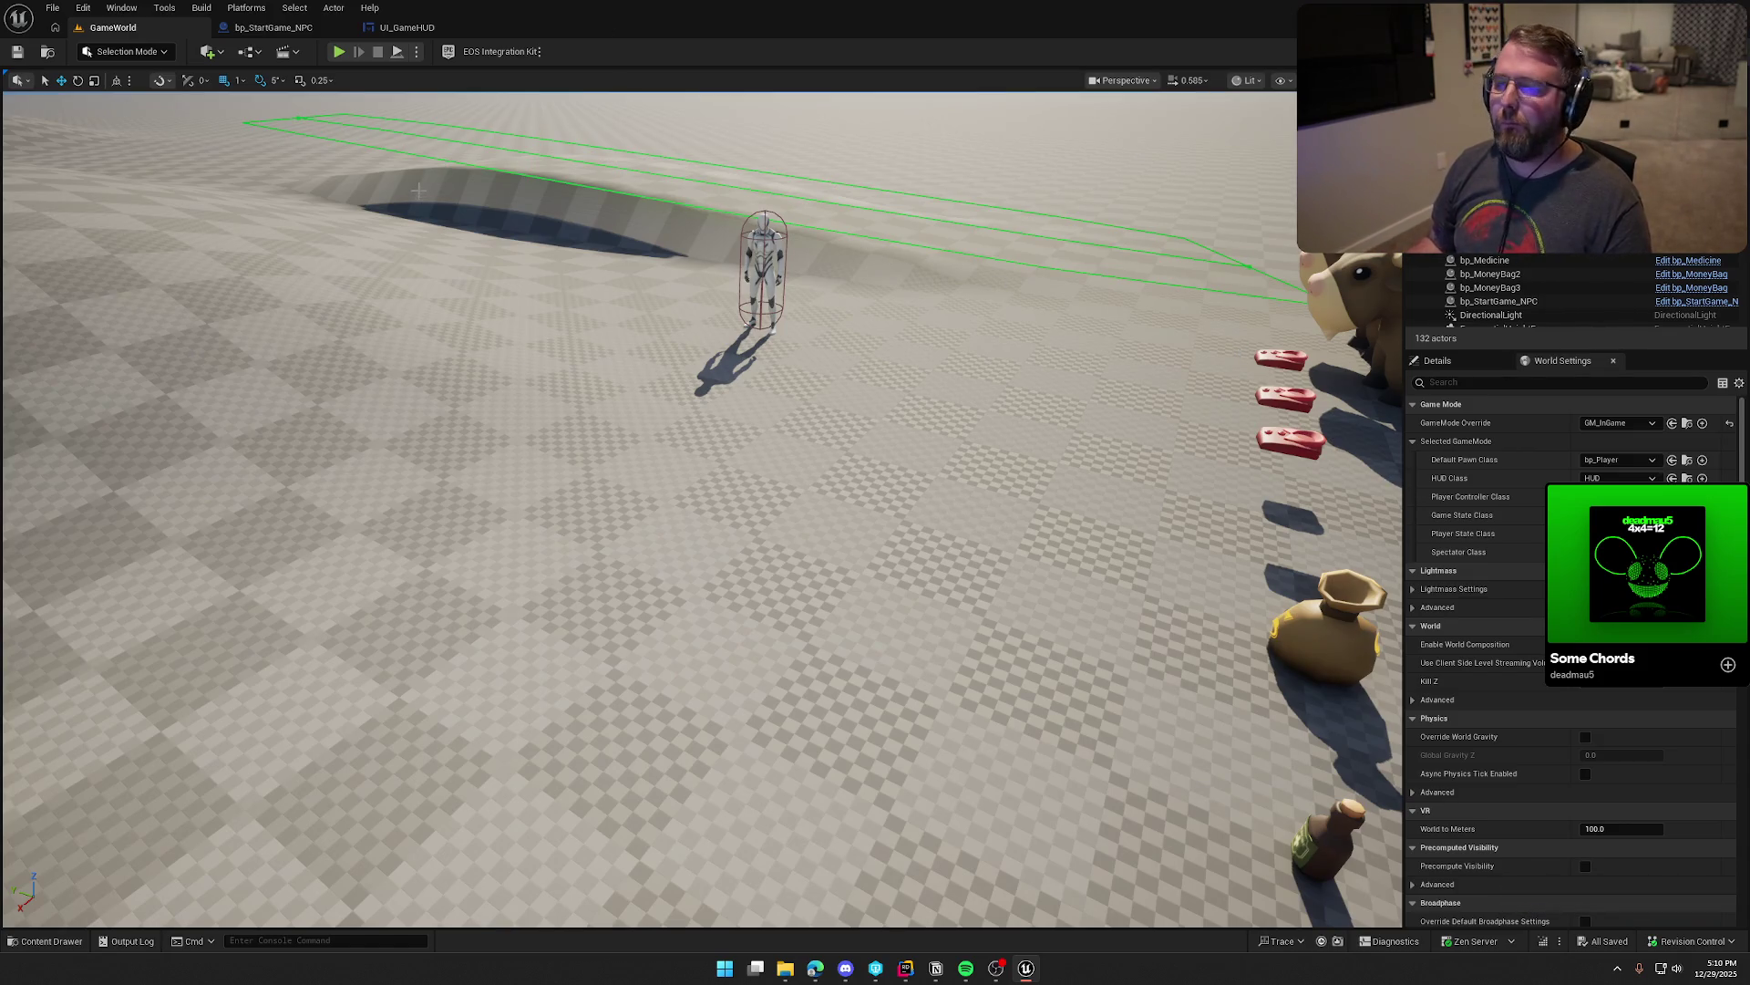
{"action": "left_click", "coordinate": [339, 52]}
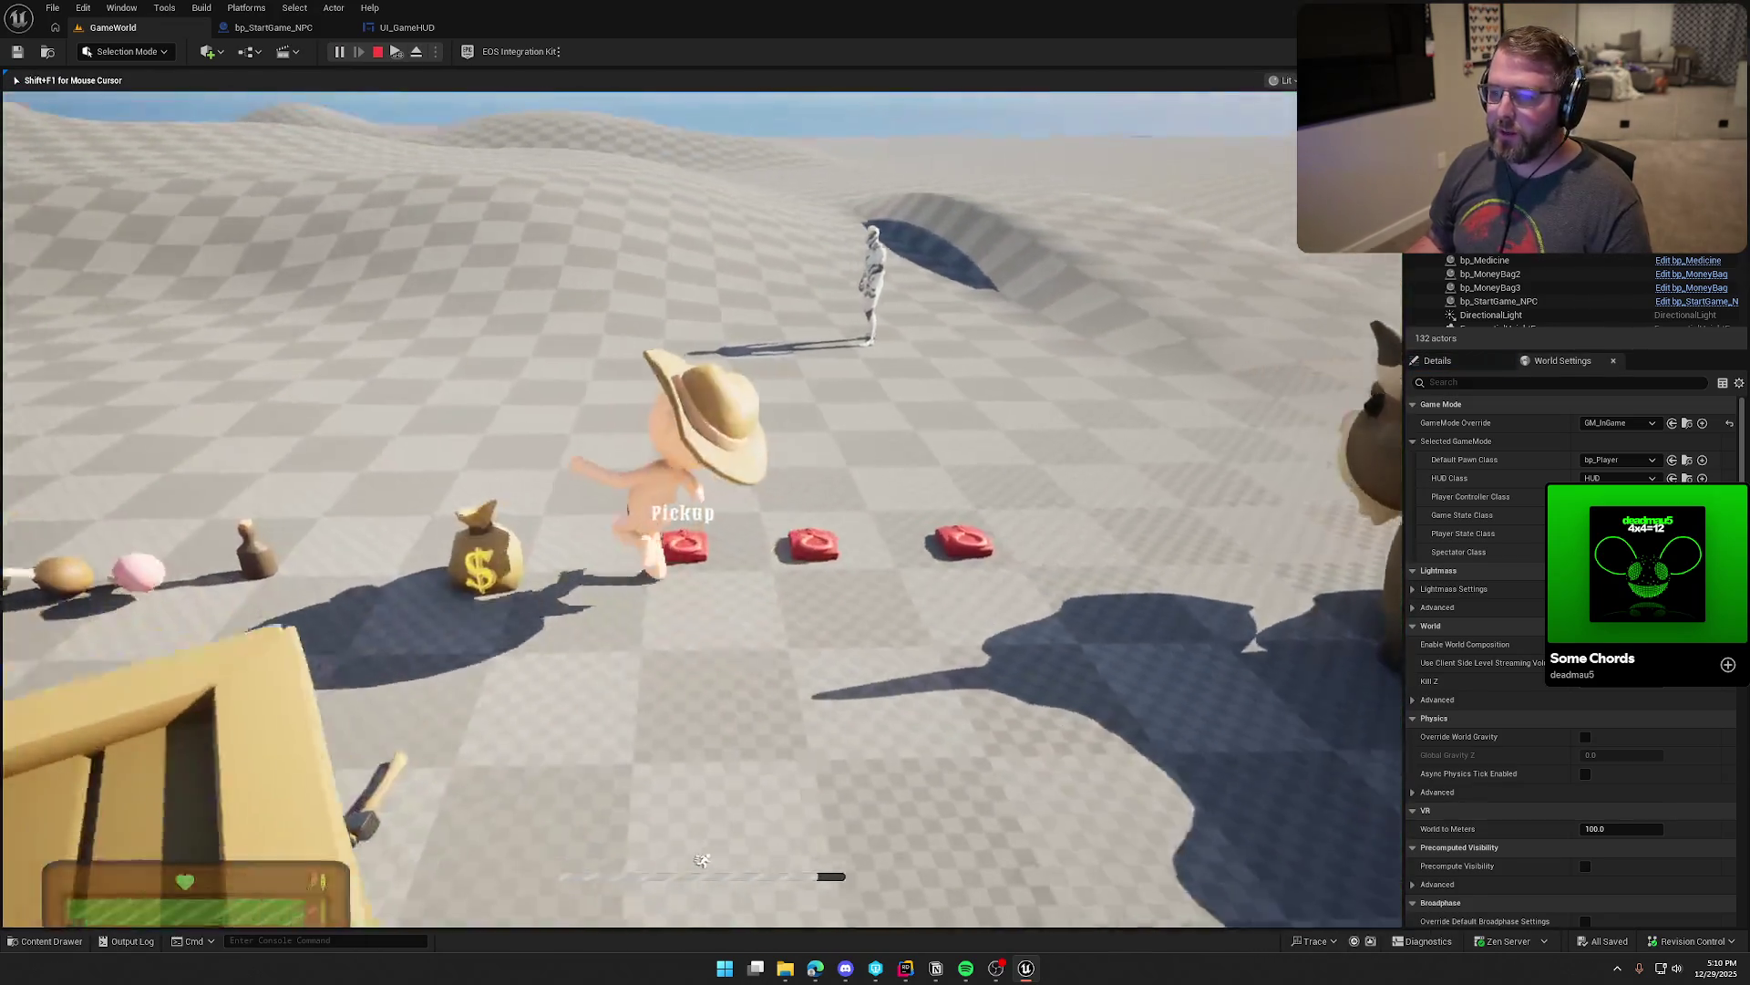
{"action": "key", "text": "w"}
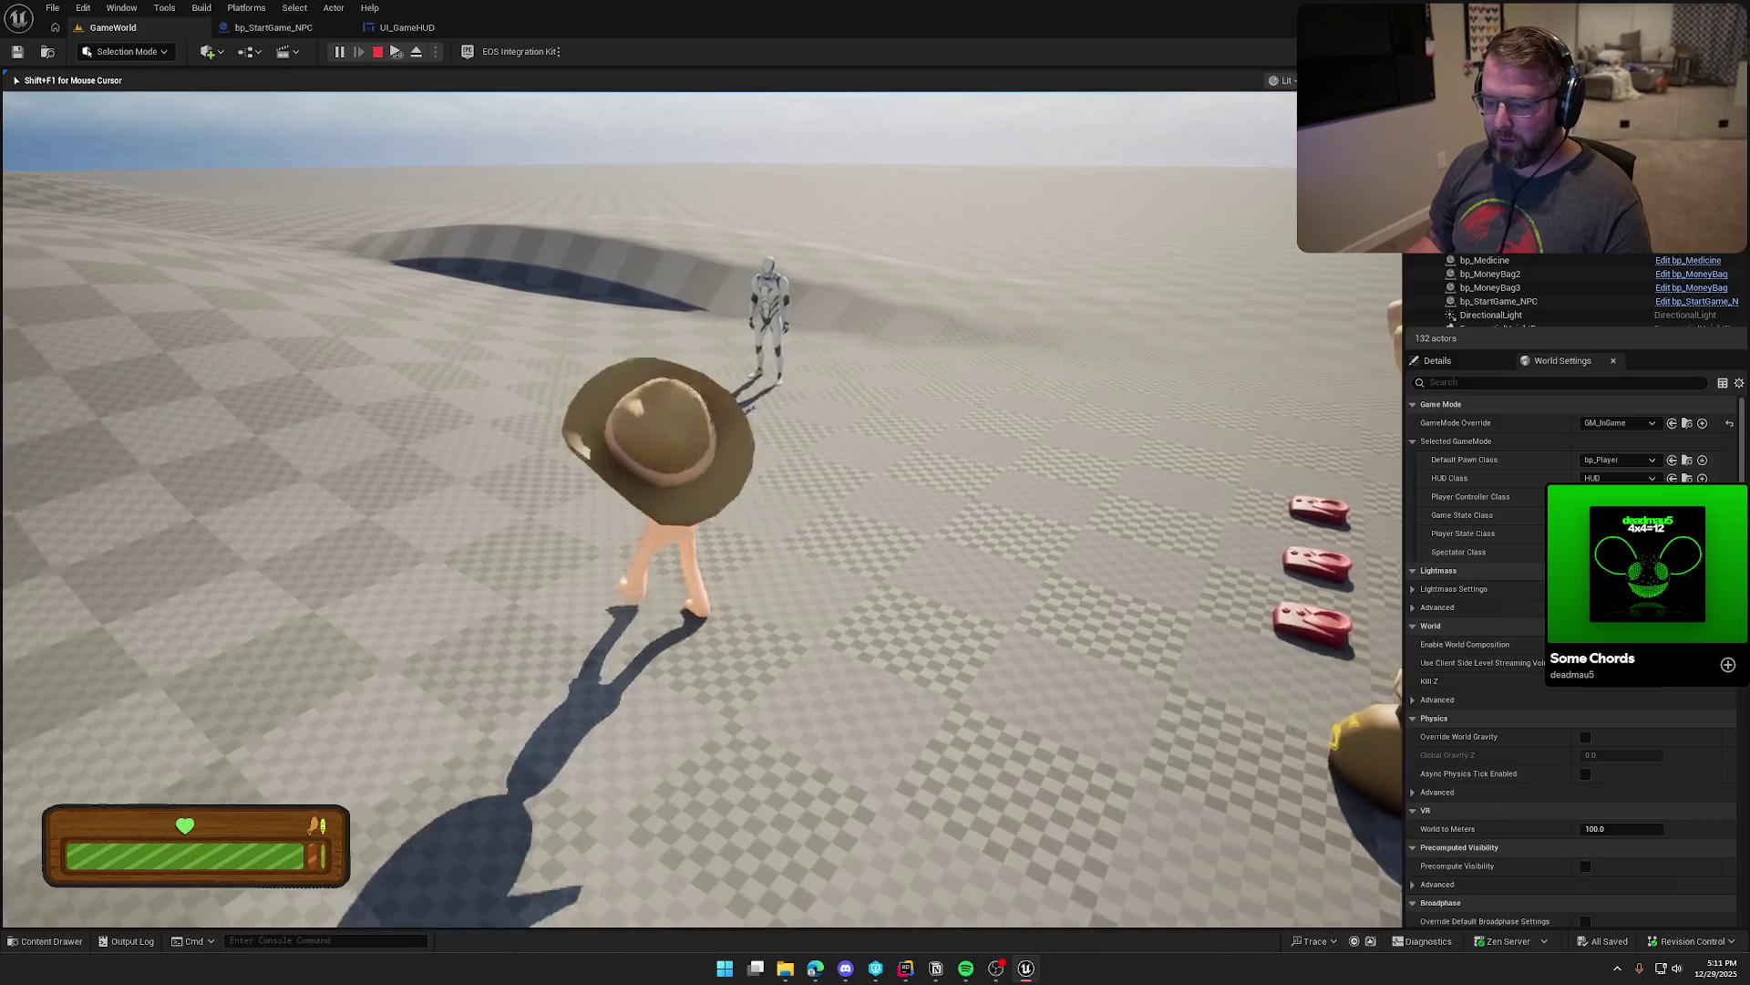
{"action": "key", "text": "super"}
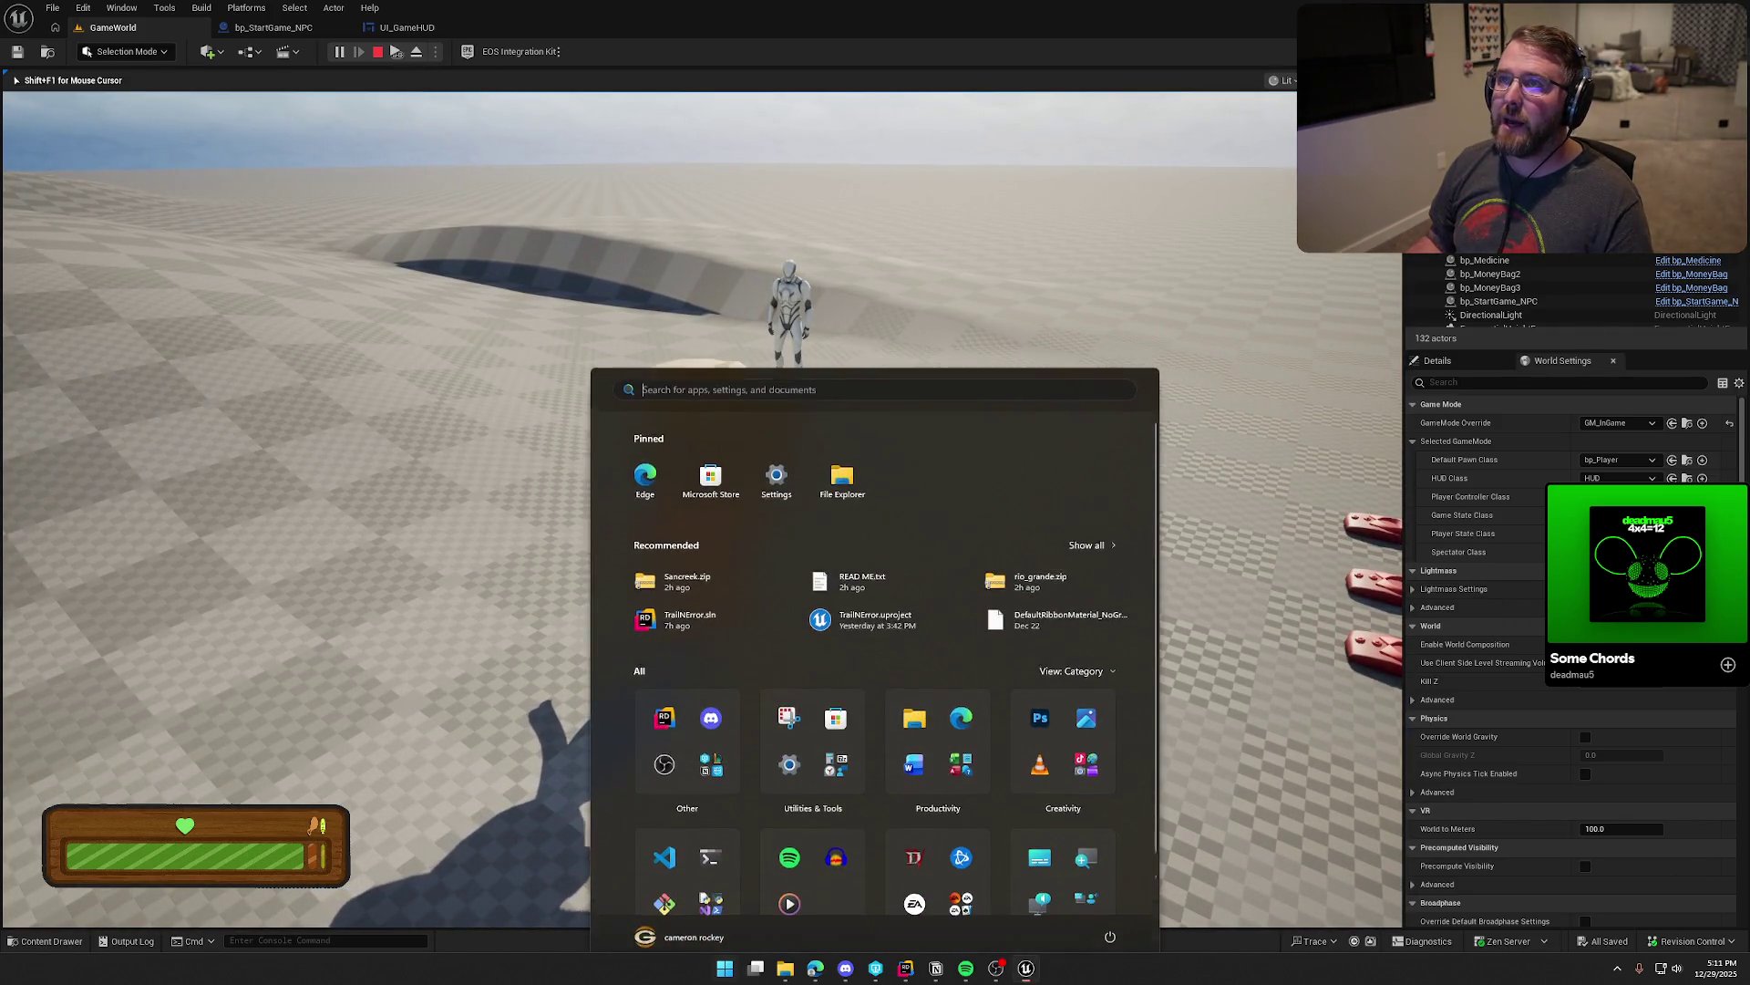
{"action": "left_click", "coordinate": [807, 855]}
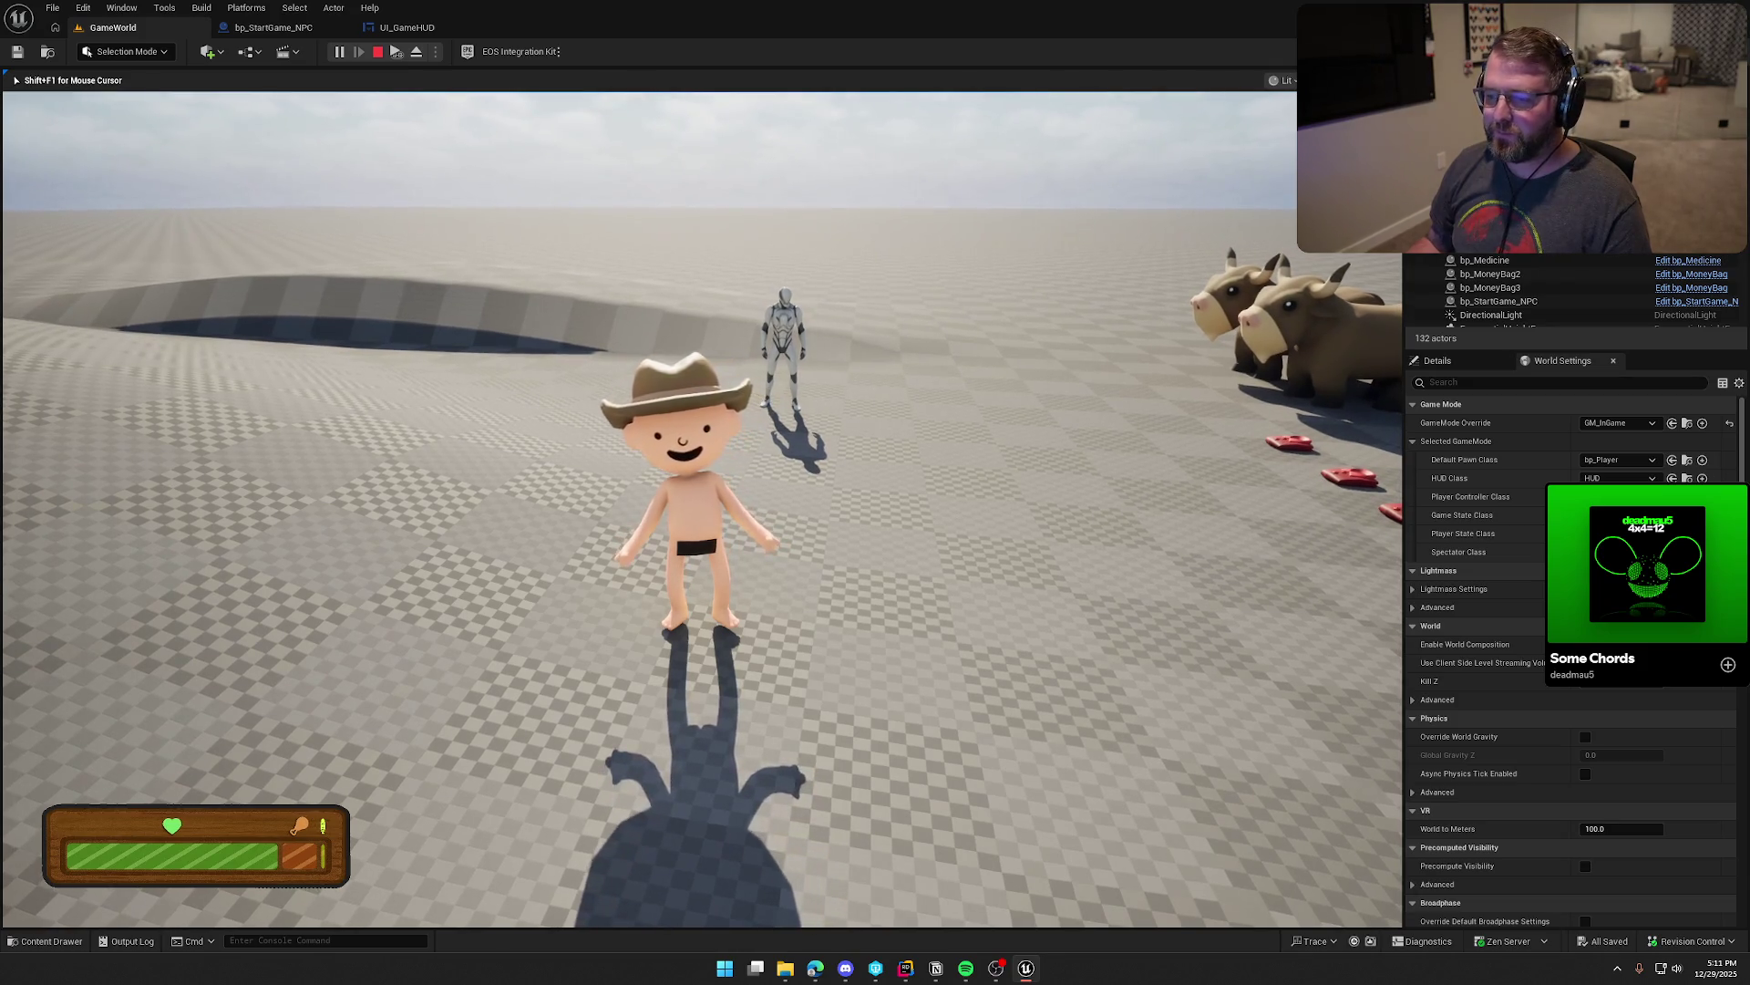
{"action": "key", "text": "w"}
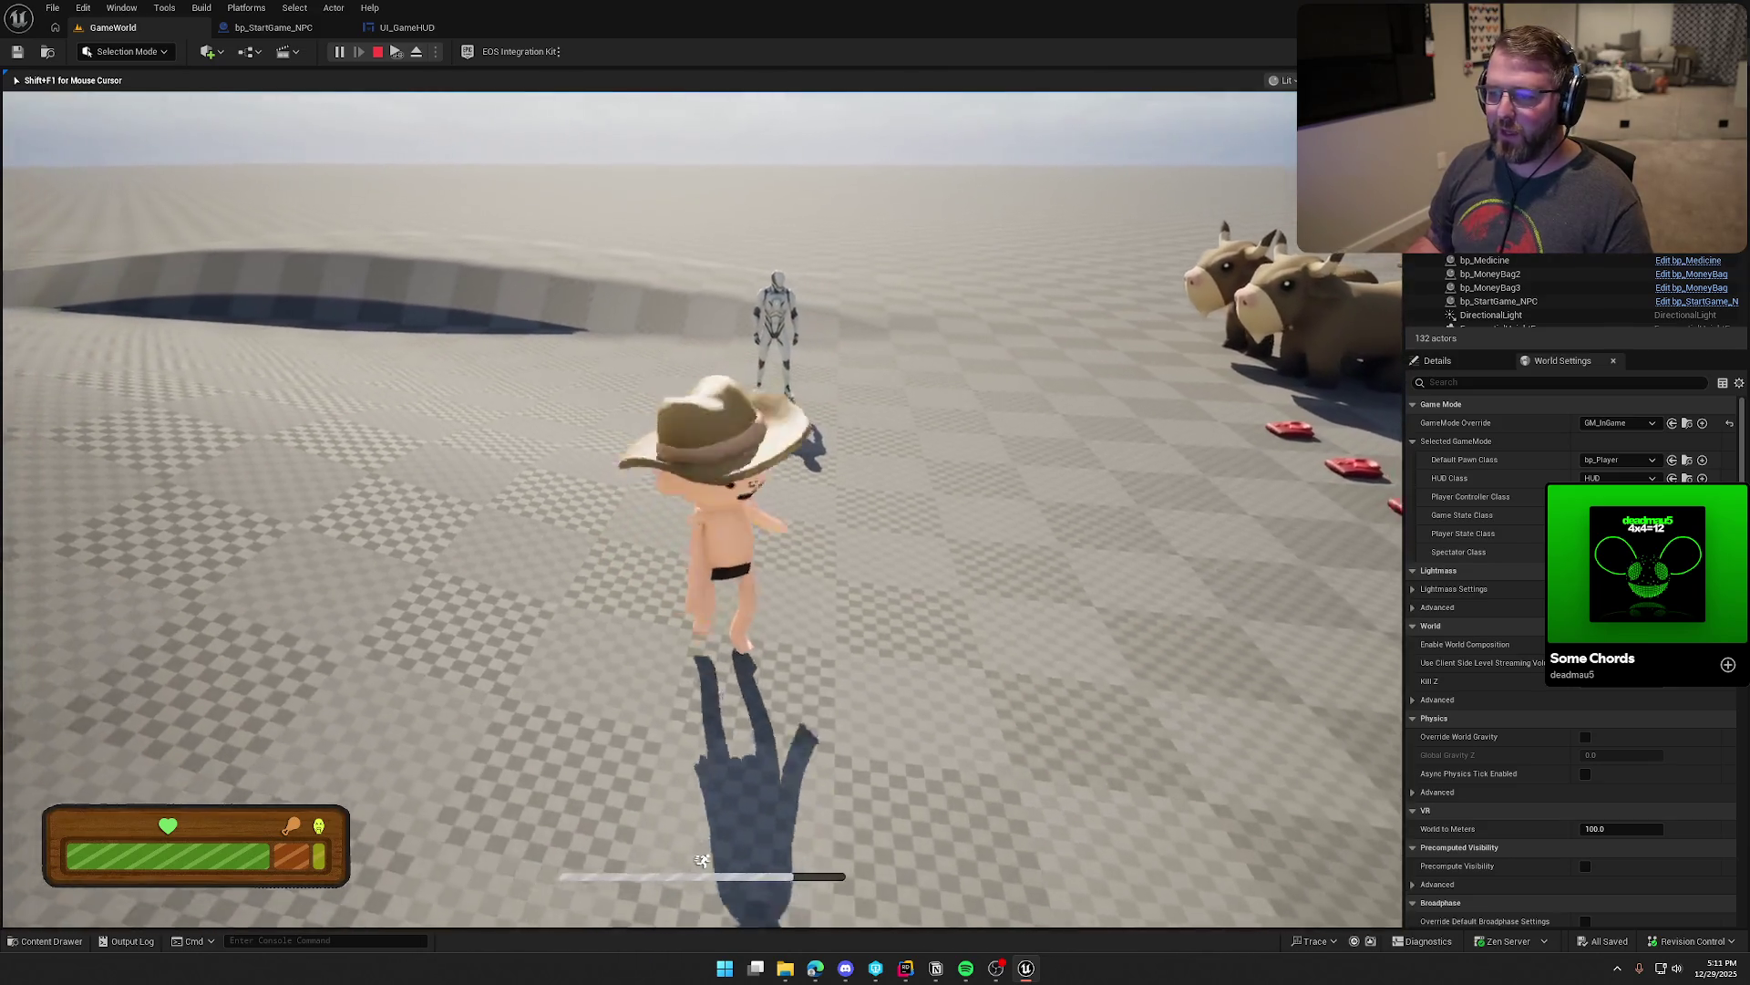
{"action": "key", "text": "super"}
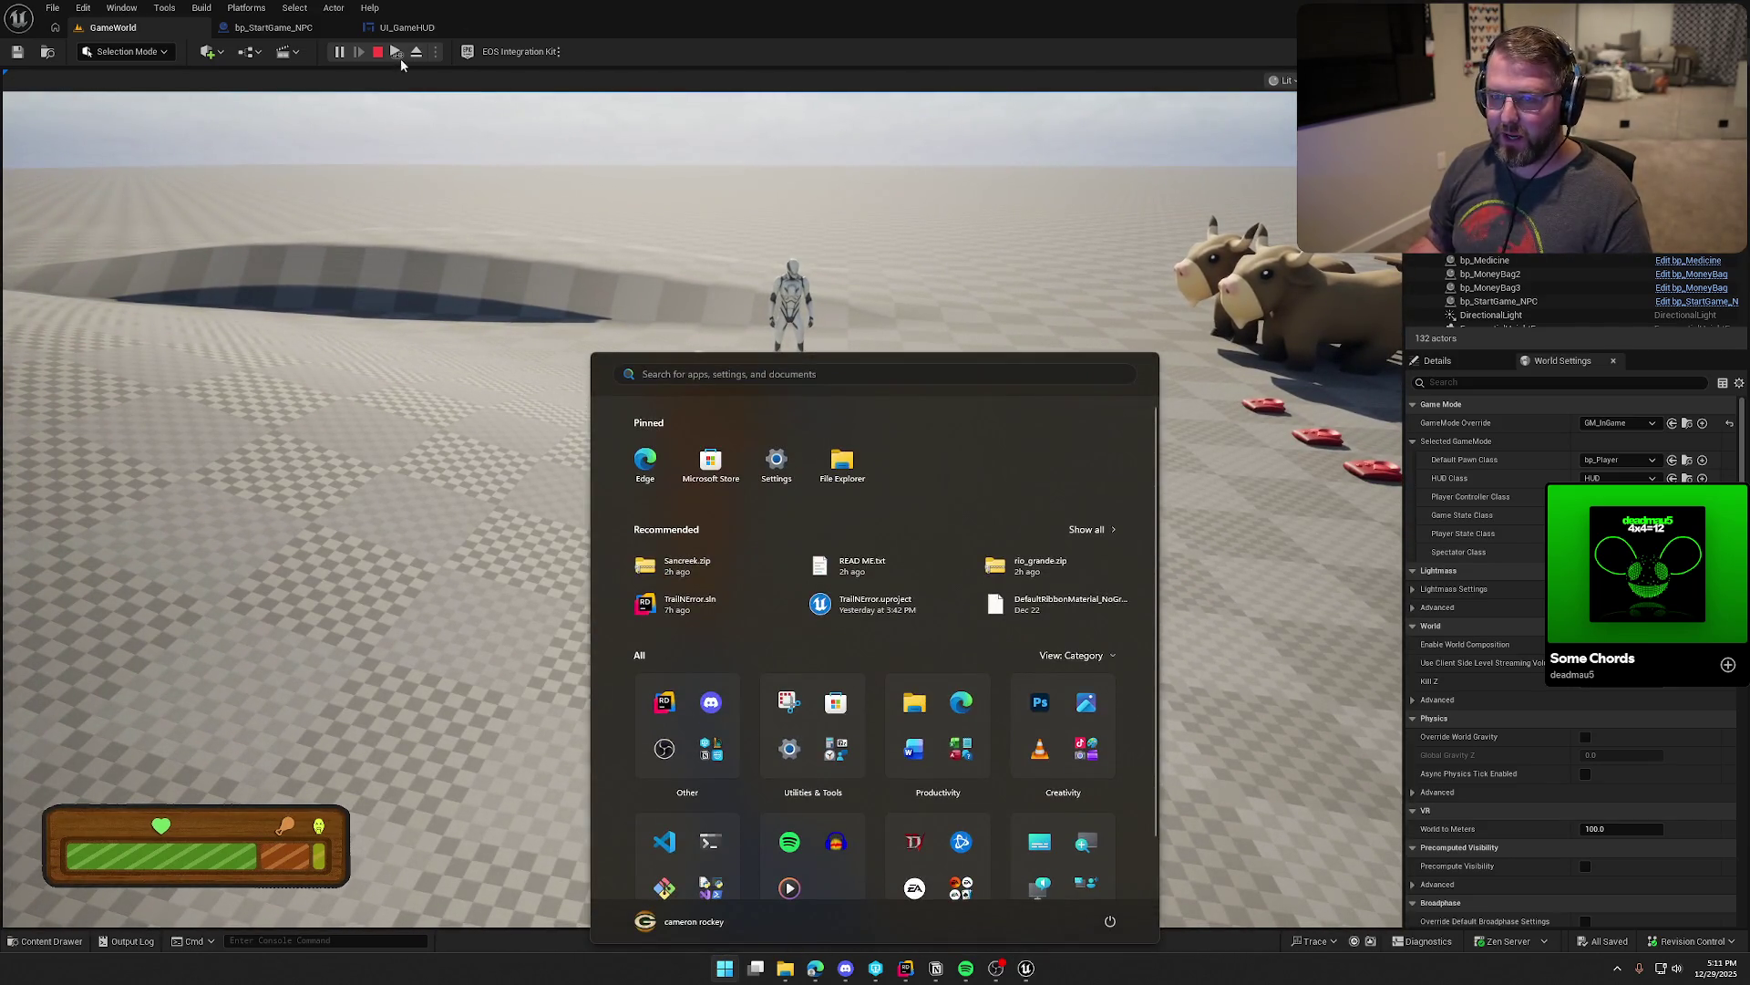
{"action": "key", "text": "super"}
{"action": "key", "text": "w"}
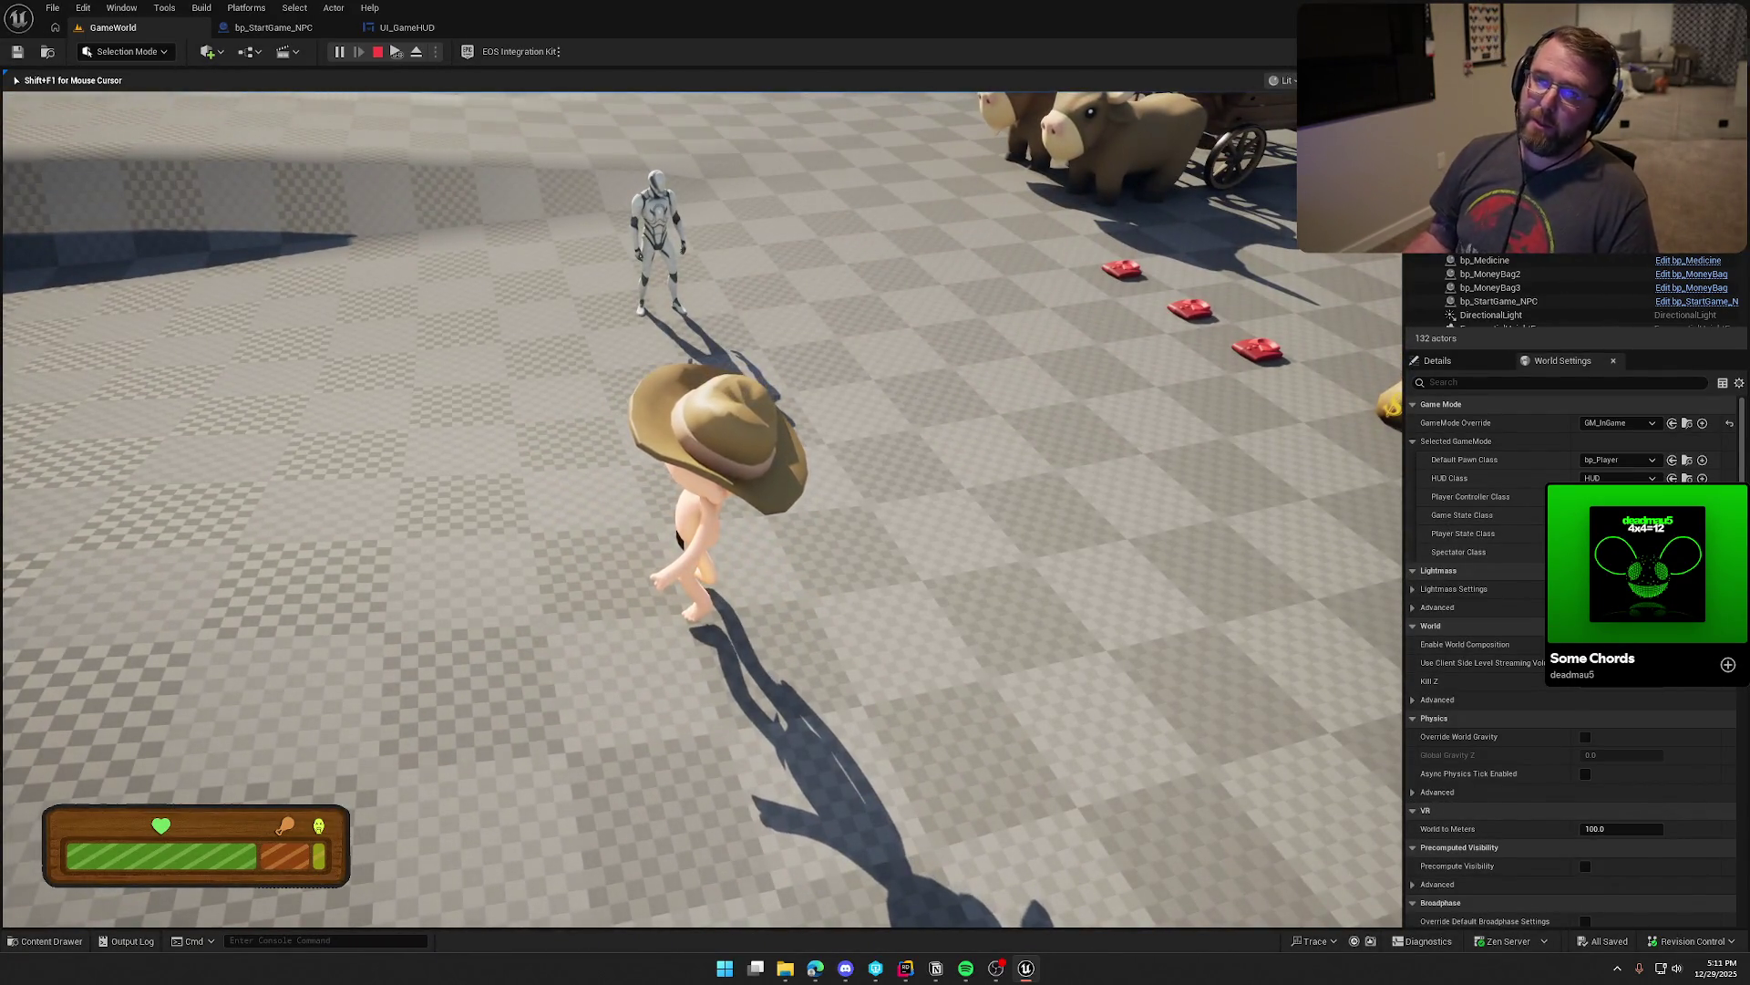
{"action": "key", "text": "s"}
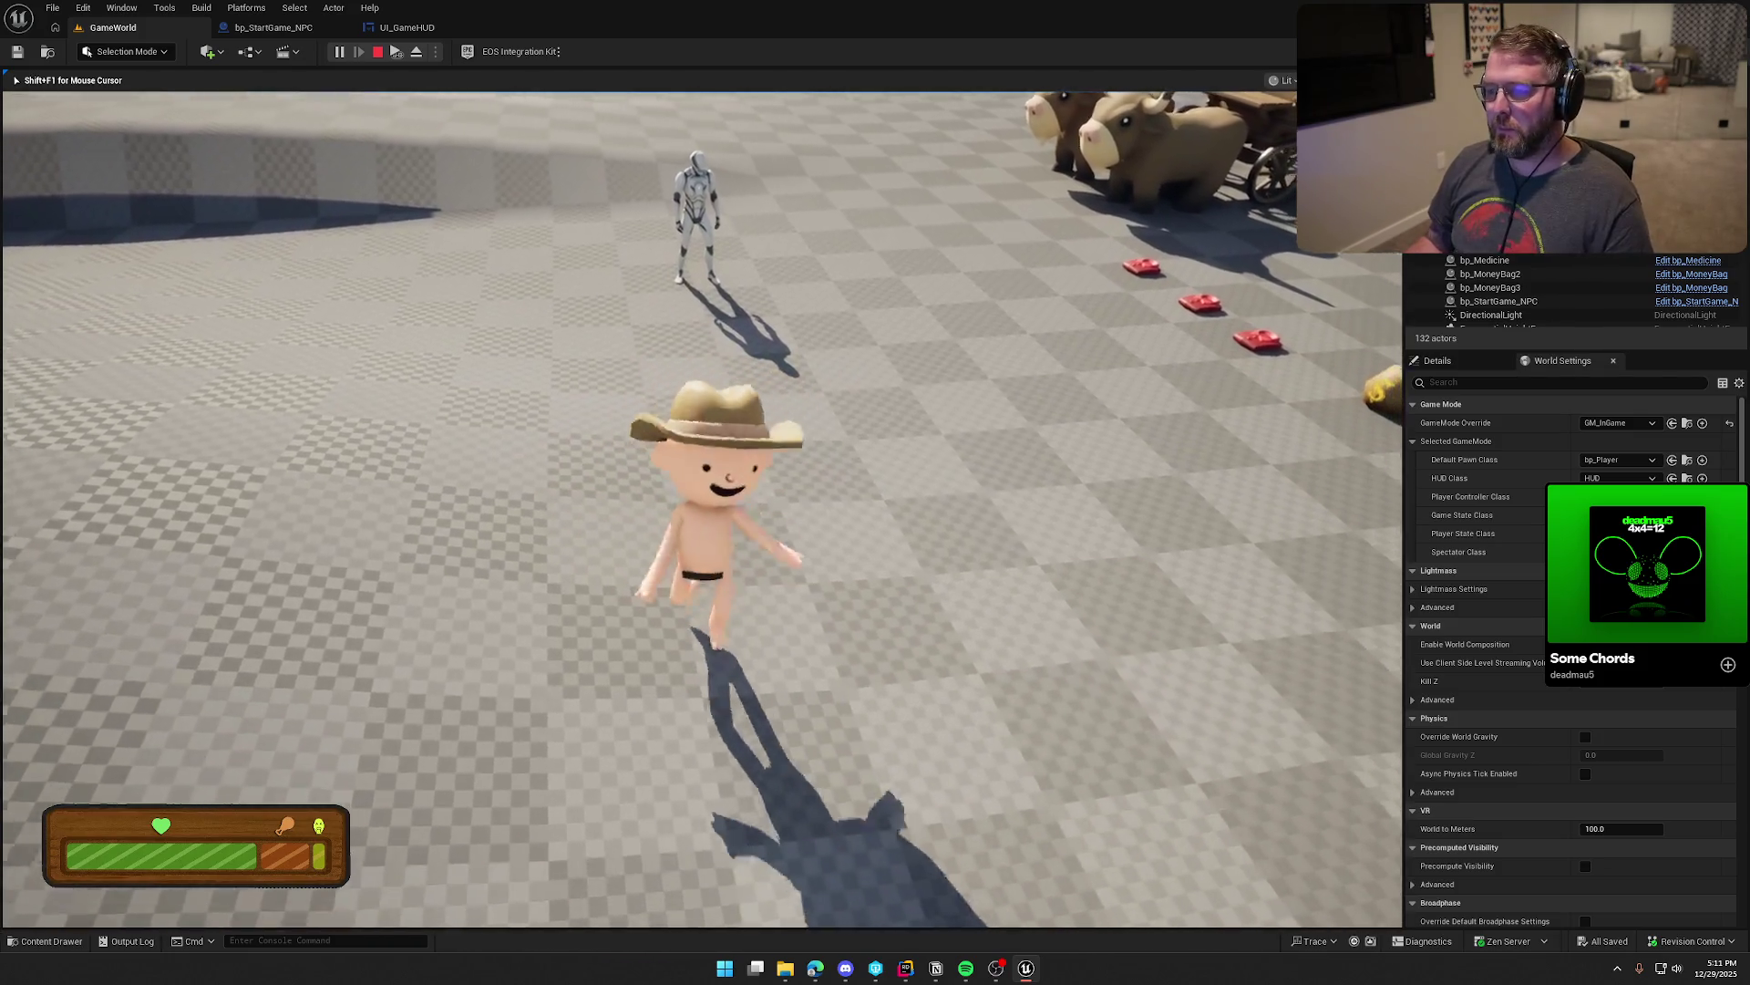
{"action": "key", "text": "w"}
{"action": "key", "text": "w"}
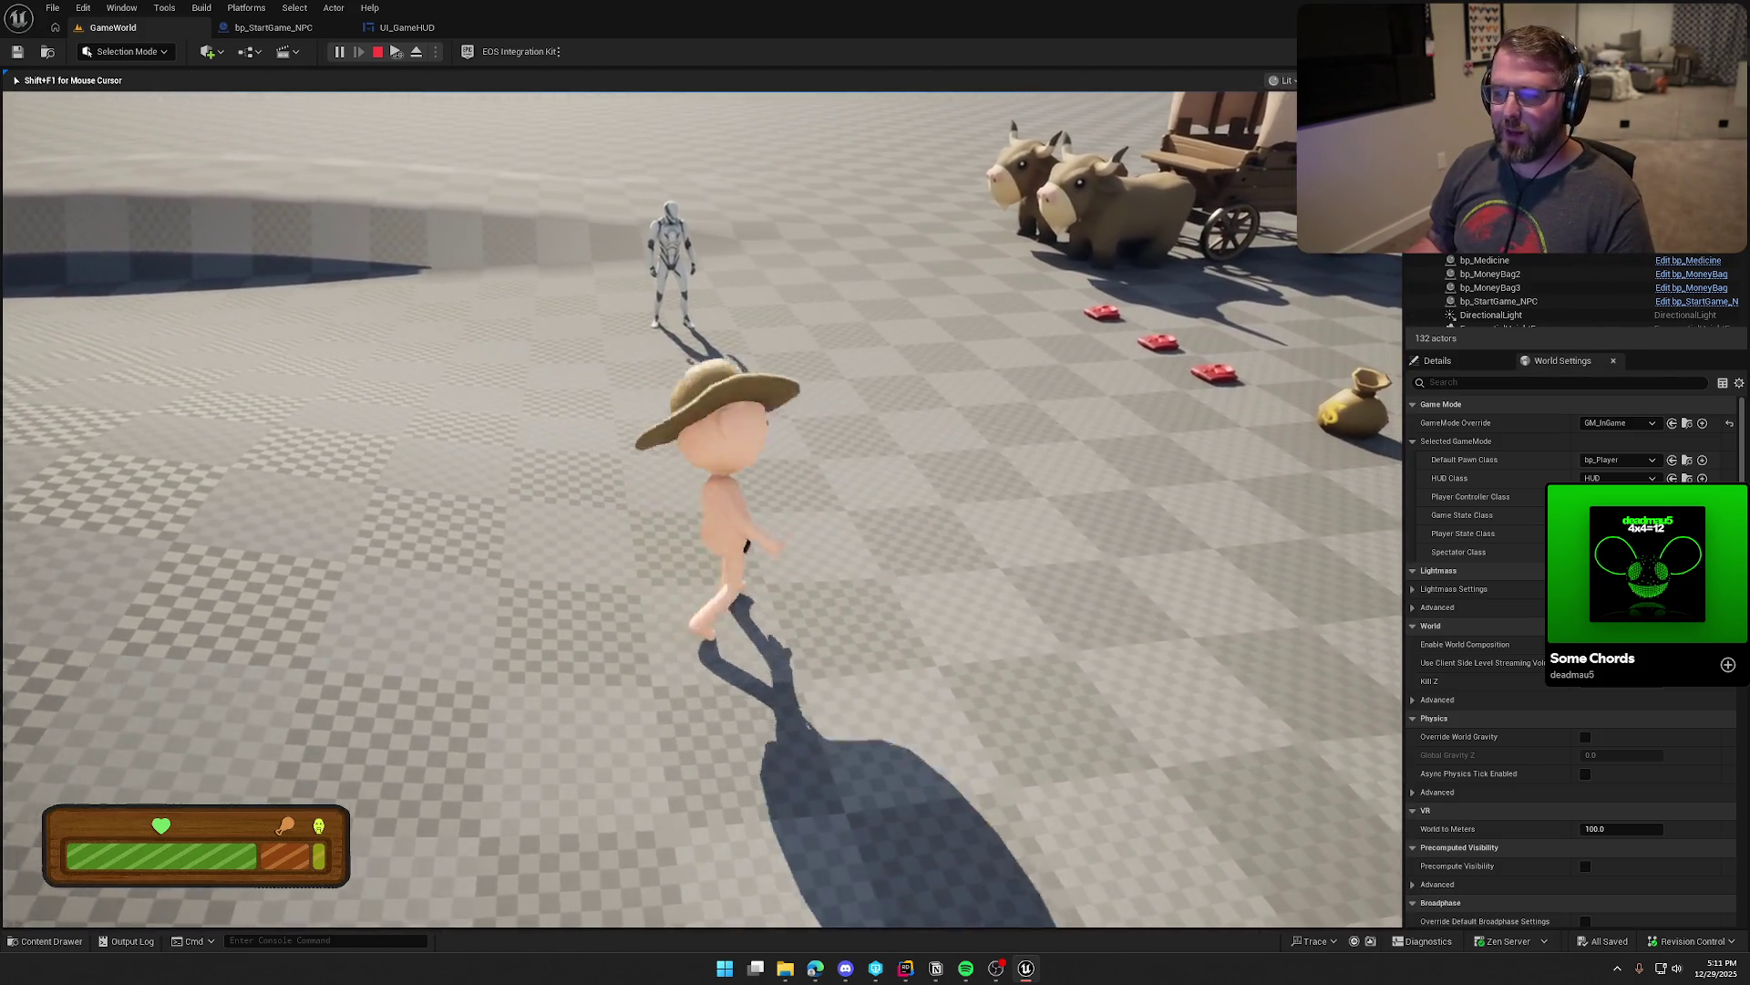
{"action": "key", "text": "w"}
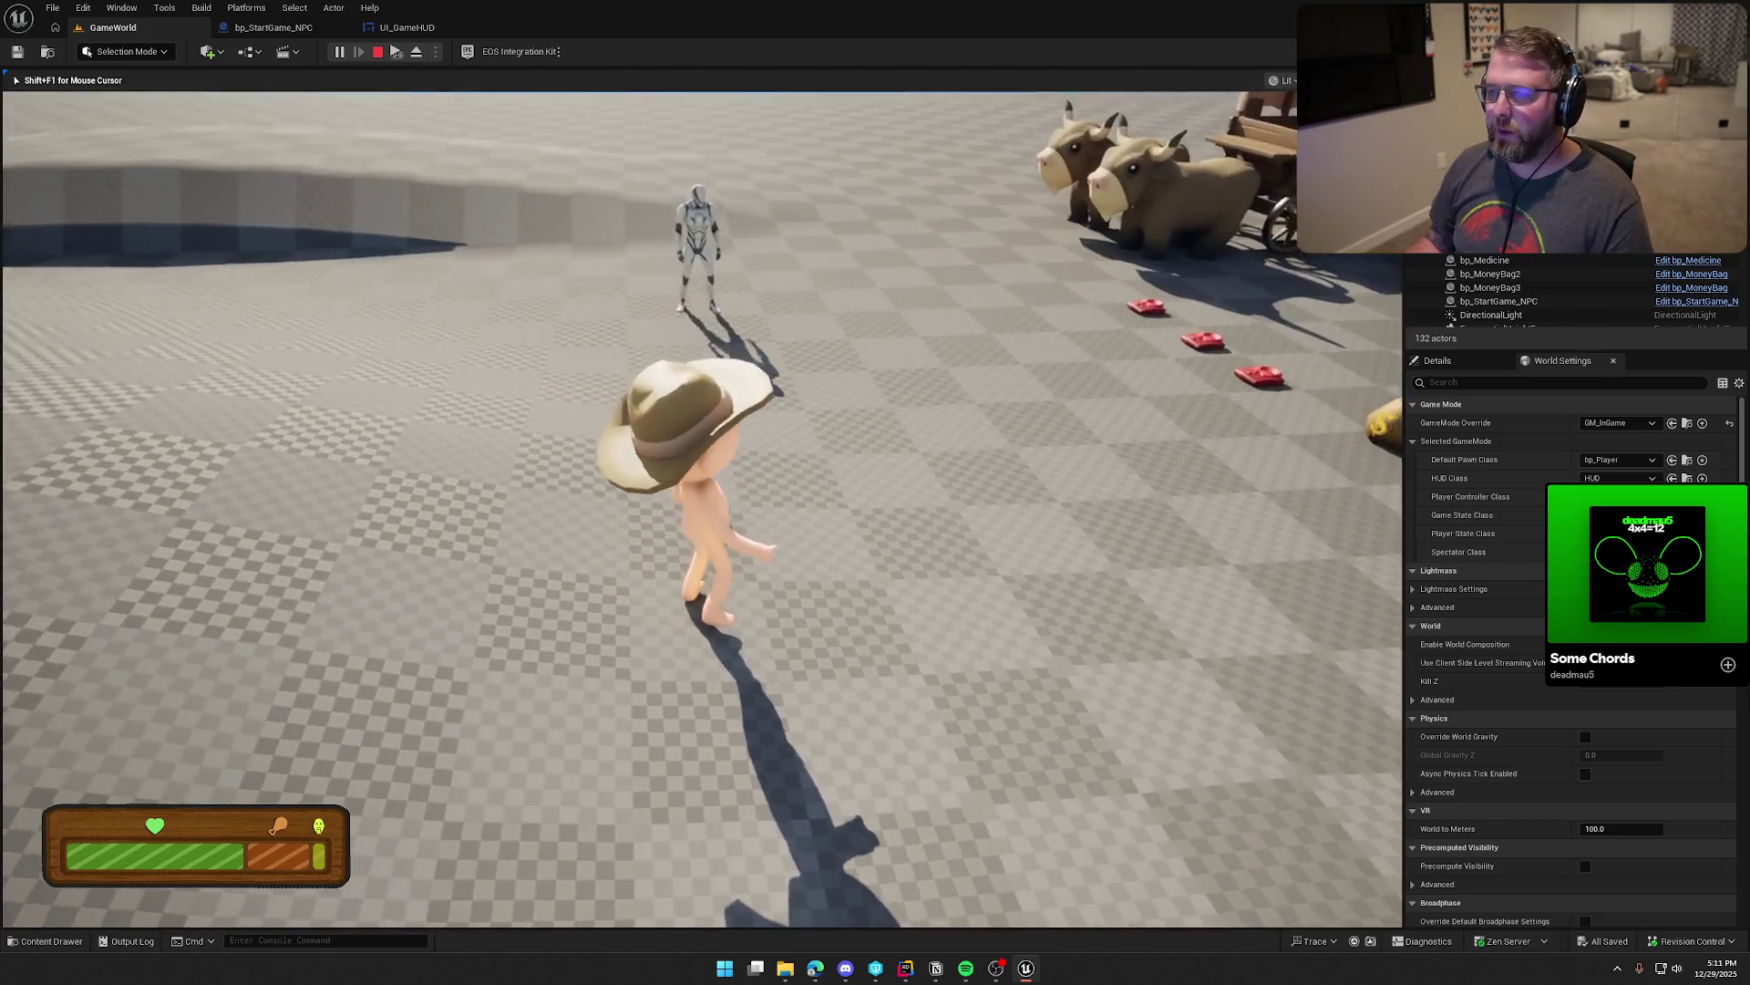
{"action": "key", "text": "Escape"}
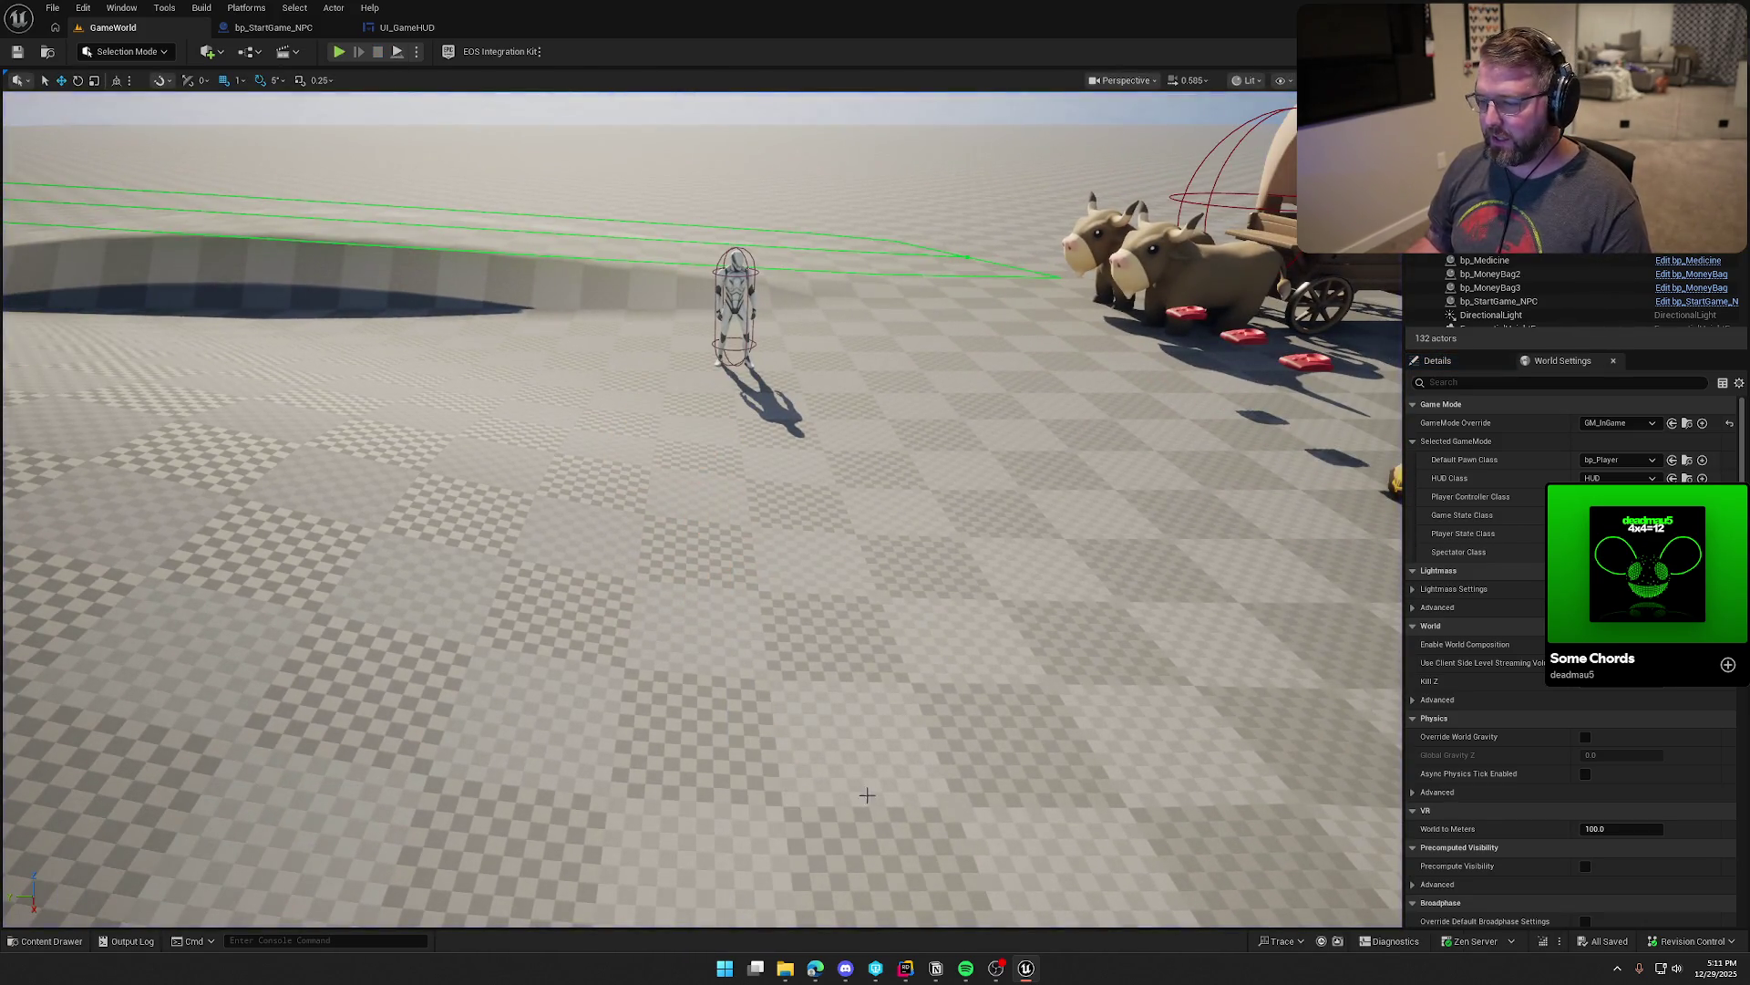
Step: Delete the duplicated FSlateApplication line below #endif in PlayerControllerMain.cpp
{"action": "left_click", "coordinate": [905, 968]}
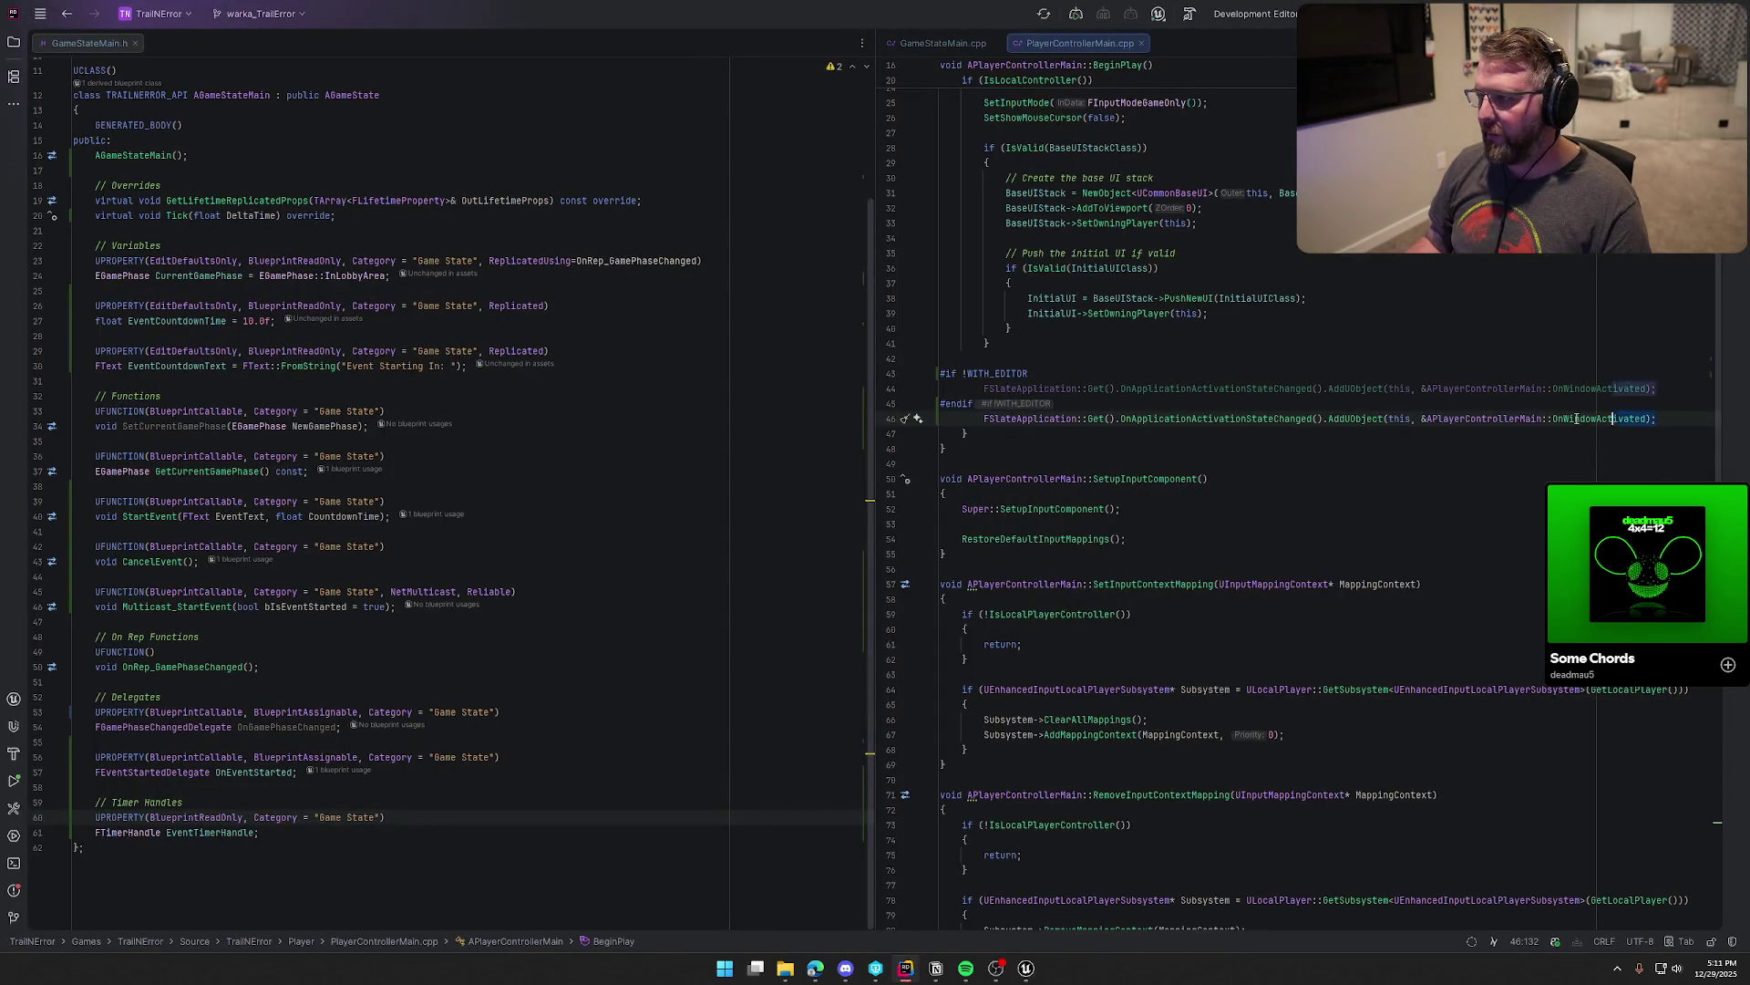
{"action": "left_click_drag", "start_coordinate": [930, 388], "coordinate": [930, 418]}
{"action": "key", "text": "BackSpace"}
{"action": "key", "text": "BackSpace"}
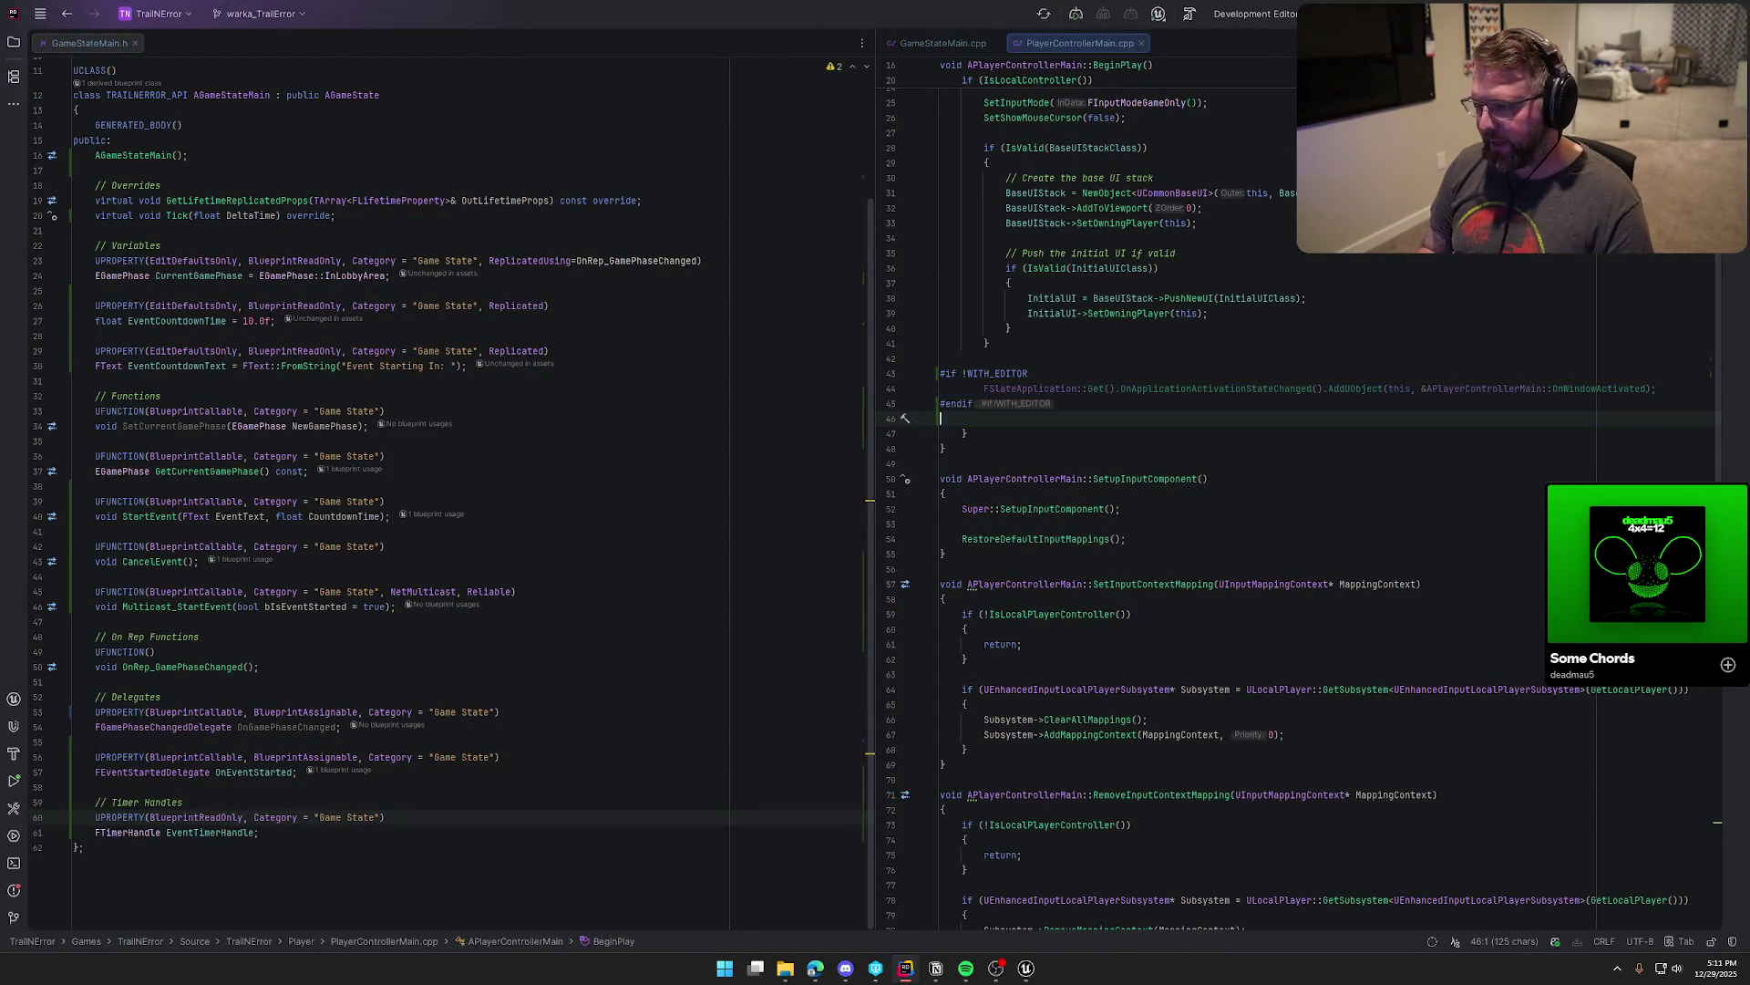
{"action": "key", "text": "Down"}
{"action": "key", "text": "Down"}
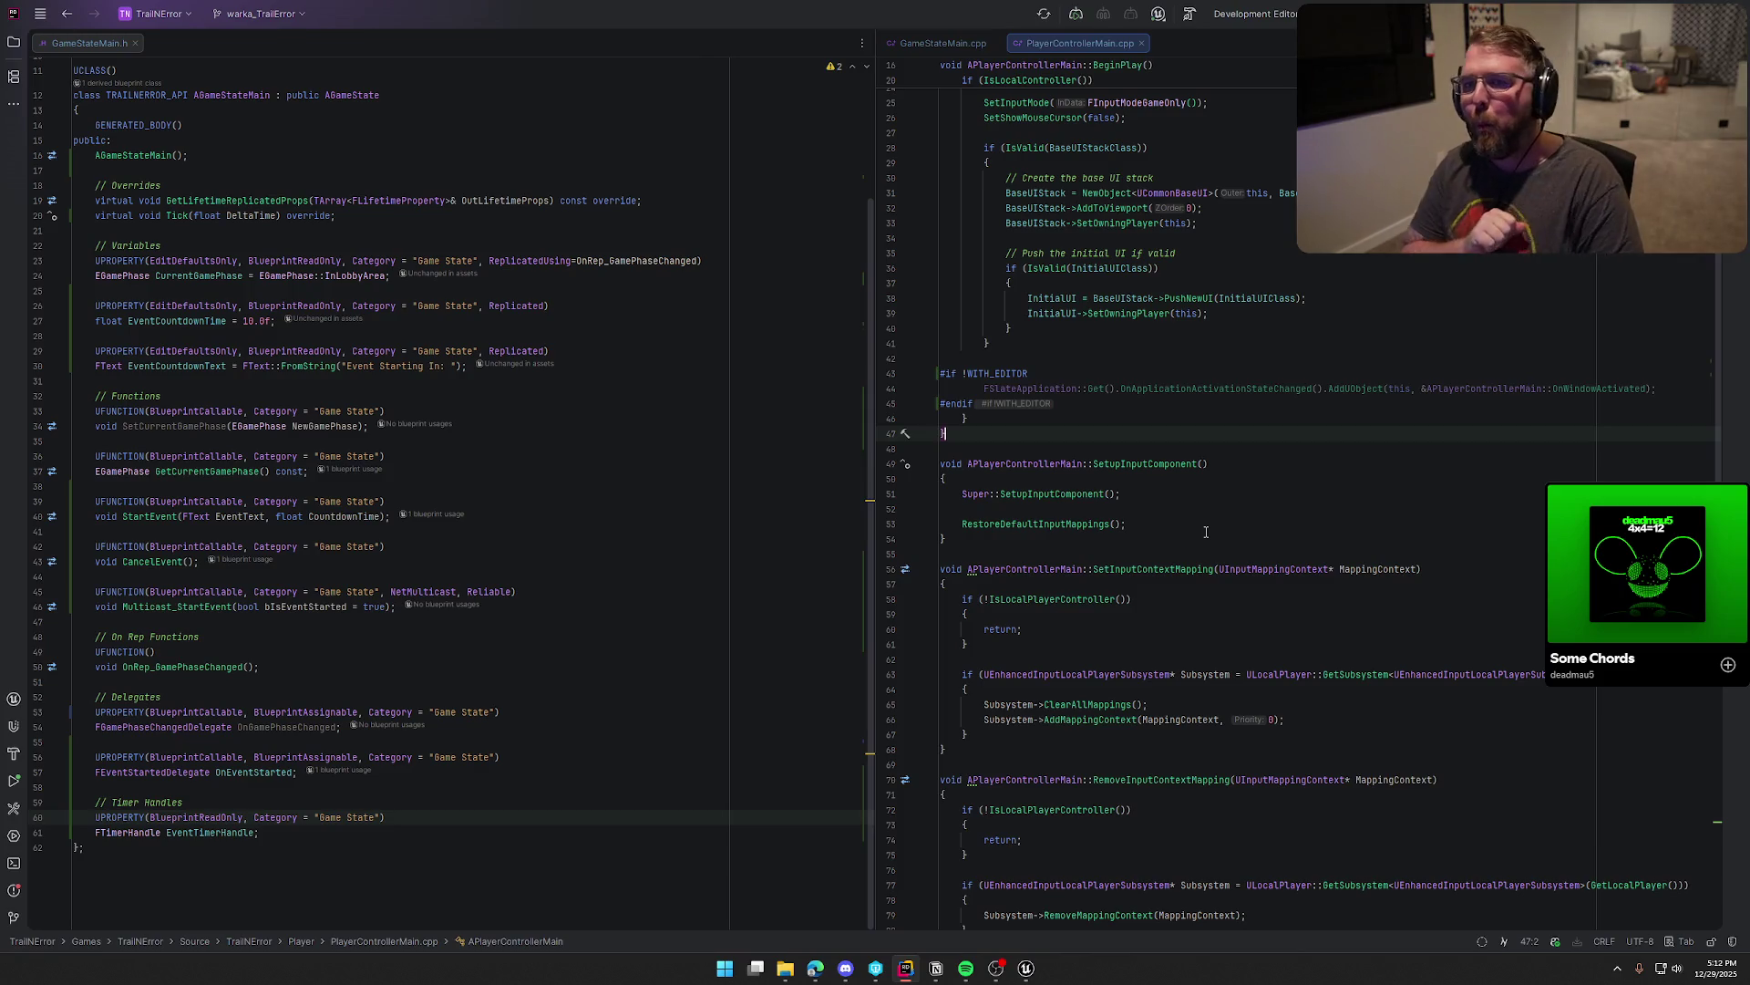
Step: Fold the SetupInputComponent, Set/RemoveInputContextMapping and RestoreDefaultInputMappings function bodies
{"action": "scroll", "coordinate": [1193, 414], "scroll_direction": "up", "scroll_amount": 2}
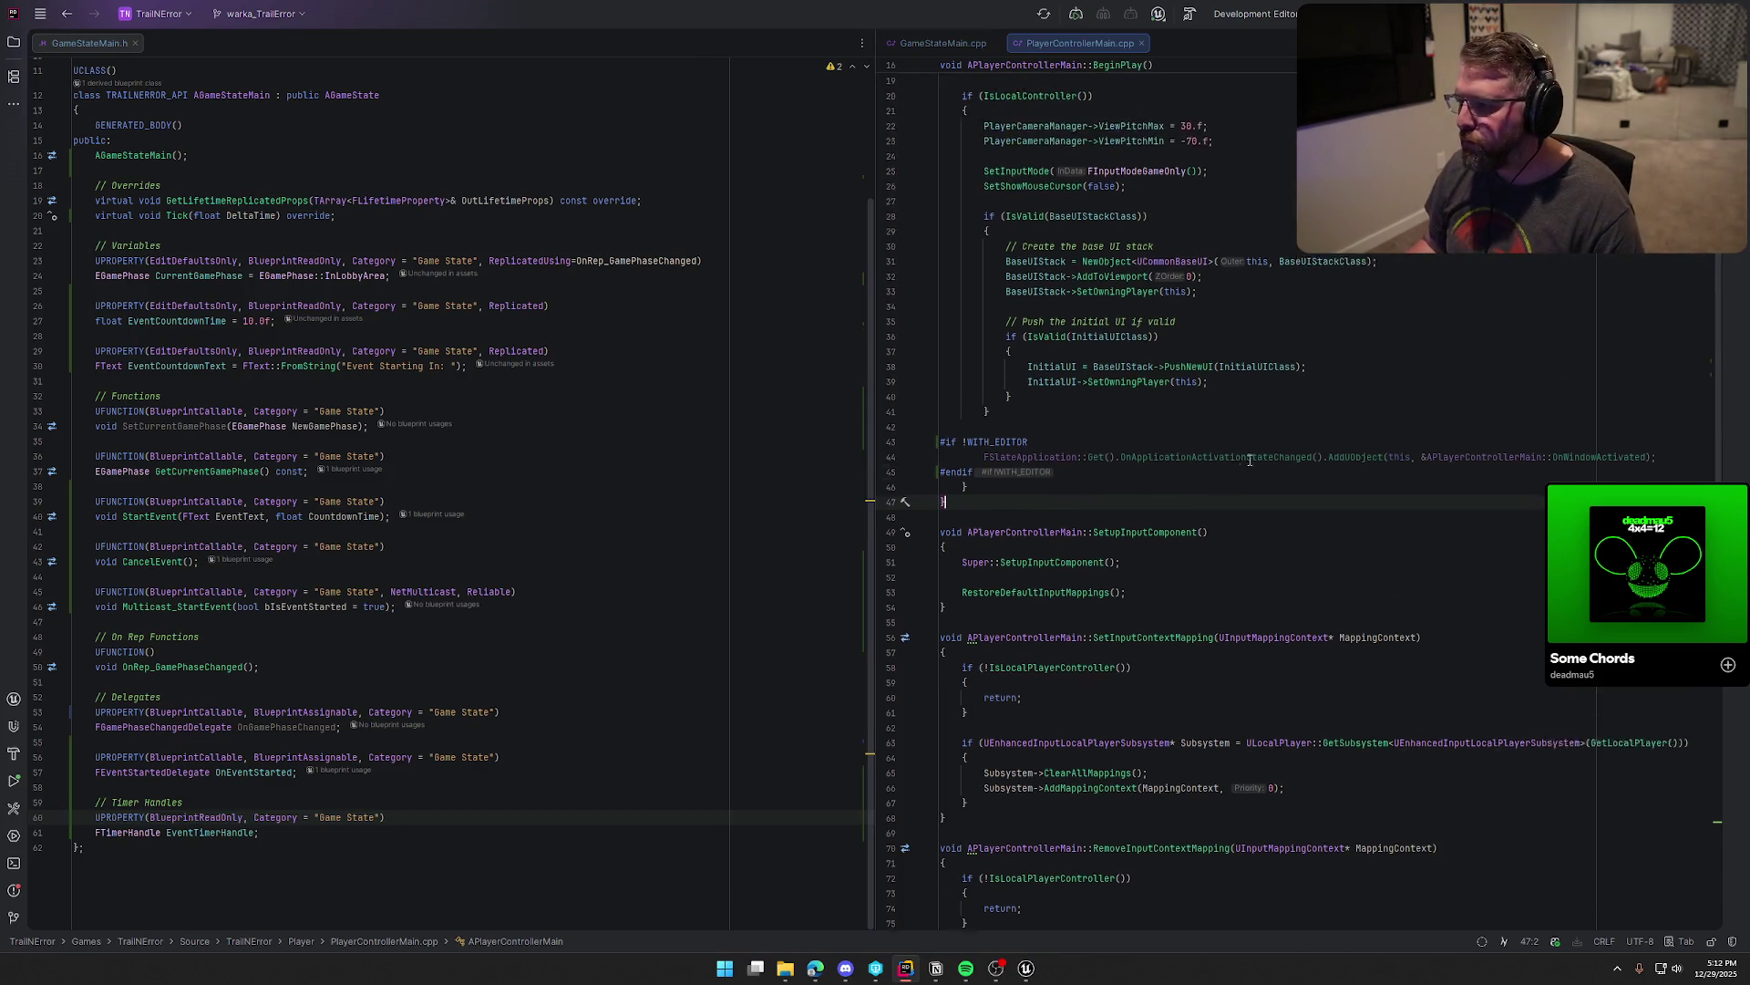
{"action": "scroll", "coordinate": [1270, 522], "scroll_direction": "down", "scroll_amount": 7}
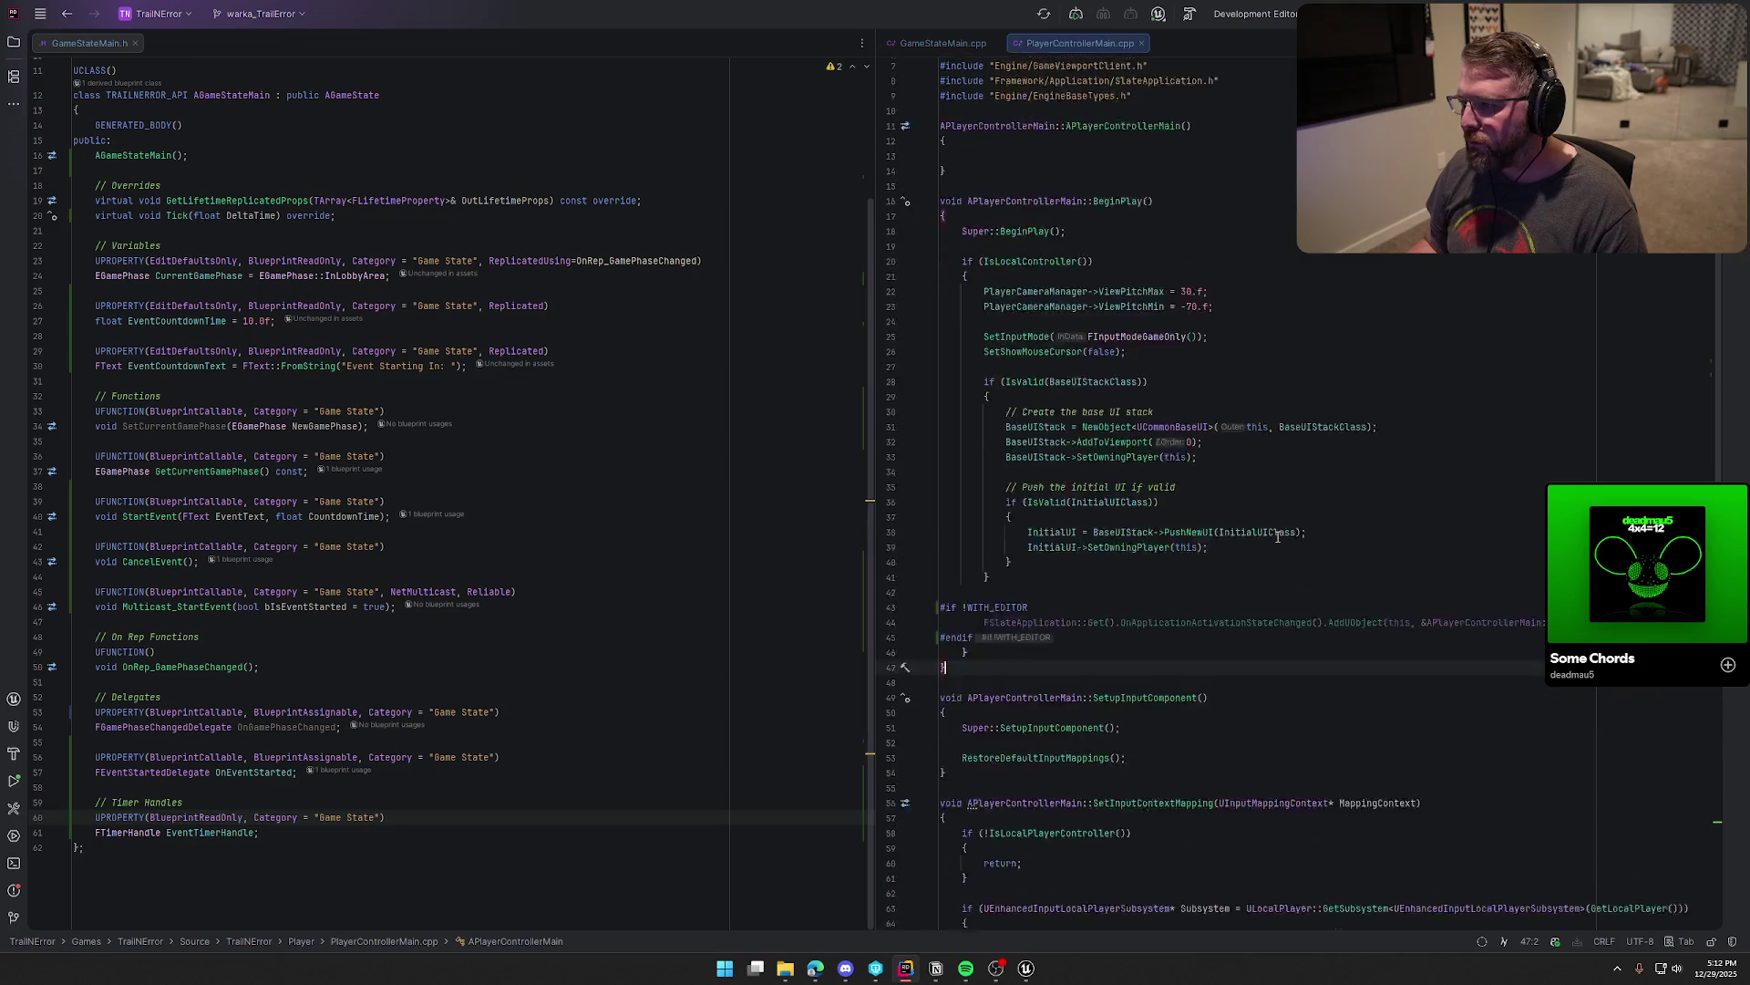
{"action": "scroll", "coordinate": [1279, 537], "scroll_direction": "down", "scroll_amount": 10}
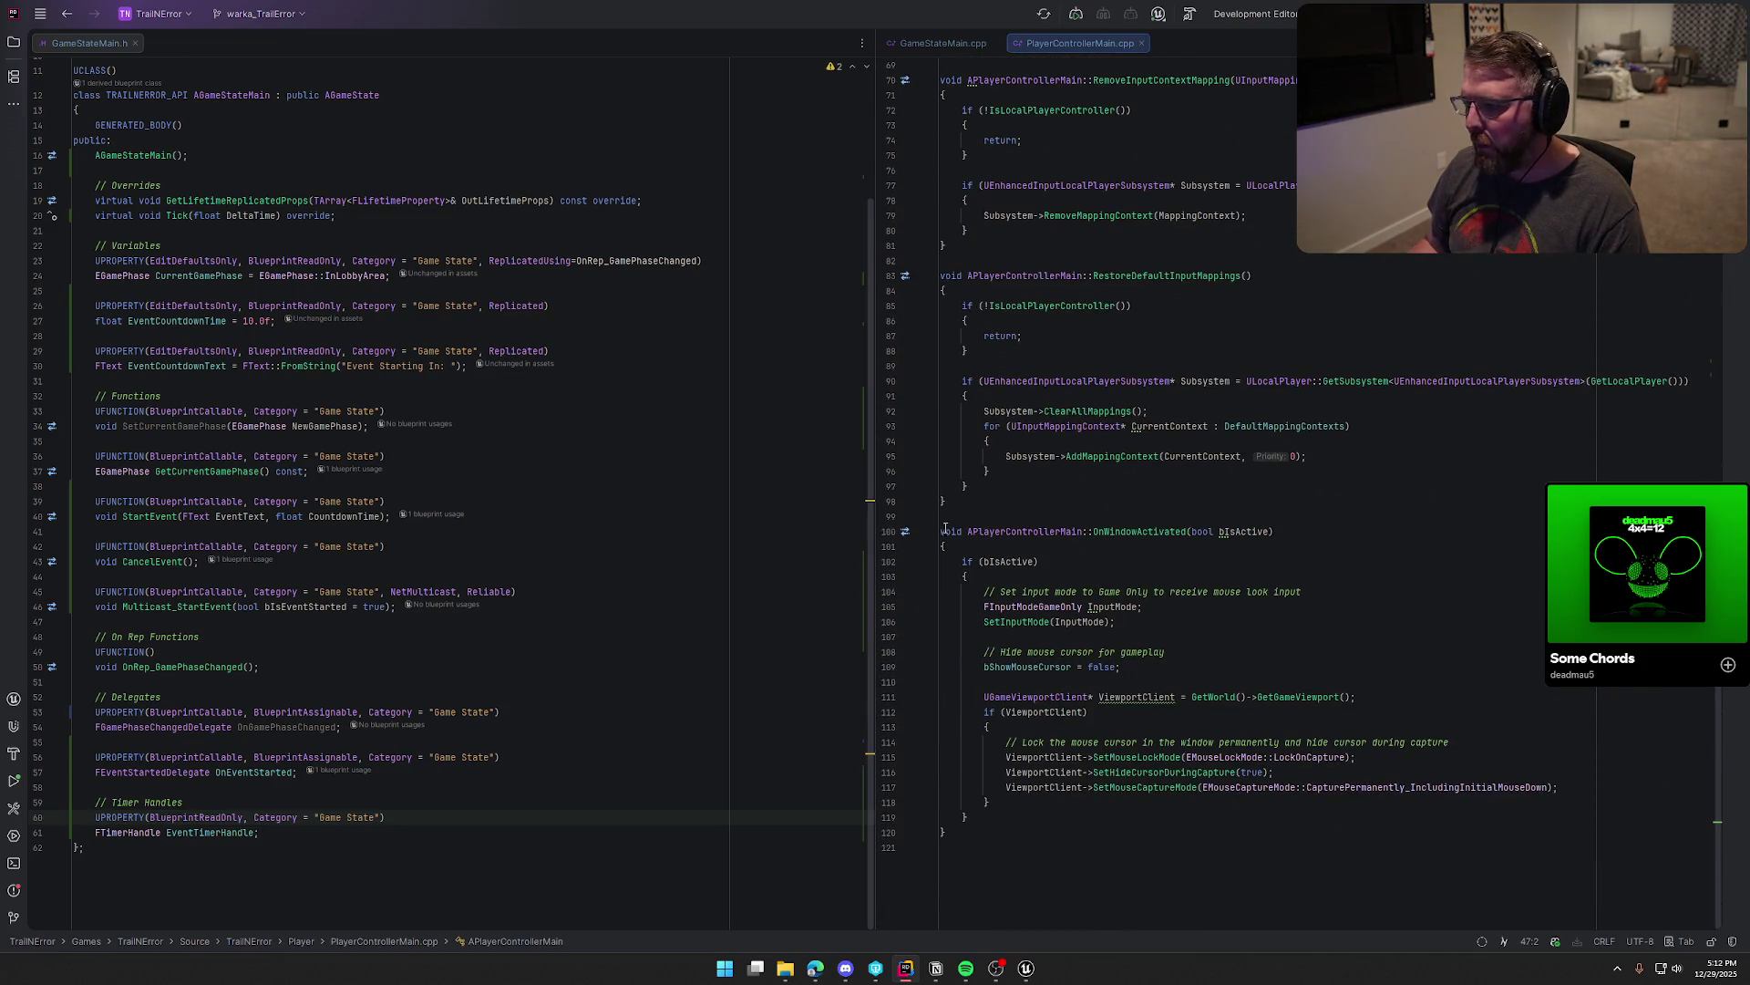
{"action": "left_click_drag", "start_coordinate": [945, 520], "coordinate": [1133, 860]}
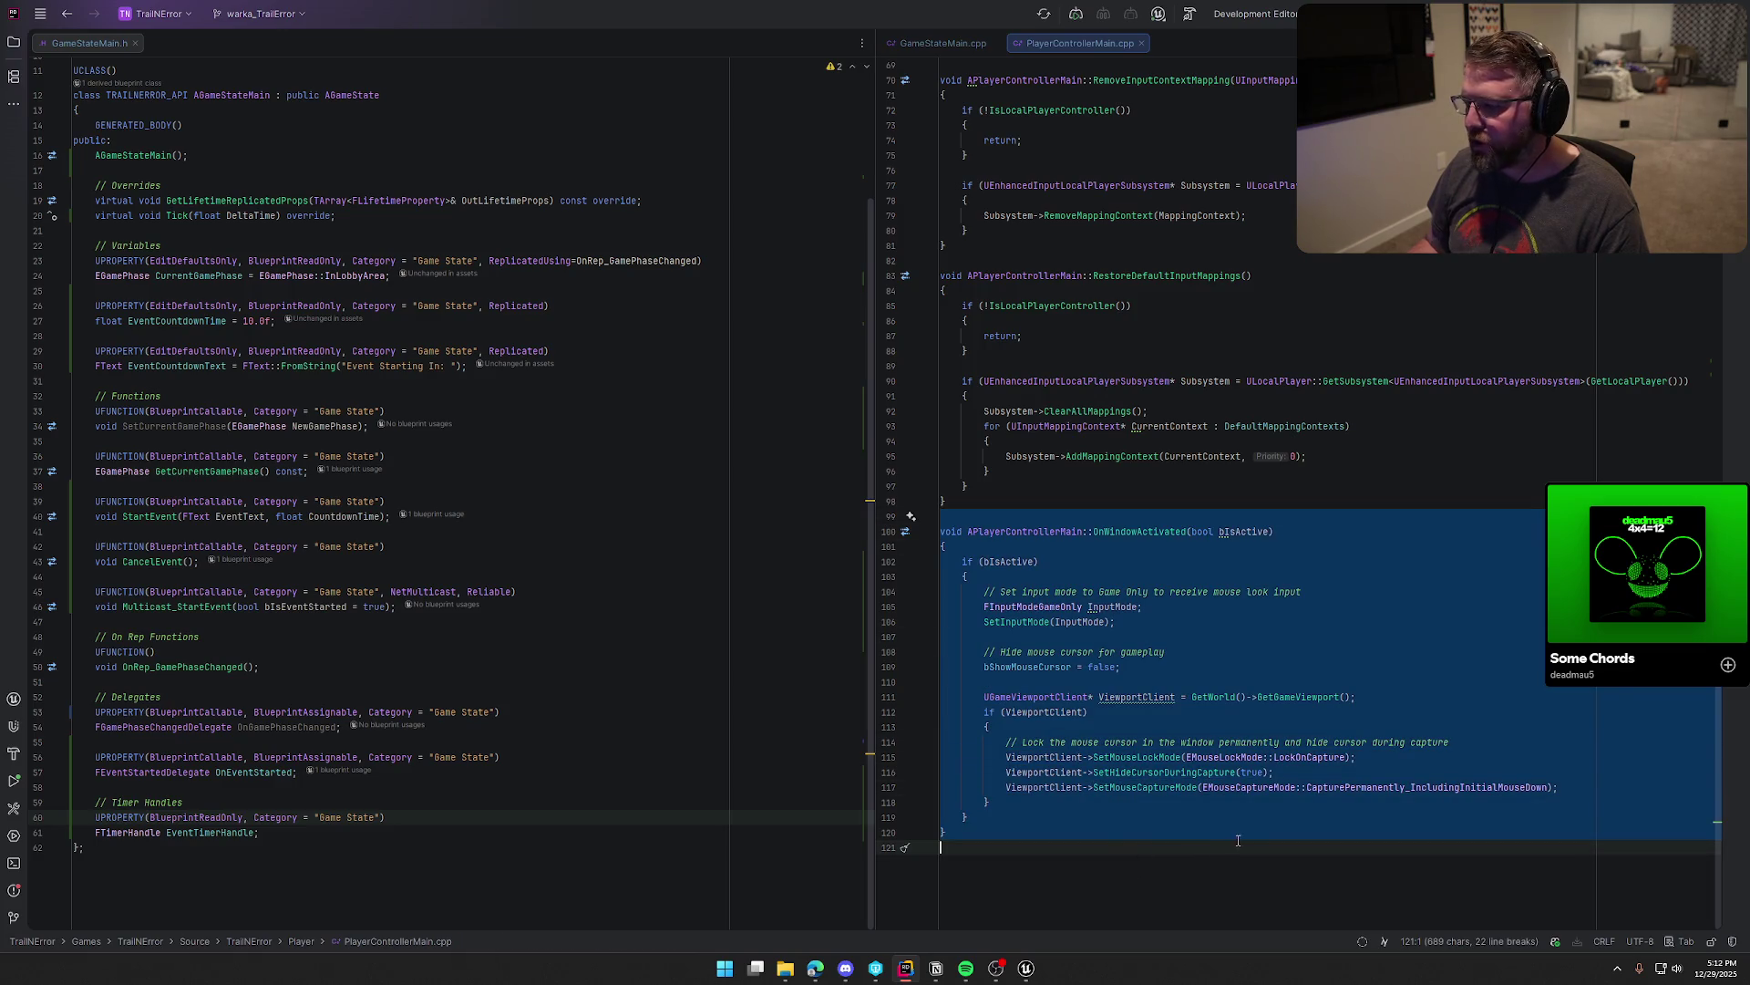
{"action": "scroll", "coordinate": [1248, 838], "scroll_direction": "up", "scroll_amount": 10}
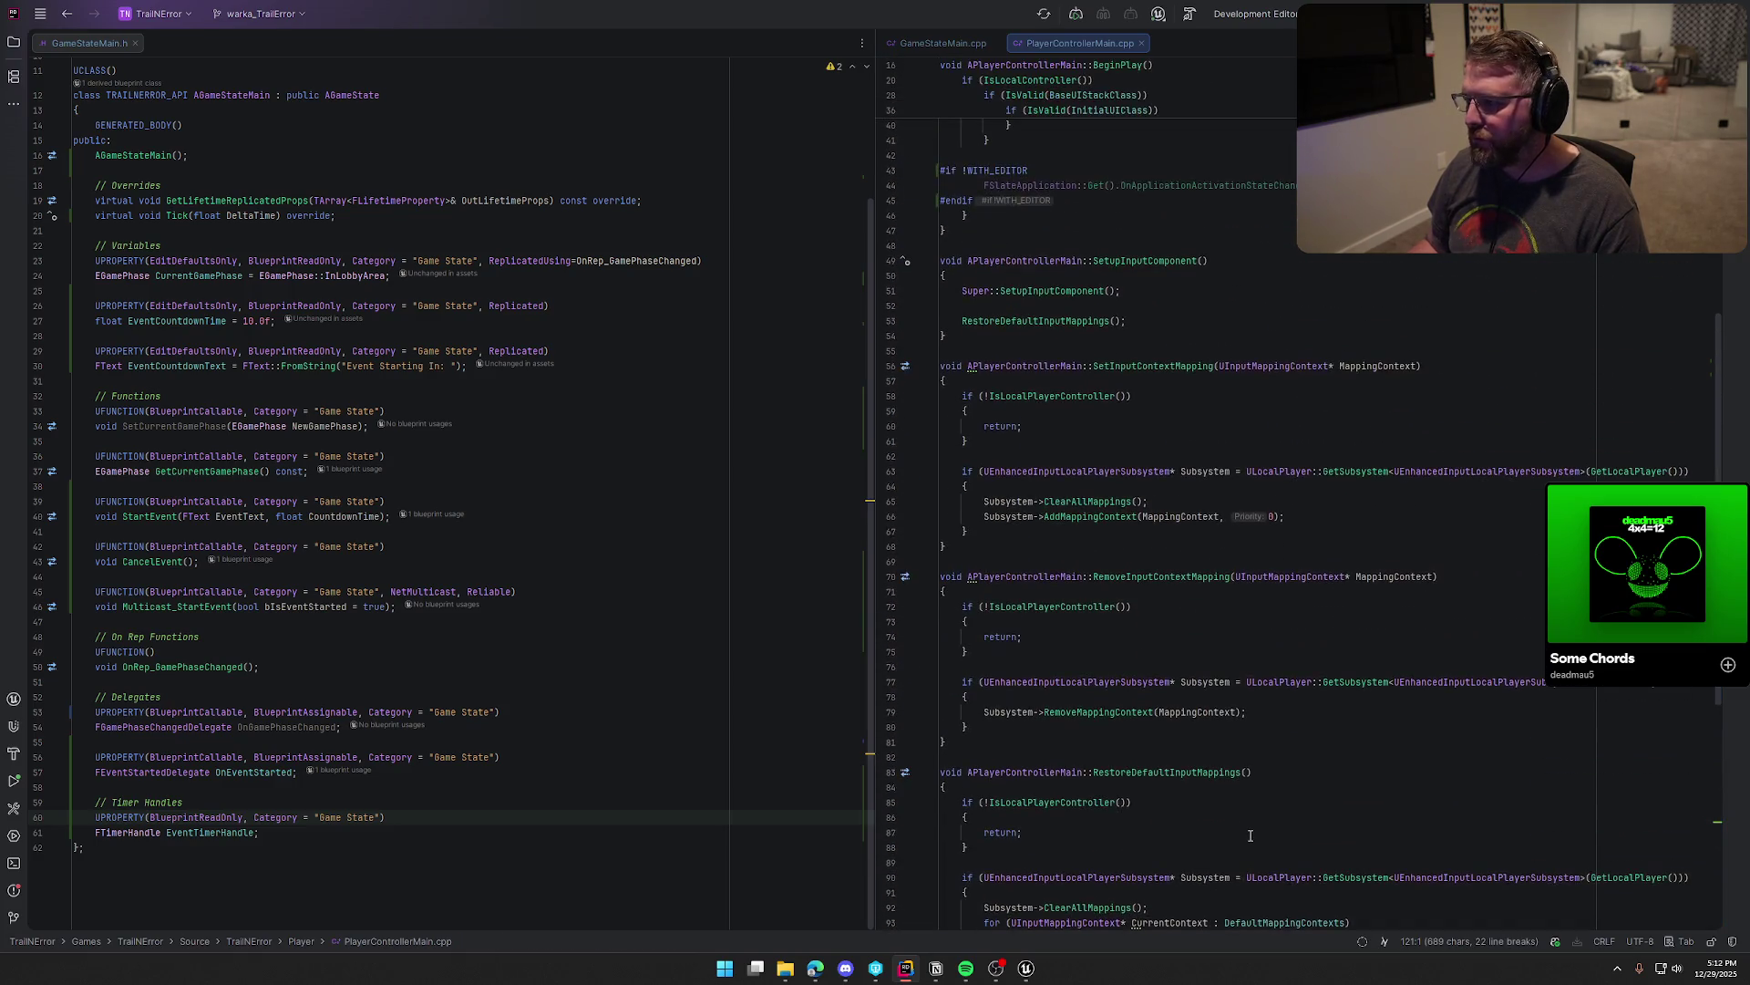
{"action": "scroll", "coordinate": [1251, 835], "scroll_direction": "up", "scroll_amount": 6}
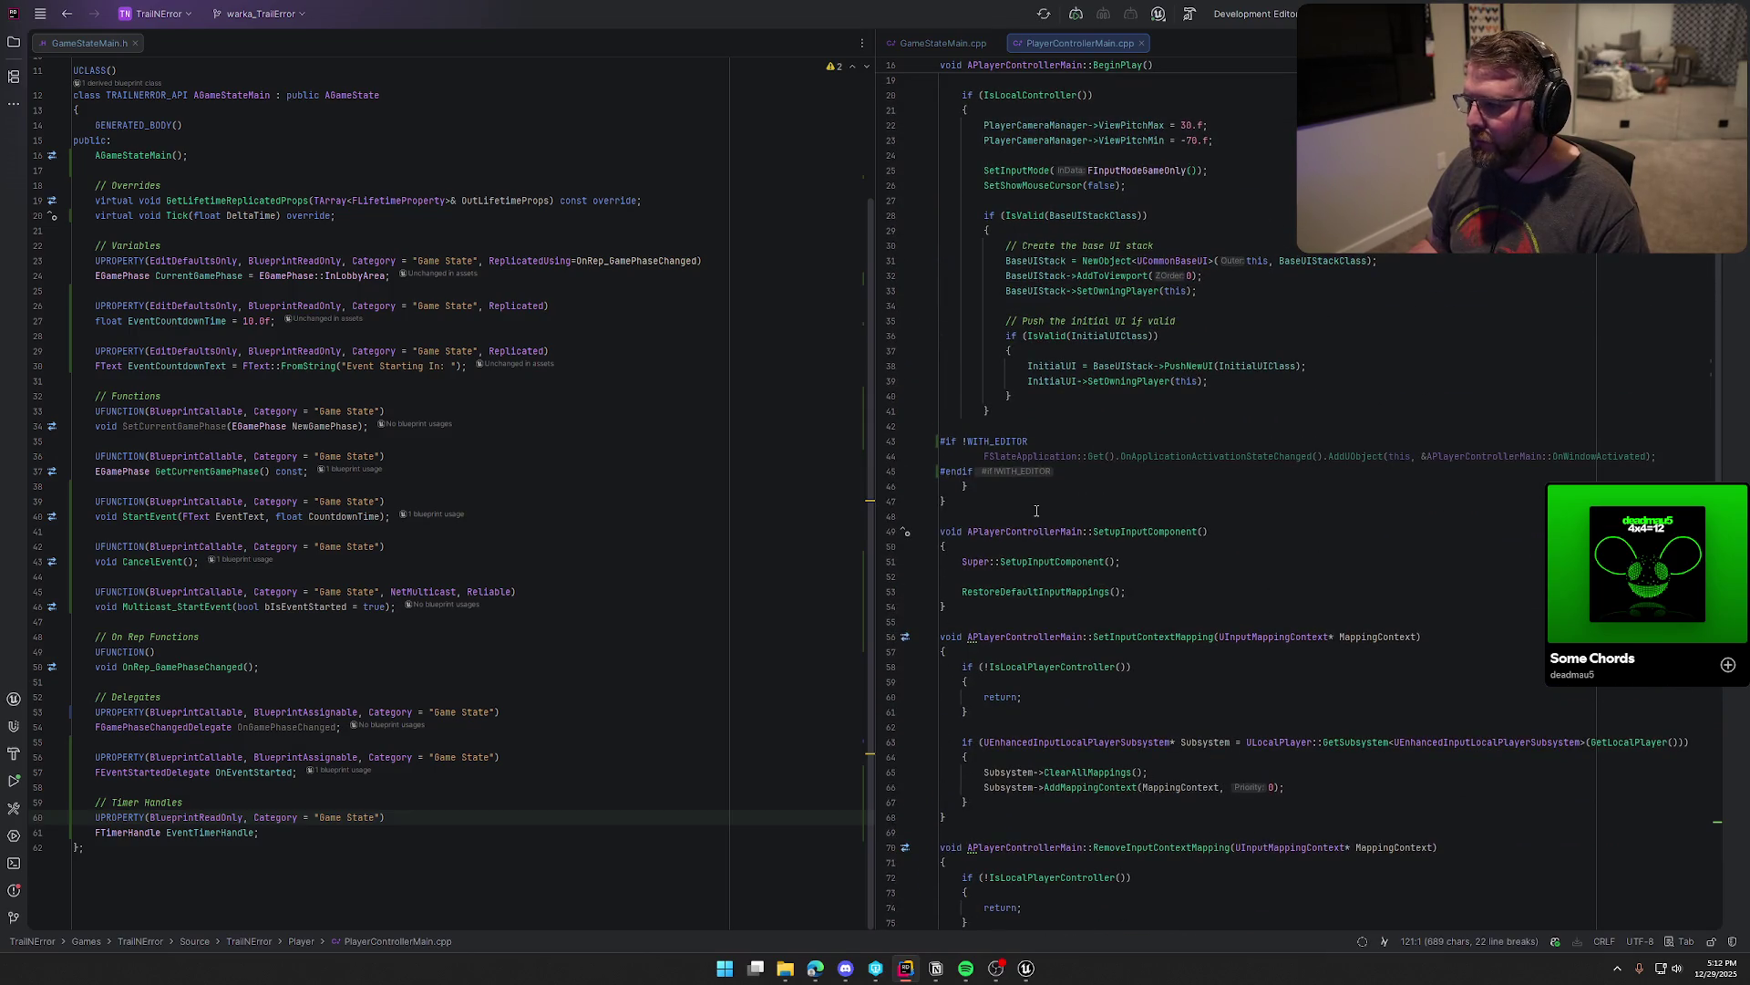
{"action": "scroll", "coordinate": [1392, 516], "scroll_direction": "up", "scroll_amount": 6}
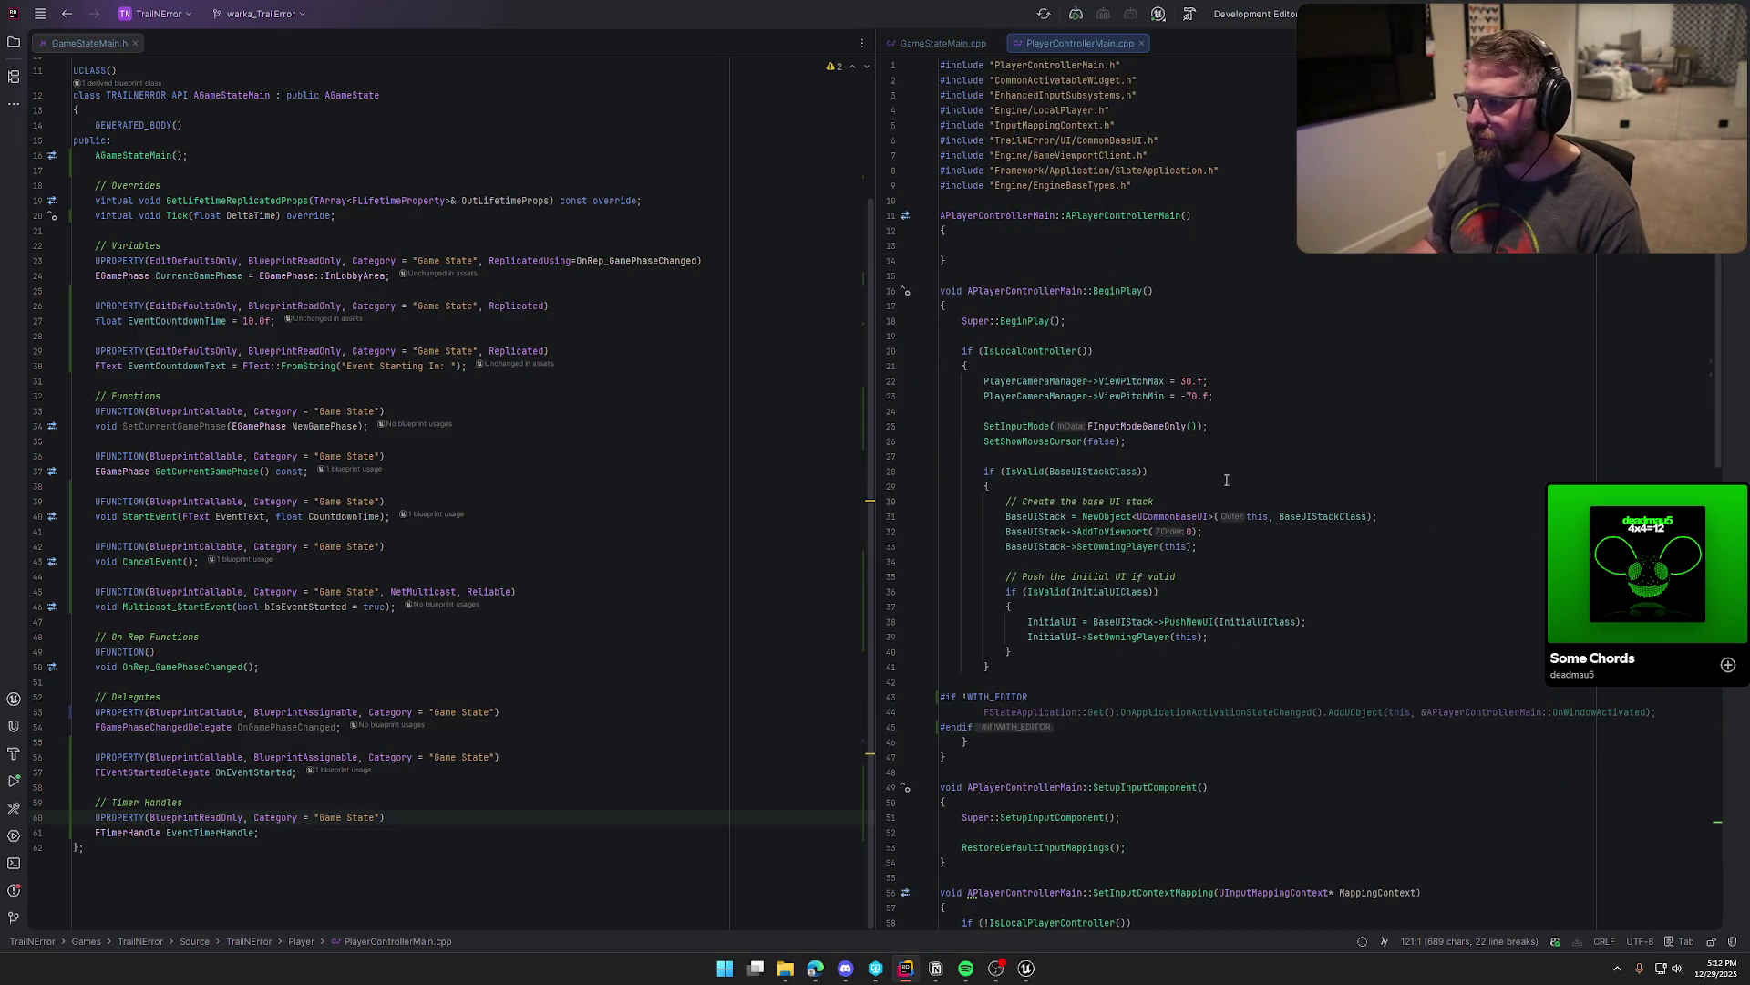
{"action": "scroll", "coordinate": [1135, 711], "scroll_direction": "down", "scroll_amount": 8}
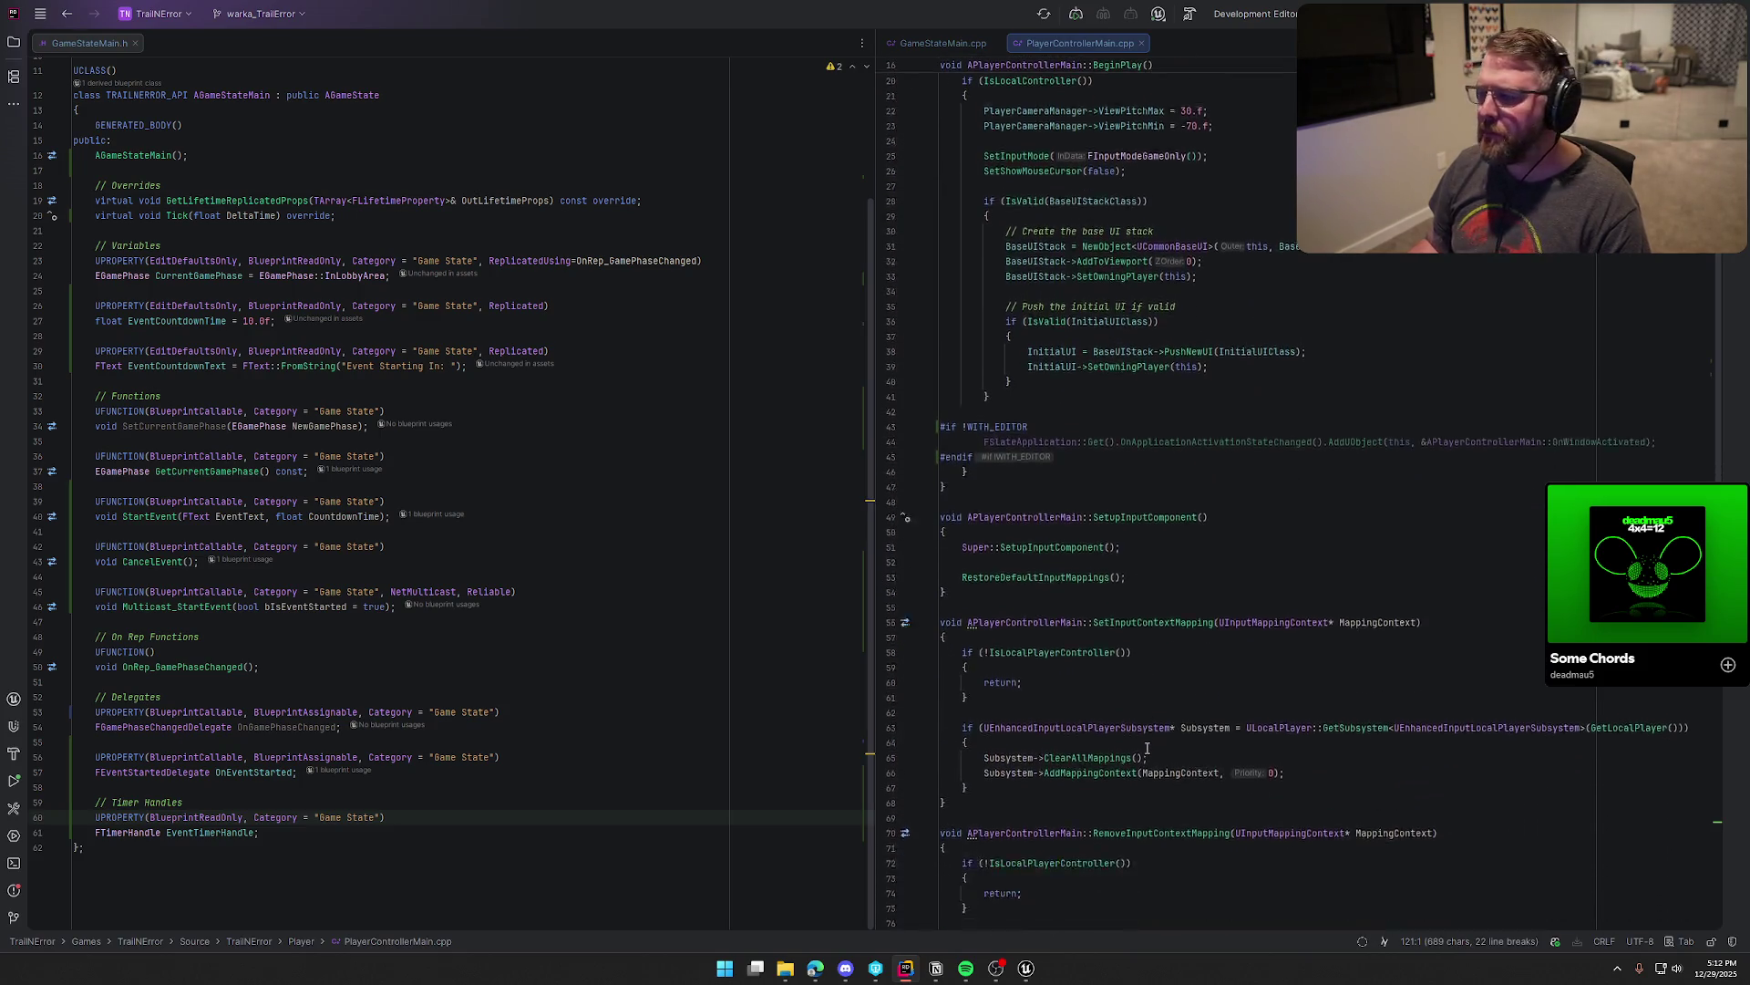
{"action": "scroll", "coordinate": [1149, 745], "scroll_direction": "down", "scroll_amount": 5}
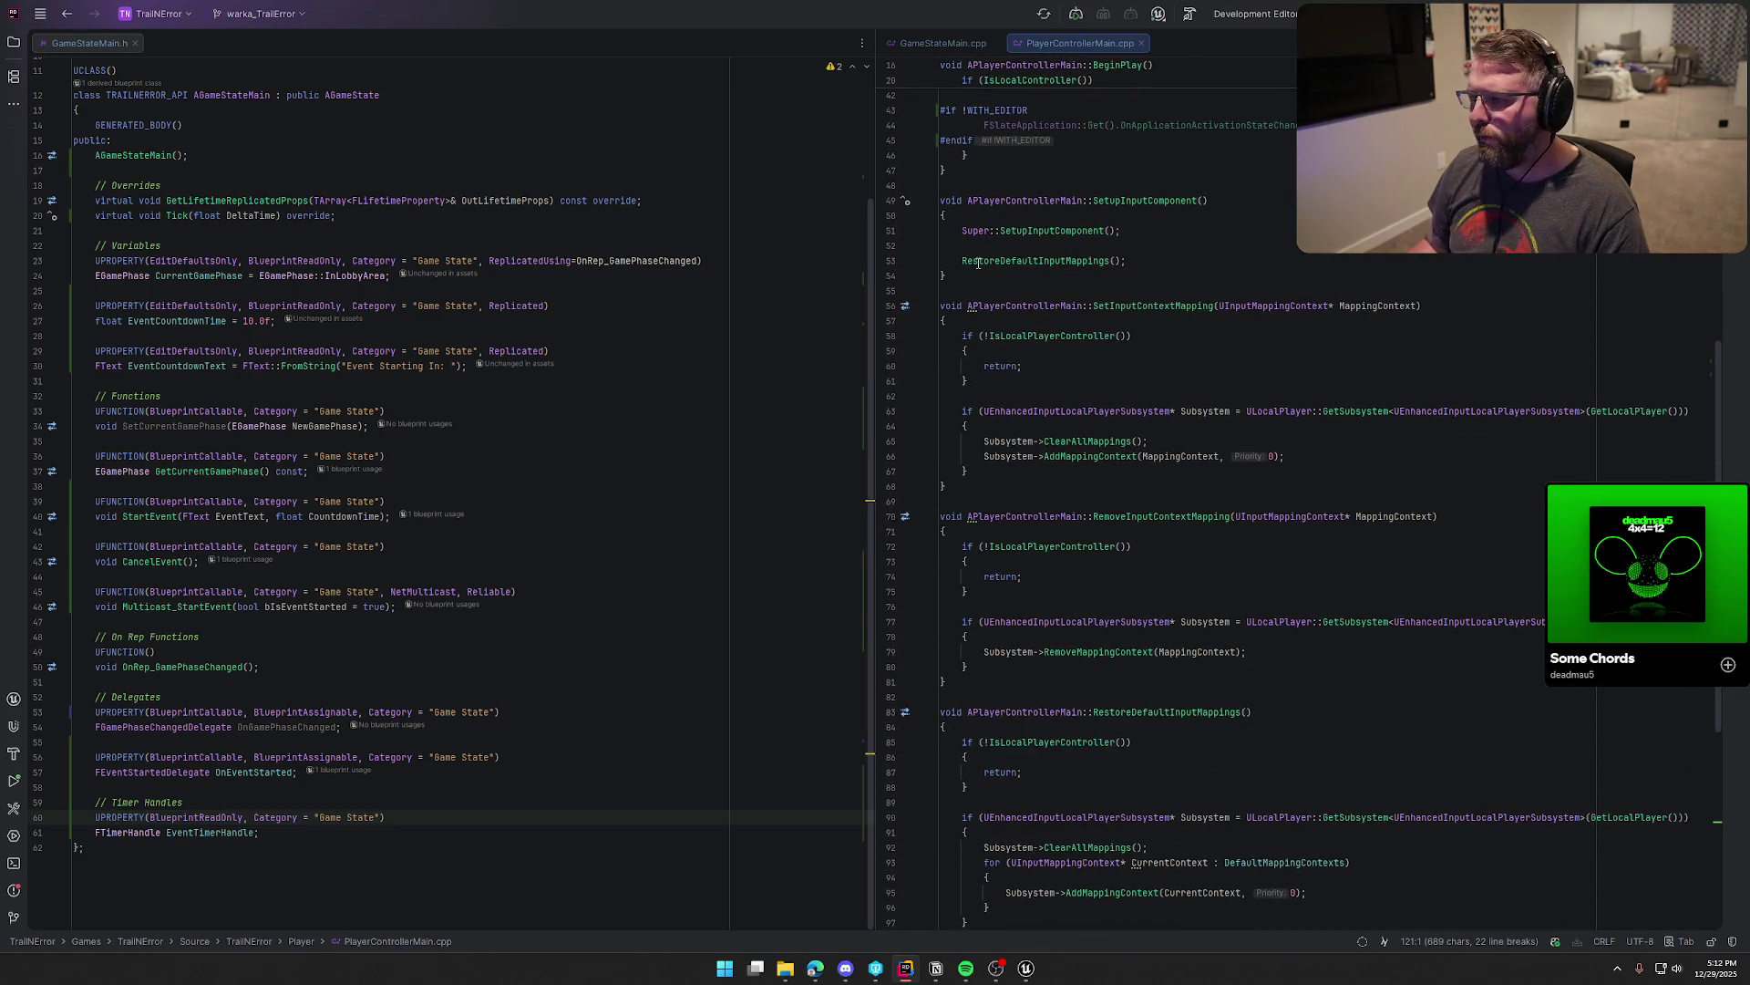
{"action": "left_click", "coordinate": [929, 201]}
{"action": "left_click", "coordinate": [929, 231]}
{"action": "left_click", "coordinate": [929, 260]}
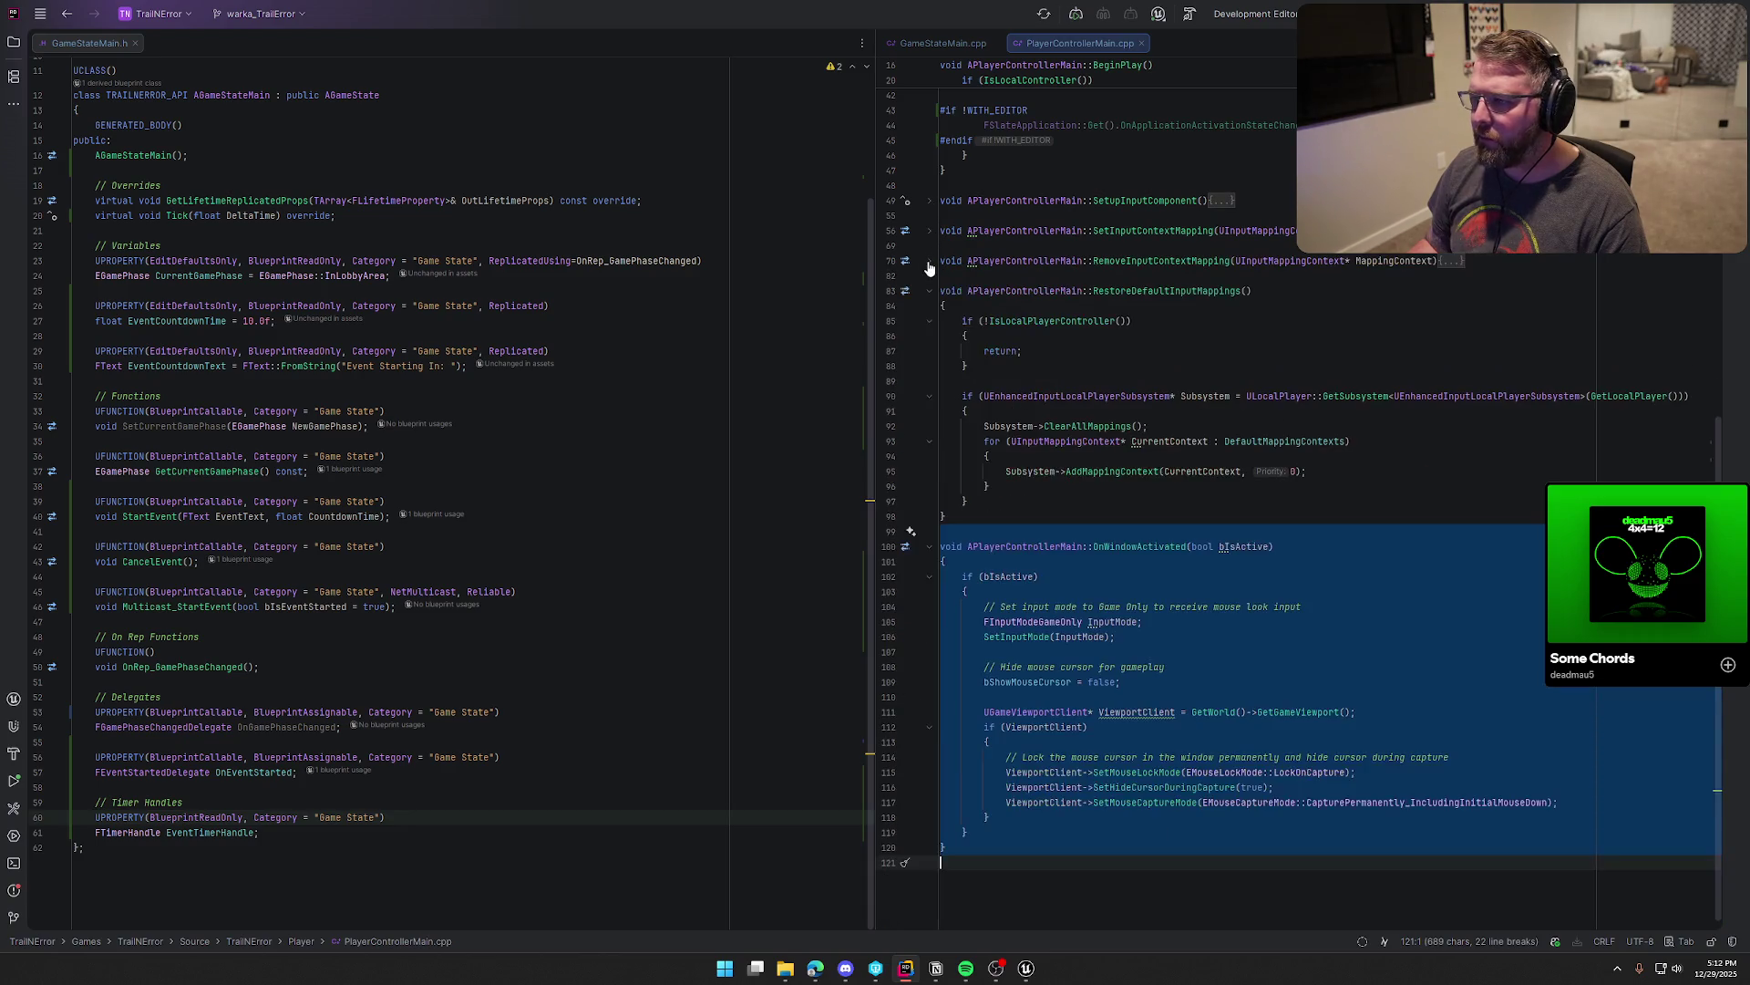
{"action": "left_click", "coordinate": [929, 291]}
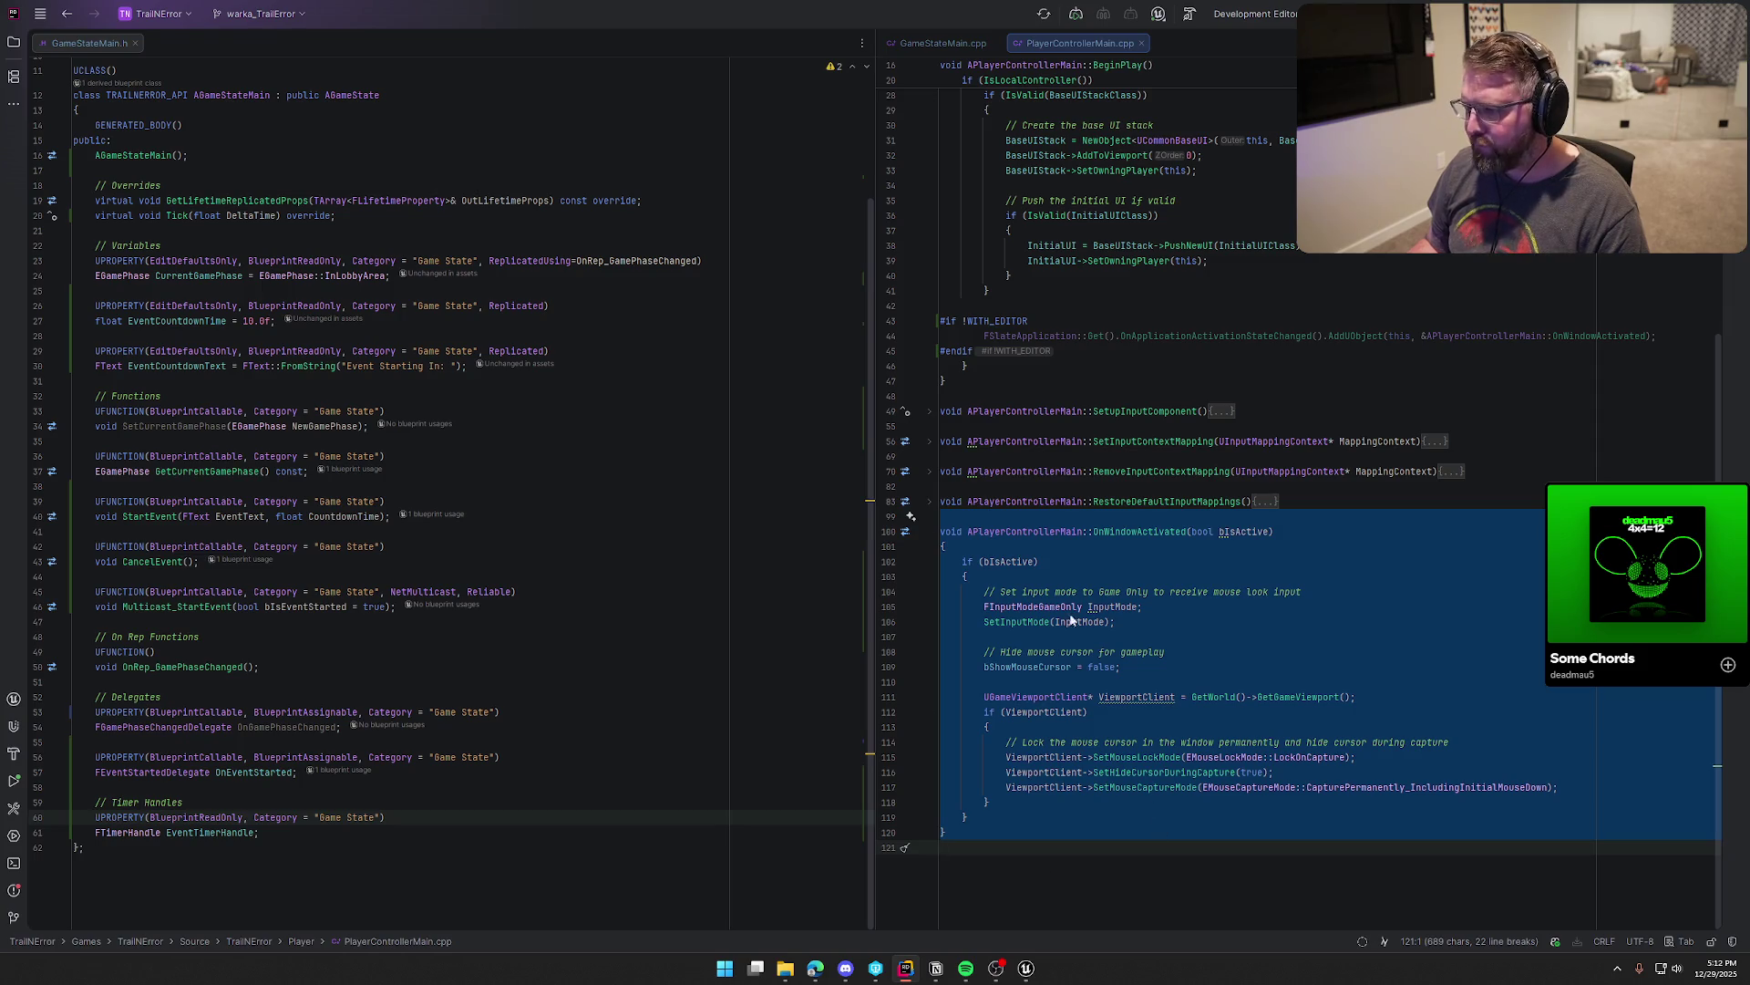
Step: Jump to the OnWindowActivated declaration and place PlayerControllerMain.h in the left editor pane
{"action": "left_click", "coordinate": [960, 517]}
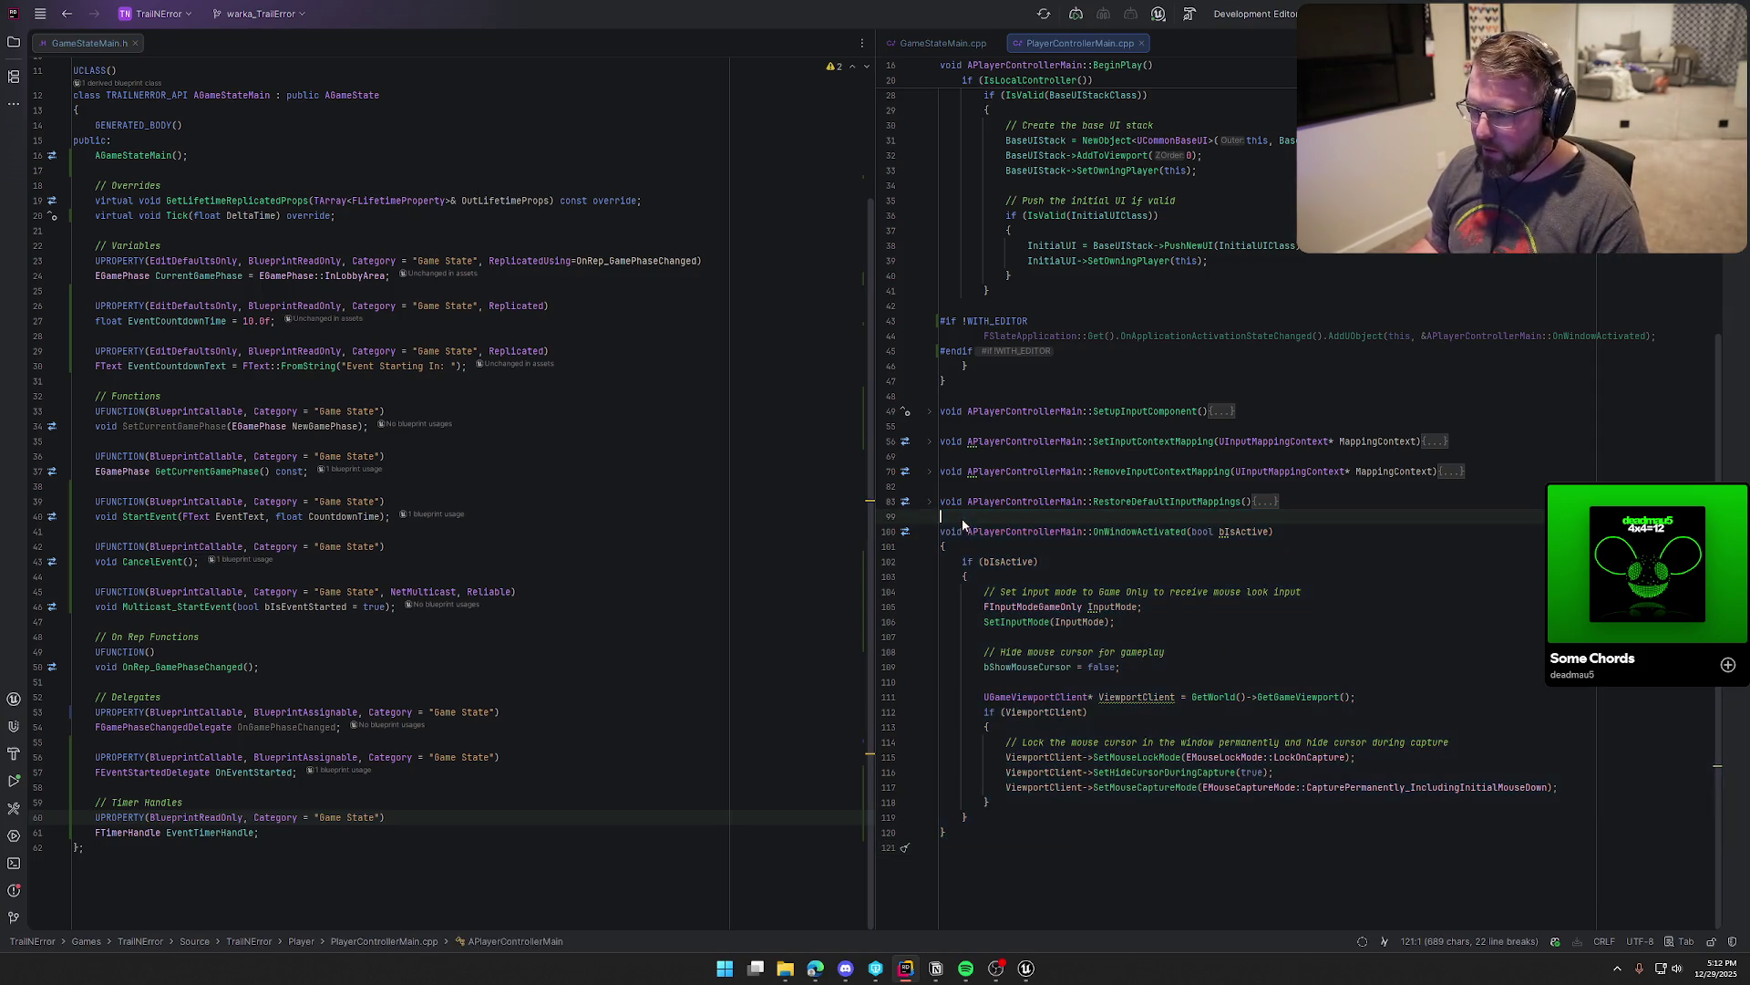
{"action": "left_click", "coordinate": [1127, 531]}
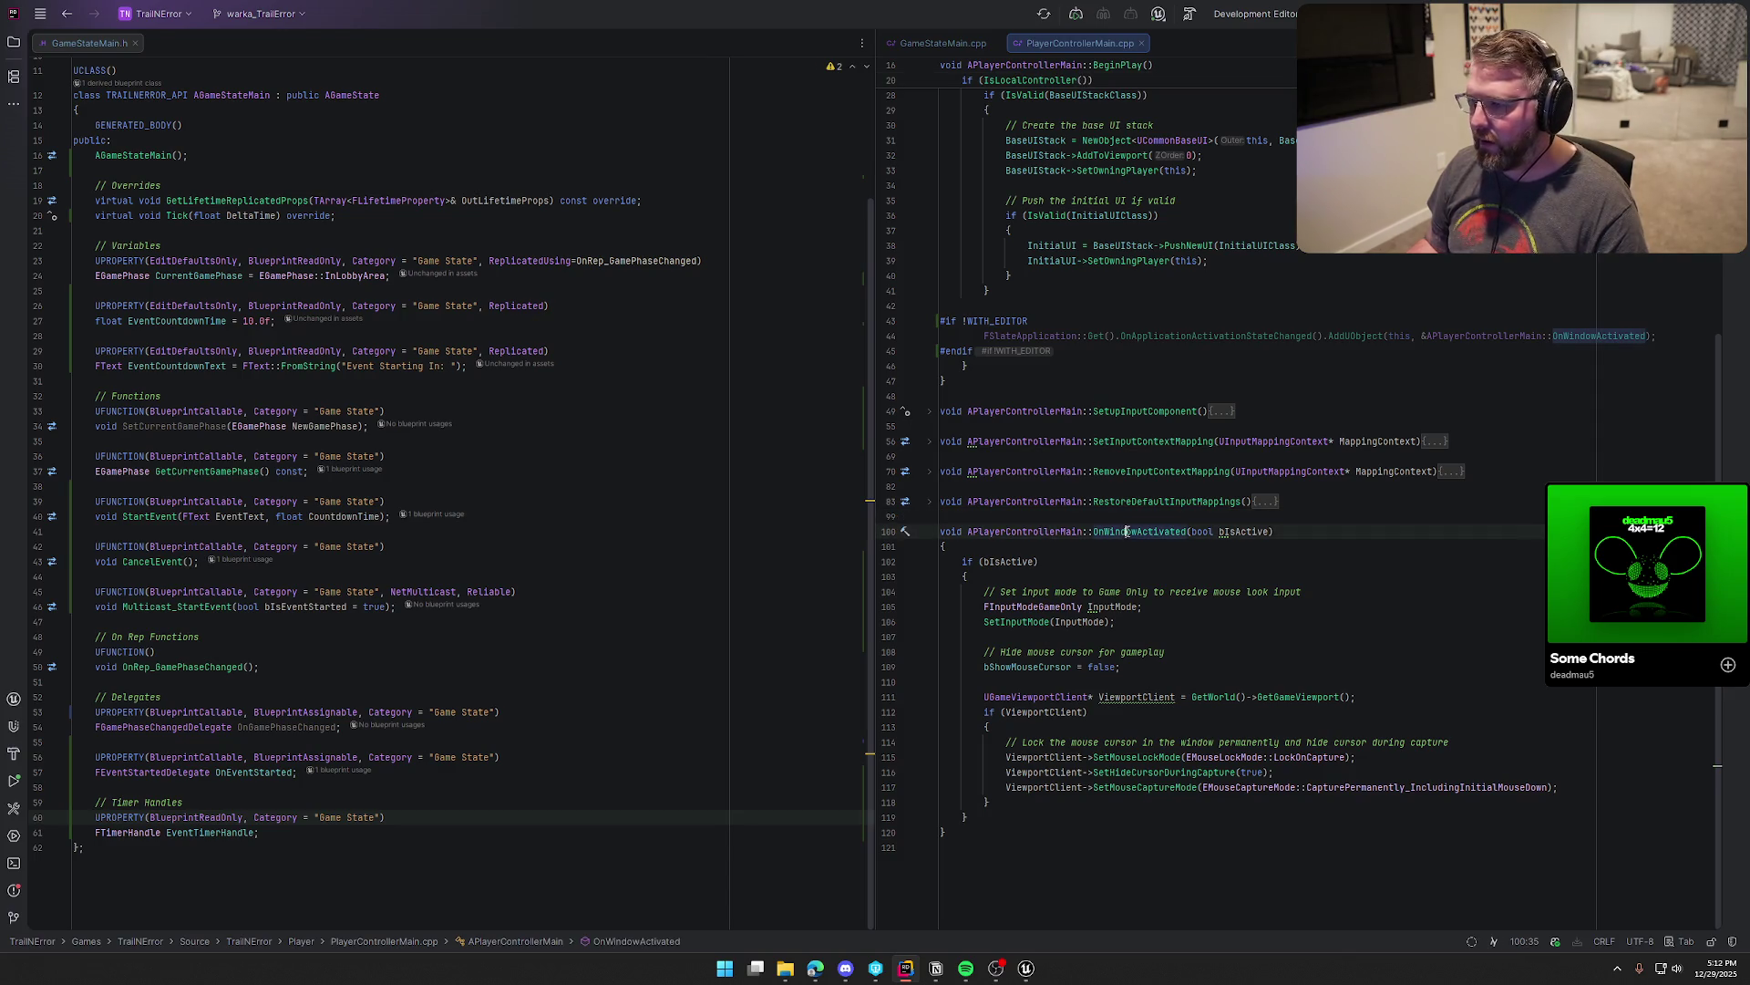
{"action": "left_click", "coordinate": [1127, 531], "text": "ctrl"}
{"action": "mouse_move", "coordinate": [1222, 43]}
{"action": "left_mouse_down"}
{"action": "mouse_move", "coordinate": [547, 273]}
{"action": "mouse_move", "coordinate": [367, 548]}
{"action": "left_mouse_up"}
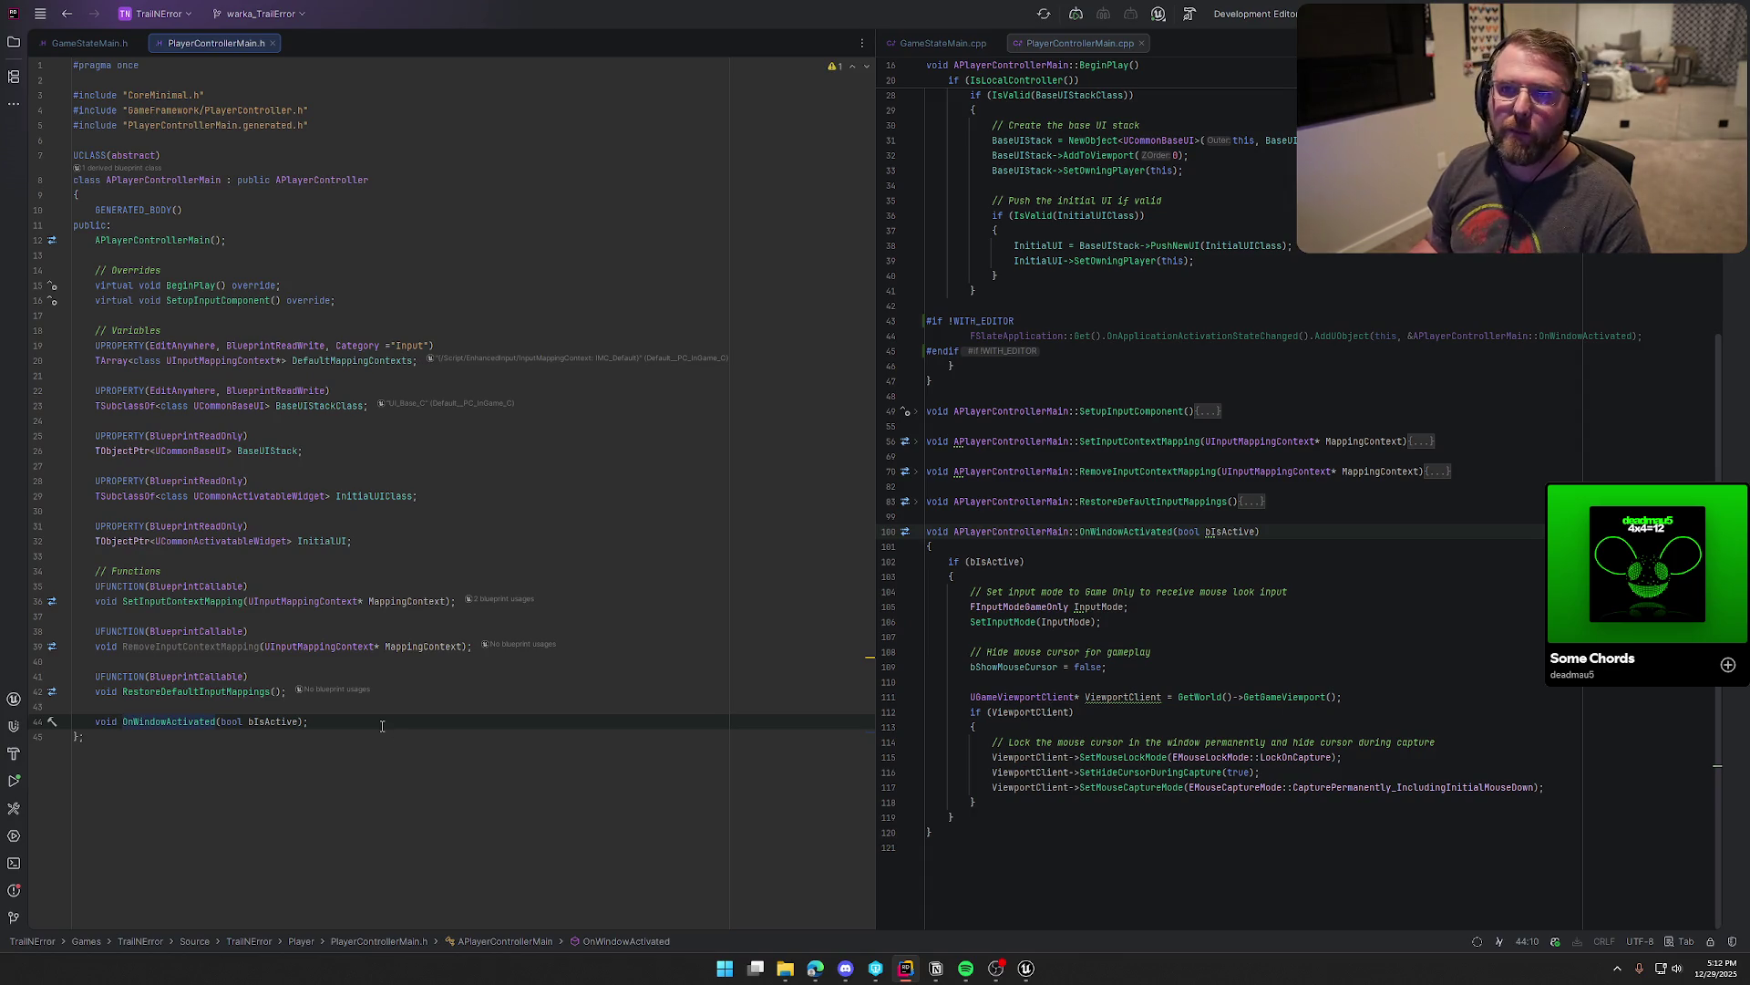
{"action": "key", "text": "End"}
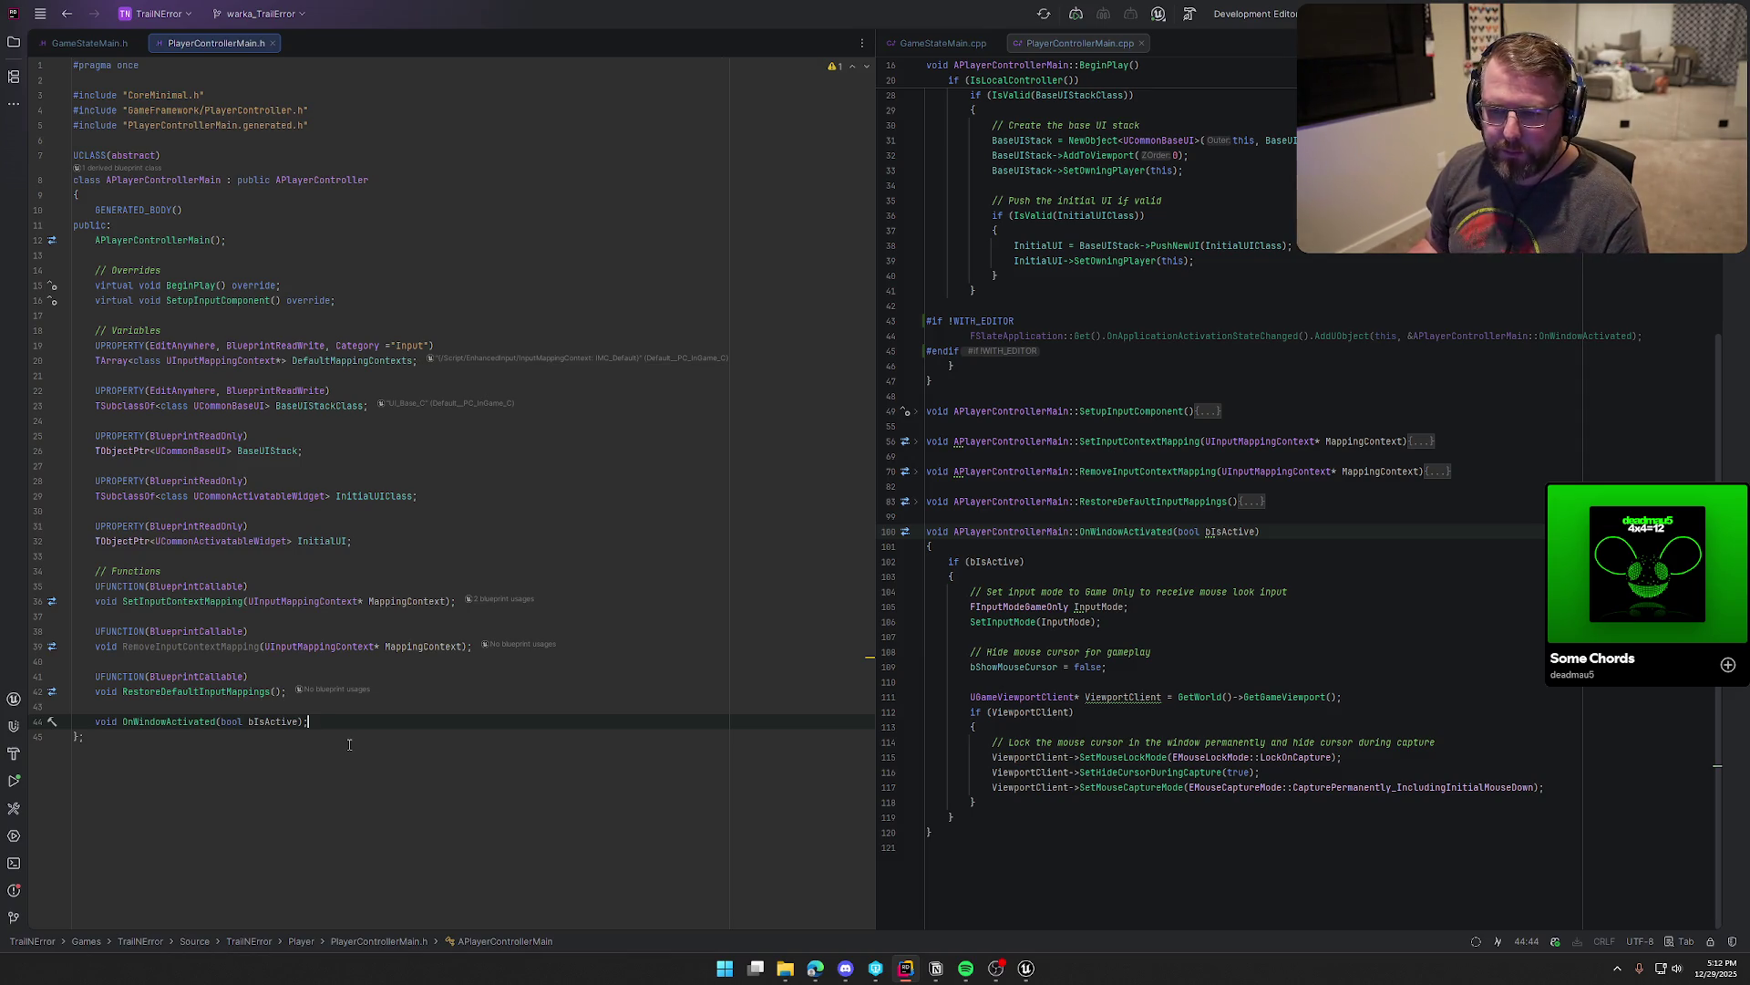
{"action": "scroll", "coordinate": [1023, 336], "scroll_direction": "up", "scroll_amount": 5}
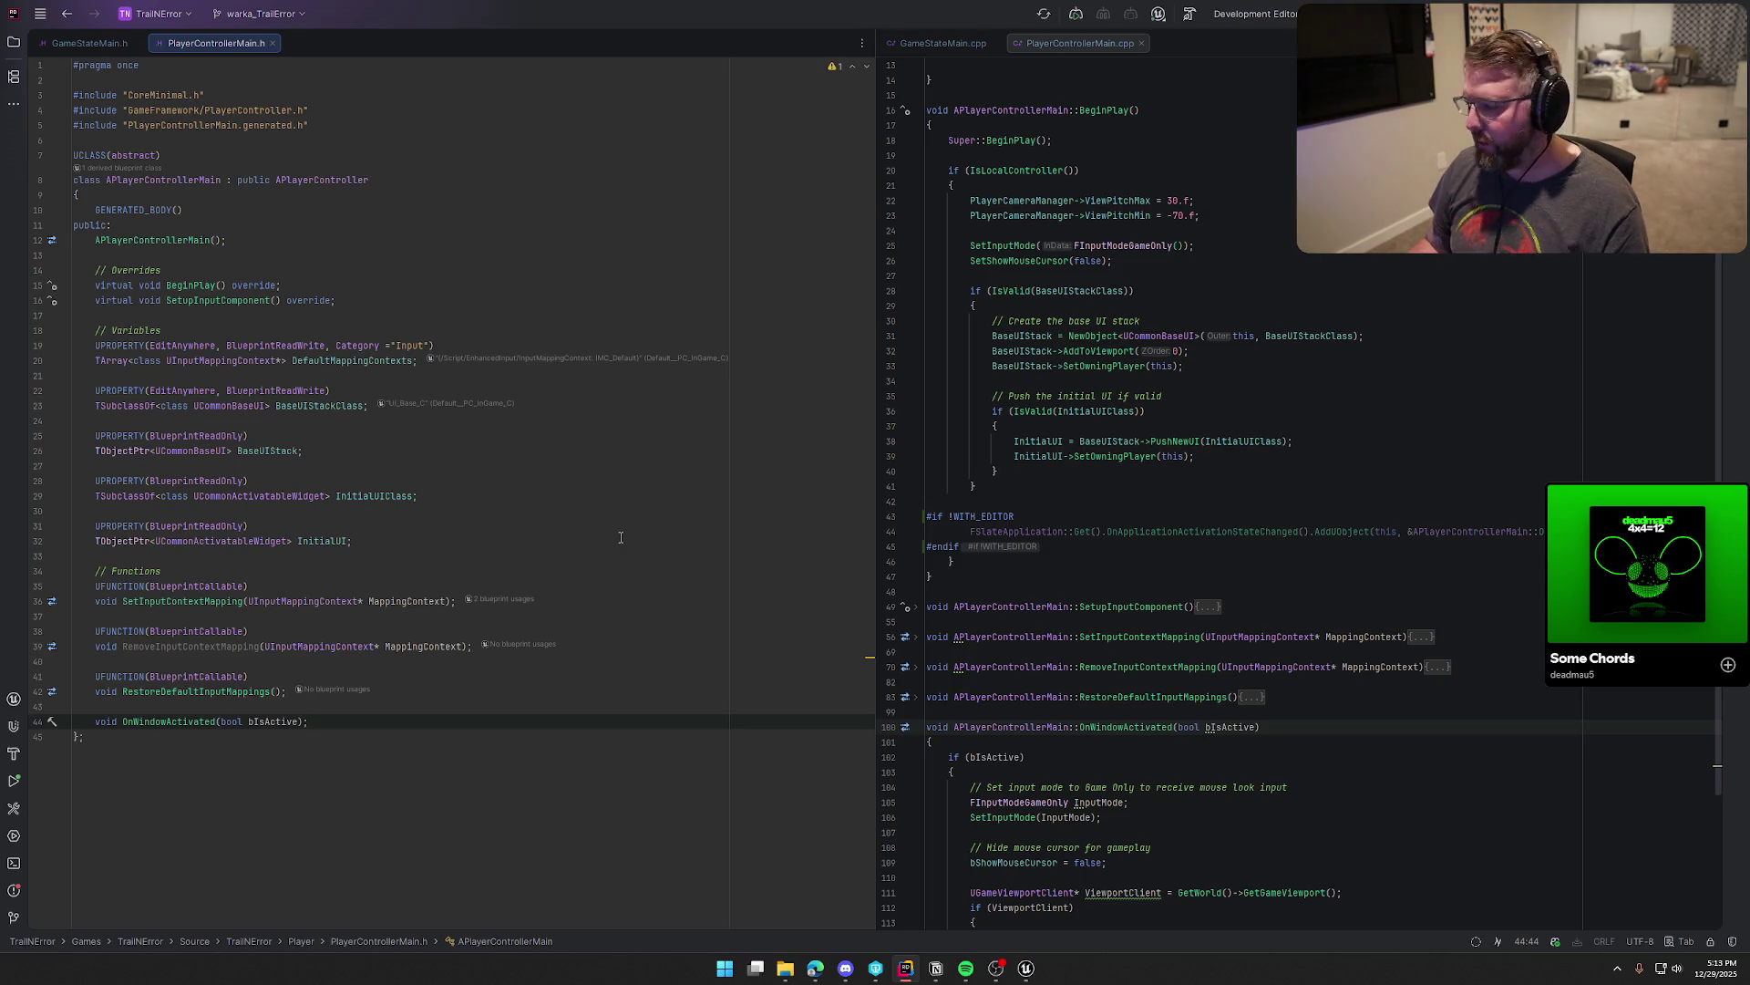
Step: Launch Visual Studio Code from Start and select the whole PlayerControllerMain header in Rider
{"action": "key", "text": "super"}
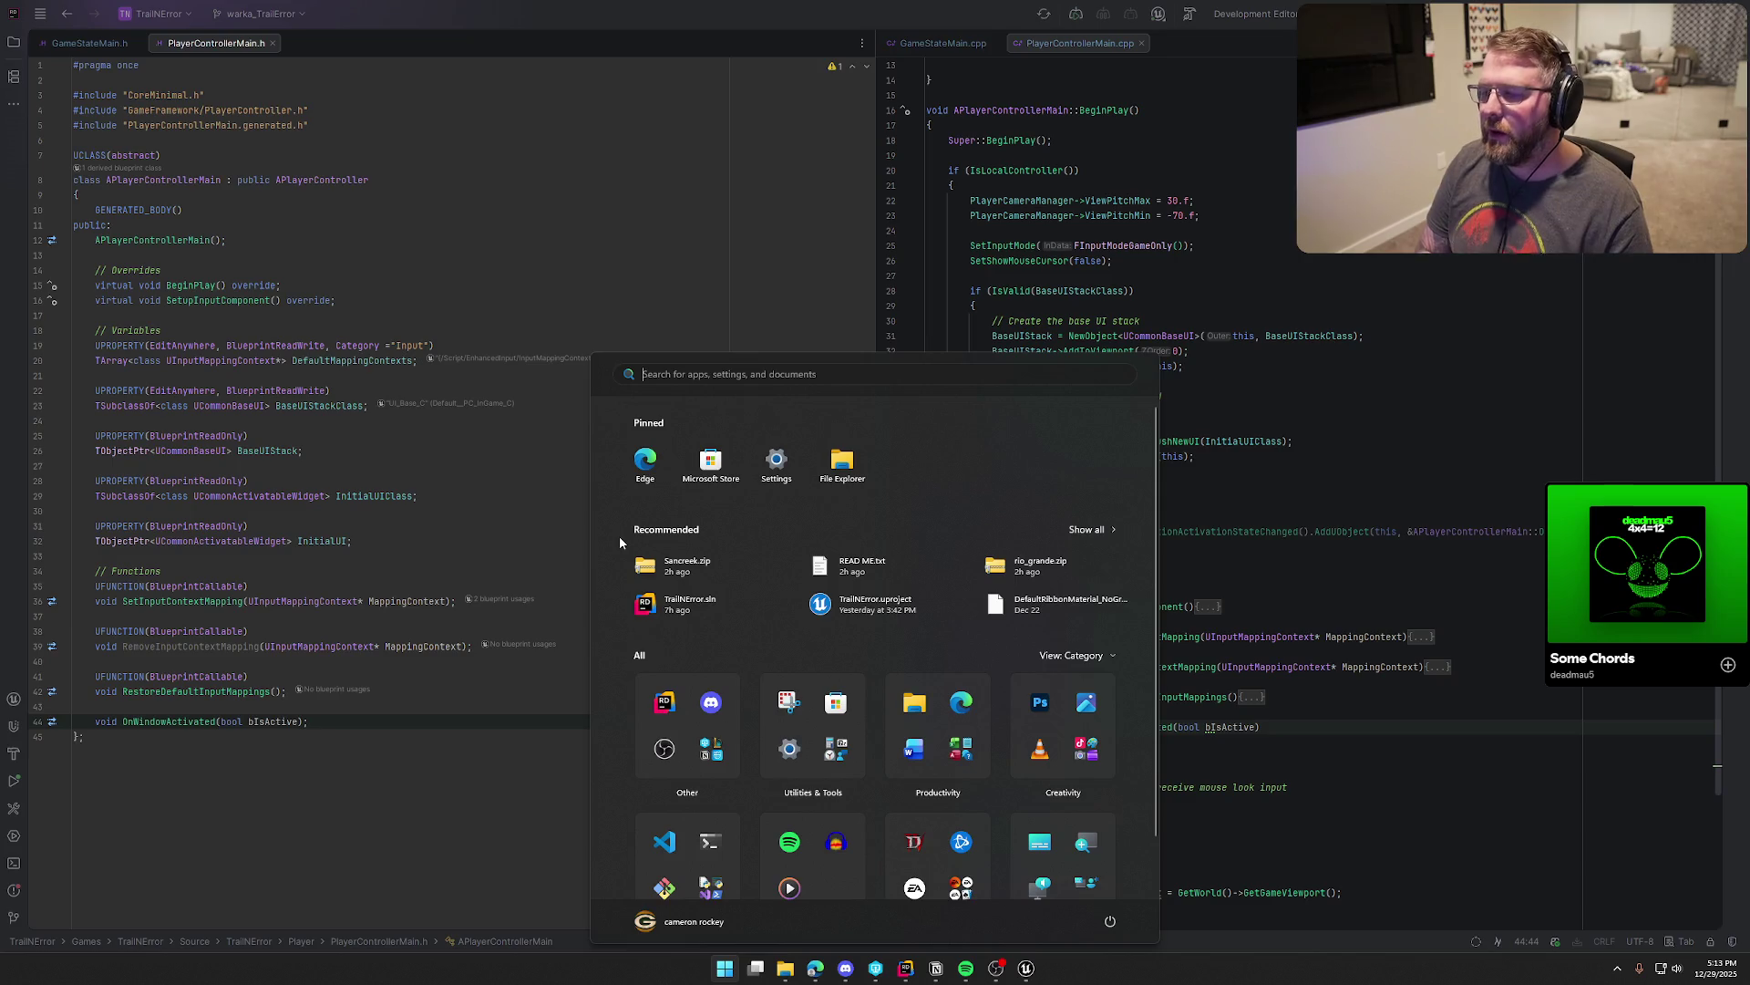
{"action": "type", "text": "vis"}
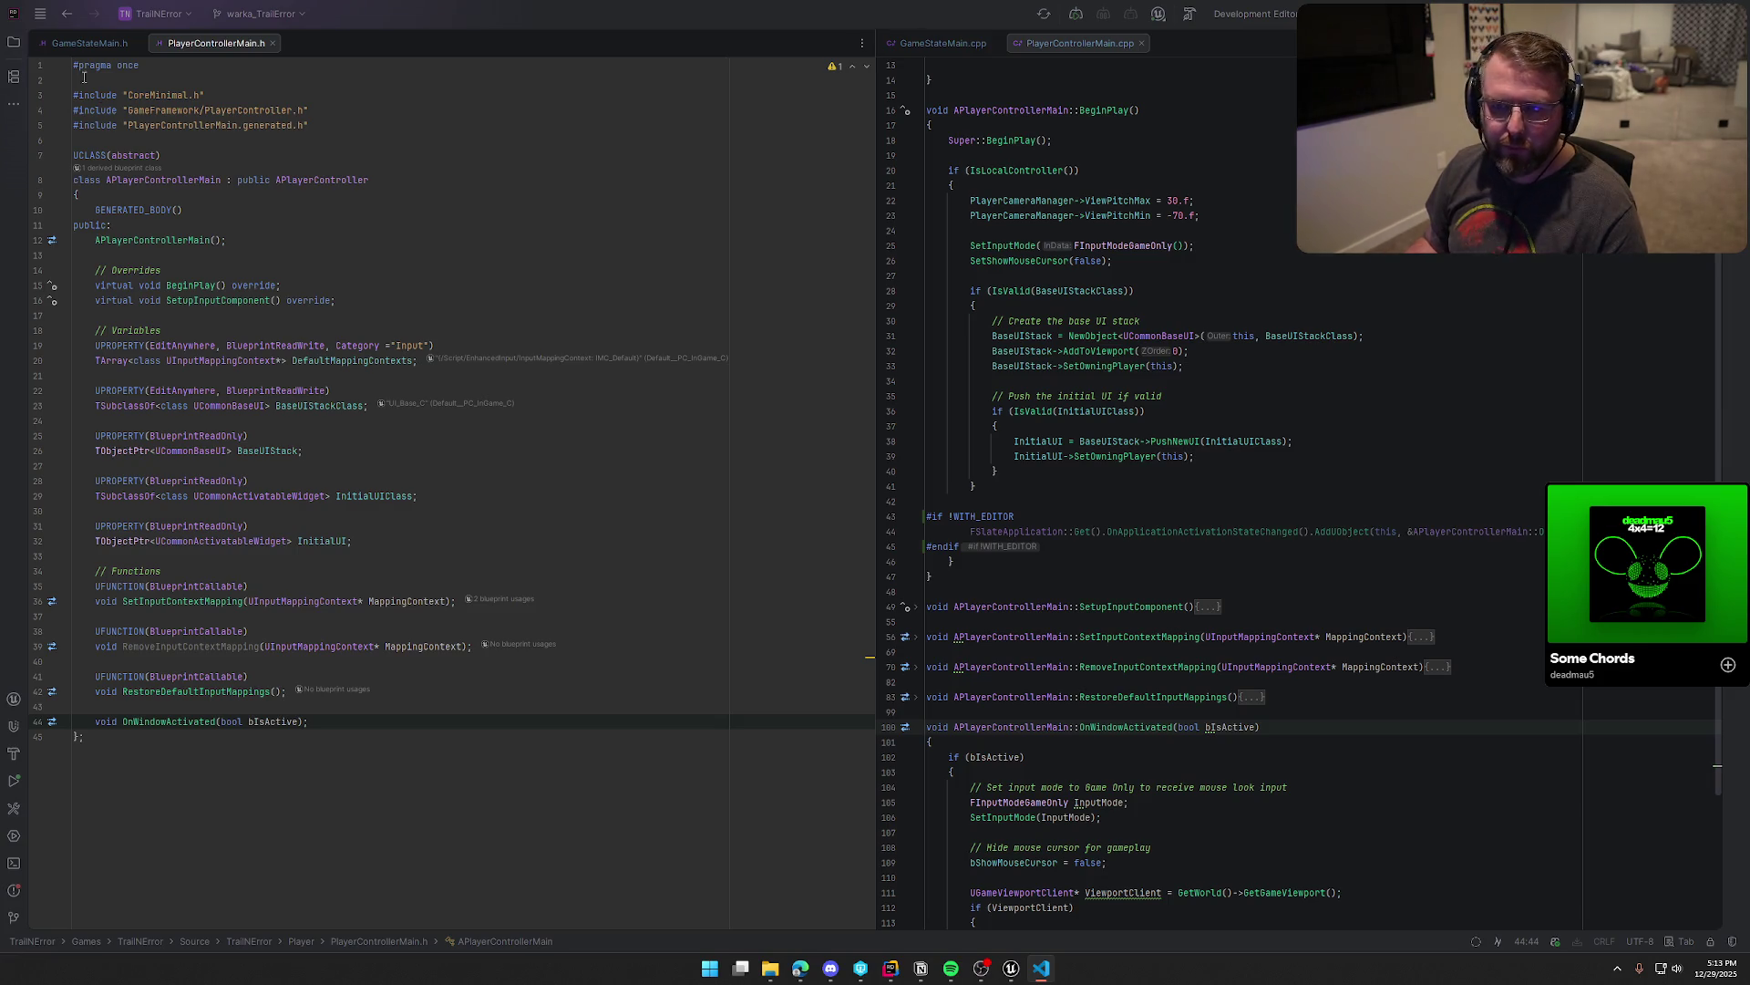
{"action": "mouse_move", "coordinate": [73, 64]}
{"action": "left_mouse_down"}
{"action": "mouse_move", "coordinate": [246, 525]}
{"action": "mouse_move", "coordinate": [182, 733]}
{"action": "mouse_move", "coordinate": [303, 727]}
{"action": "left_mouse_up"}
{"action": "key", "text": "alt+Tab"}
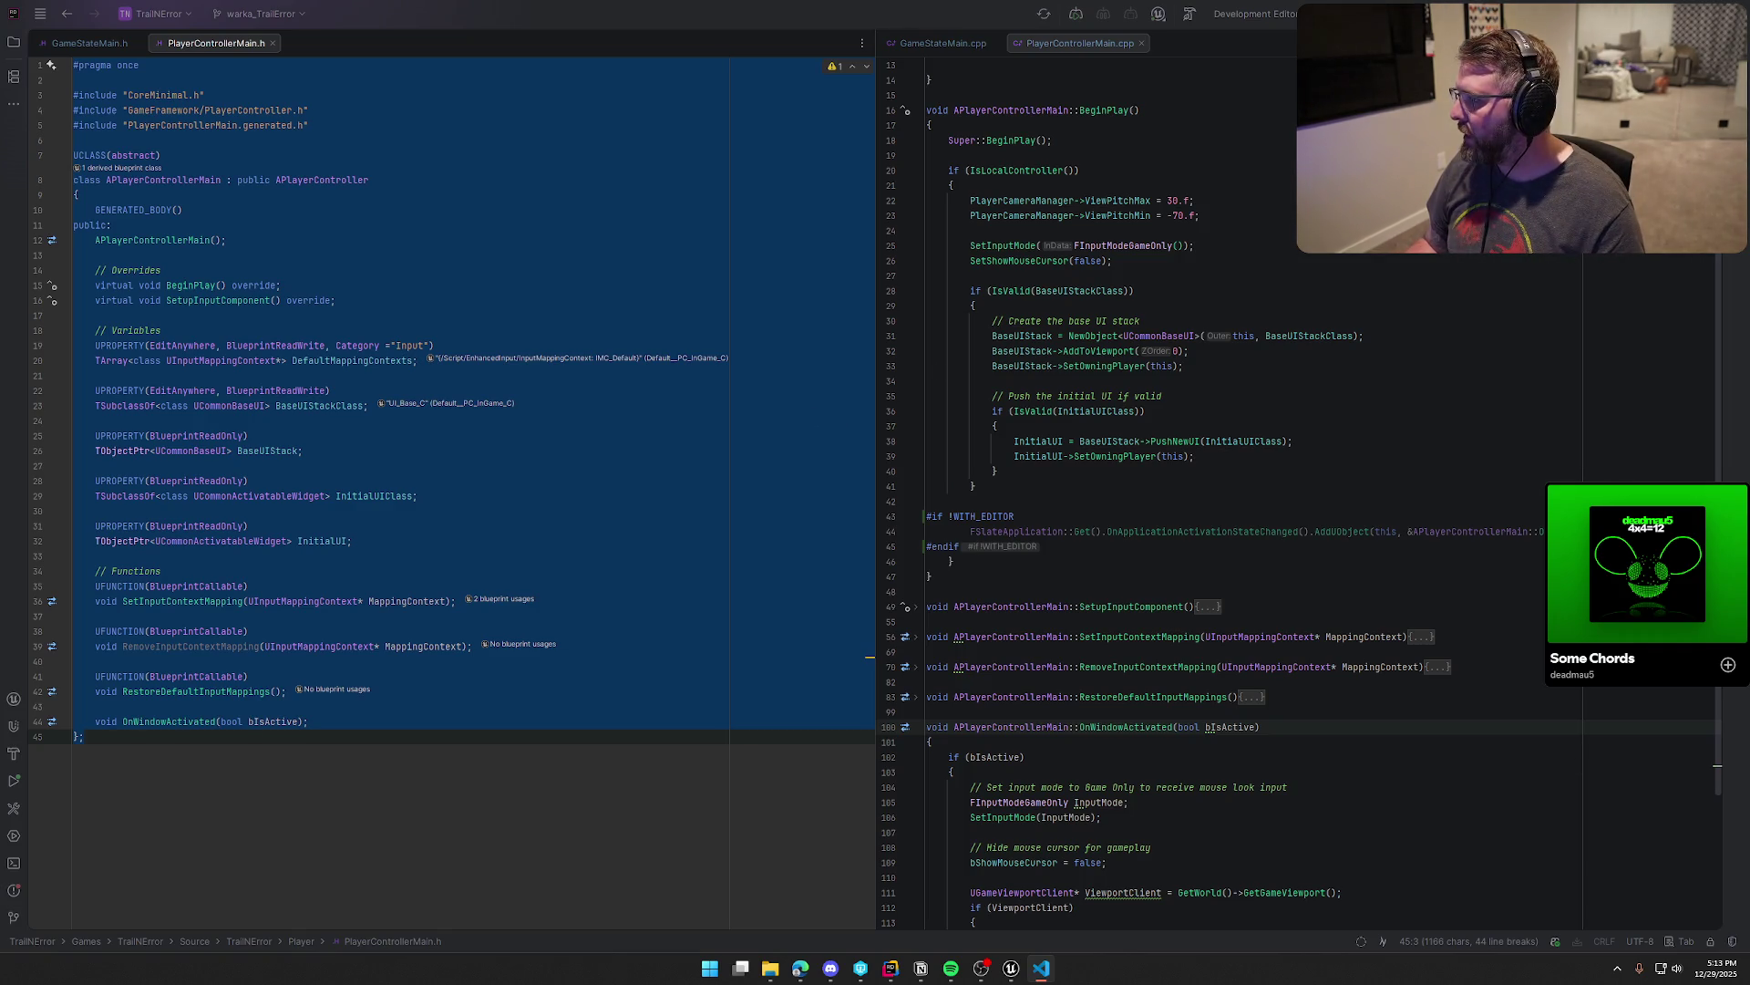
Step: Copy the full PlayerControllerMain.cpp source and paste it into an untitled VS Code file
{"action": "left_click", "coordinate": [990, 110]}
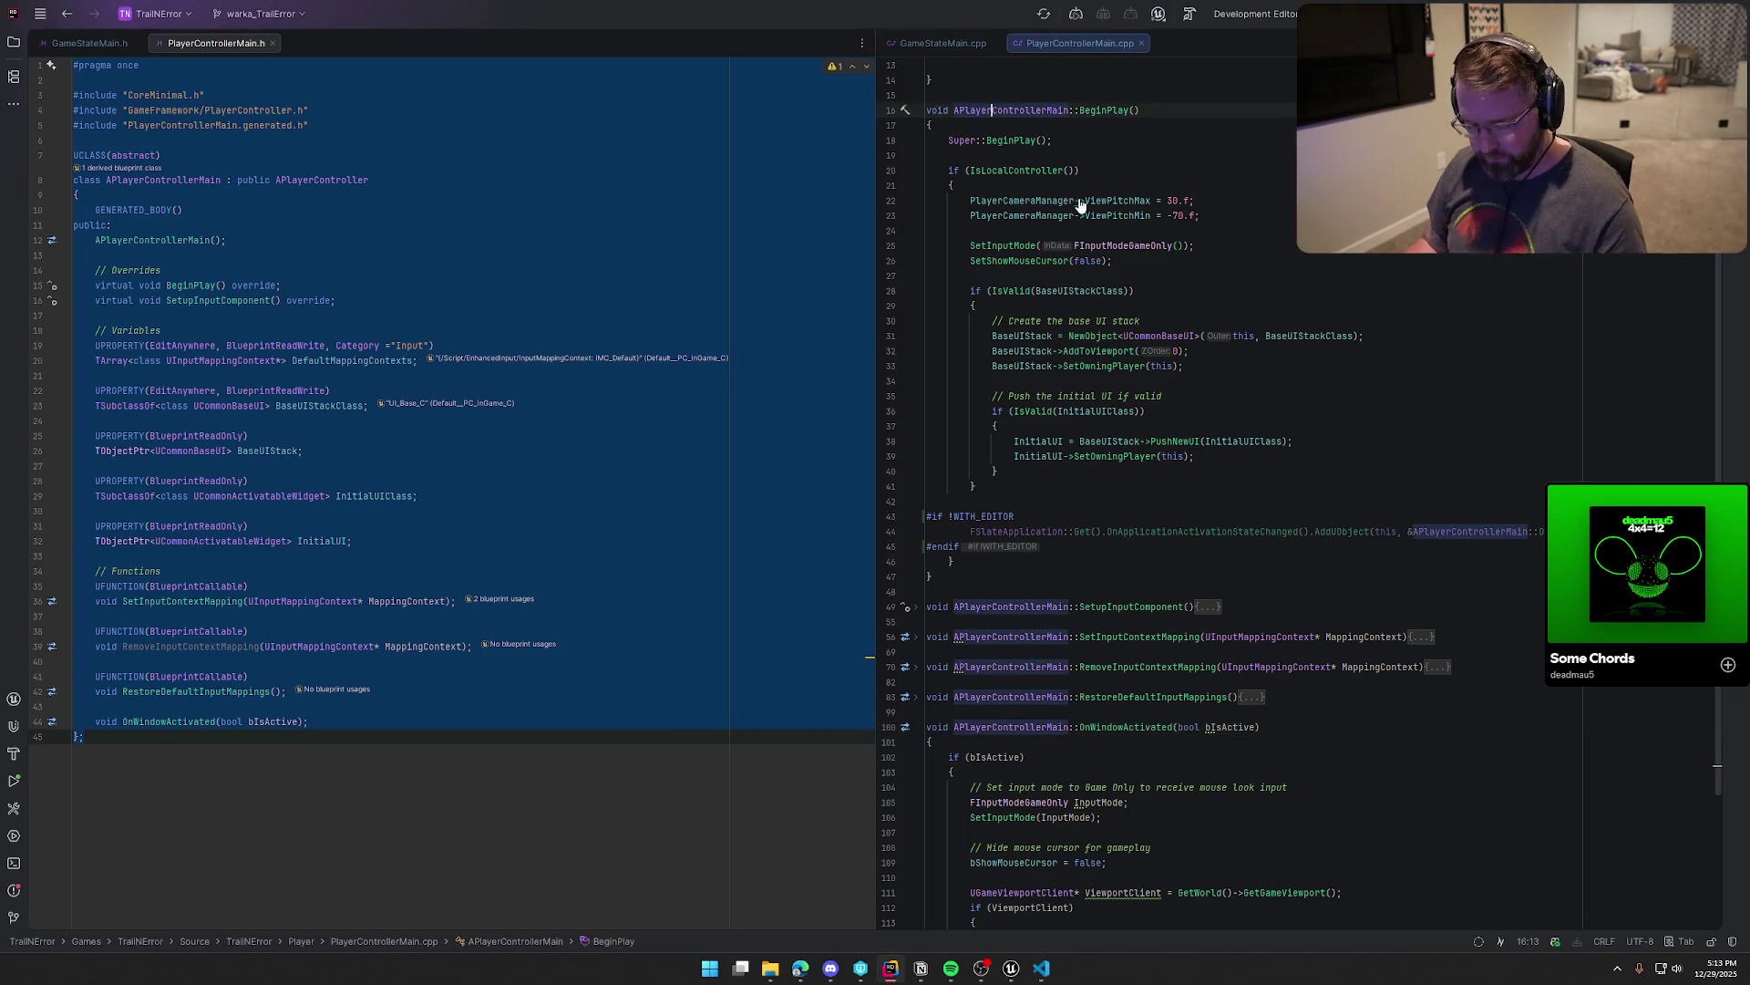
{"action": "key", "text": "ctrl+a"}
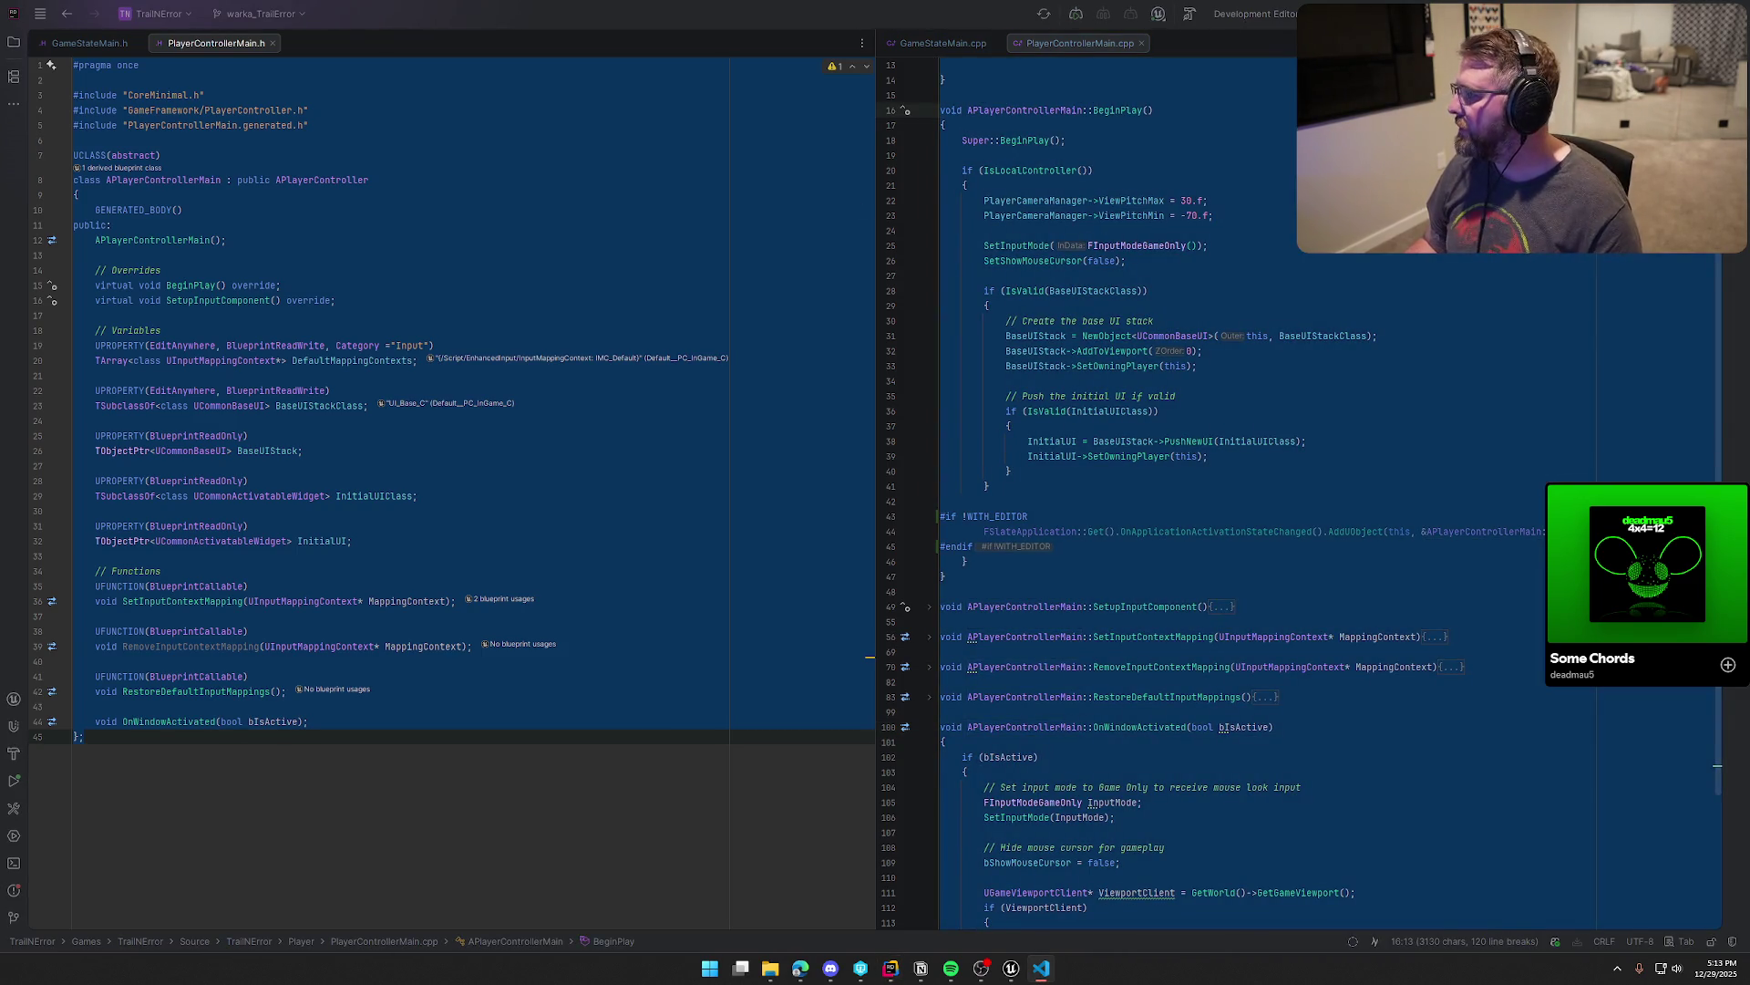
{"action": "key", "text": "ctrl+c"}
{"action": "key", "text": "alt+Tab"}
{"action": "key", "text": "ctrl+v"}
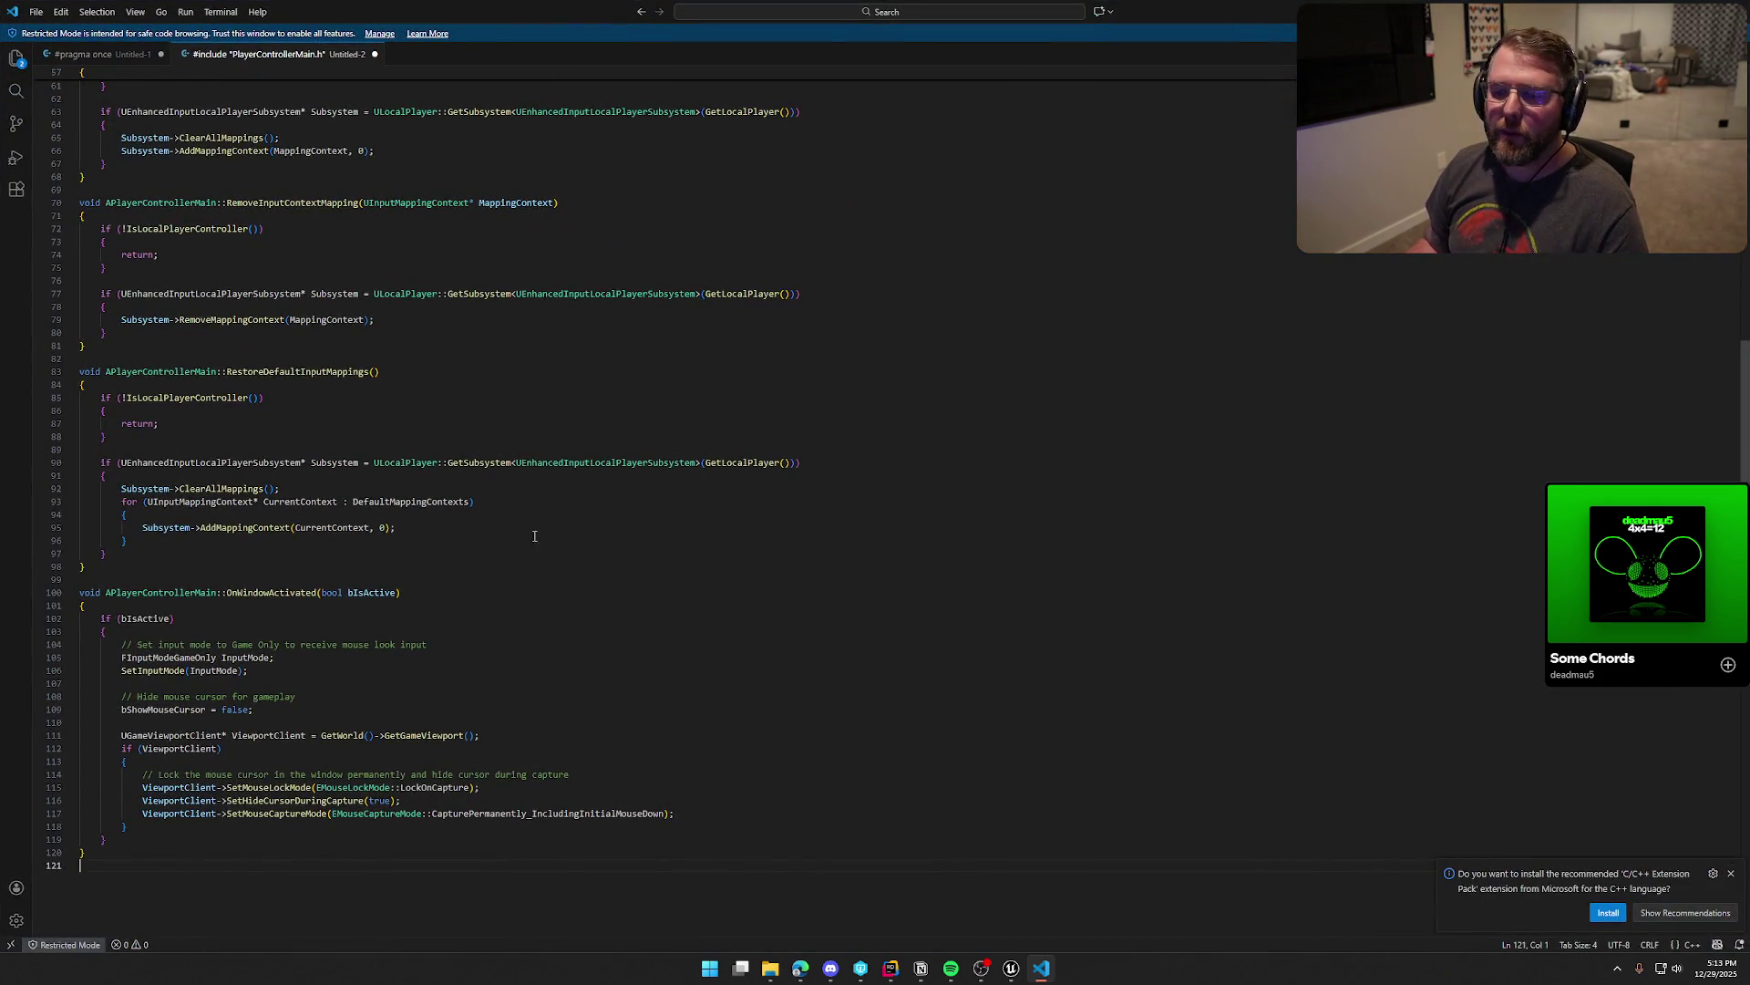
Step: Check the Untitled-1 header copy, dismiss the C/C++ extension notification, and return to Untitled-2
{"action": "left_click", "coordinate": [128, 55]}
{"action": "left_click", "coordinate": [405, 617]}
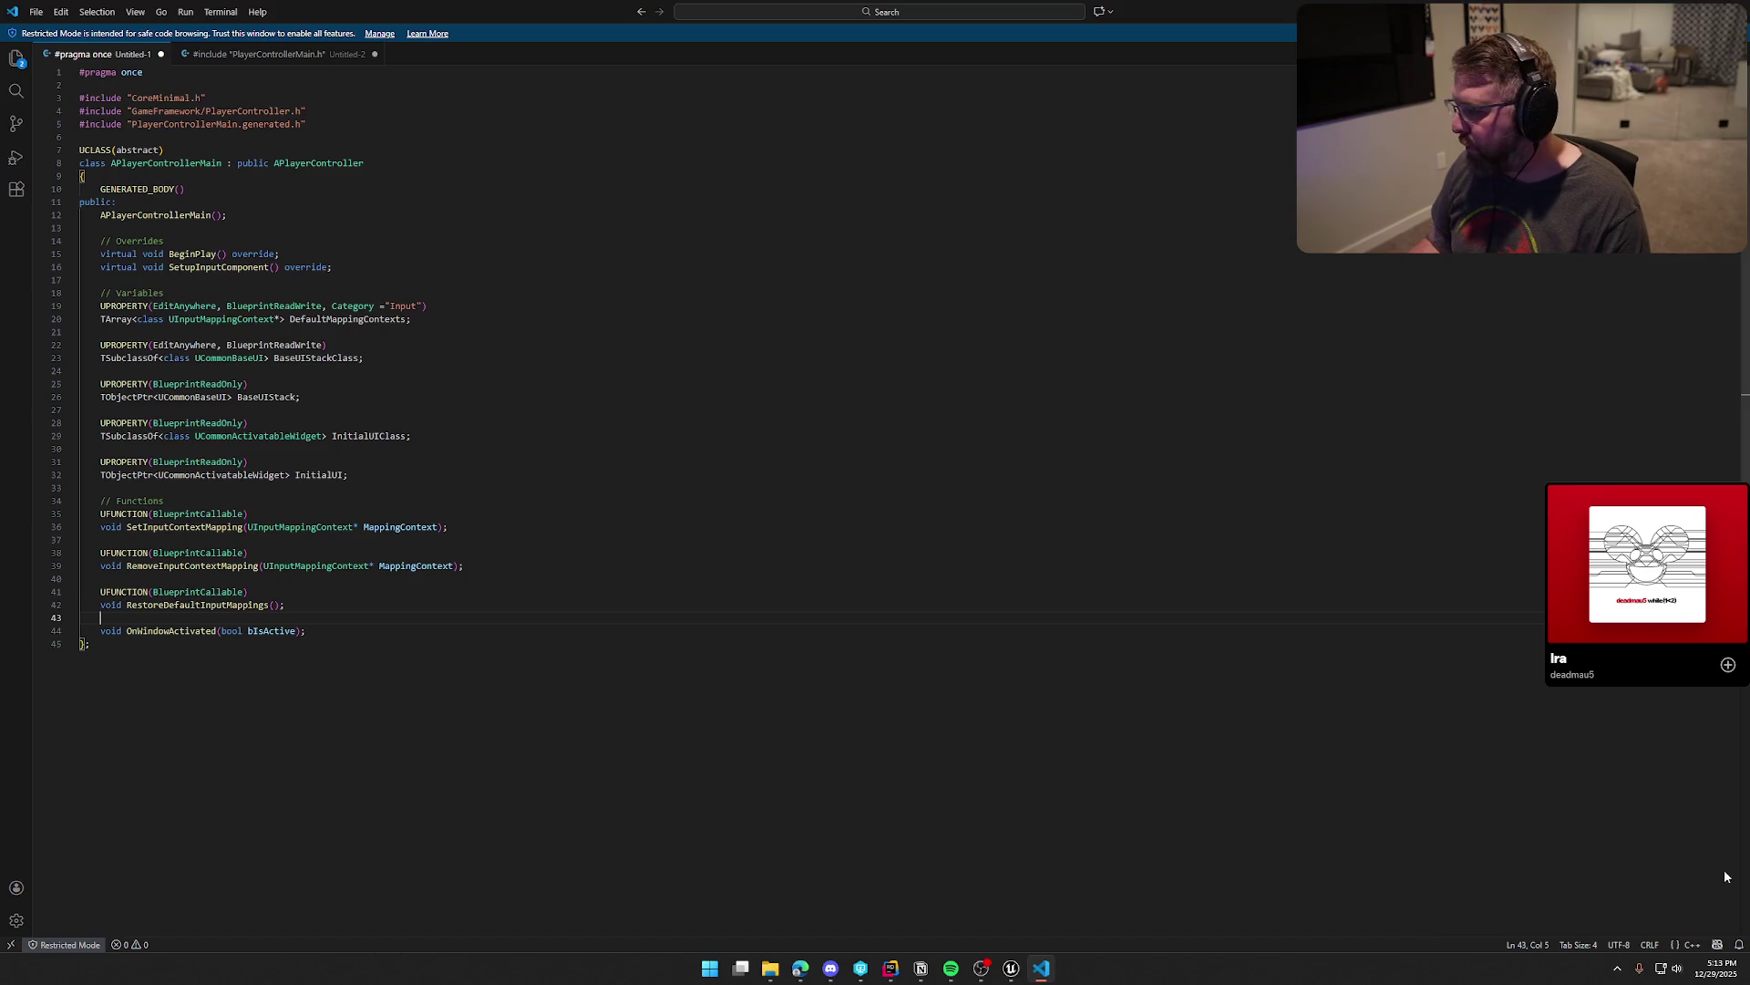
{"action": "left_click", "coordinate": [1730, 873]}
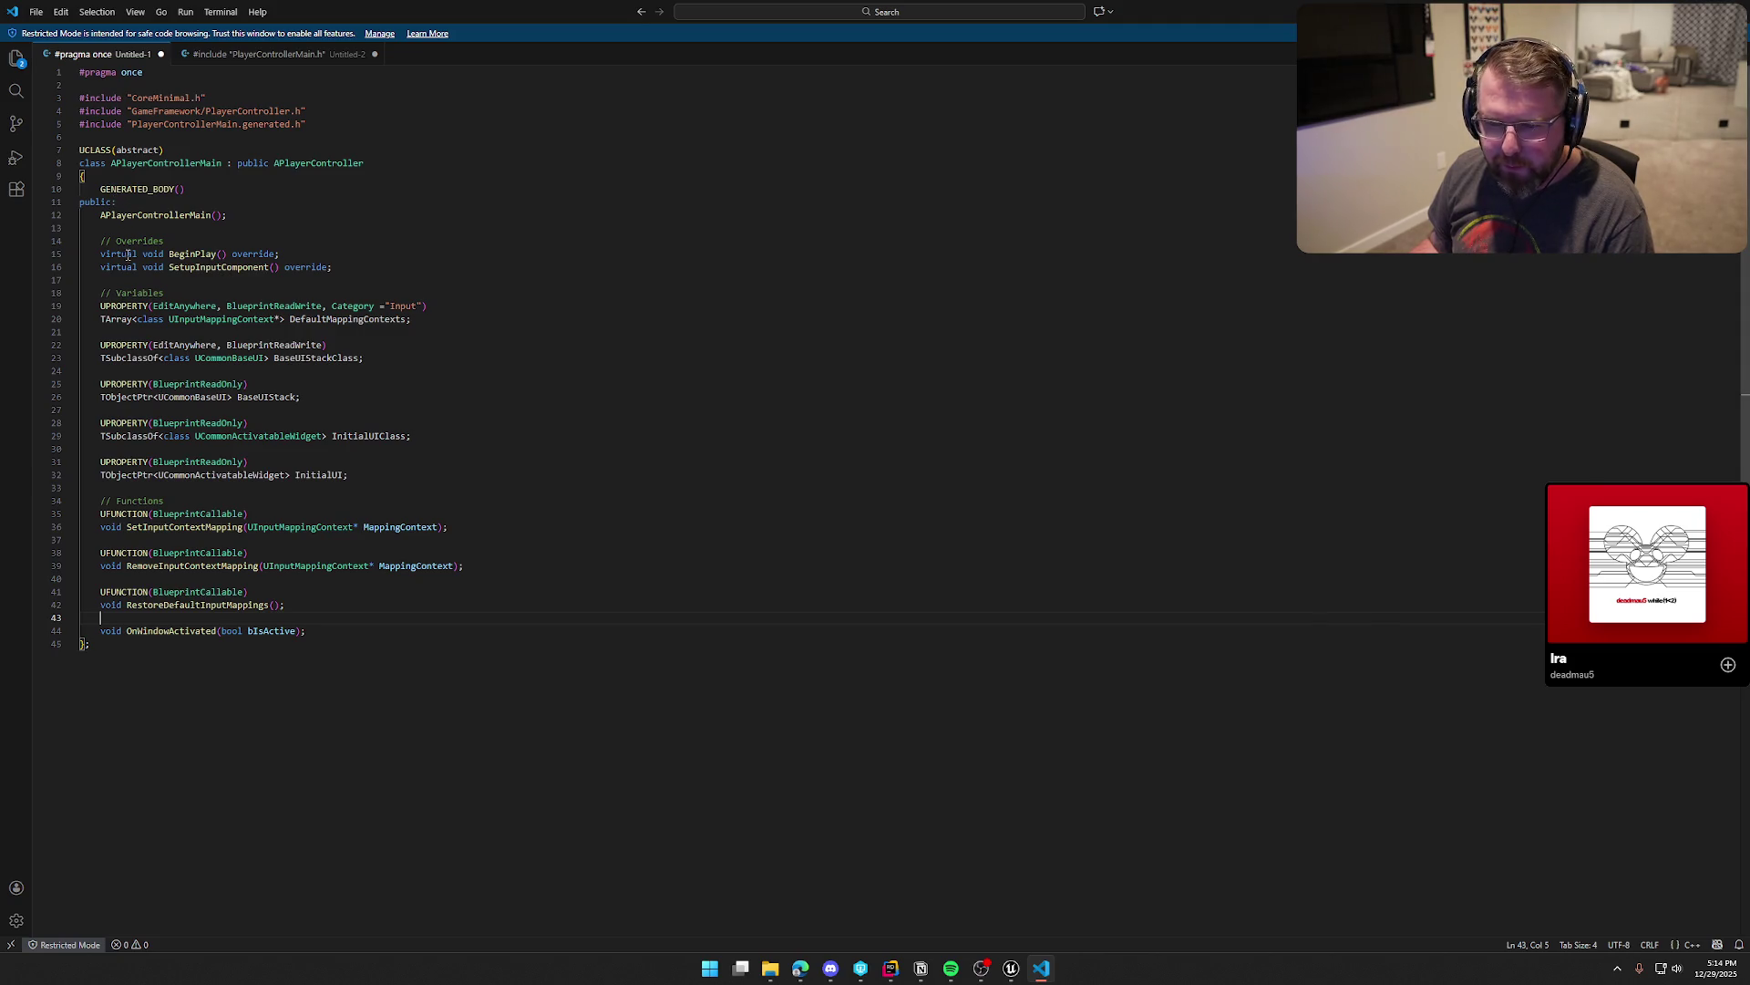
{"action": "key", "text": "ctrl+Tab"}
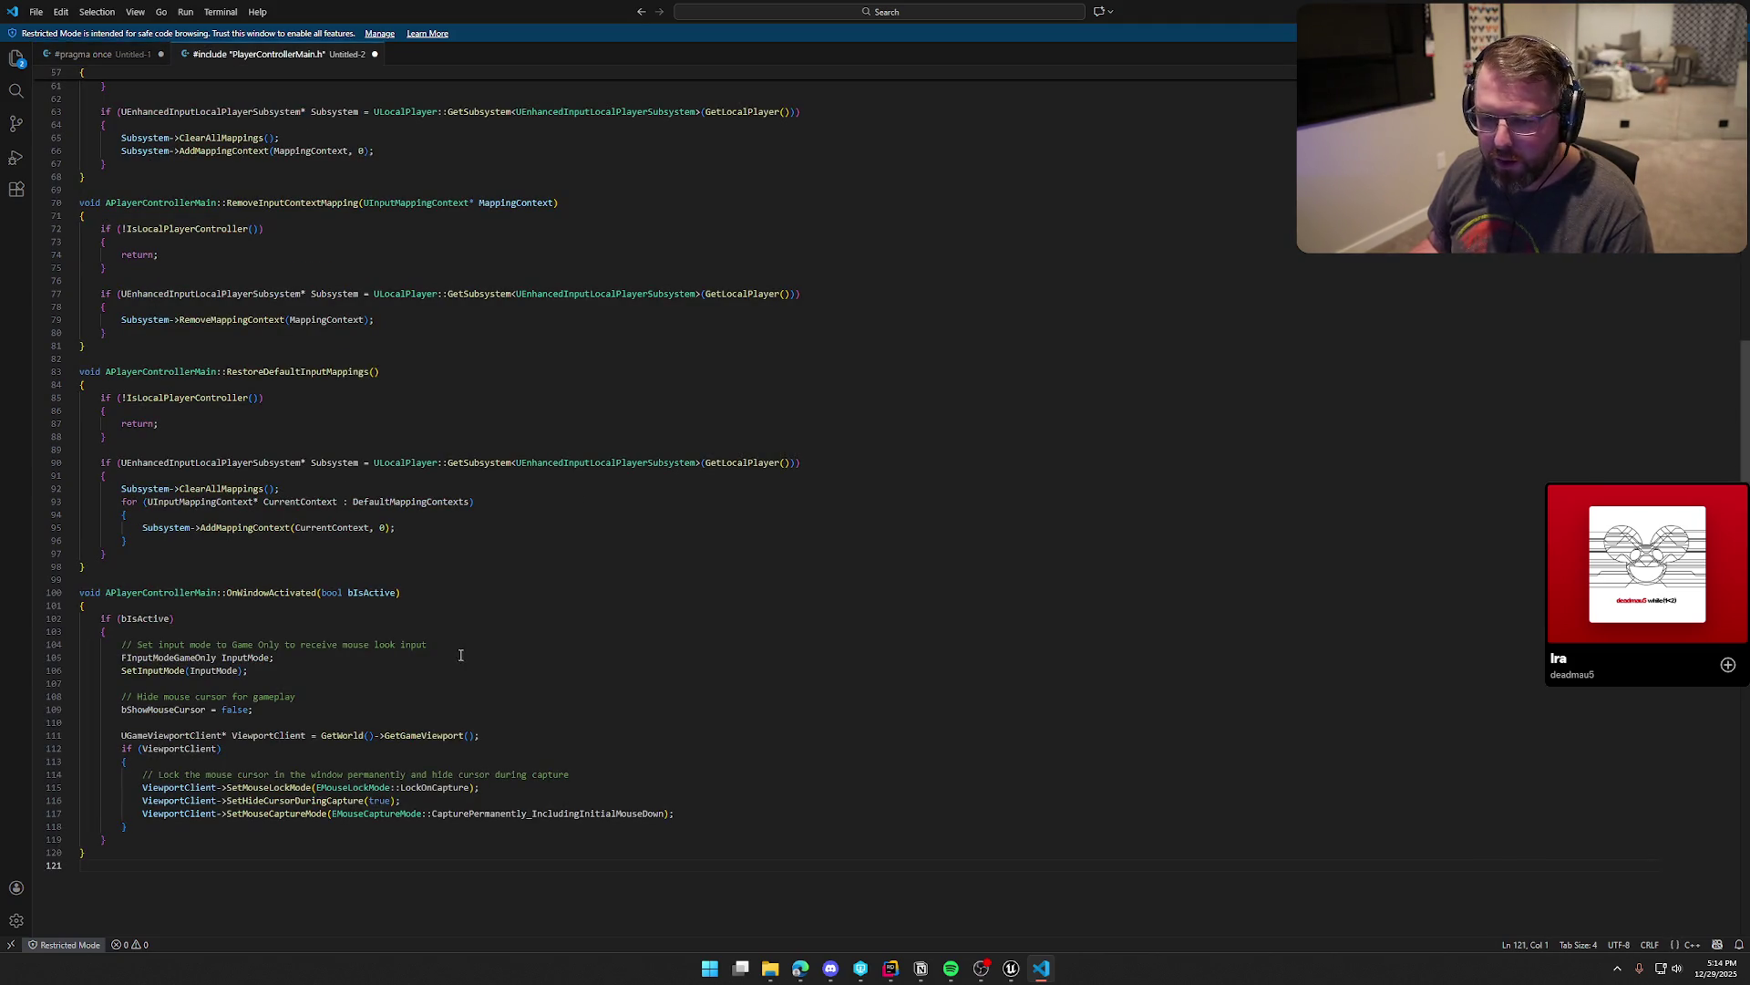
Step: Delete the input-mapping functions on lines 48 through 98 of the source copy
{"action": "left_click", "coordinate": [146, 562]}
{"action": "scroll", "coordinate": [156, 566], "scroll_direction": "up", "scroll_amount": 5}
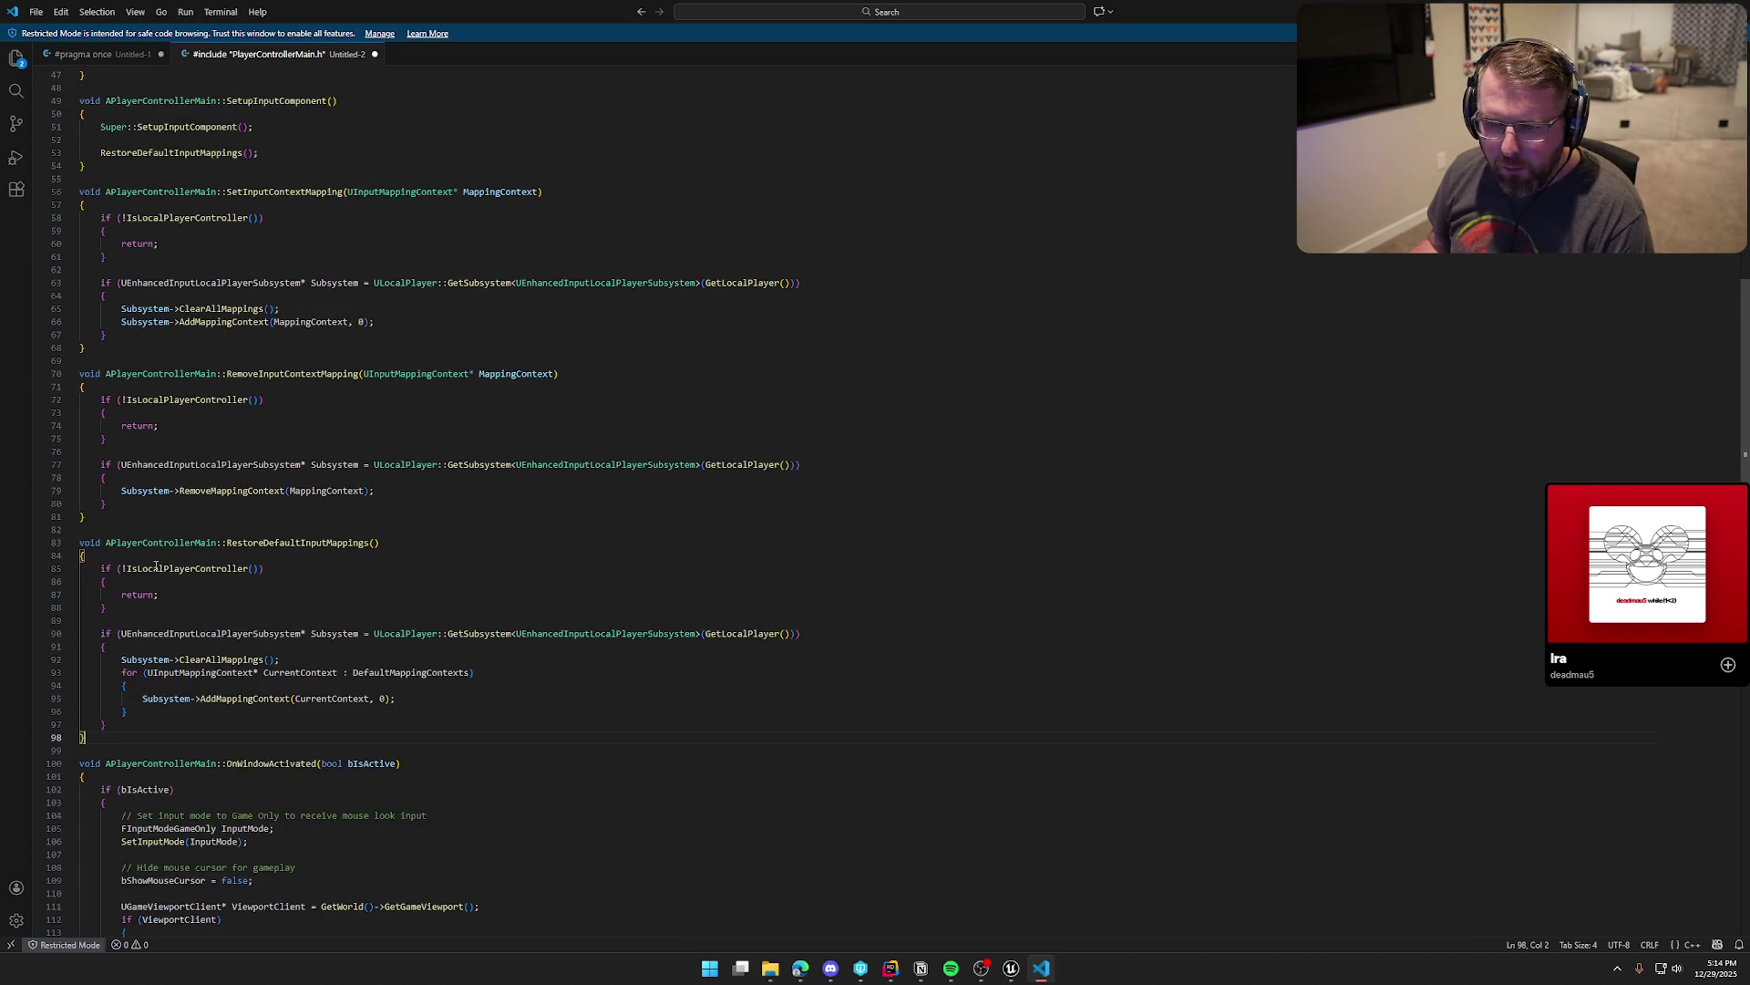
{"action": "left_click", "coordinate": [81, 224], "text": "shift"}
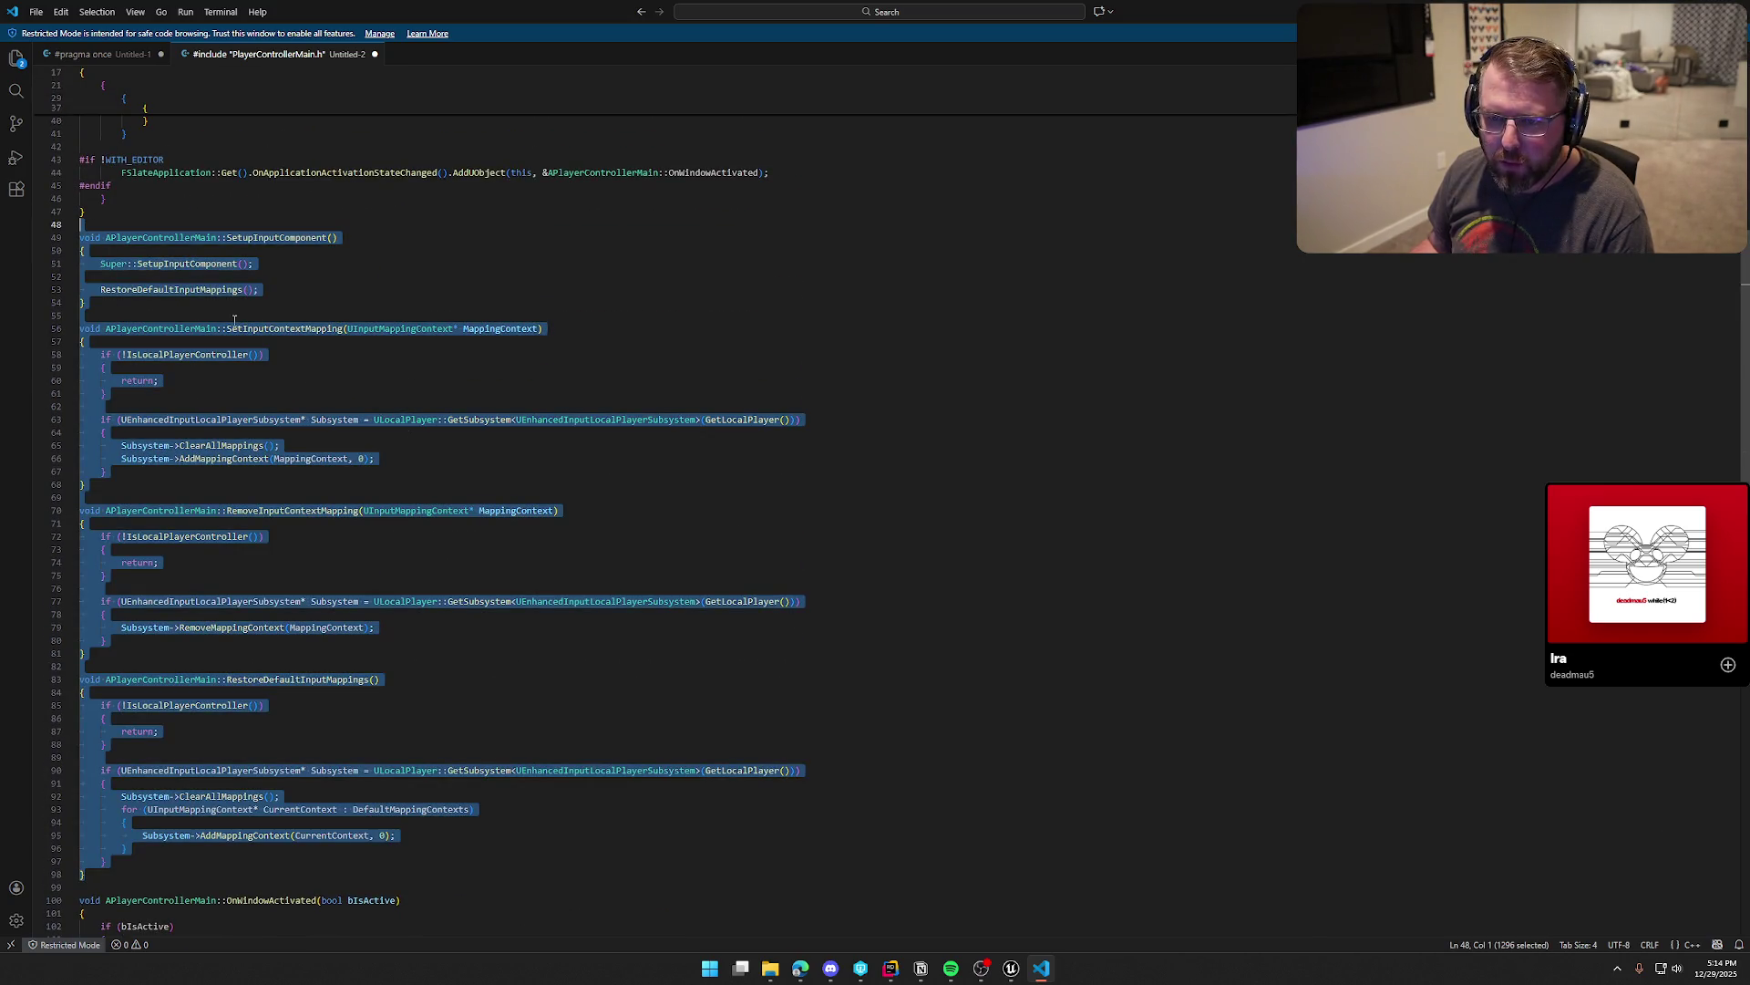
{"action": "key", "text": "BackSpace"}
{"action": "key", "text": "BackSpace"}
Step: Remove the camera and UI setup code from the IsLocalController if-block
{"action": "scroll", "coordinate": [437, 553], "scroll_direction": "up", "scroll_amount": 5}
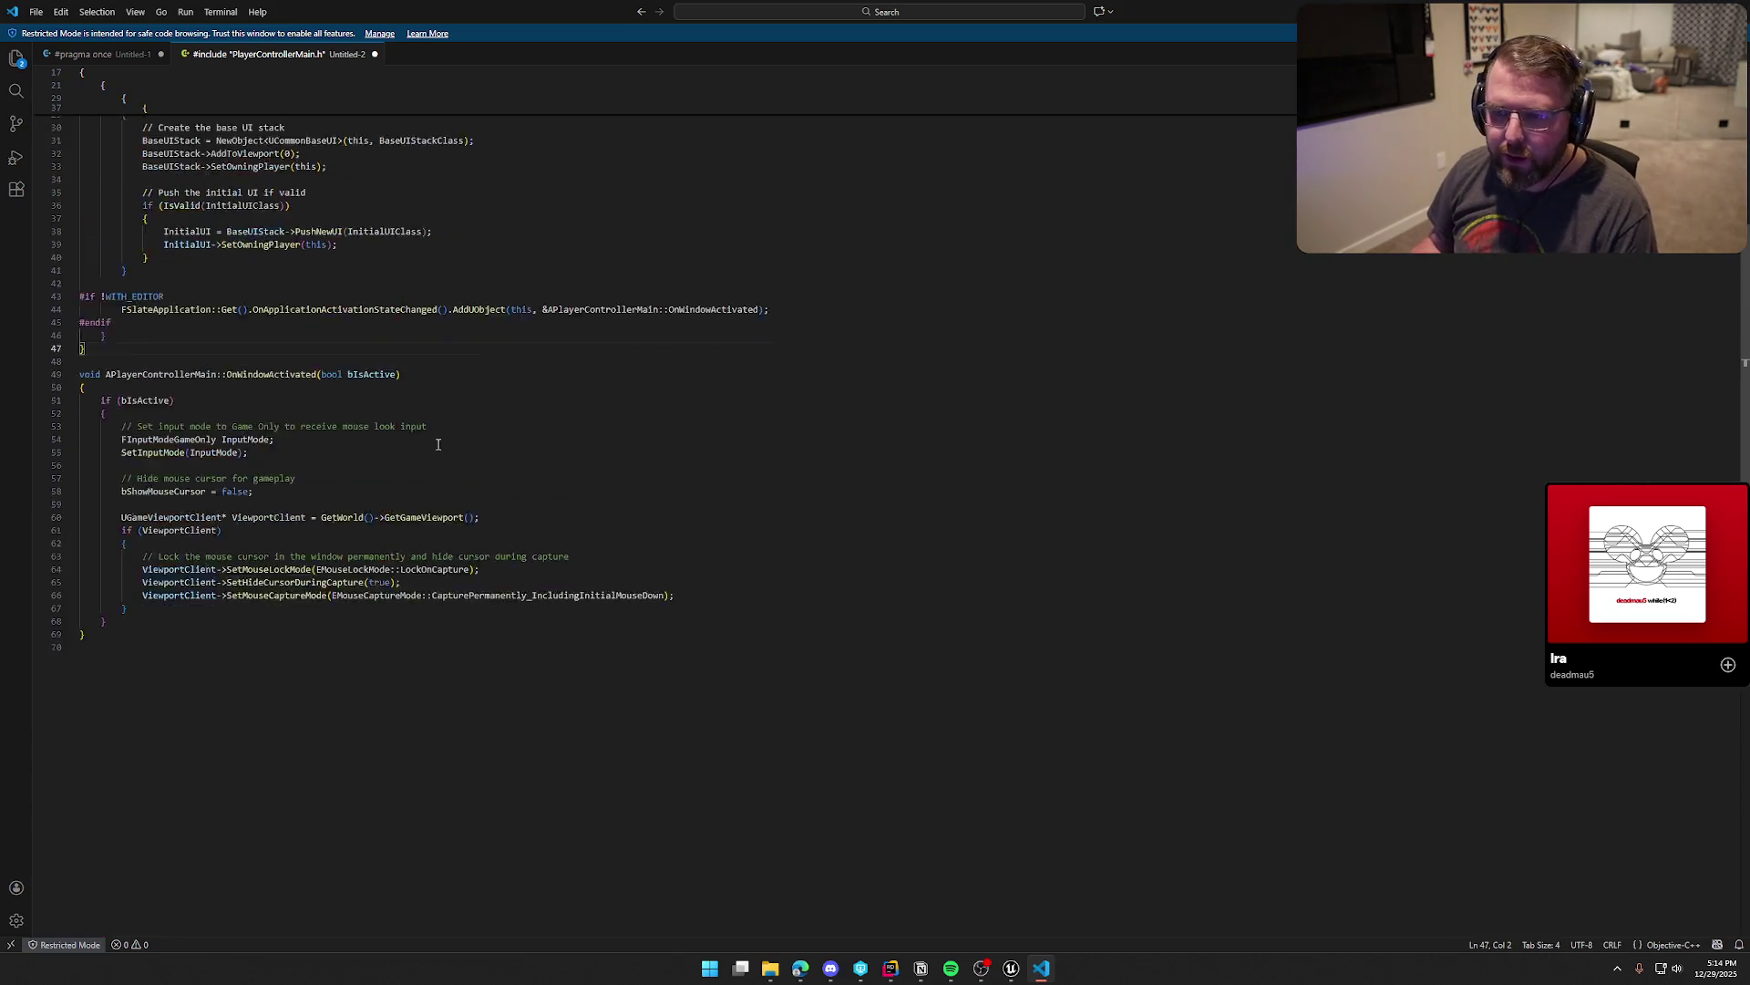
{"action": "scroll", "coordinate": [437, 553], "scroll_direction": "up", "scroll_amount": 5}
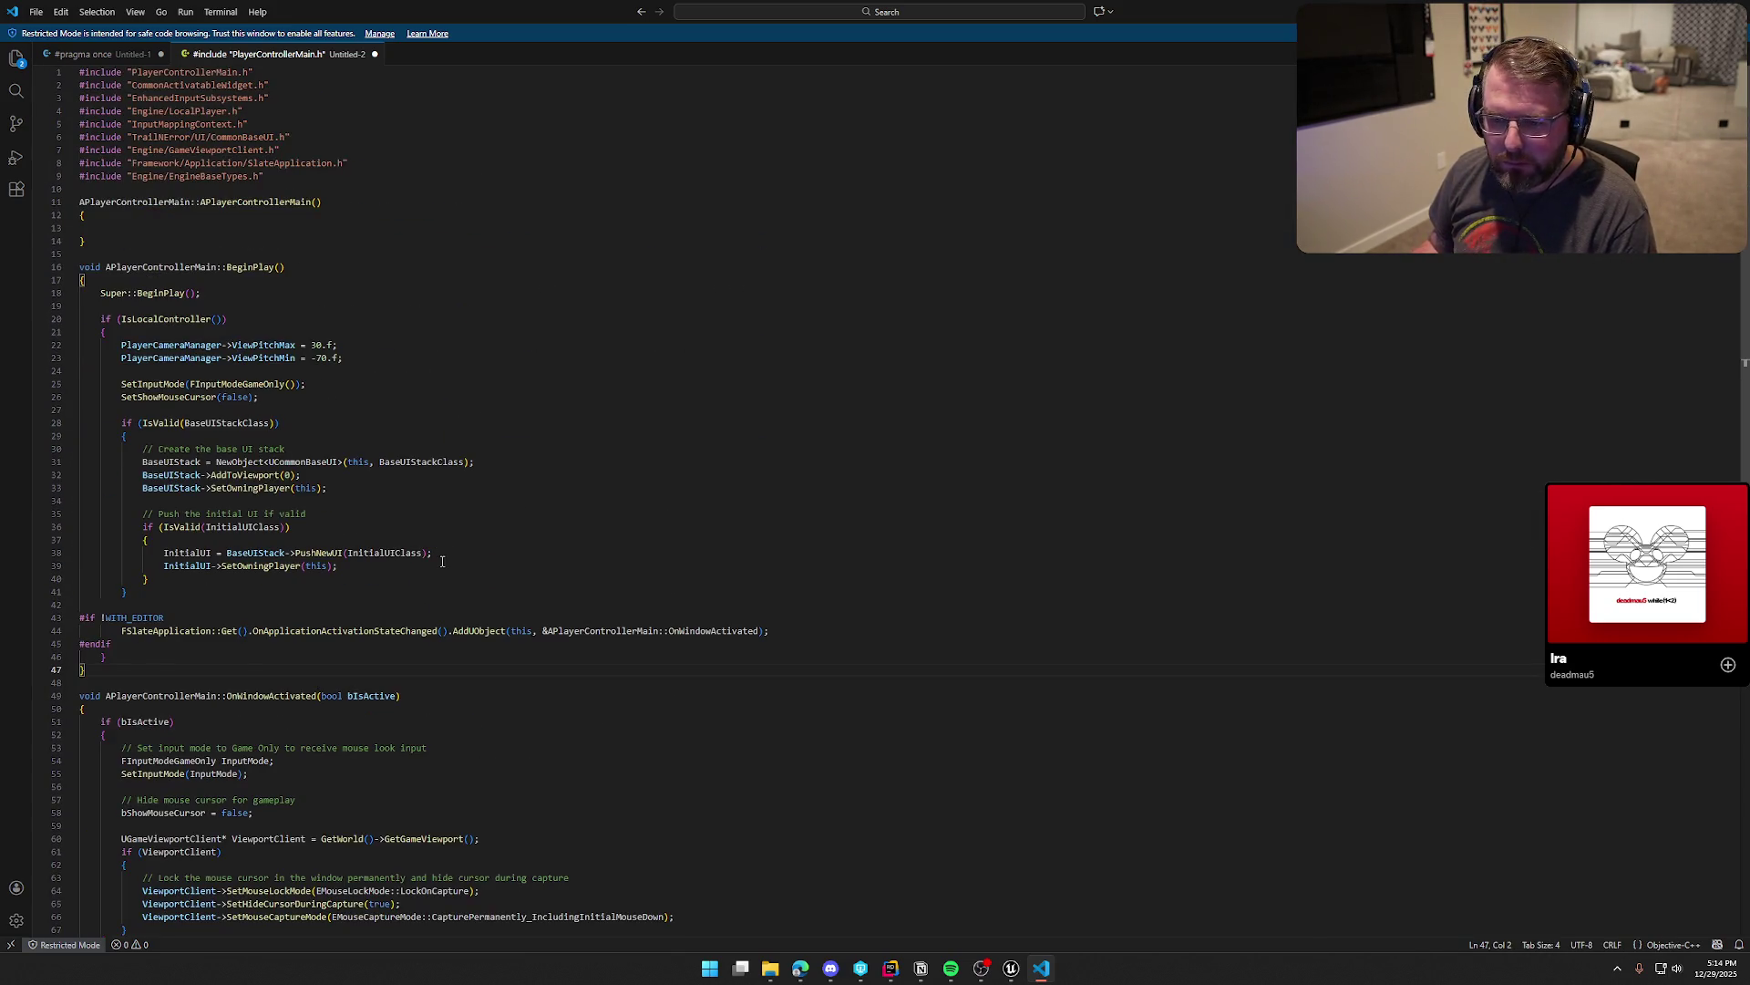
{"action": "scroll", "coordinate": [442, 561], "scroll_direction": "down", "scroll_amount": 2}
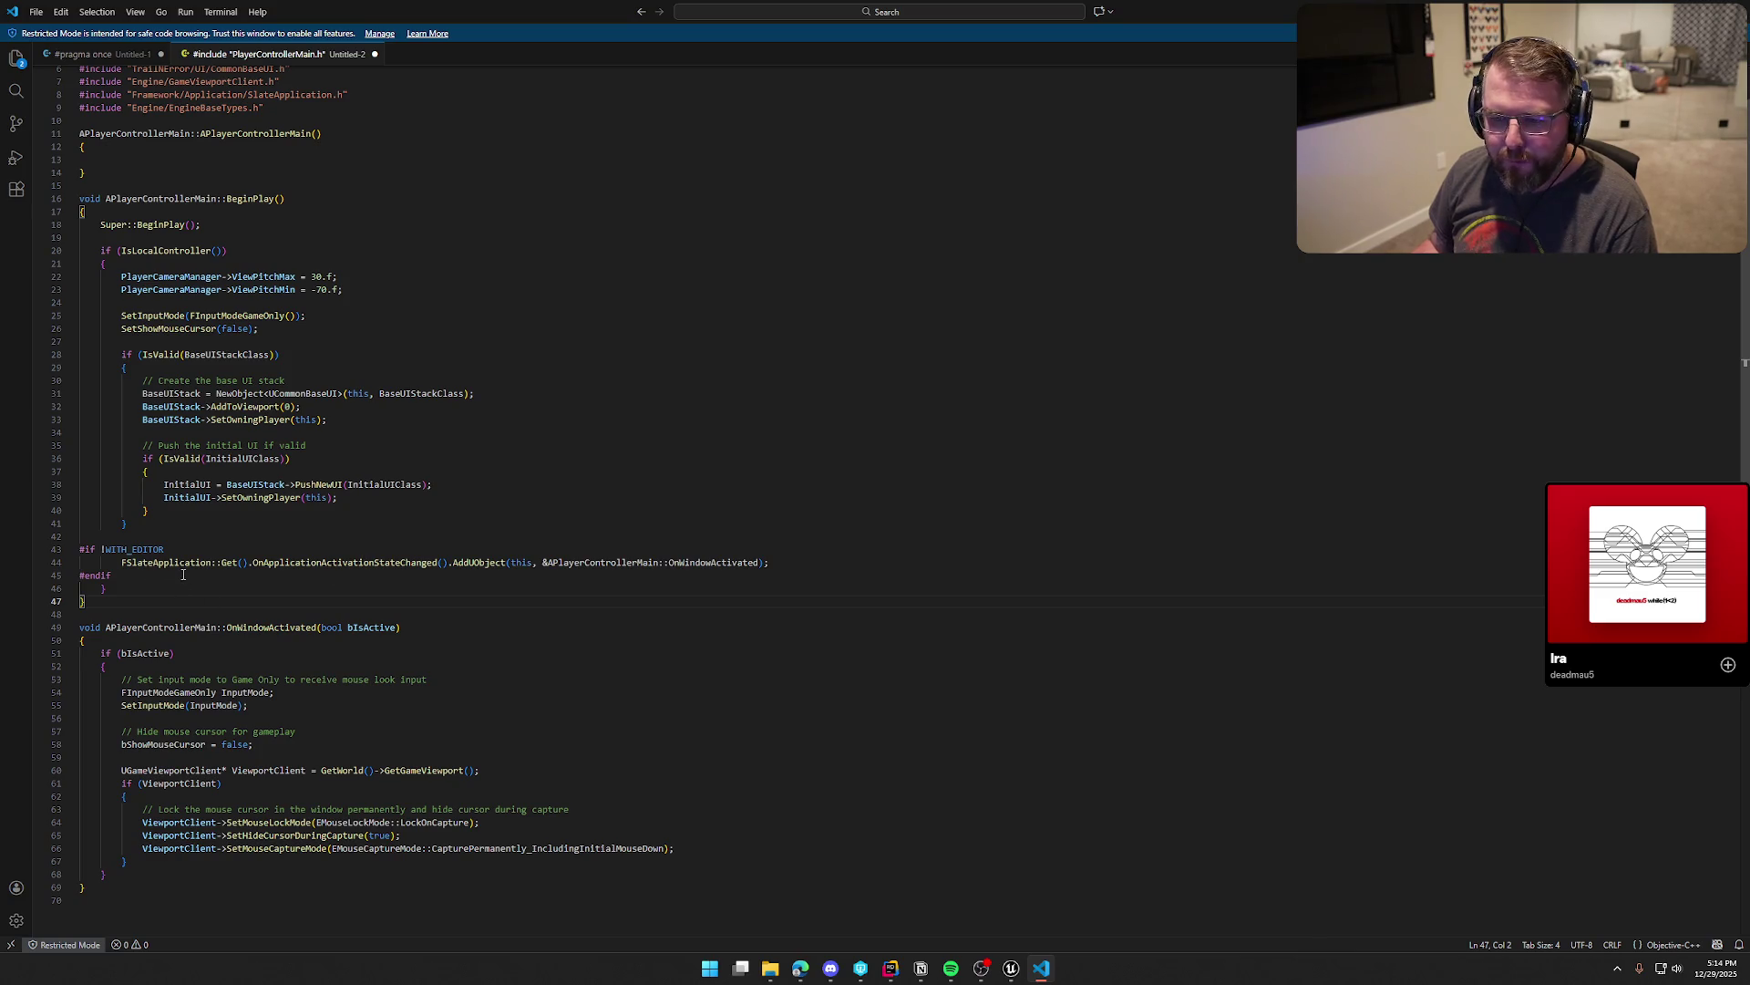
{"action": "left_click", "coordinate": [143, 523]}
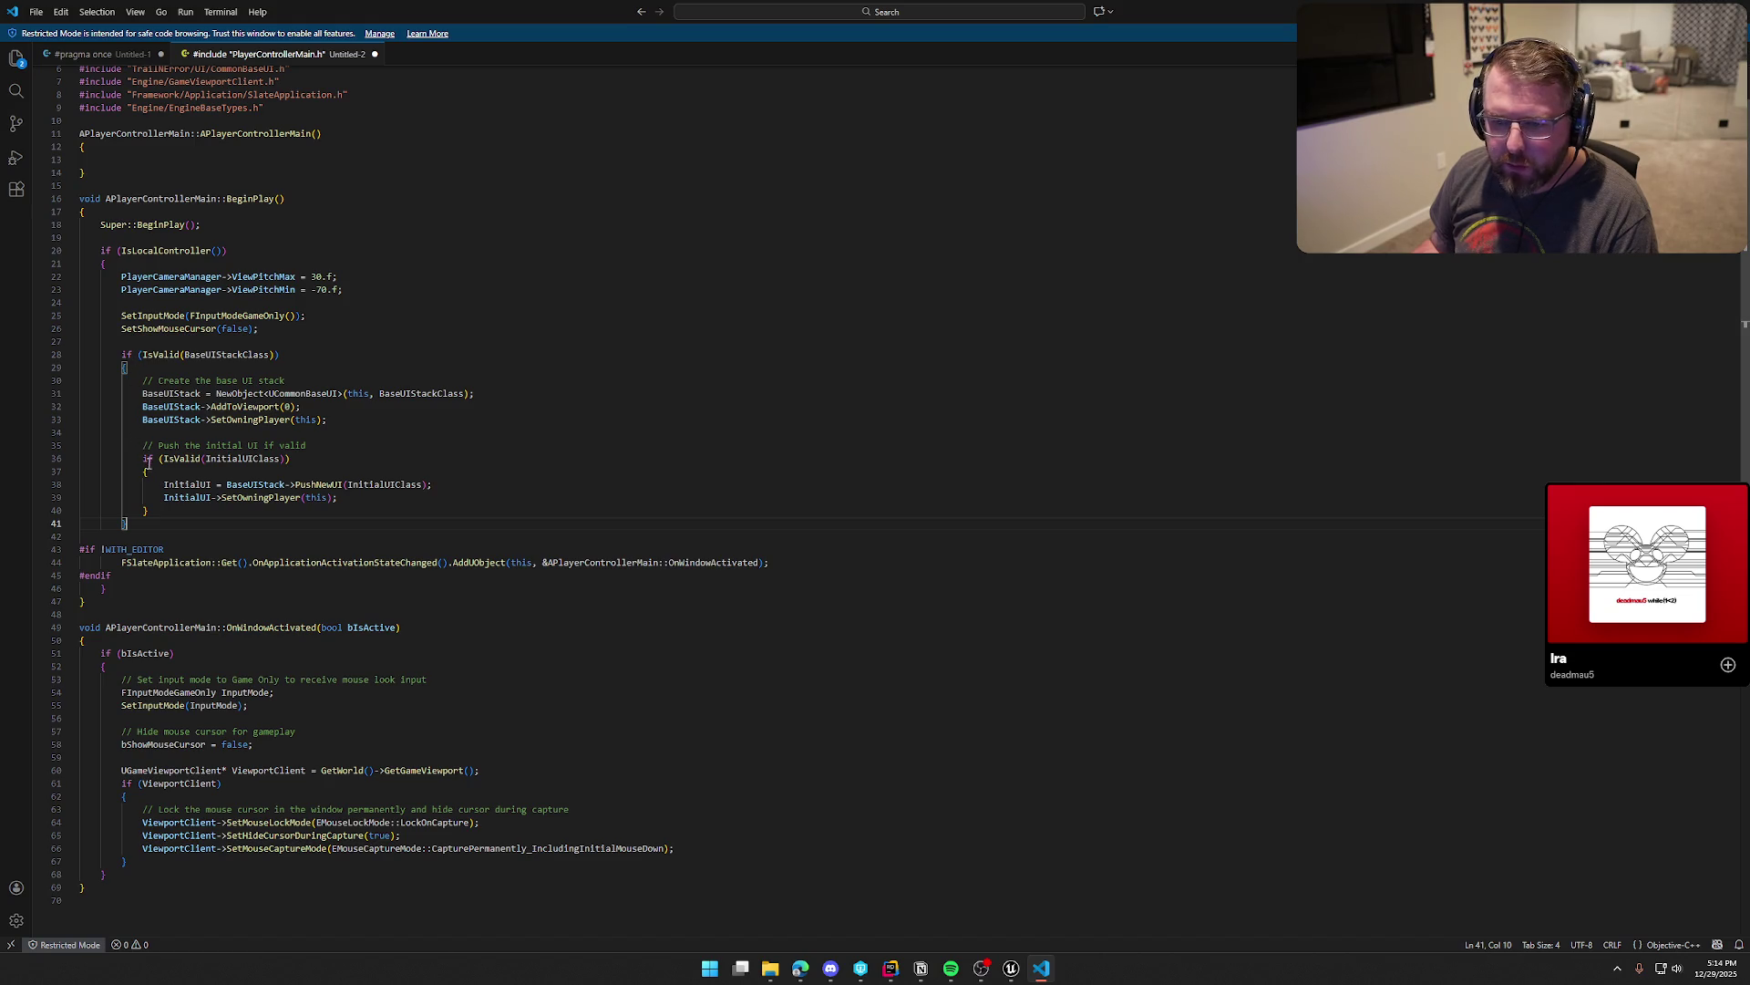
{"action": "left_click", "coordinate": [121, 276], "text": "shift"}
{"action": "key", "text": "BackSpace"}
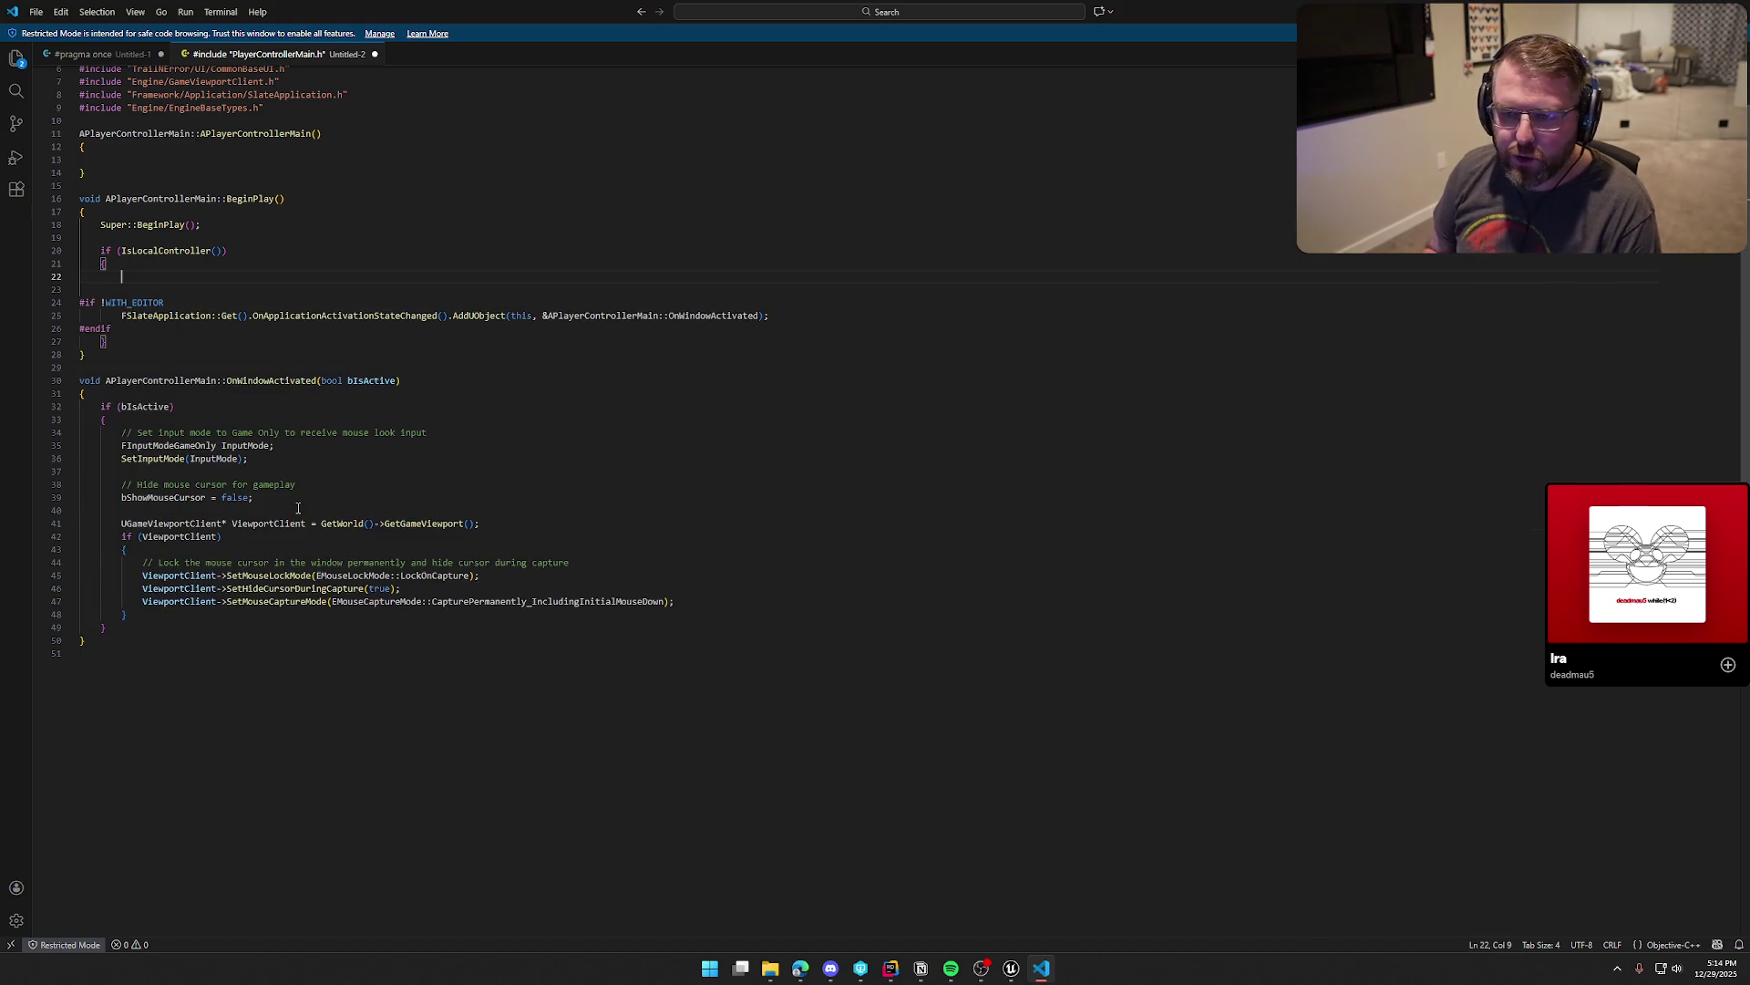
{"action": "key", "text": "BackSpace"}
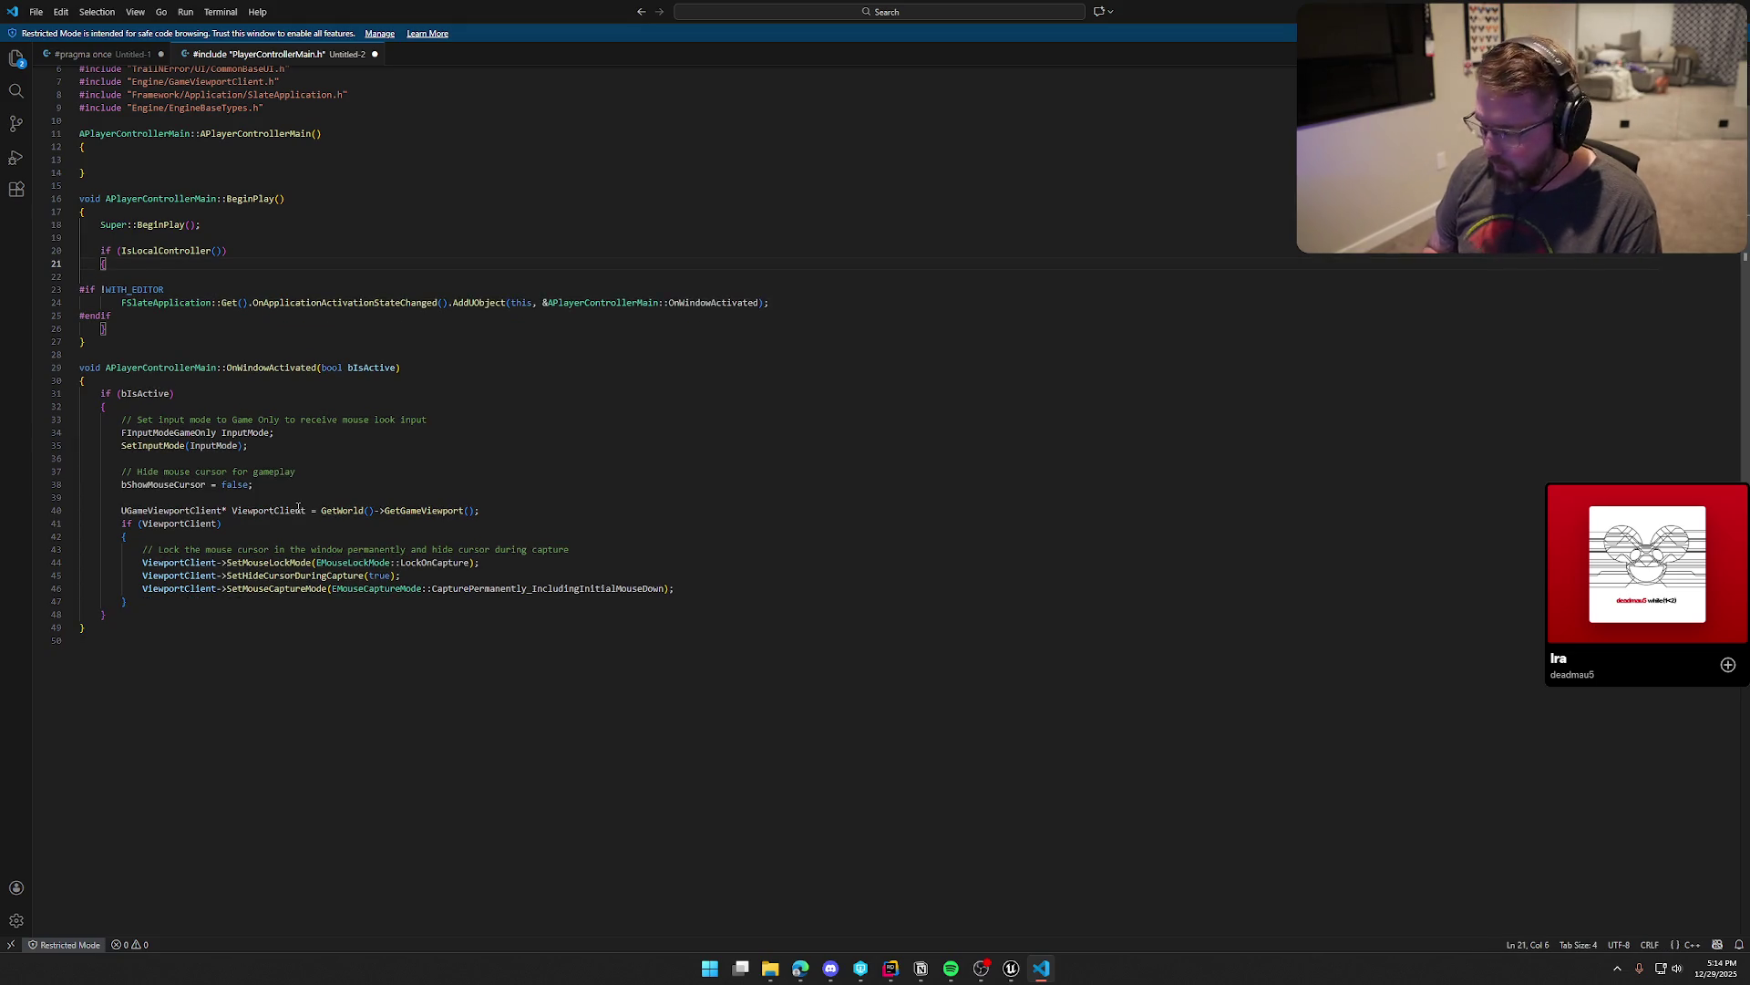
{"action": "key", "text": "Delete"}
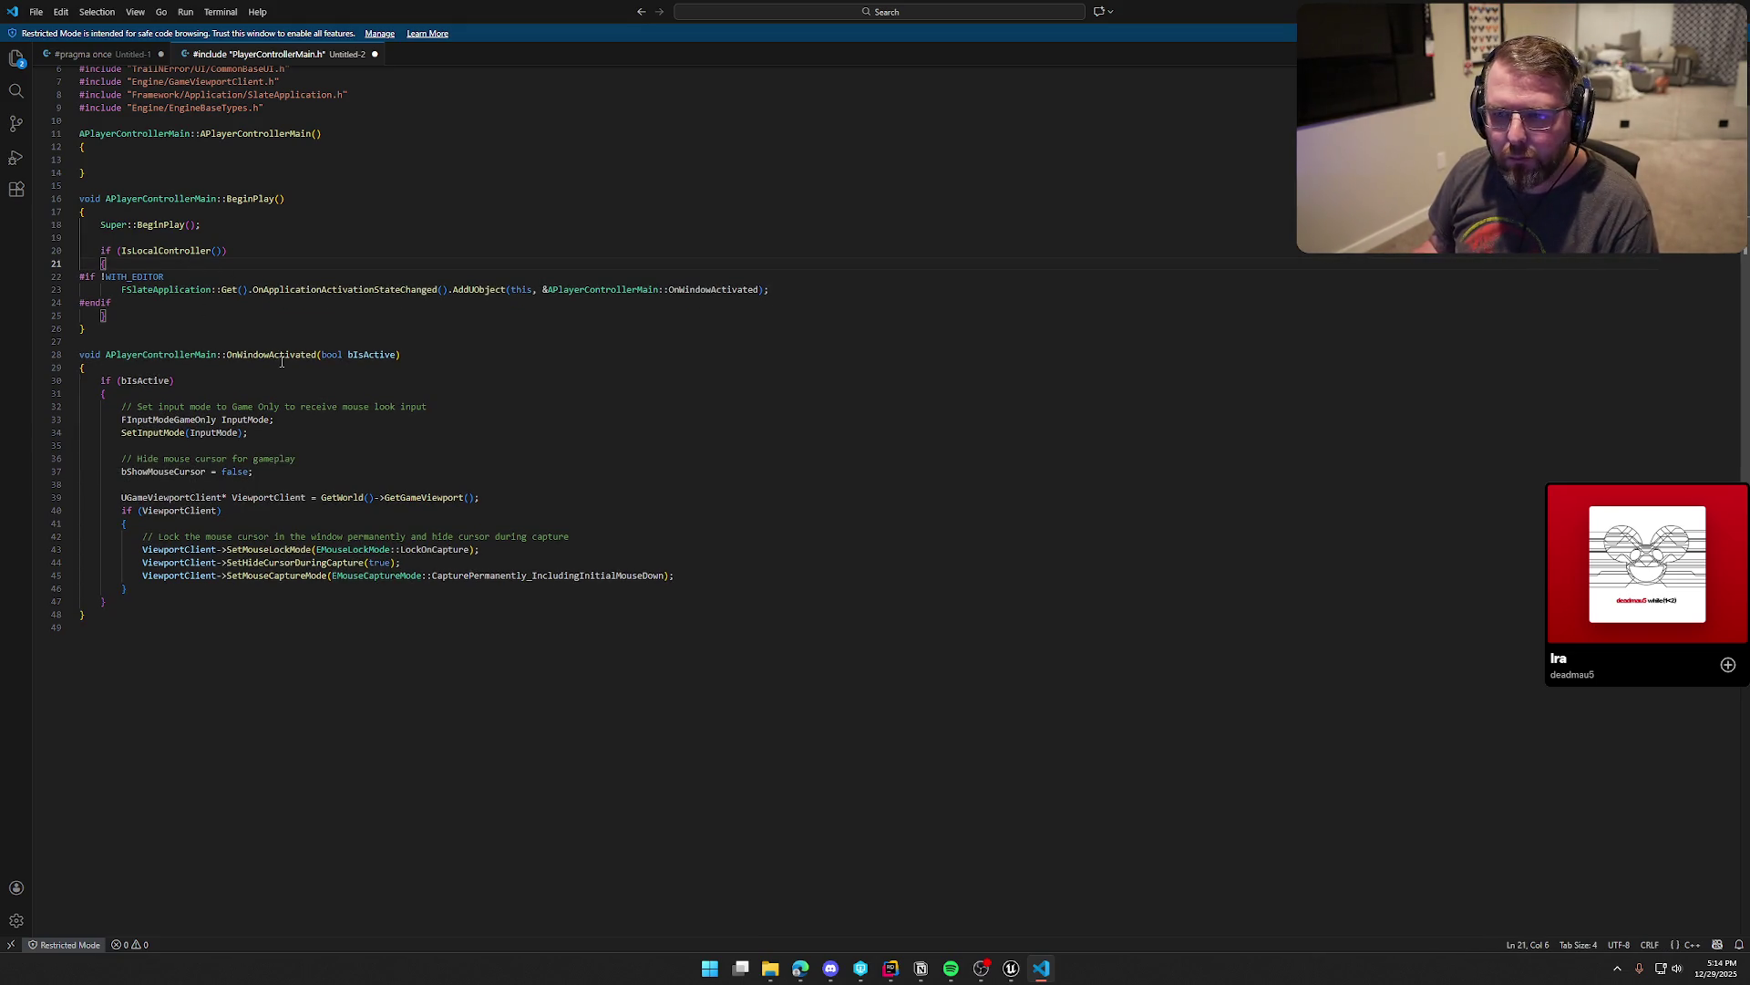
Step: Delete the empty constructor definition from the source copy
{"action": "scroll", "coordinate": [217, 243], "scroll_direction": "up", "scroll_amount": 2}
{"action": "left_click_drag", "start_coordinate": [119, 241], "coordinate": [67, 201]}
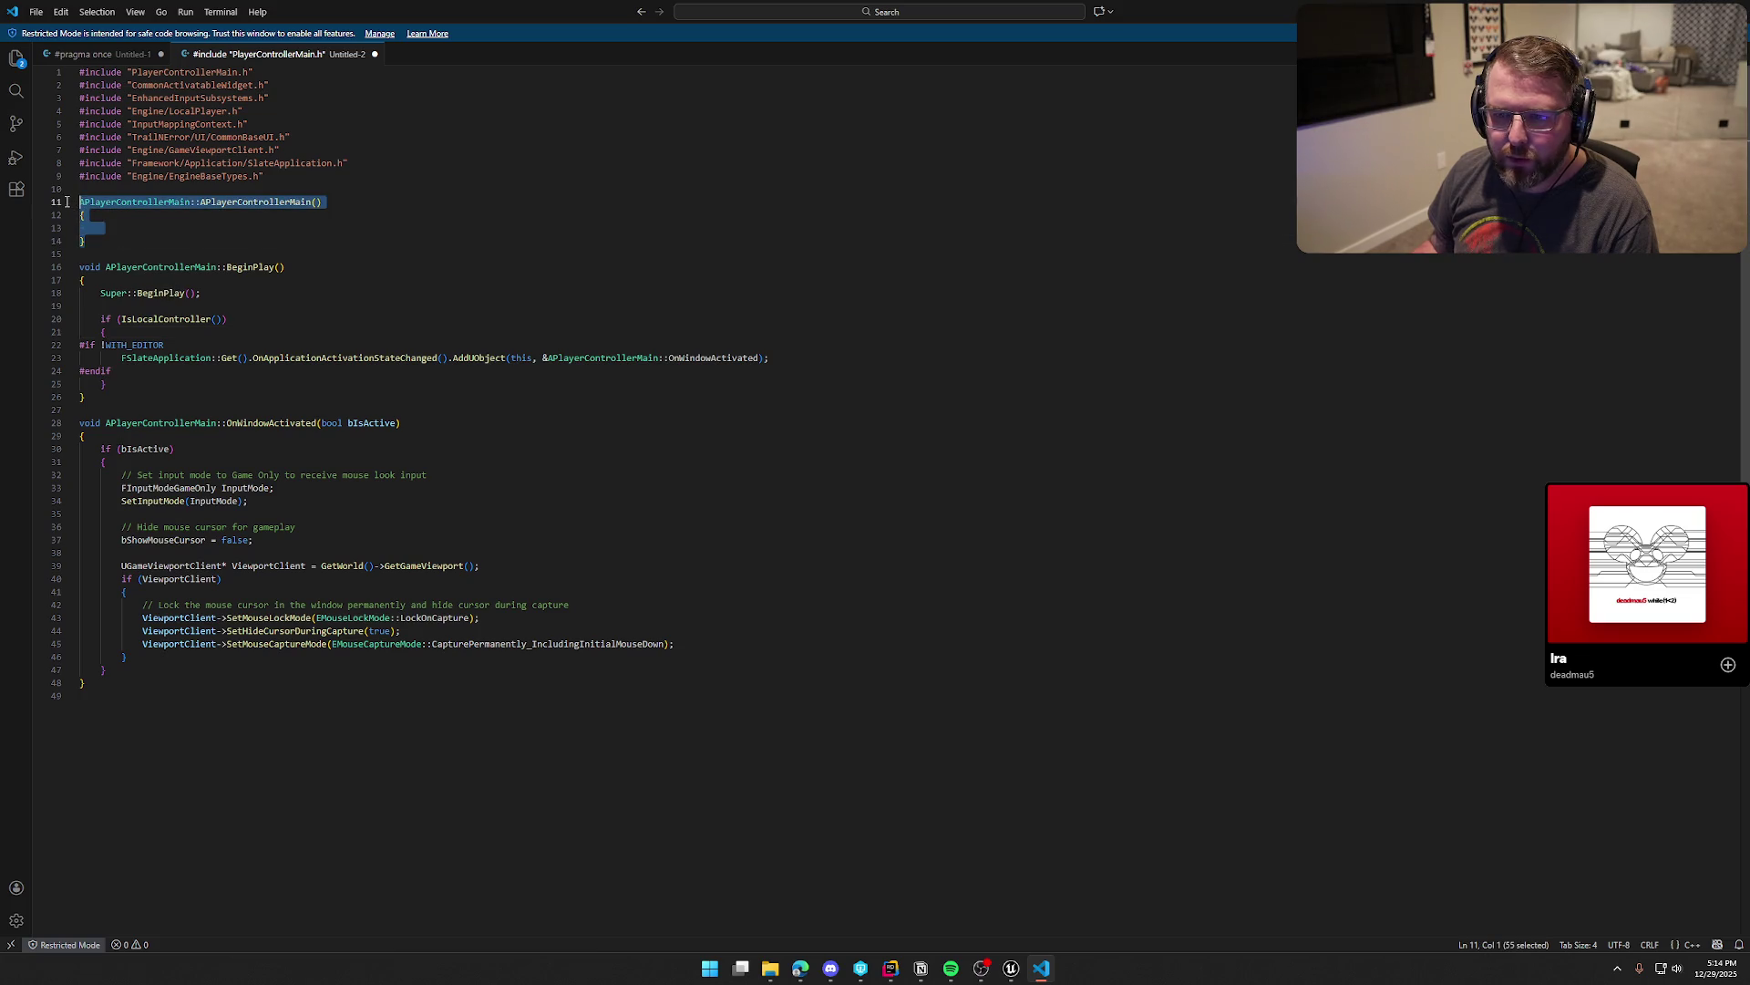
{"action": "key", "text": "BackSpace"}
{"action": "key", "text": "BackSpace"}
{"action": "key", "text": "BackSpace"}
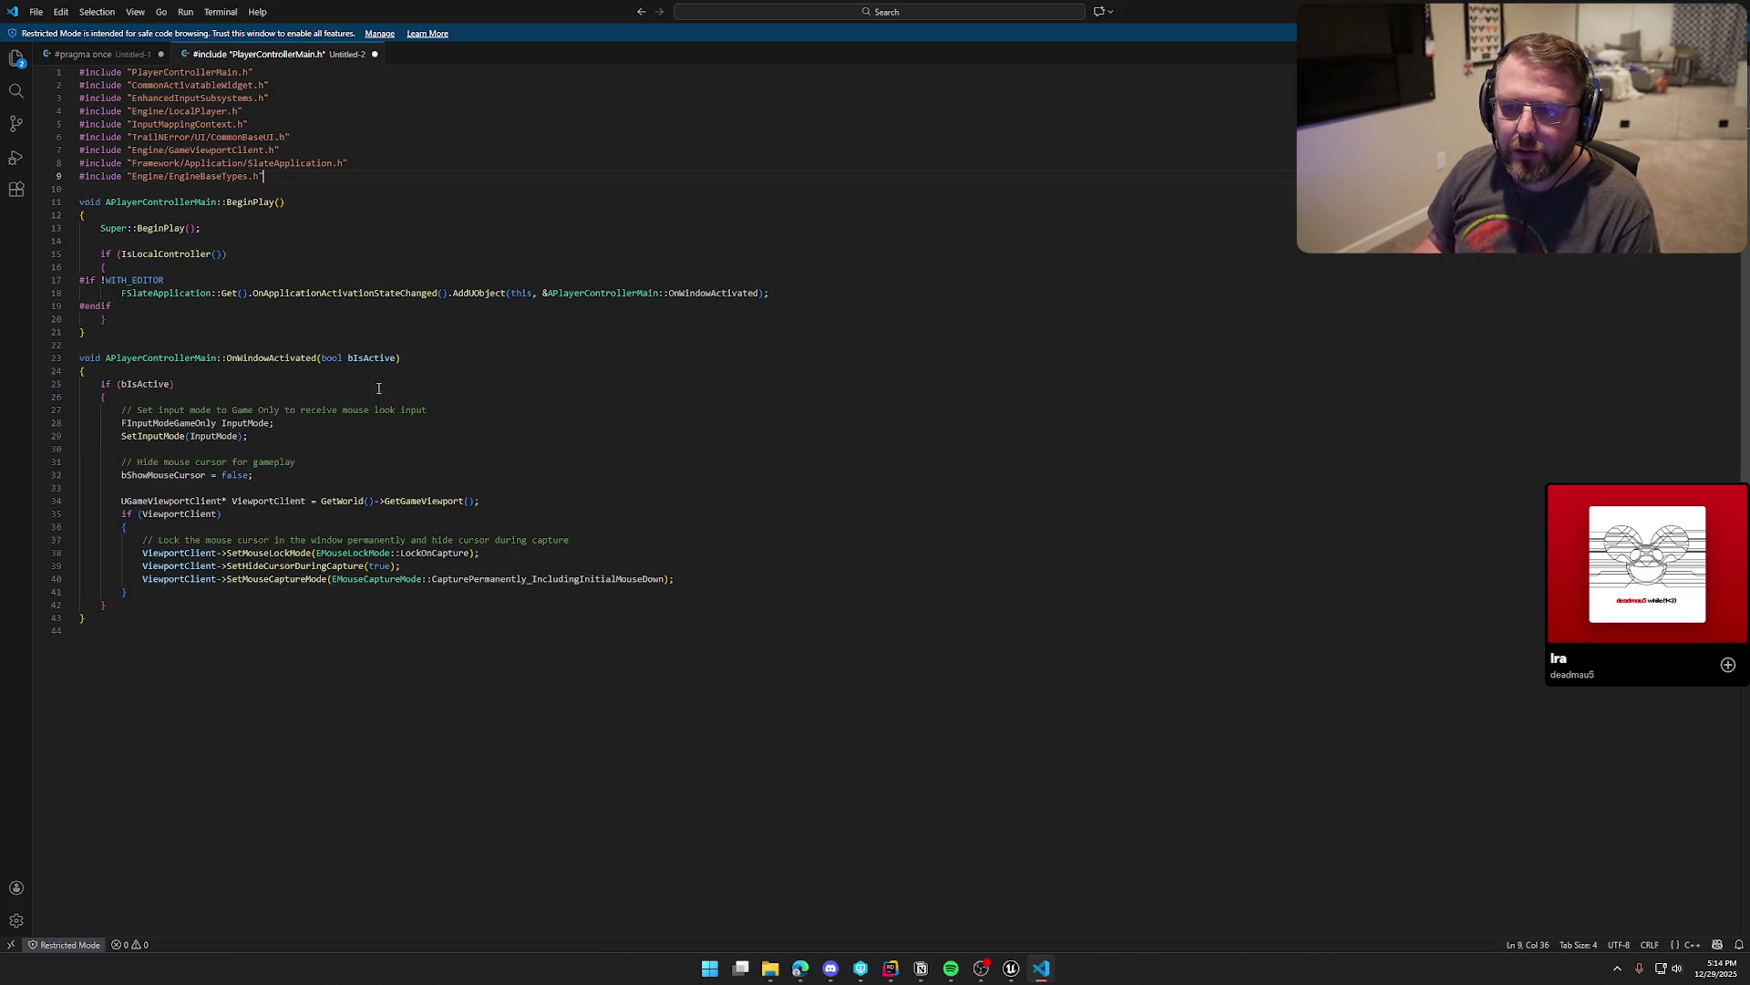
{"action": "left_click", "coordinate": [80, 54]}
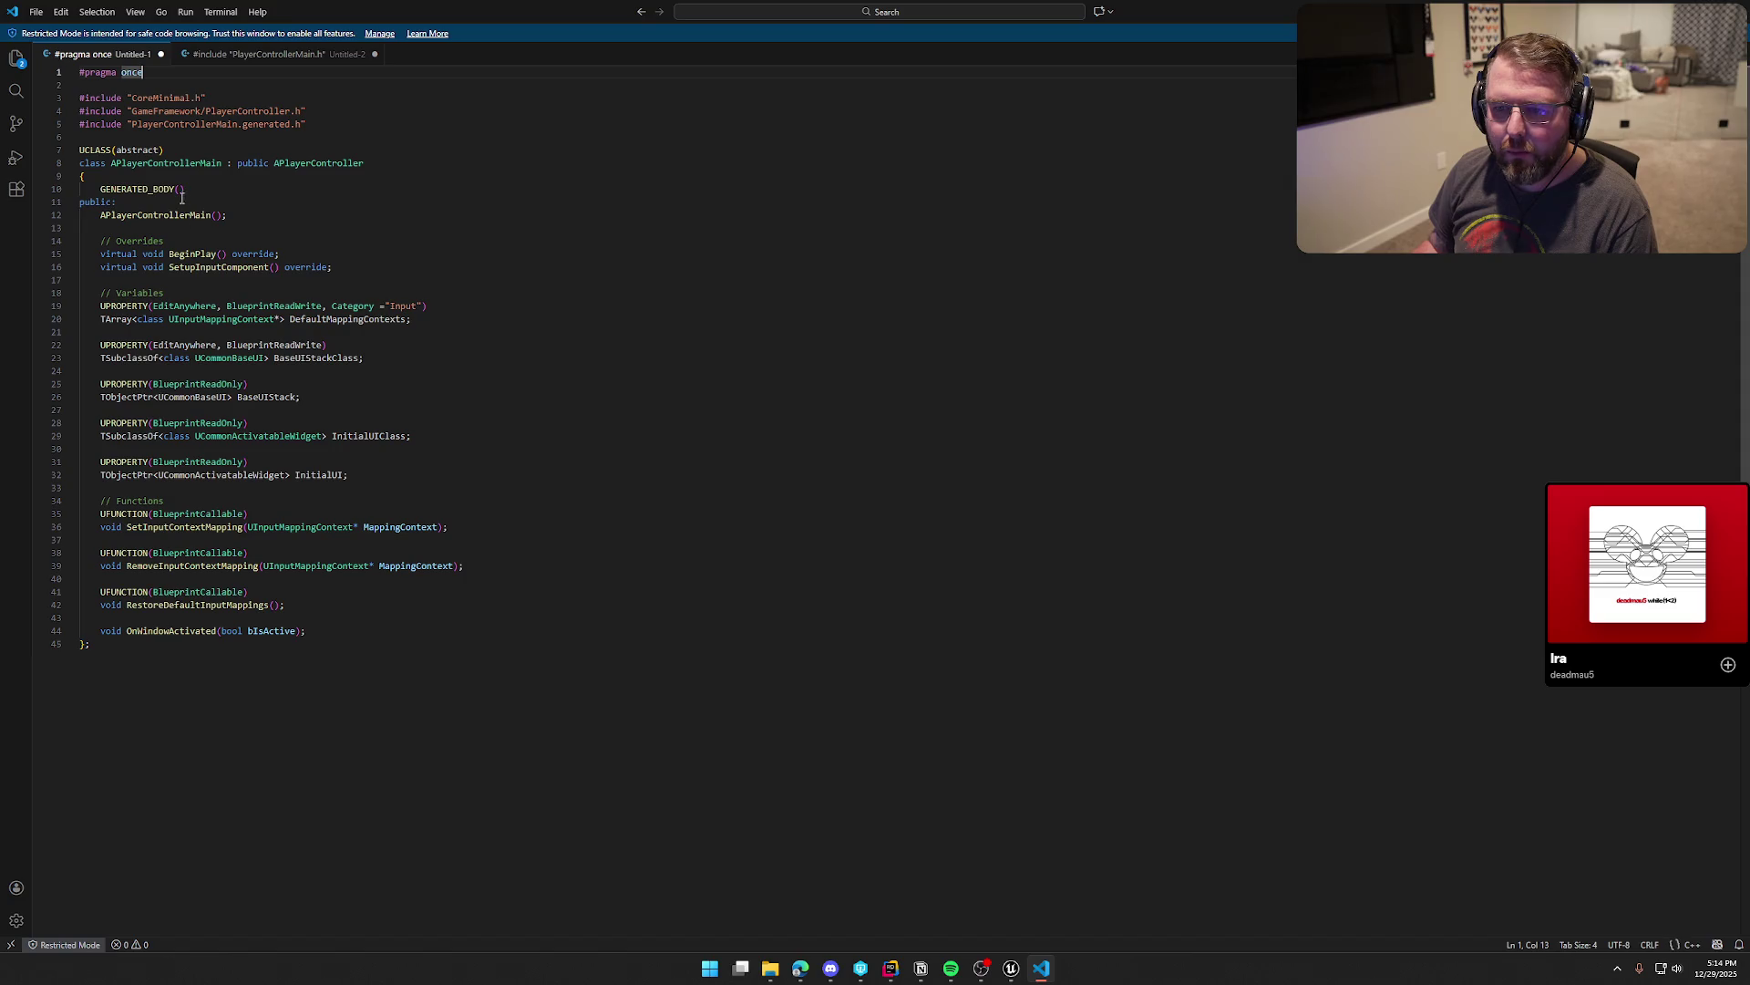
Step: Delete the constructor declaration and blank line under public: in the Untitled-1 header copy
{"action": "left_click", "coordinate": [243, 218]}
{"action": "key", "text": "shift+Home"}
{"action": "key", "text": "BackSpace"}
{"action": "key", "text": "BackSpace"}
{"action": "key", "text": "BackSpace"}
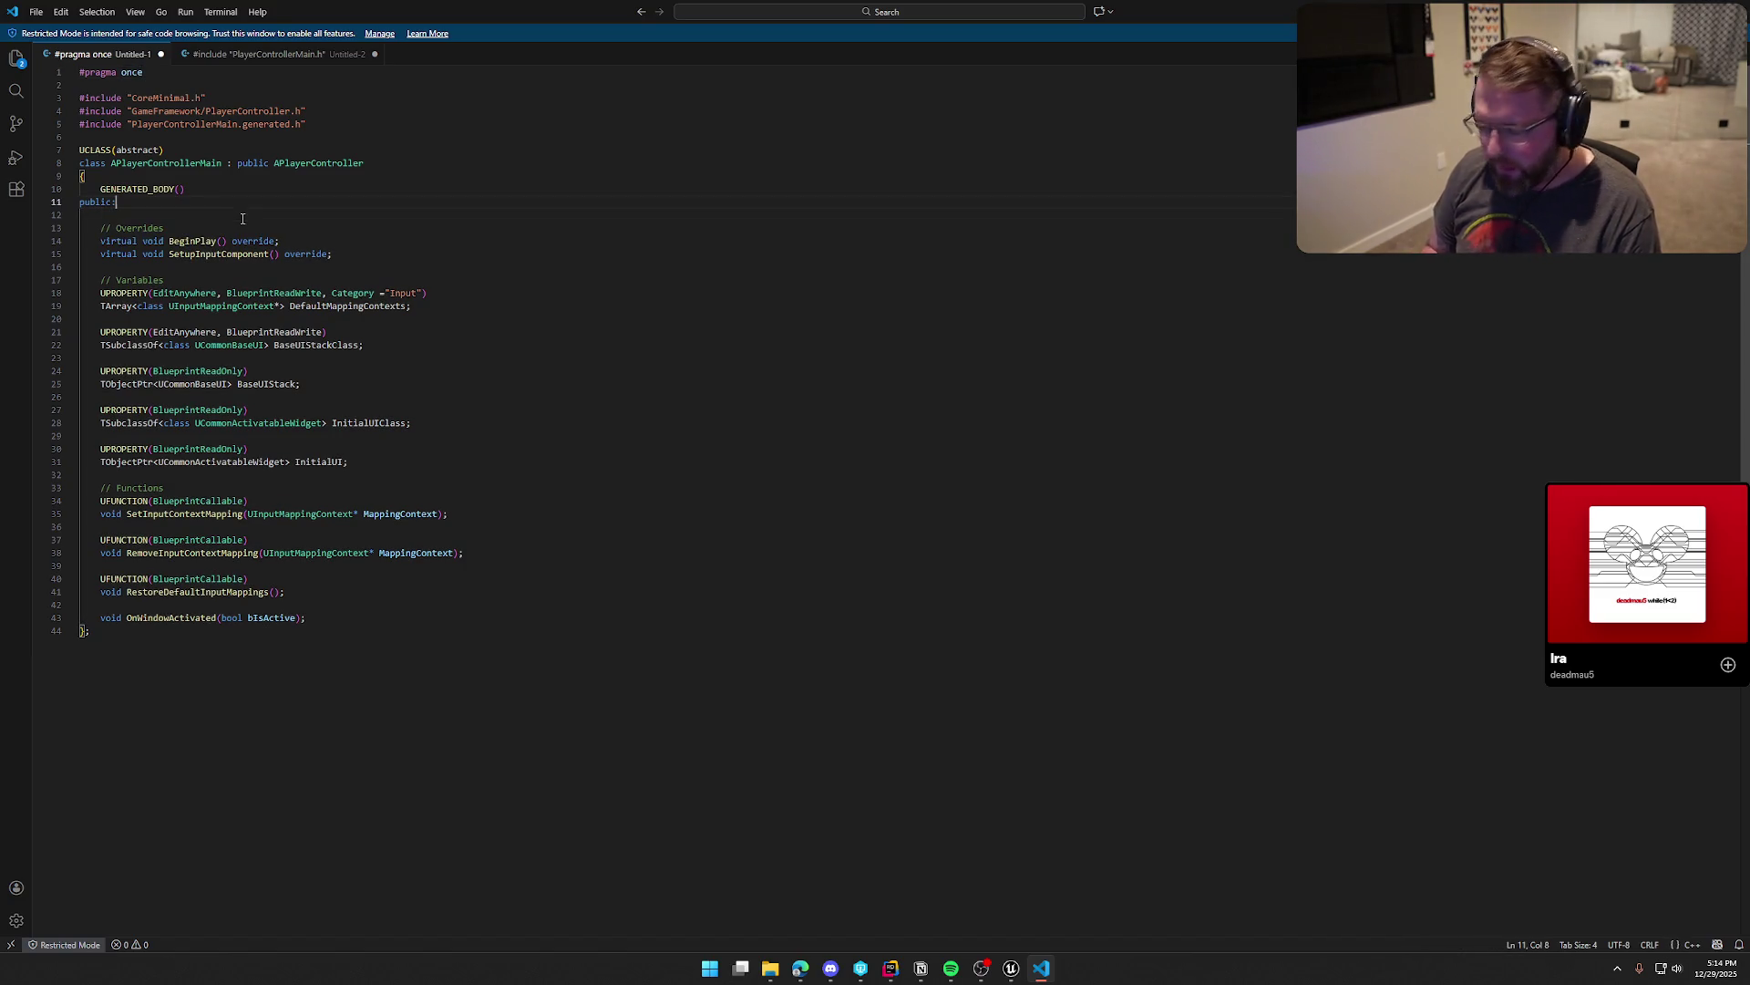
{"action": "key", "text": "Delete"}
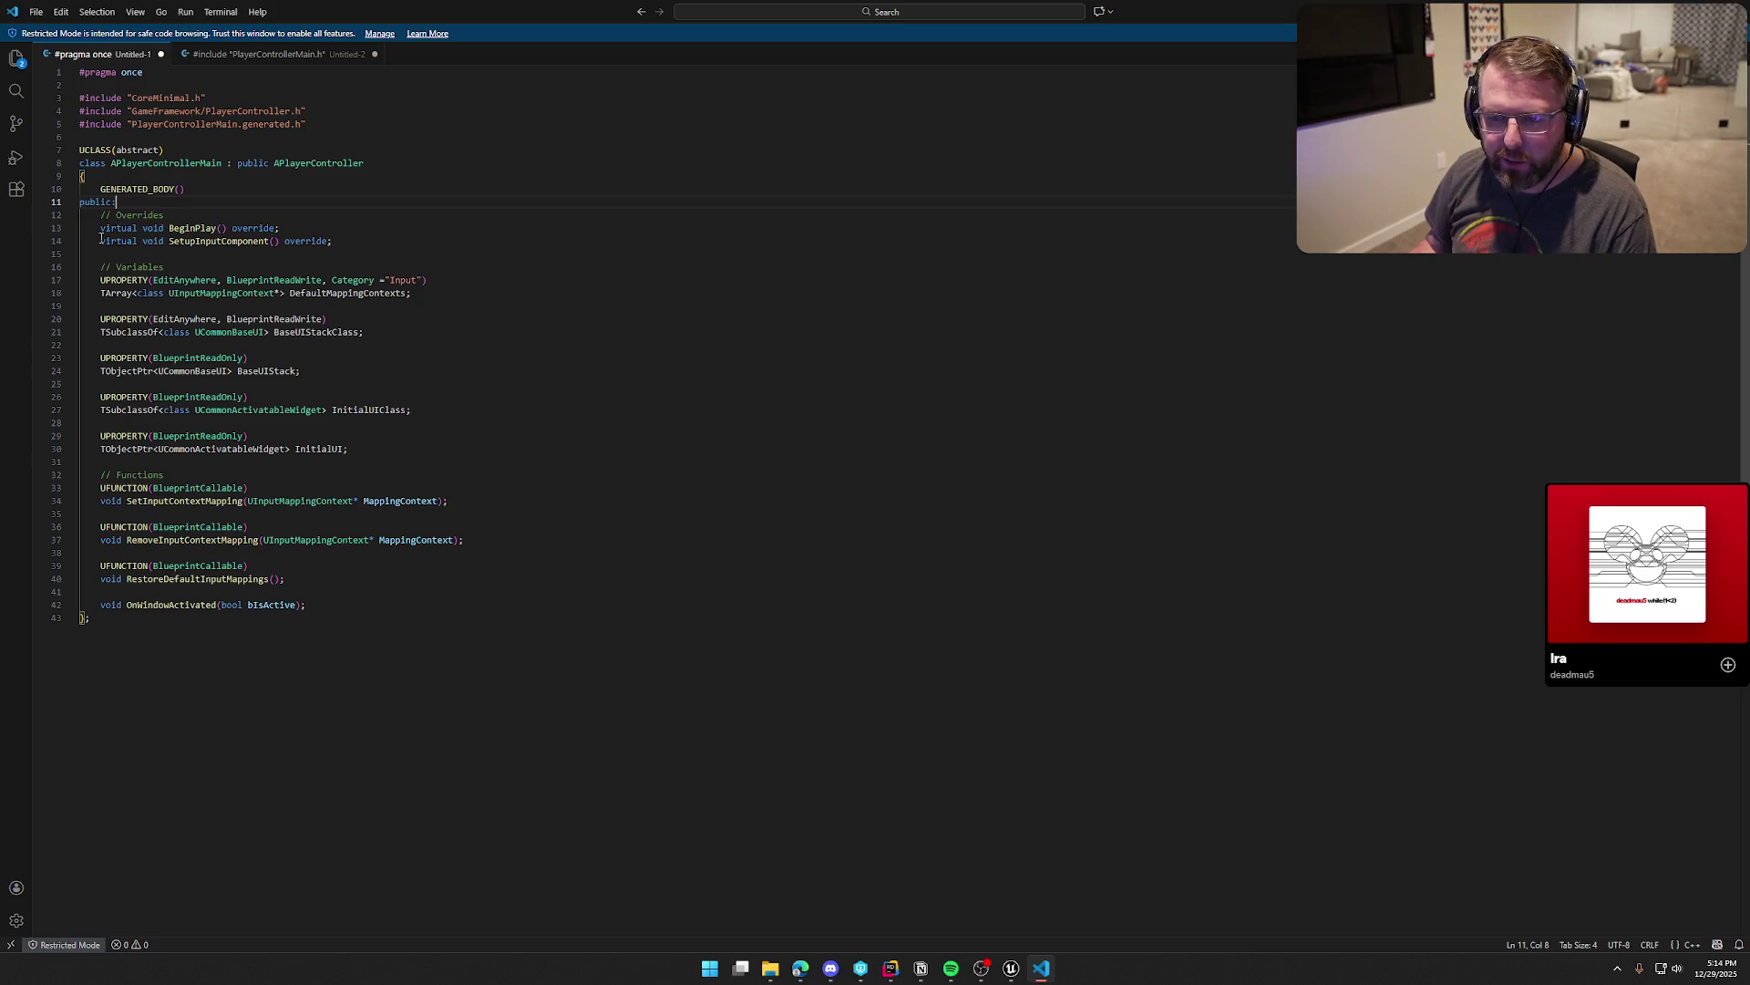
Step: Delete the variable and function declarations below BeginPlay, leaving only OnWindowActivated
{"action": "mouse_move", "coordinate": [102, 238]}
{"action": "left_mouse_down"}
{"action": "mouse_move", "coordinate": [419, 296]}
{"action": "mouse_move", "coordinate": [419, 412]}
{"action": "mouse_move", "coordinate": [539, 589]}
{"action": "left_mouse_up"}
{"action": "key", "text": "Delete"}
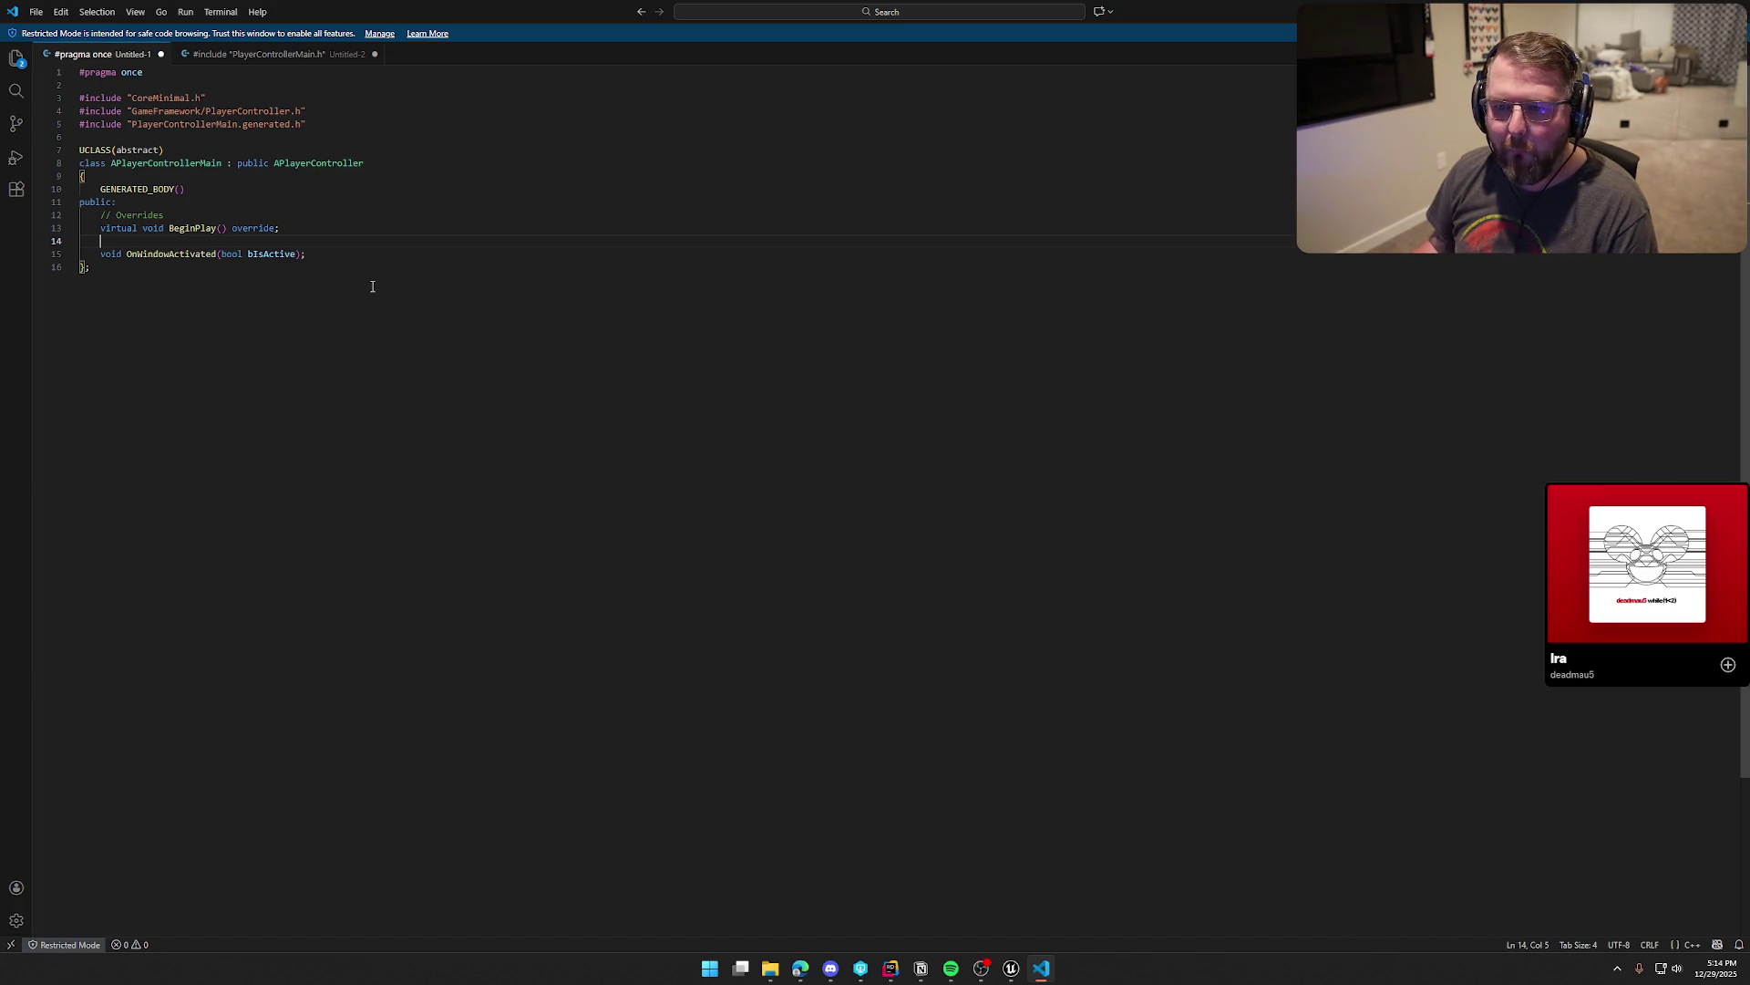
{"action": "left_click", "coordinate": [270, 58]}
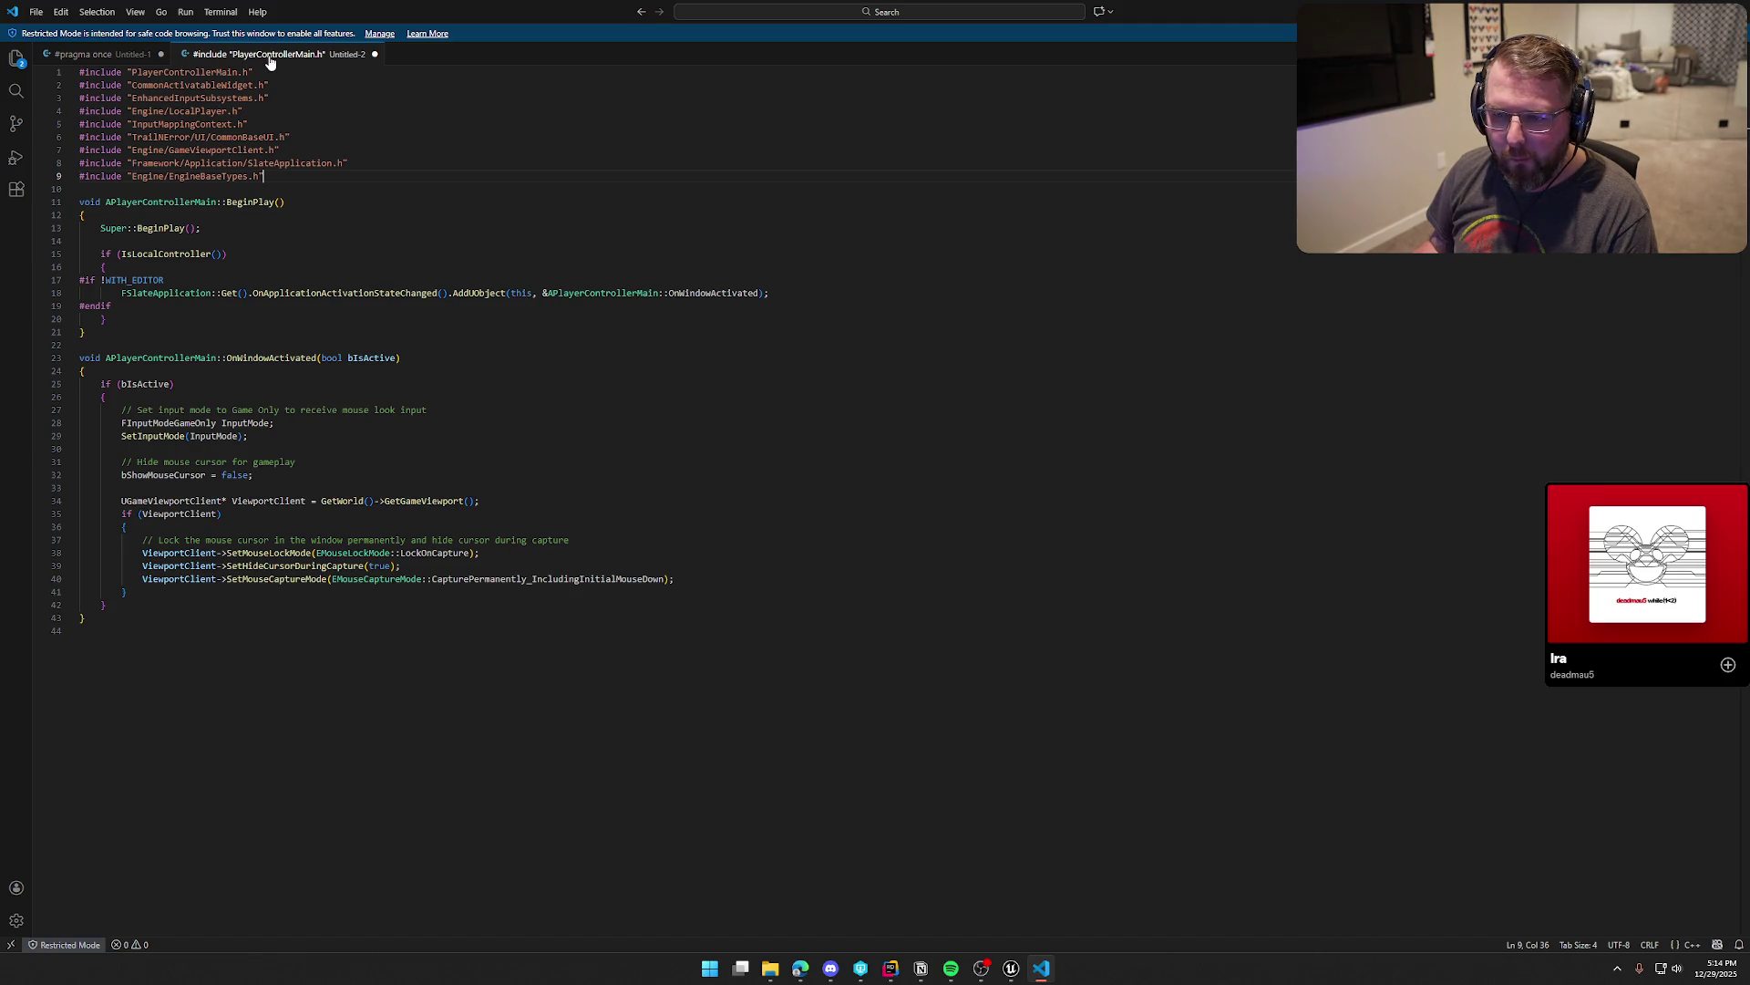
{"action": "left_click", "coordinate": [102, 57]}
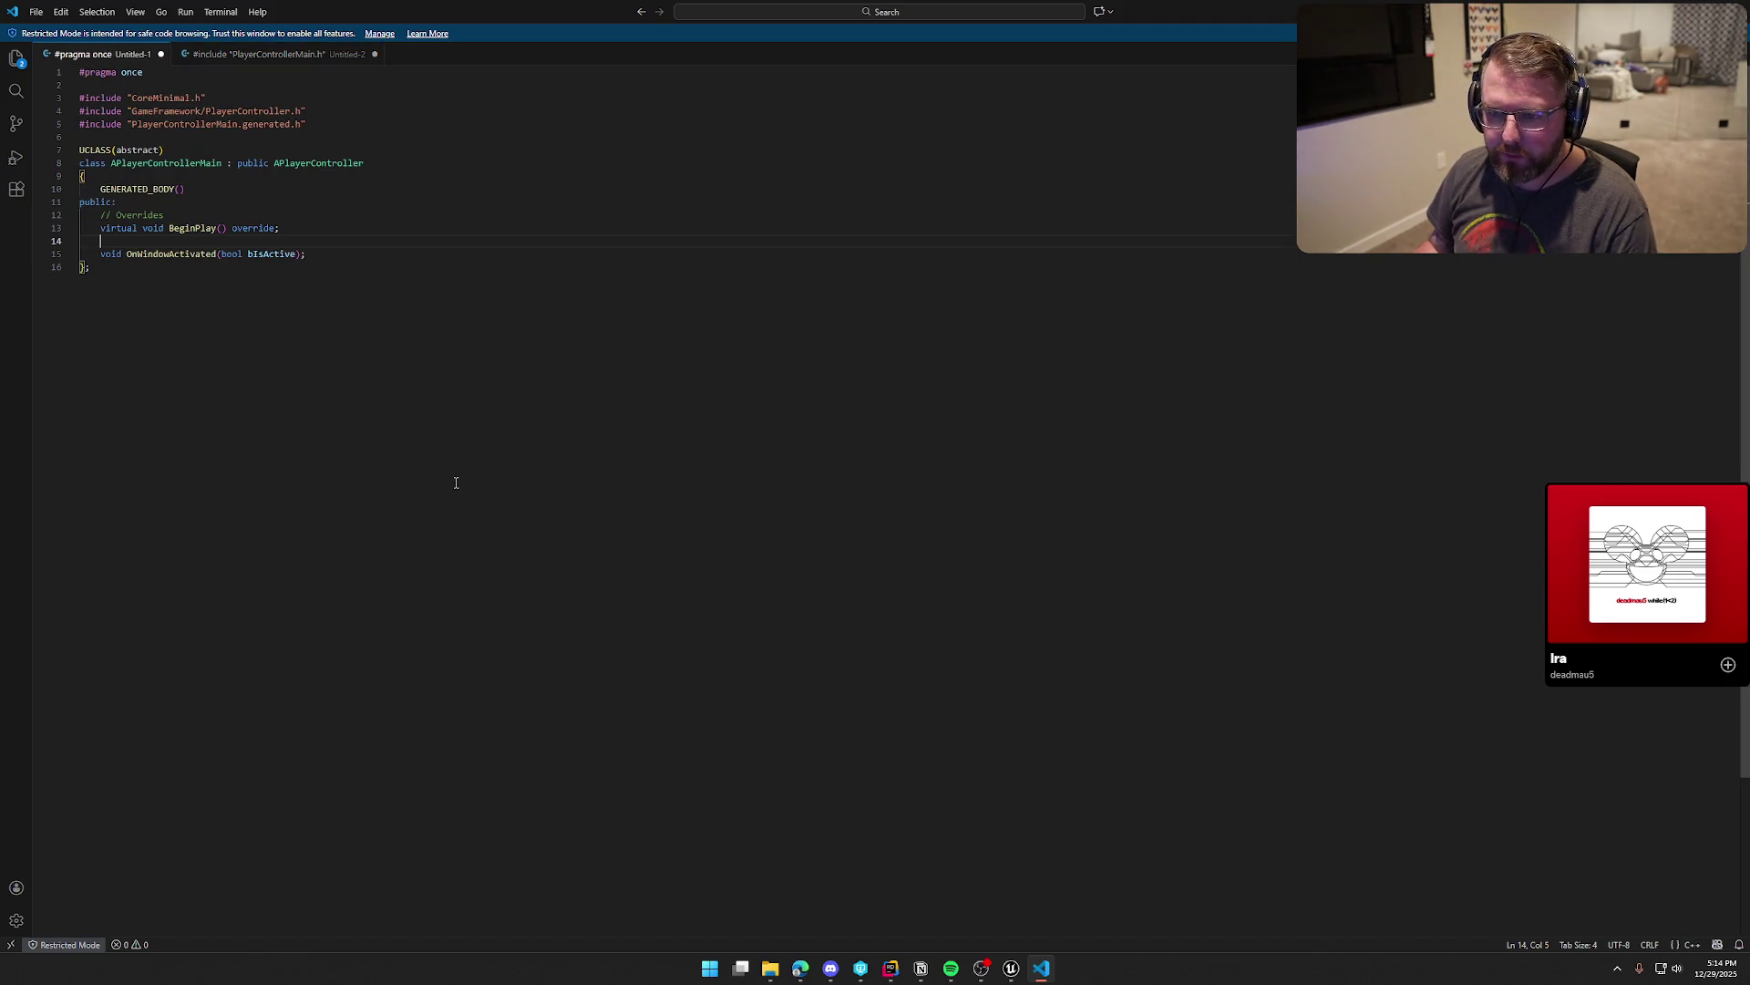
{"action": "key", "text": "alt+Tab"}
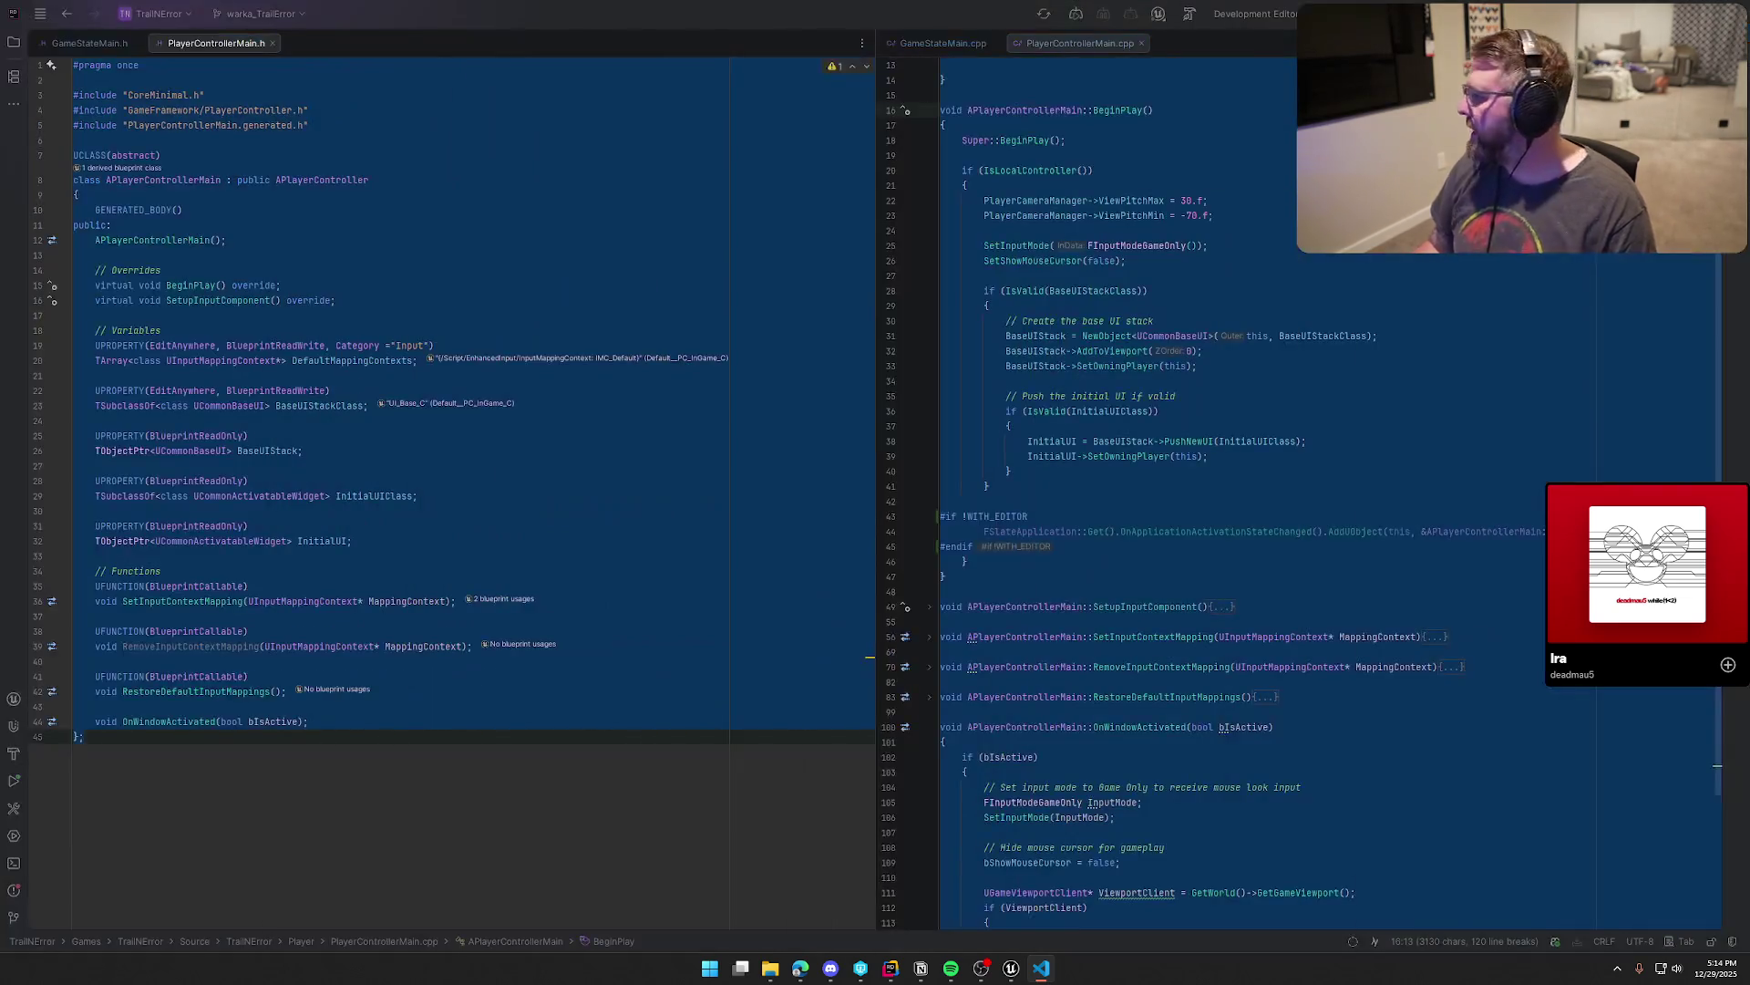
Step: Review the original header and source in Rider, then maximize the PlayerControllerMain.cpp VS Code window
{"action": "left_click", "coordinate": [788, 480]}
{"action": "left_click", "coordinate": [988, 486]}
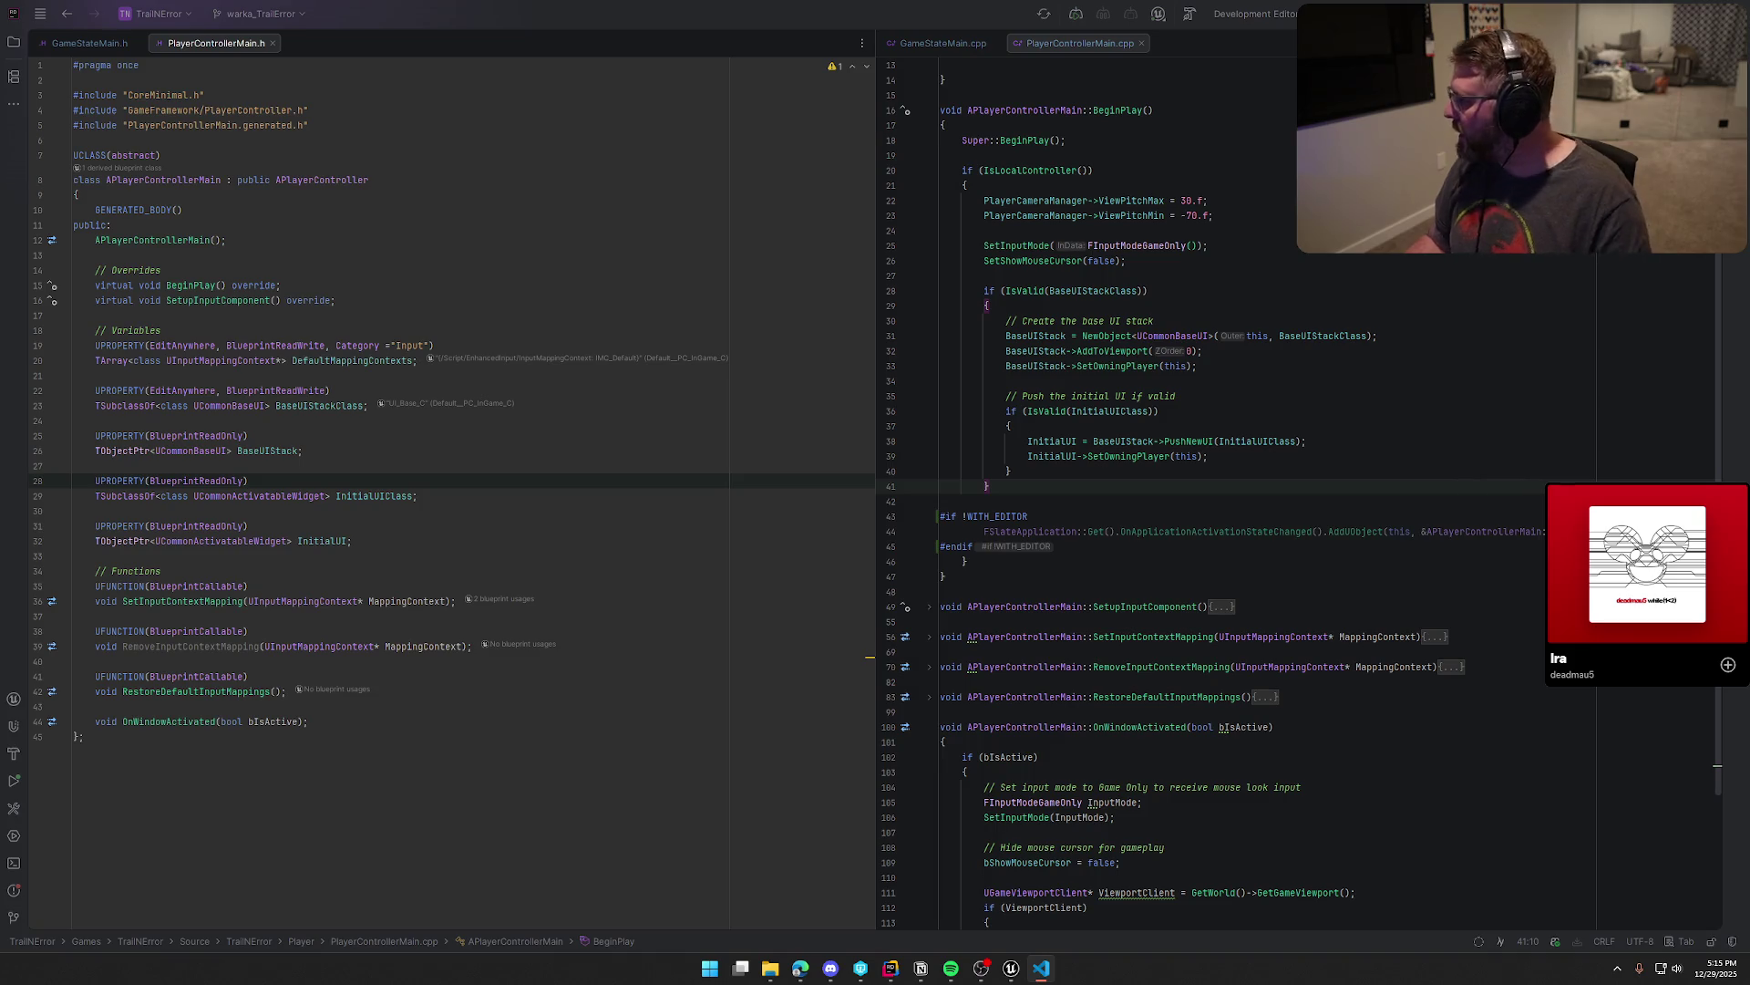
{"action": "scroll", "coordinate": [1299, 497], "scroll_direction": "up", "scroll_amount": 1}
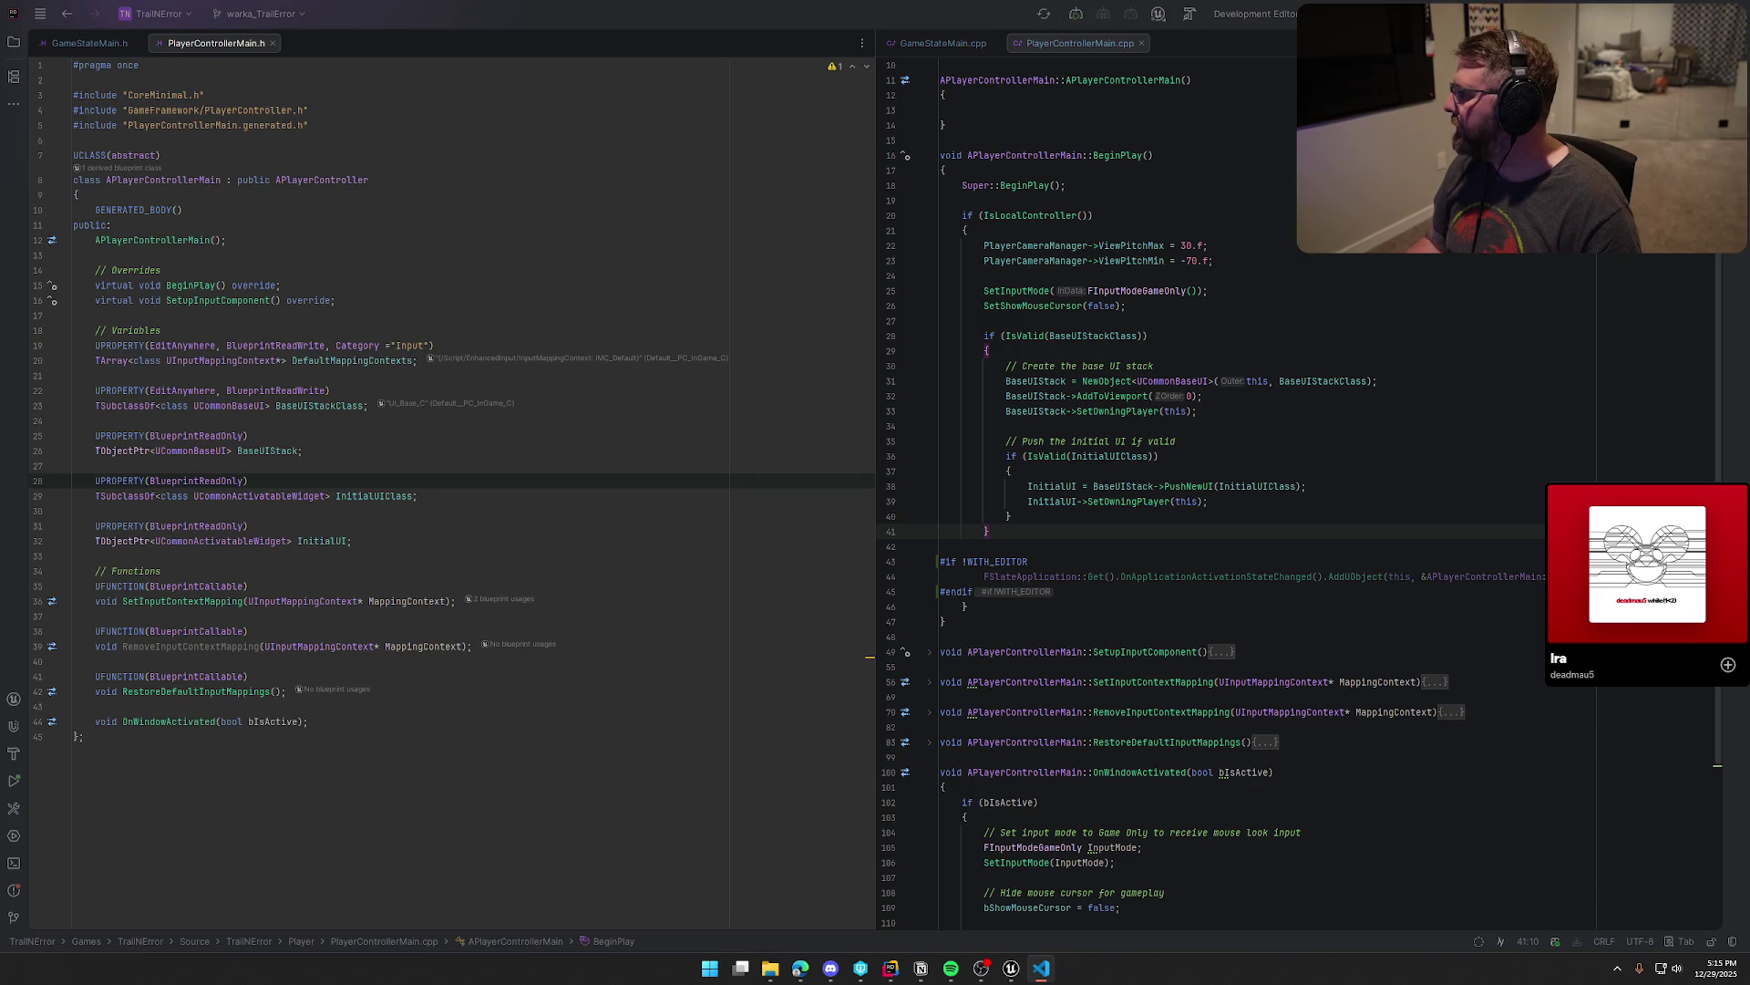
{"action": "left_click_drag", "start_coordinate": [1393, 303], "coordinate": [850, 183]}
{"action": "double_click", "coordinate": [850, 182]}
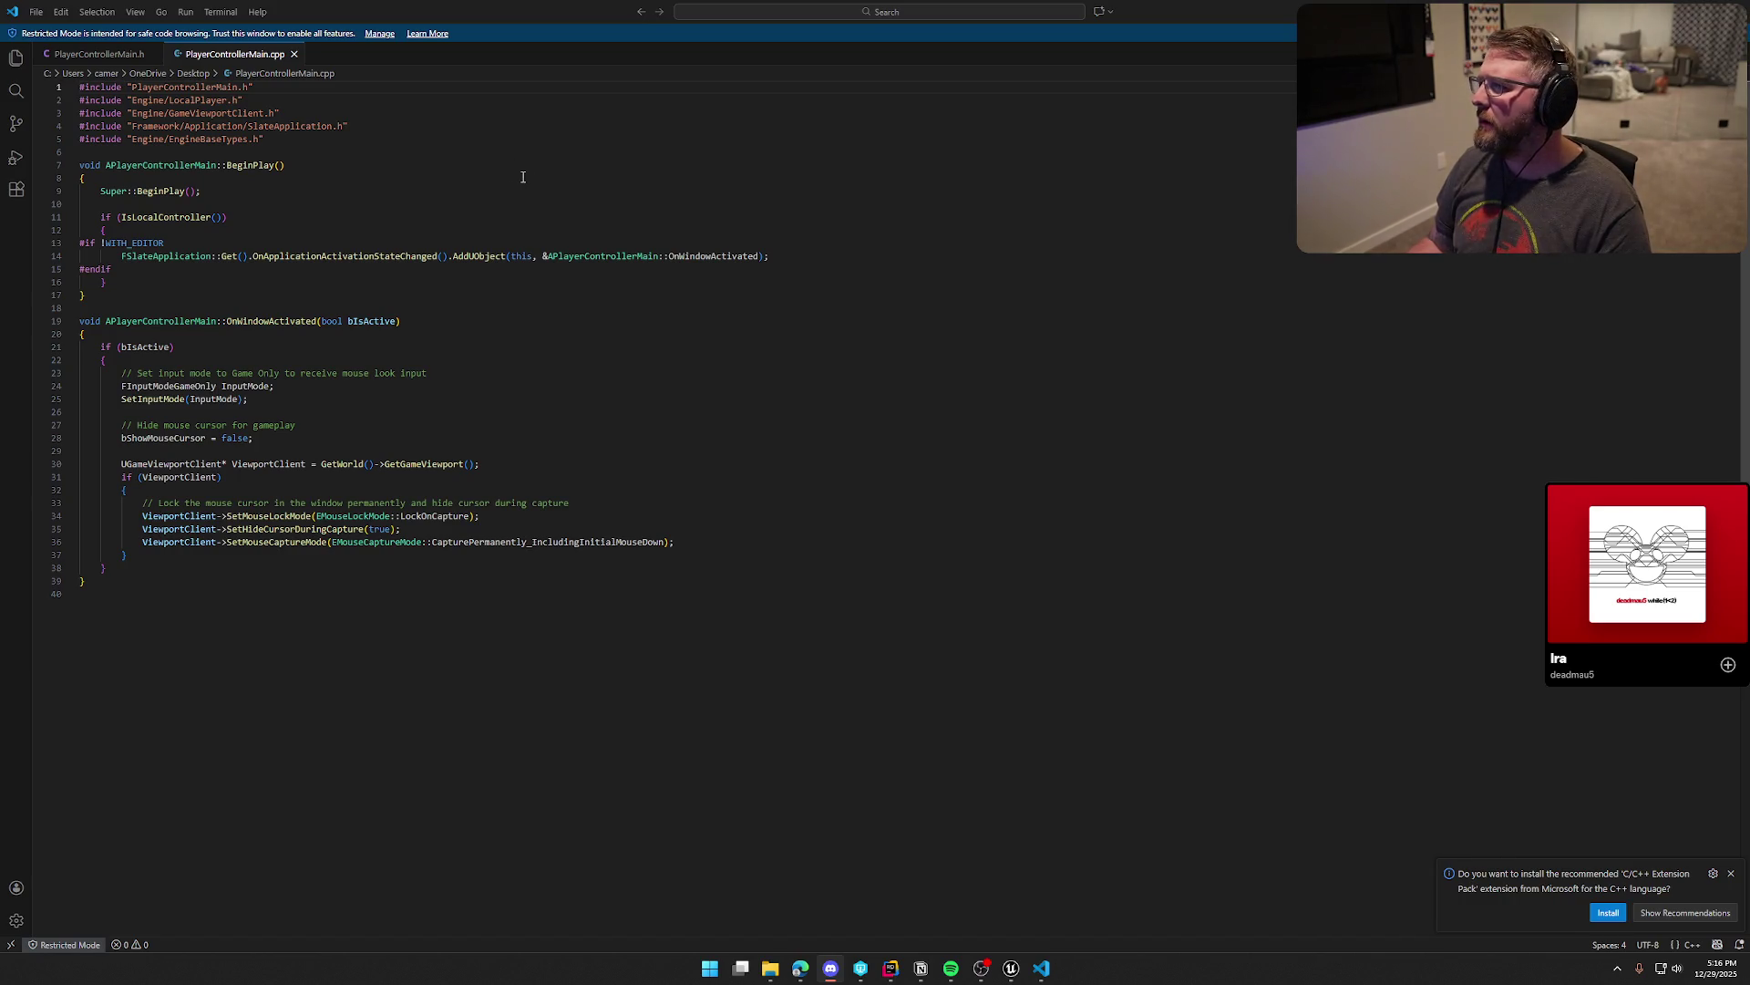
Step: Show the trimmed PlayerControllerMain.h, compare it against Rider's header, and maximize VS Code again
{"action": "left_click", "coordinate": [91, 54]}
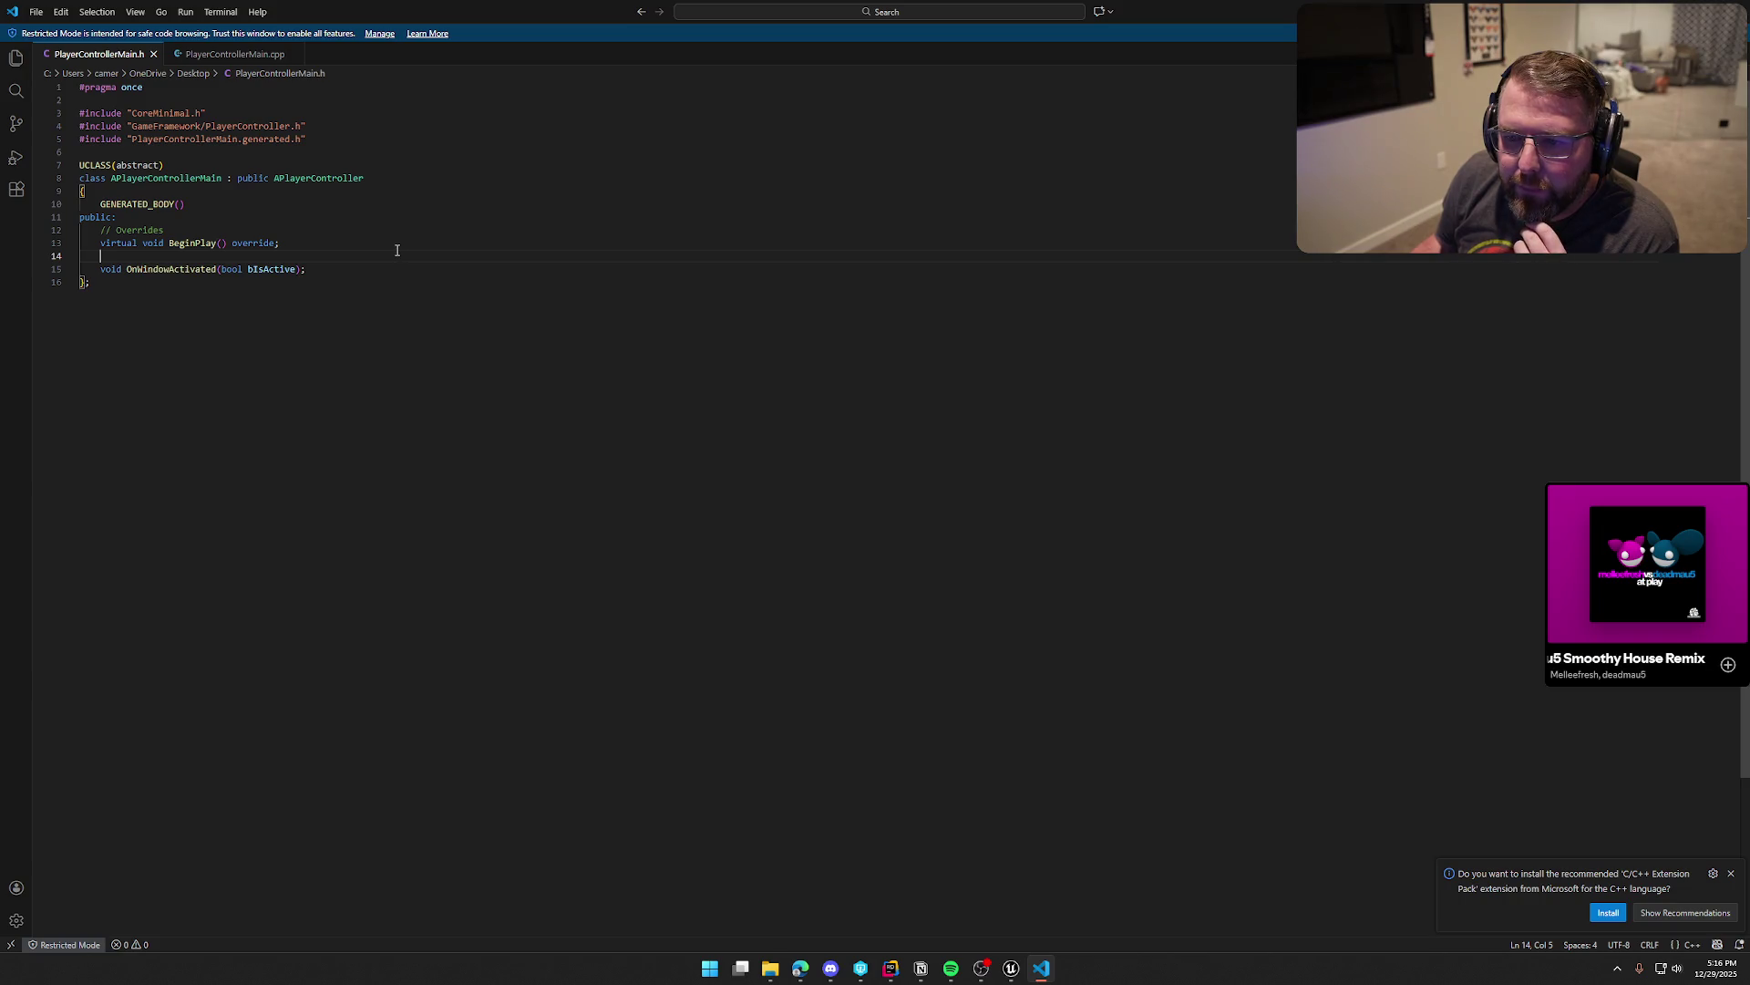
{"action": "left_click_drag", "start_coordinate": [484, 12], "coordinate": [1002, 195]}
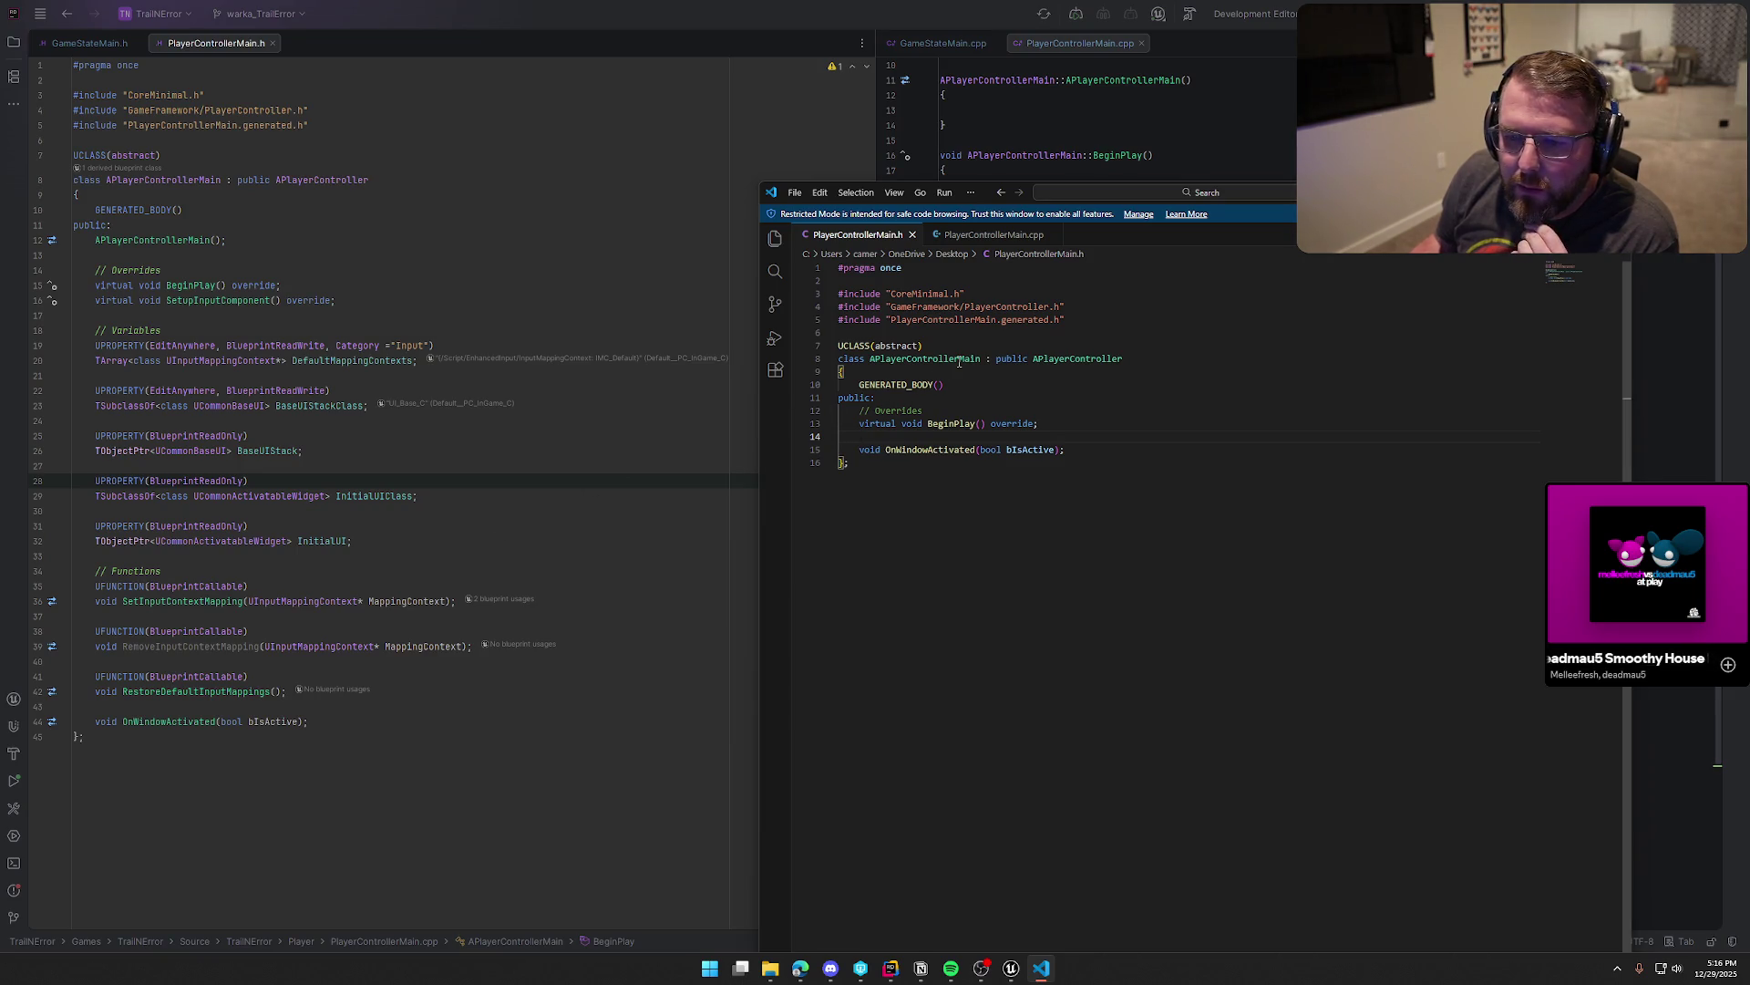
{"action": "key", "text": "super+Up"}
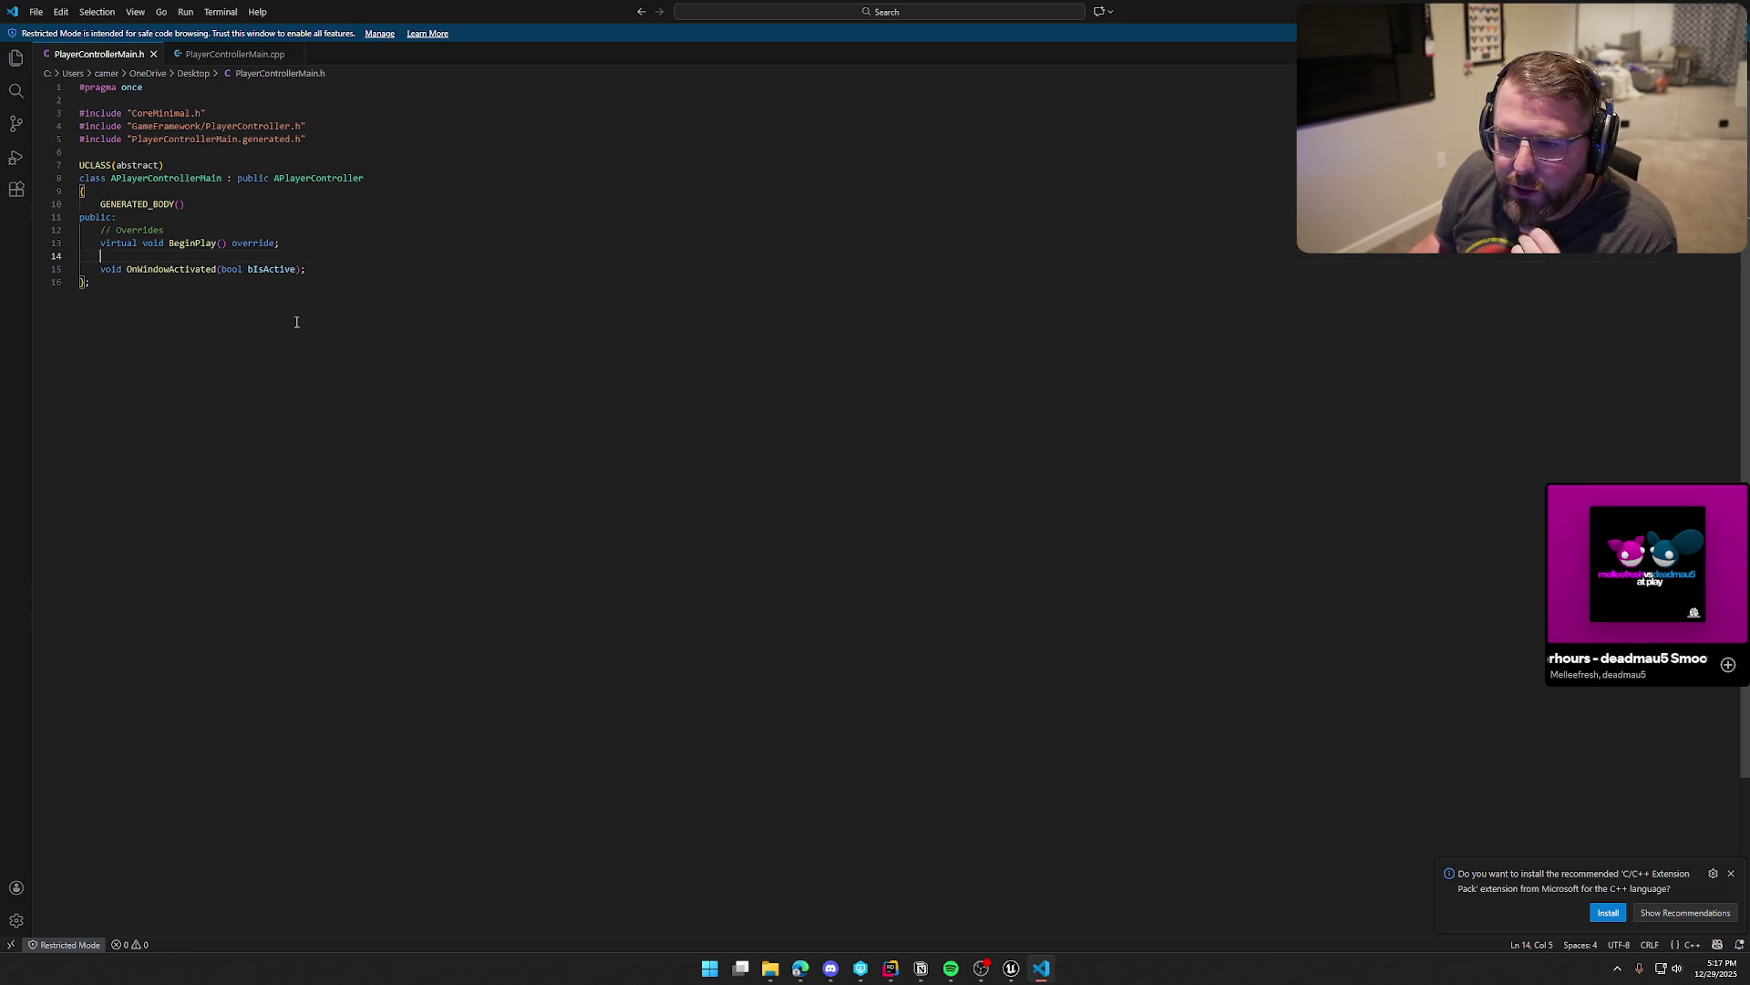
Step: Compare the trimmed PlayerControllerMain.cpp and .h, highlighting the APlayerControllerMain class name in each
{"action": "key", "text": "ctrl+Tab"}
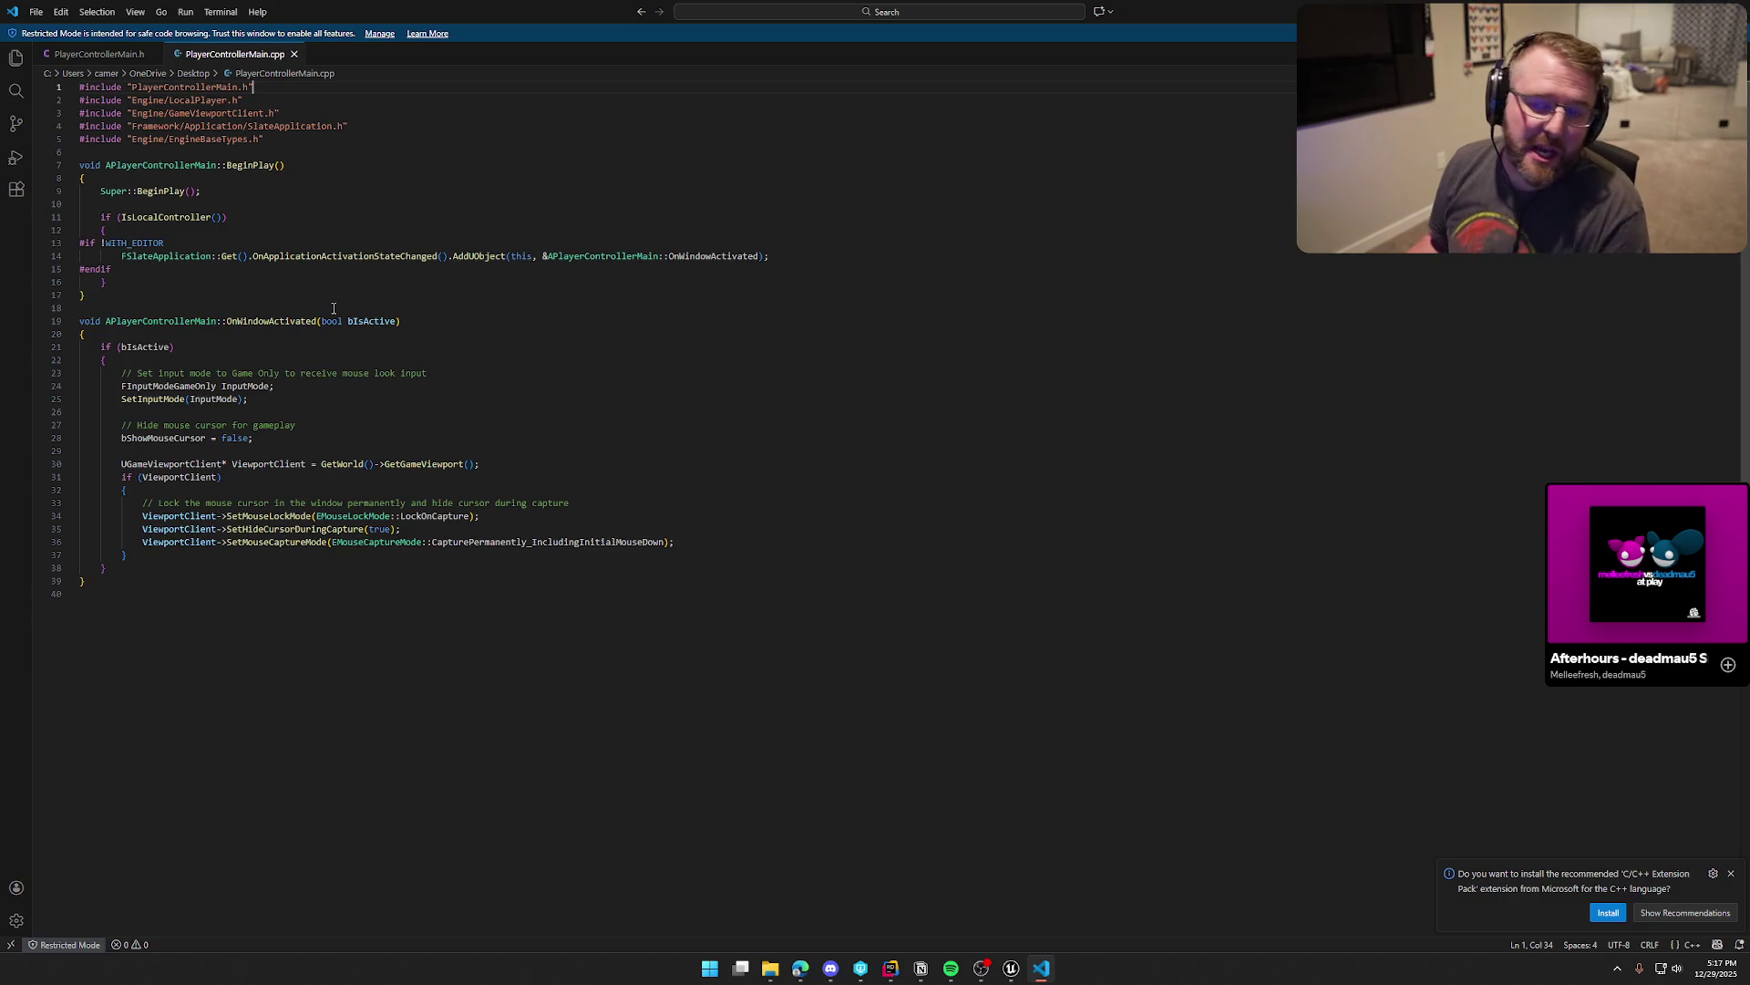
{"action": "double_click", "coordinate": [157, 165]}
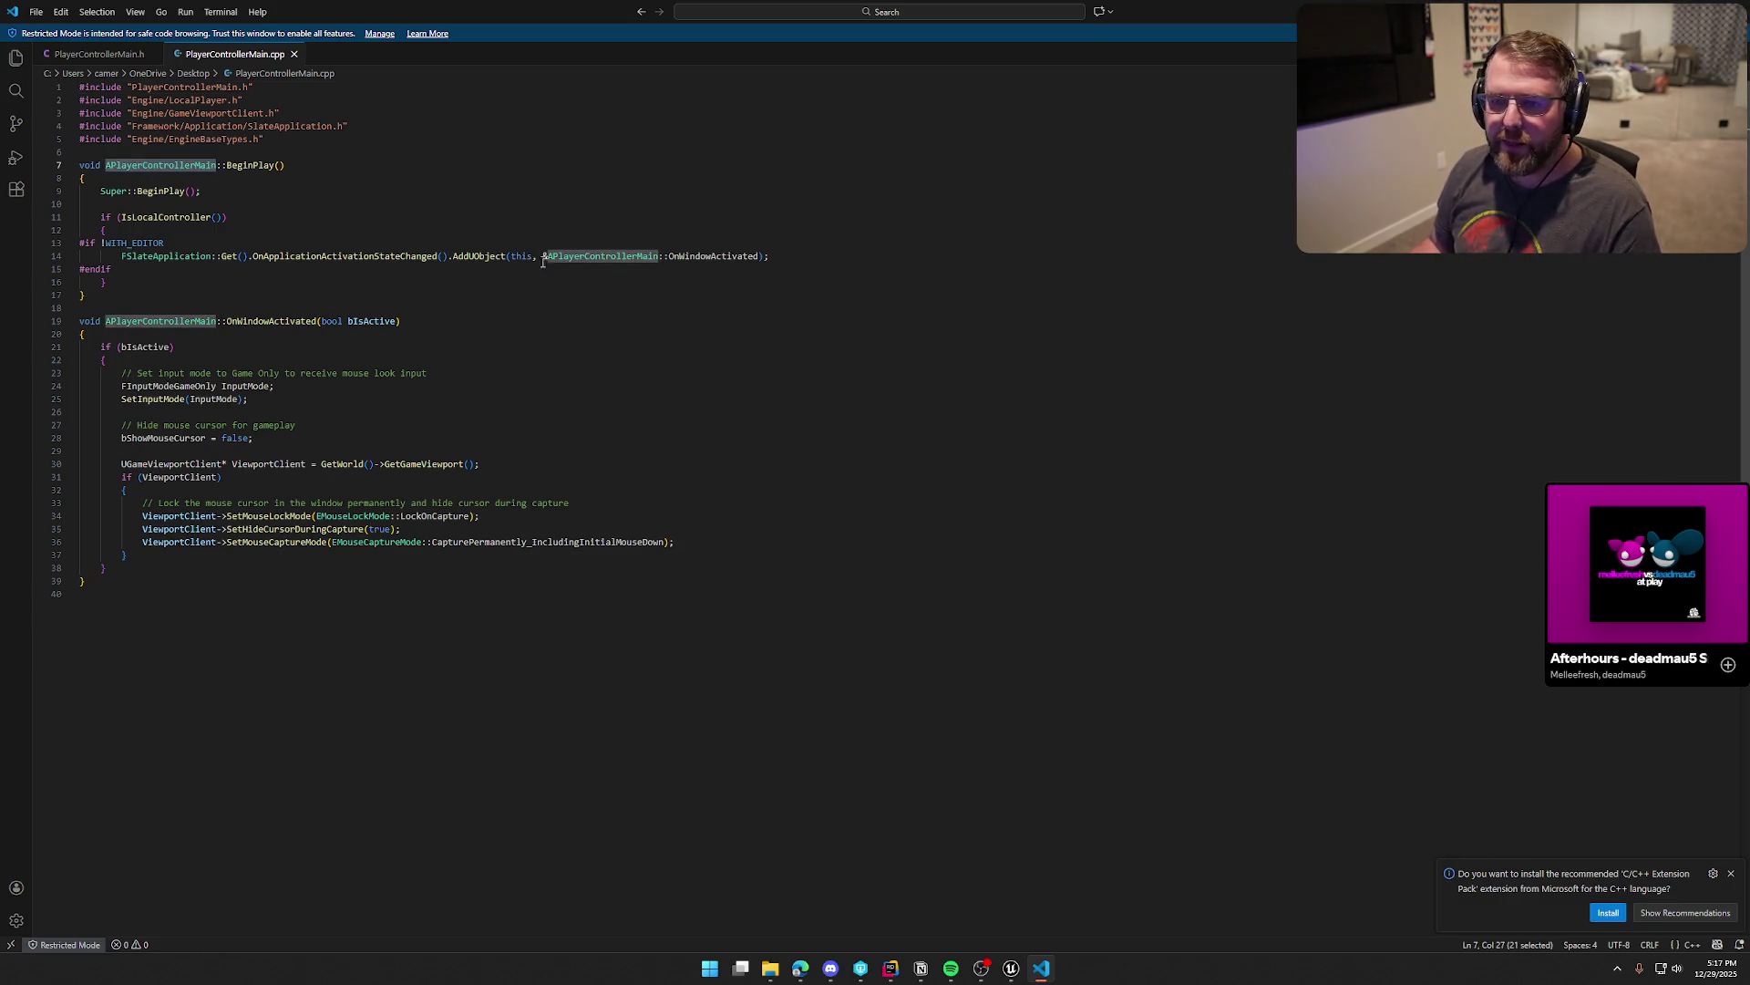
{"action": "double_click", "coordinate": [164, 87]}
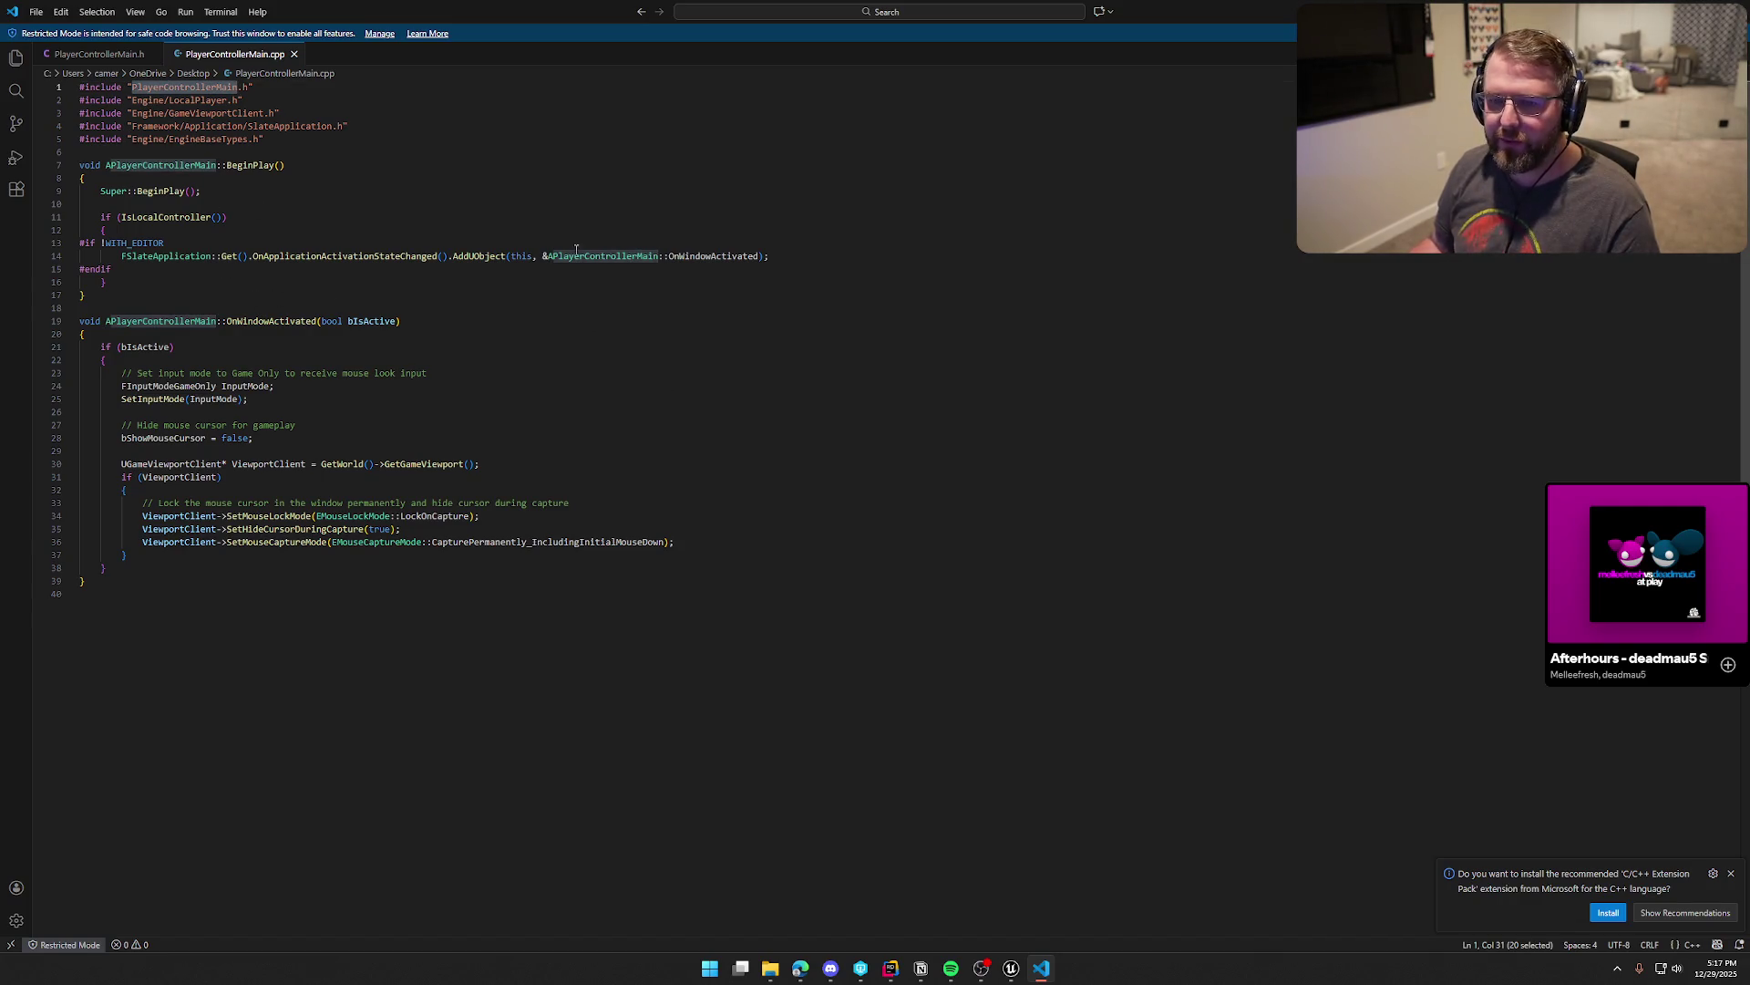
{"action": "left_click", "coordinate": [98, 54]}
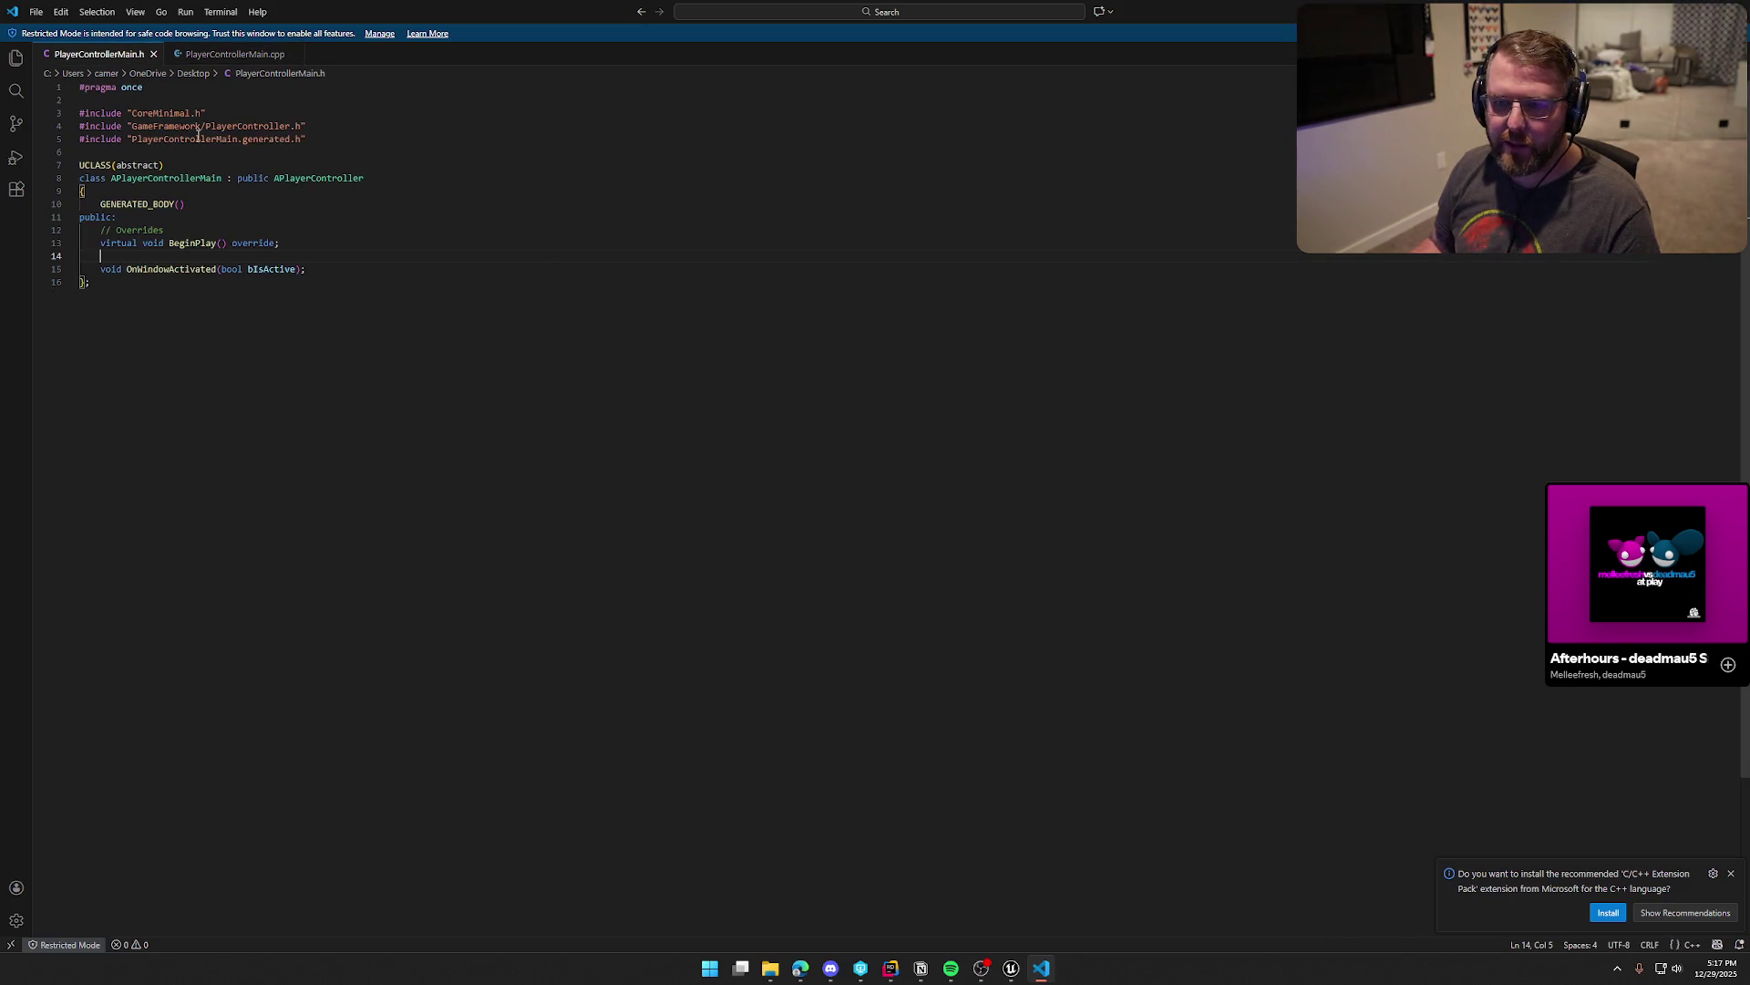
{"action": "double_click", "coordinate": [173, 179]}
{"action": "double_click", "coordinate": [182, 141]}
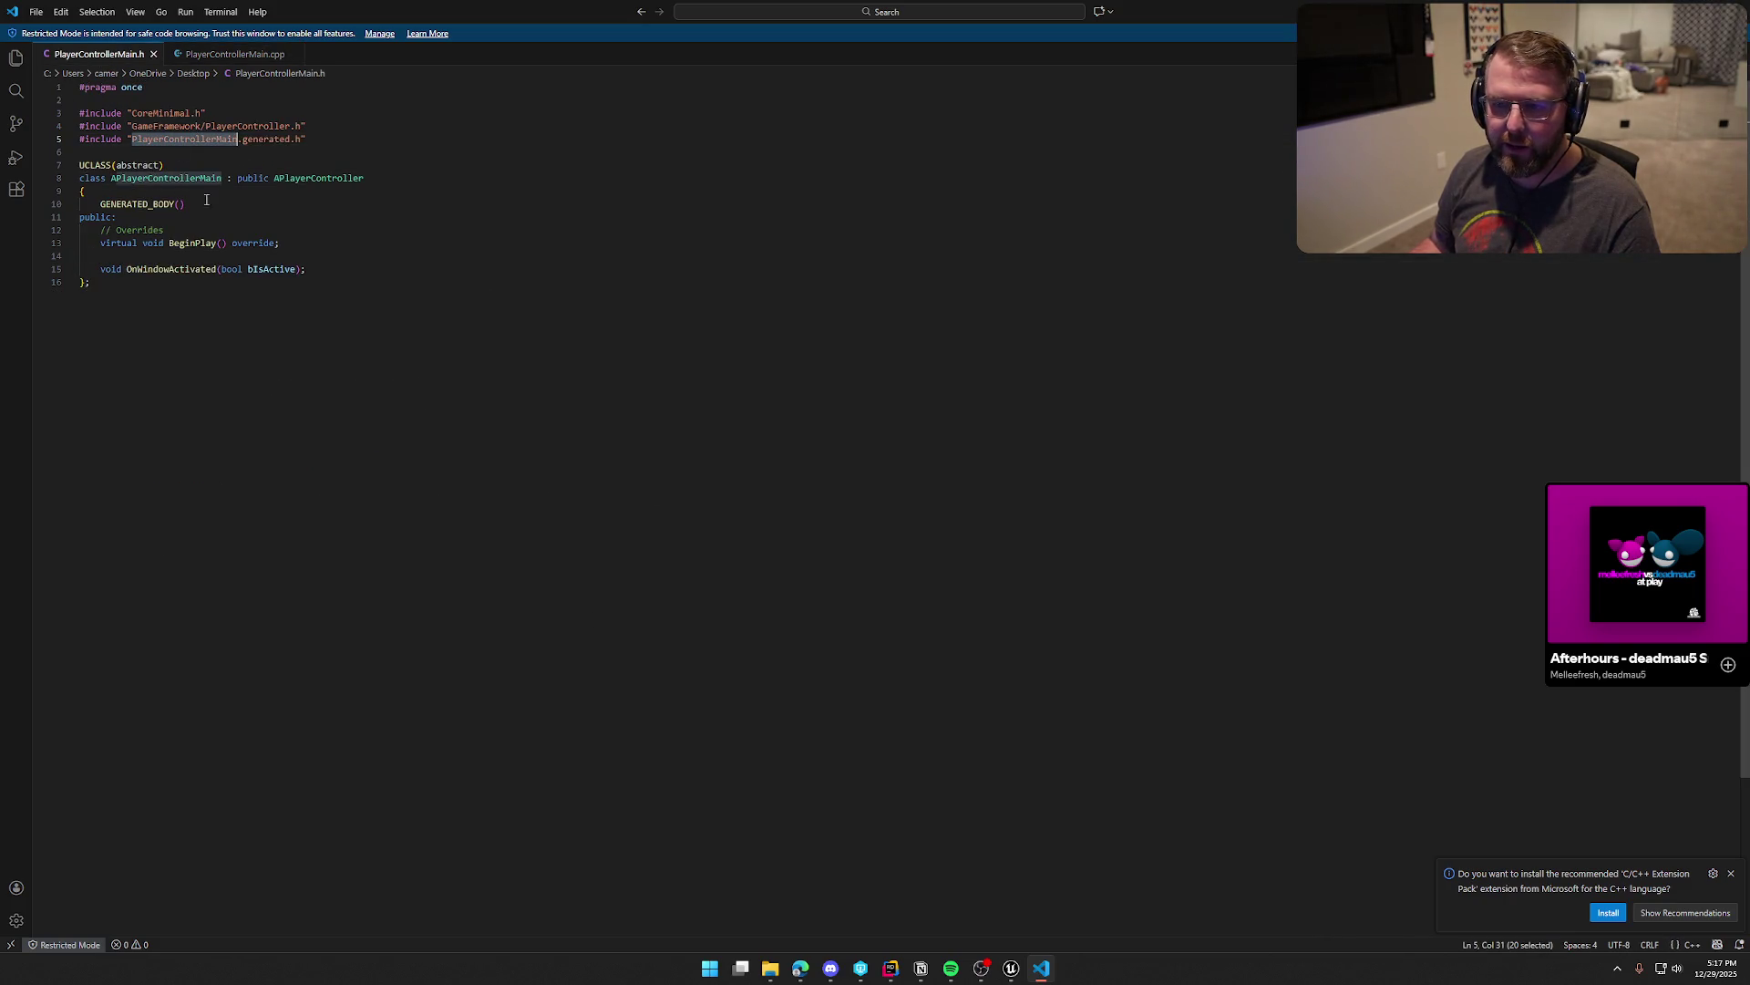
{"action": "left_click", "coordinate": [341, 372]}
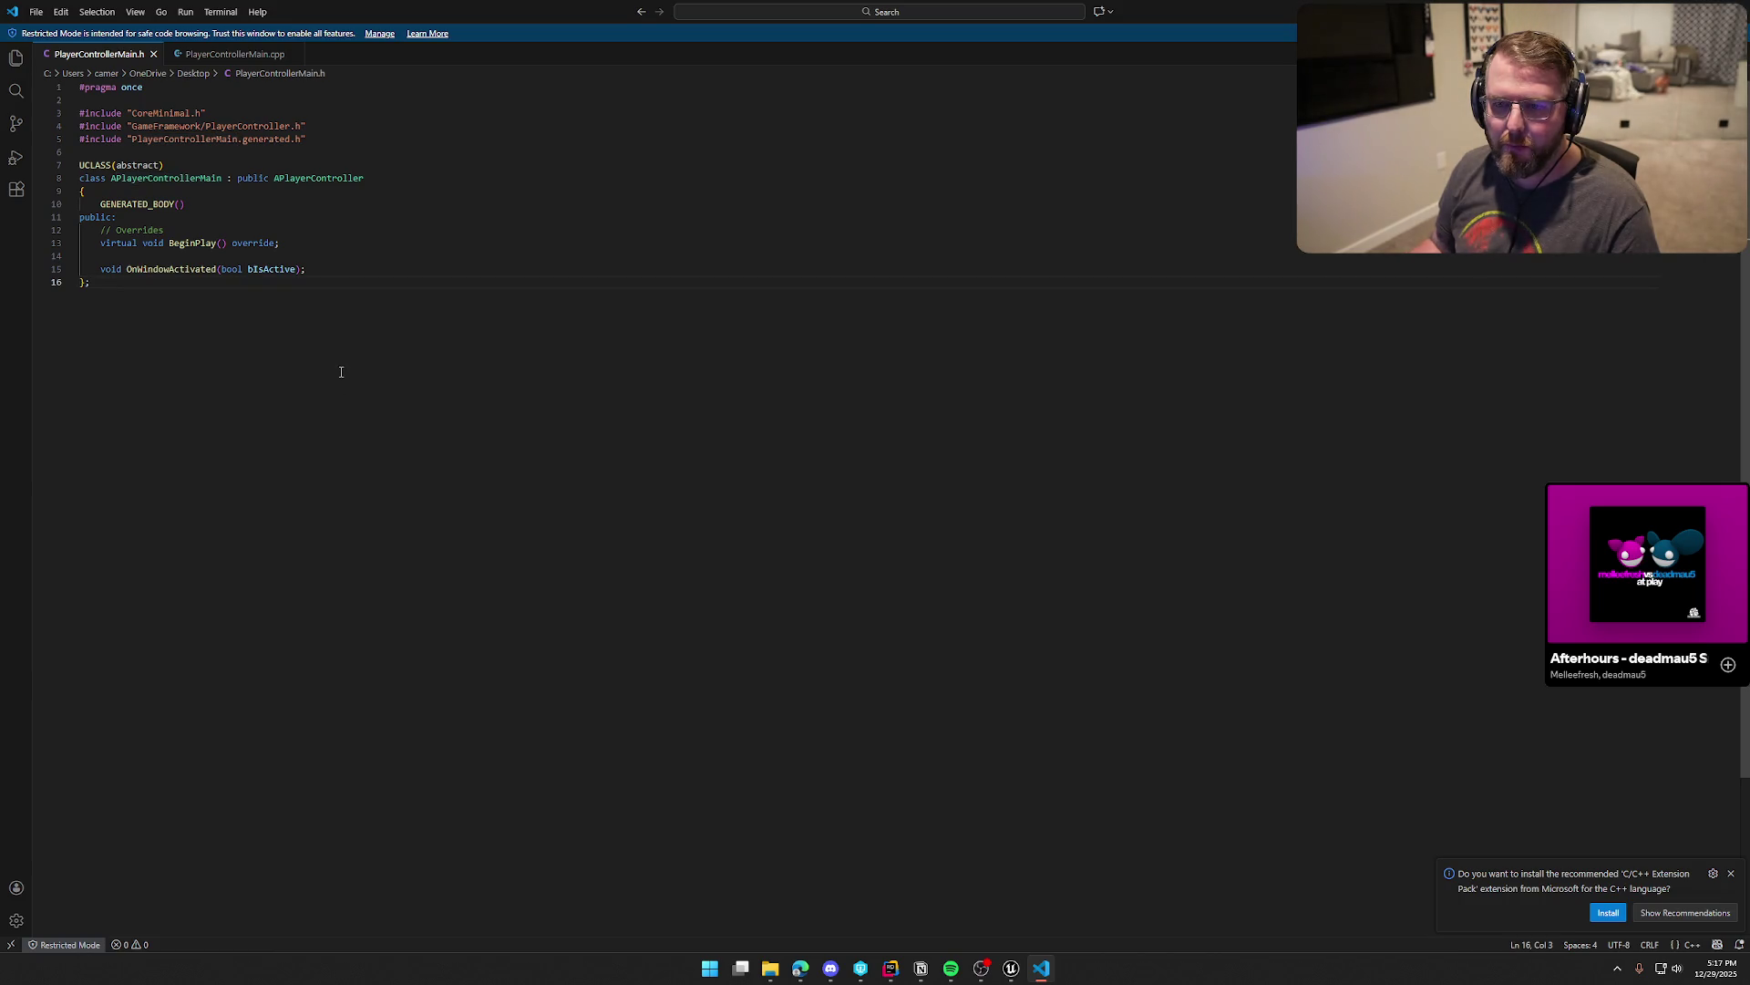
Step: Skip the music track, dismiss the C/C++ extension suggestion, and bring up Unreal's Content Drawer
{"action": "mouse_move", "coordinate": [1641, 593]}
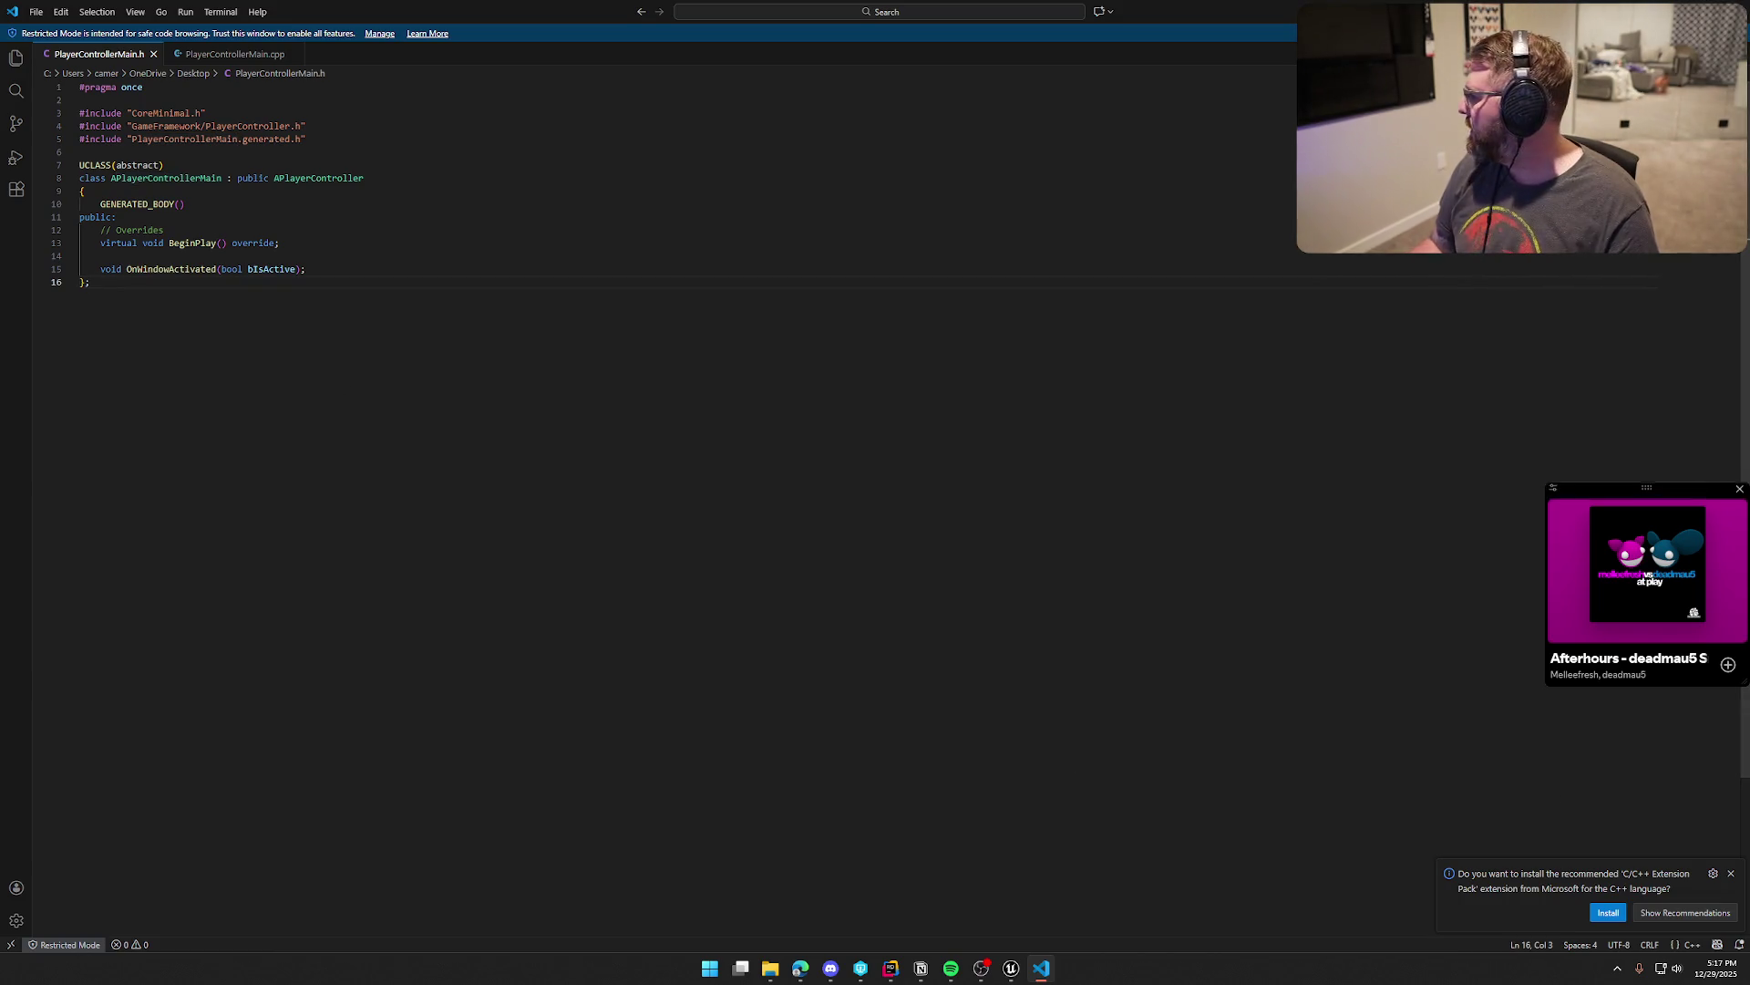
{"action": "left_click", "coordinate": [1677, 563]}
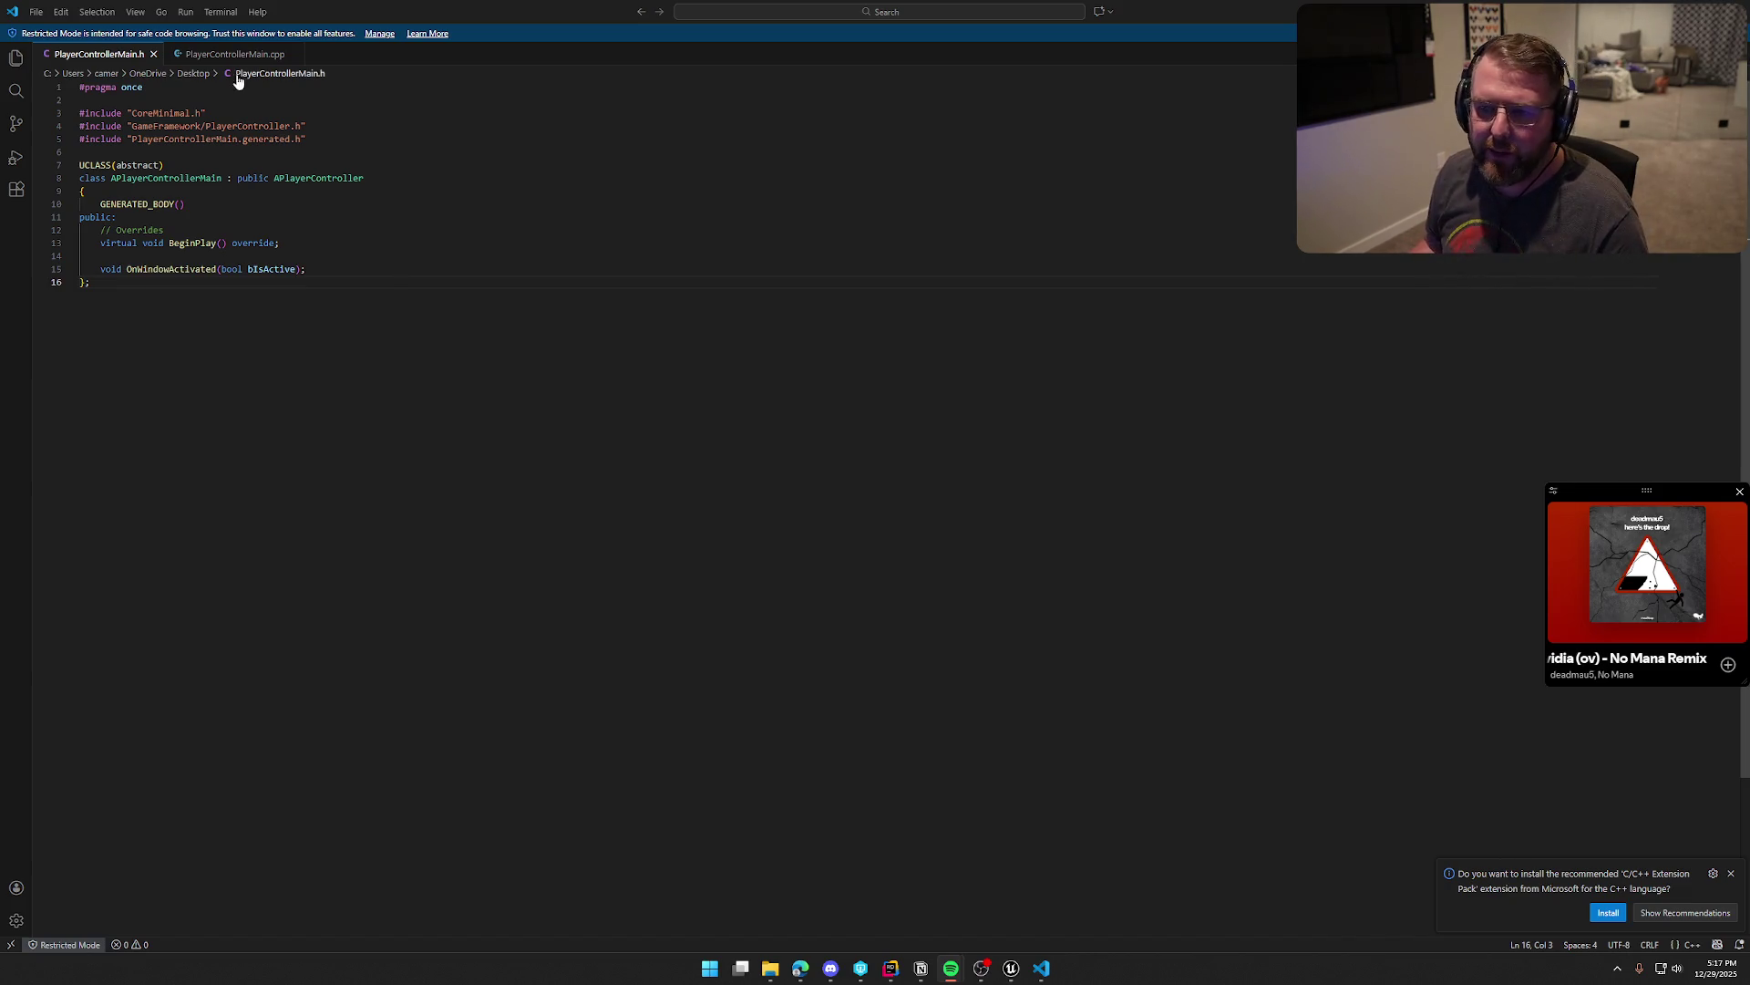
{"action": "left_click", "coordinate": [235, 54]}
{"action": "left_click", "coordinate": [240, 645]}
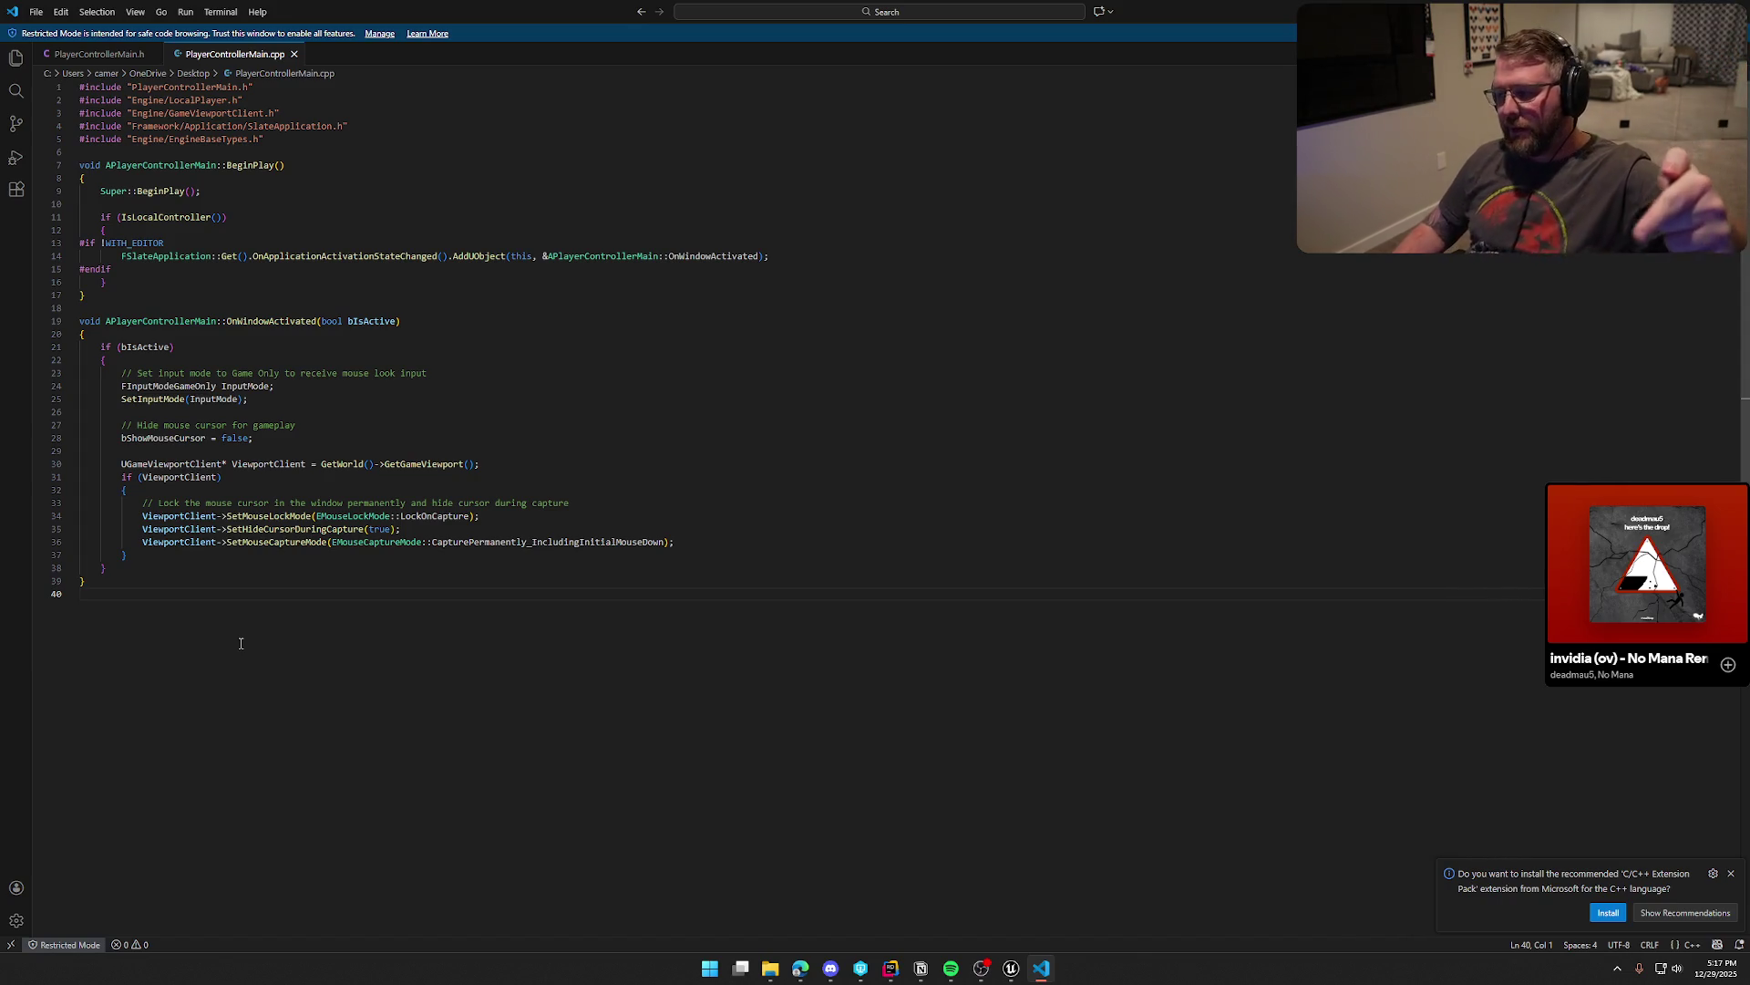
{"action": "left_click", "coordinate": [1731, 873]}
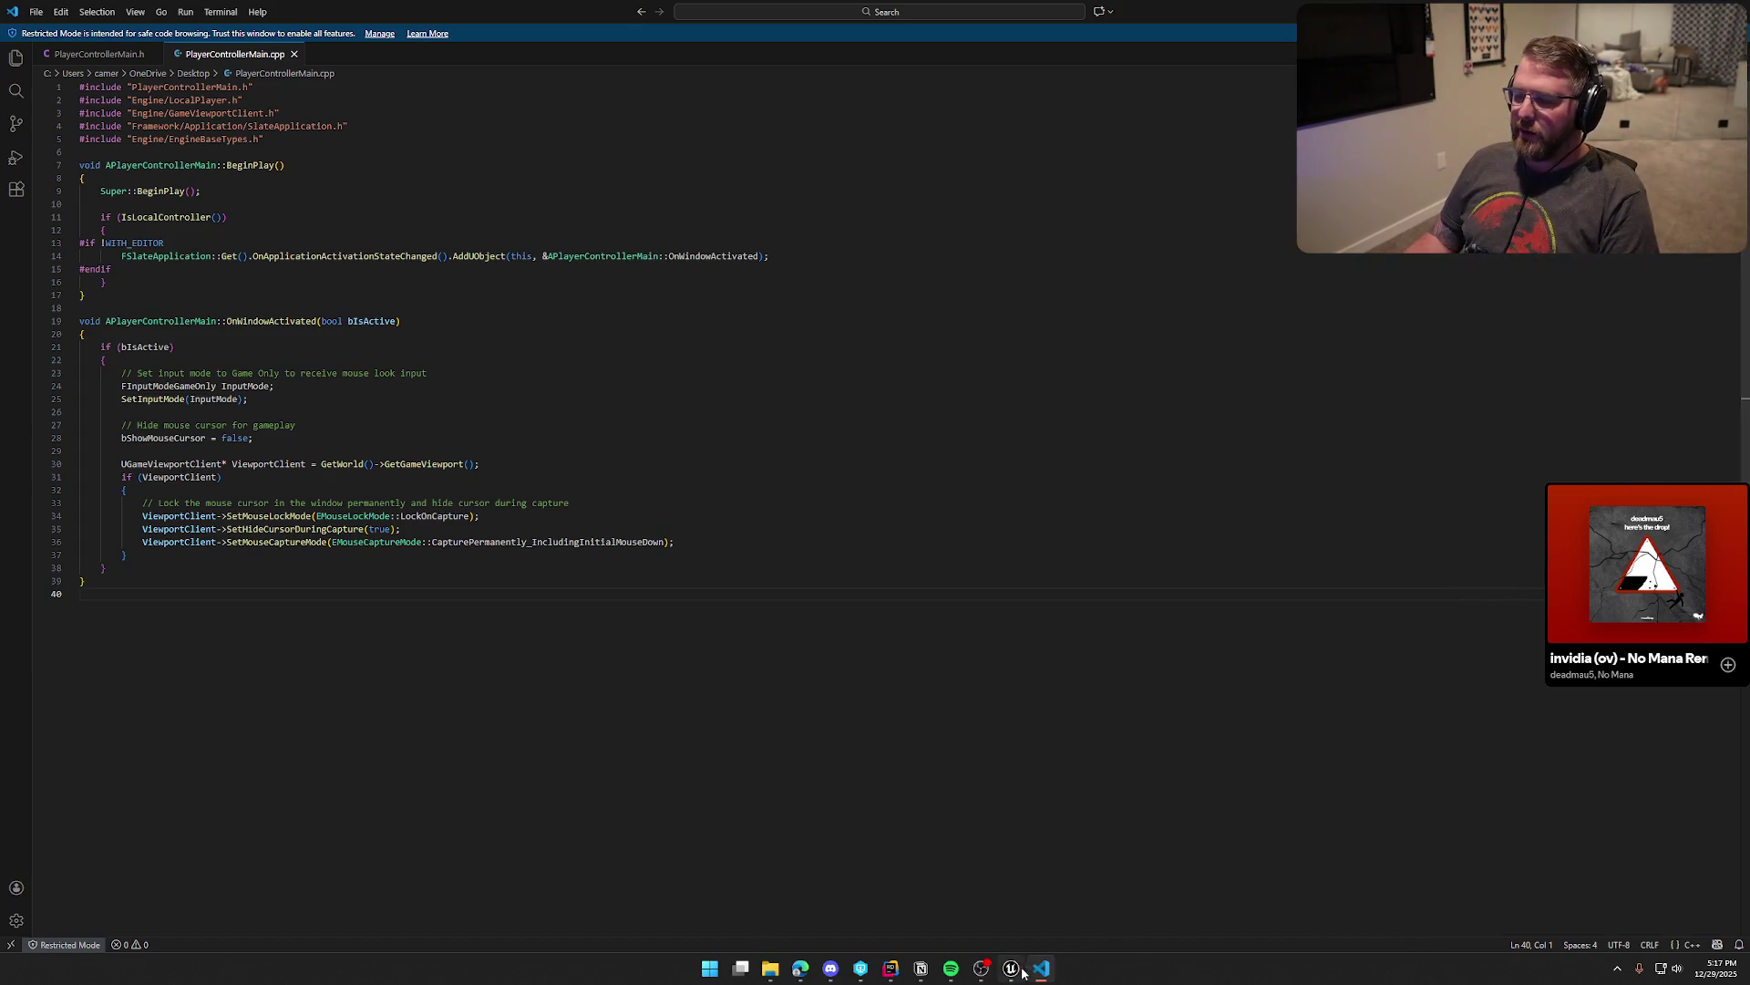
{"action": "left_click", "coordinate": [1011, 967]}
{"action": "key", "text": "ctrl+space"}
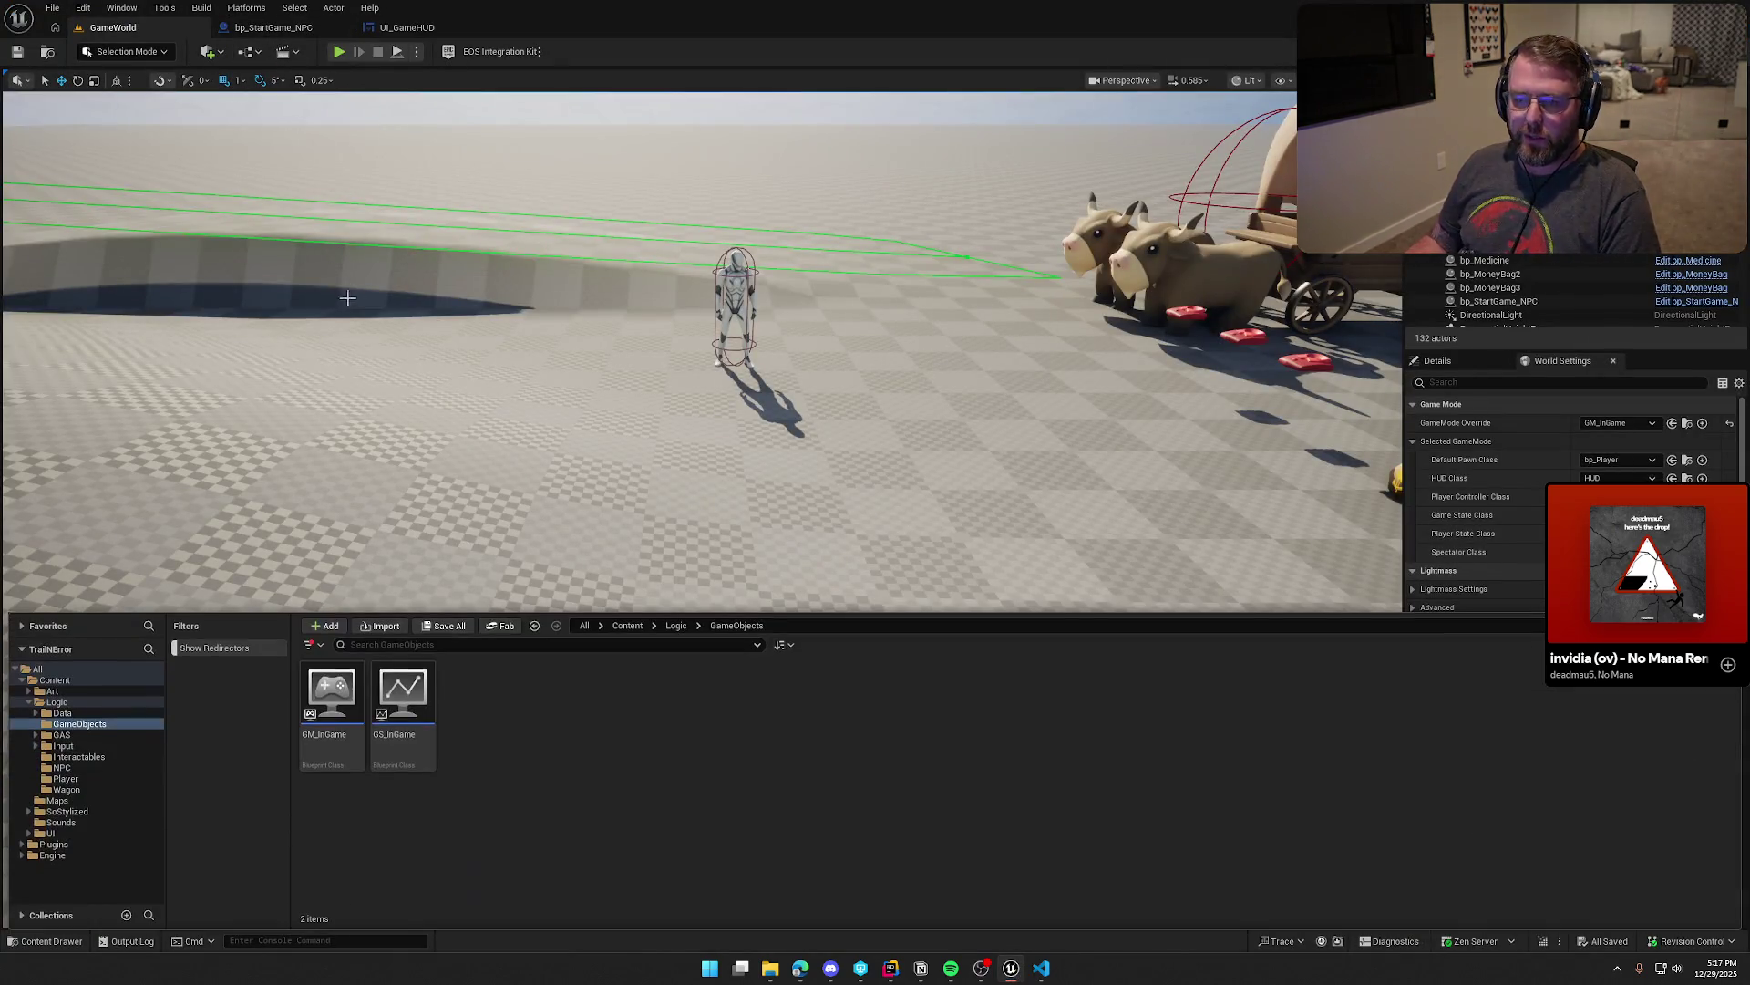
Step: Open PC_InGame from the Player folder and confirm in Class Settings that its parent is Player Controller Main
{"action": "left_click", "coordinate": [66, 780]}
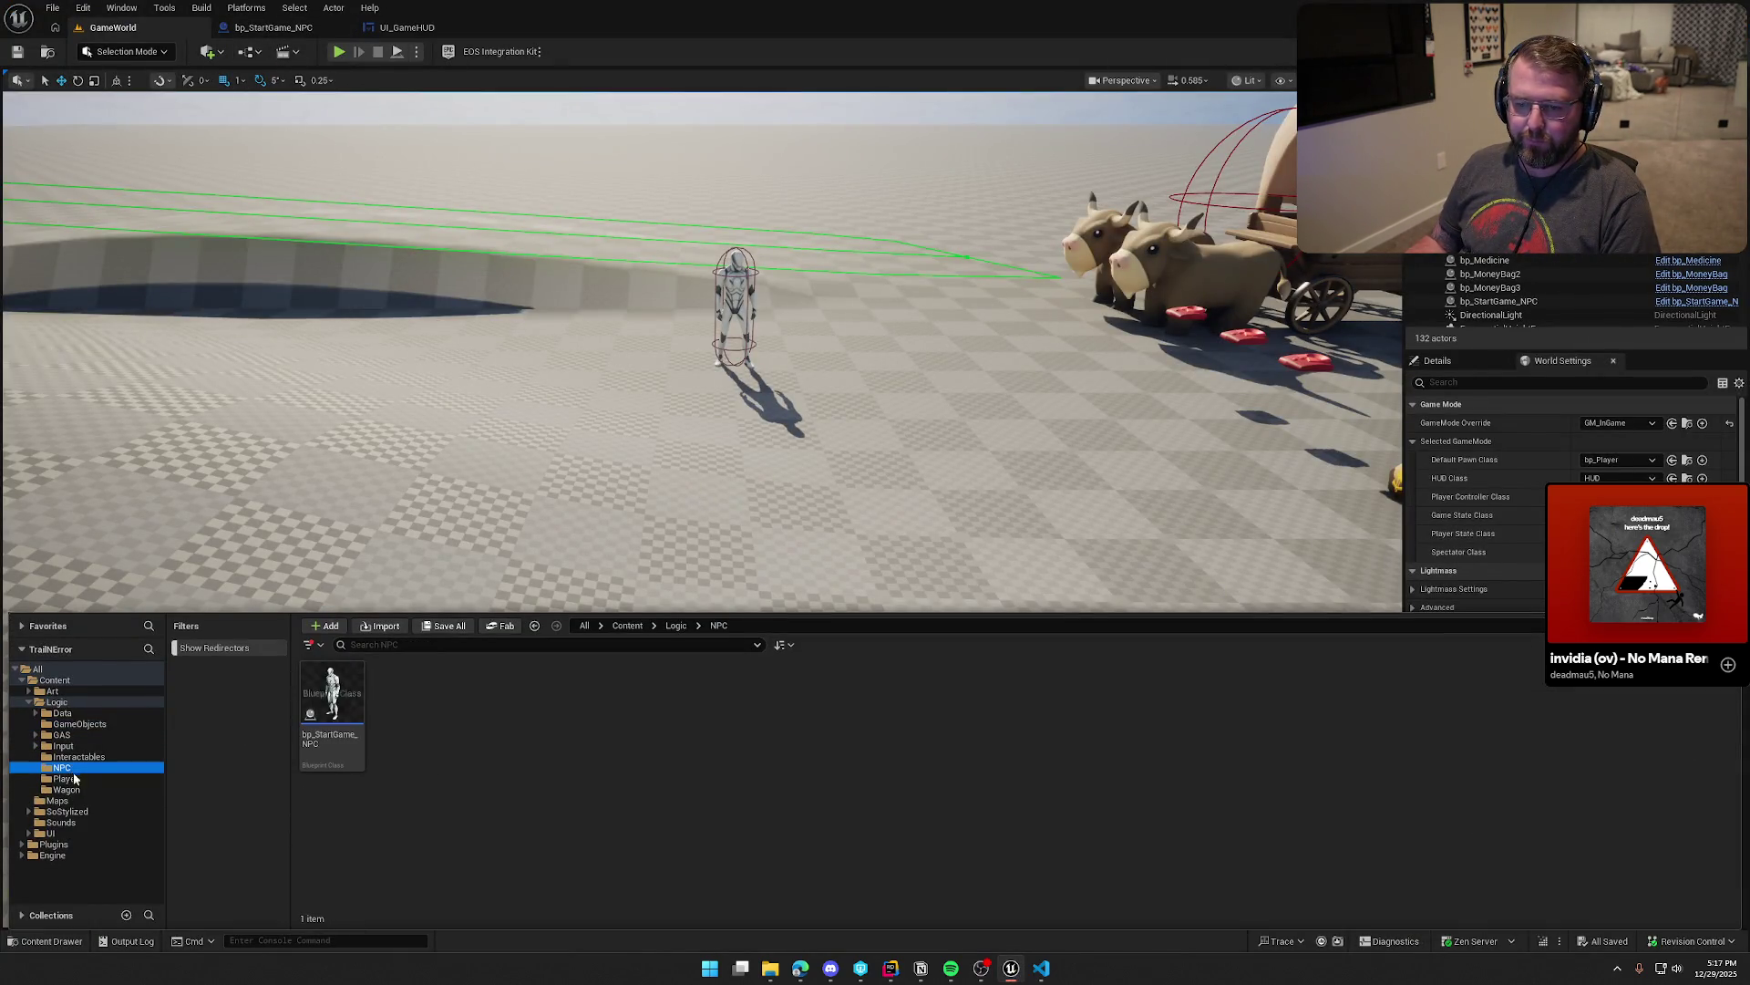
{"action": "left_click", "coordinate": [478, 708]}
{"action": "double_click", "coordinate": [478, 708]}
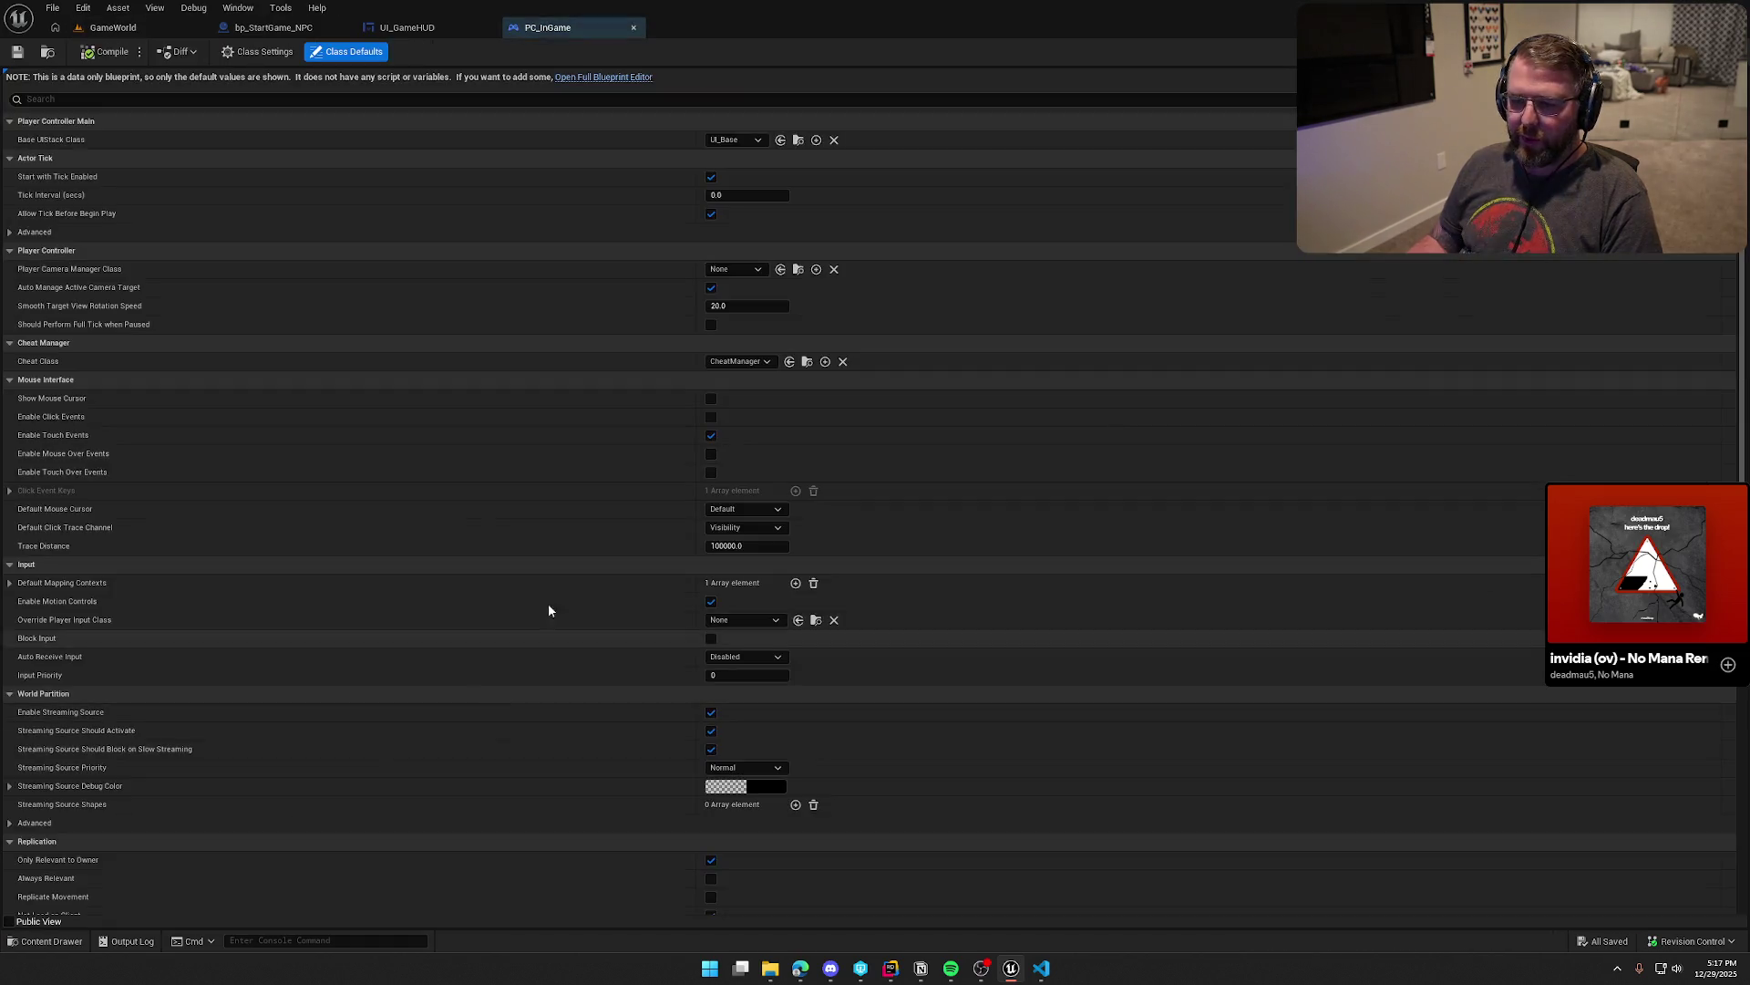
{"action": "left_click", "coordinate": [602, 79]}
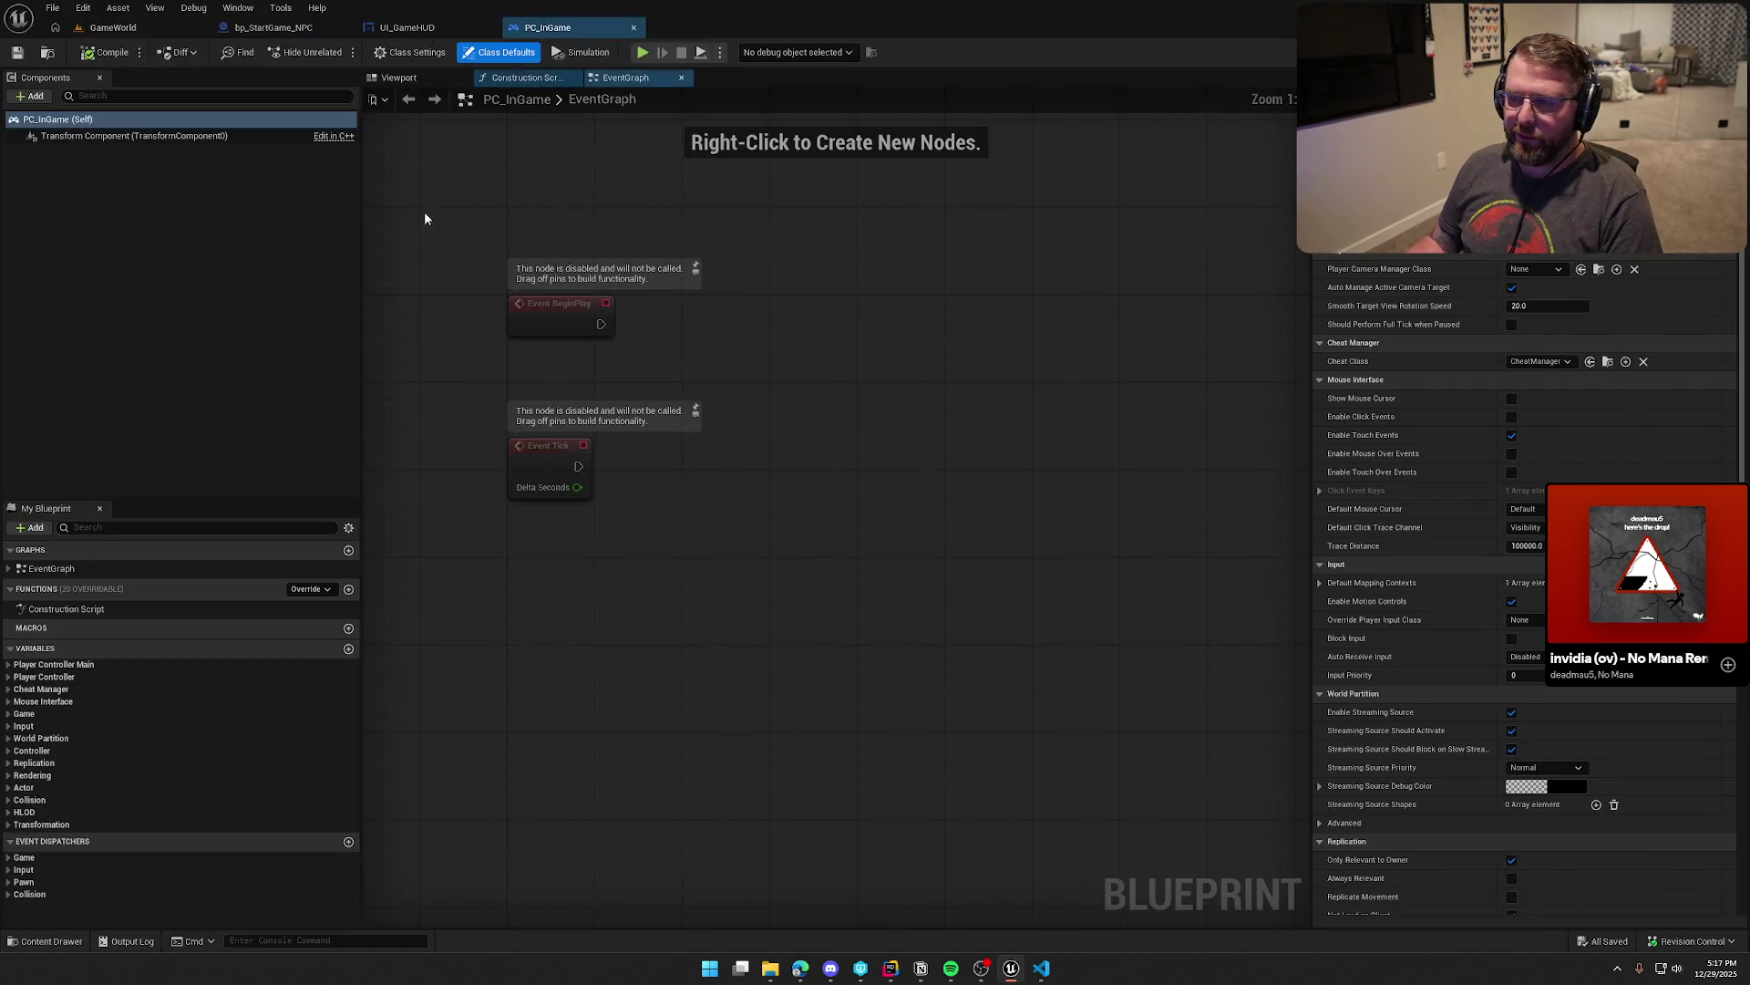
{"action": "left_click", "coordinate": [415, 53]}
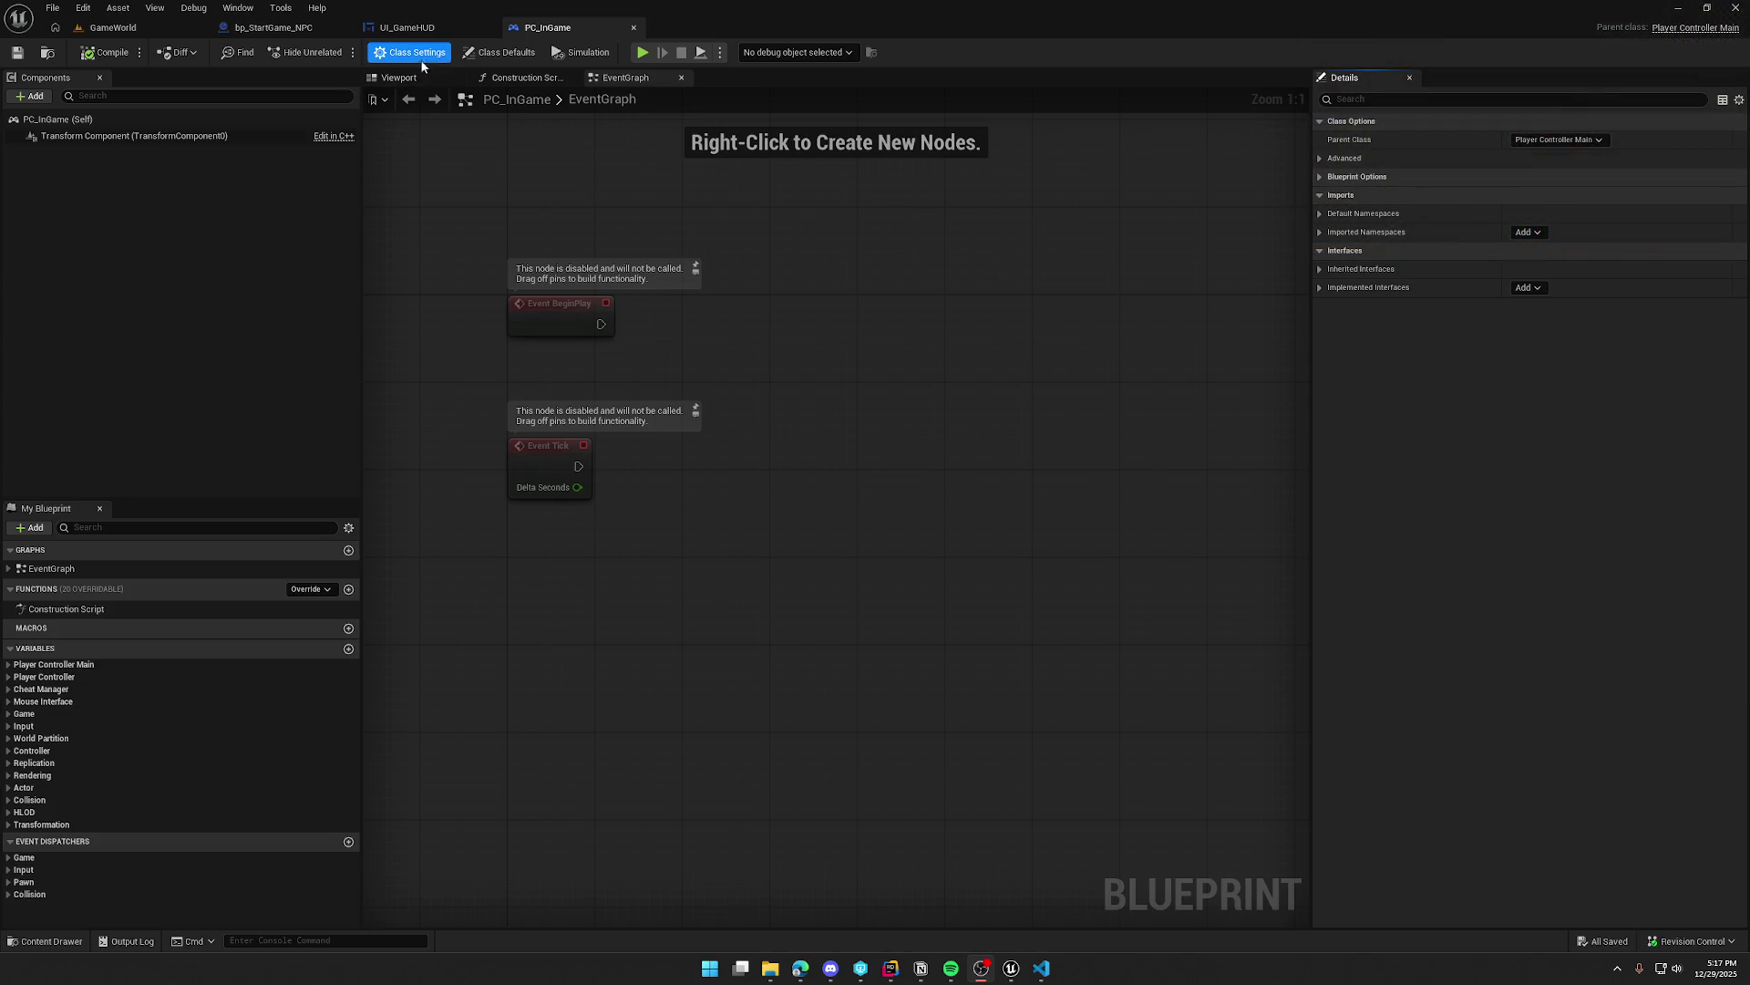
{"action": "left_click", "coordinate": [1521, 142]}
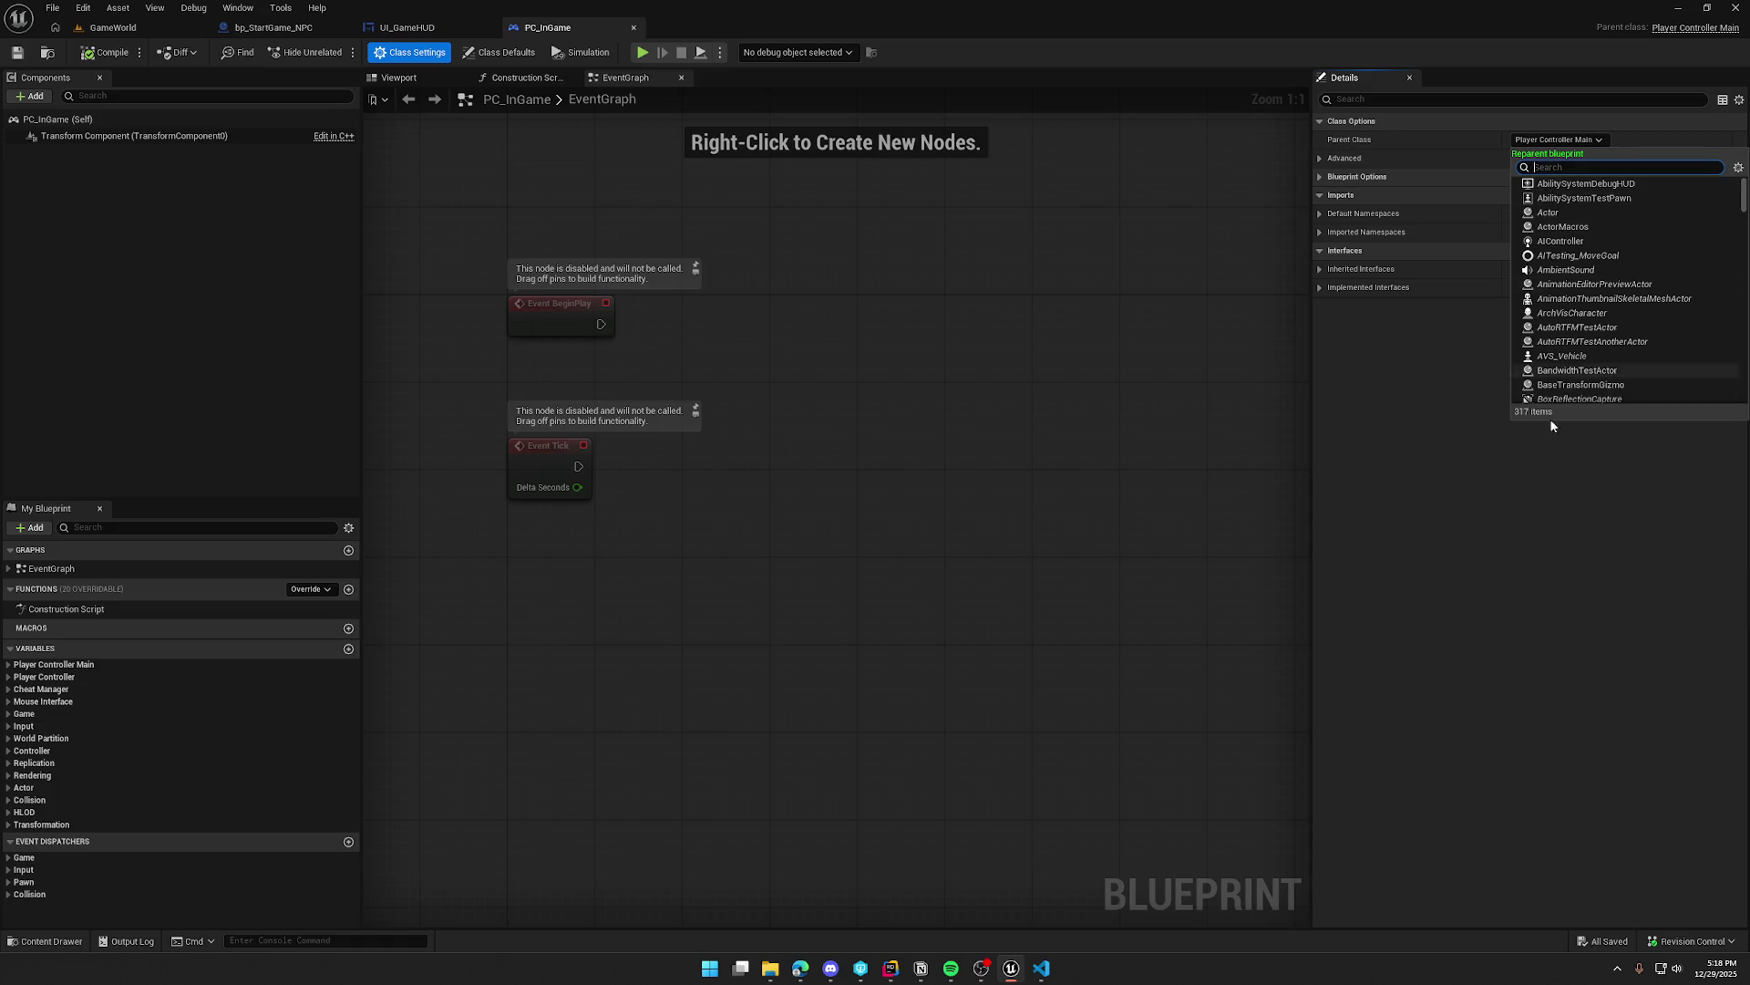
{"action": "left_click", "coordinate": [1446, 450]}
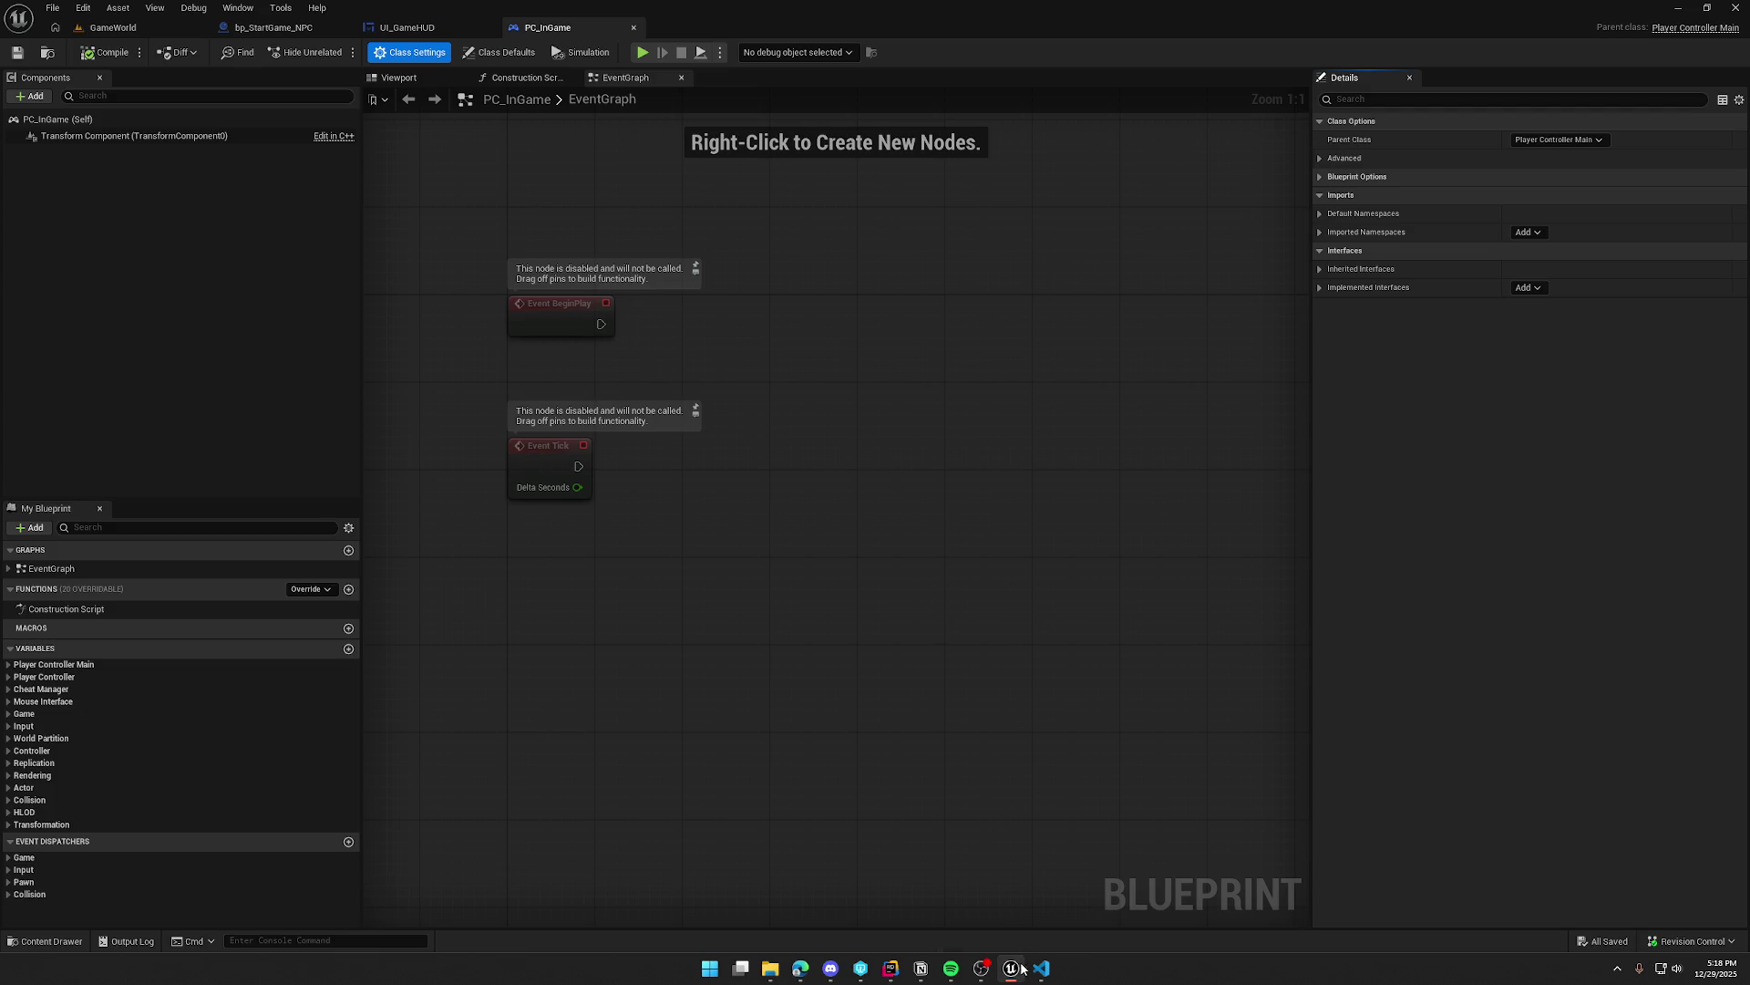
{"action": "left_click", "coordinate": [891, 968]}
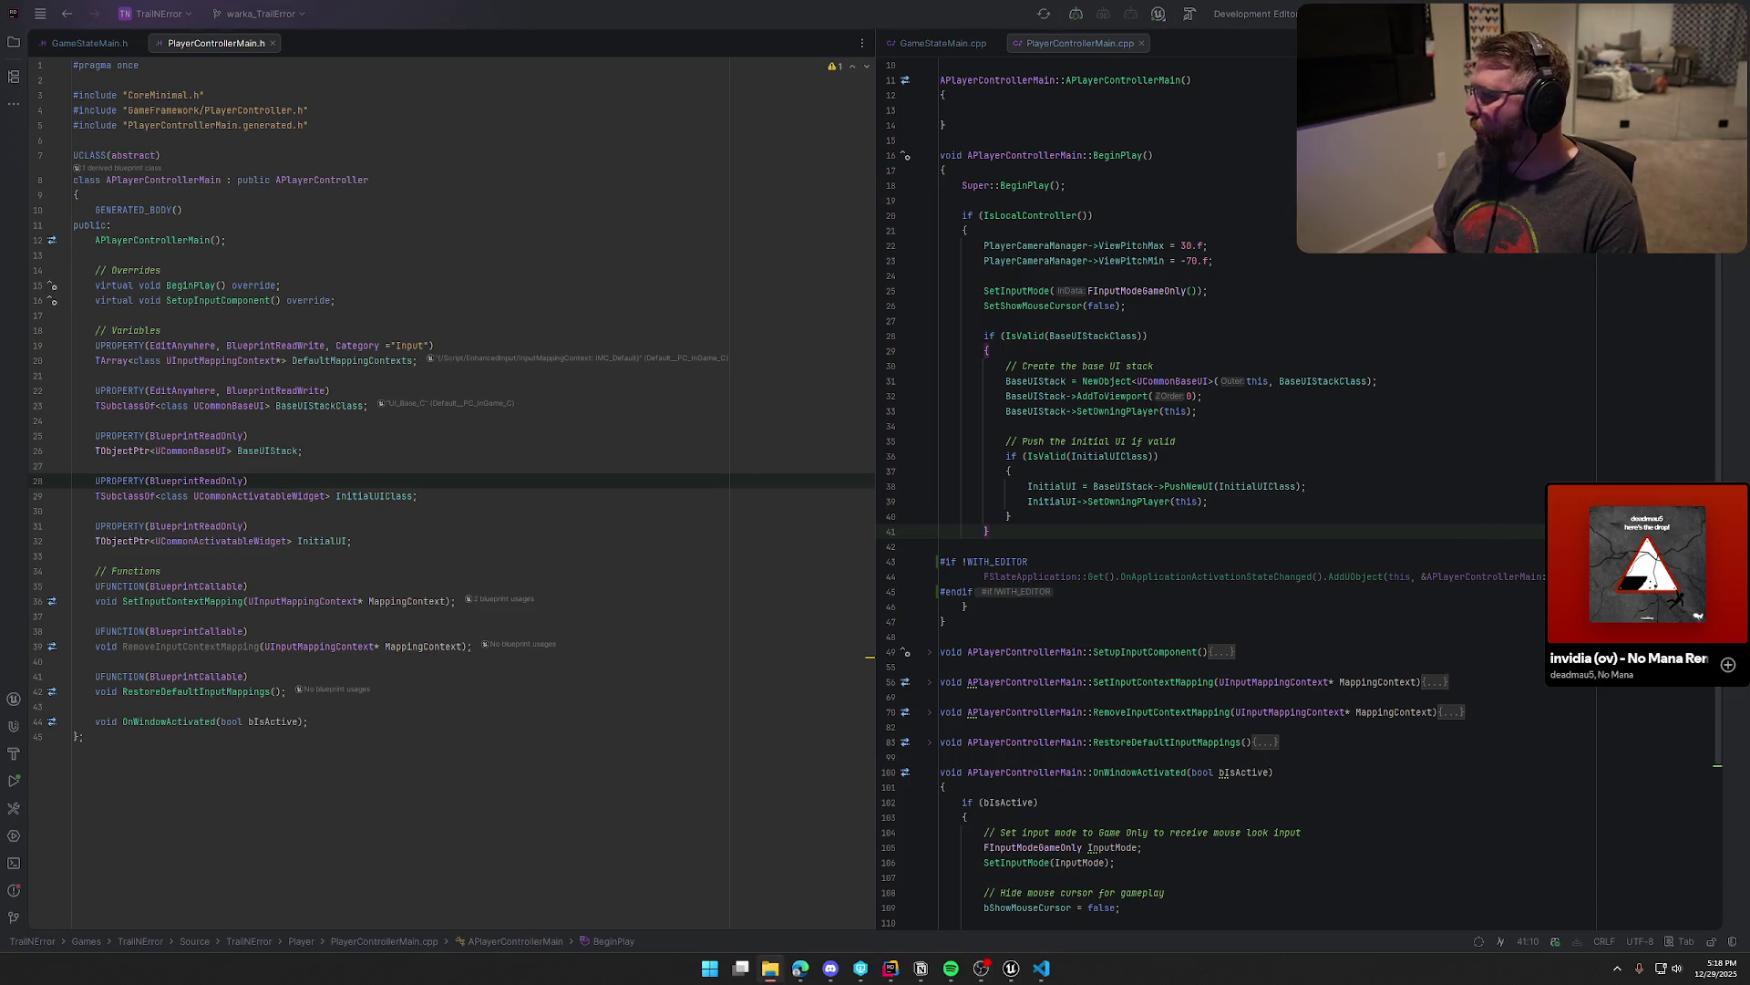
Step: Review BeginPlay in Rider, close VS Code and both PlayerControllerMain tabs, and reopen the GameWorld level
{"action": "left_click", "coordinate": [1219, 607]}
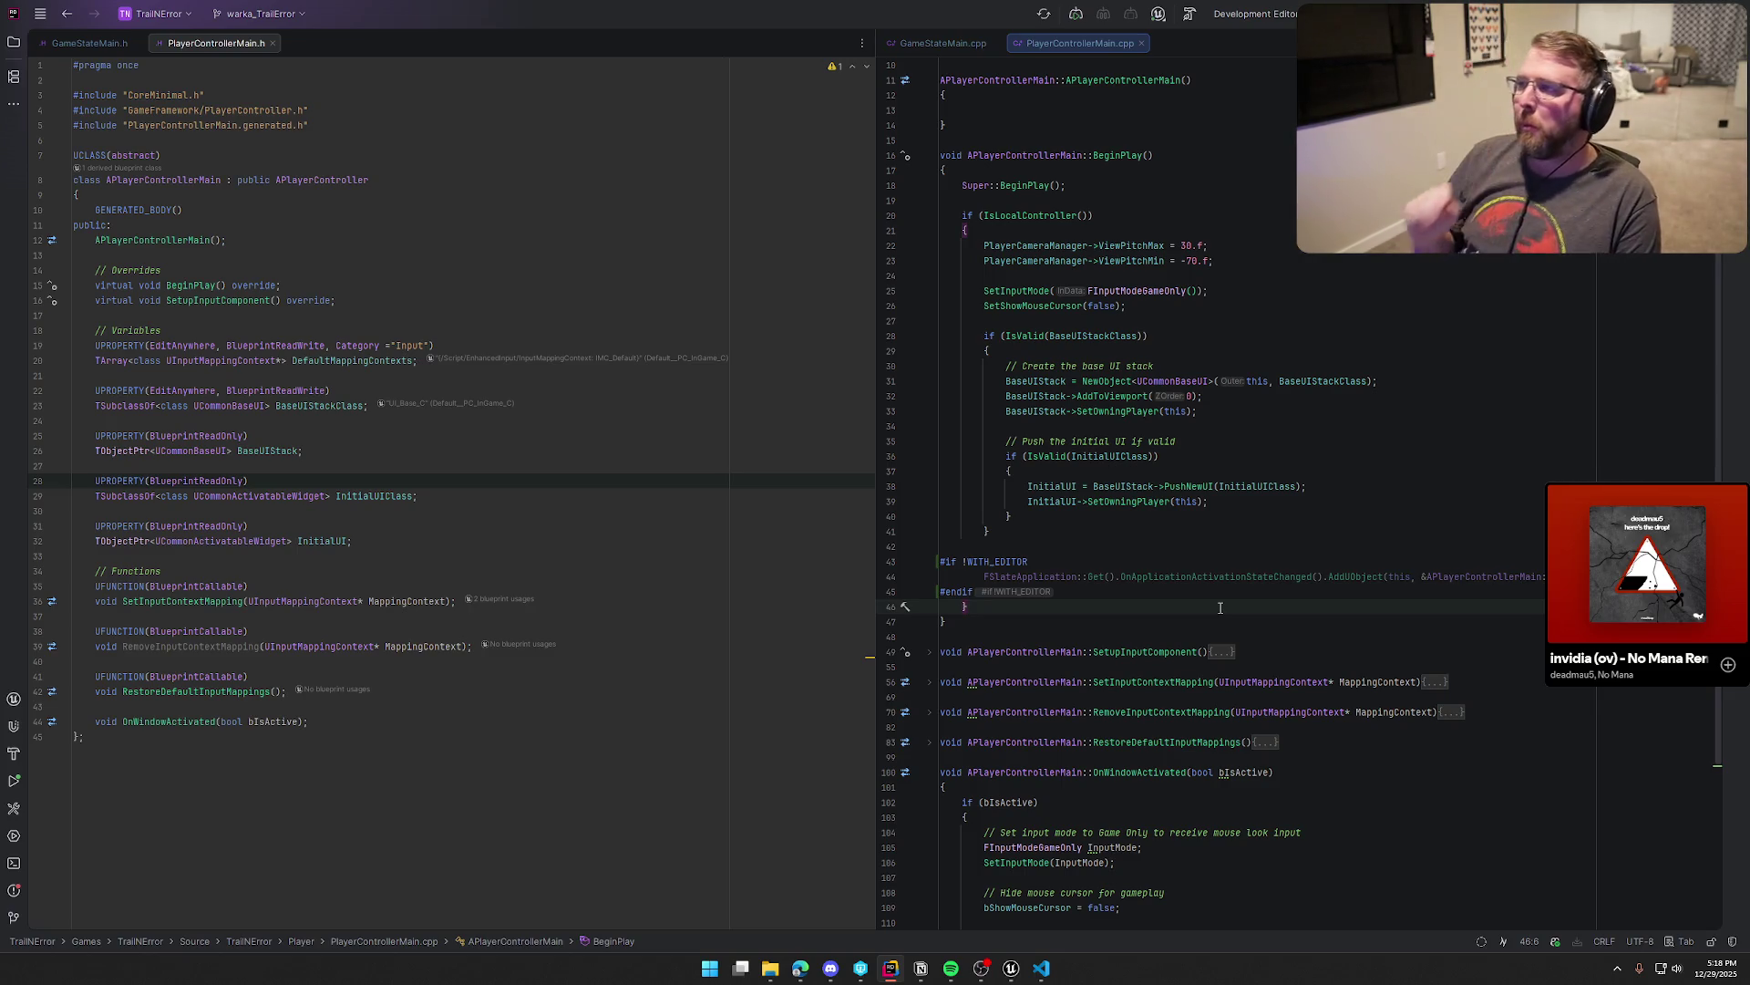
{"action": "scroll", "coordinate": [1258, 611], "scroll_direction": "down", "scroll_amount": 5}
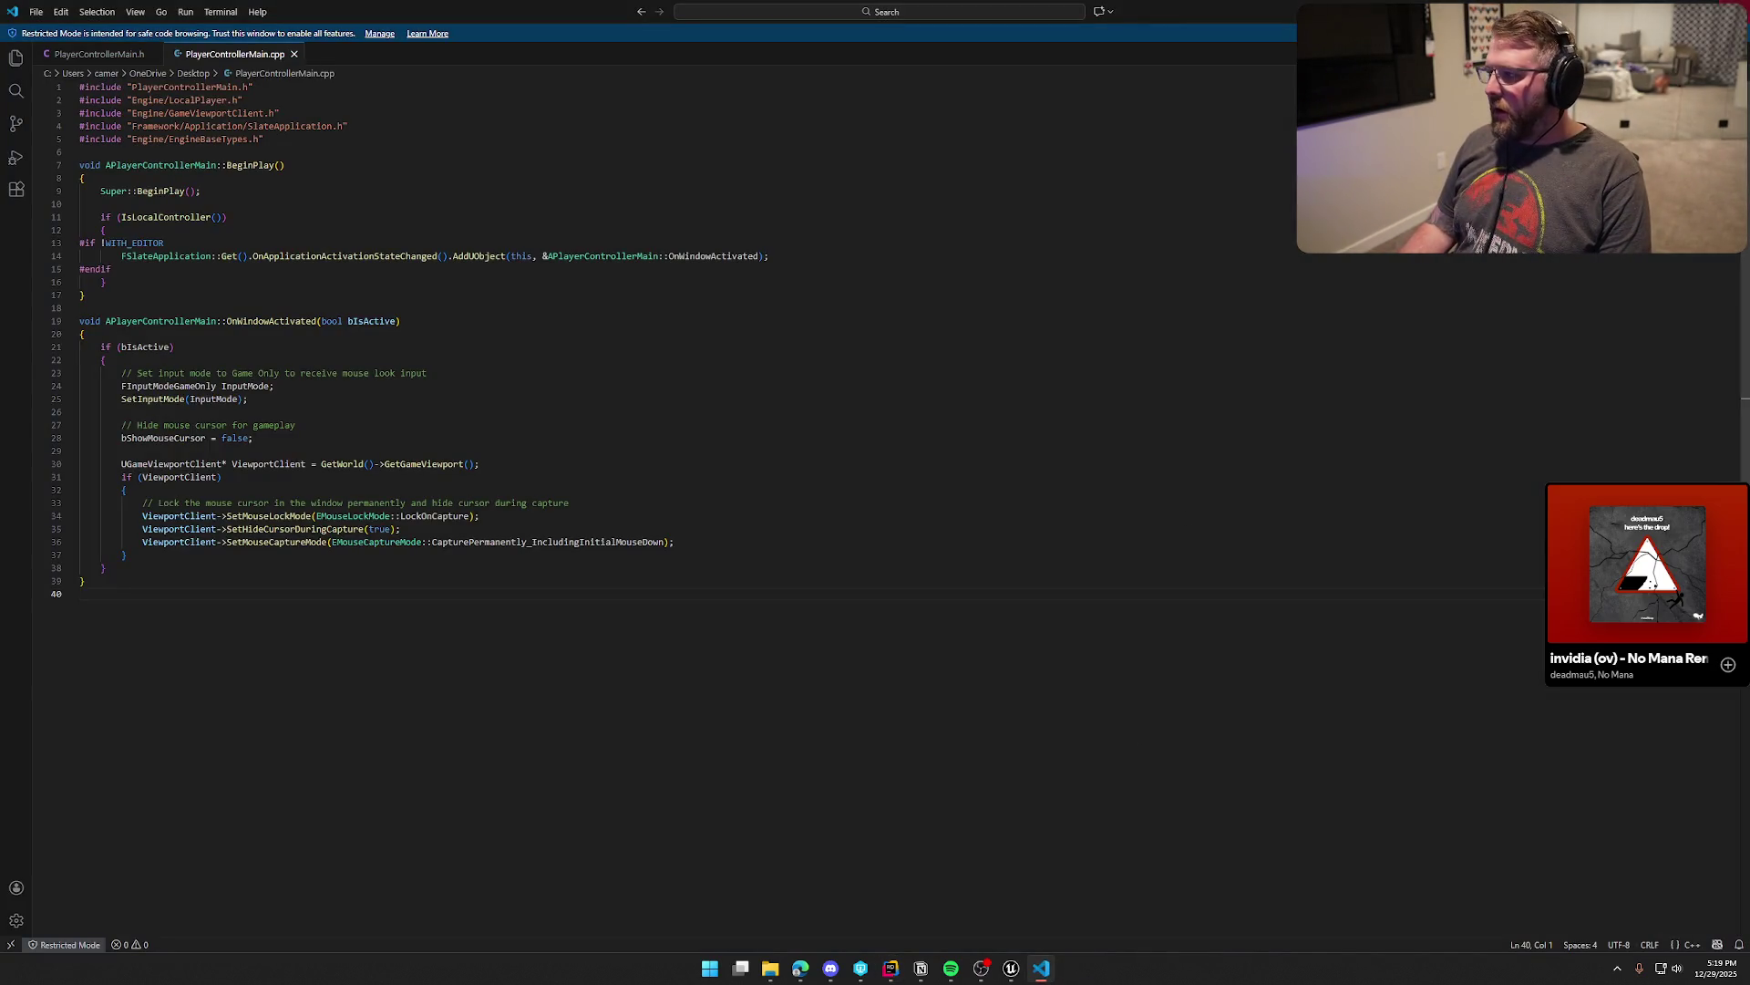
{"action": "left_click", "coordinate": [1144, 816]}
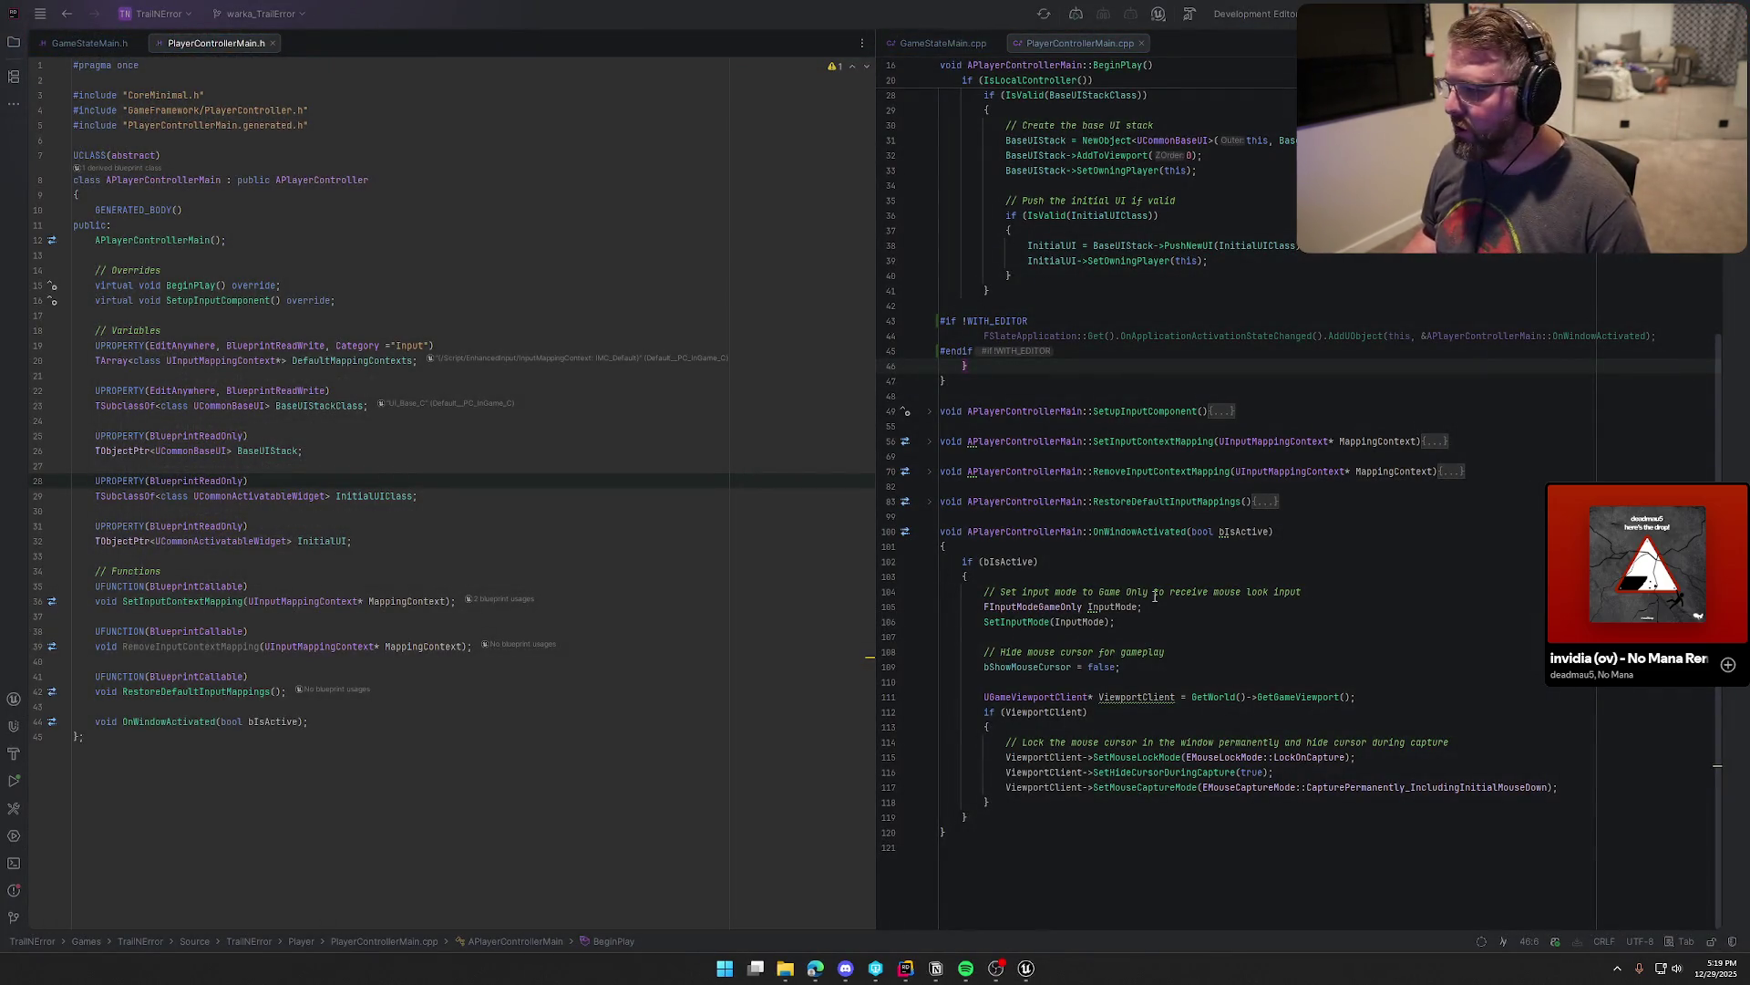
{"action": "middle_click", "coordinate": [1056, 50]}
{"action": "left_click", "coordinate": [273, 43]}
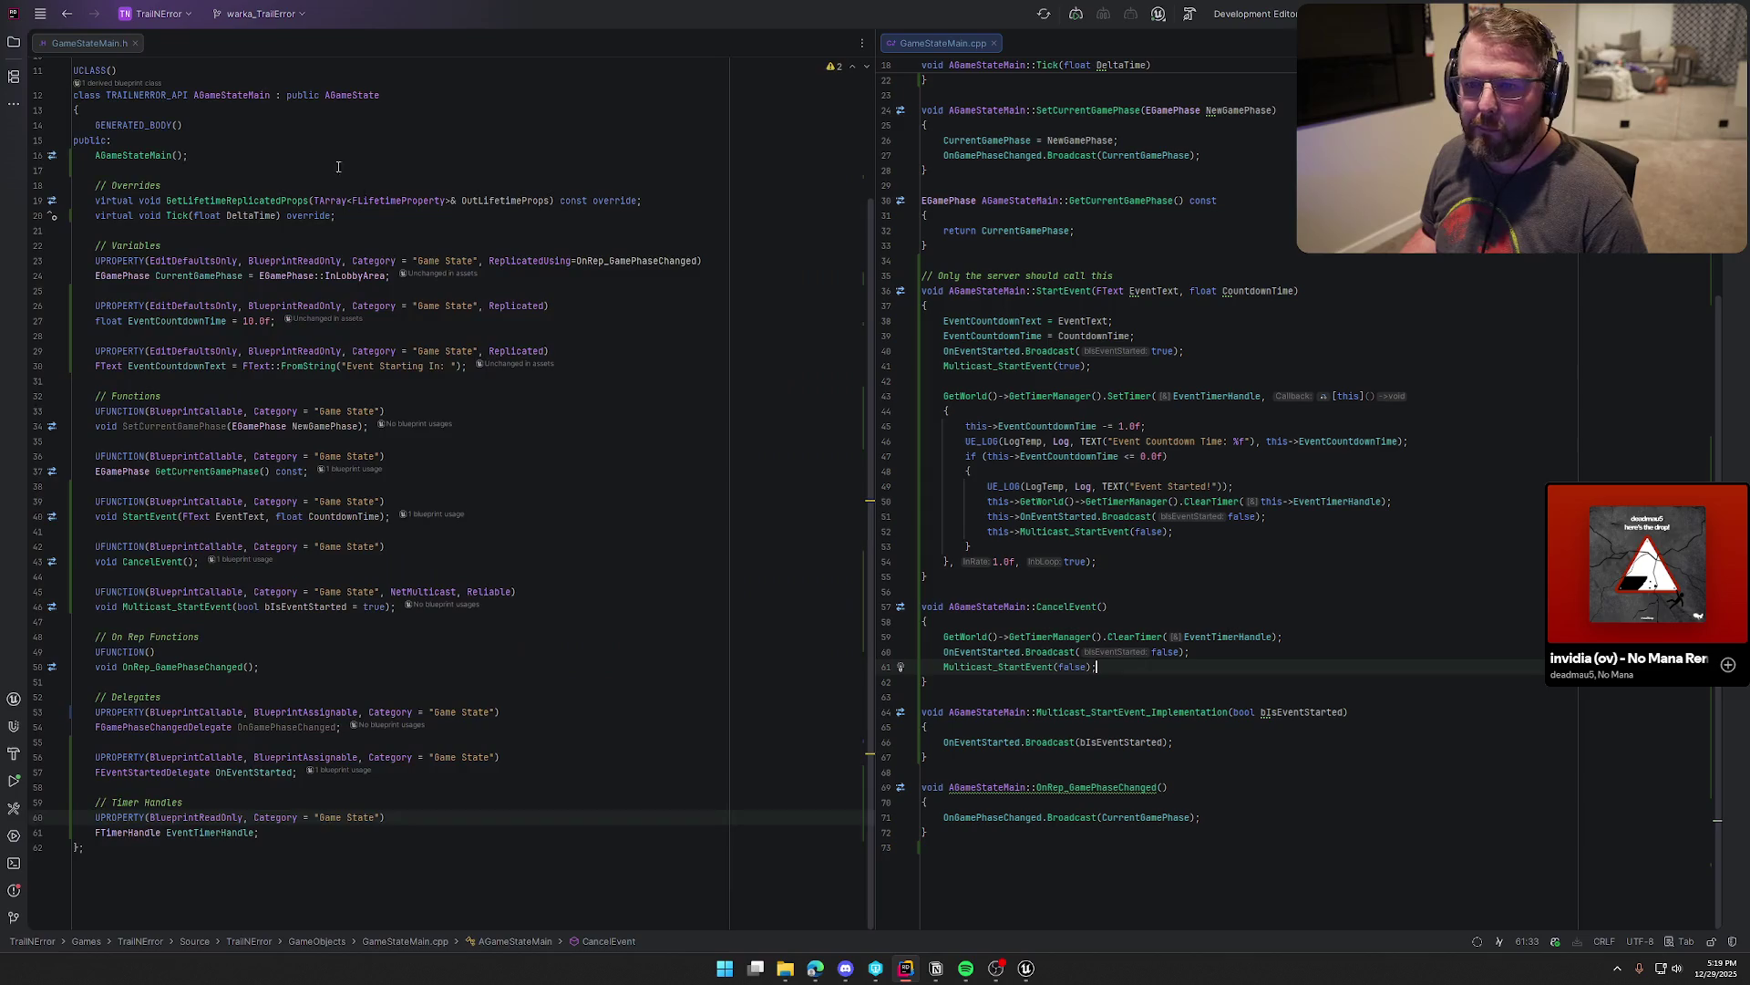
{"action": "left_click", "coordinate": [1026, 967]}
{"action": "left_click", "coordinate": [114, 28]}
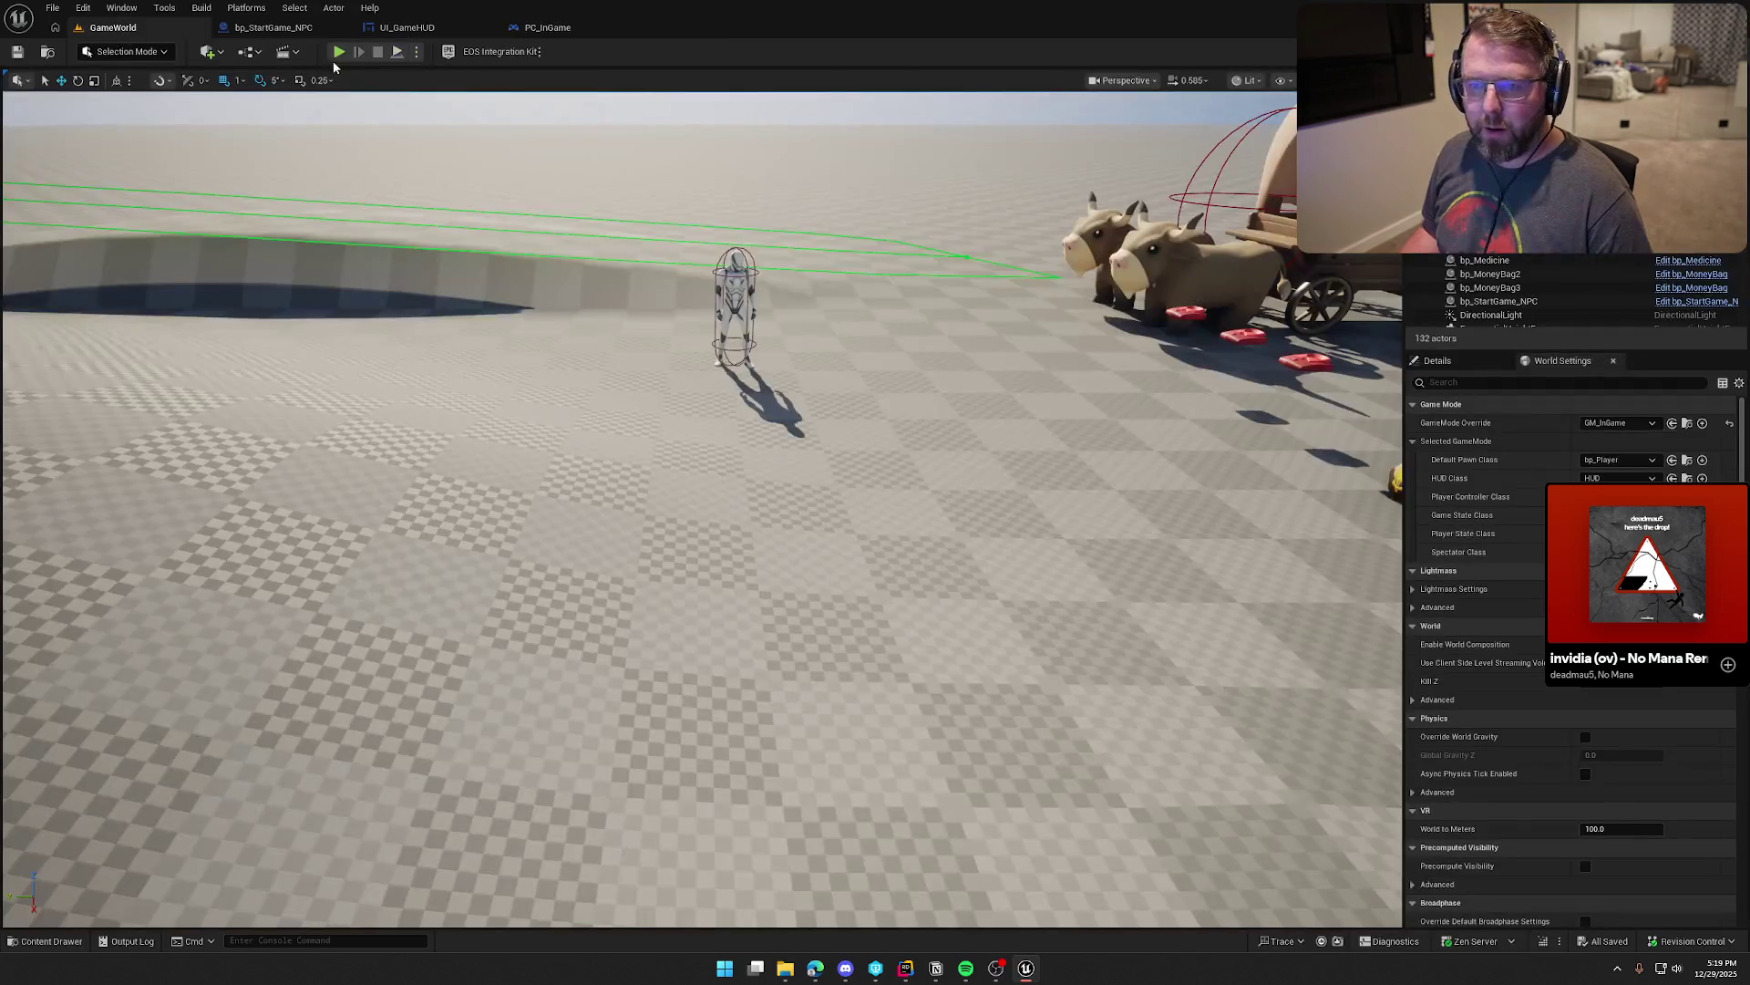
Step: Play-test talking to the NPC to see the Starting Trail countdown, then view bp_StartGame_NPC's event graph
{"action": "key", "text": "alt+p"}
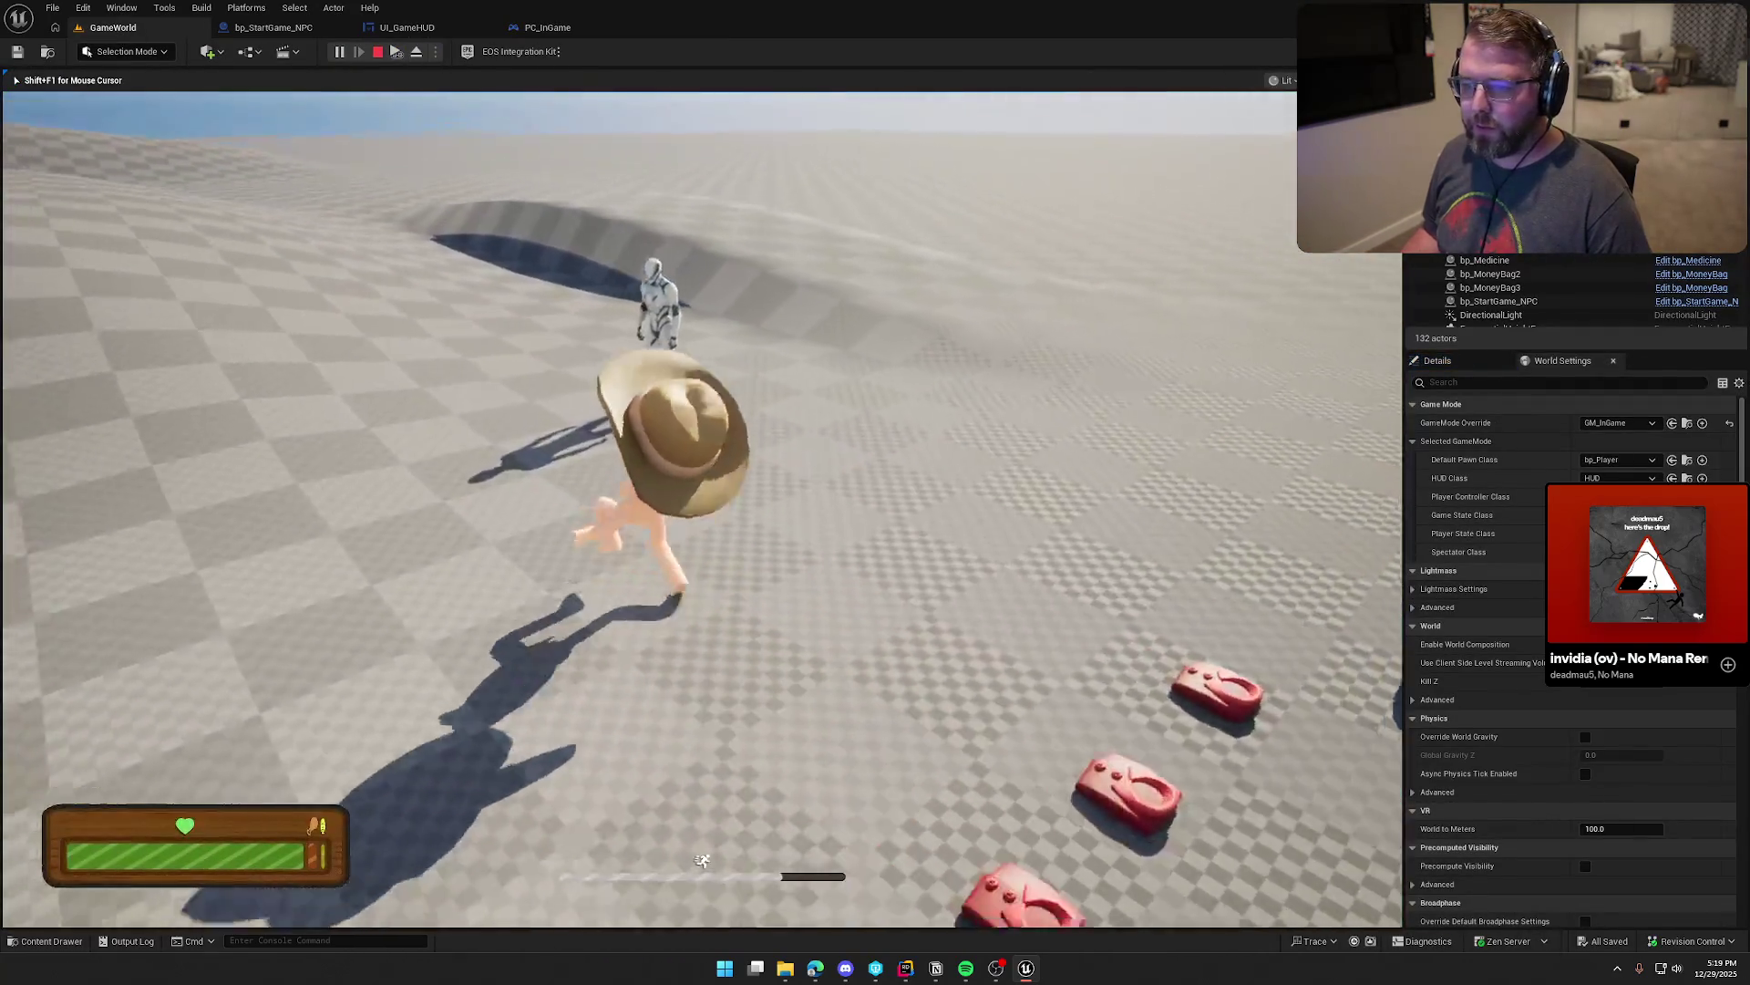
{"action": "key", "text": "e"}
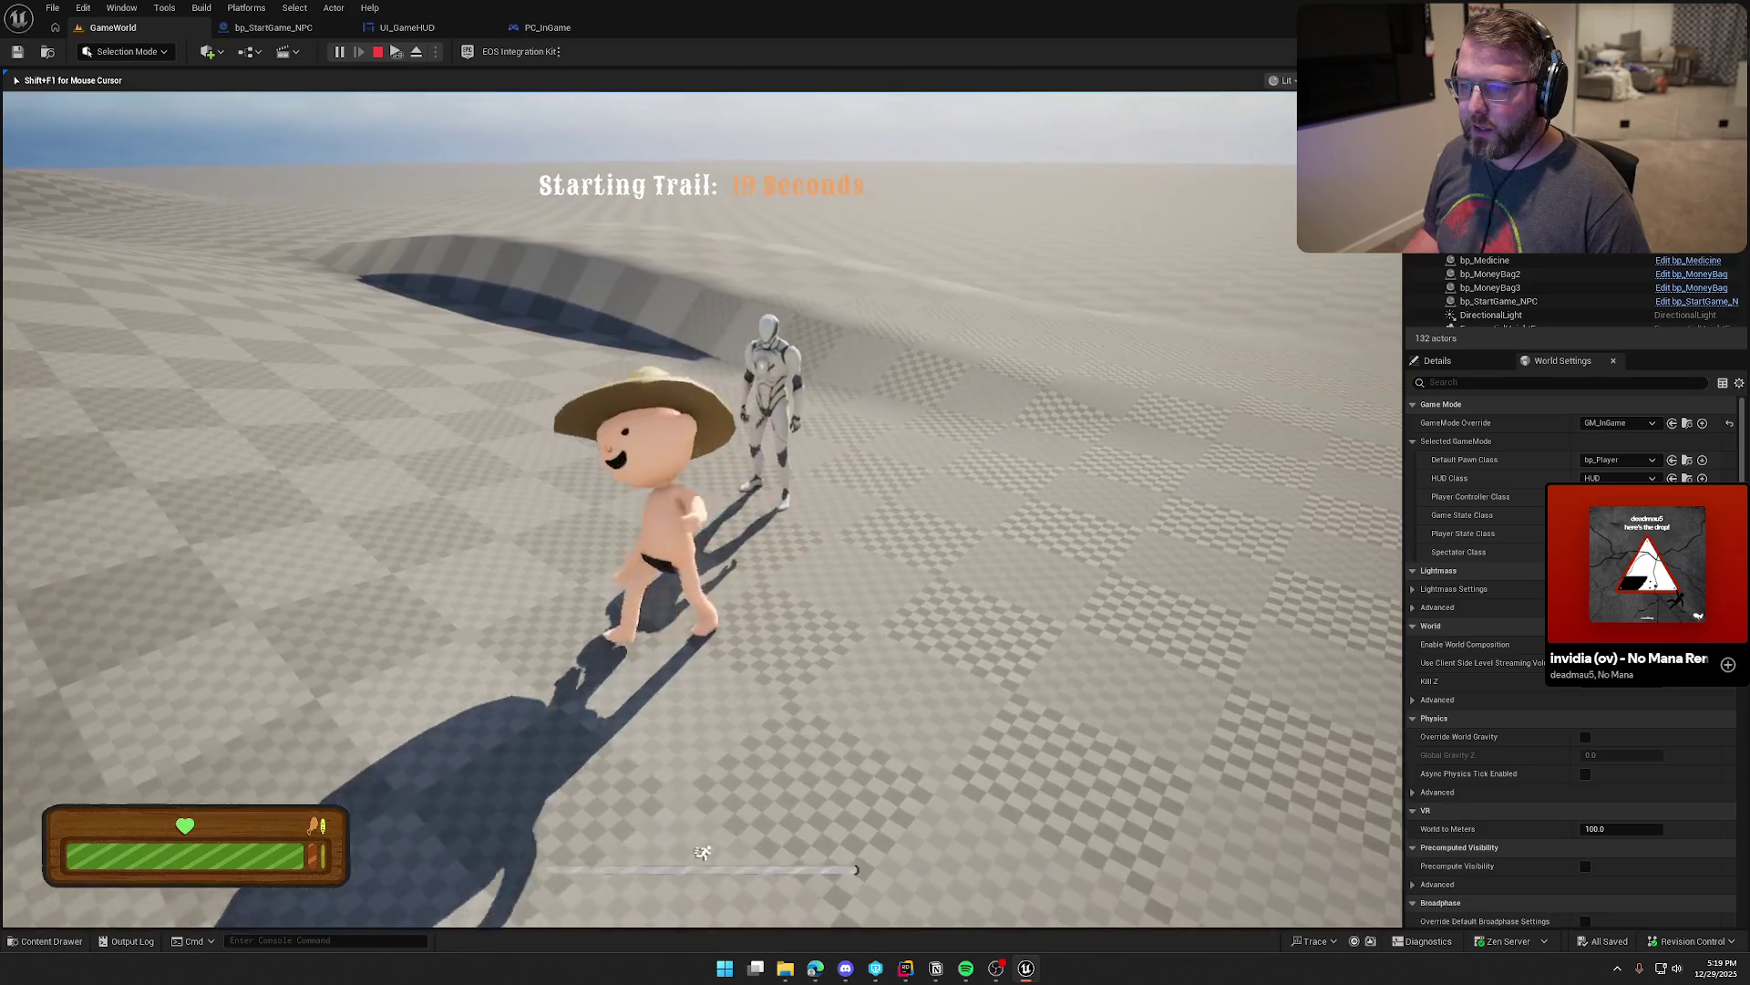
{"action": "key", "text": "w"}
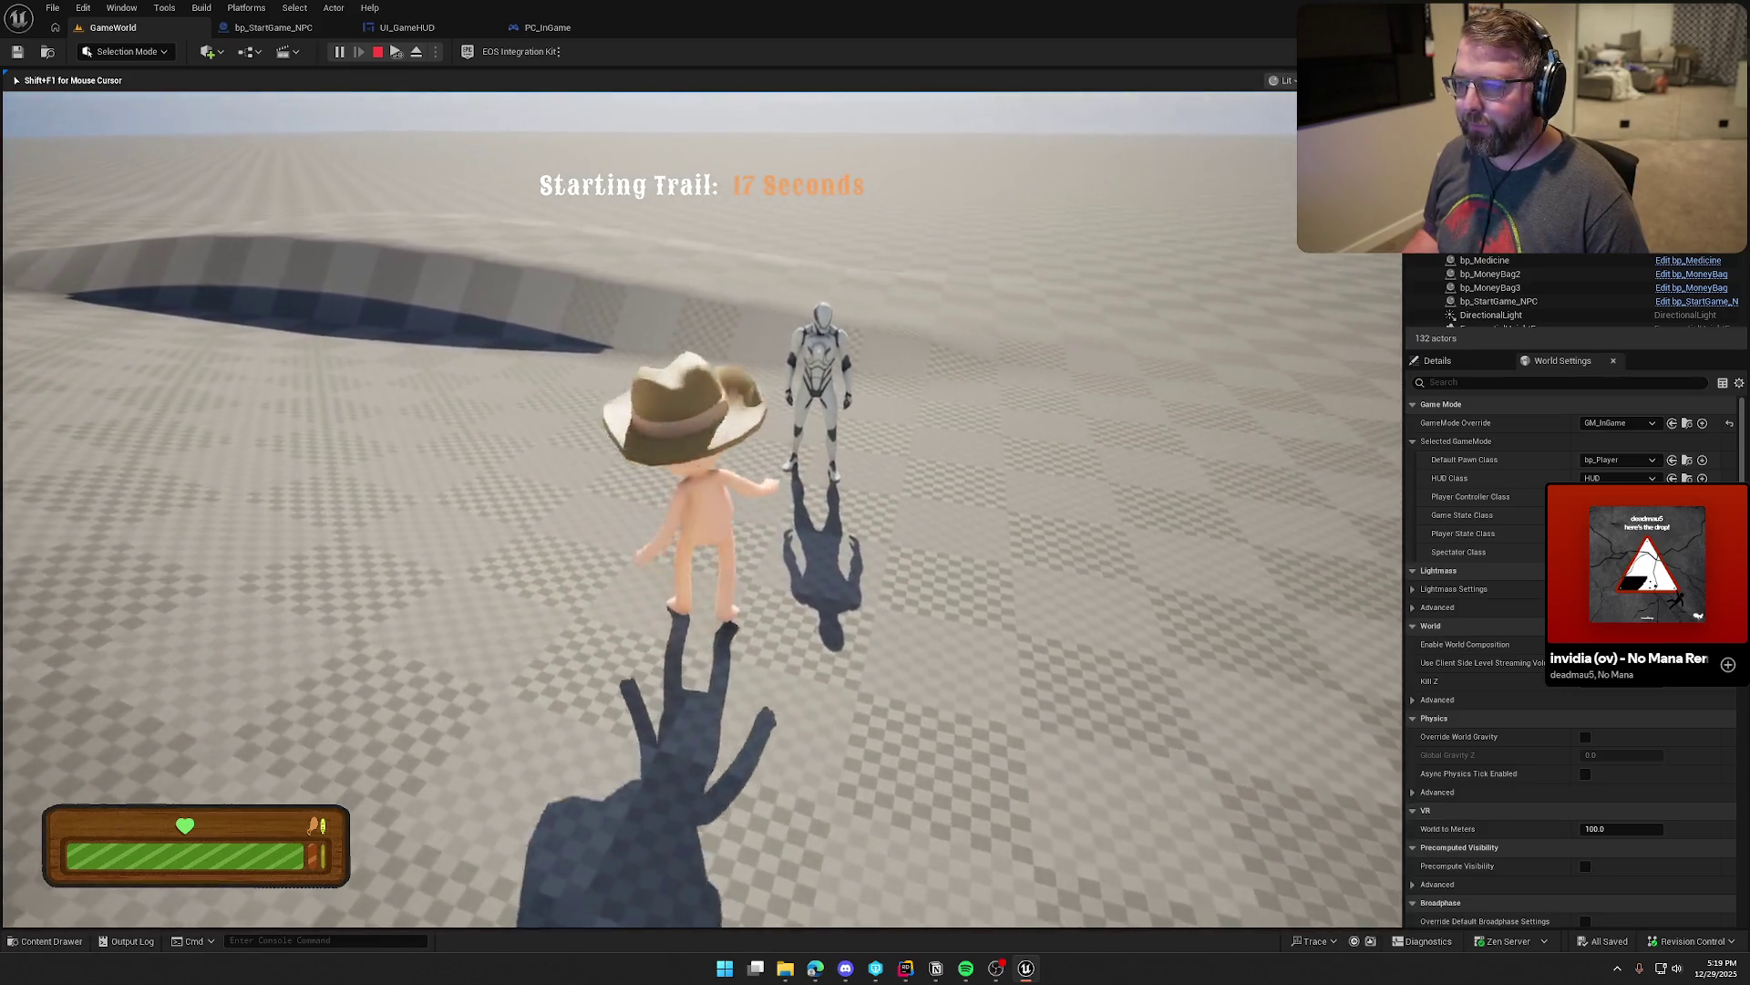
{"action": "key", "text": "Escape"}
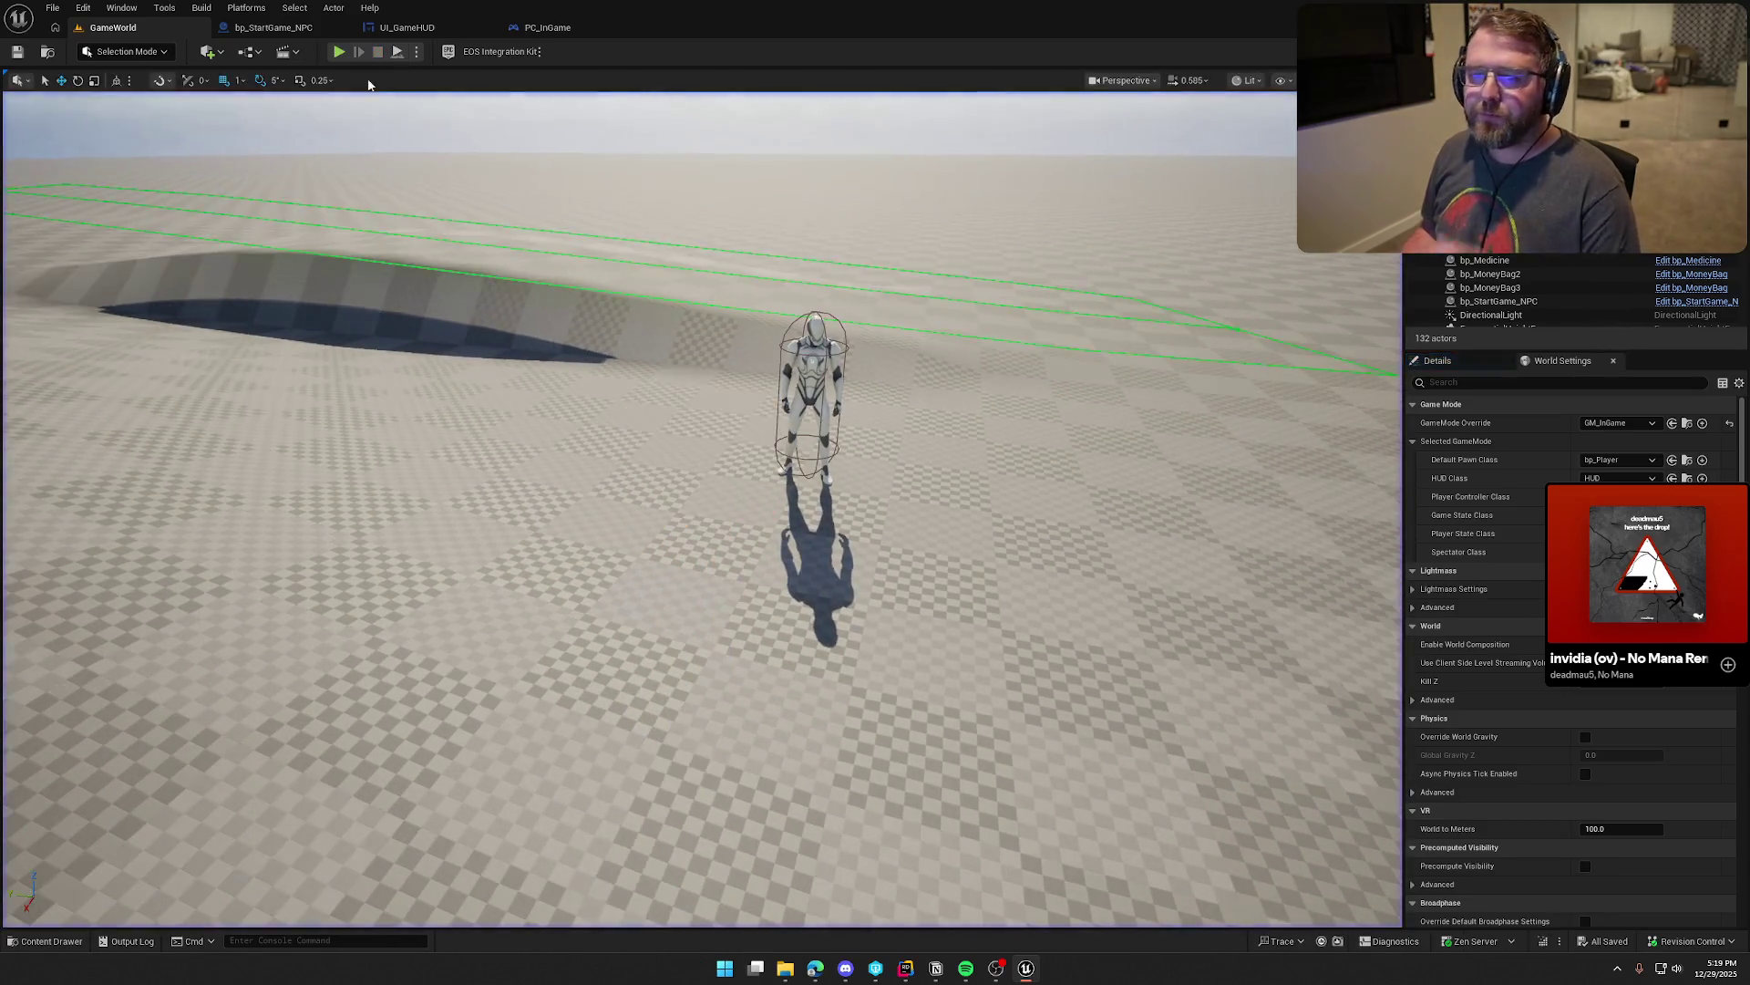
{"action": "left_click", "coordinate": [296, 33]}
{"action": "left_click_drag", "start_coordinate": [786, 558], "coordinate": [720, 500]}
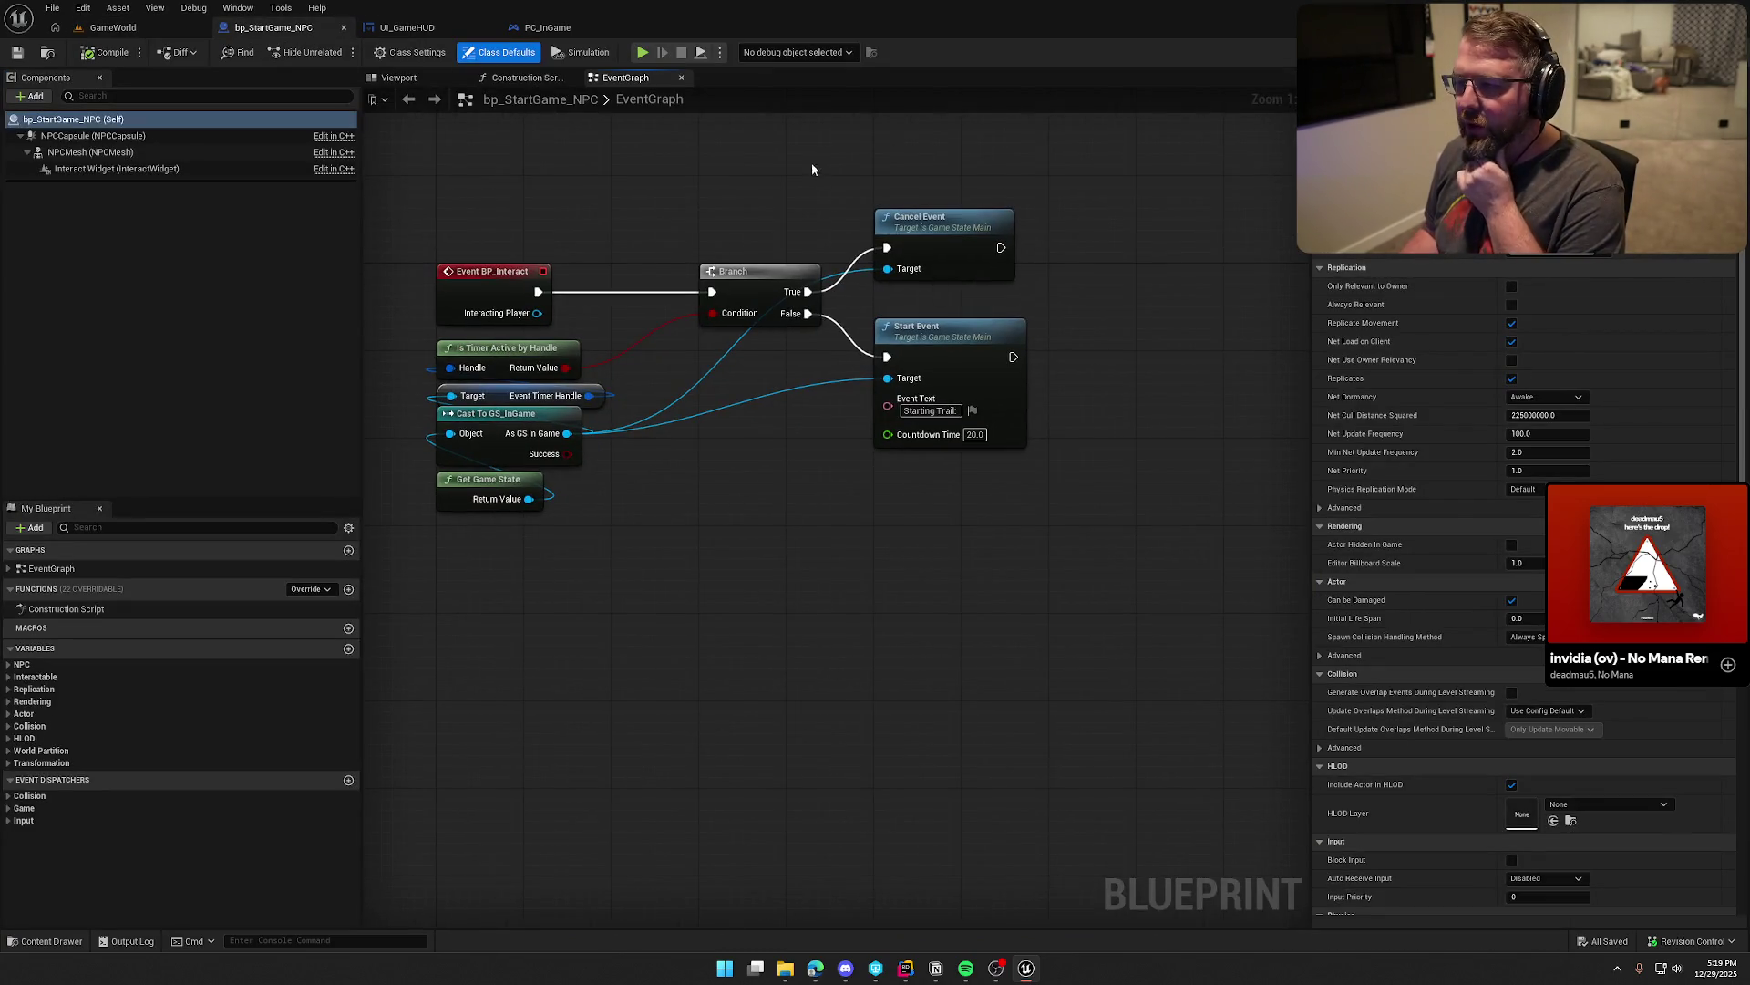
Step: Add an Event BeginPlay node to the bp_StartGame_NPC graph using the 'event b' search
{"action": "left_click_drag", "start_coordinate": [813, 167], "coordinate": [1093, 252]}
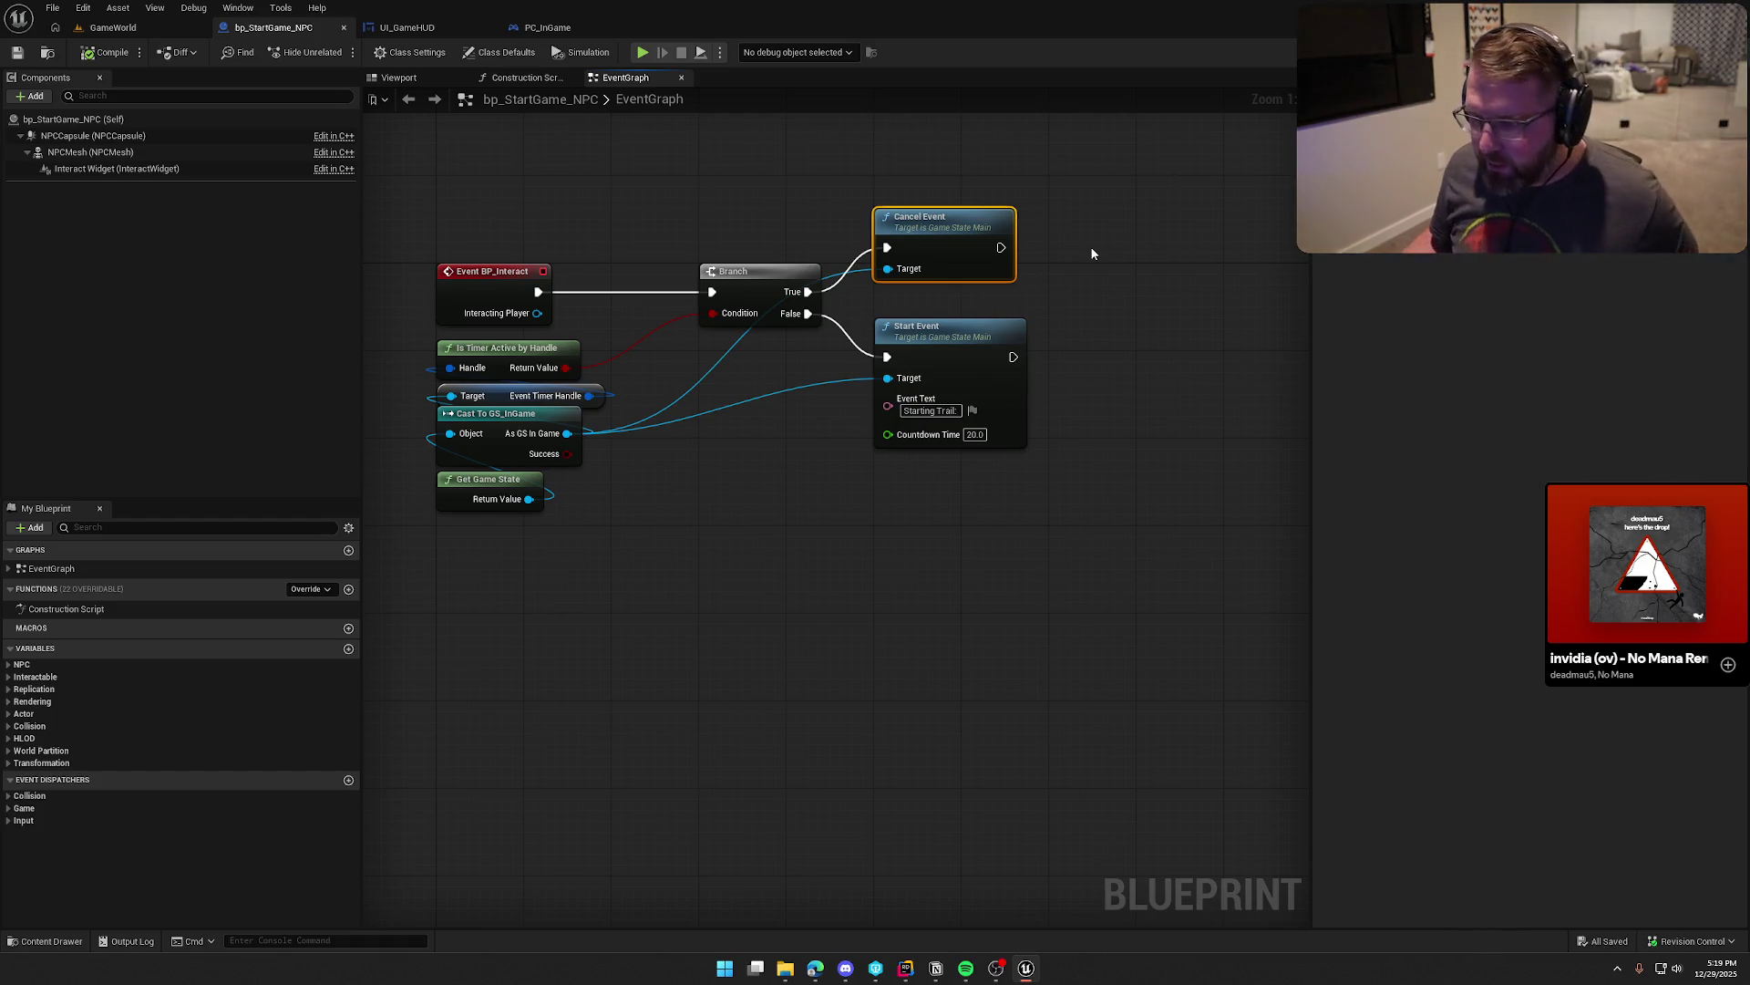
{"action": "left_click_drag", "start_coordinate": [772, 676], "coordinate": [899, 686]}
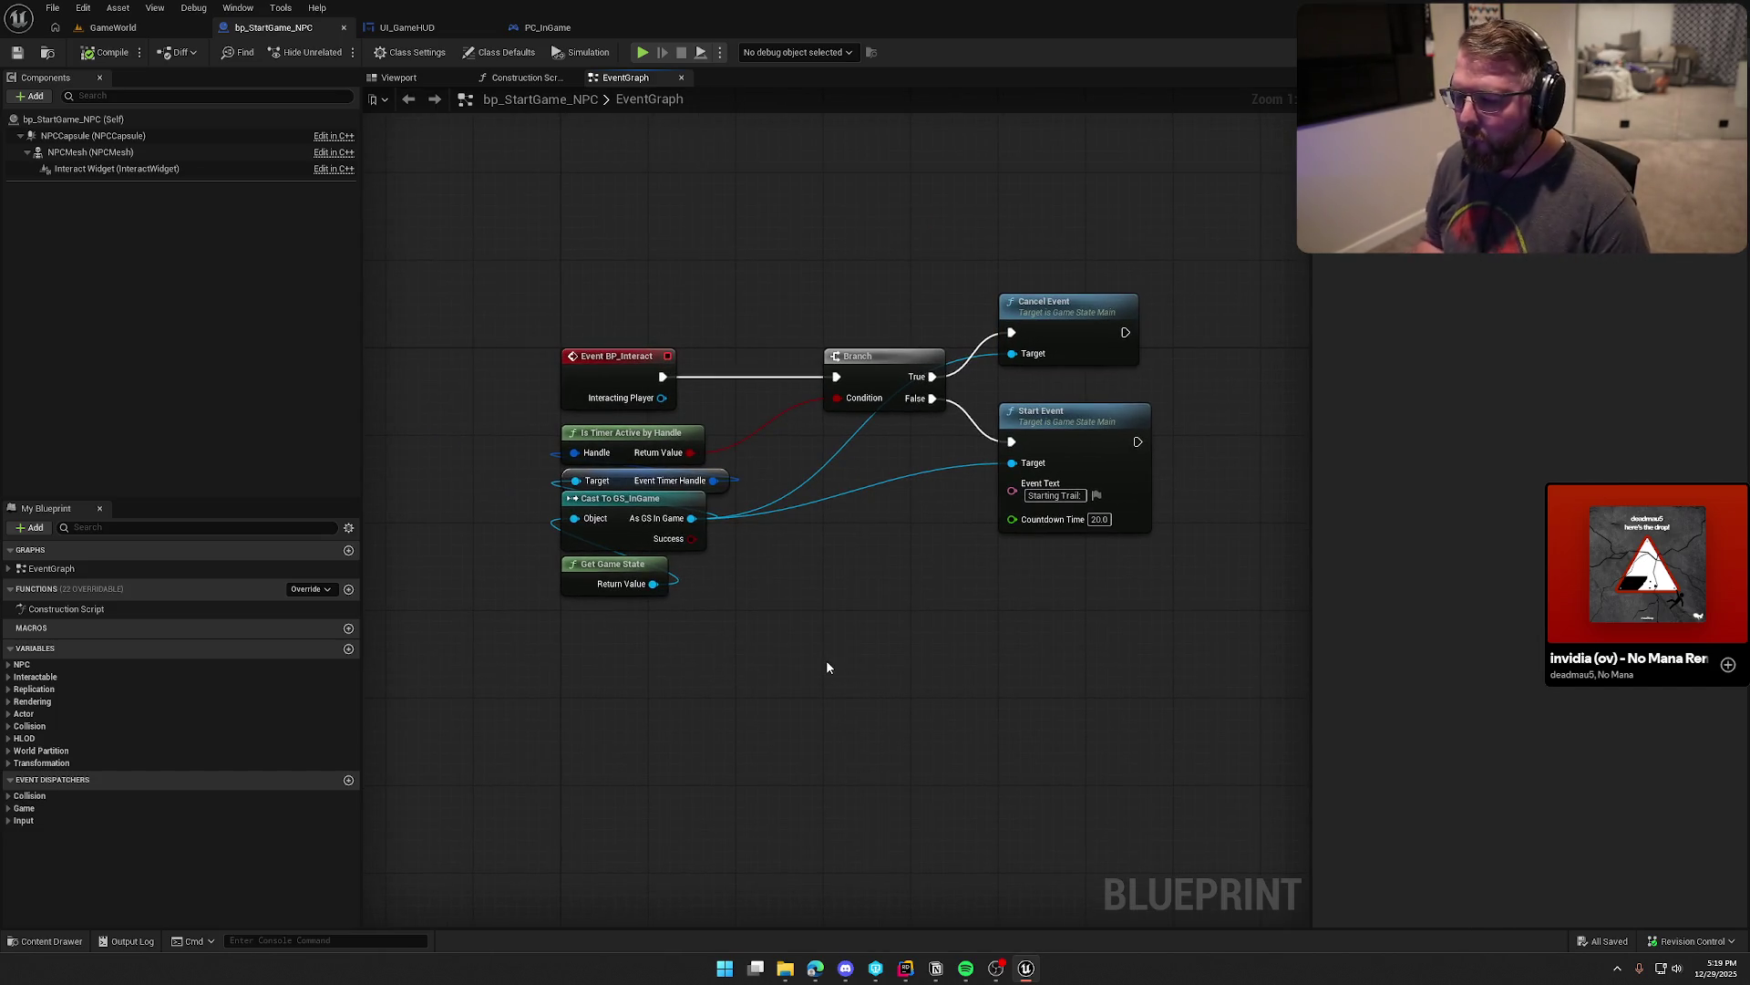
{"action": "right_click", "coordinate": [827, 662]}
{"action": "type", "text": "event b"}
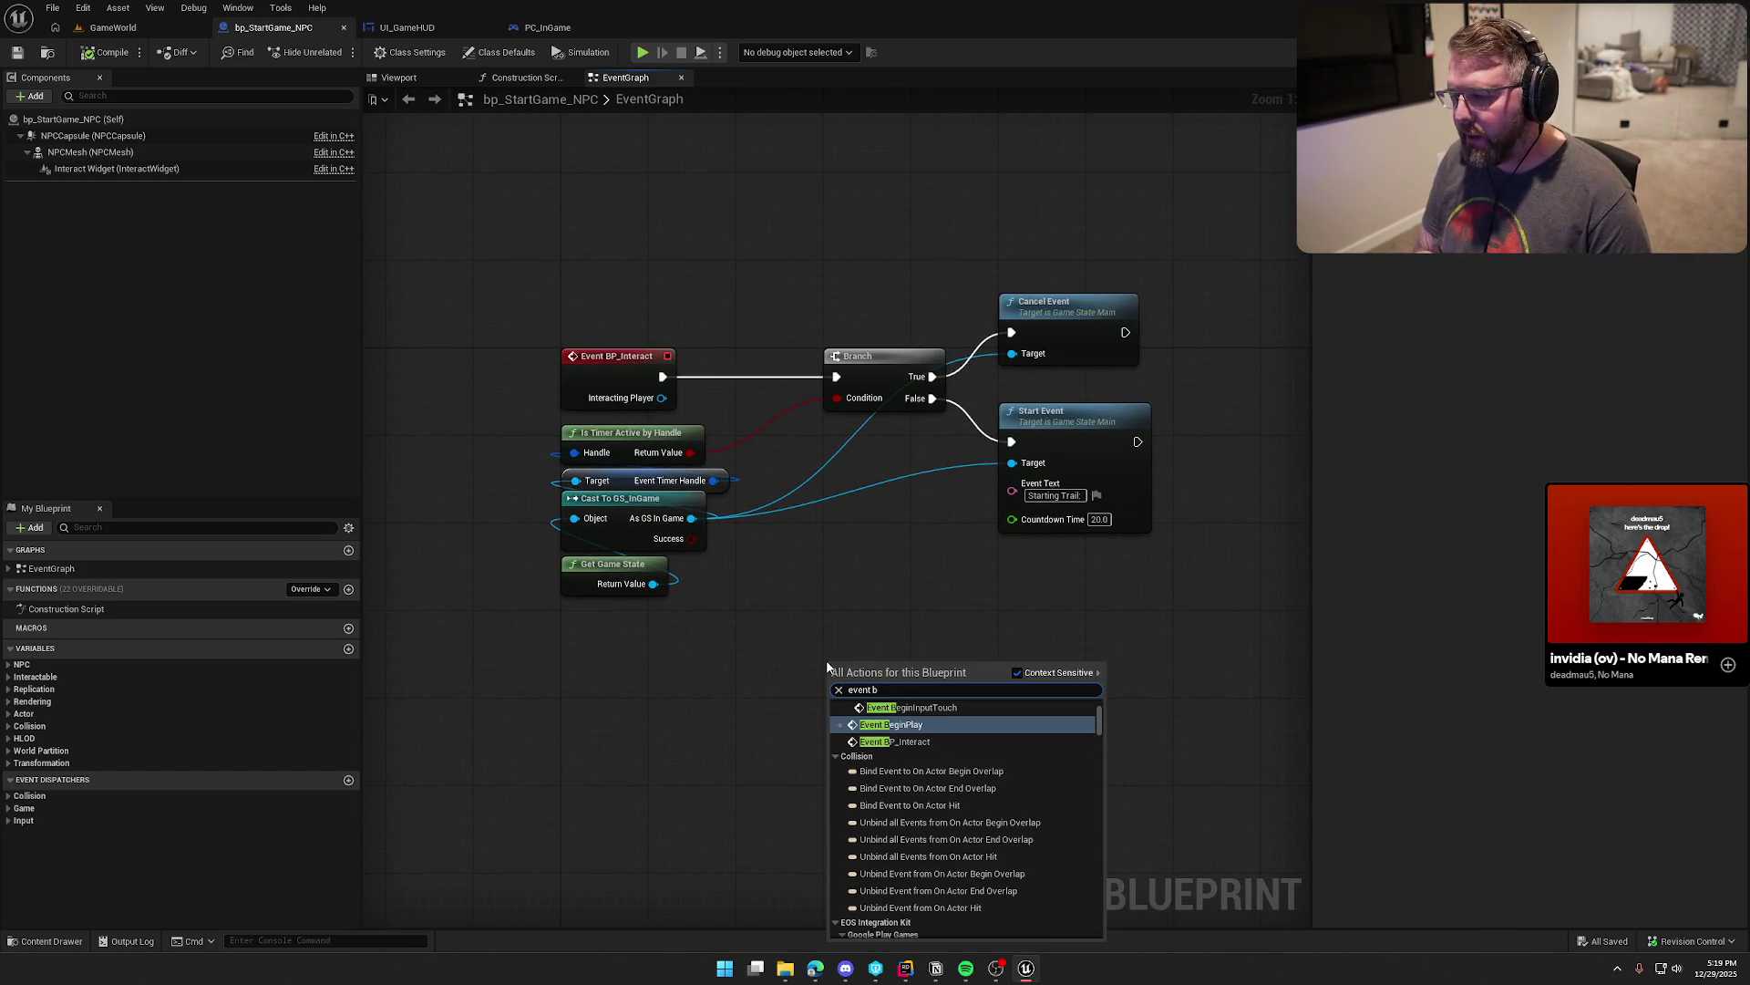
{"action": "key", "text": "Return"}
{"action": "mouse_move", "coordinate": [855, 654]}
{"action": "left_mouse_down"}
{"action": "mouse_move", "coordinate": [714, 358]}
{"action": "mouse_move", "coordinate": [594, 174]}
{"action": "left_mouse_up"}
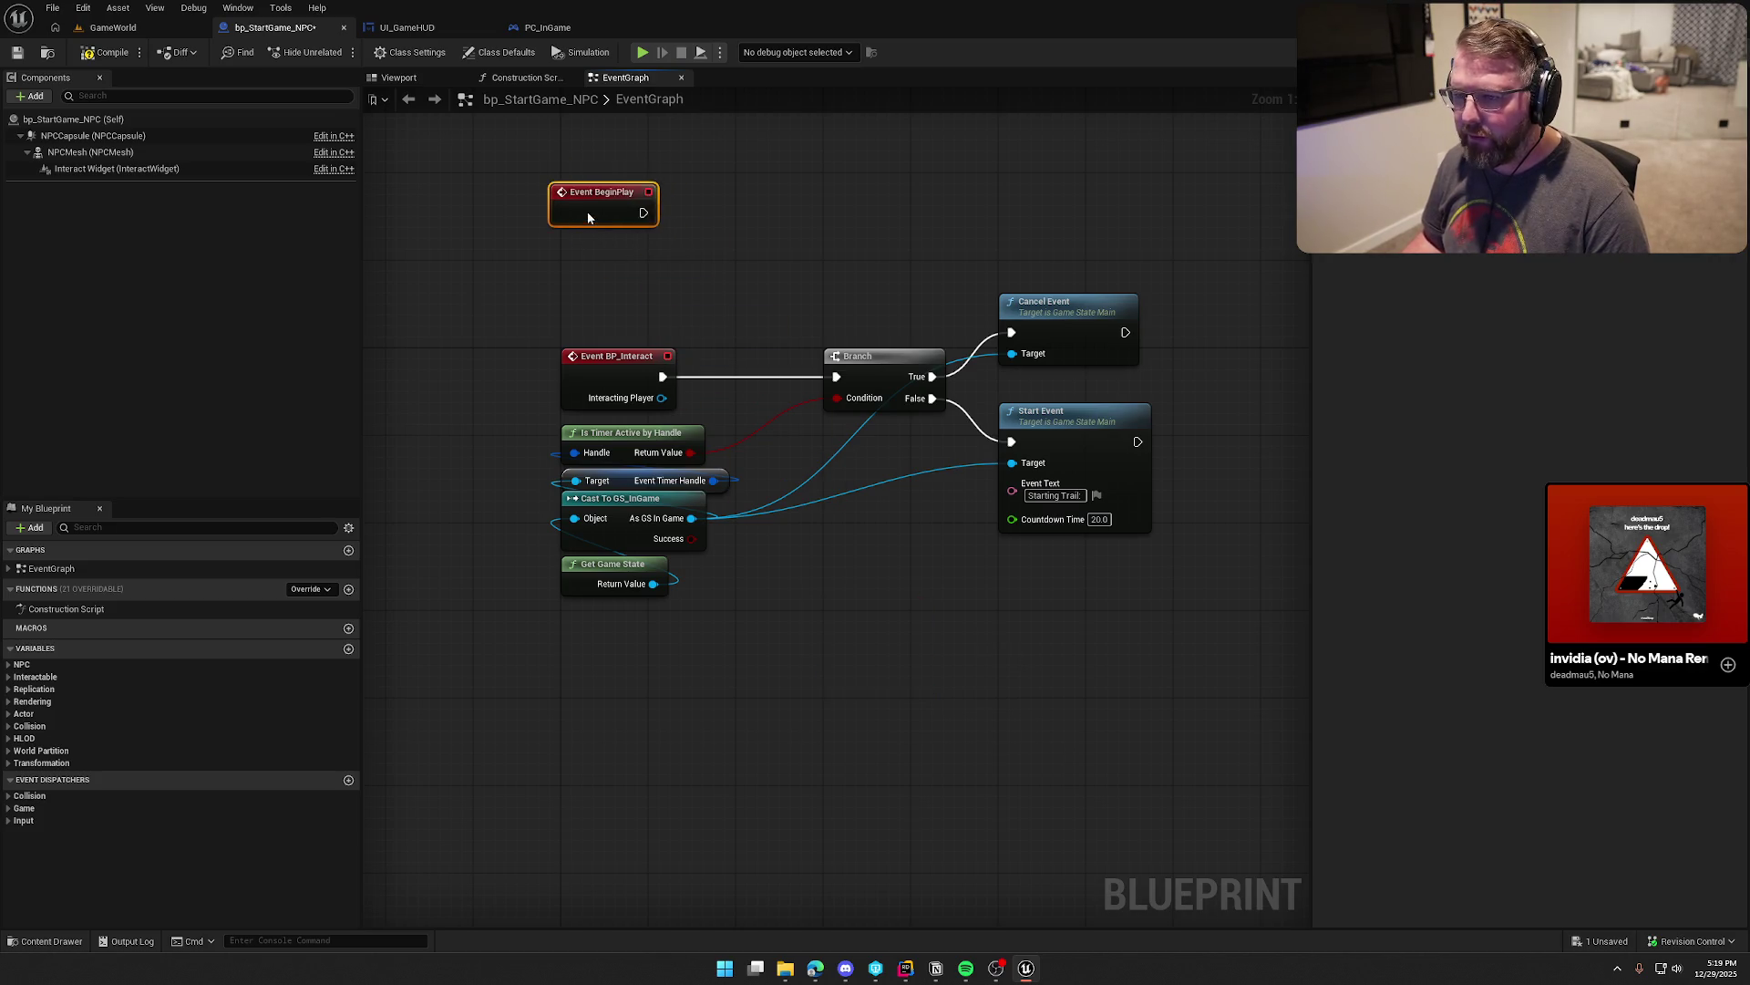
Step: Move the BP_Interact node group down below Event BeginPlay and frame both in view
{"action": "left_click_drag", "start_coordinate": [537, 295], "coordinate": [1069, 585]}
{"action": "mouse_move", "coordinate": [618, 360]}
{"action": "left_mouse_down"}
{"action": "mouse_move", "coordinate": [610, 727]}
{"action": "mouse_move", "coordinate": [617, 710]}
{"action": "left_mouse_up"}
{"action": "mouse_move", "coordinate": [636, 211]}
{"action": "left_mouse_down"}
{"action": "mouse_move", "coordinate": [670, 364]}
{"action": "mouse_move", "coordinate": [635, 392]}
{"action": "mouse_move", "coordinate": [533, 374]}
{"action": "left_mouse_up"}
{"action": "key", "text": "Home"}
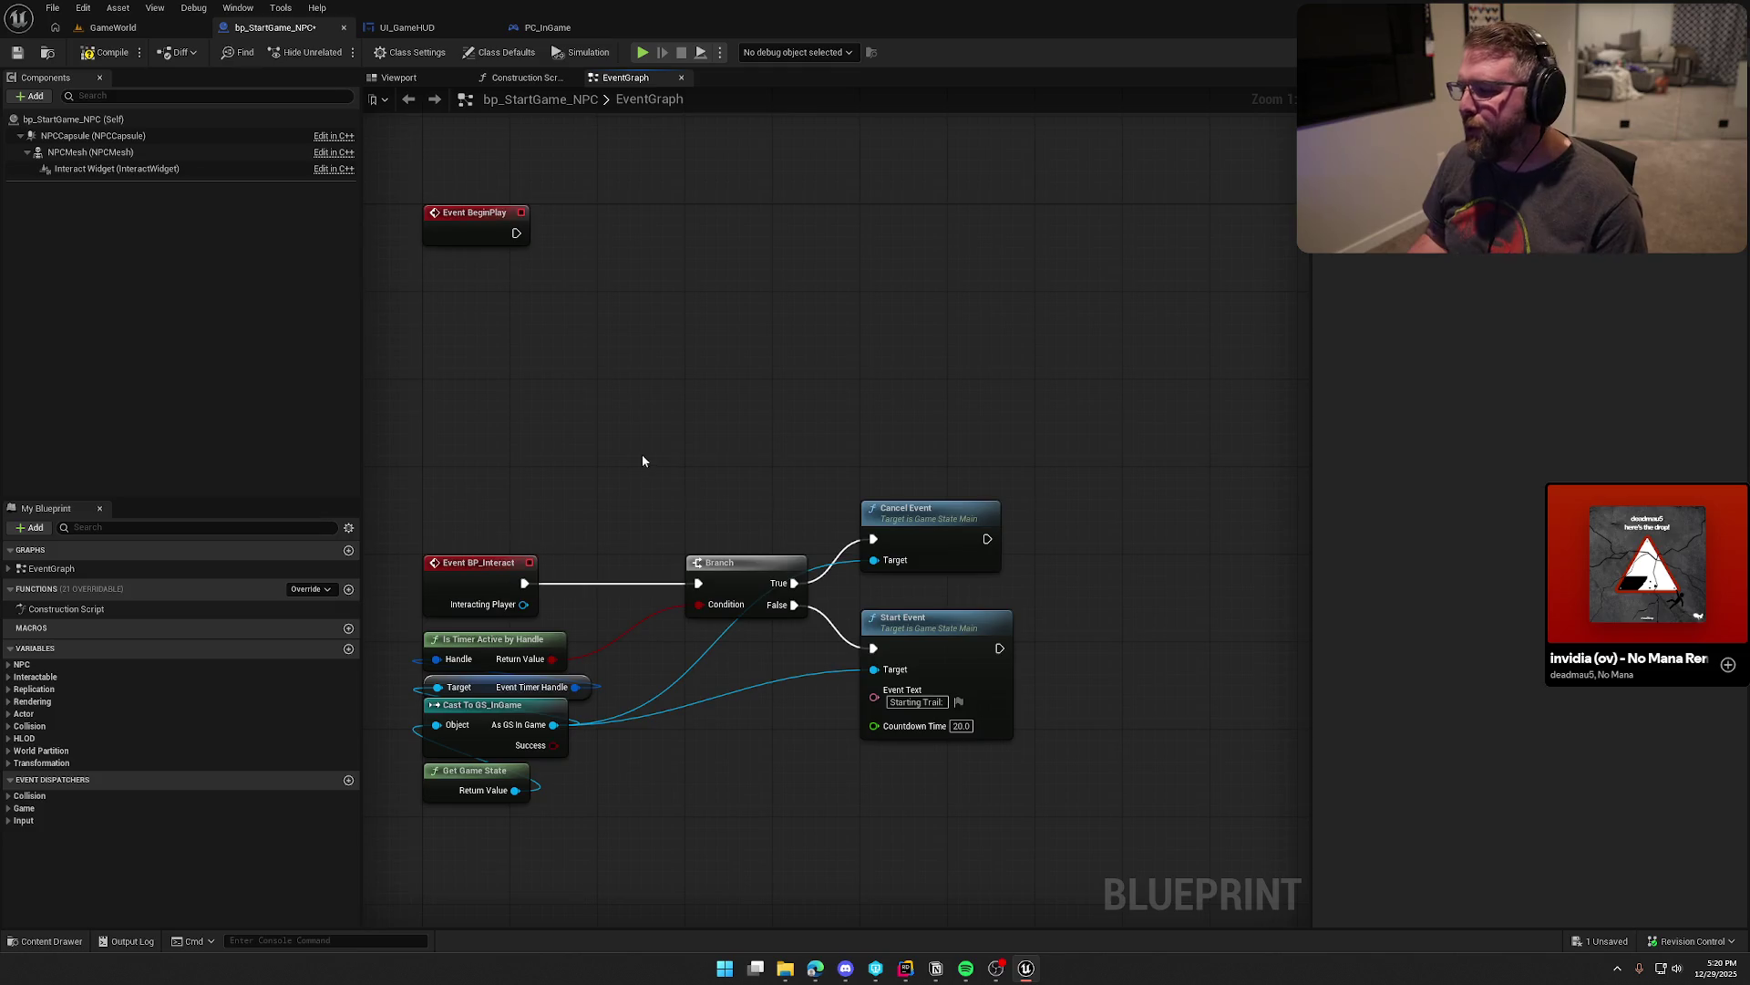
{"action": "left_click_drag", "start_coordinate": [642, 461], "coordinate": [752, 414]}
{"action": "mouse_move", "coordinate": [871, 356]}
{"action": "left_mouse_down"}
{"action": "mouse_move", "coordinate": [755, 385]}
{"action": "mouse_move", "coordinate": [653, 441]}
{"action": "mouse_move", "coordinate": [675, 461]}
{"action": "mouse_move", "coordinate": [687, 299]}
{"action": "left_mouse_up"}
{"action": "mouse_move", "coordinate": [700, 673]}
{"action": "left_mouse_down"}
{"action": "mouse_move", "coordinate": [470, 569]}
{"action": "mouse_move", "coordinate": [467, 528]}
{"action": "left_mouse_up"}
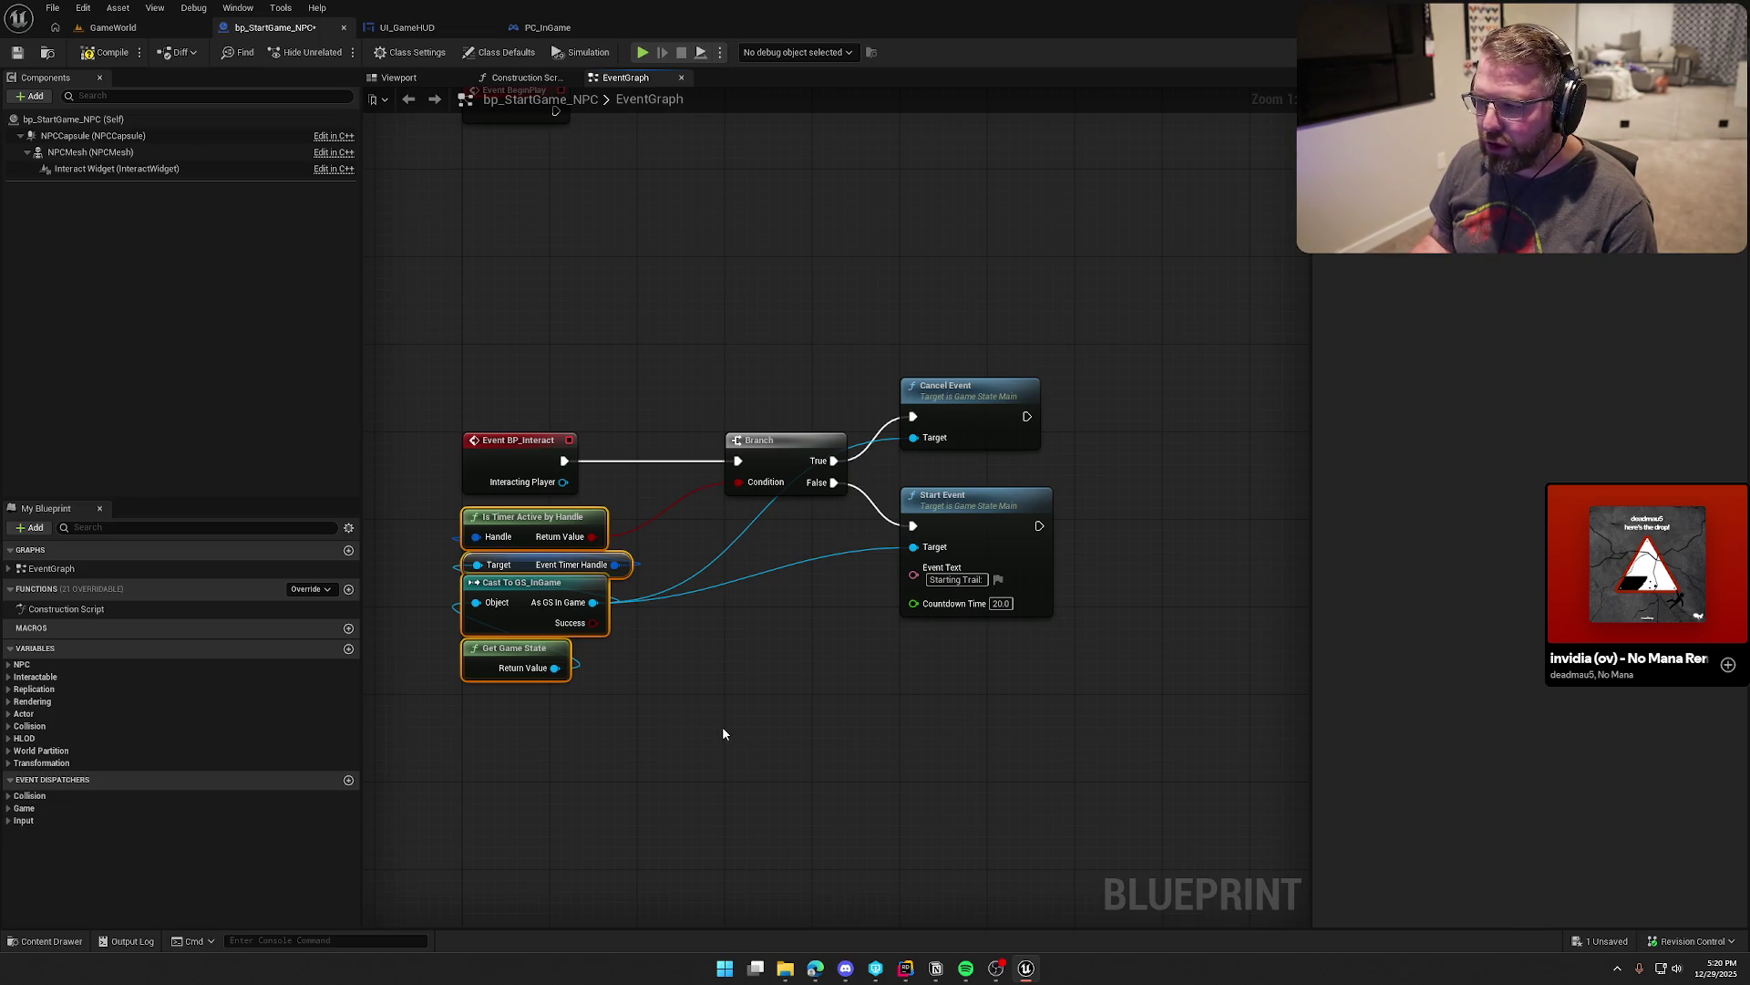
{"action": "left_click_drag", "start_coordinate": [723, 733], "coordinate": [725, 821]}
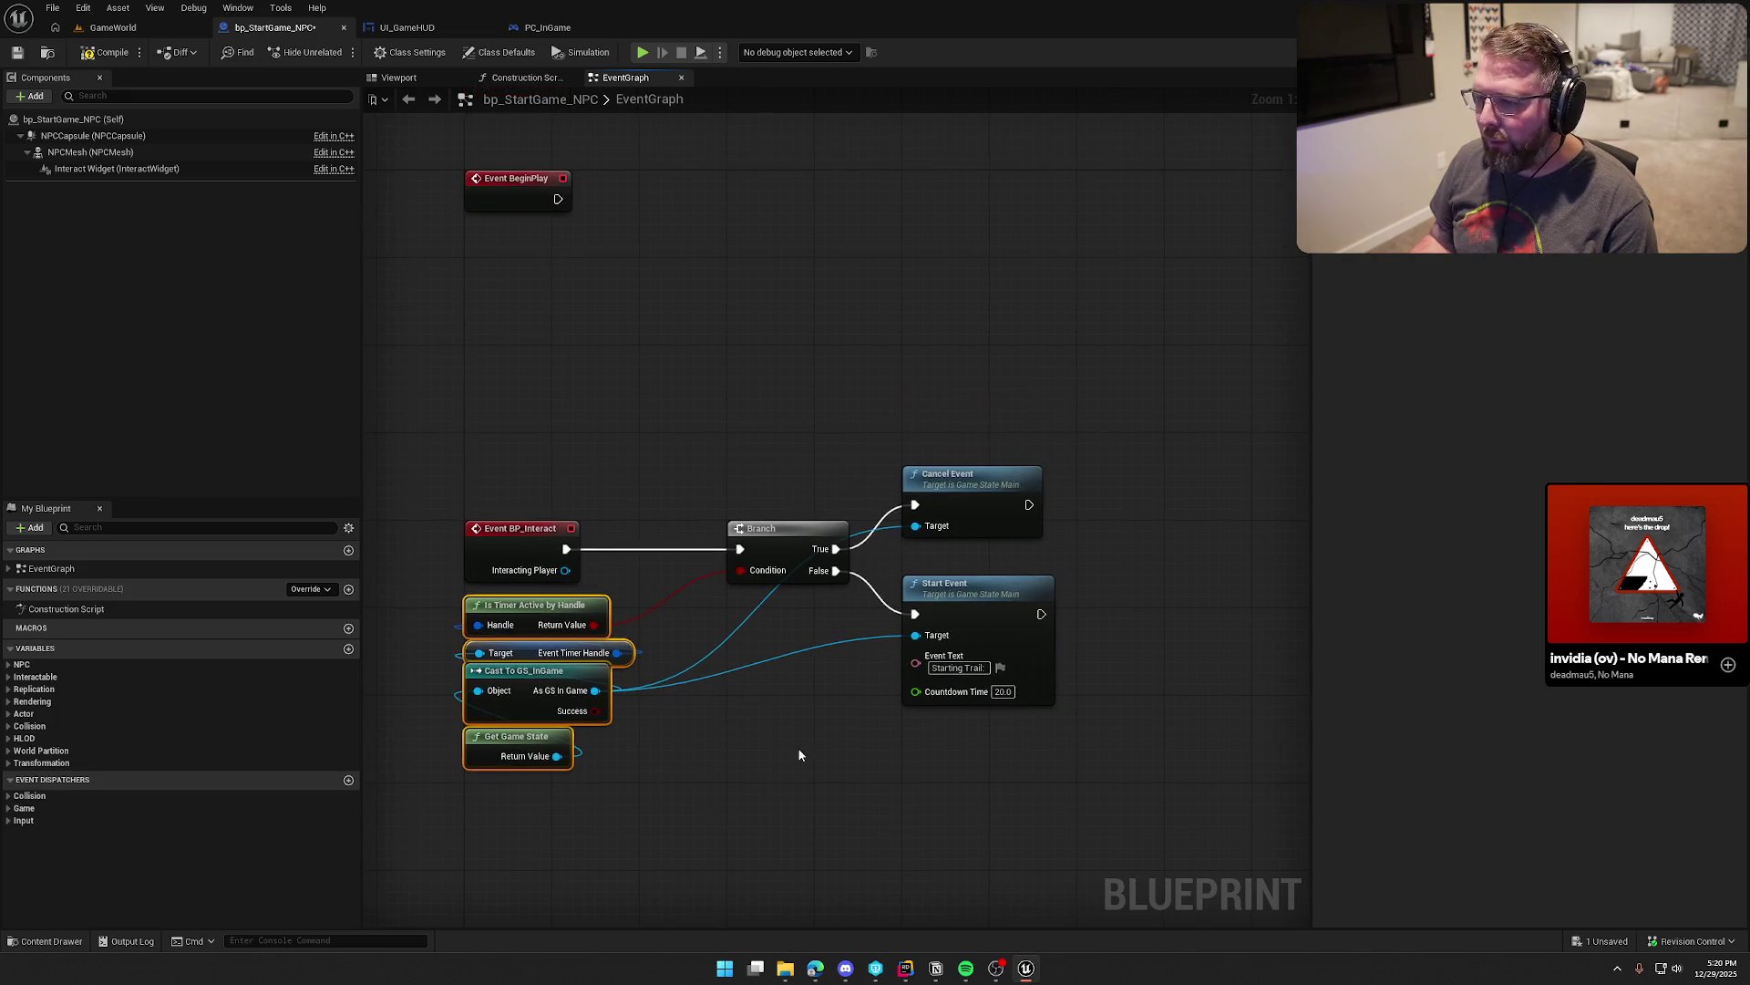
{"action": "left_click", "coordinate": [799, 755]}
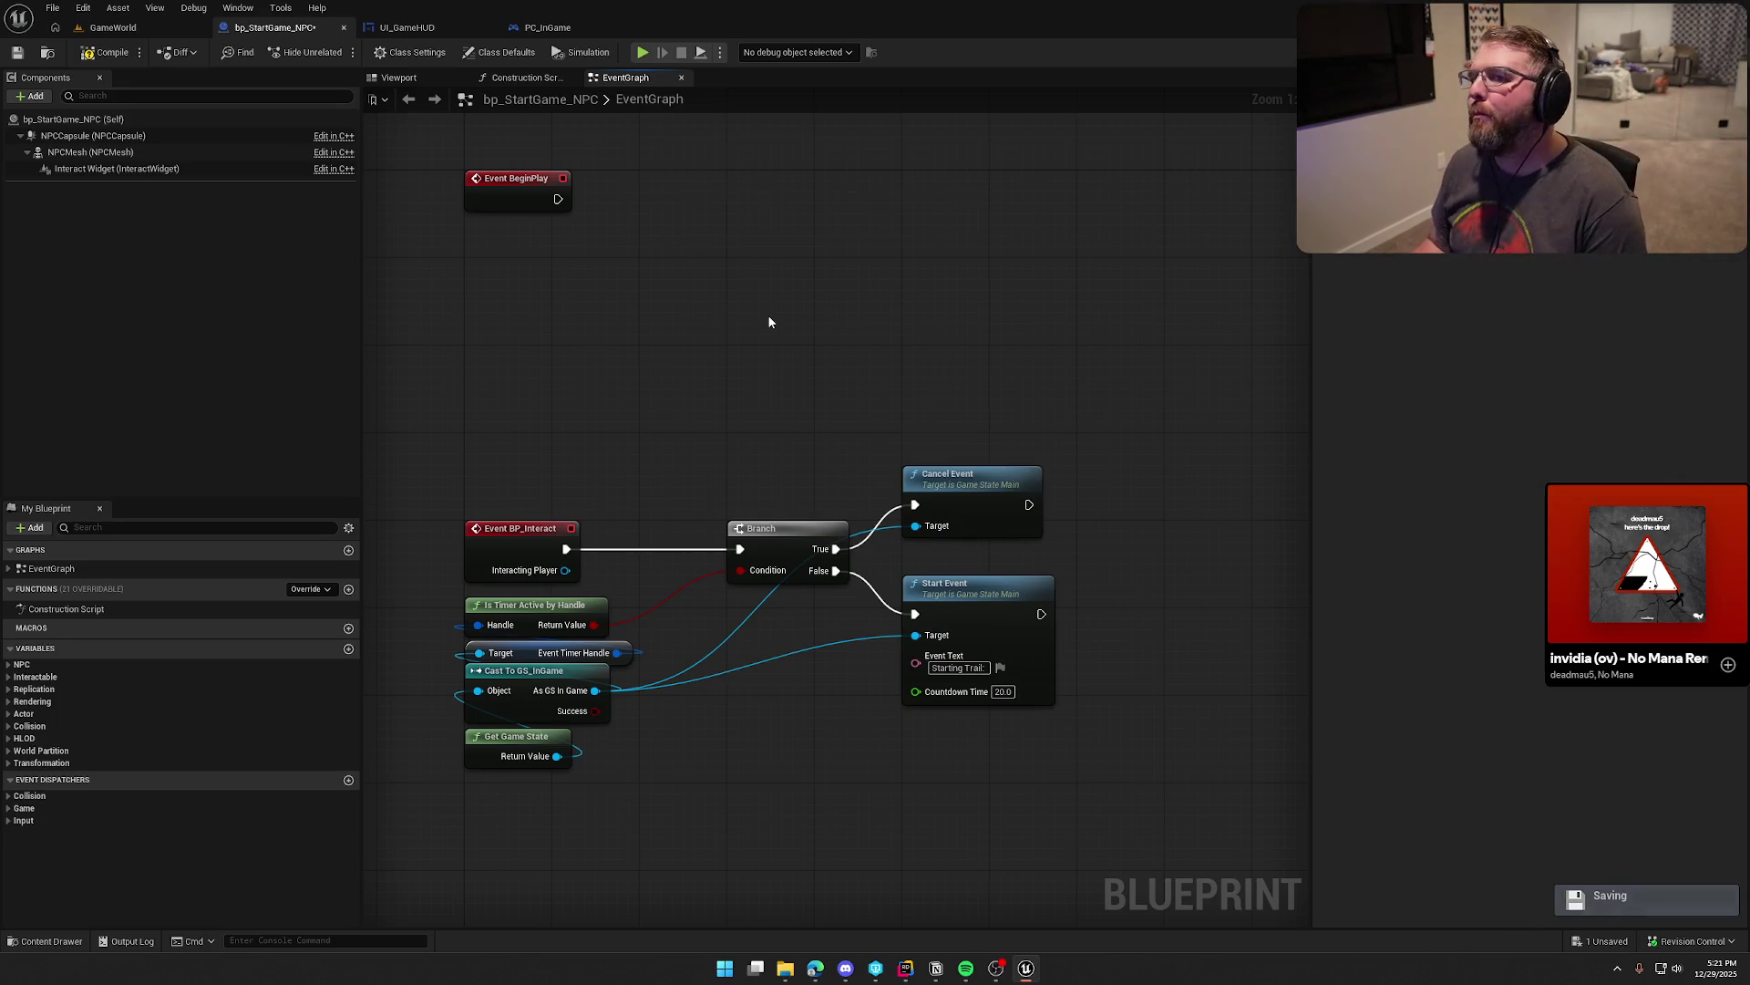
{"action": "left_click_drag", "start_coordinate": [765, 329], "coordinate": [823, 333]}
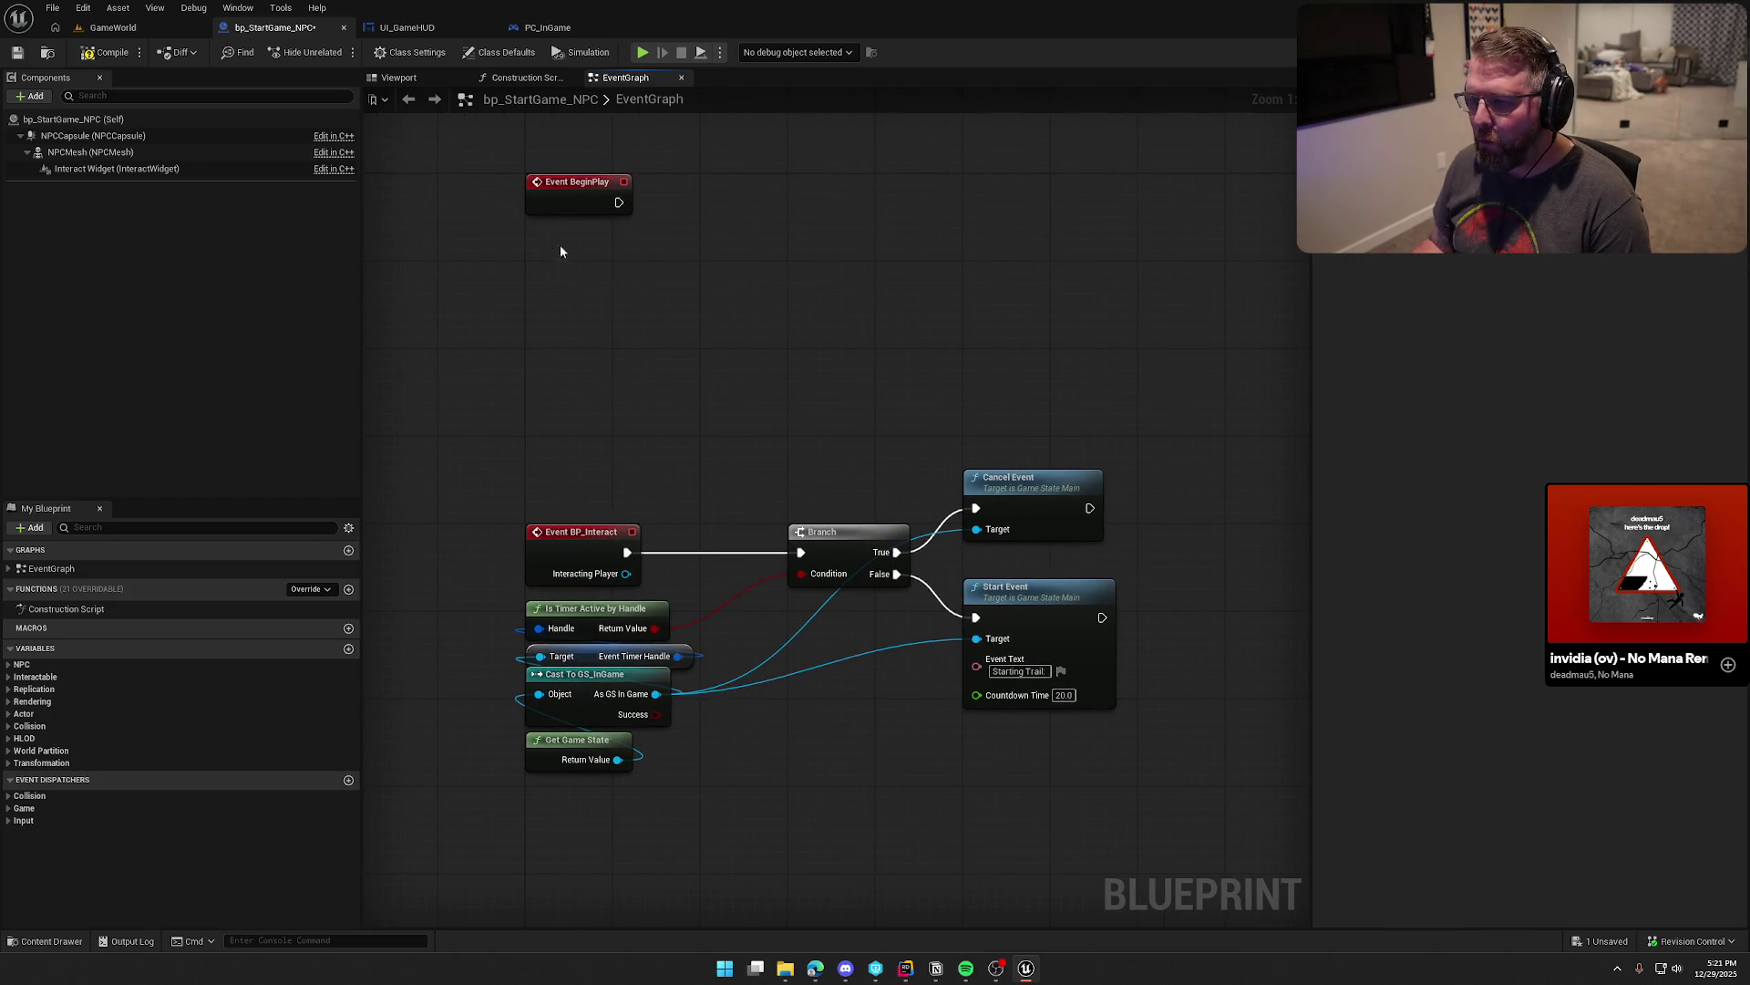
{"action": "left_click_drag", "start_coordinate": [488, 150], "coordinate": [729, 257]}
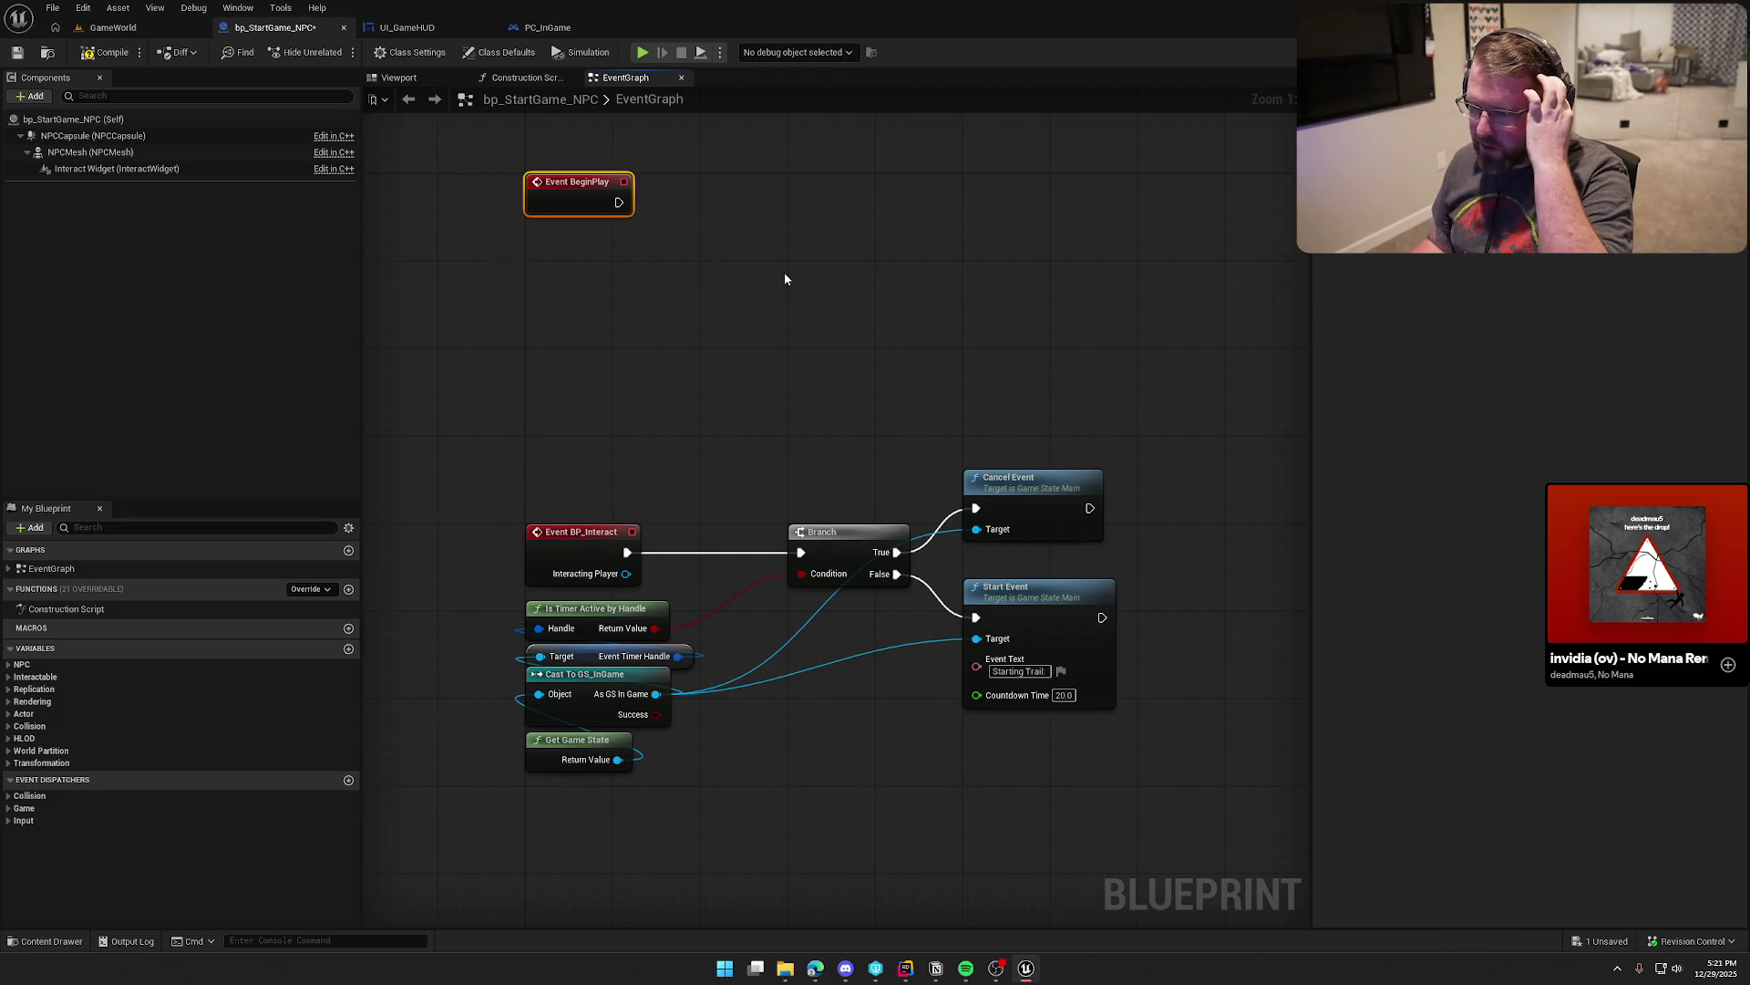
{"action": "left_click", "coordinate": [625, 344]}
Step: Duplicate the Get Game State and Cast To GS_InGame nodes below Event BeginPlay
{"action": "left_click_drag", "start_coordinate": [625, 344], "coordinate": [696, 254]}
{"action": "left_click_drag", "start_coordinate": [767, 753], "coordinate": [603, 620]}
{"action": "key", "text": "ctrl+c"}
{"action": "key", "text": "ctrl+v"}
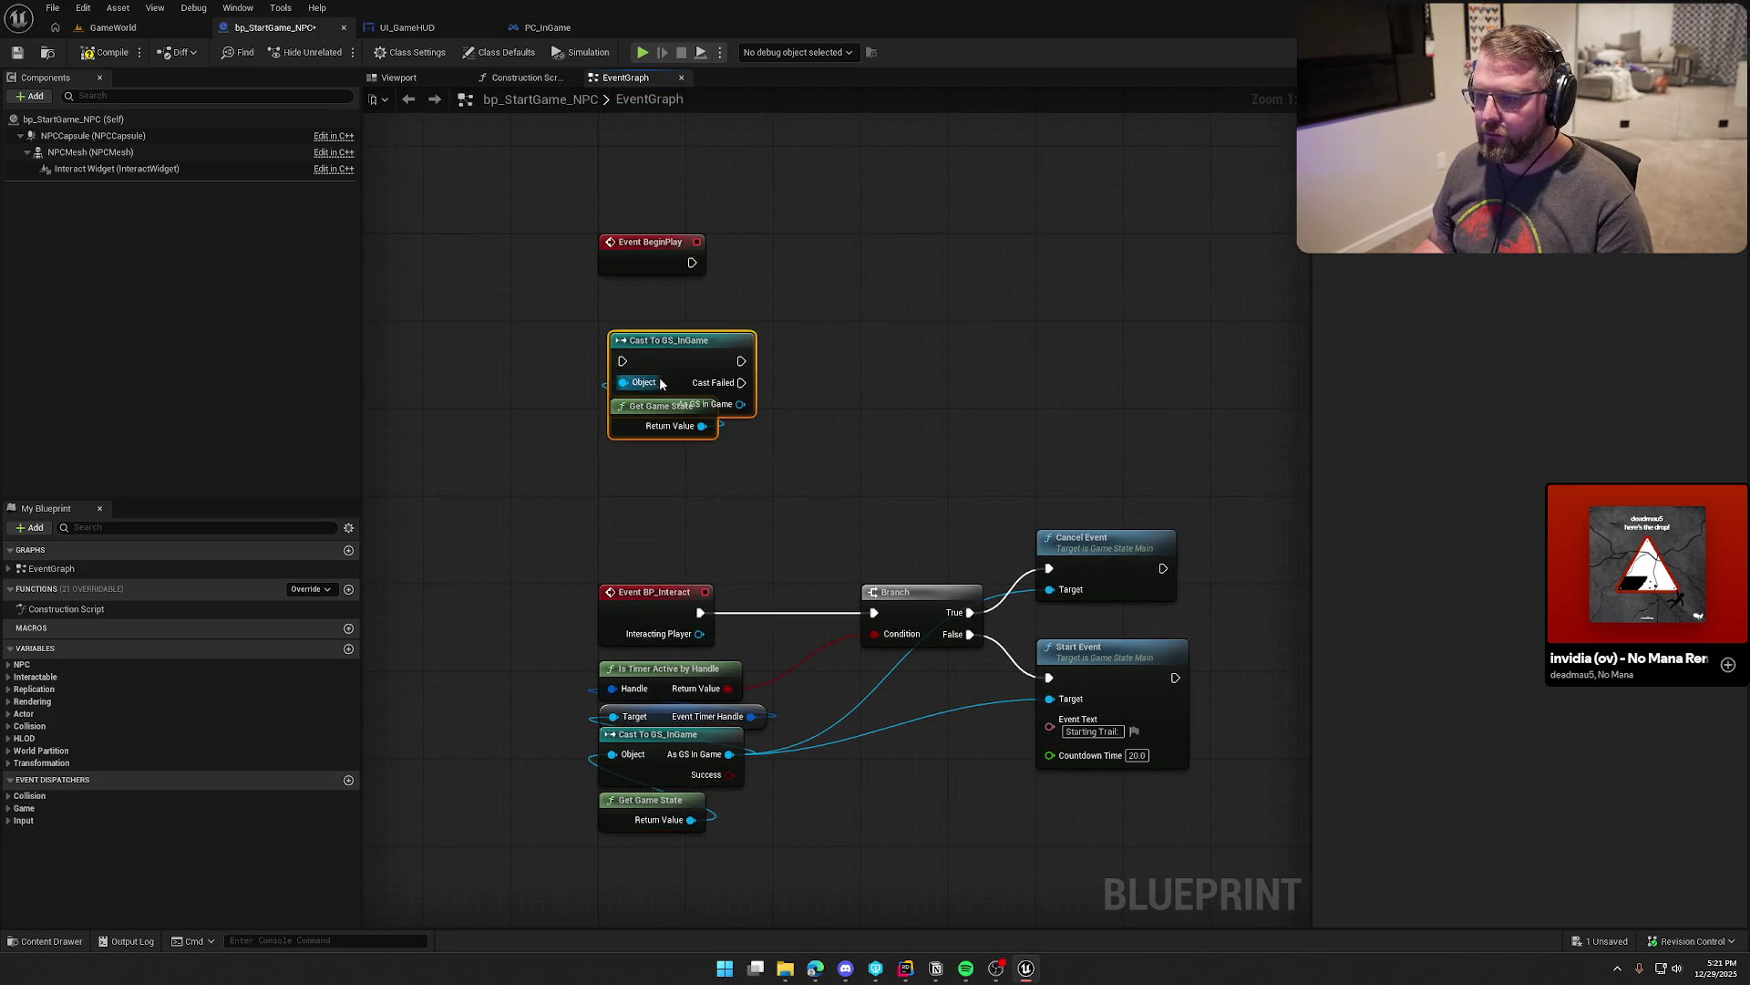
{"action": "right_click", "coordinate": [673, 378]}
{"action": "key", "text": "Escape"}
{"action": "mouse_move", "coordinate": [683, 340]}
{"action": "left_mouse_down"}
{"action": "mouse_move", "coordinate": [675, 329]}
{"action": "mouse_move", "coordinate": [814, 314]}
{"action": "left_mouse_up"}
Step: Add a Bind Event to On Event Started node from As GS In Game, wired from BeginPlay
{"action": "left_click", "coordinate": [802, 456]}
{"action": "type", "text": "bind en"}
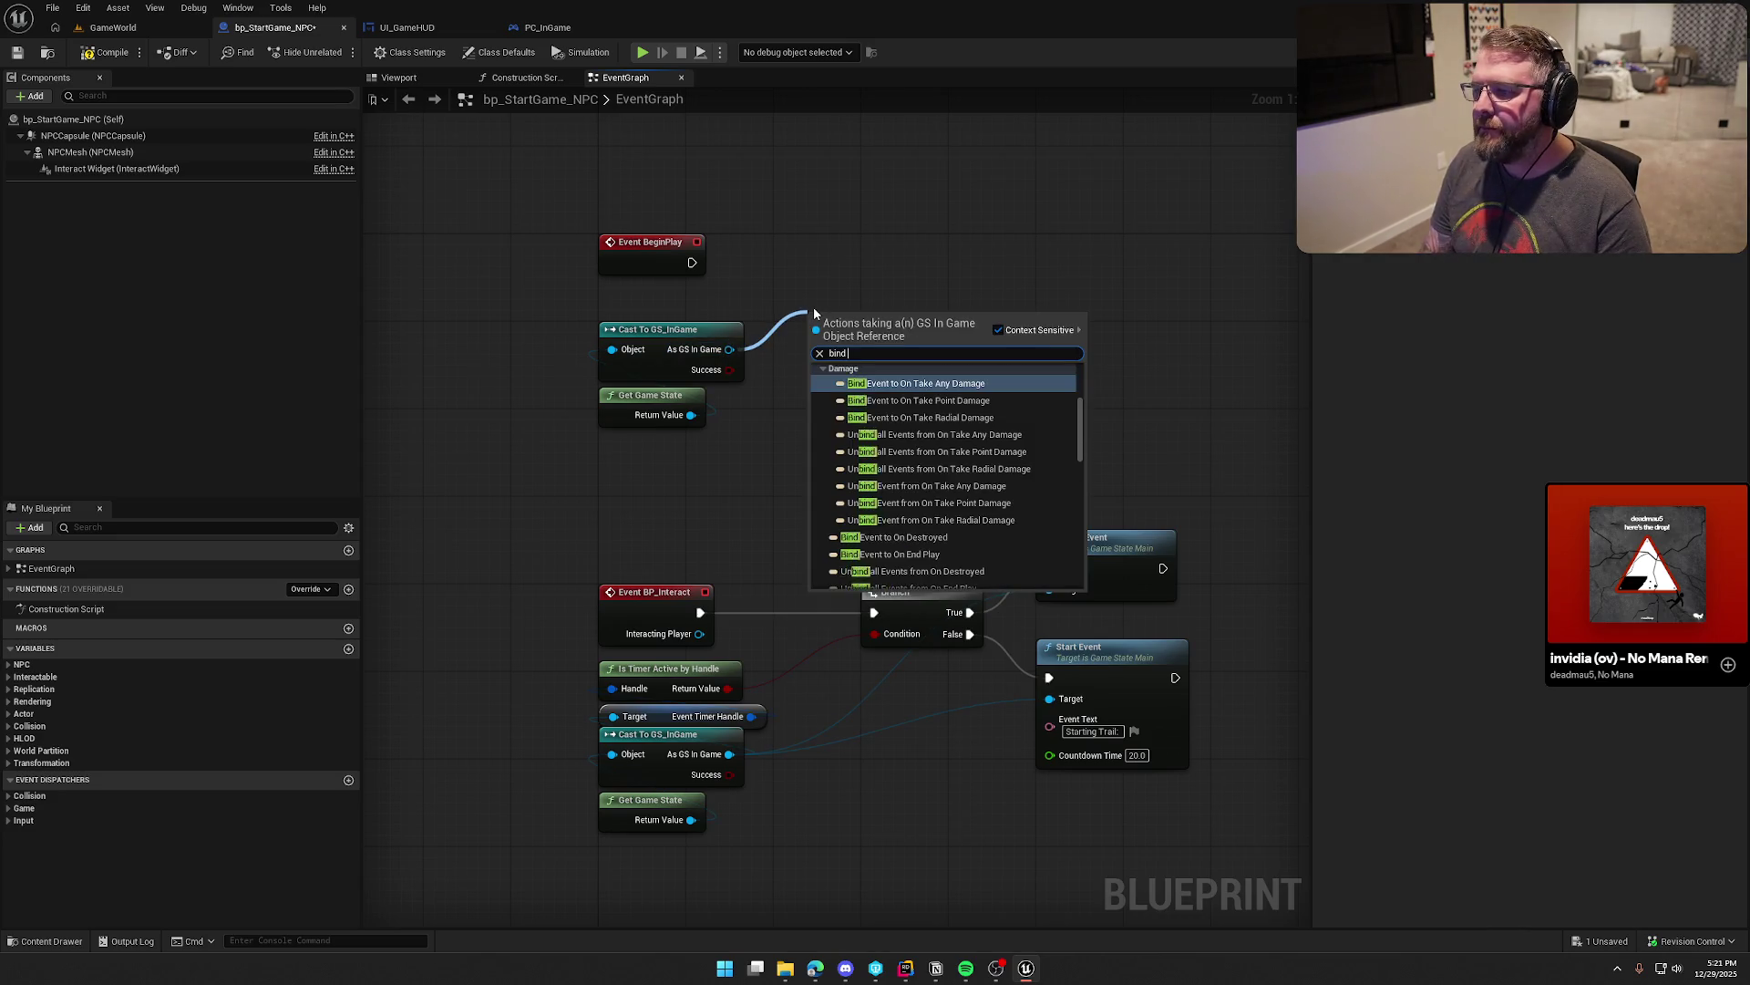
{"action": "key", "text": "BackSpace"}
{"action": "type", "text": "vent to"}
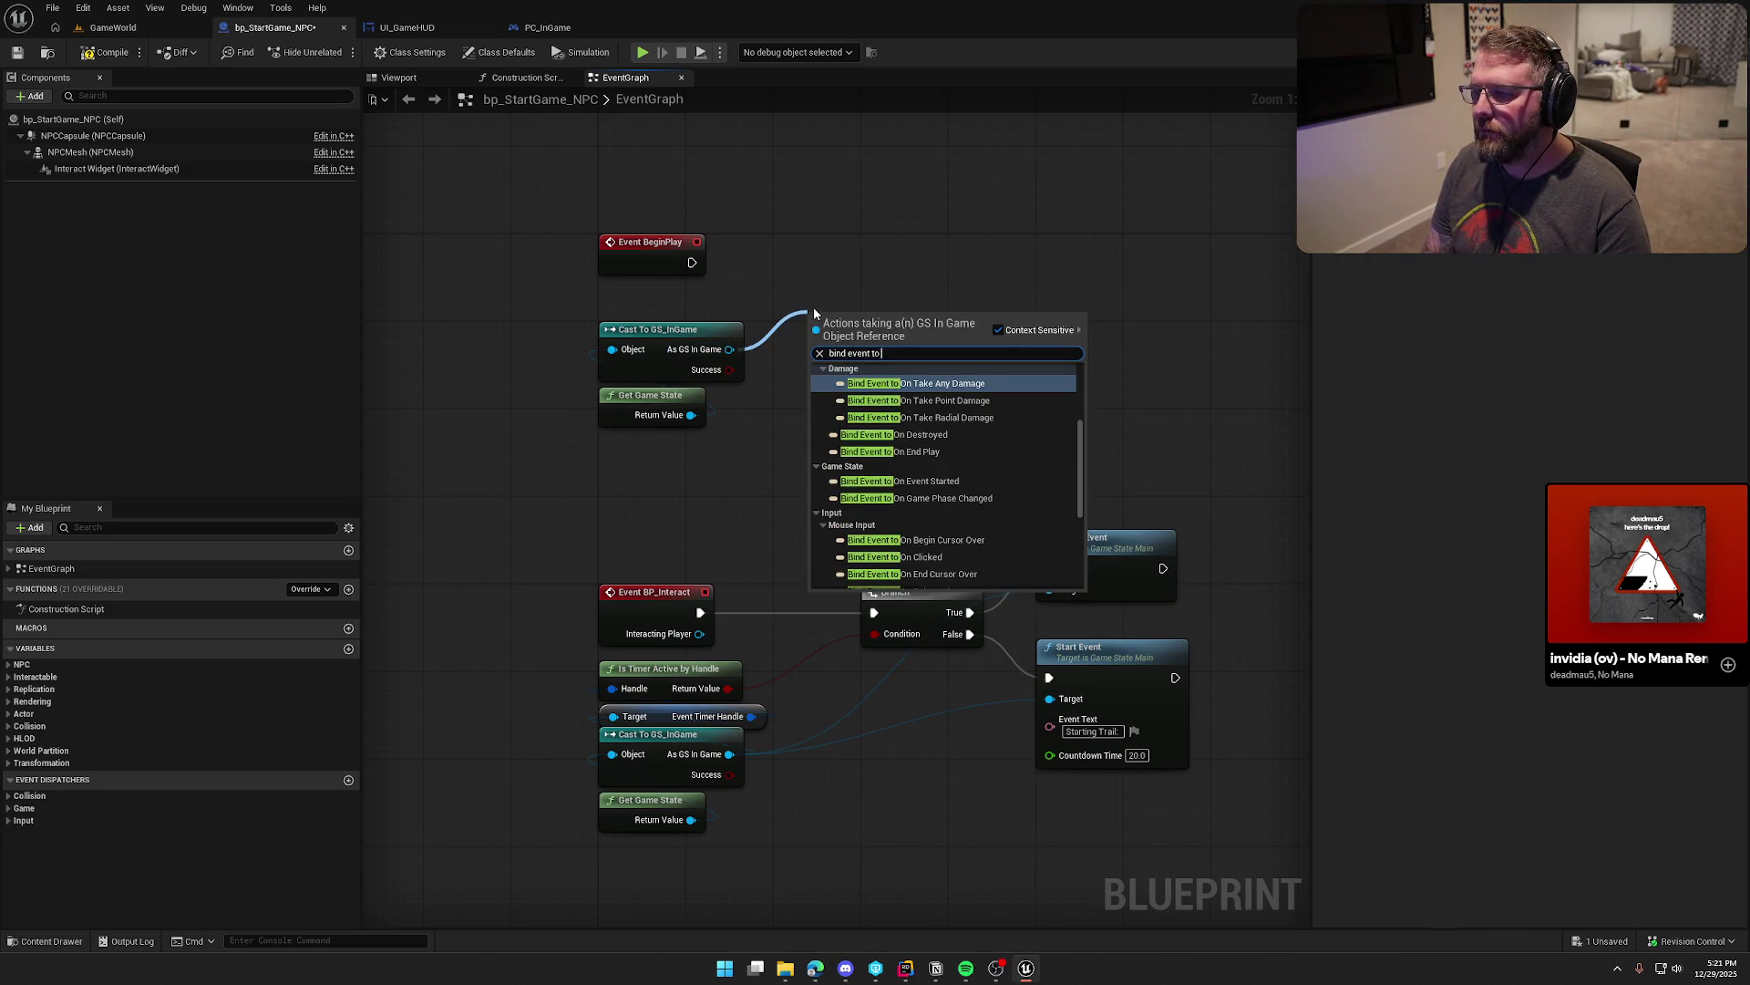
{"action": "left_click", "coordinate": [956, 481]}
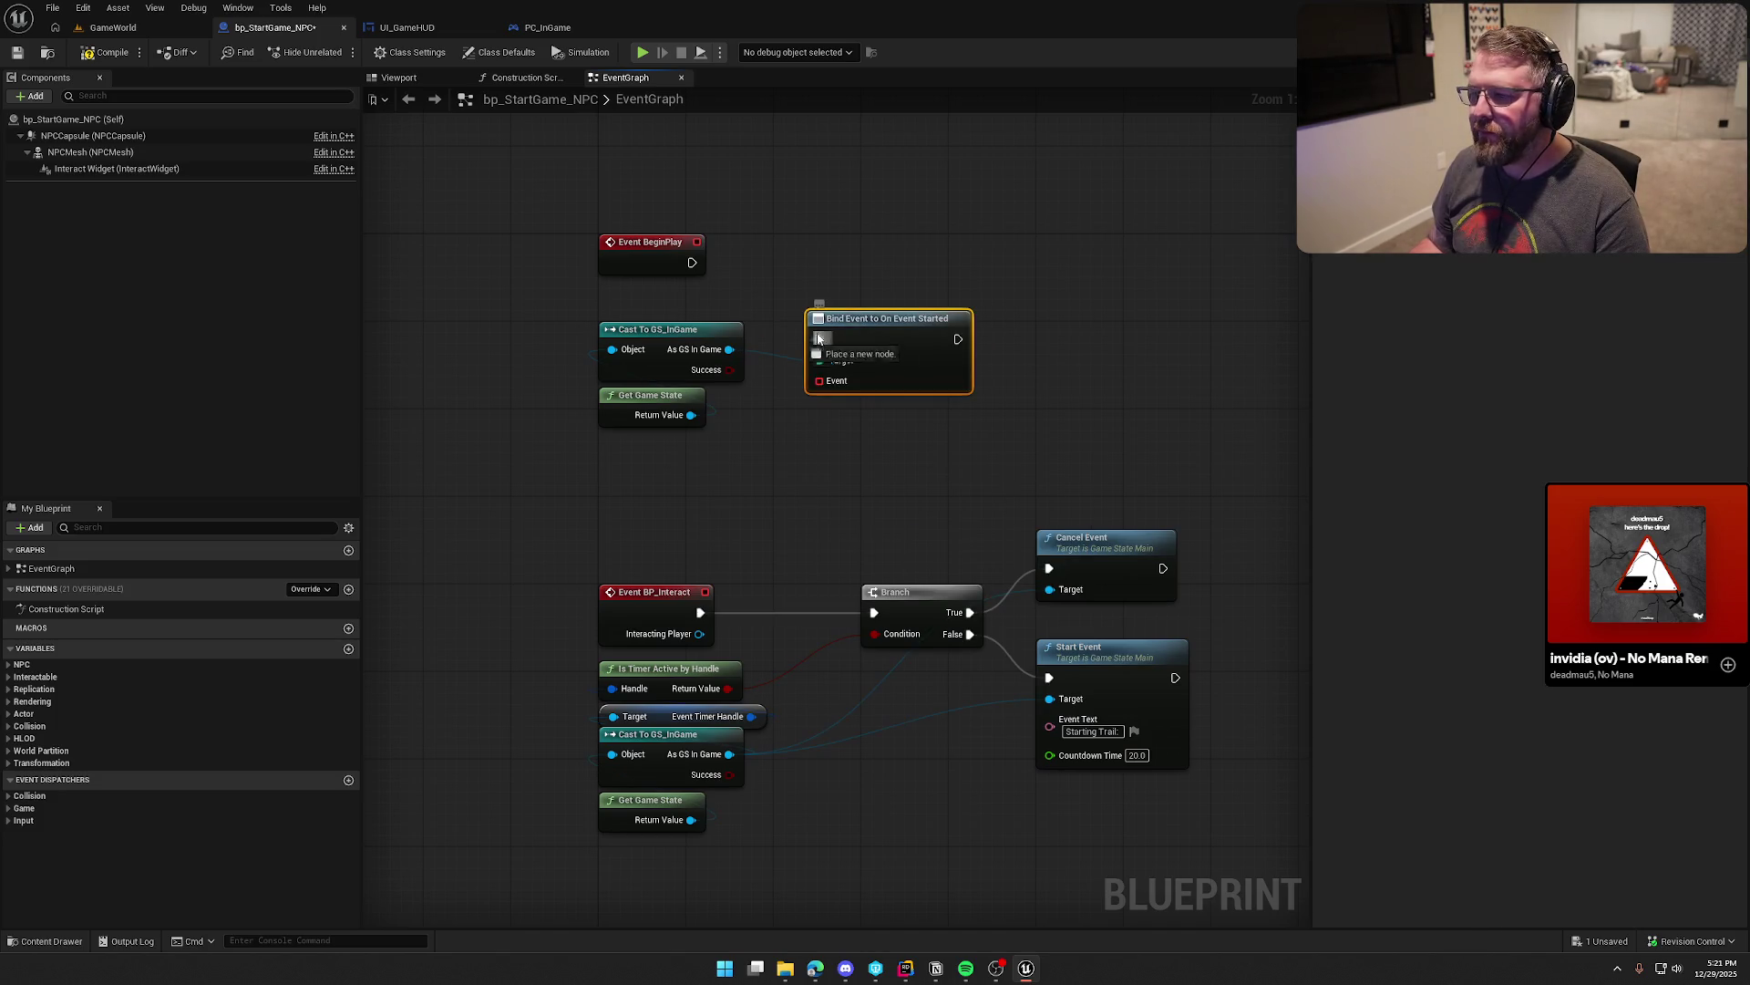
{"action": "left_click_drag", "start_coordinate": [808, 295], "coordinate": [692, 263]}
{"action": "left_click_drag", "start_coordinate": [866, 288], "coordinate": [932, 256]}
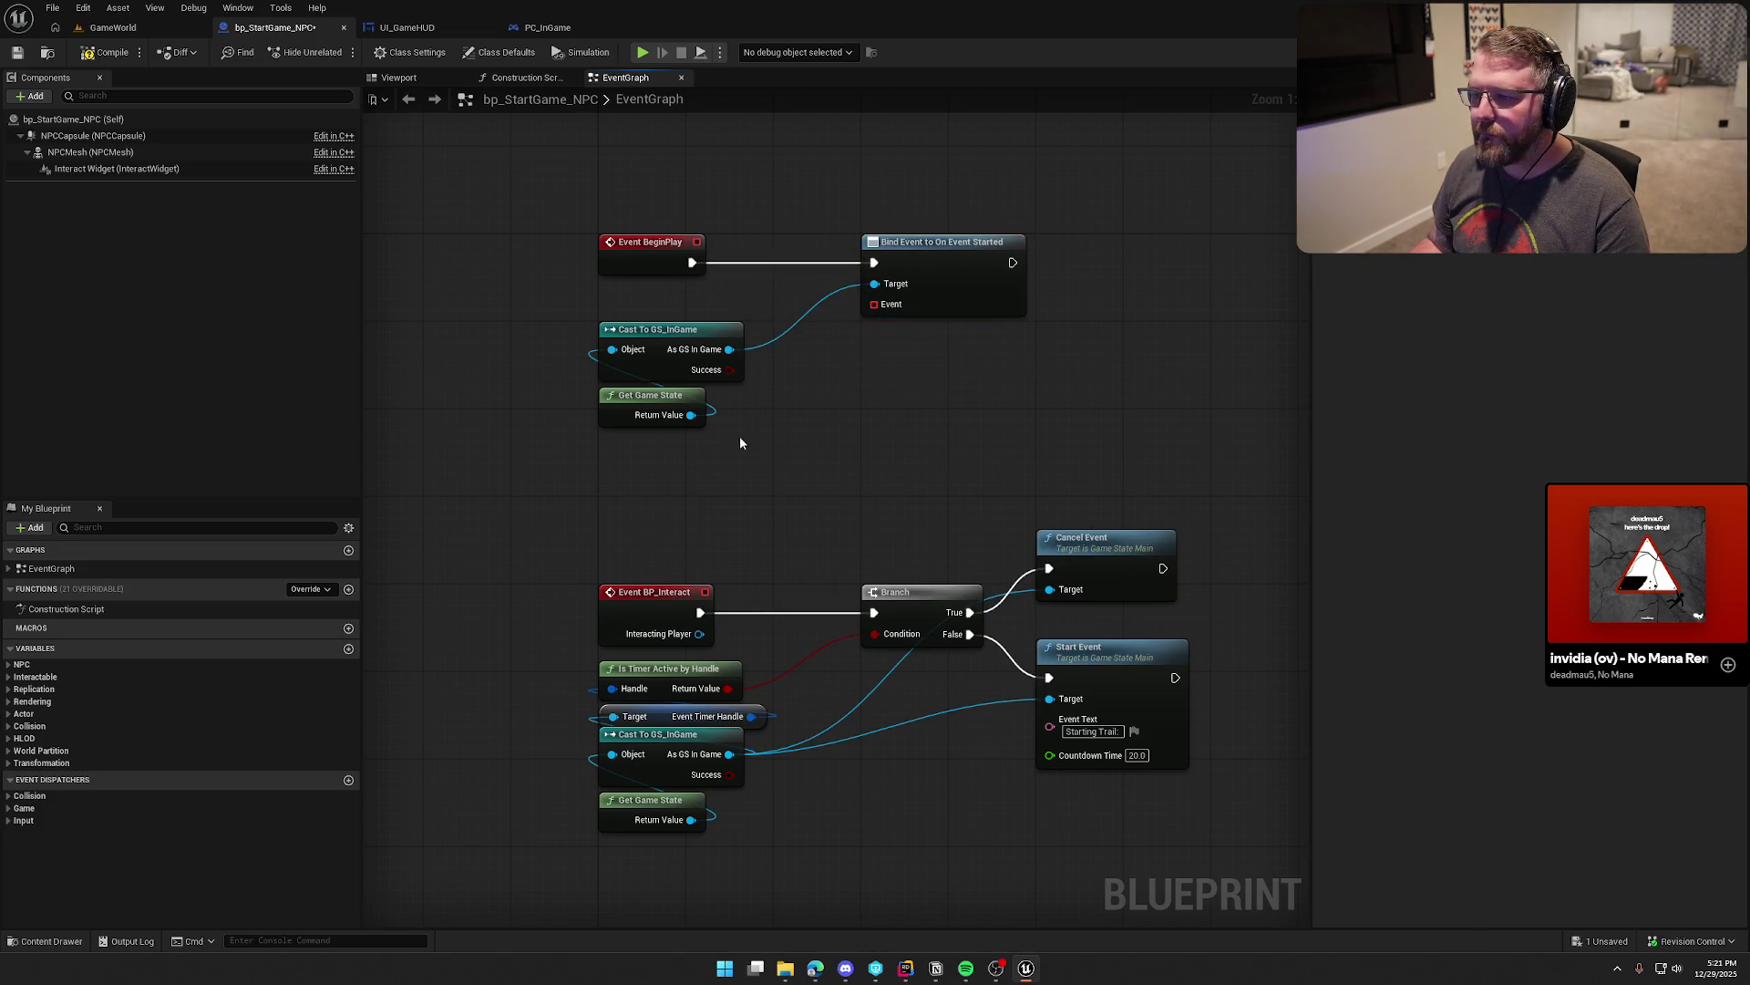
{"action": "left_click_drag", "start_coordinate": [740, 436], "coordinate": [583, 314]}
{"action": "left_click_drag", "start_coordinate": [656, 406], "coordinate": [656, 362]}
Step: Create a custom event named Event Changed on the binding's Event pin and rearrange the nodes
{"action": "left_click_drag", "start_coordinate": [873, 304], "coordinate": [816, 430]}
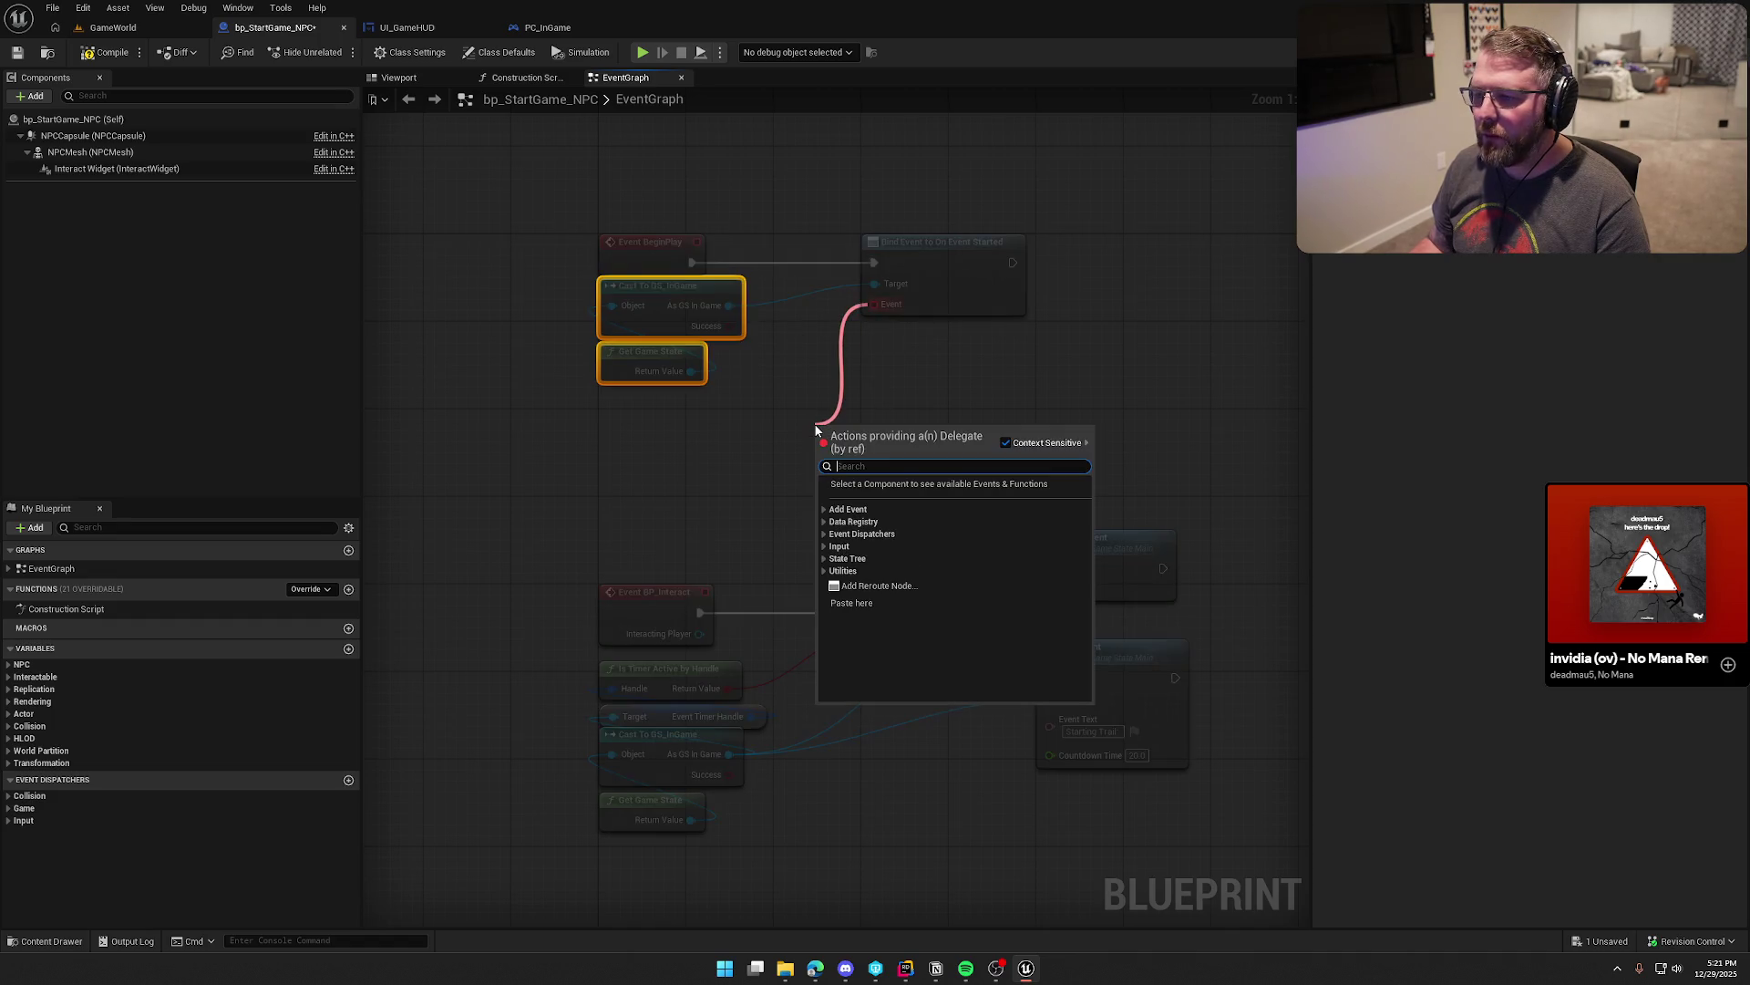
{"action": "type", "text": "cust"}
{"action": "key", "text": "Return"}
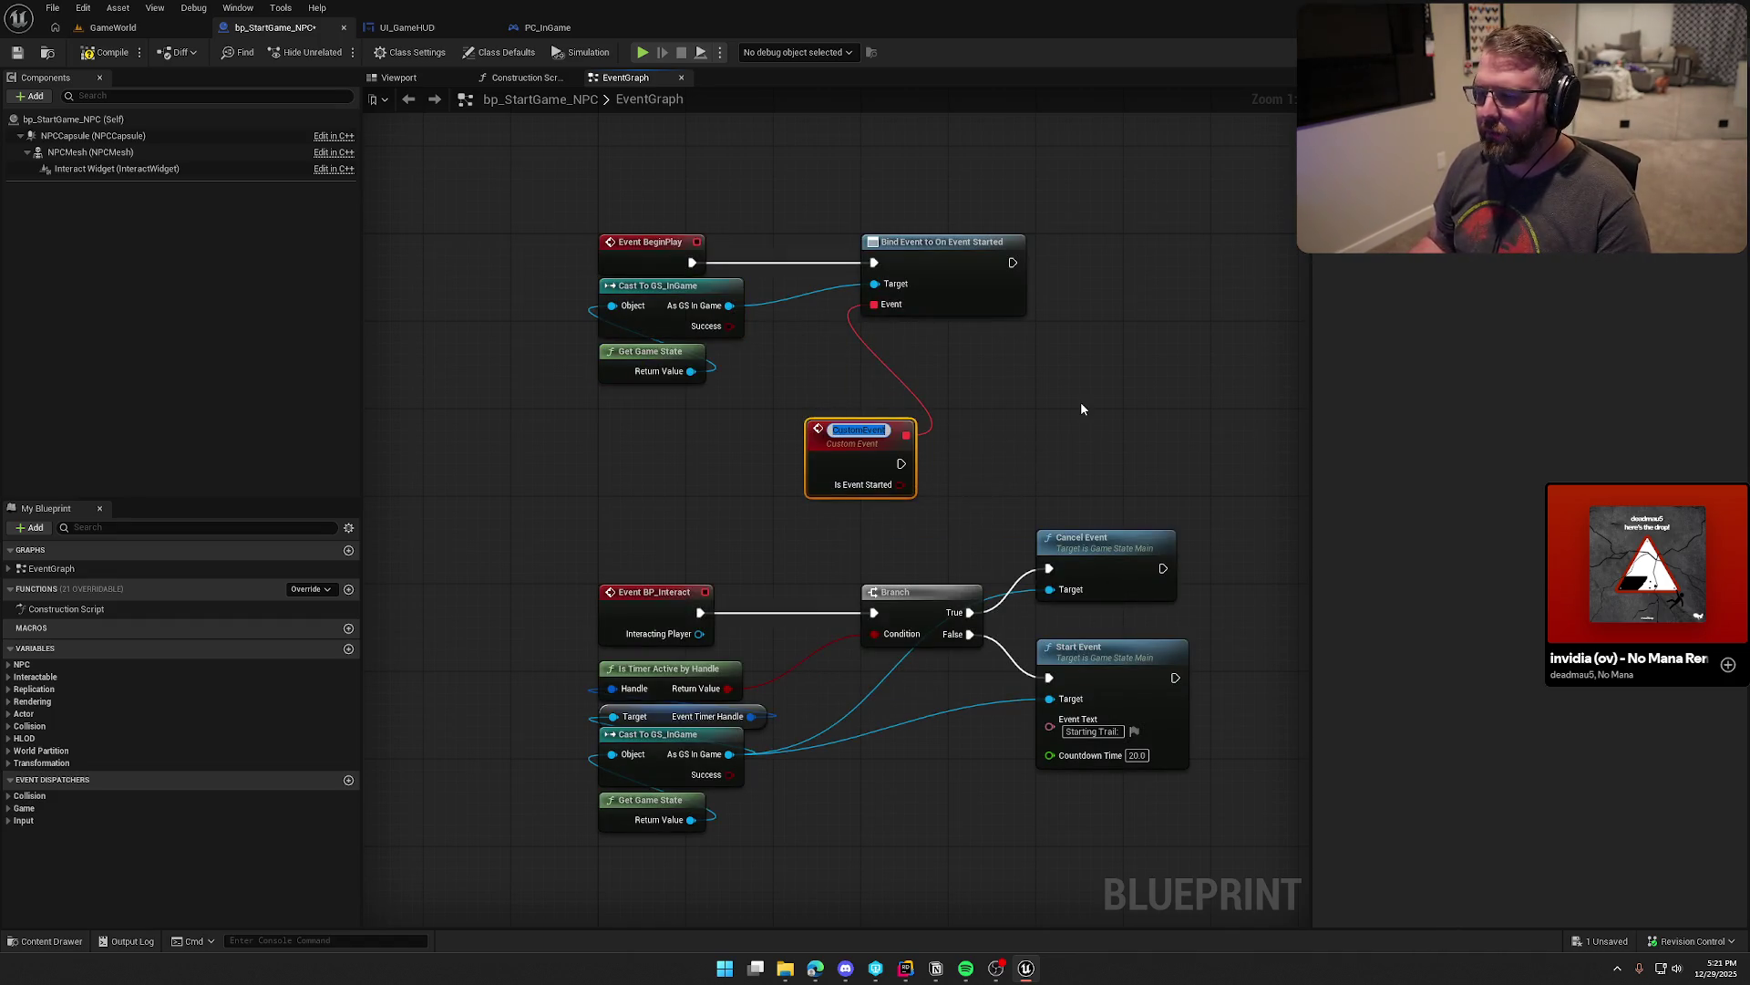
{"action": "type", "text": "EventChanged"}
{"action": "key", "text": "Return"}
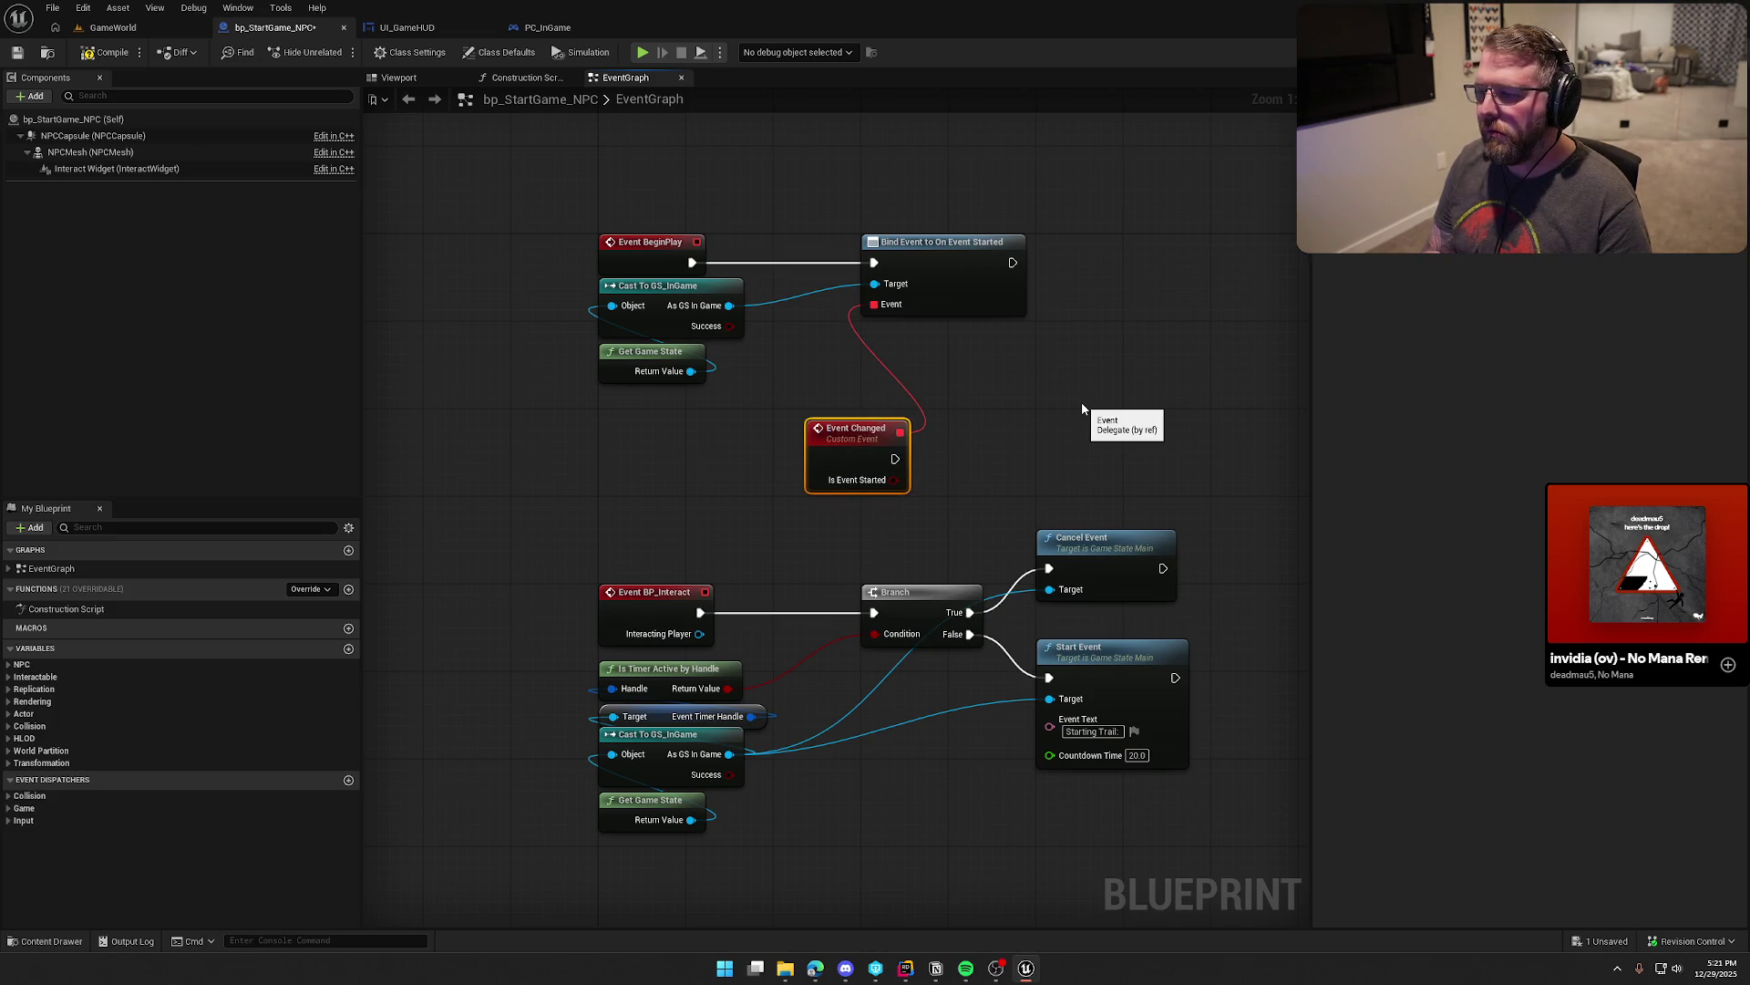
{"action": "left_click_drag", "start_coordinate": [835, 449], "coordinate": [647, 428]}
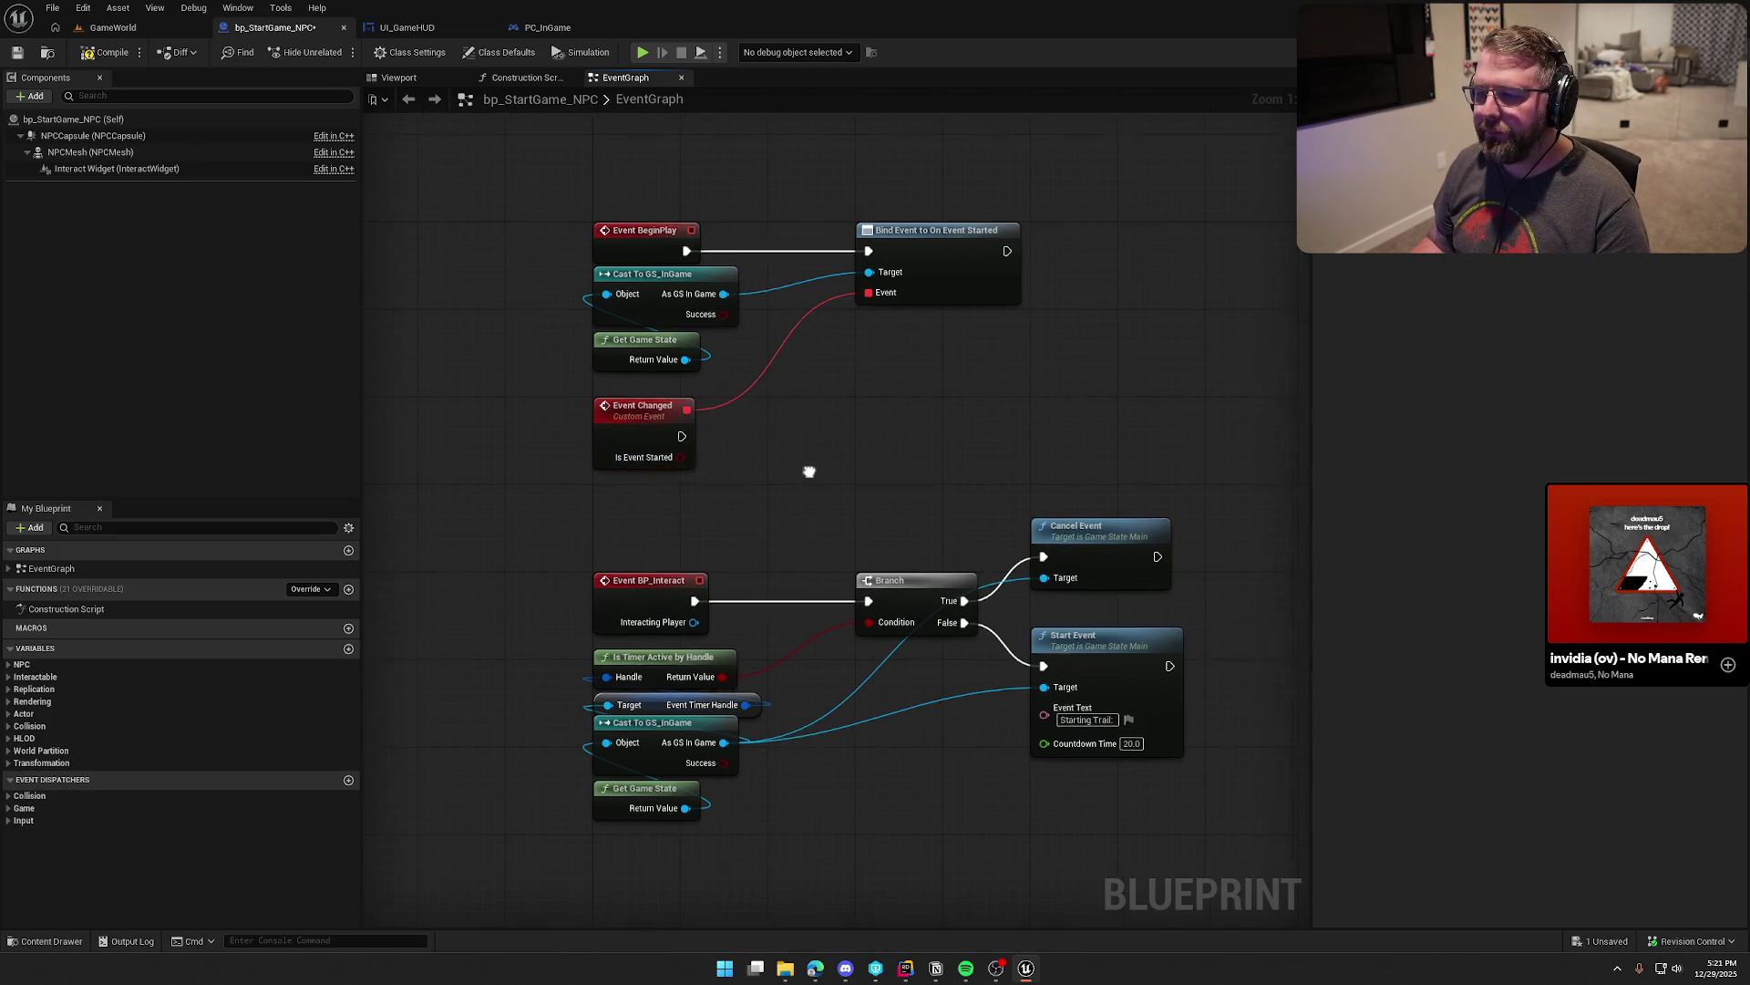
{"action": "left_click_drag", "start_coordinate": [533, 395], "coordinate": [837, 667]}
{"action": "left_click_drag", "start_coordinate": [584, 497], "coordinate": [603, 584]}
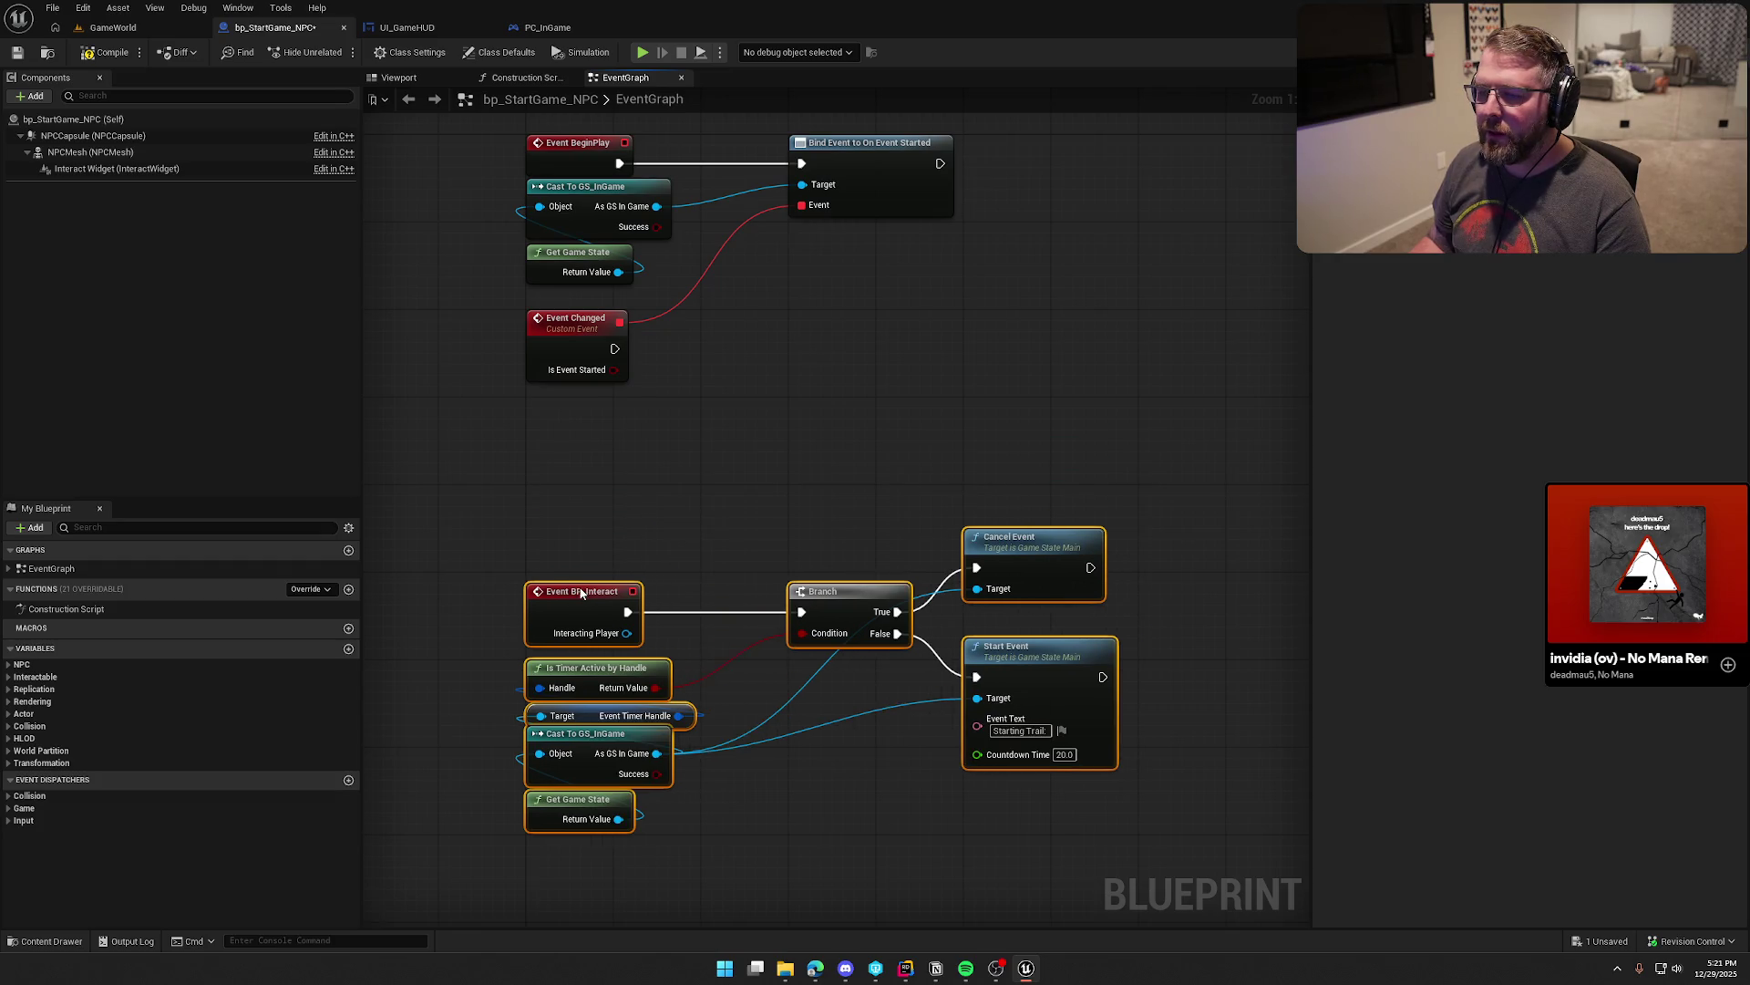
{"action": "left_click", "coordinate": [647, 501]}
{"action": "left_click_drag", "start_coordinate": [661, 445], "coordinate": [636, 481]}
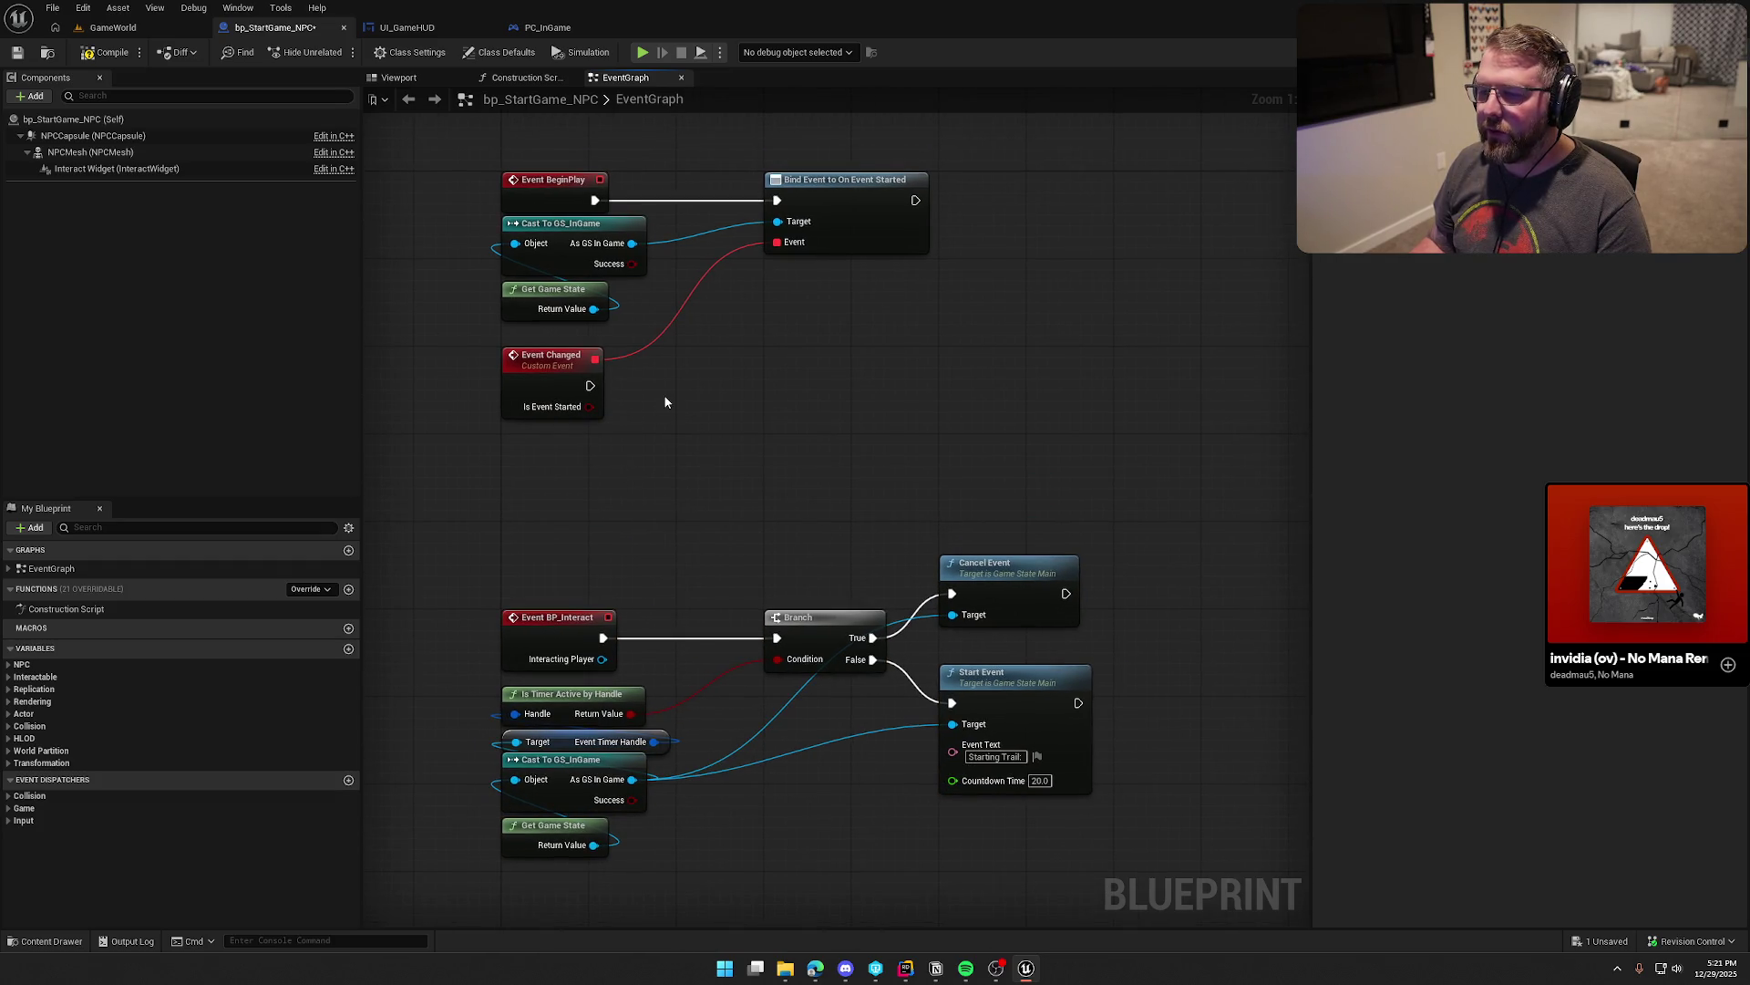
Step: Branch on Is Event Started and, on False, print 'Switching to trail mode now, game started'
{"action": "left_click", "coordinate": [687, 391]}
{"action": "mouse_move", "coordinate": [590, 385]}
{"action": "left_mouse_down"}
{"action": "mouse_move", "coordinate": [700, 412]}
{"action": "mouse_move", "coordinate": [746, 383]}
{"action": "mouse_move", "coordinate": [590, 406]}
{"action": "left_mouse_up"}
{"action": "left_click", "coordinate": [725, 494]}
{"action": "left_click_drag", "start_coordinate": [726, 494], "coordinate": [746, 506]}
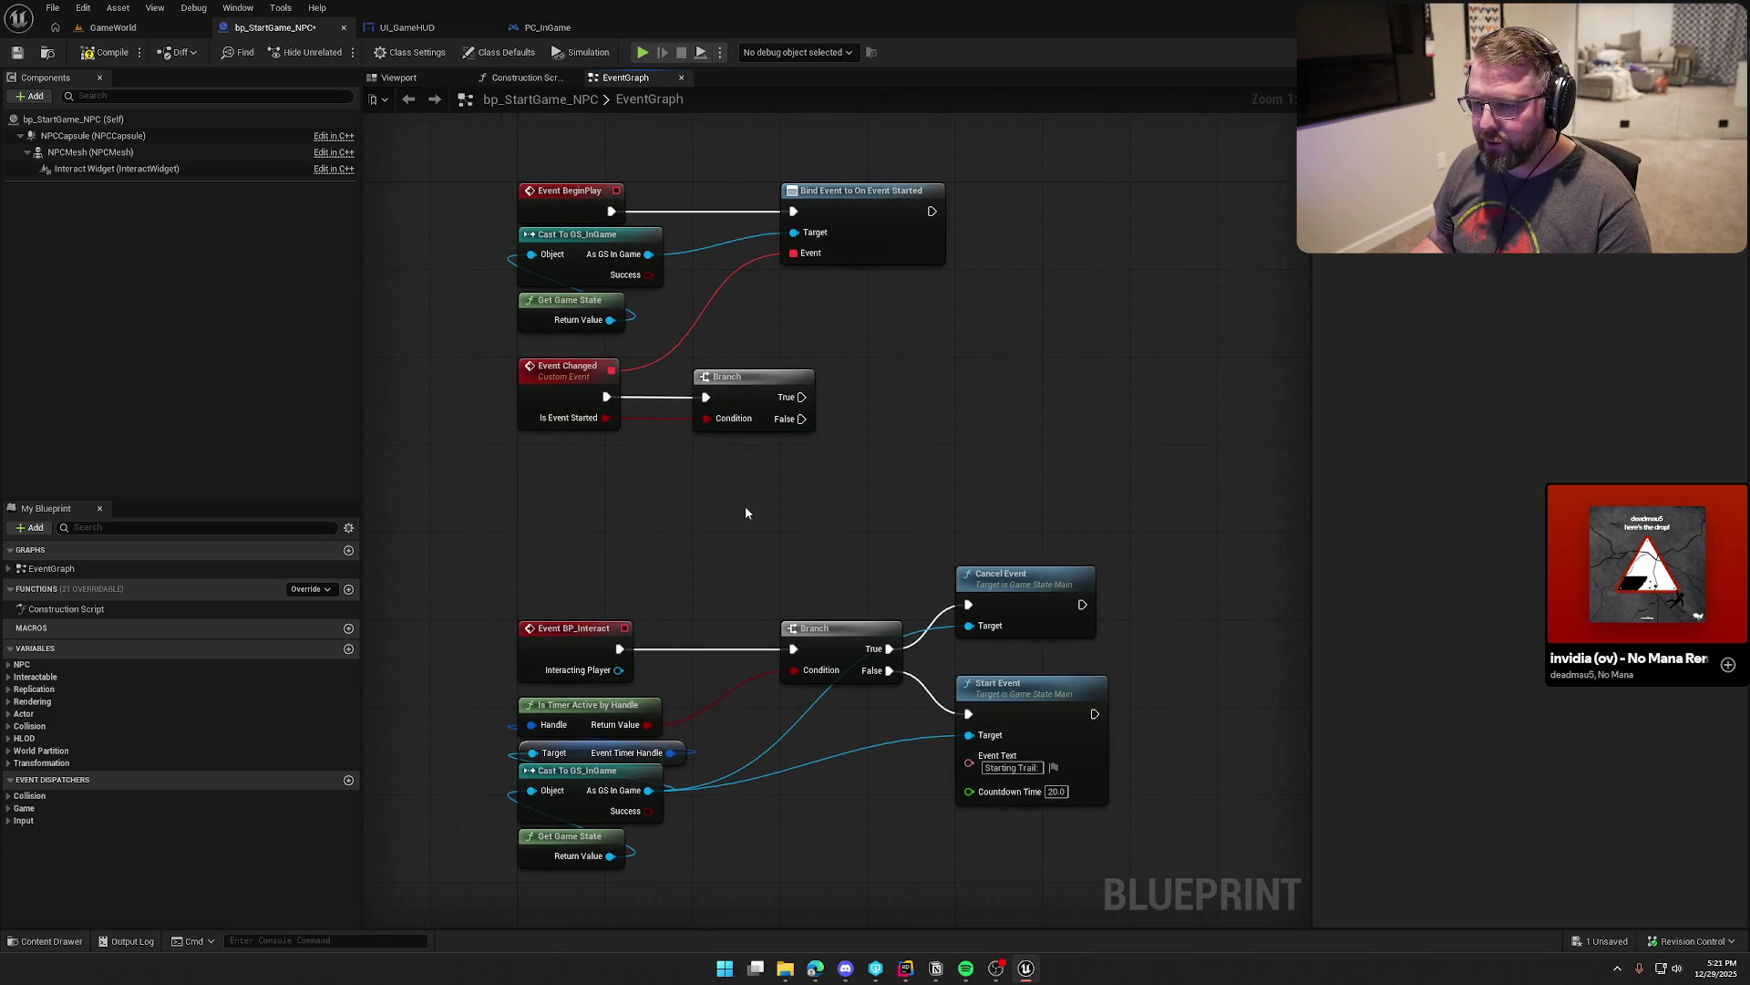
{"action": "left_click_drag", "start_coordinate": [801, 419], "coordinate": [886, 449]}
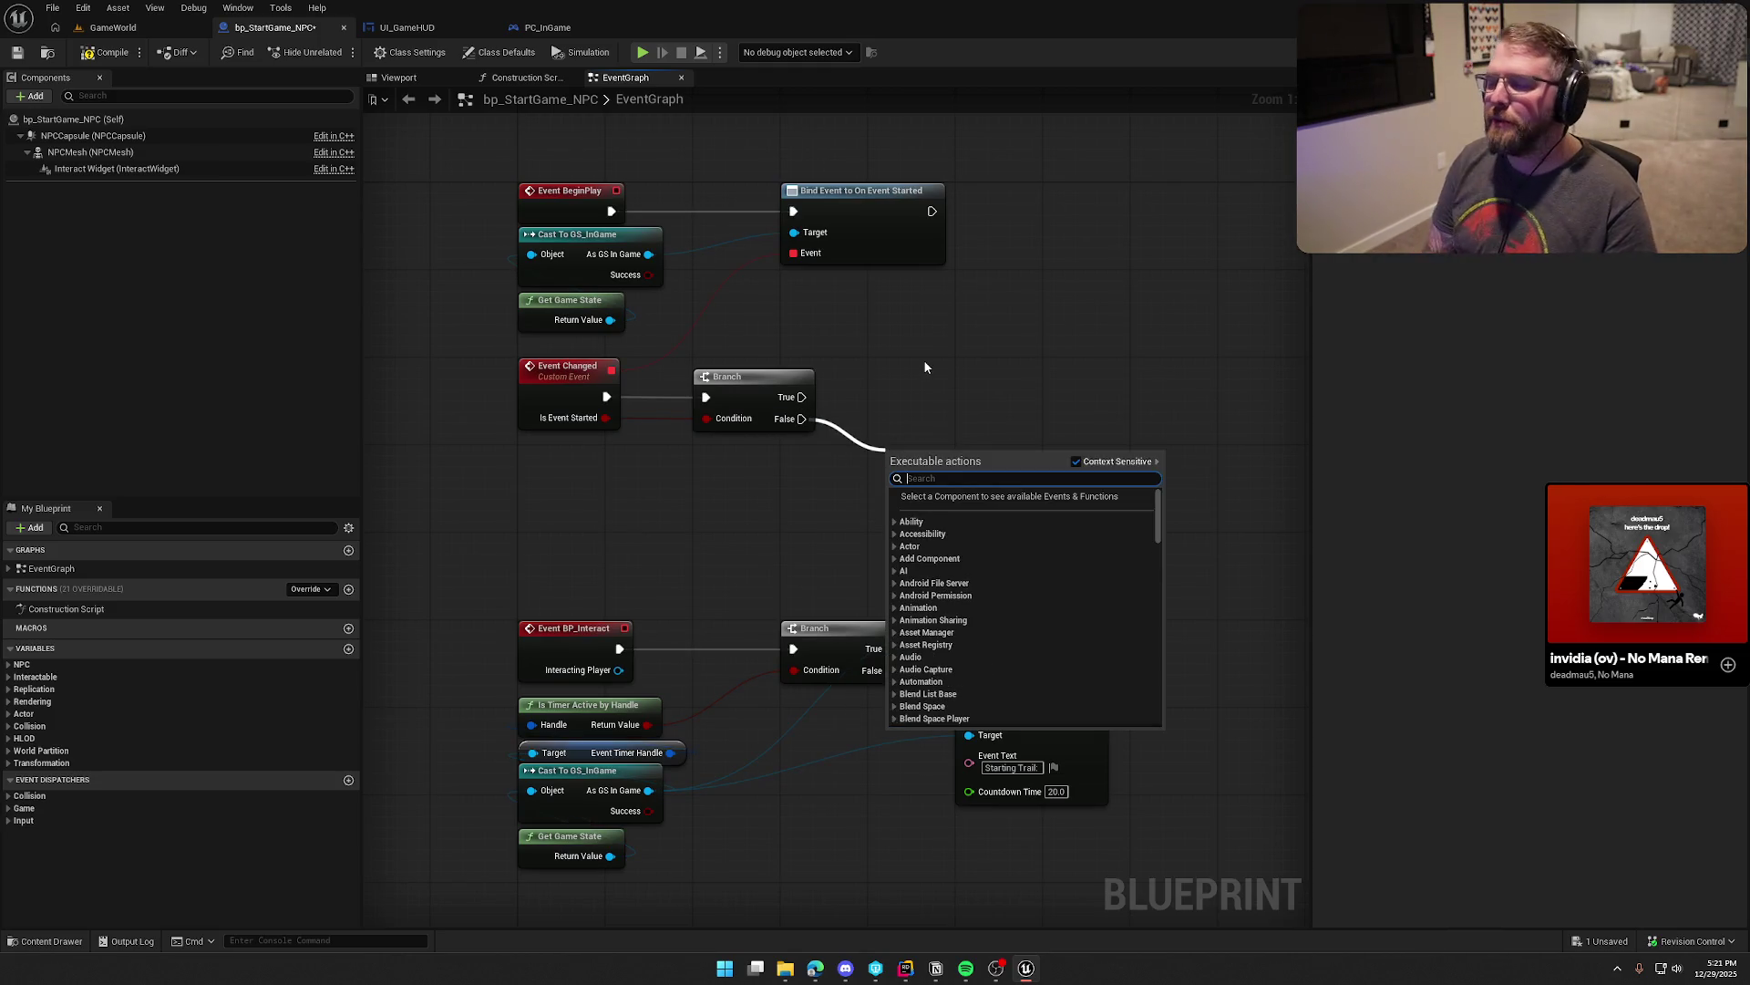
{"action": "type", "text": "print"}
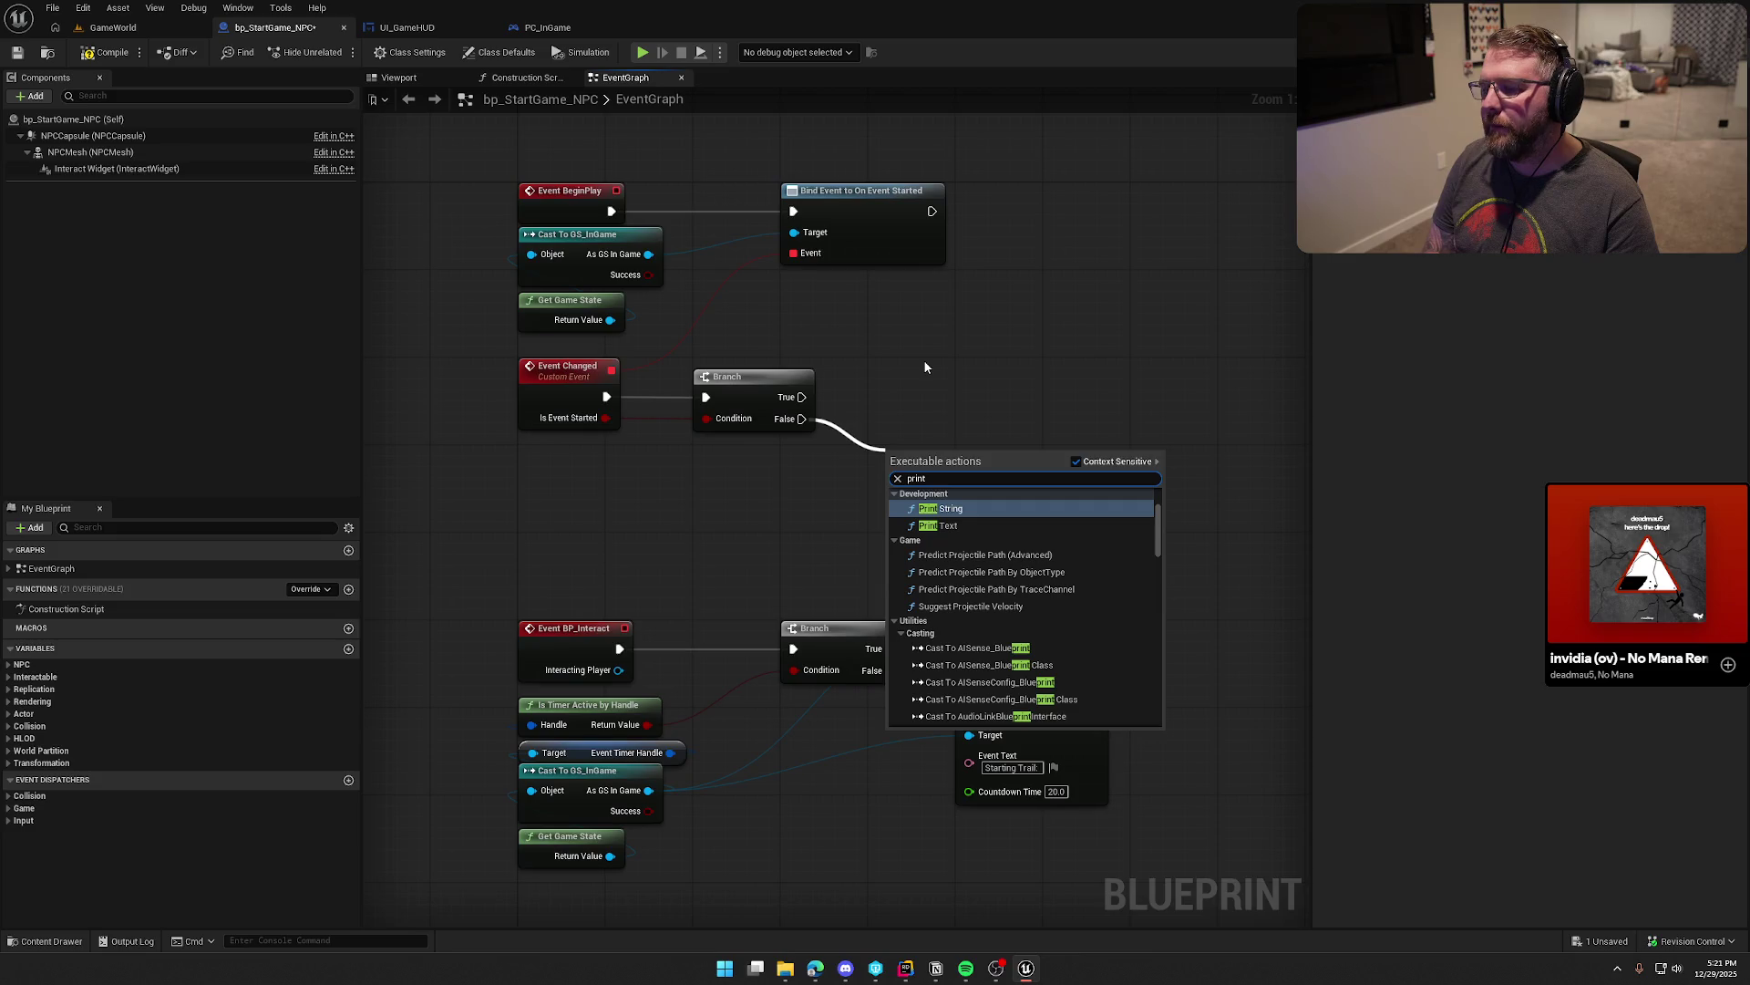
{"action": "key", "text": "Return"}
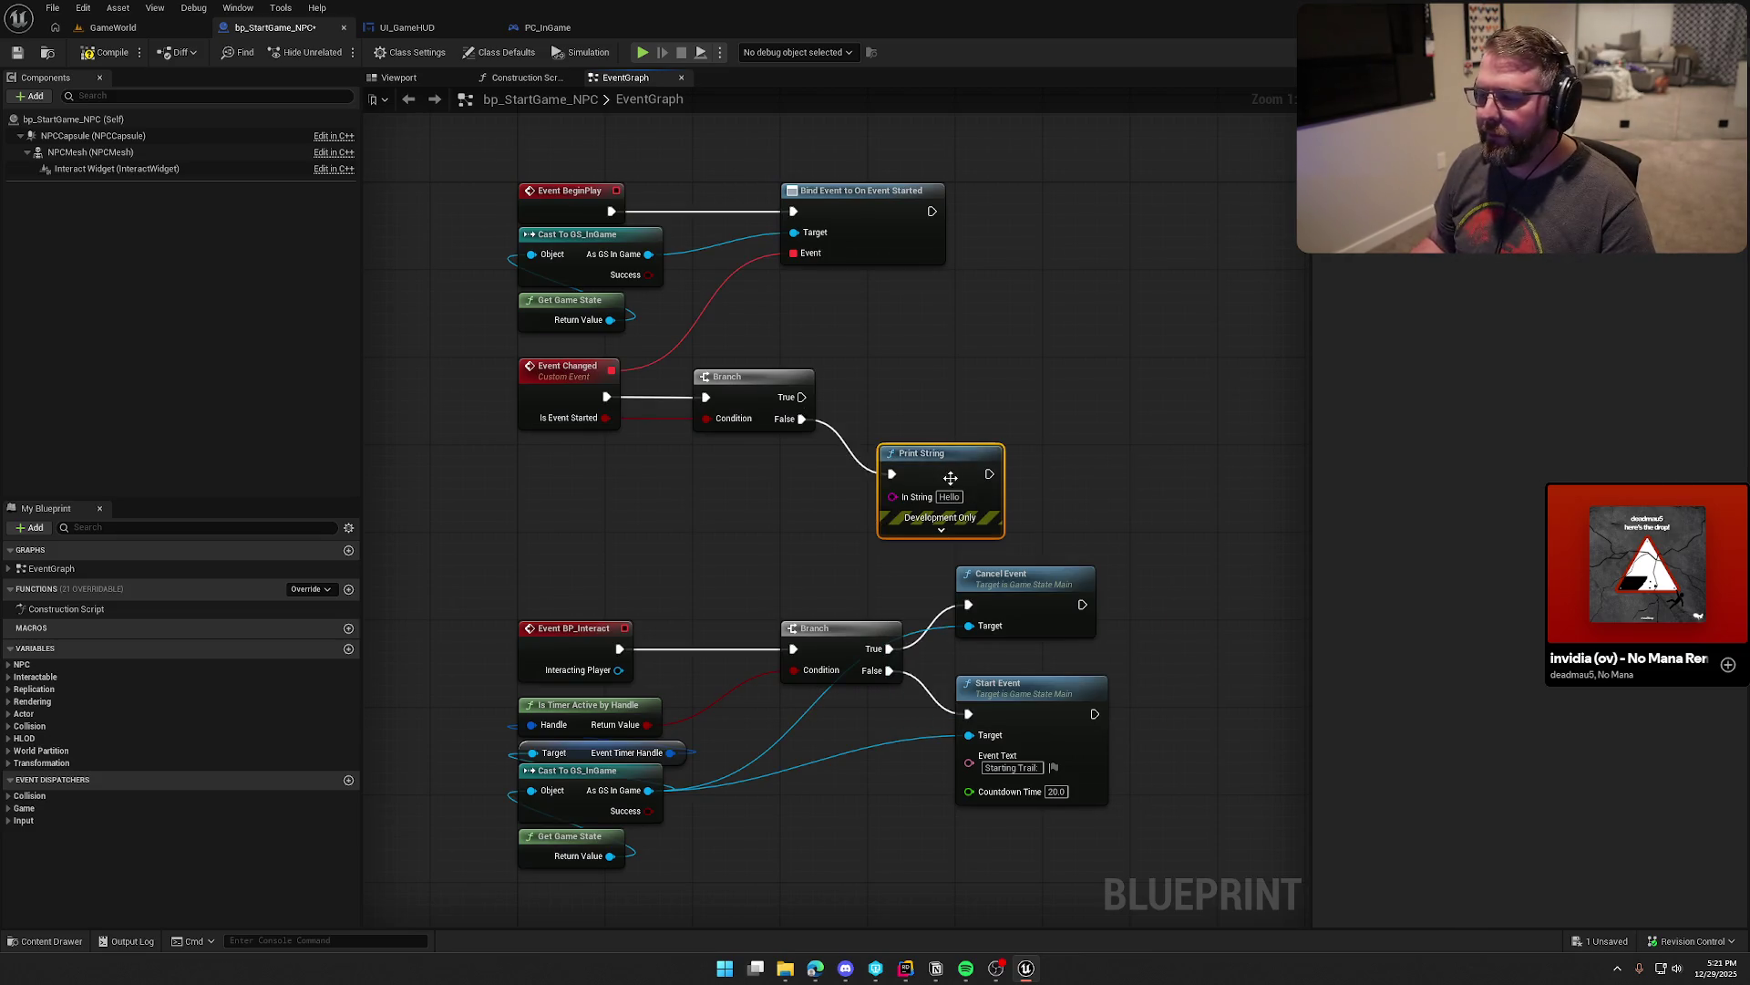
{"action": "mouse_move", "coordinate": [949, 477]}
{"action": "left_mouse_down"}
{"action": "mouse_move", "coordinate": [947, 418]}
{"action": "mouse_move", "coordinate": [930, 417]}
{"action": "left_mouse_up"}
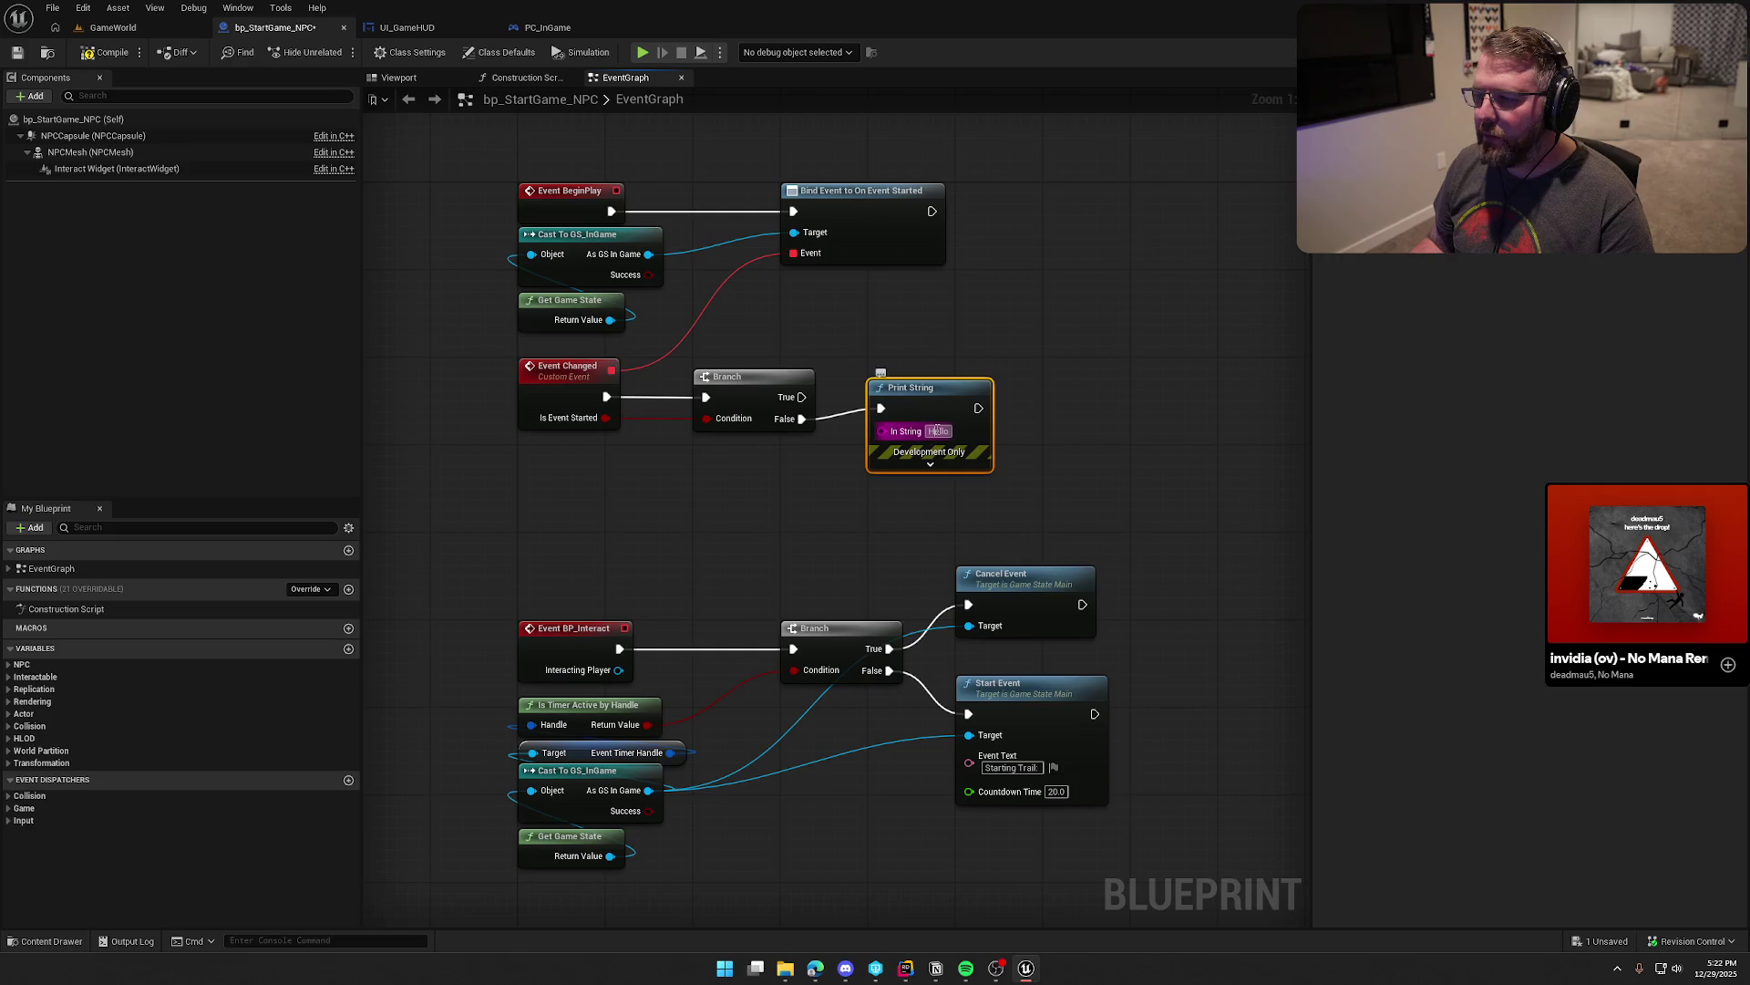
{"action": "left_click", "coordinate": [938, 431]}
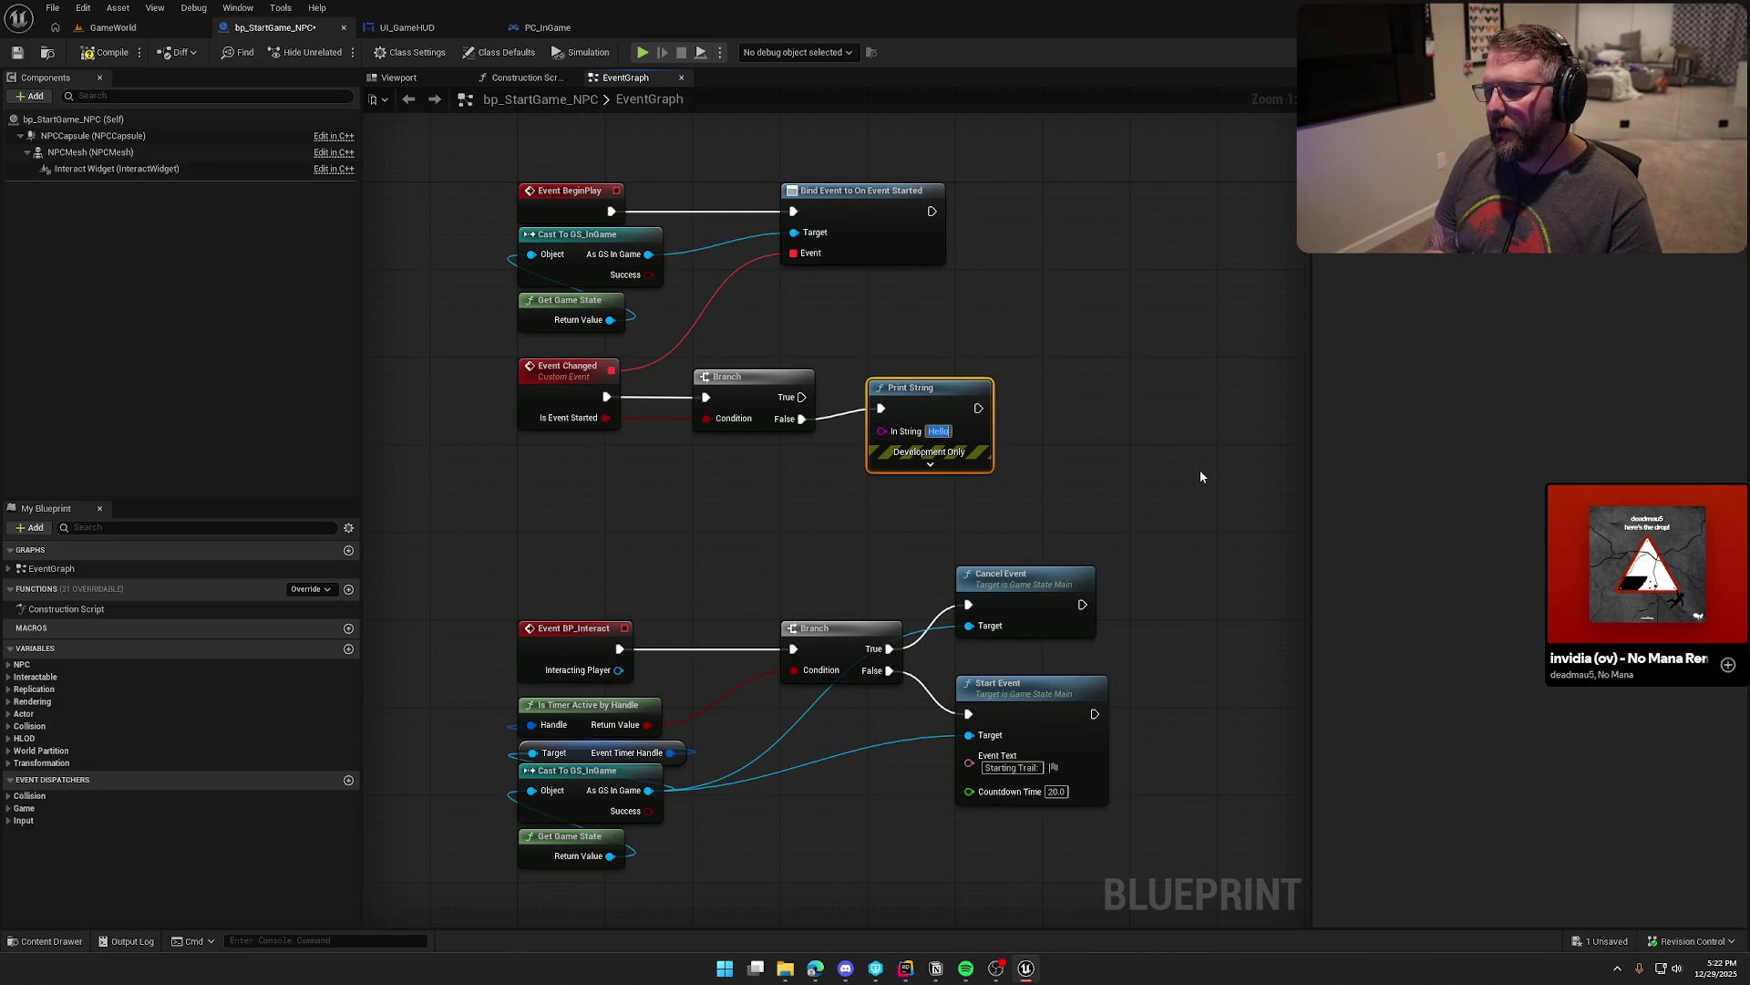
{"action": "type", "text": "Switching to t"}
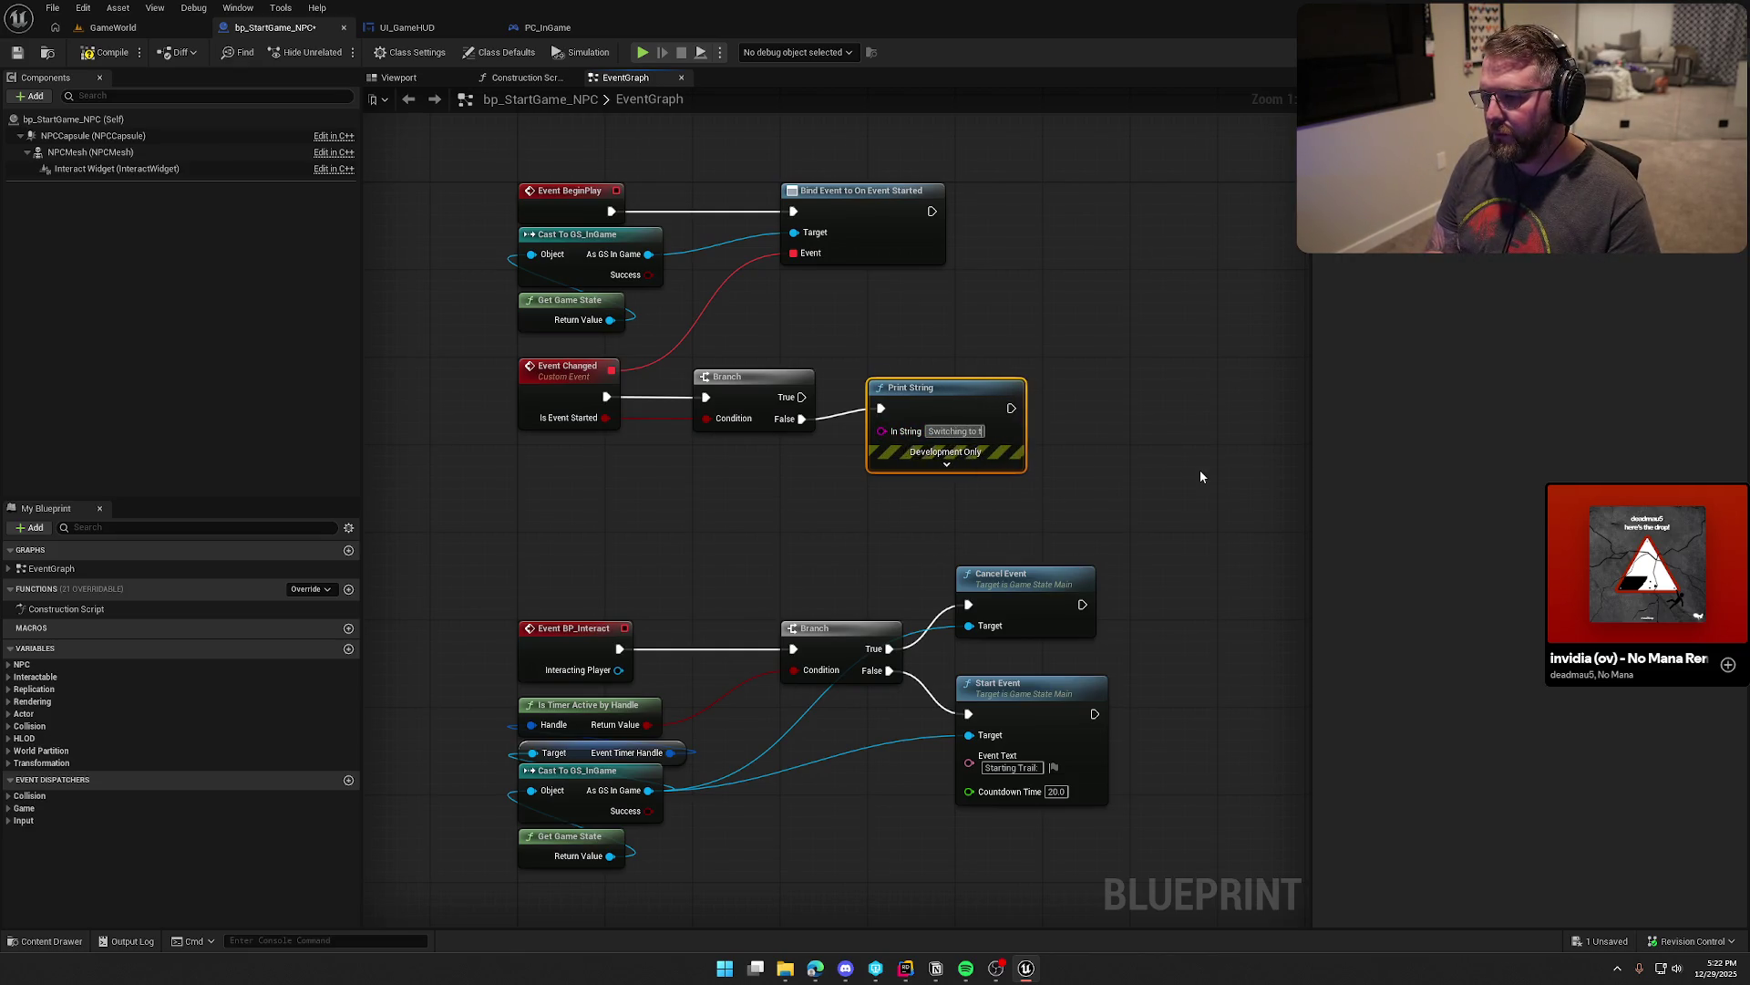
{"action": "type", "text": "rail mode now, "}
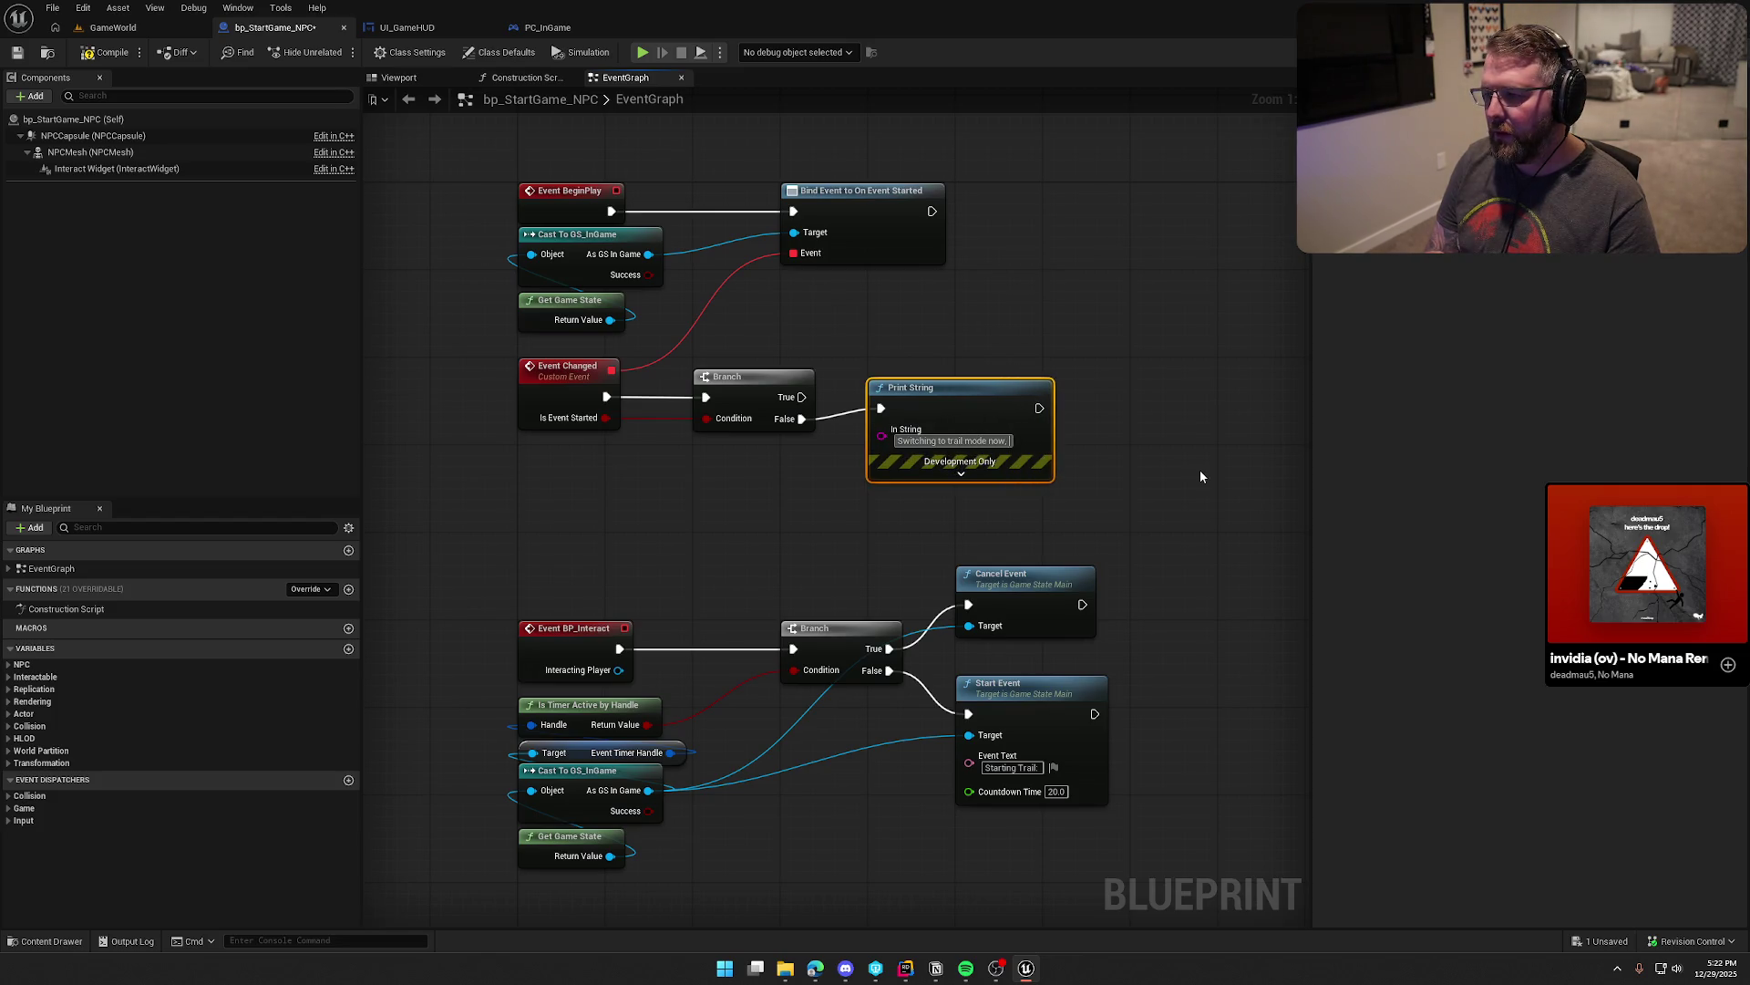
{"action": "type", "text": "game started"}
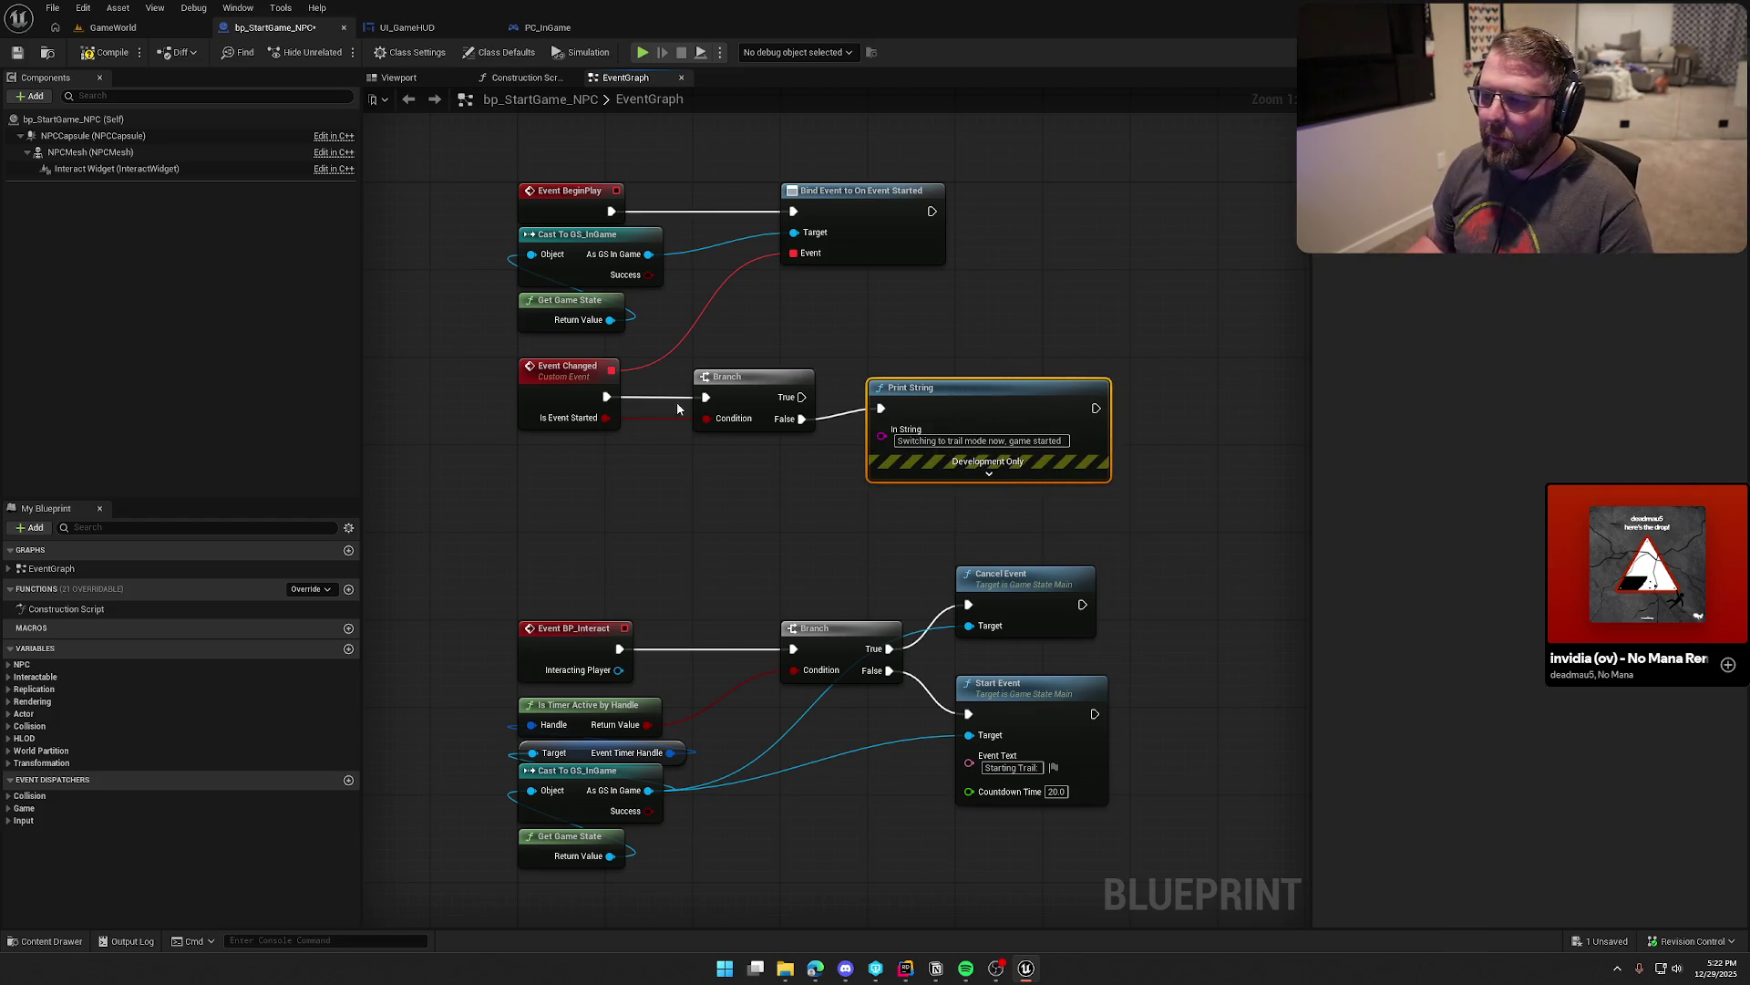
Step: Set the Print String text colour to red and save the blueprint
{"action": "left_click", "coordinate": [989, 474]}
{"action": "left_click_drag", "start_coordinate": [997, 392], "coordinate": [986, 337]}
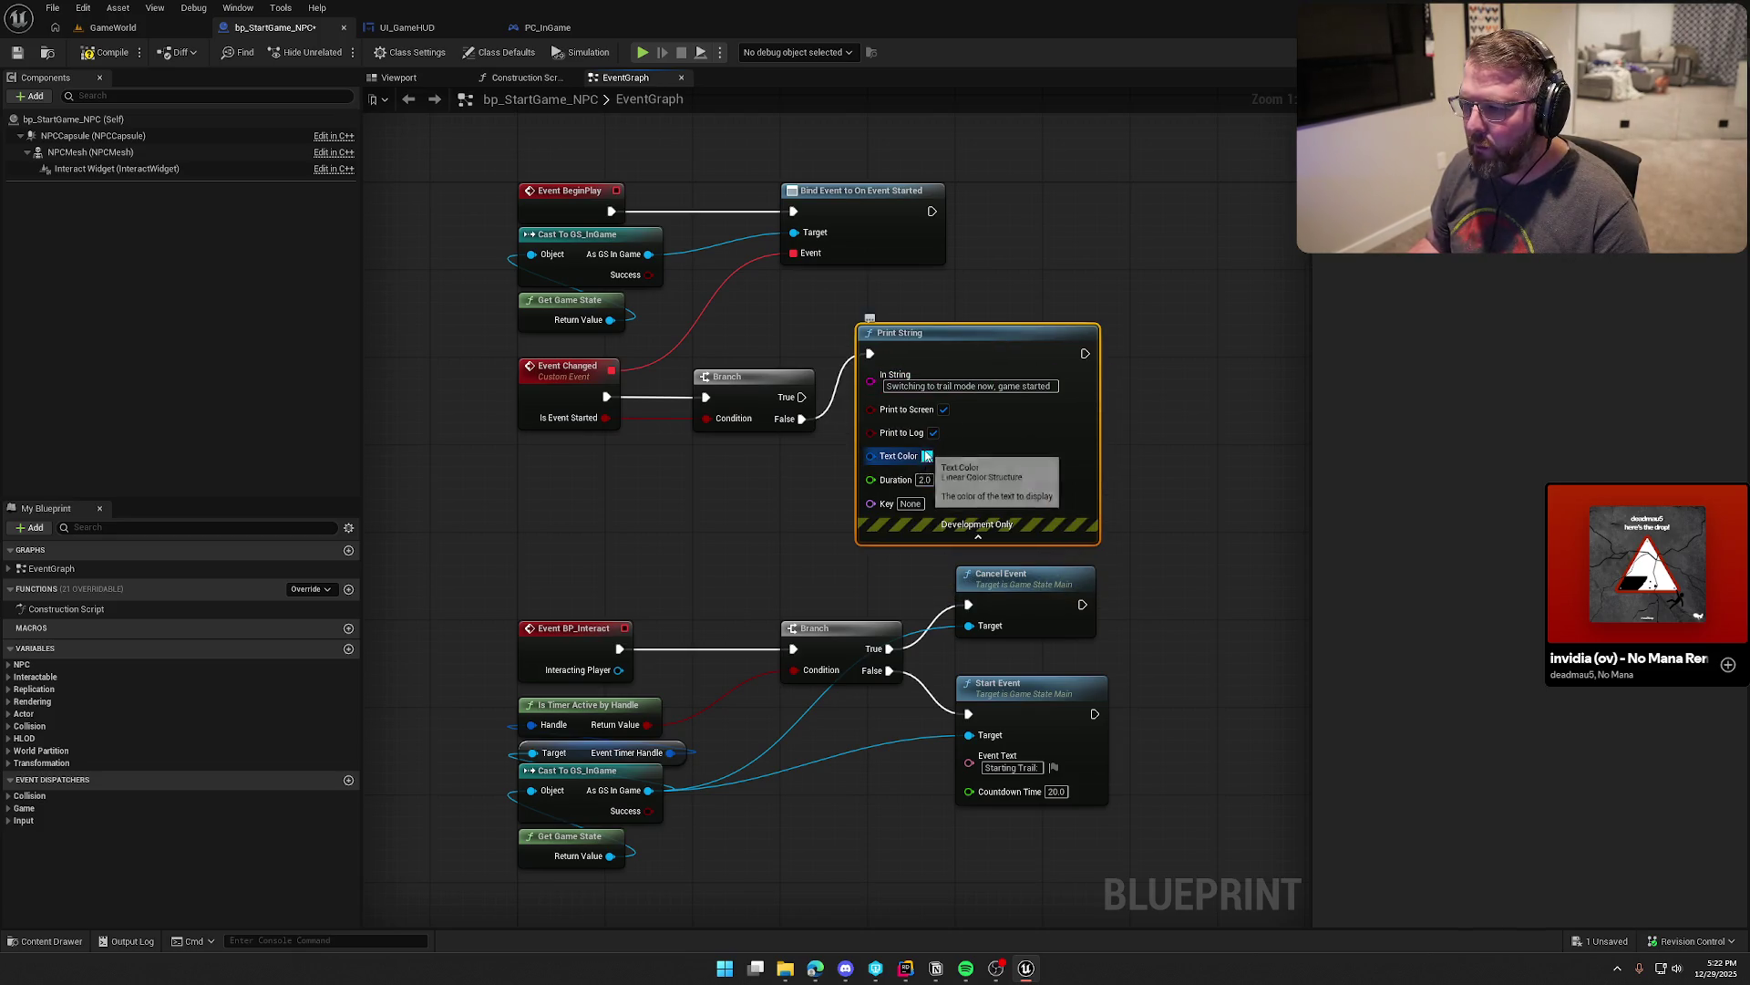
{"action": "left_click", "coordinate": [927, 456]}
{"action": "left_click", "coordinate": [1047, 551]}
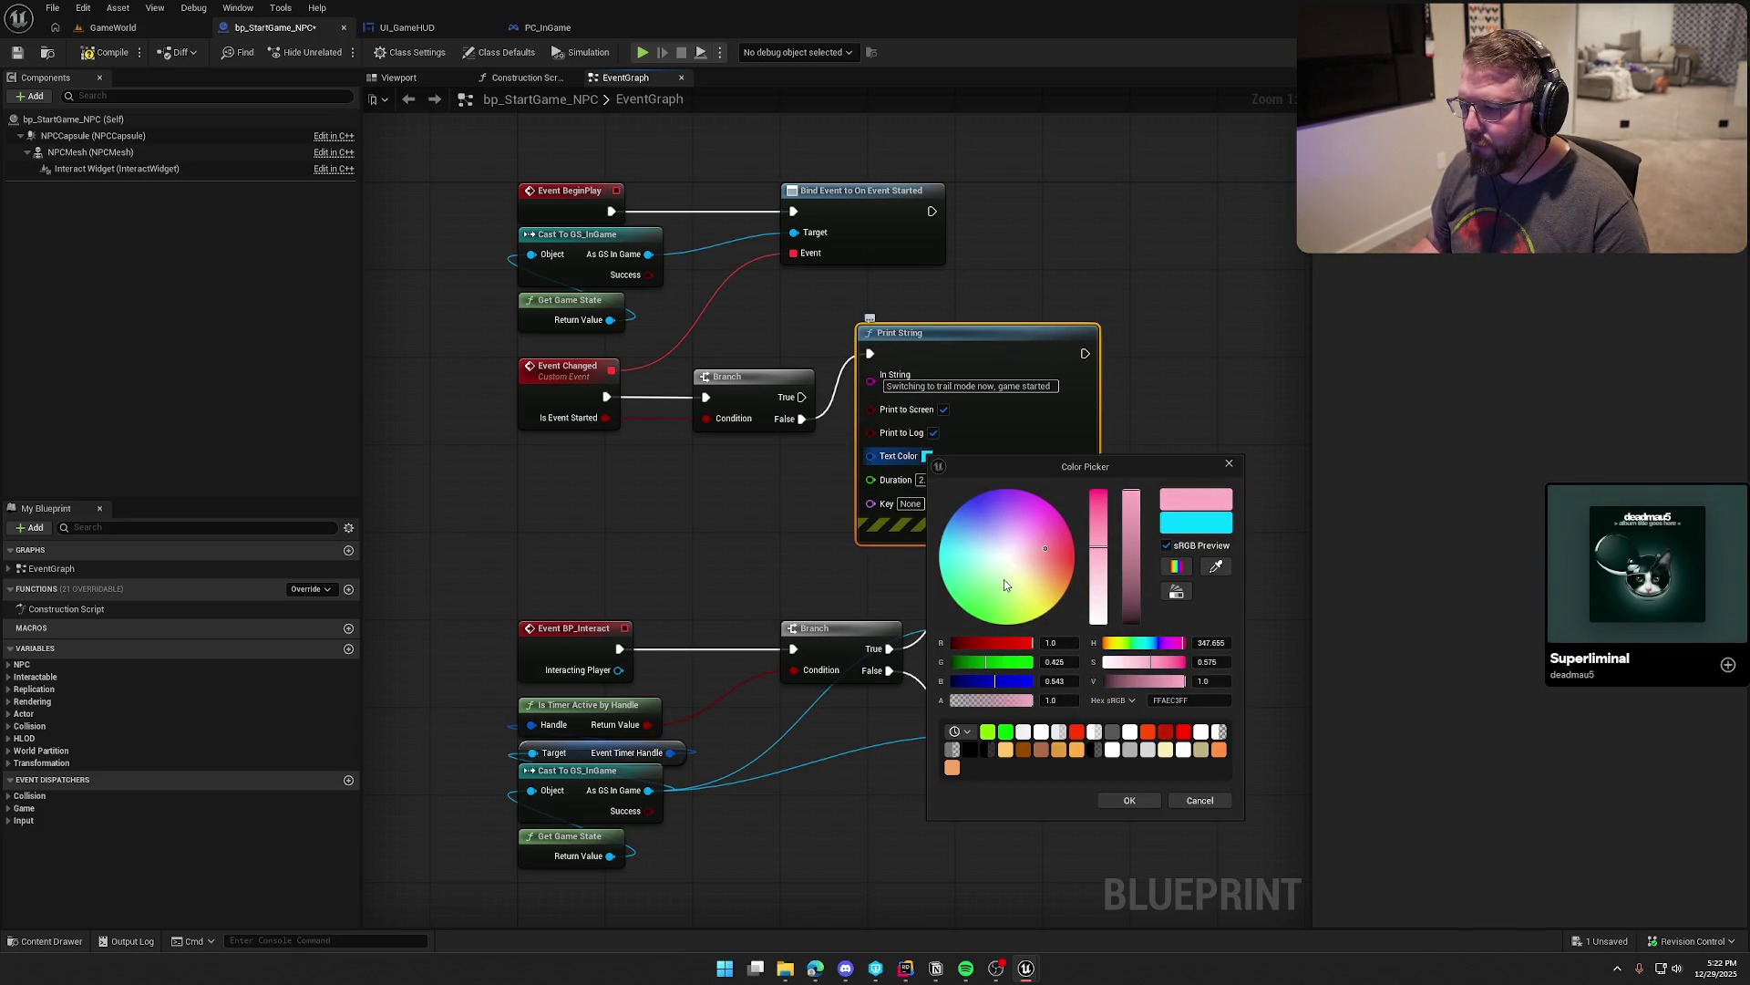
{"action": "left_click", "coordinate": [1183, 731]}
{"action": "left_click", "coordinate": [1130, 800]}
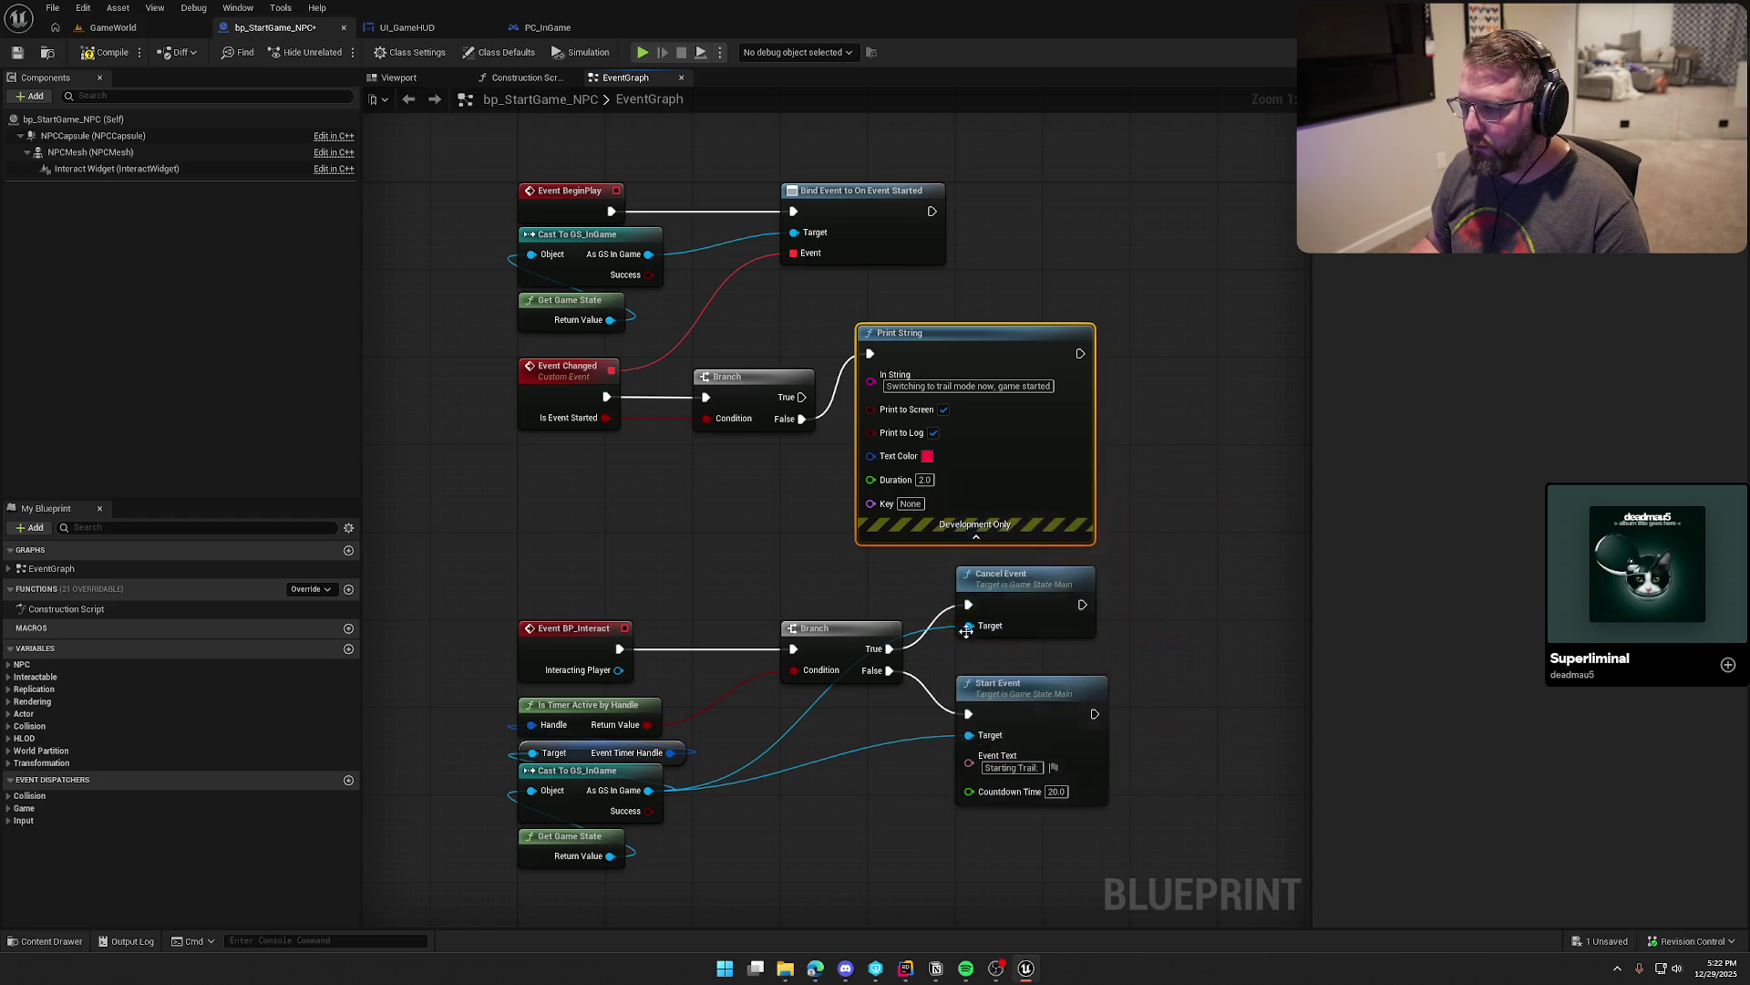
{"action": "left_click", "coordinate": [916, 540]}
{"action": "left_click_drag", "start_coordinate": [941, 339], "coordinate": [959, 407]}
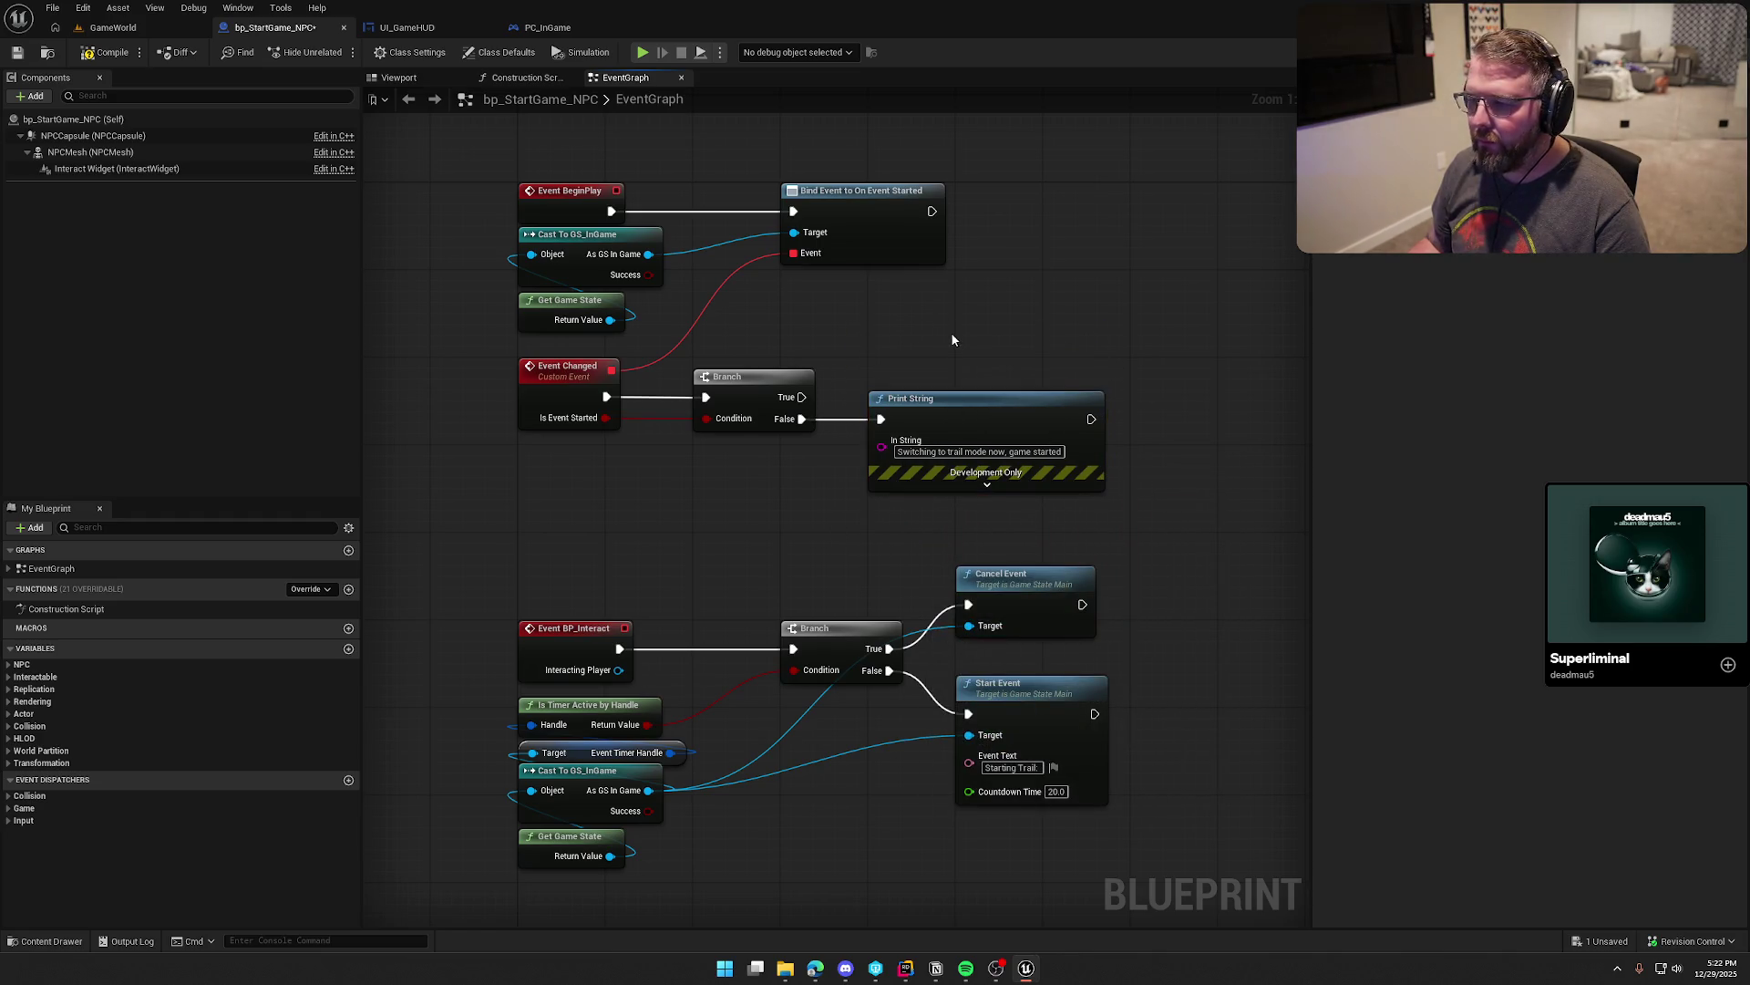
{"action": "left_click", "coordinate": [106, 52]}
{"action": "left_click", "coordinate": [113, 28]}
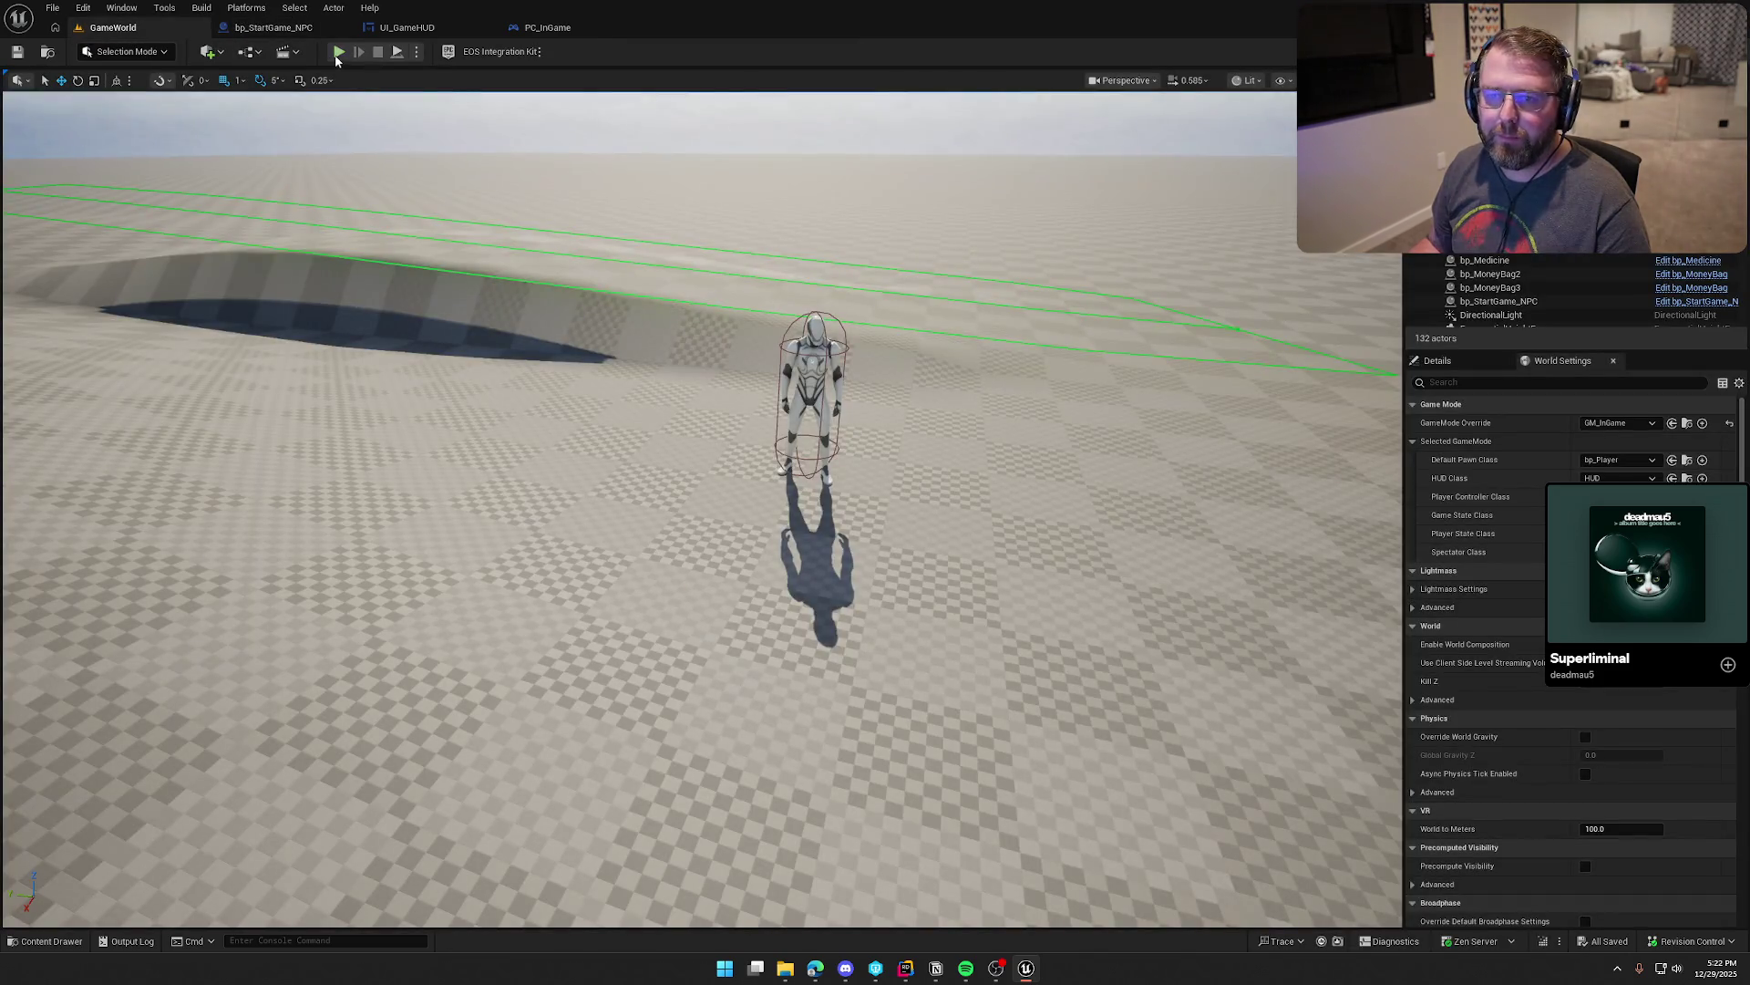
Step: Play-test the level, pressing E at the NPC to trigger the countdown
{"action": "left_click", "coordinate": [338, 52]}
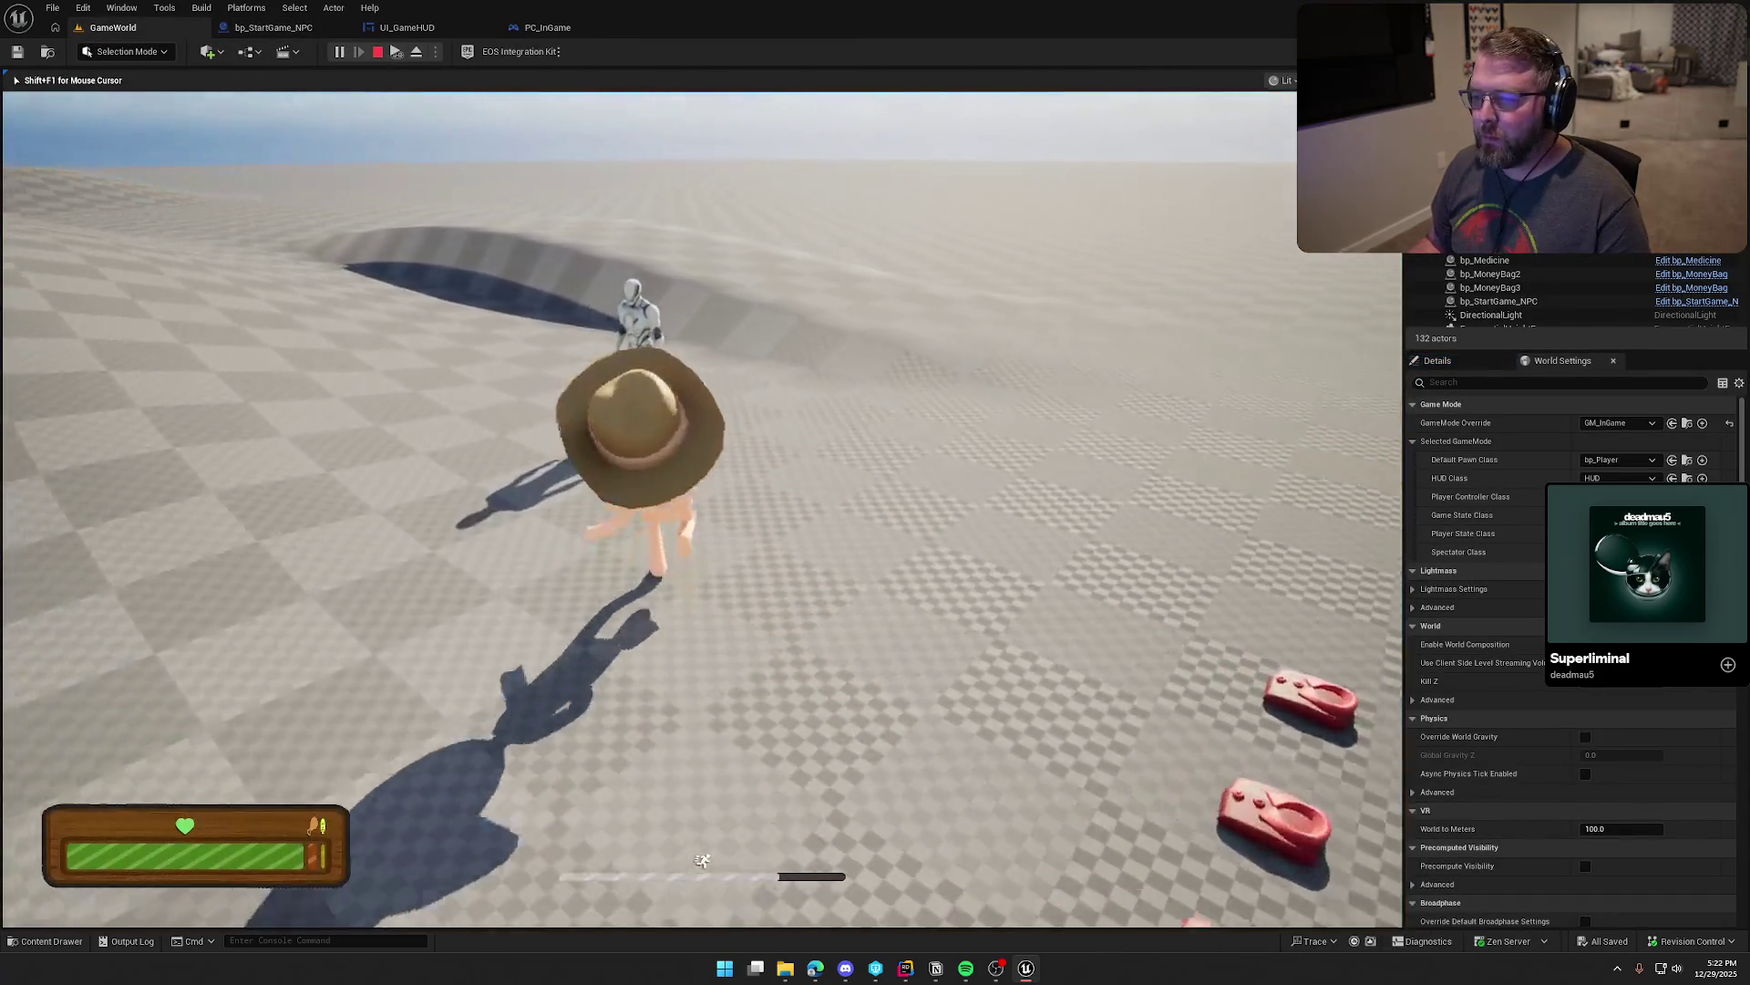
{"action": "key", "text": "e"}
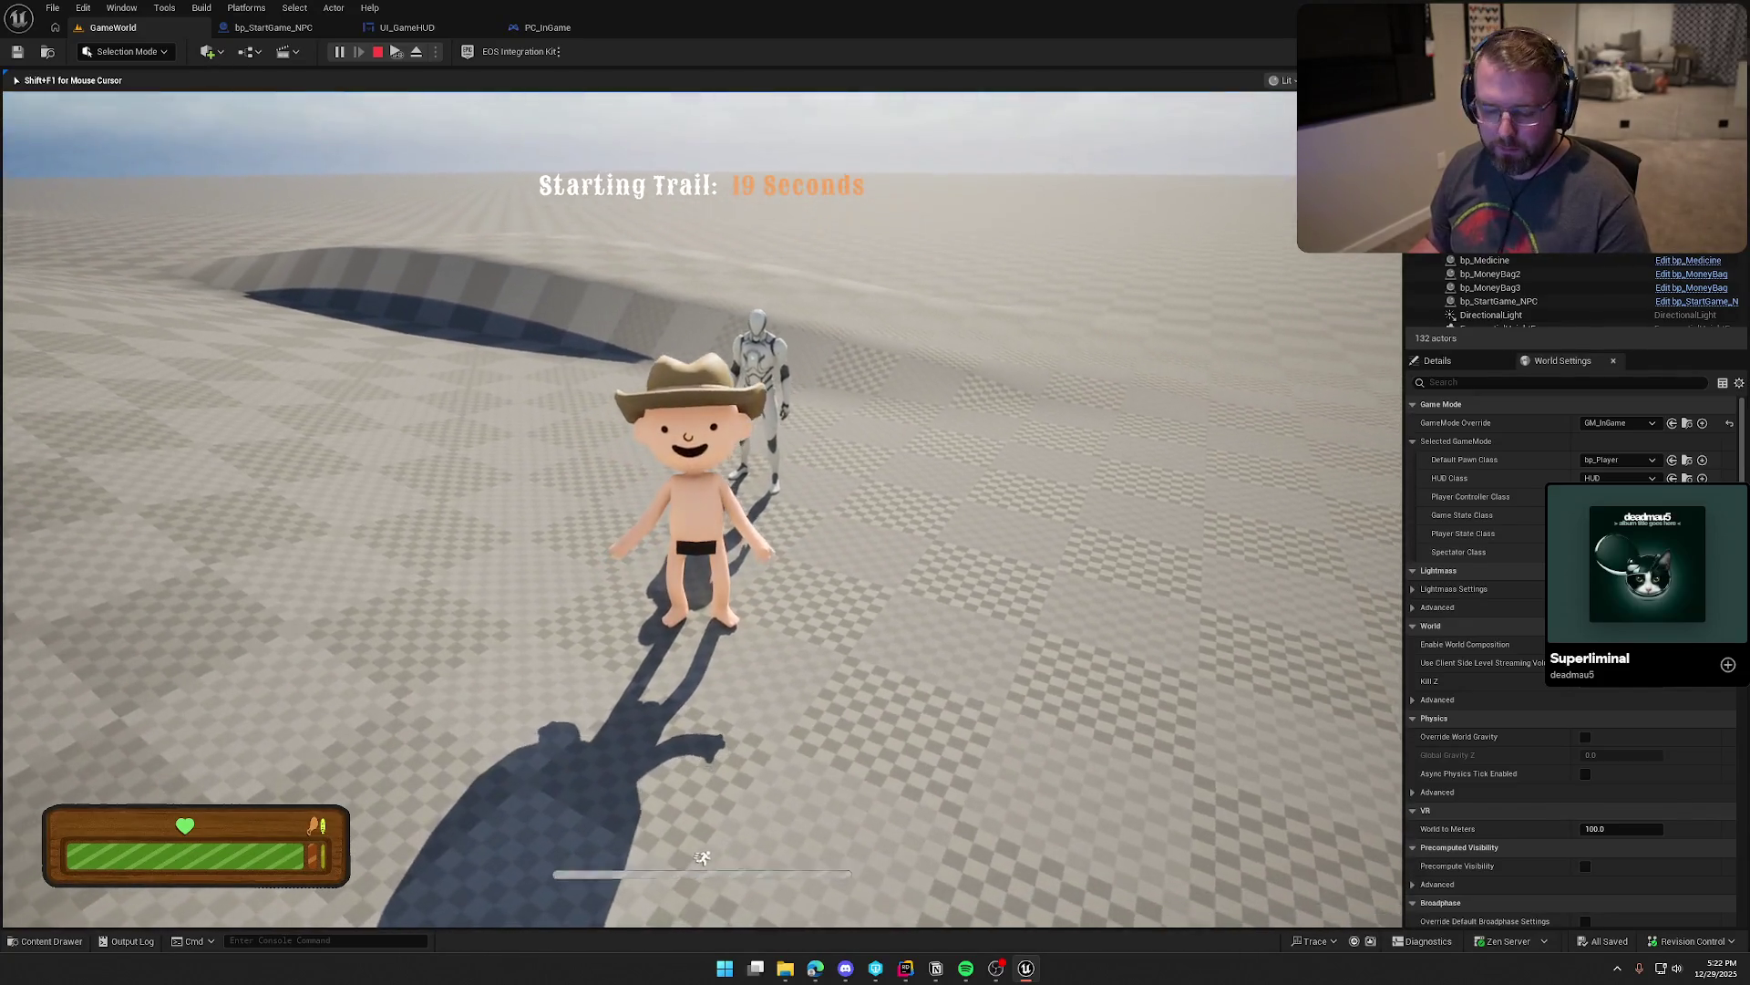
{"action": "key", "text": "Escape"}
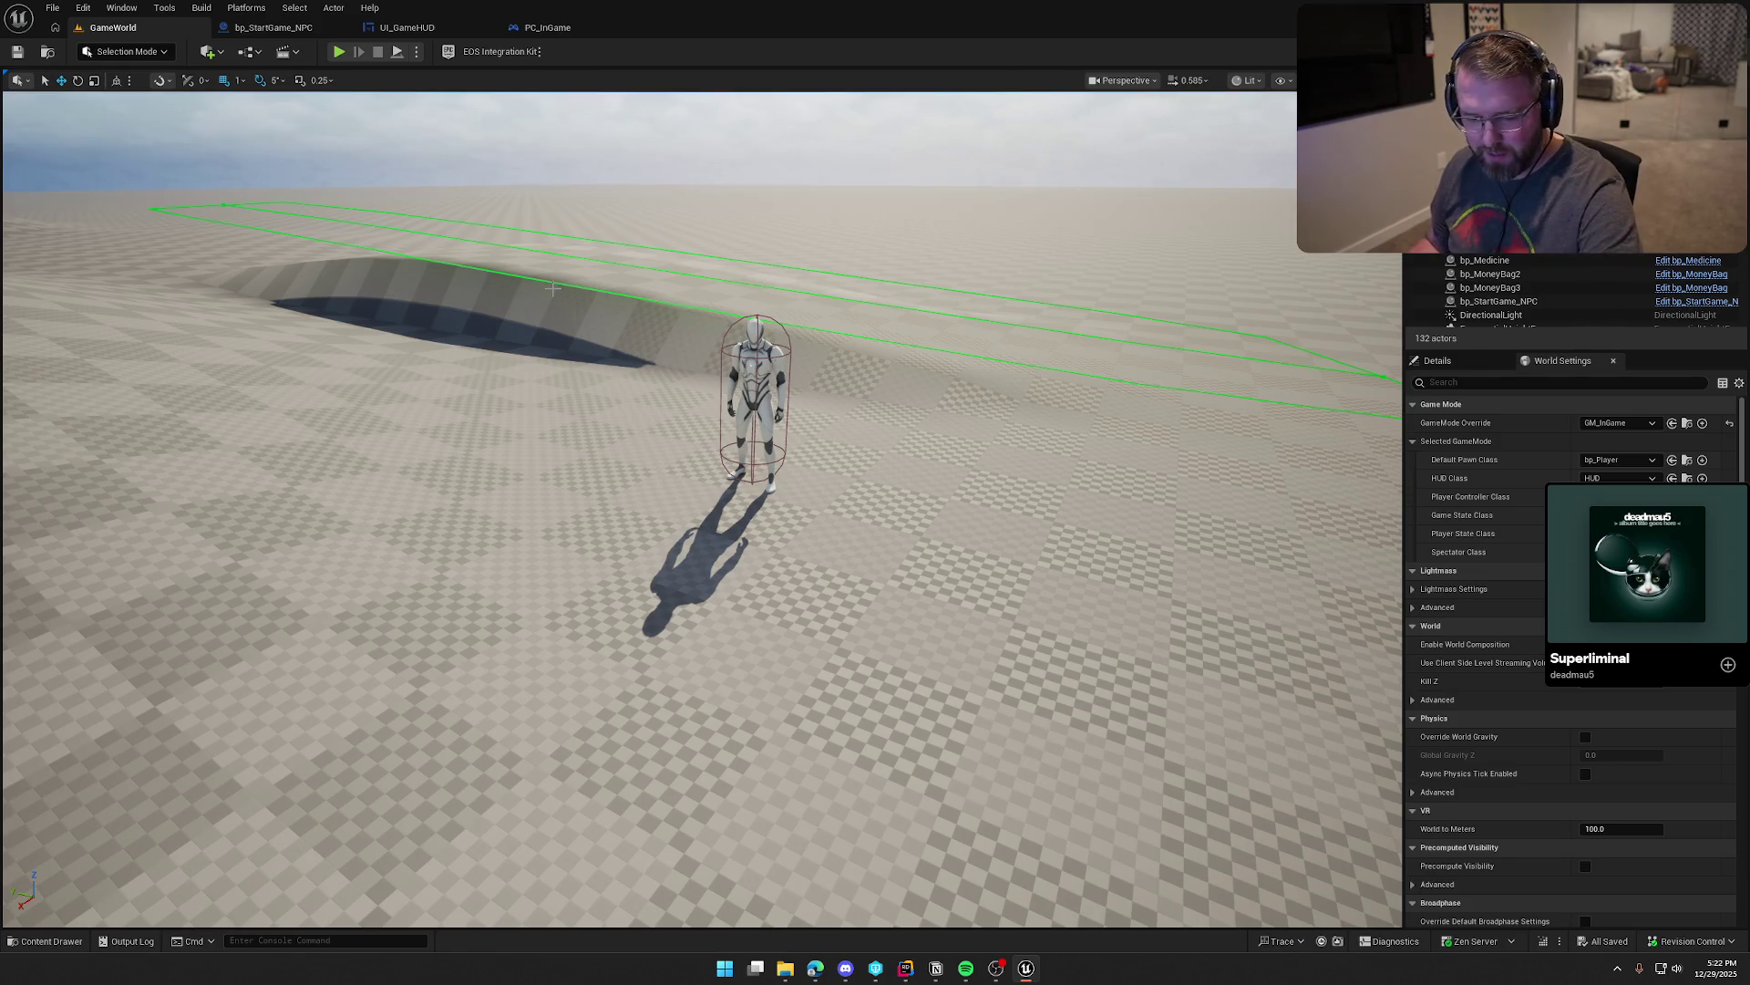
Step: Change the Start Event Countdown Time from 20.0 to 5 in bp_StartGame_NPC
{"action": "left_click", "coordinate": [273, 28]}
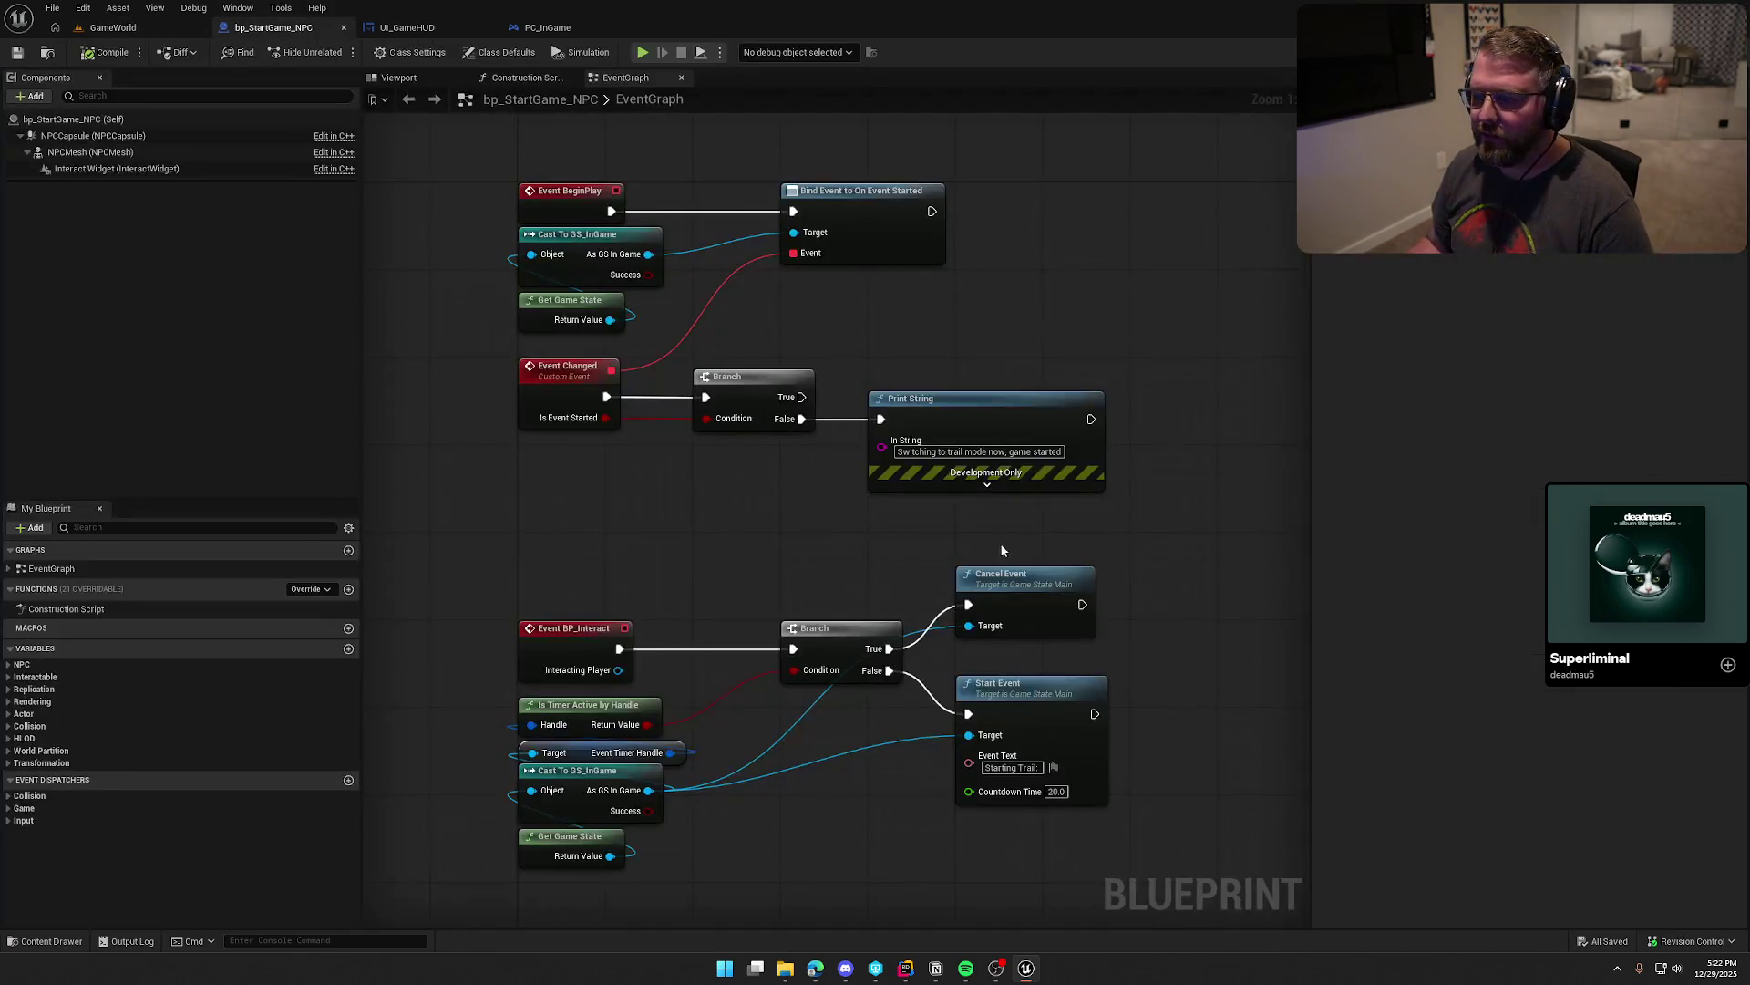
{"action": "left_click_drag", "start_coordinate": [864, 717], "coordinate": [835, 546]}
{"action": "left_click", "coordinate": [1027, 621]}
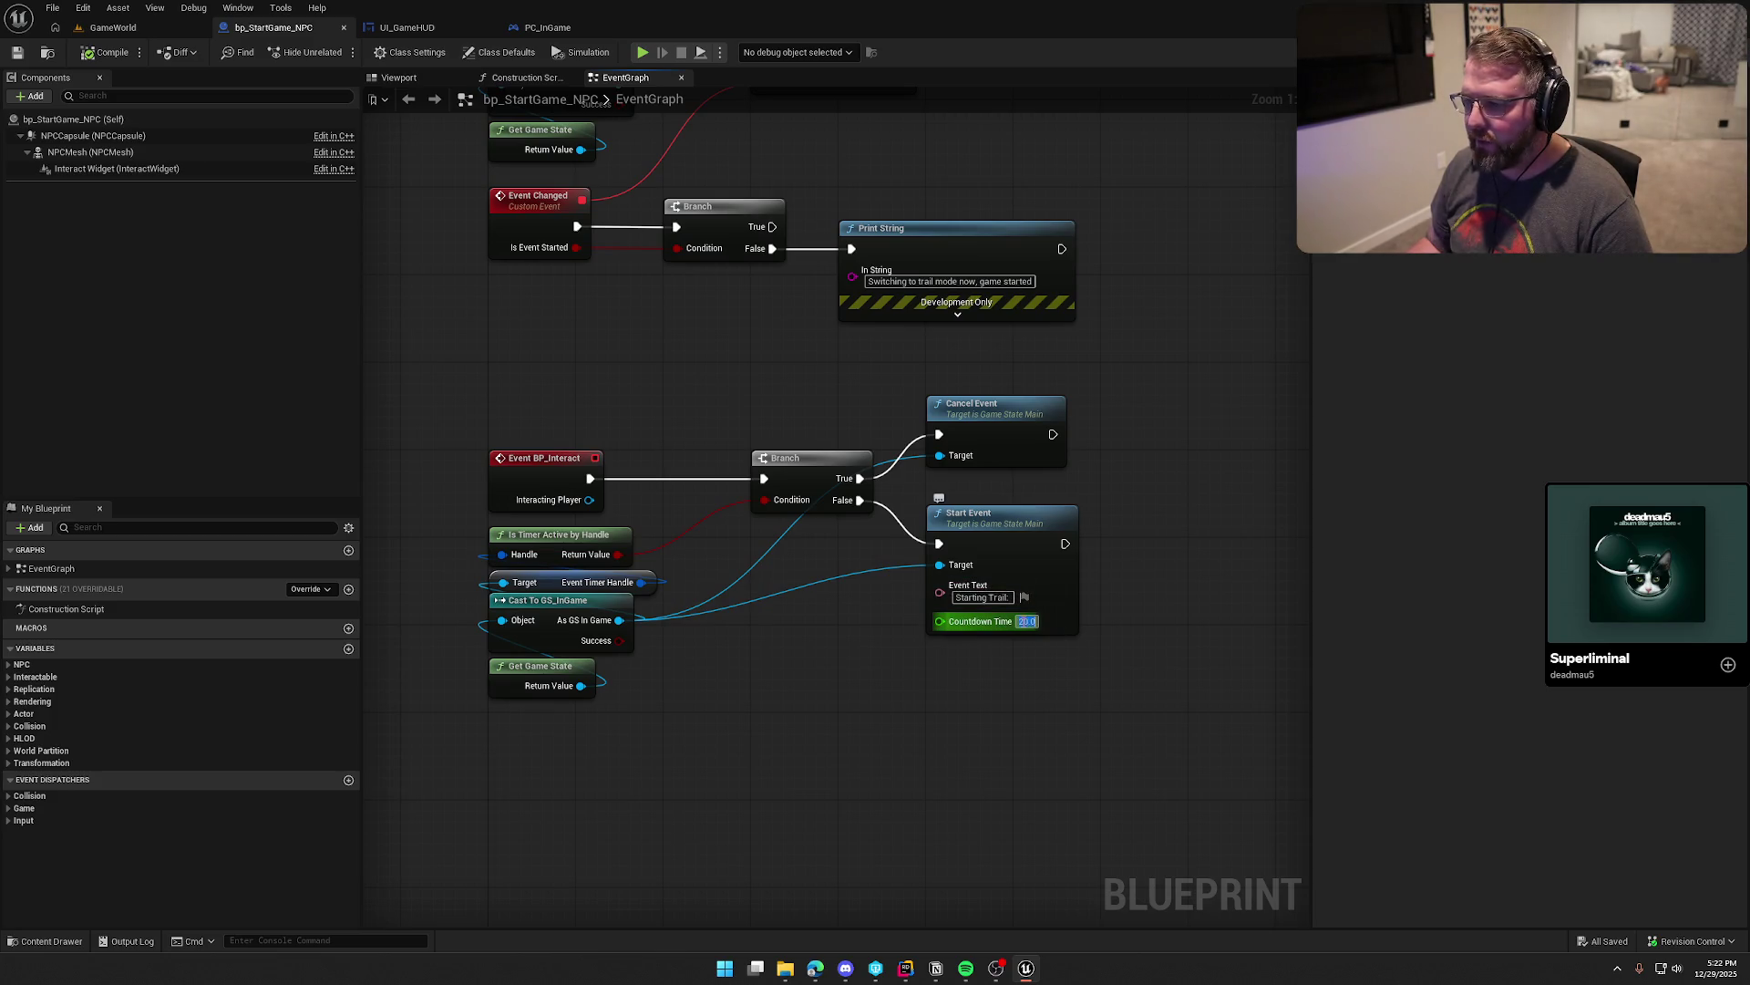
{"action": "type", "text": "5"}
{"action": "key", "text": "Return"}
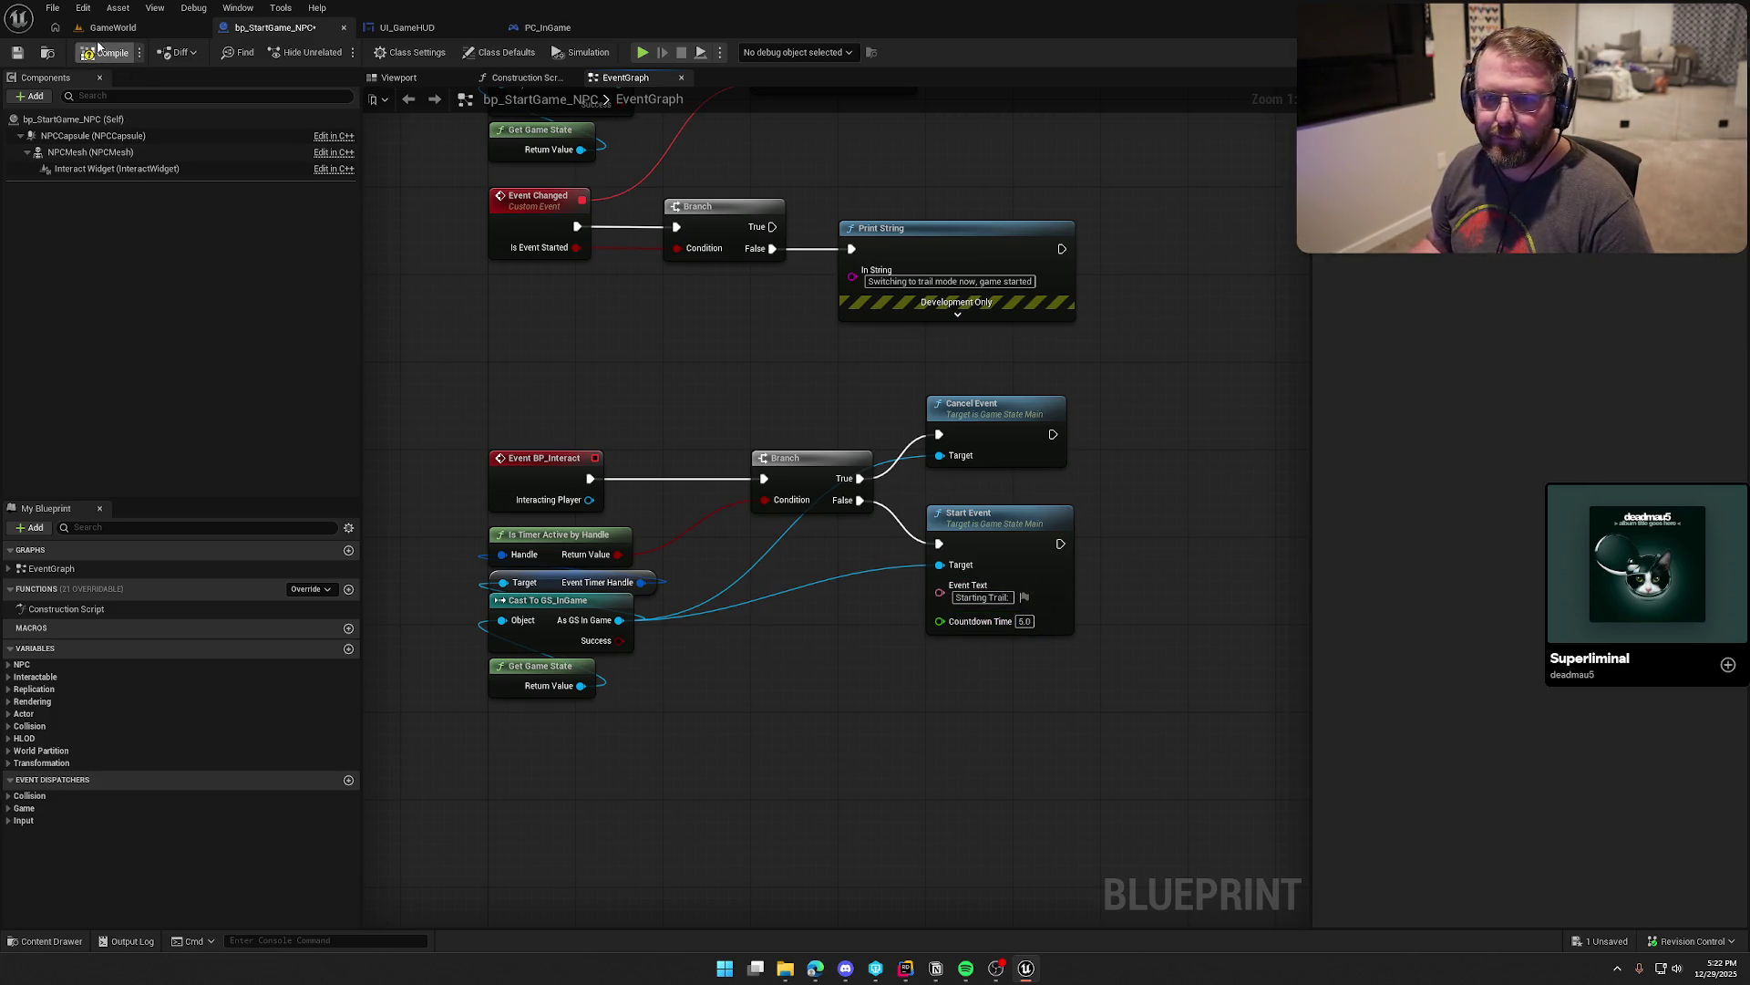
Step: Play-test again, walking up to the NPC and talking to start the trail countdown
{"action": "left_click", "coordinate": [126, 28]}
{"action": "left_click", "coordinate": [338, 52]}
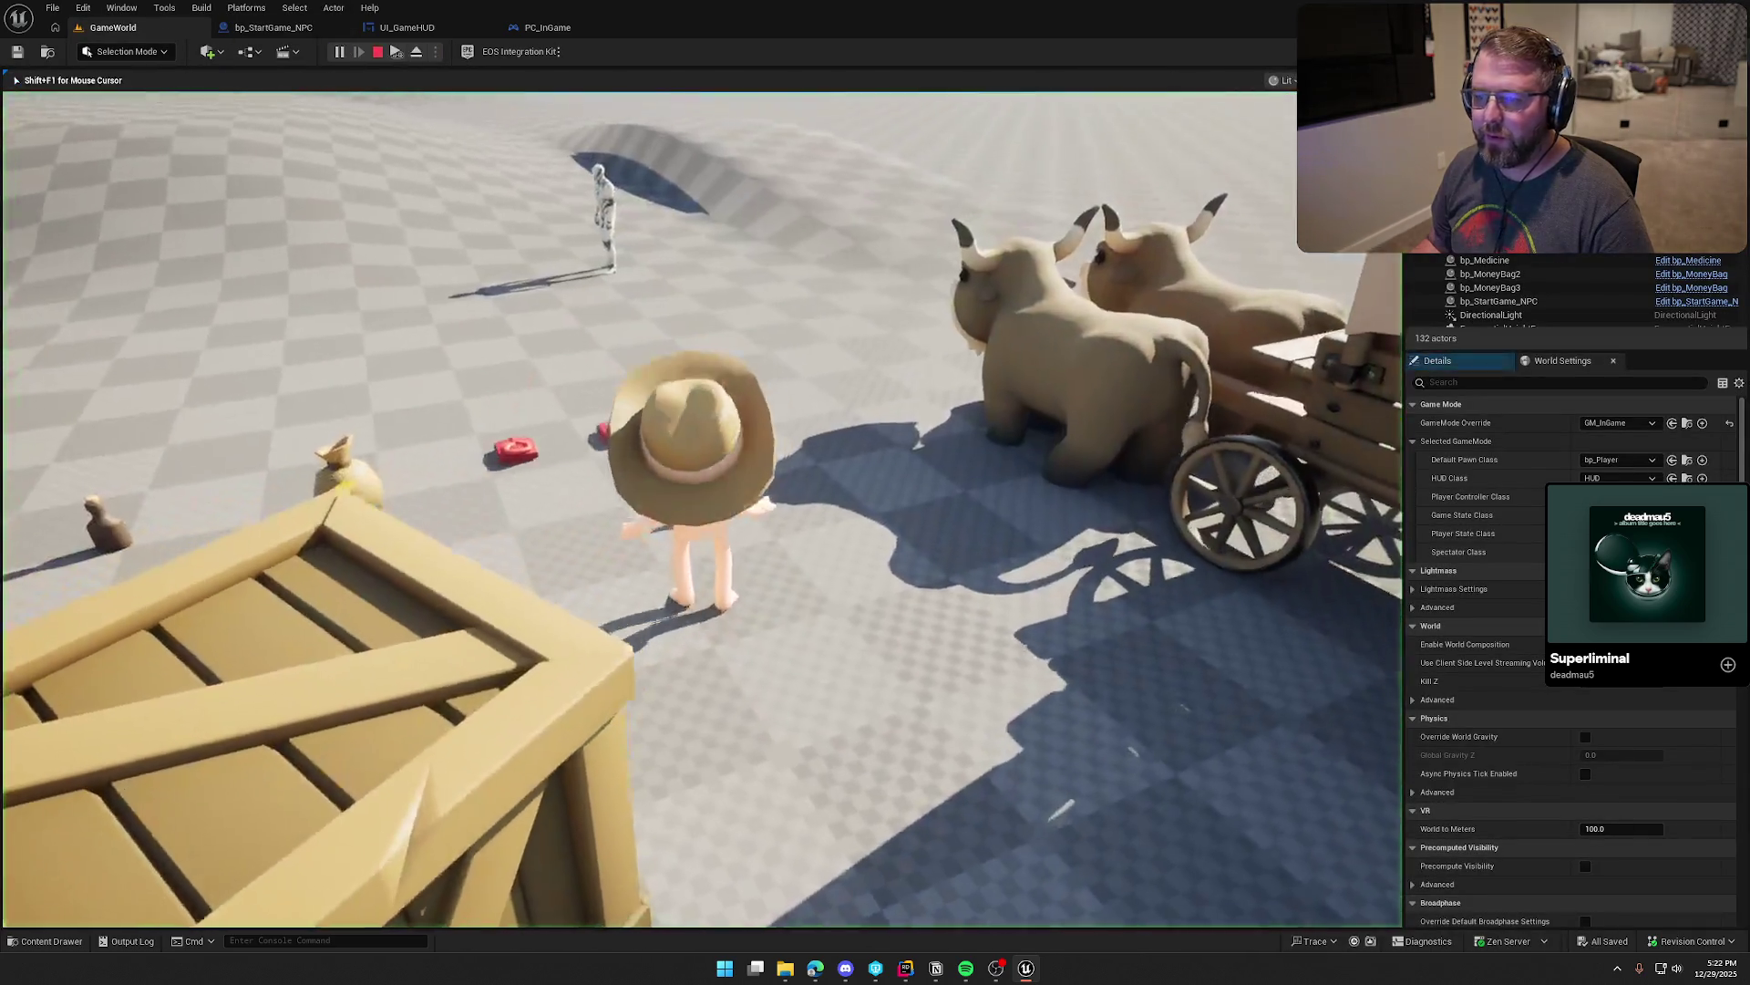
{"action": "key", "text": "w"}
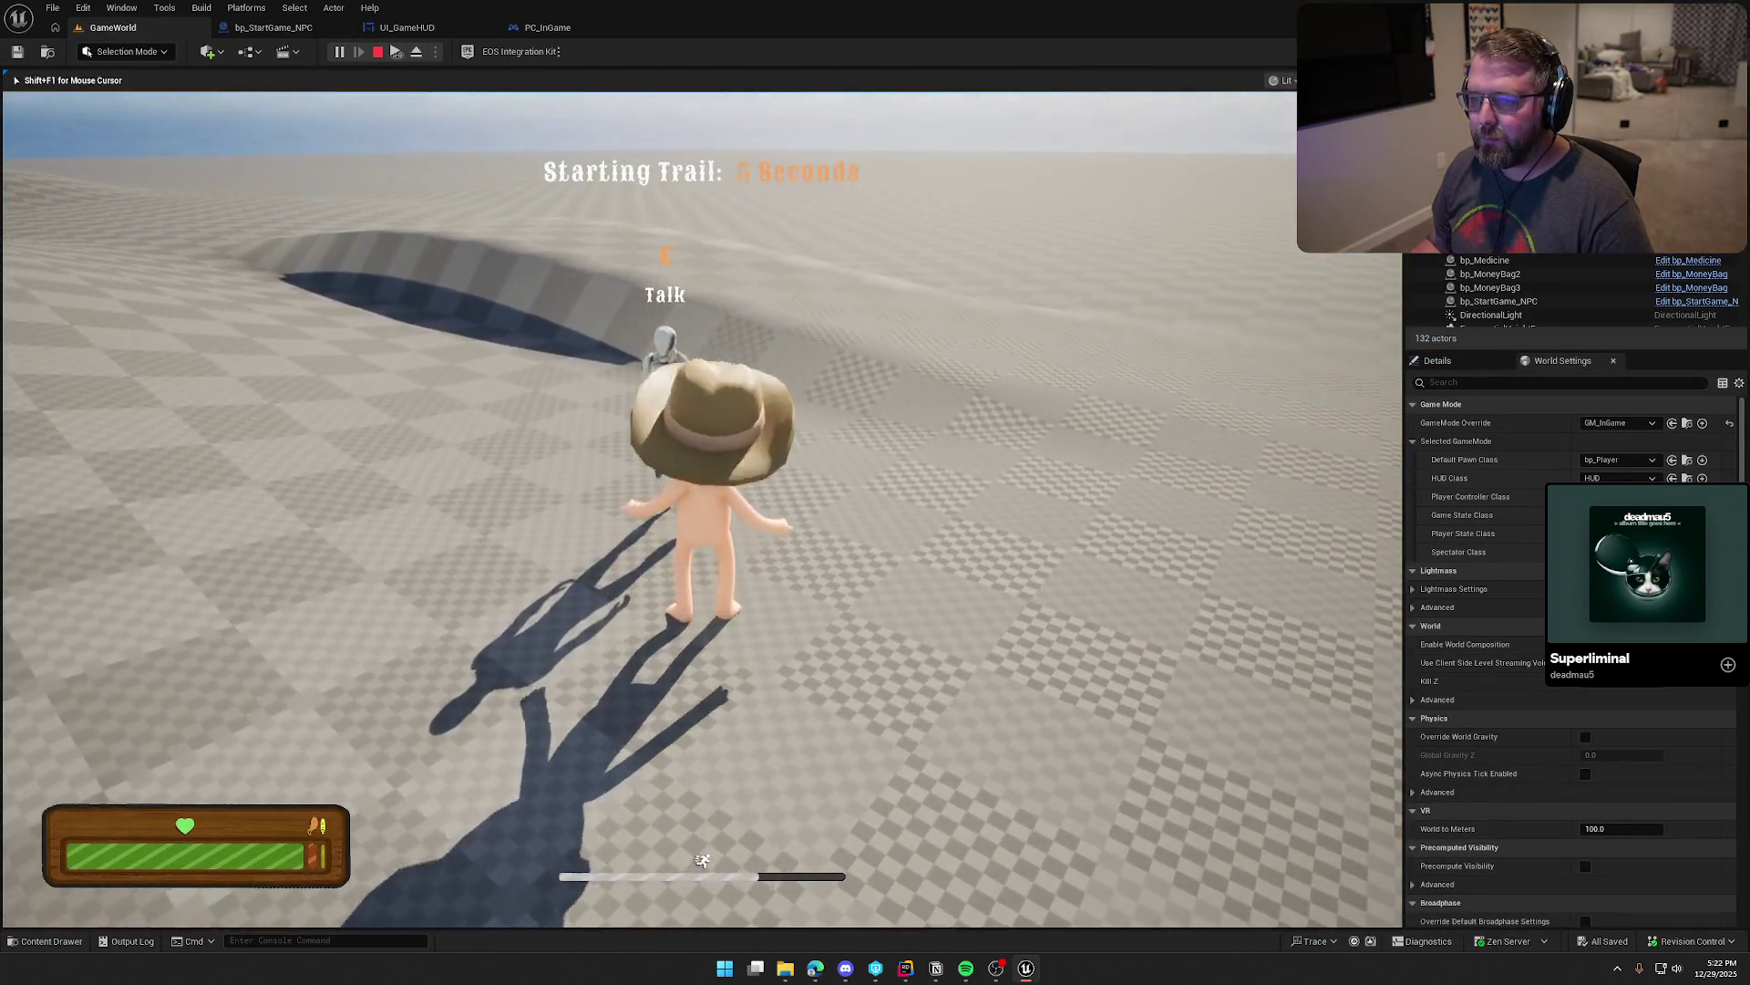
{"action": "key", "text": "w"}
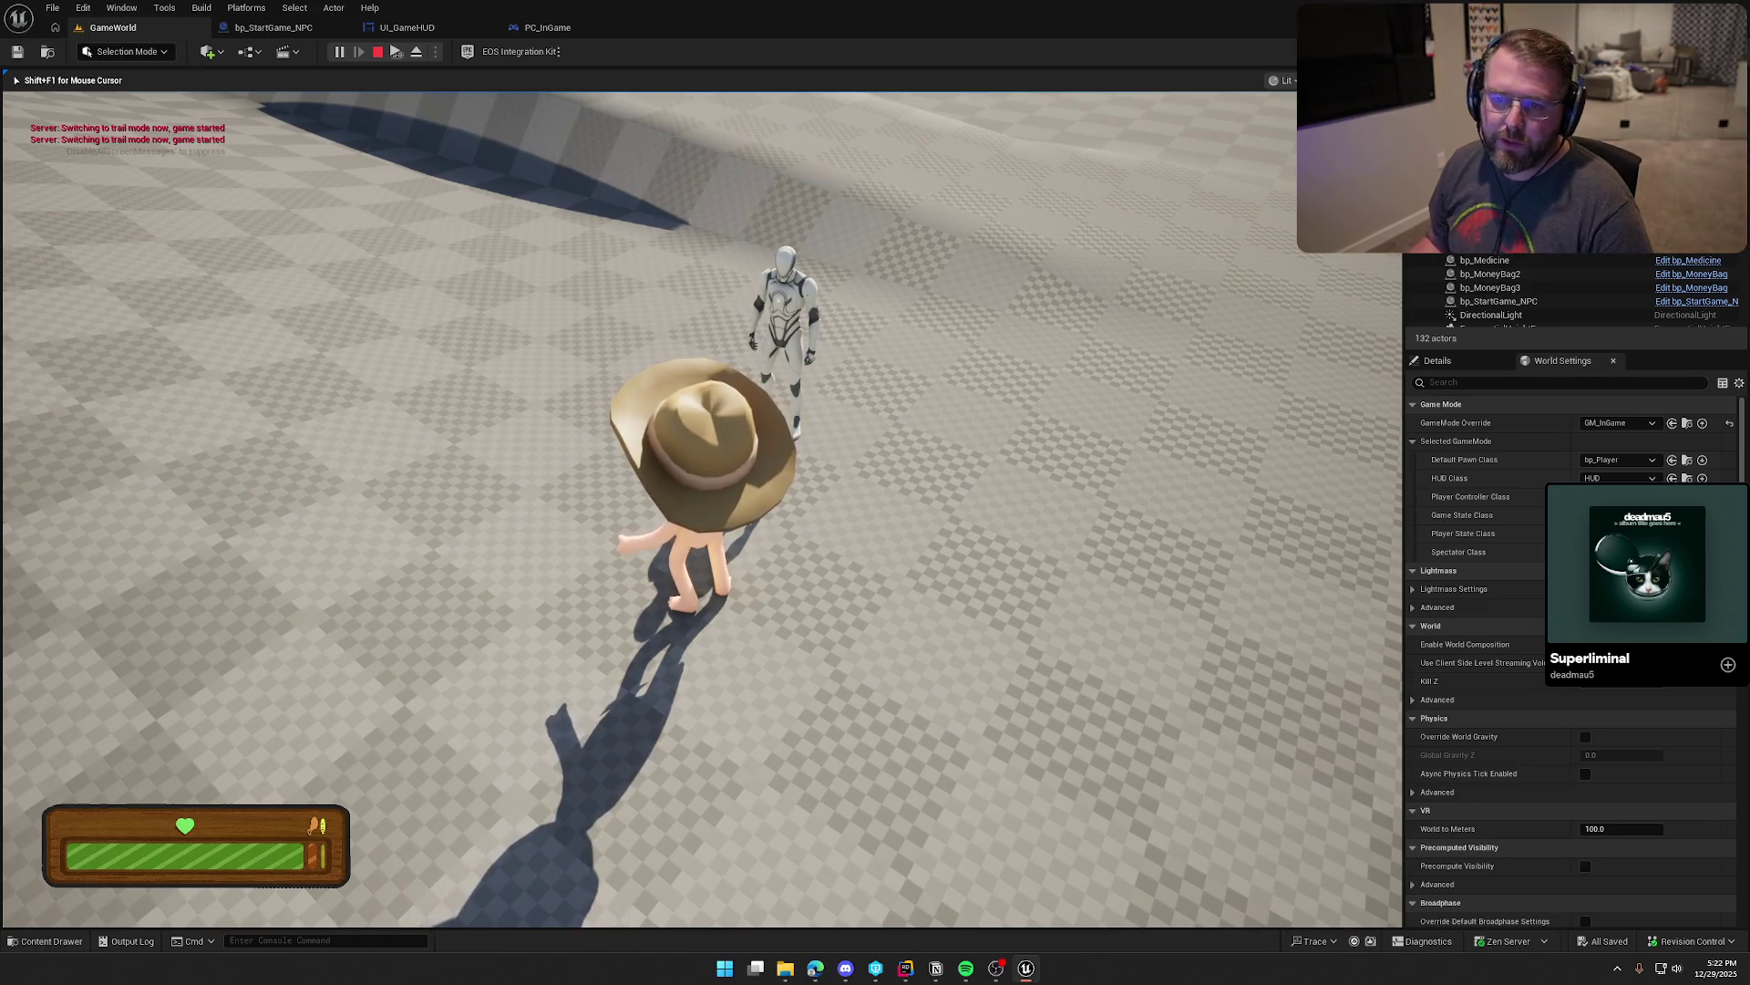
{"action": "key", "text": "s"}
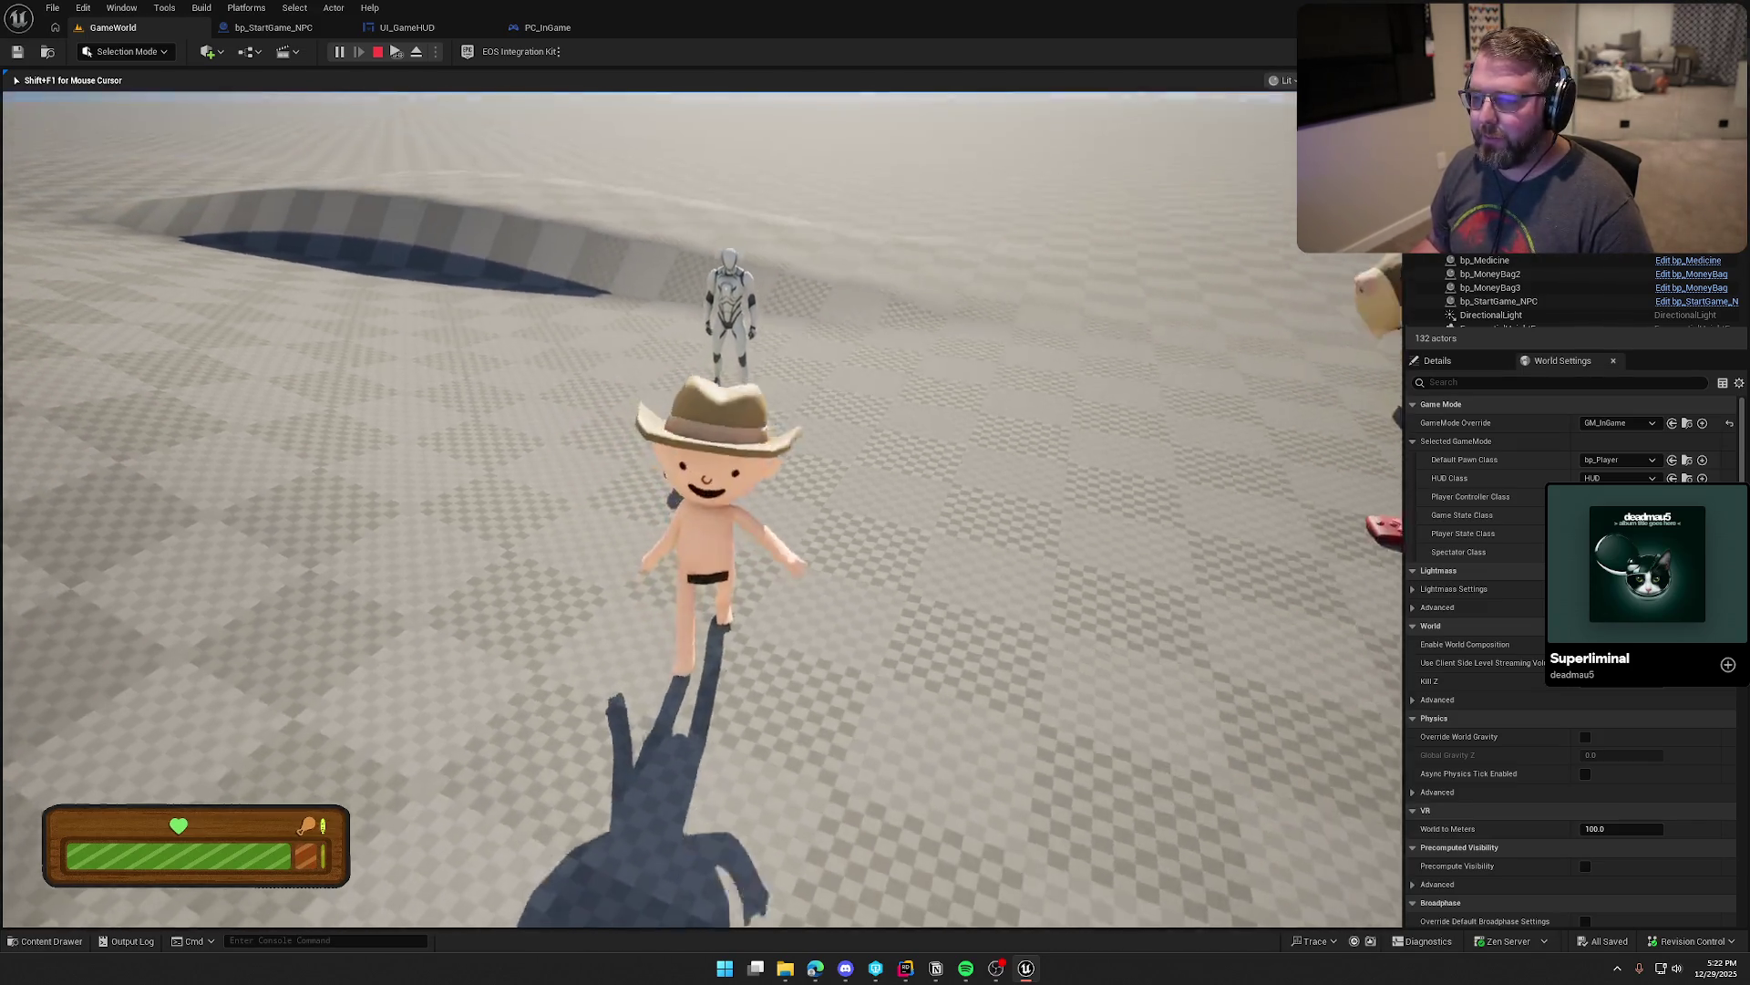
{"action": "key", "text": "w"}
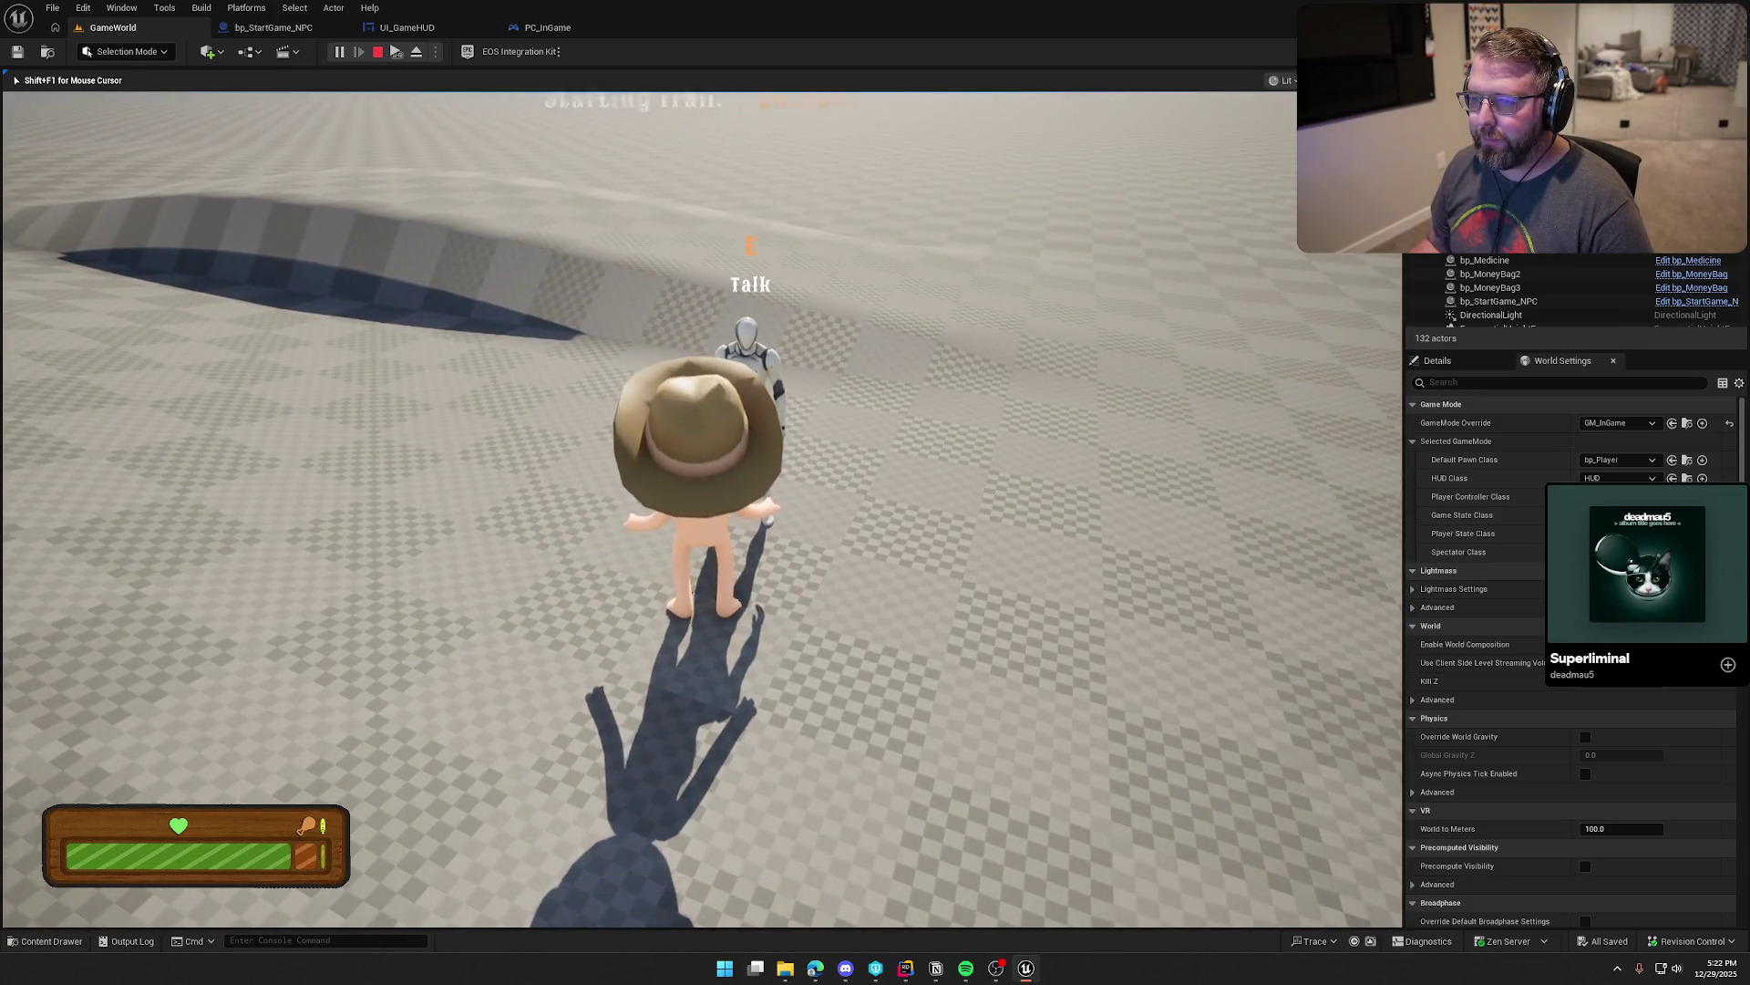
{"action": "key", "text": "e"}
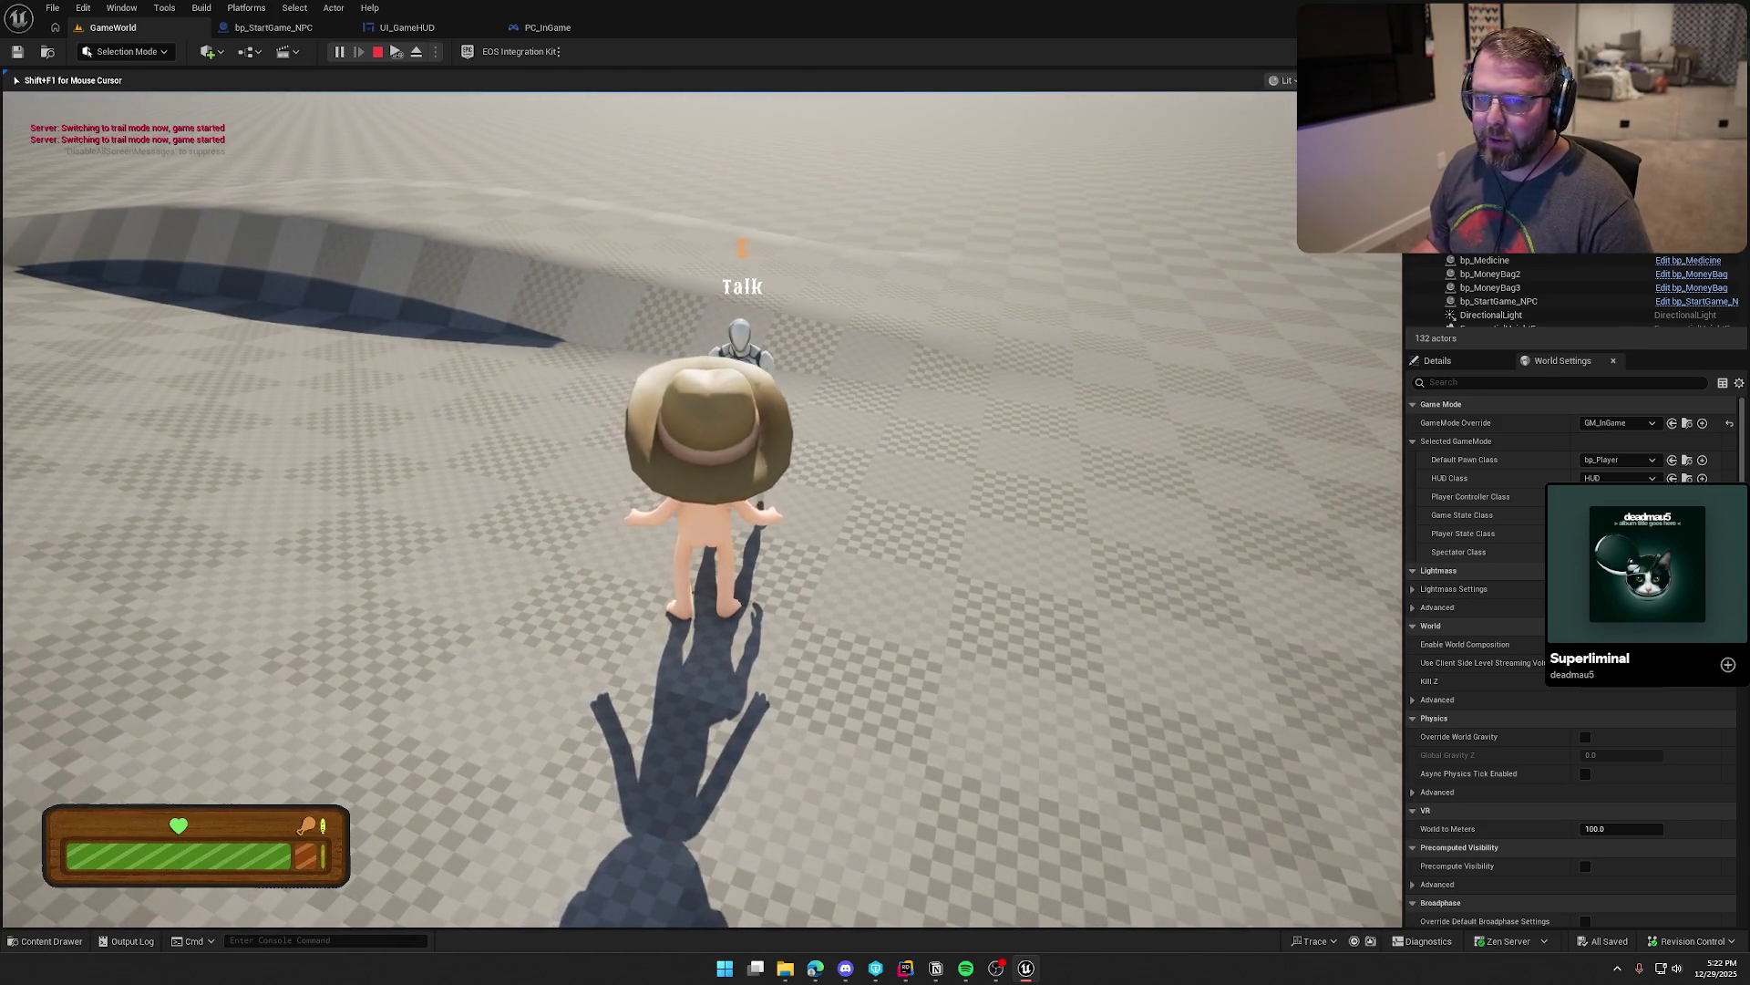
{"action": "key", "text": "s"}
{"action": "key", "text": "Escape"}
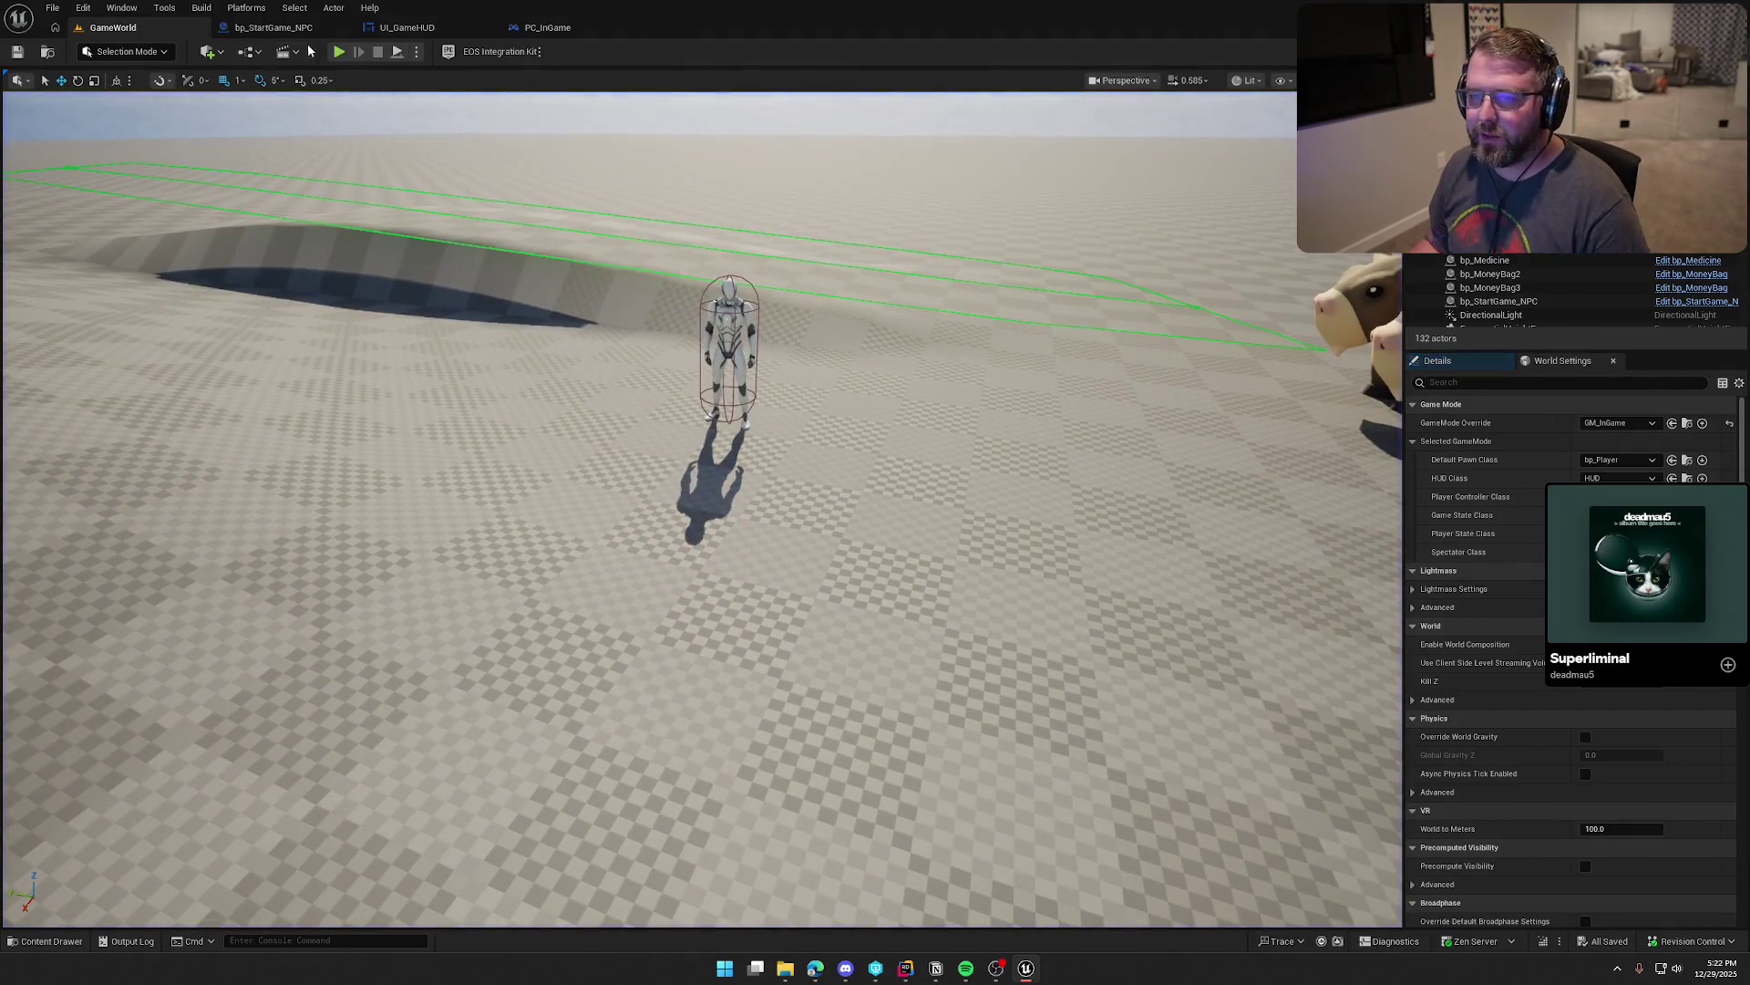
{"action": "left_click", "coordinate": [273, 27]}
{"action": "scroll", "coordinate": [638, 447], "scroll_direction": "up", "scroll_amount": 1}
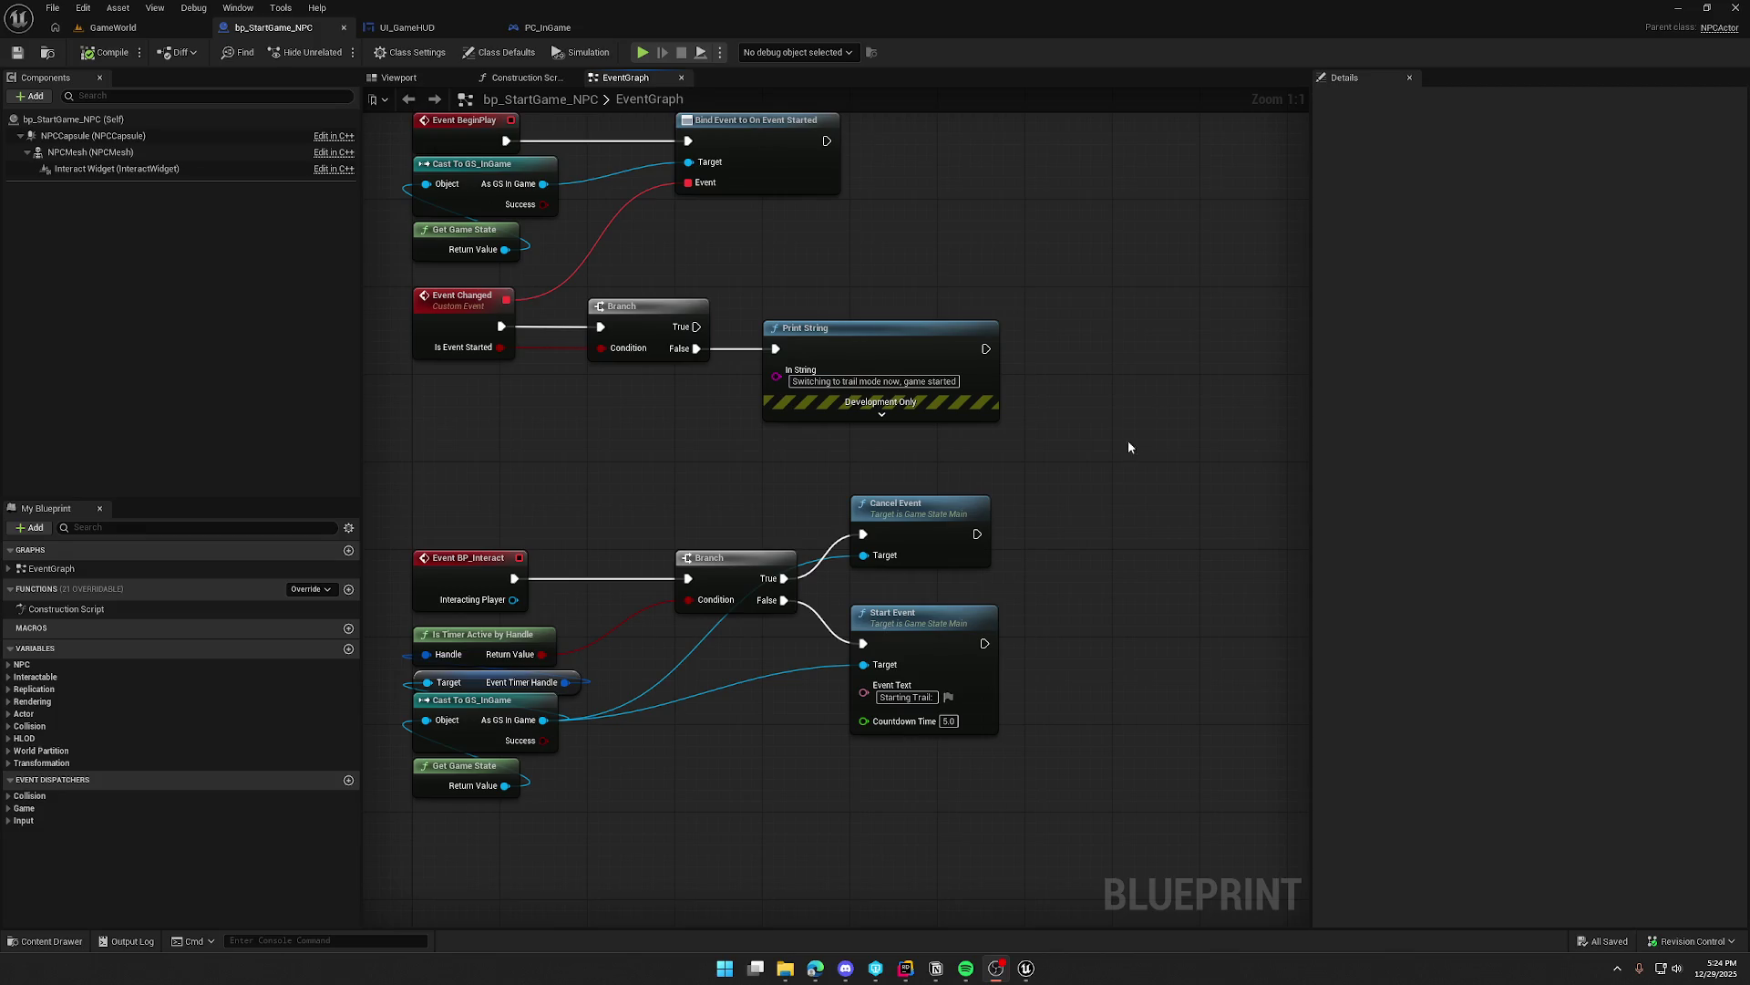
Step: Set the Start Event Countdown Time to 10 and compile and save the blueprint
{"action": "mouse_move", "coordinate": [902, 773]}
{"action": "left_mouse_down"}
{"action": "mouse_move", "coordinate": [948, 713]}
{"action": "mouse_move", "coordinate": [948, 593]}
{"action": "left_mouse_up"}
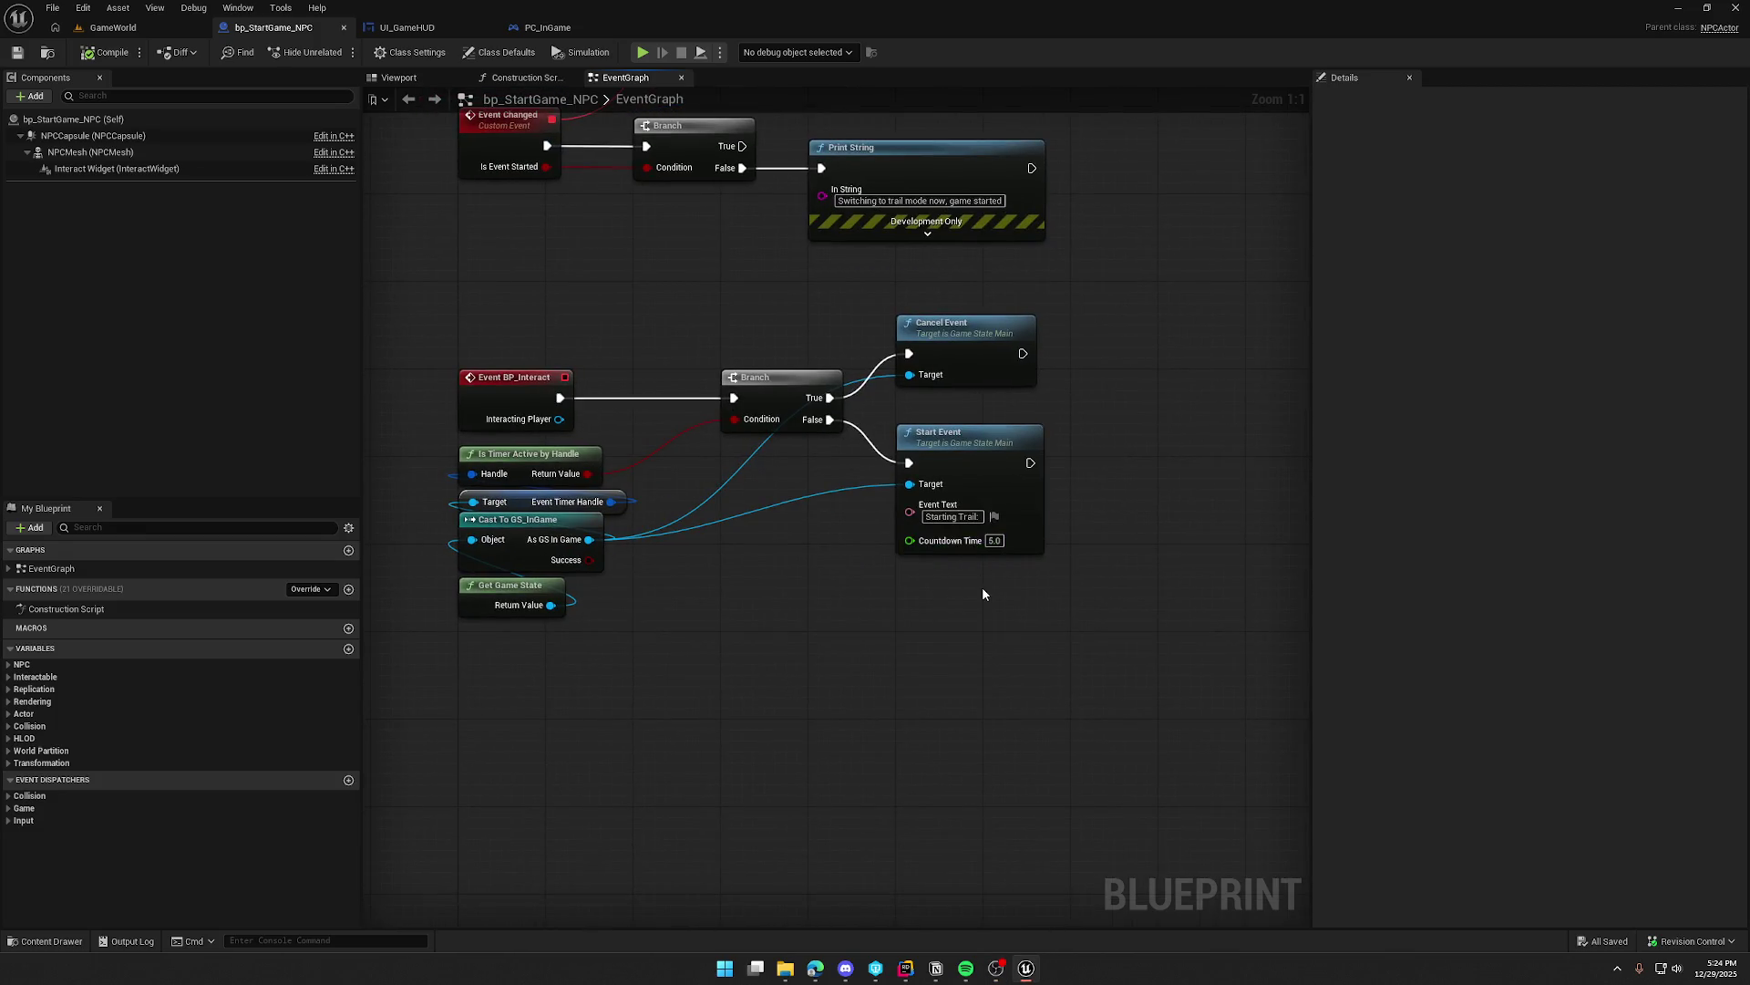
{"action": "left_click", "coordinate": [994, 540]}
{"action": "type", "text": "10"}
{"action": "key", "text": "Return"}
{"action": "key", "text": "ctrl+s"}
Step: Shift the Branch, Cancel Event and Start Event nodes further left in the graph
{"action": "mouse_move", "coordinate": [793, 712]}
{"action": "left_mouse_down"}
{"action": "mouse_move", "coordinate": [746, 781]}
{"action": "mouse_move", "coordinate": [731, 895]}
{"action": "mouse_move", "coordinate": [690, 649]}
{"action": "left_mouse_up"}
{"action": "left_click_drag", "start_coordinate": [690, 328], "coordinate": [1029, 608]}
{"action": "left_click_drag", "start_coordinate": [693, 418], "coordinate": [607, 418]}
{"action": "left_click", "coordinate": [628, 355]}
{"action": "mouse_move", "coordinate": [628, 355]}
{"action": "left_mouse_down"}
{"action": "mouse_move", "coordinate": [699, 371]}
{"action": "mouse_move", "coordinate": [663, 381]}
{"action": "left_mouse_up"}
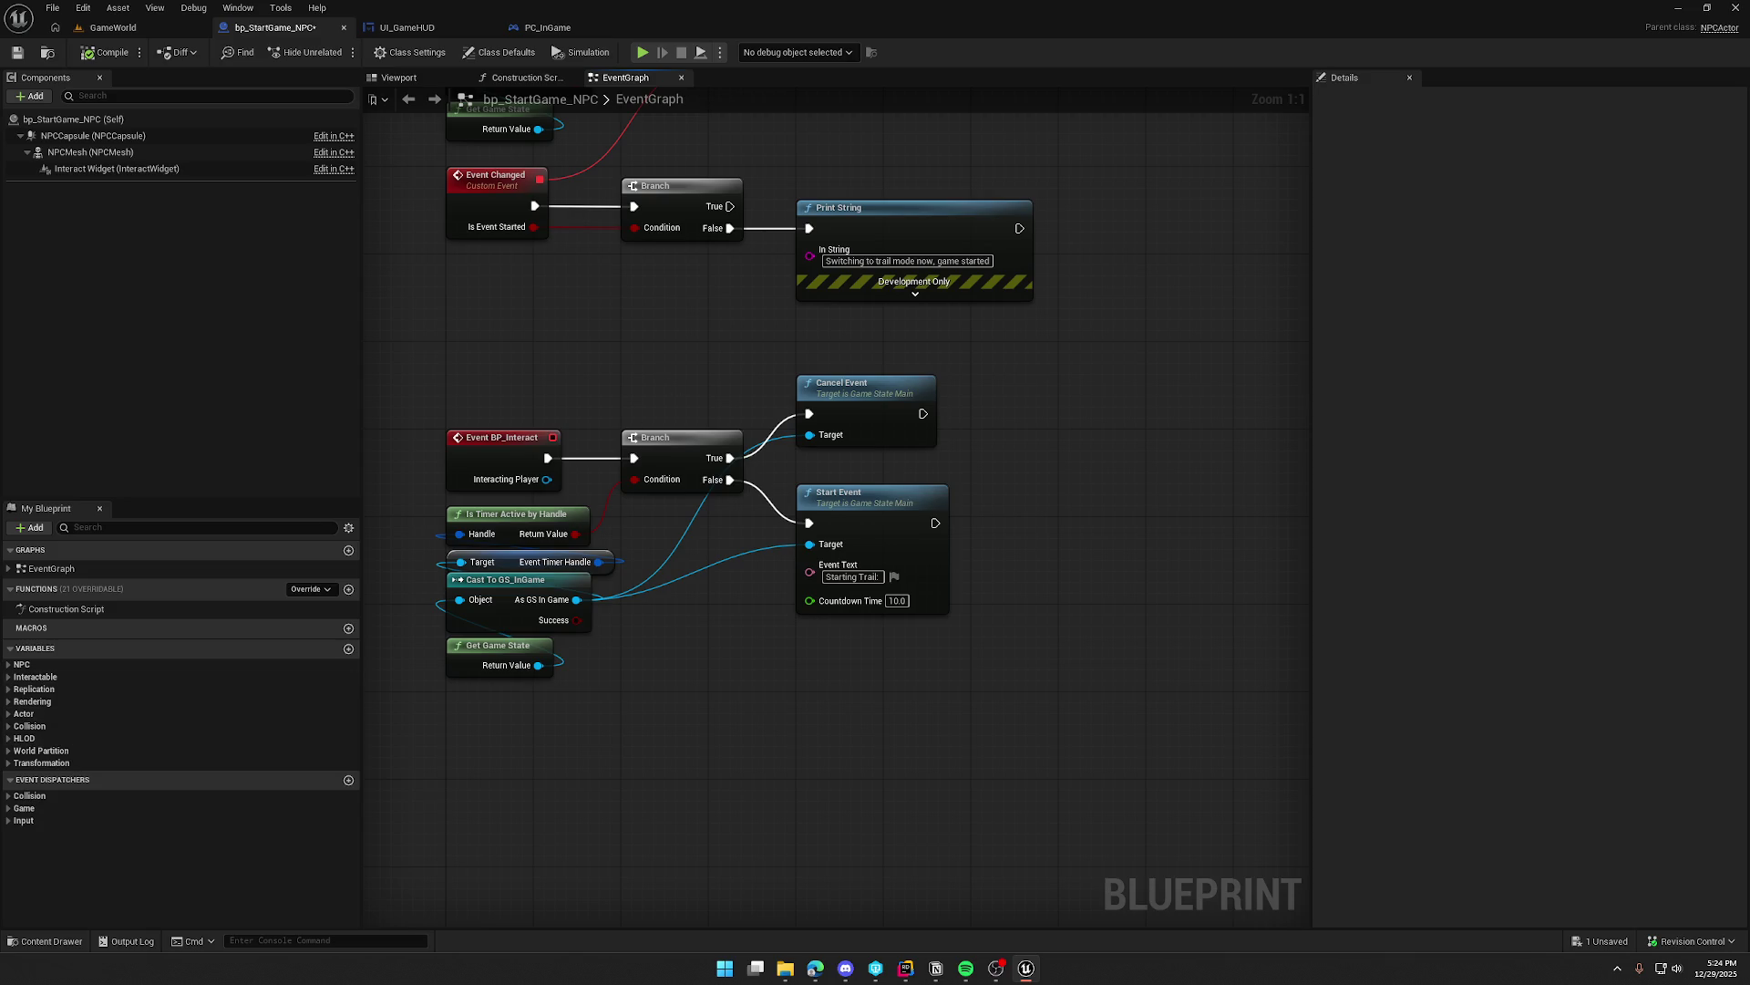
Step: Expand the NPC and Interactable variable groups to inspect Interact Status's default tags
{"action": "left_click", "coordinate": [9, 664]}
{"action": "left_click", "coordinate": [11, 704]}
{"action": "left_click", "coordinate": [61, 731]}
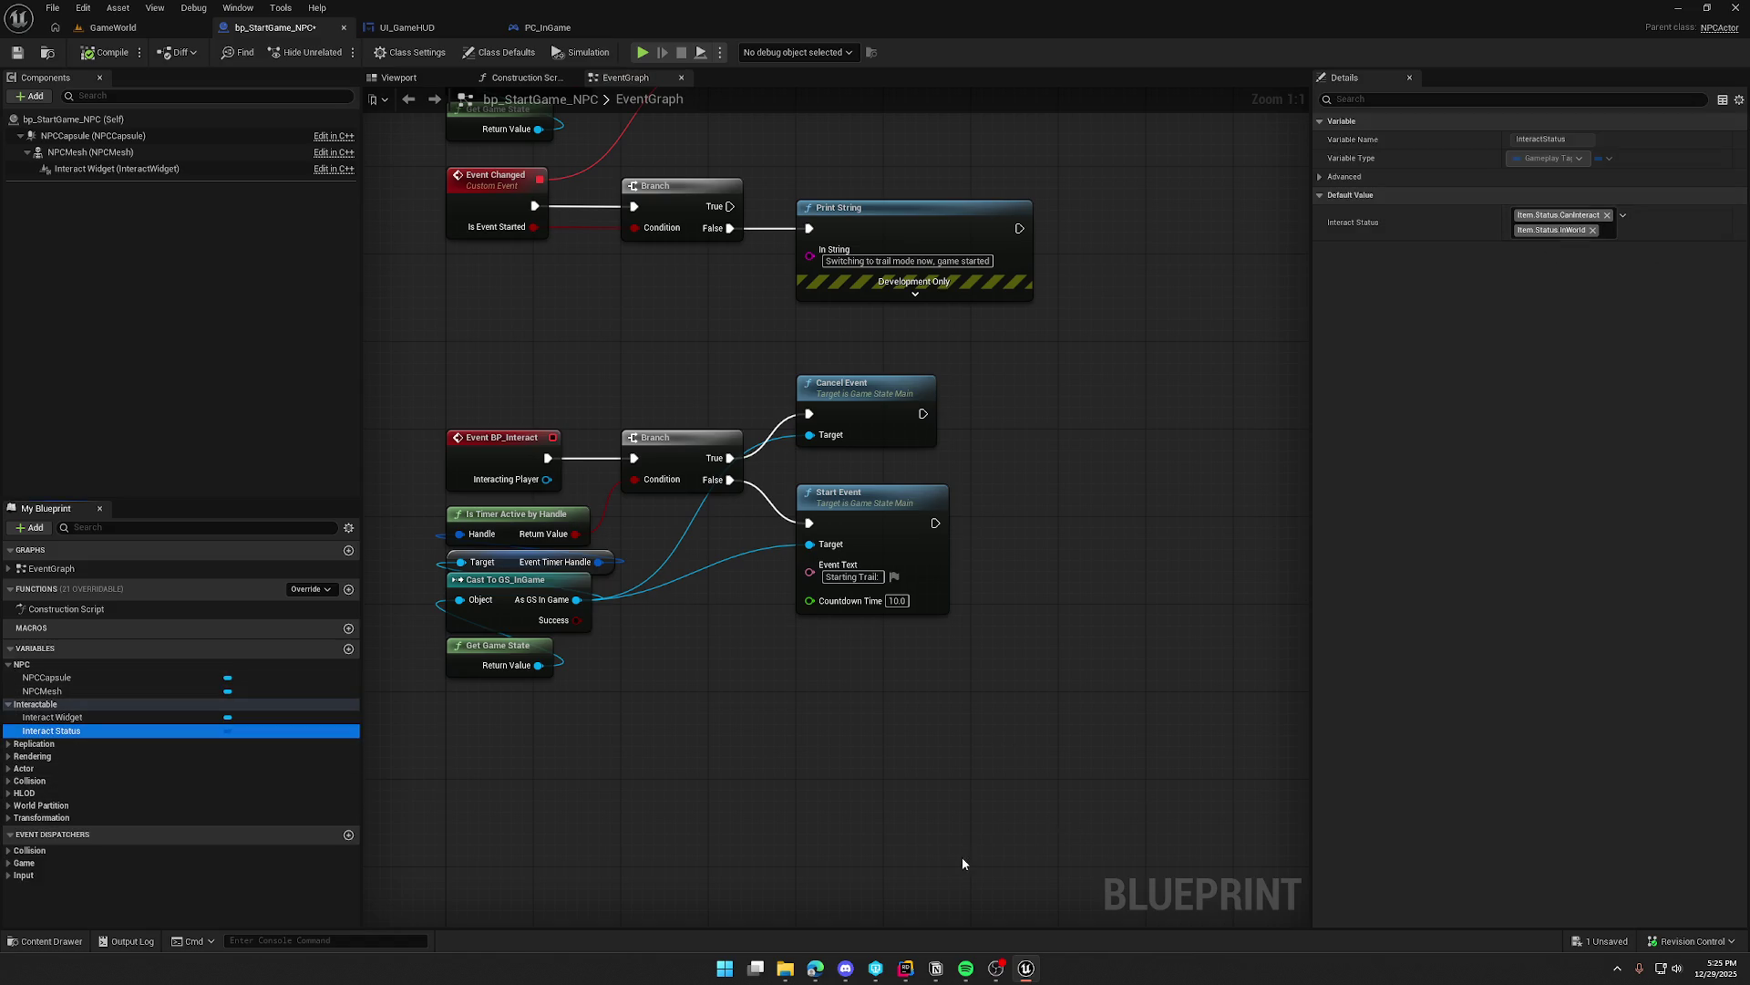
{"action": "left_click", "coordinate": [906, 969]}
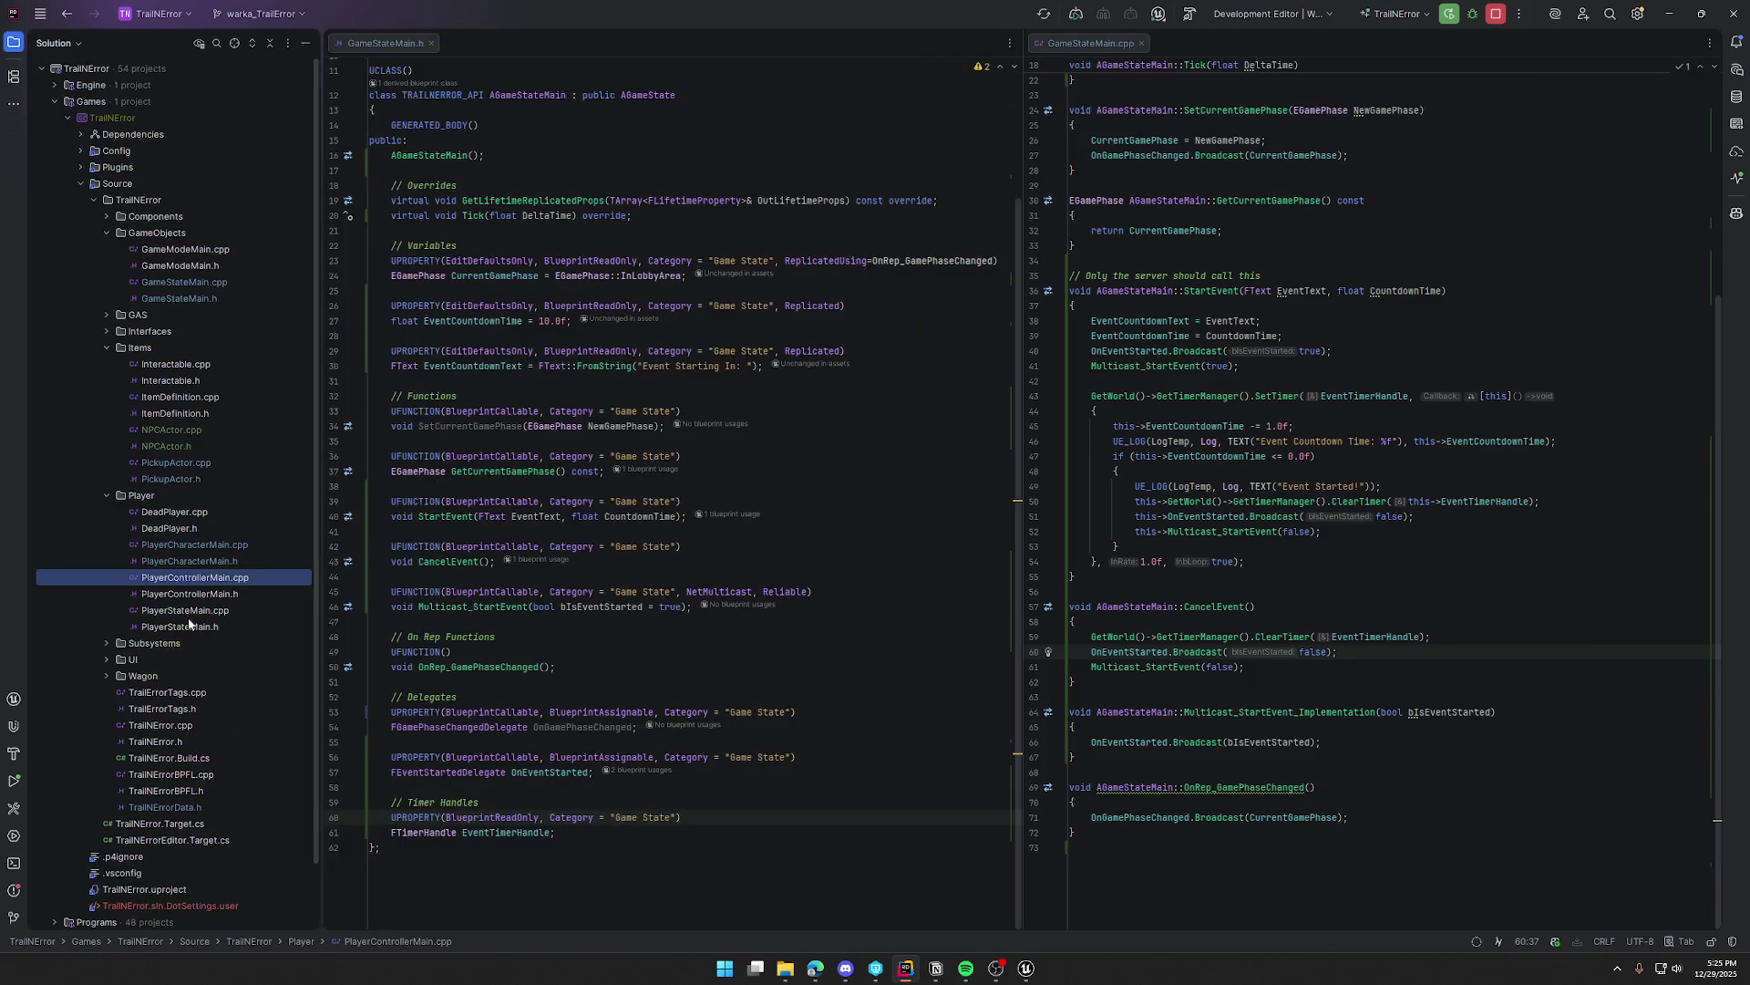
Step: Open TrailErrorTags.cpp and TrailErrorTags.h side by side in Rider
{"action": "scroll", "coordinate": [161, 631], "scroll_direction": "down", "scroll_amount": 2}
{"action": "double_click", "coordinate": [166, 623]}
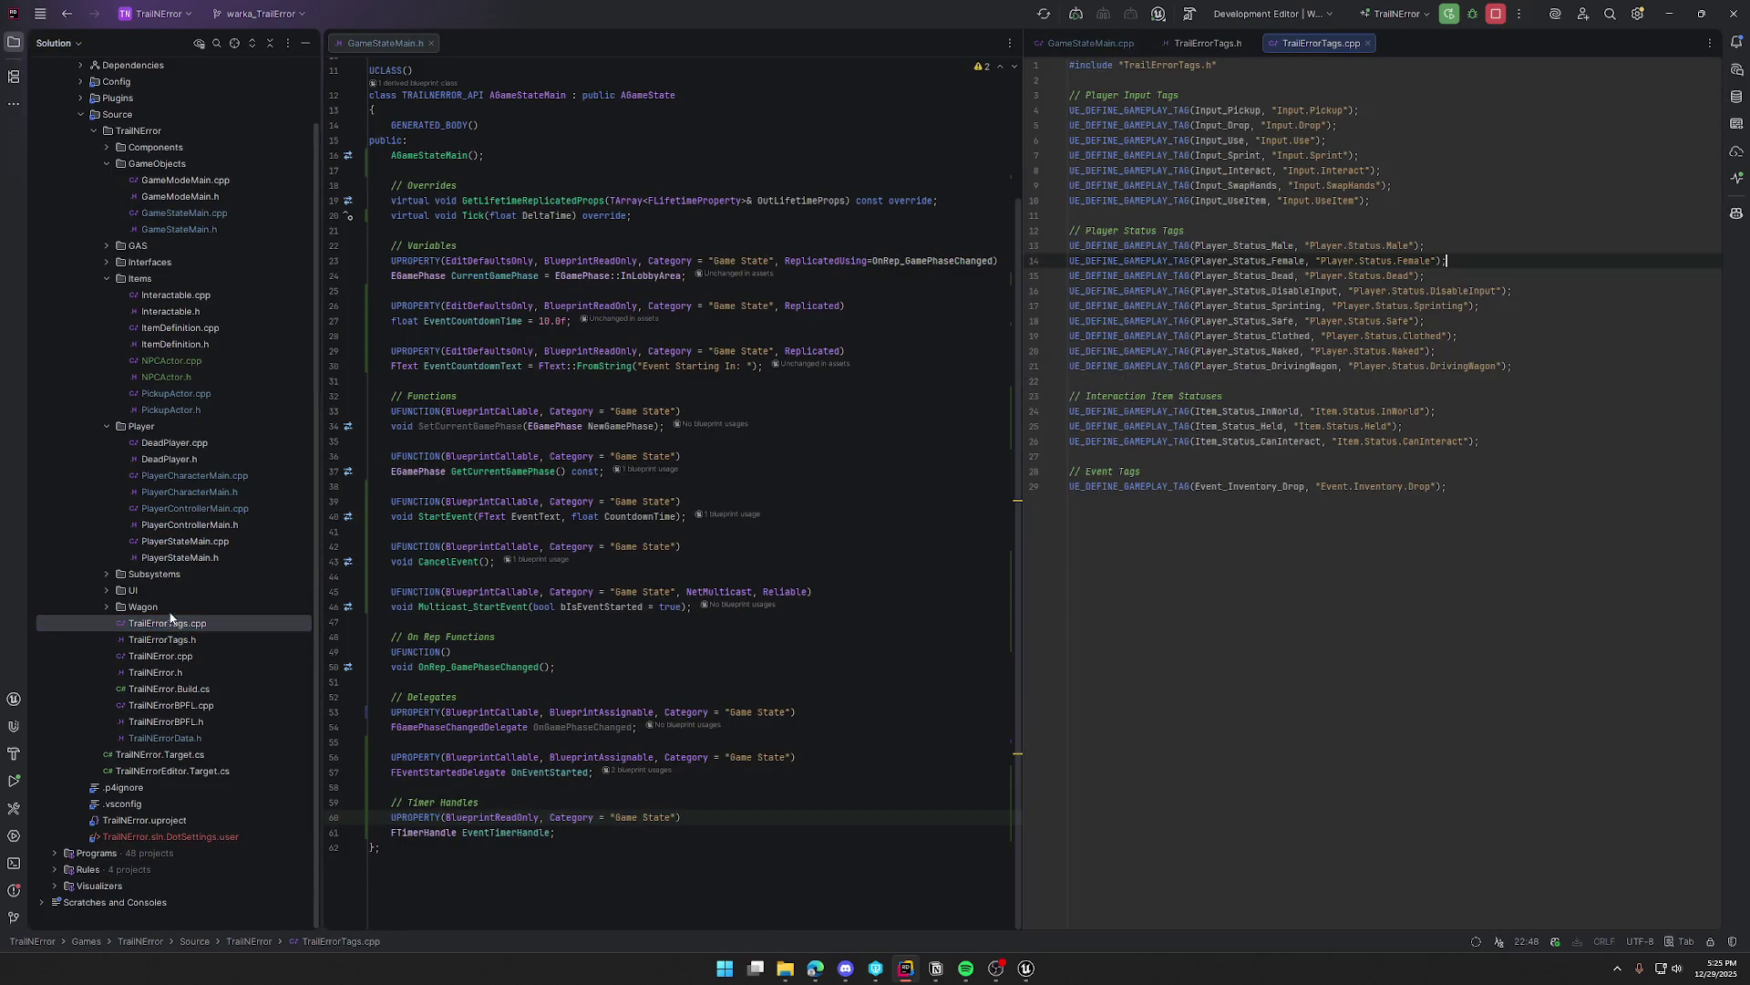
{"action": "left_click", "coordinate": [305, 43]}
{"action": "left_click_drag", "start_coordinate": [1061, 43], "coordinate": [272, 100]}
{"action": "left_click", "coordinate": [331, 381]}
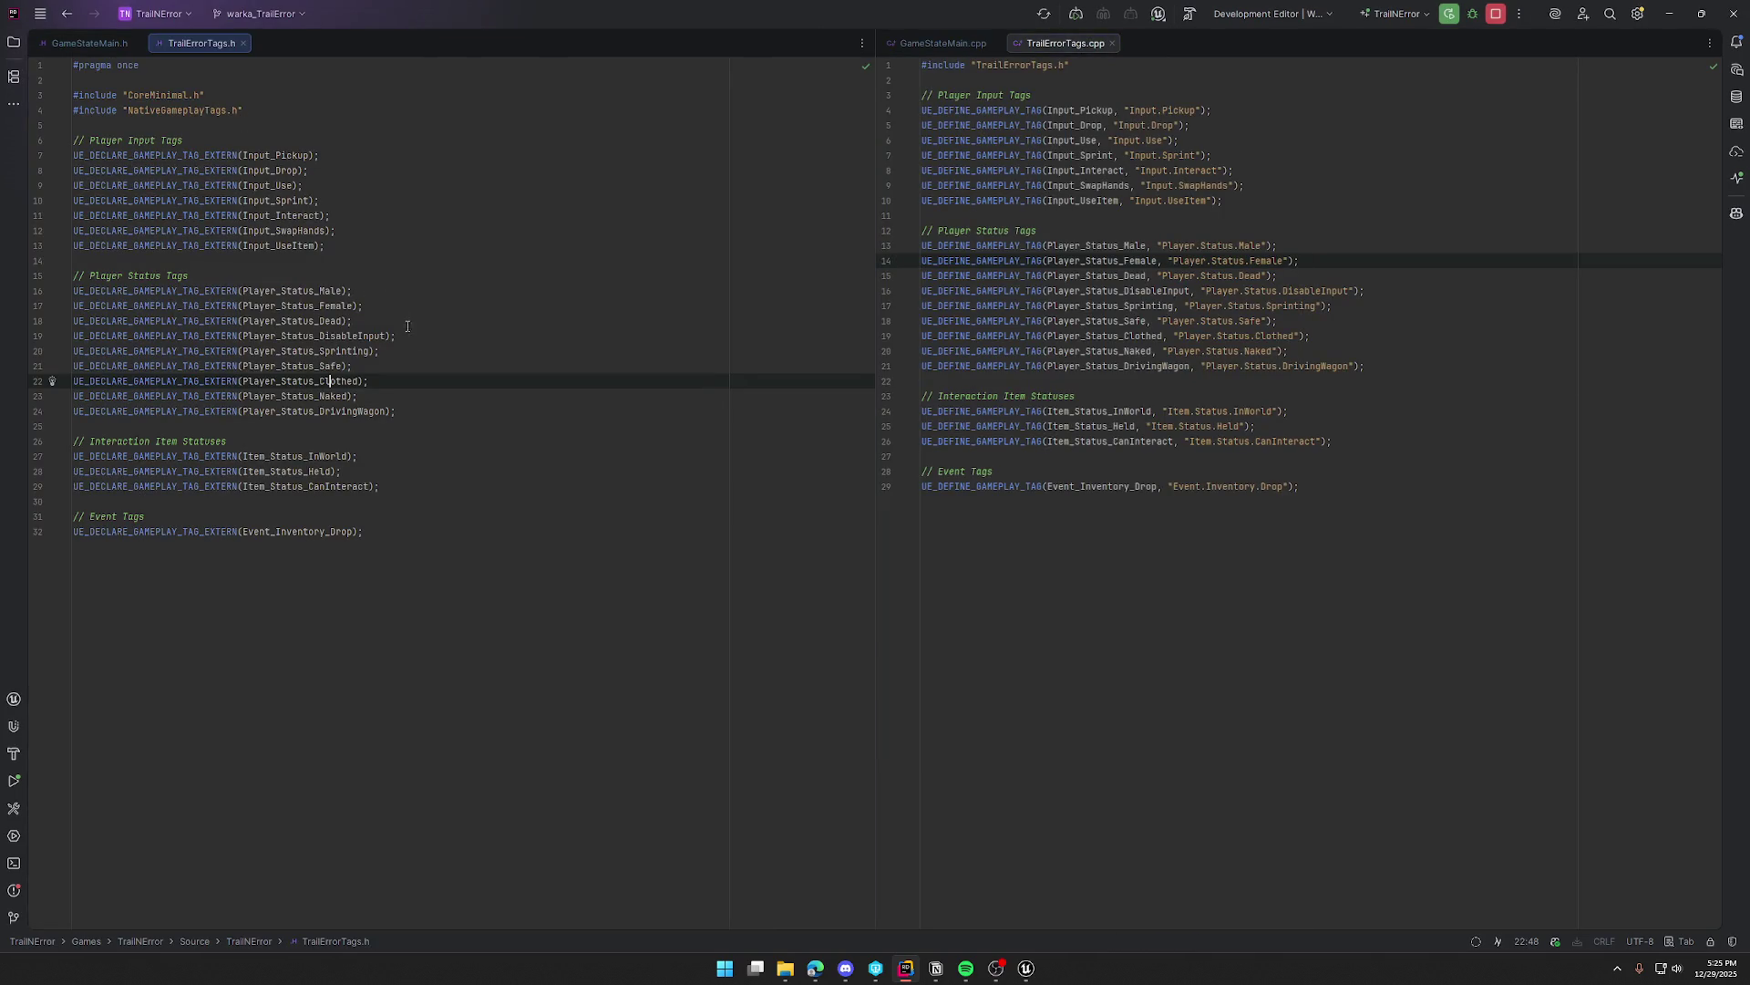
Step: Declare UE_DECLARE_GAMEPLAY_TAG_EXTERN(Item_Status_WaitingOnEvent) after the last item status declaration
{"action": "left_click", "coordinate": [420, 486]}
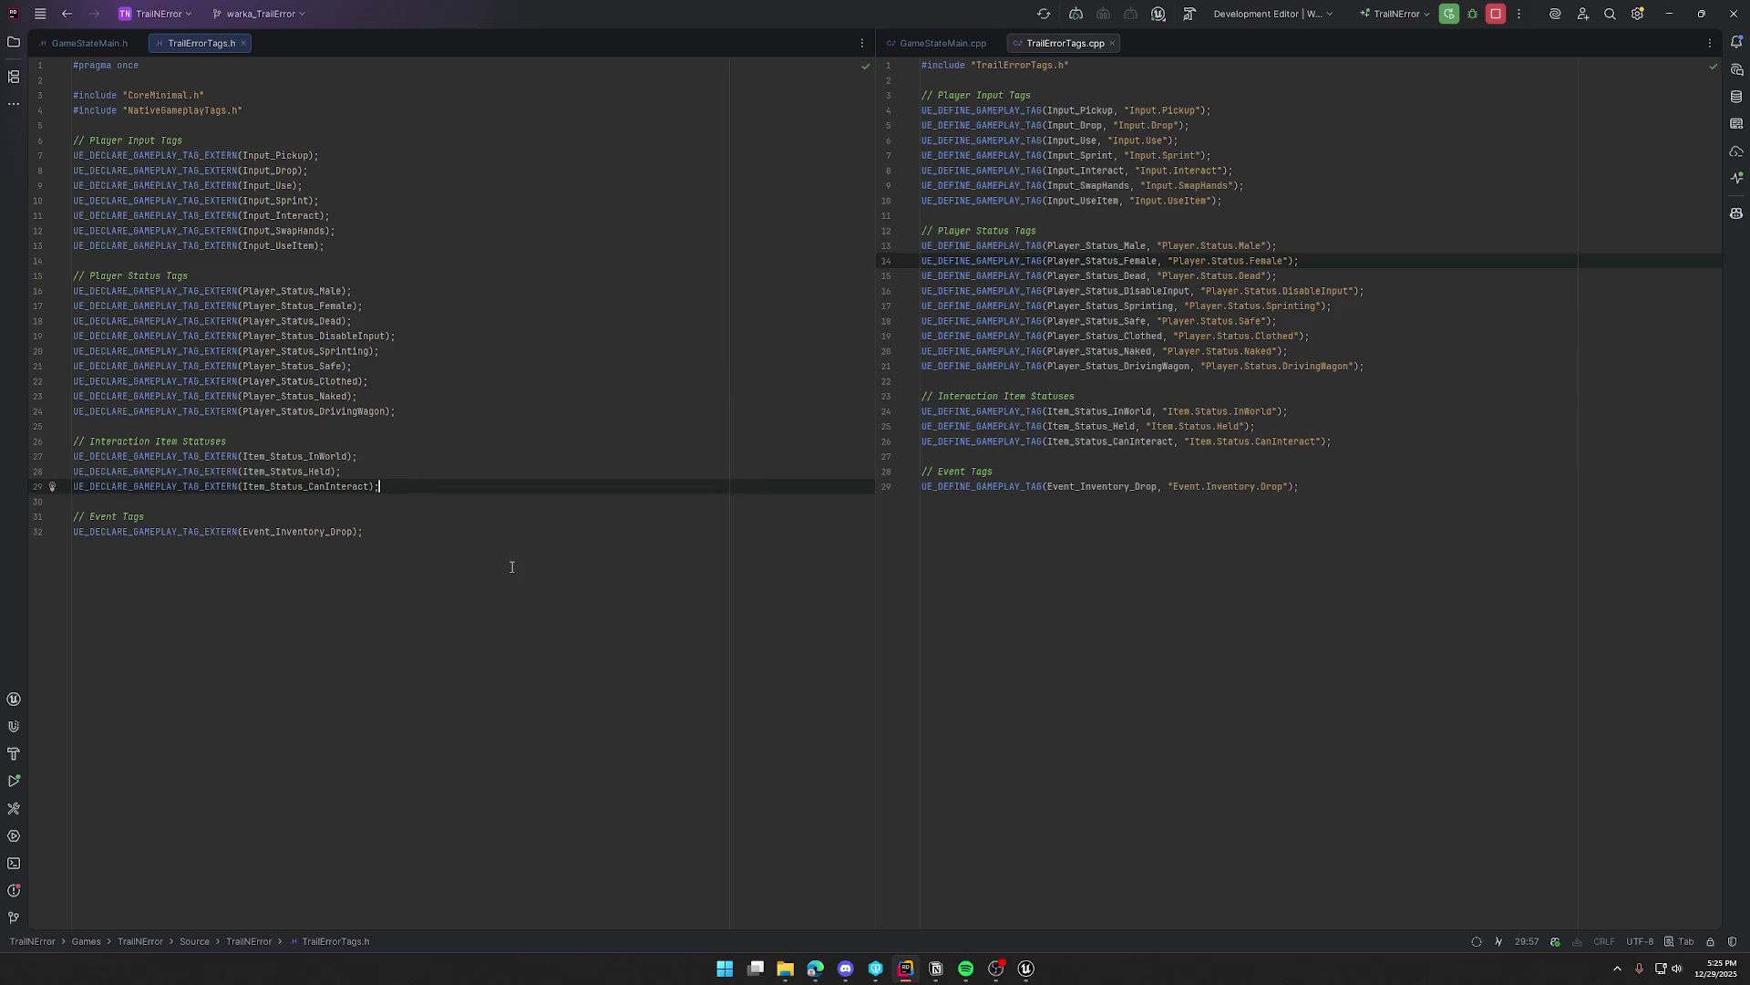
{"action": "key", "text": "Return"}
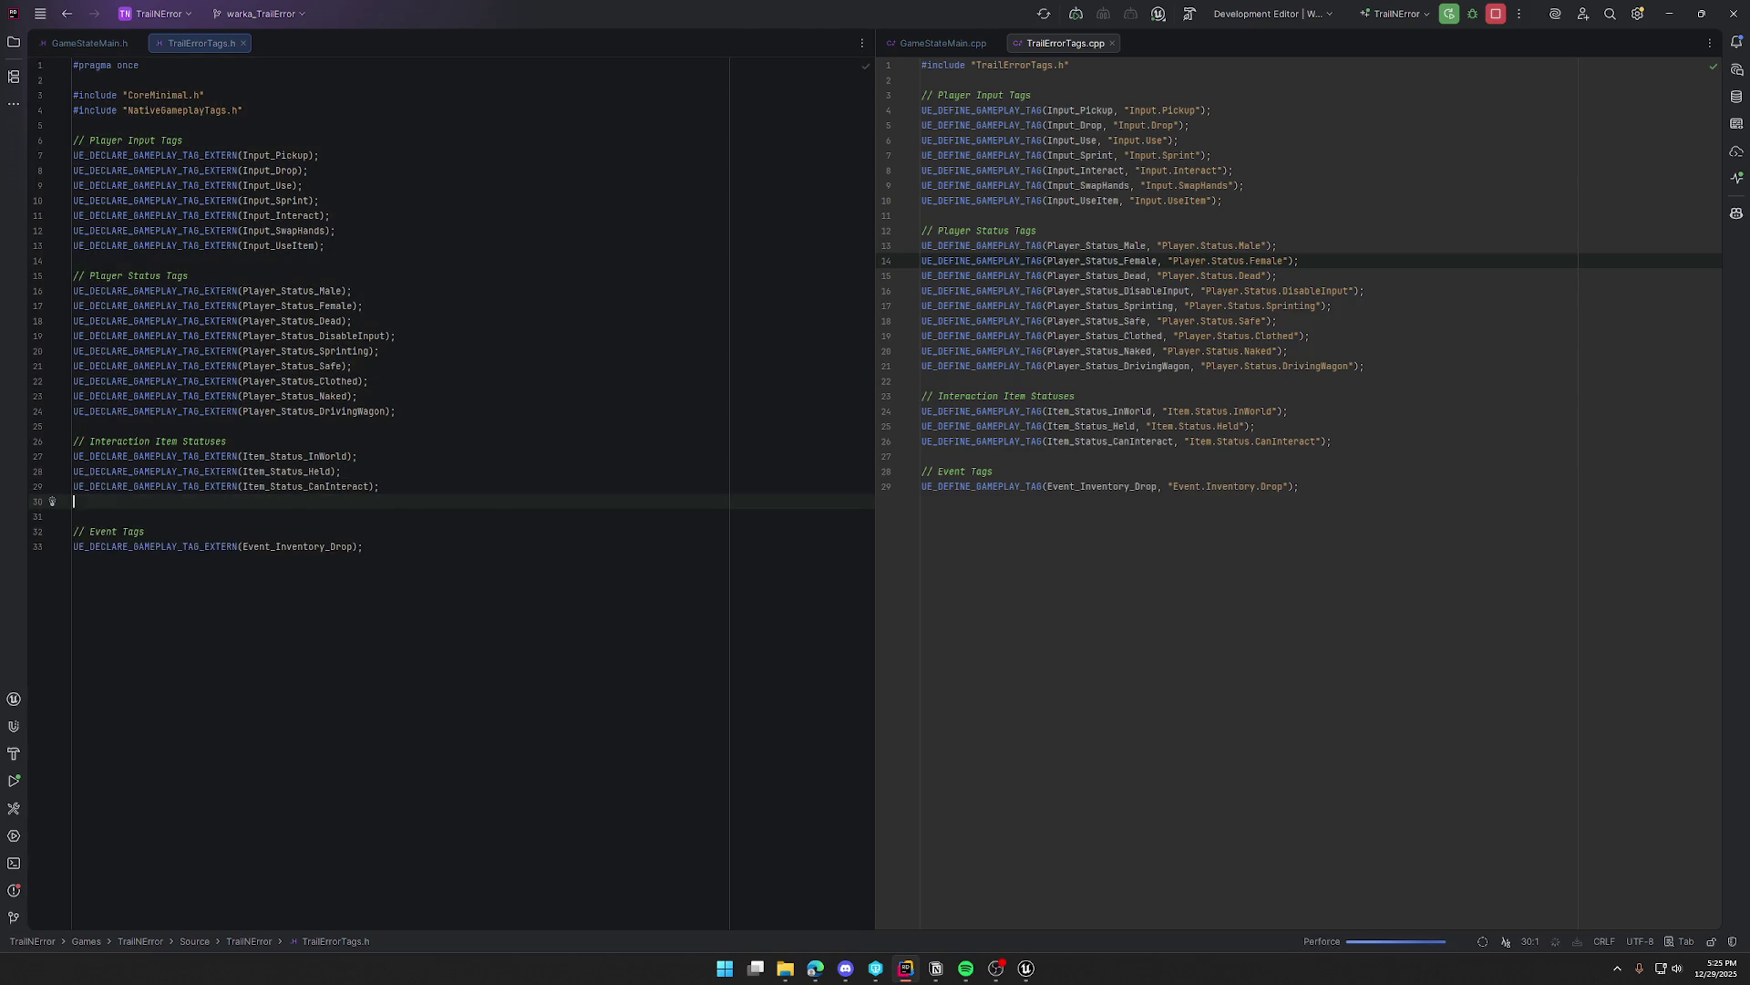
{"action": "type", "text": "UE_DECLARE_GAMEPLAY_TAG_EXTERN(Item_Status_Dis"}
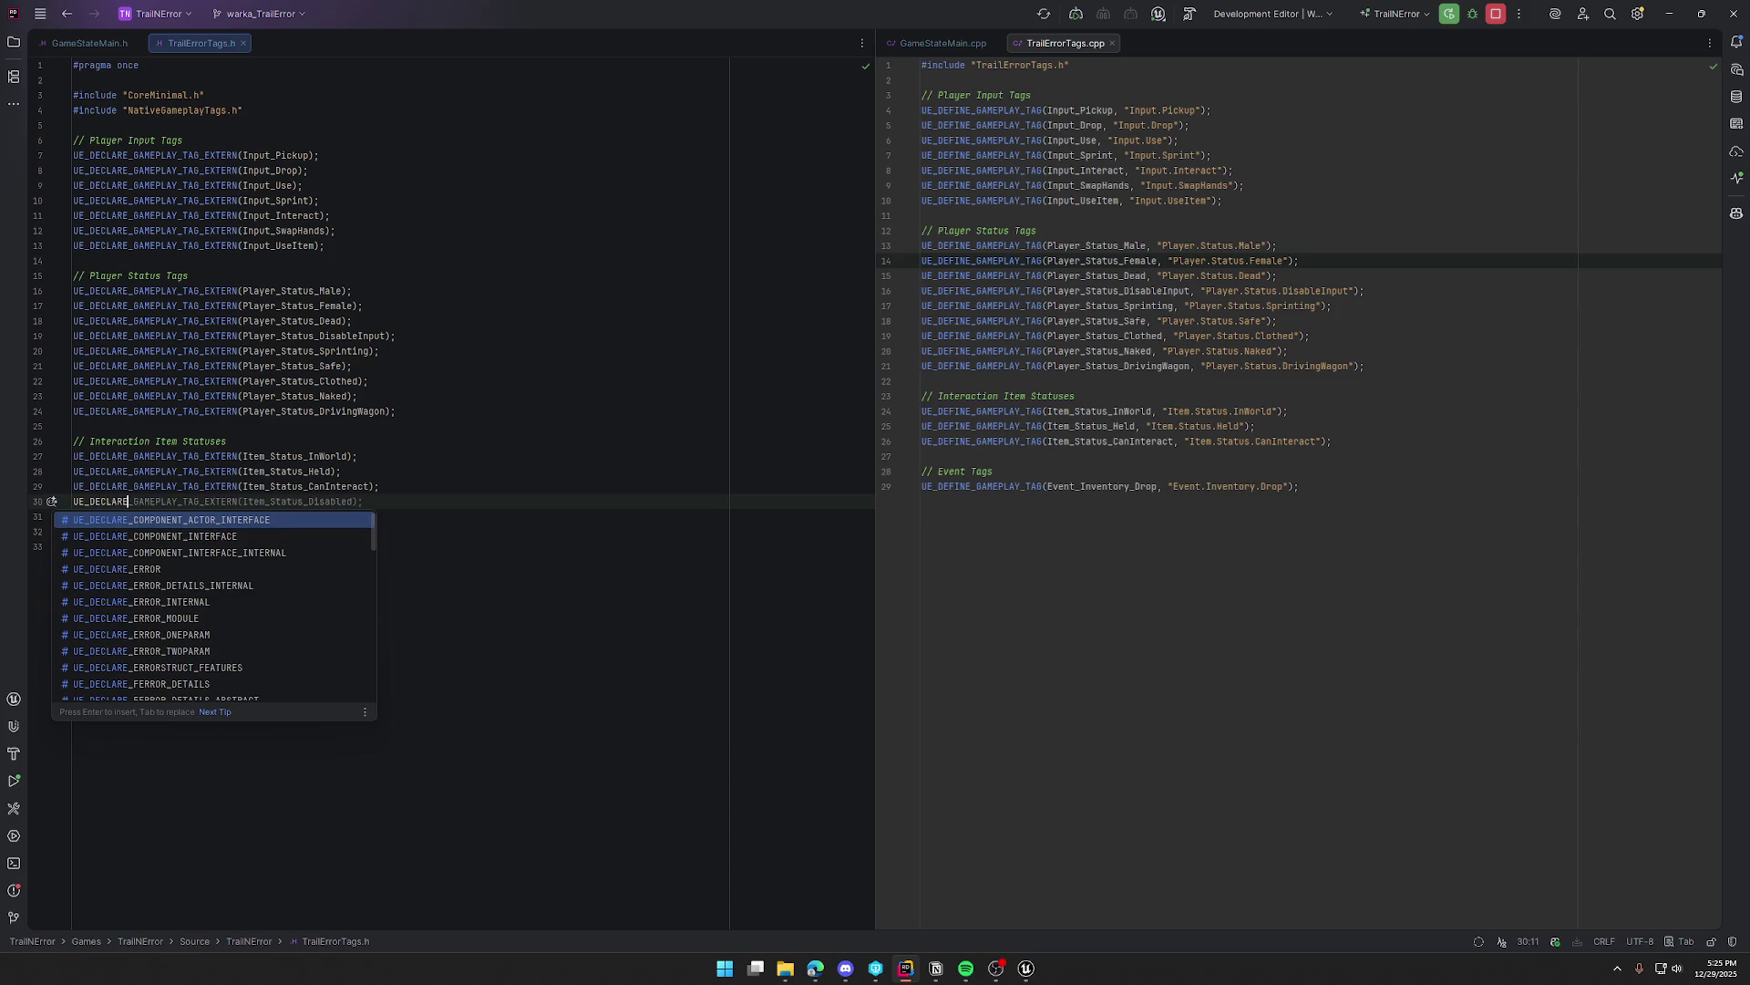
{"action": "key", "text": "BackSpace"}
{"action": "key", "text": "BackSpace"}
{"action": "key", "text": "BackSpace"}
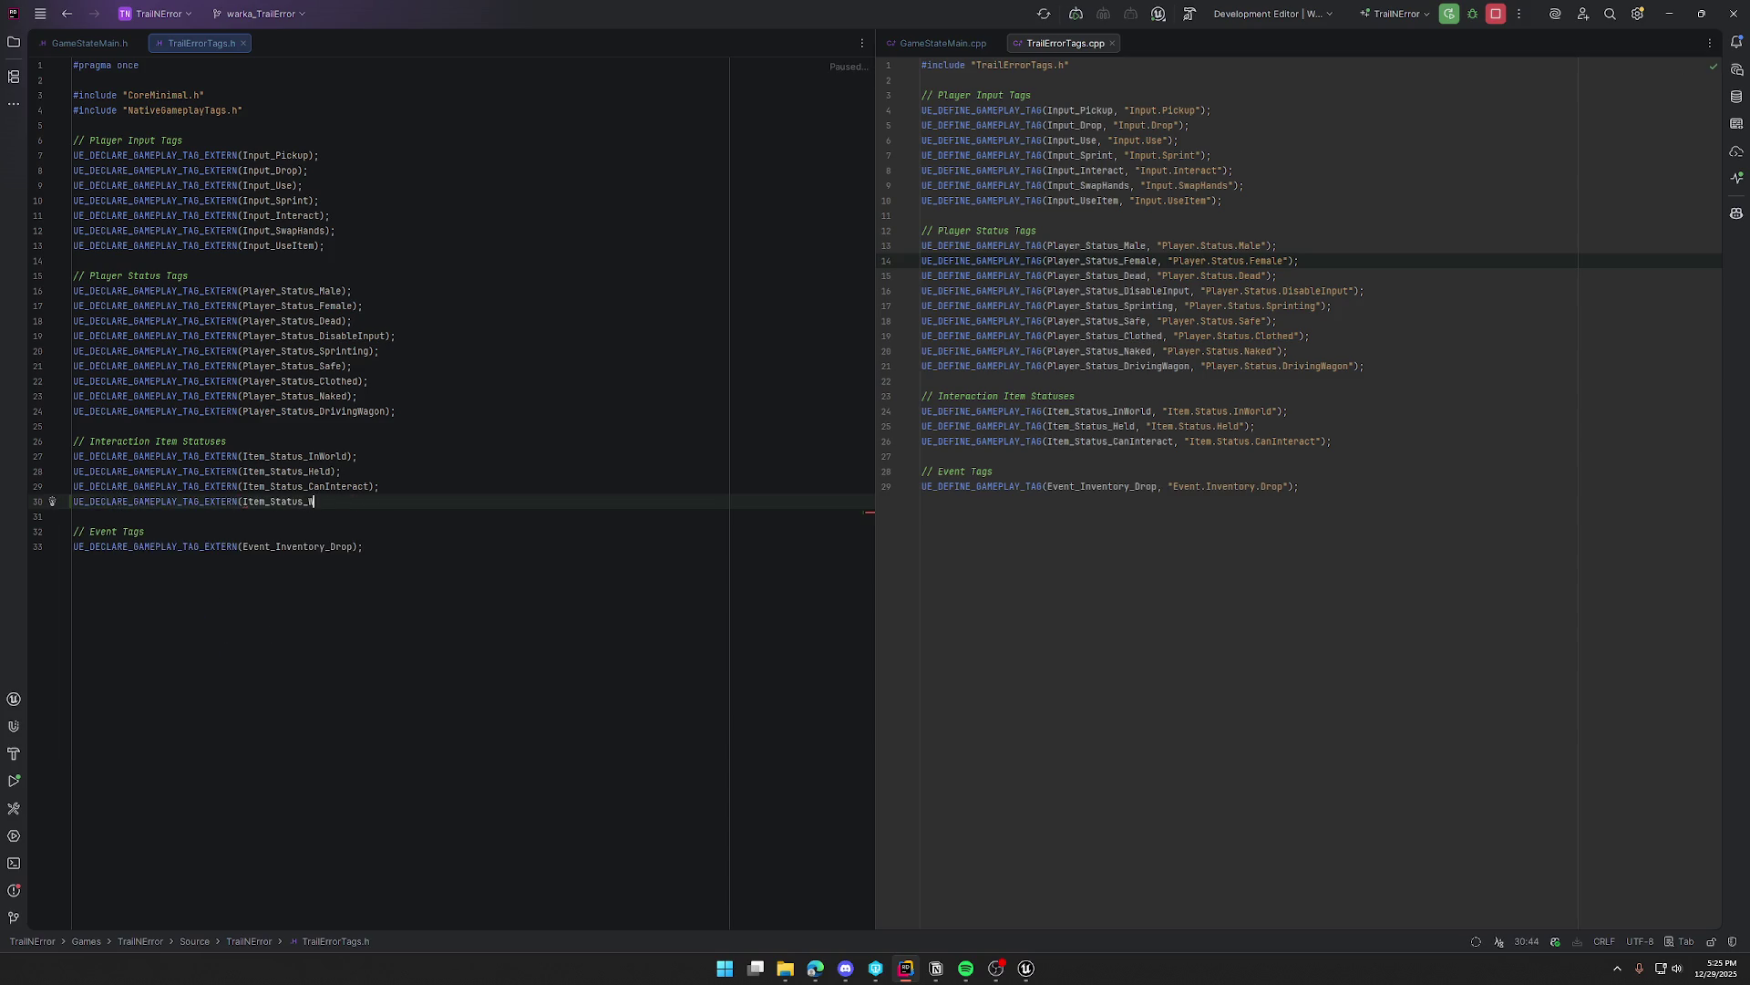
{"action": "type", "text": "WaitingOnEvent);"}
Step: Define the matching Item_Status_WaitingOnEvent tag in the source, then save the blueprint in Unreal
{"action": "left_click", "coordinate": [1397, 436]}
{"action": "key", "text": "Return"}
{"action": "key", "text": "Tab"}
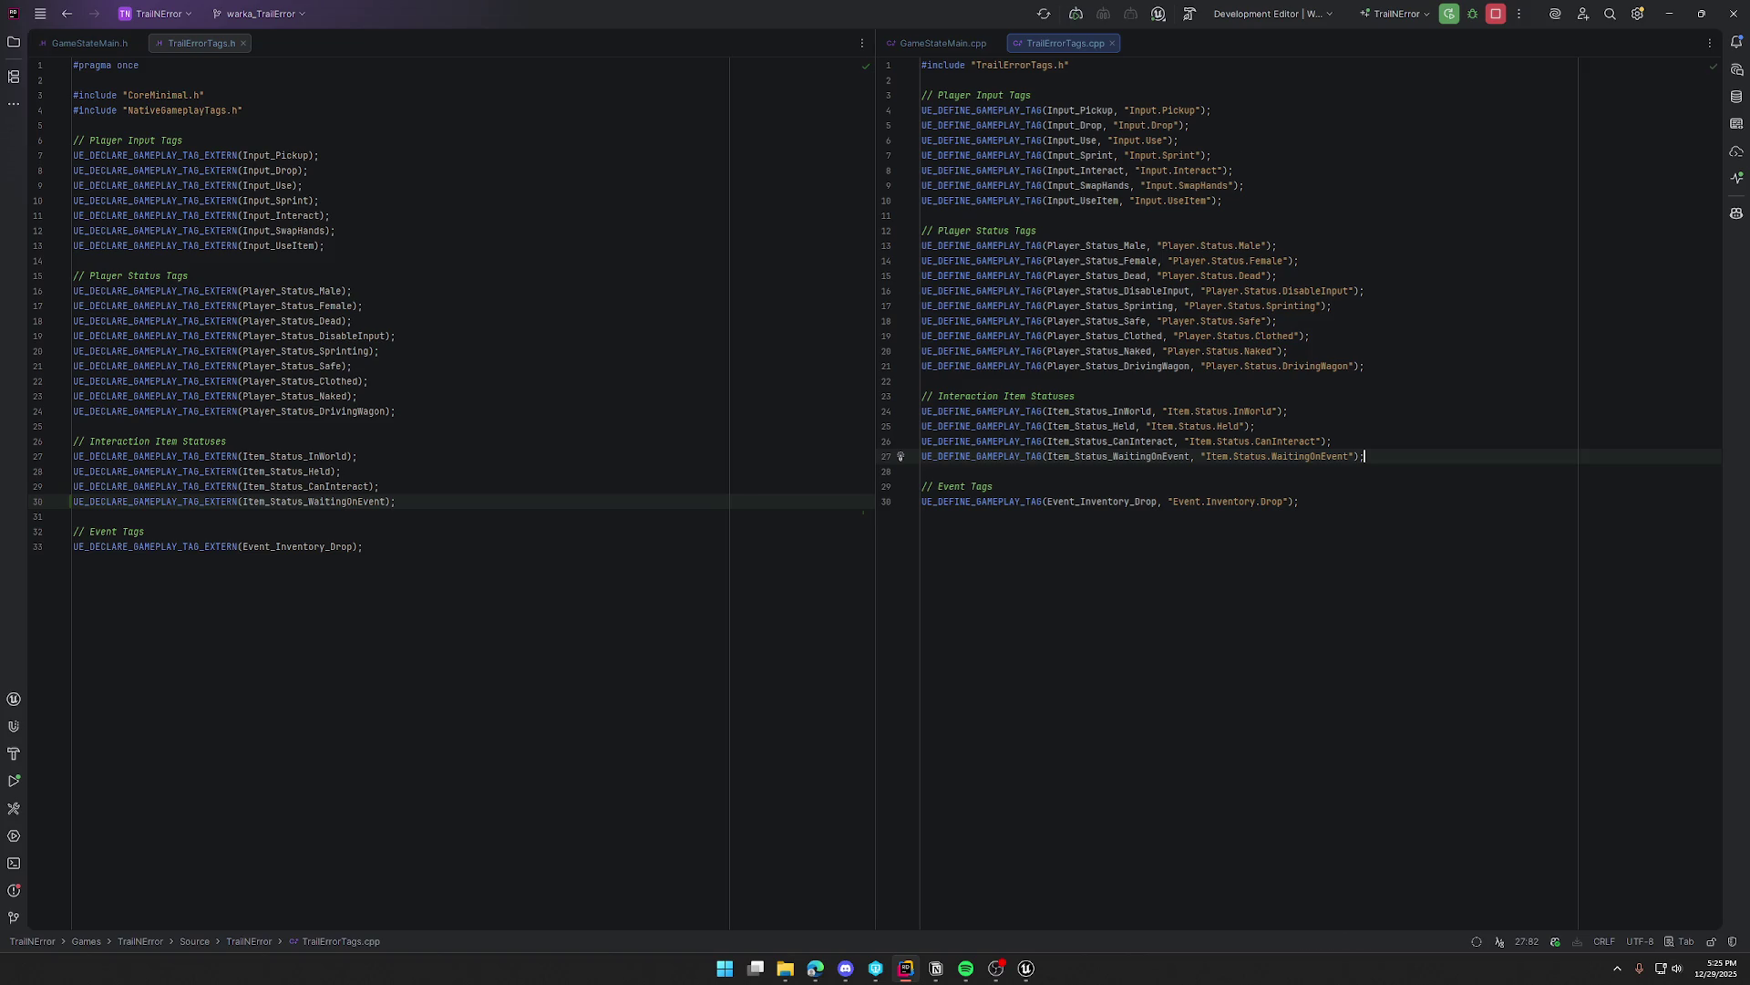
{"action": "left_click", "coordinate": [1026, 967]}
{"action": "key", "text": "ctrl+shift+s"}
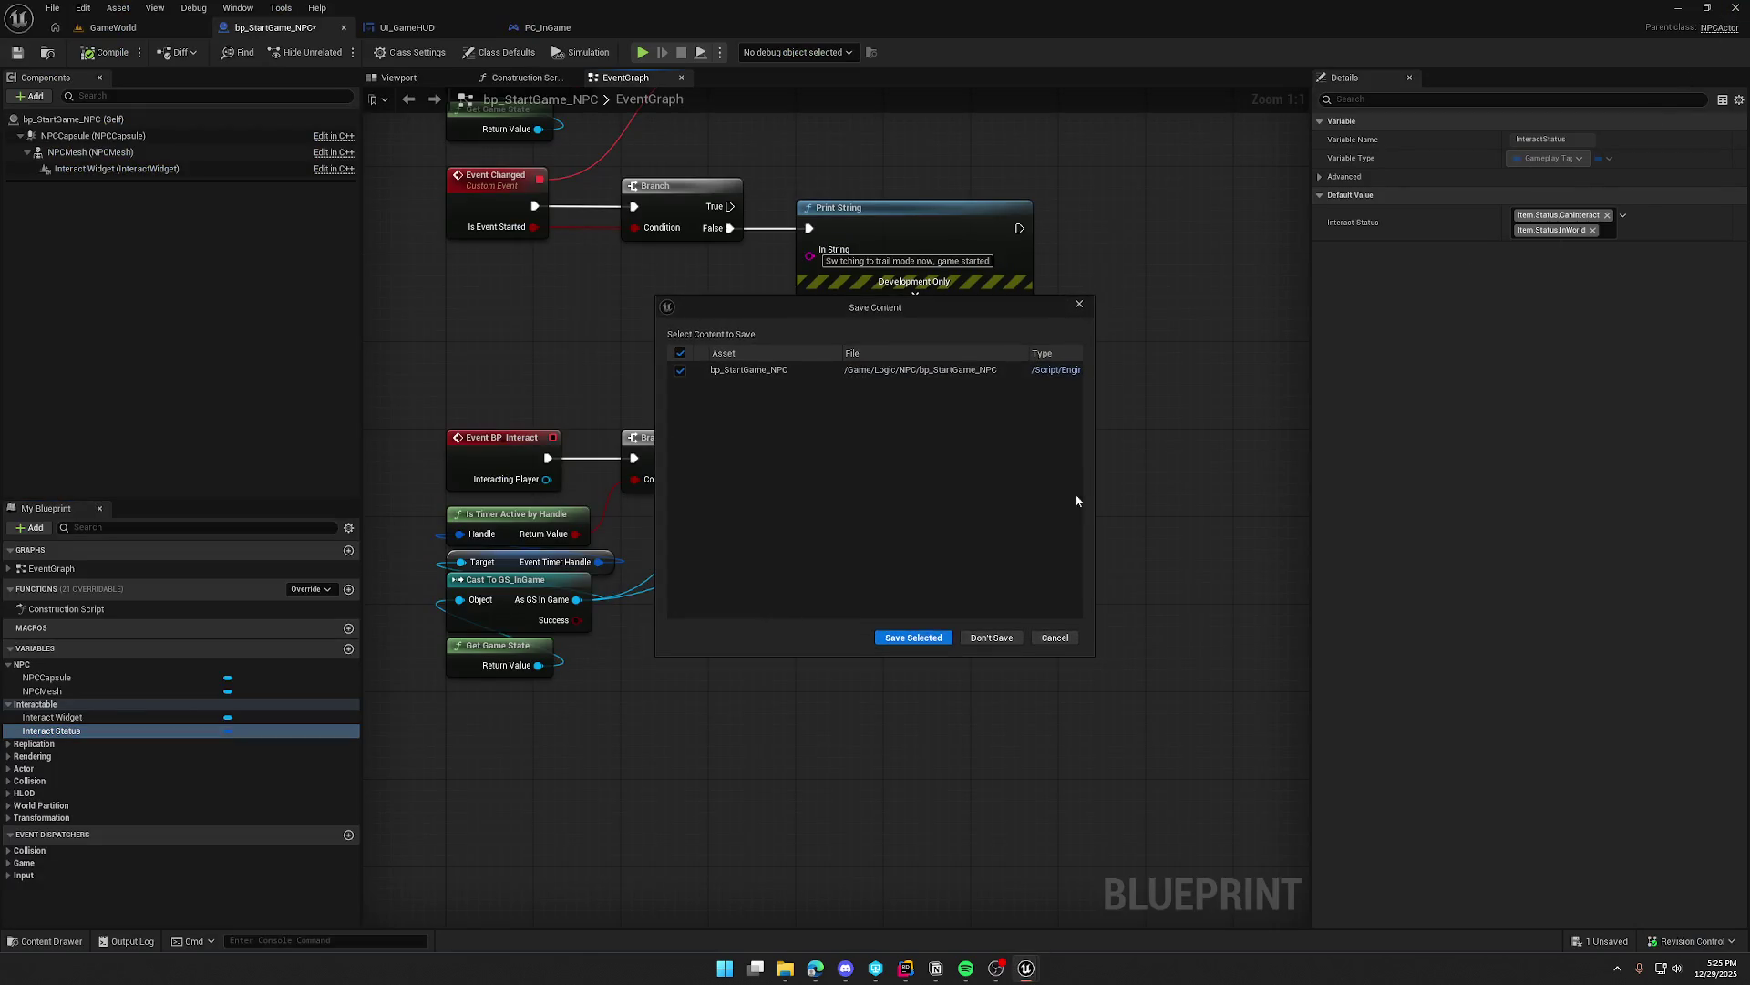
Step: Confirm saving bp_StartGame_NPC, then build and relaunch the project from Rider
{"action": "key", "text": "Return"}
{"action": "key", "text": "alt+Tab"}
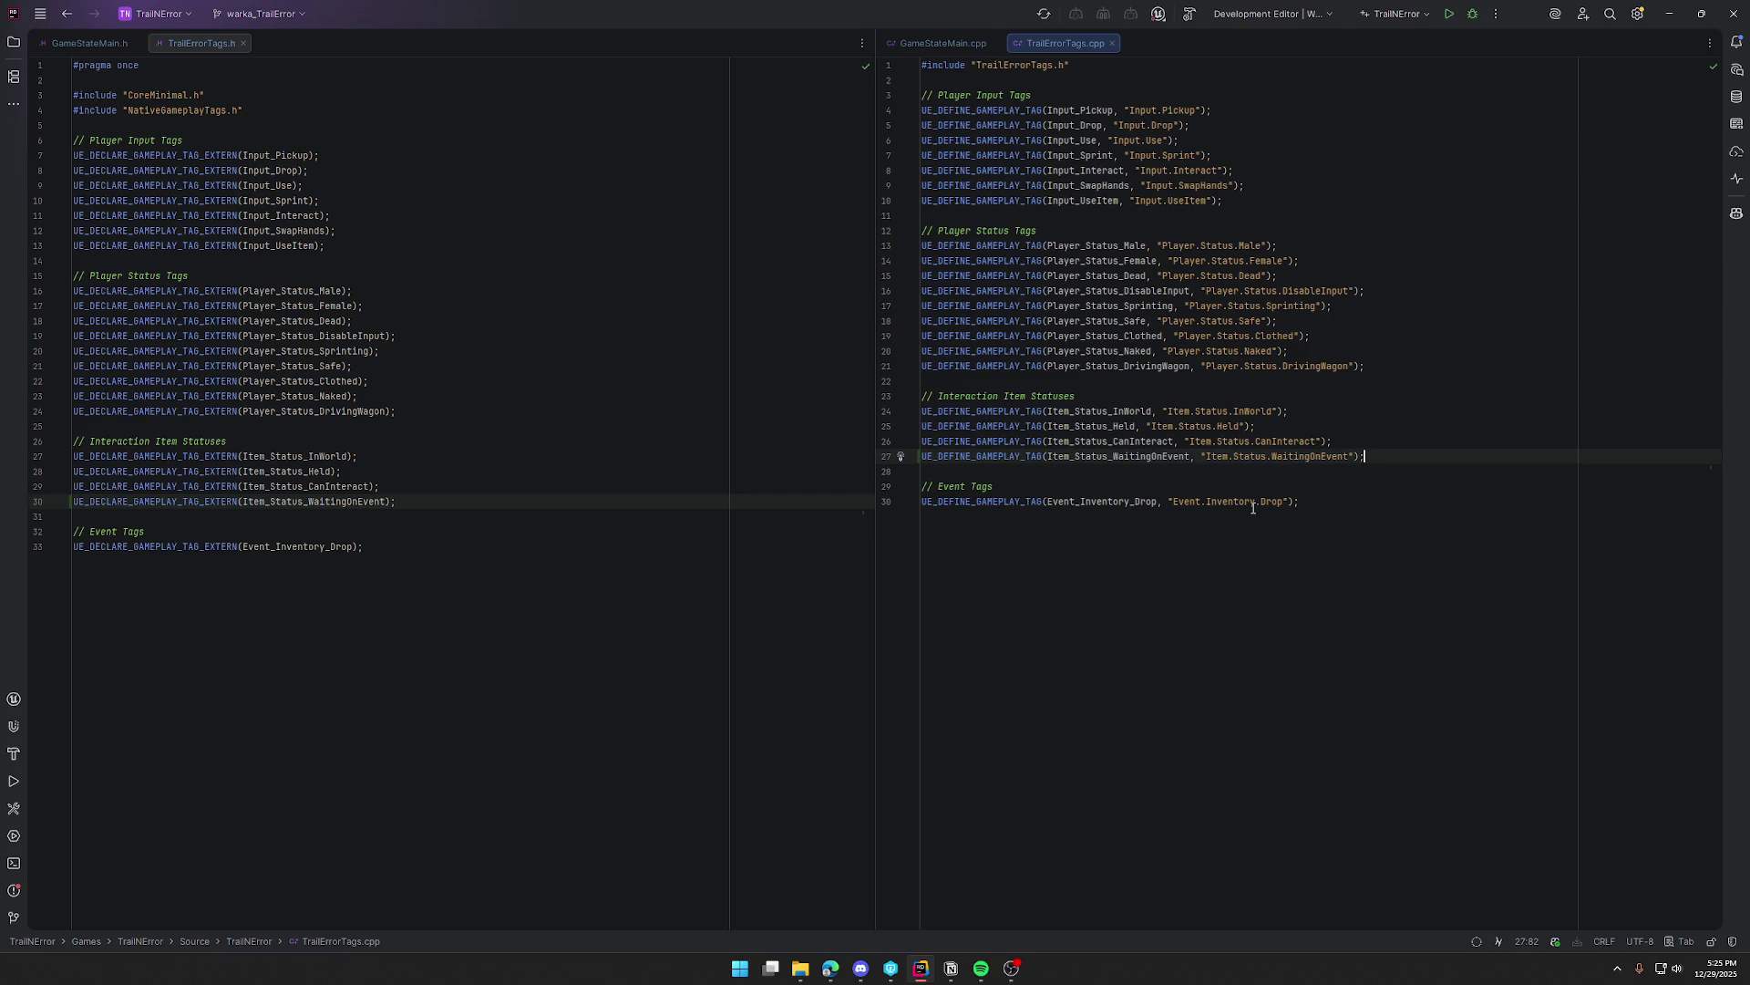
{"action": "left_click", "coordinate": [1446, 16]}
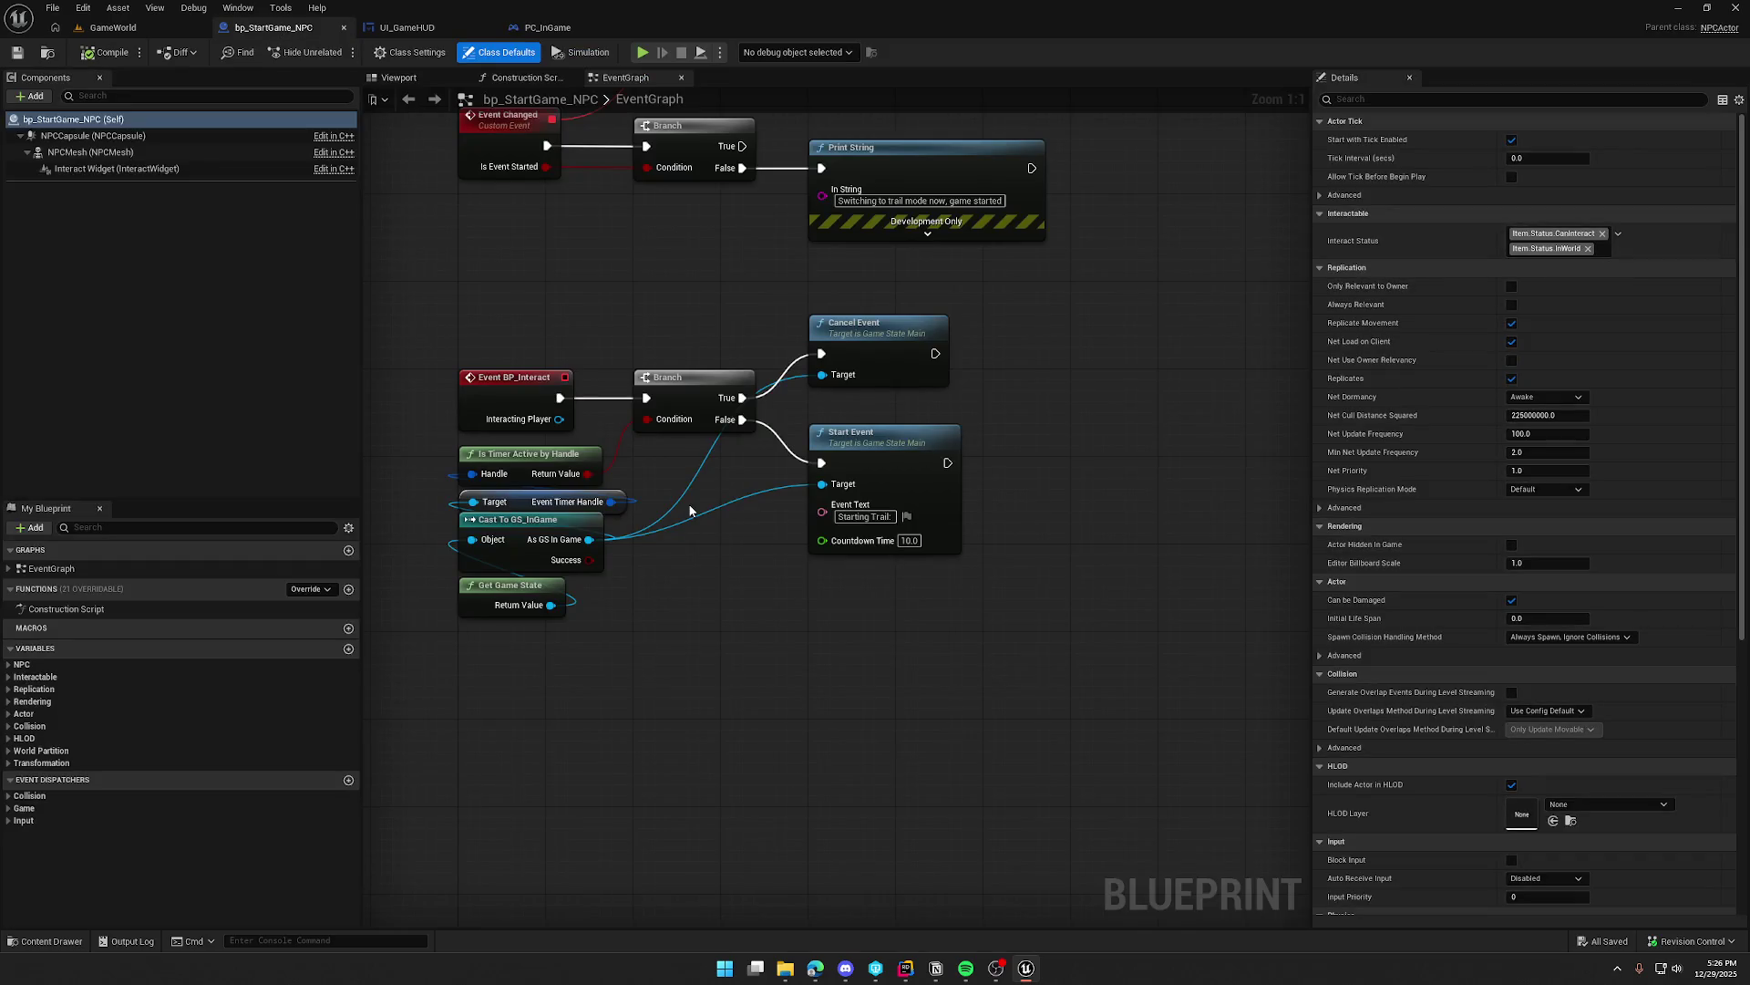
Step: Place an Interact Status getter and an Add Gameplay Tag node near Start Event
{"action": "left_click_drag", "start_coordinate": [882, 450], "coordinate": [1058, 457]}
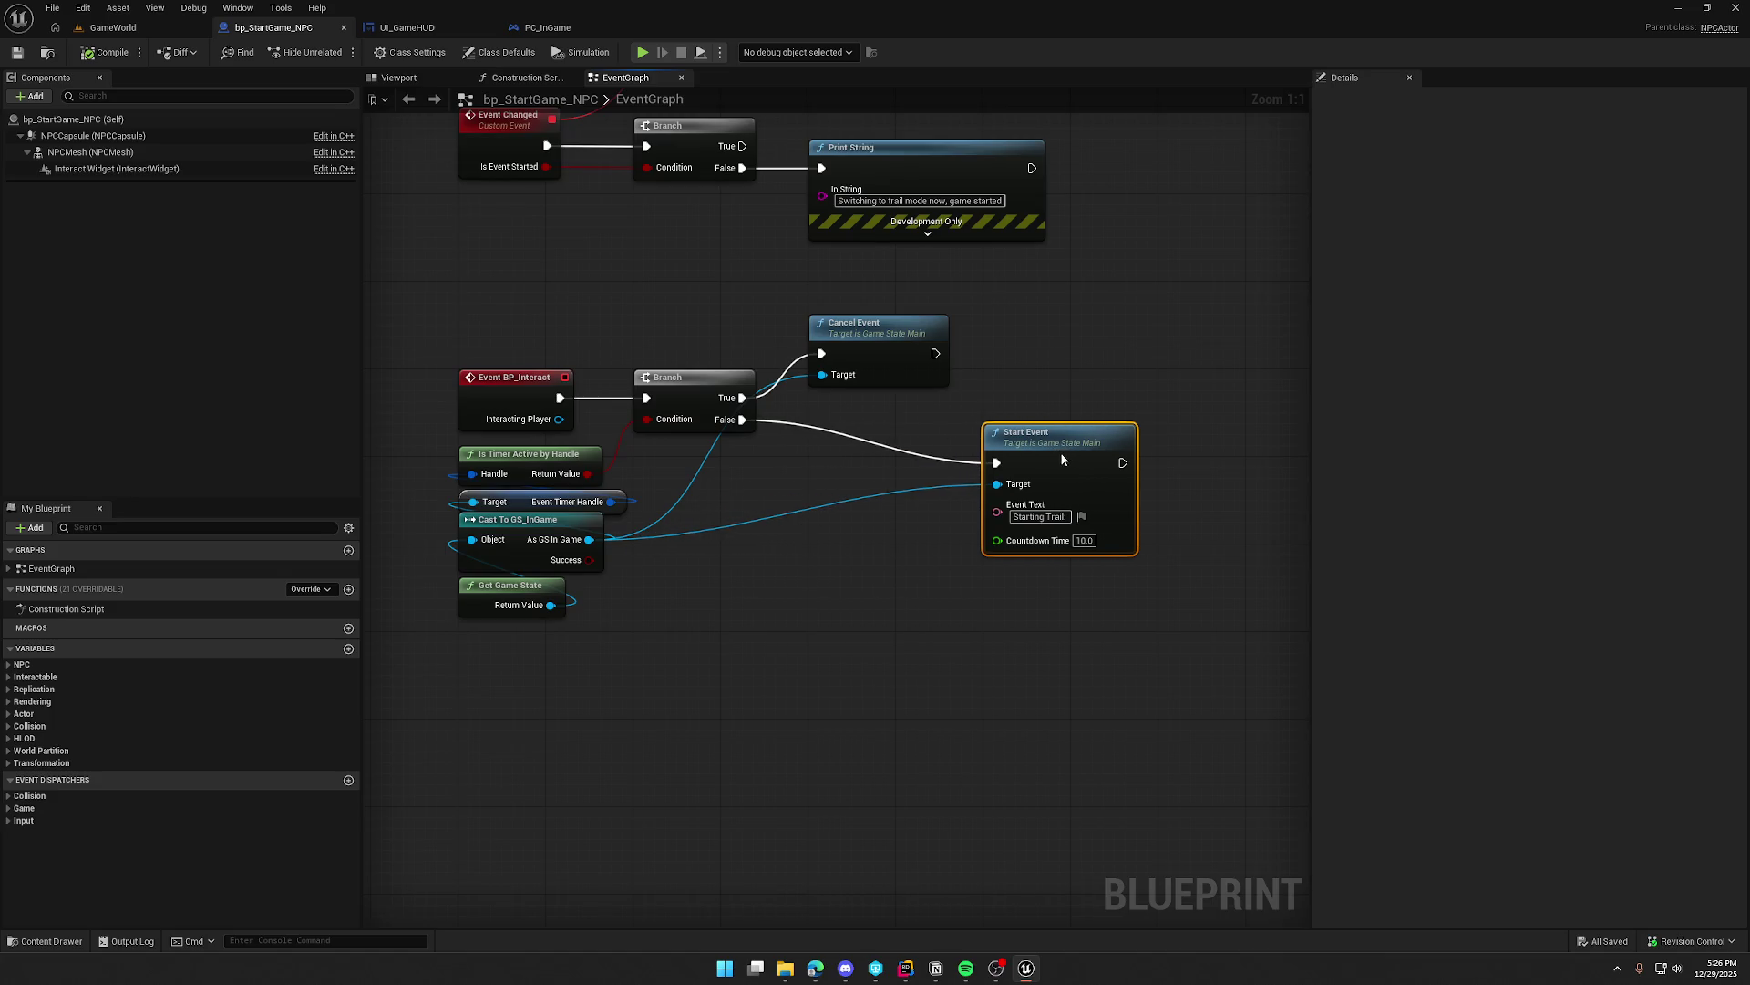
{"action": "left_click", "coordinate": [760, 555]}
{"action": "left_click", "coordinate": [35, 677]}
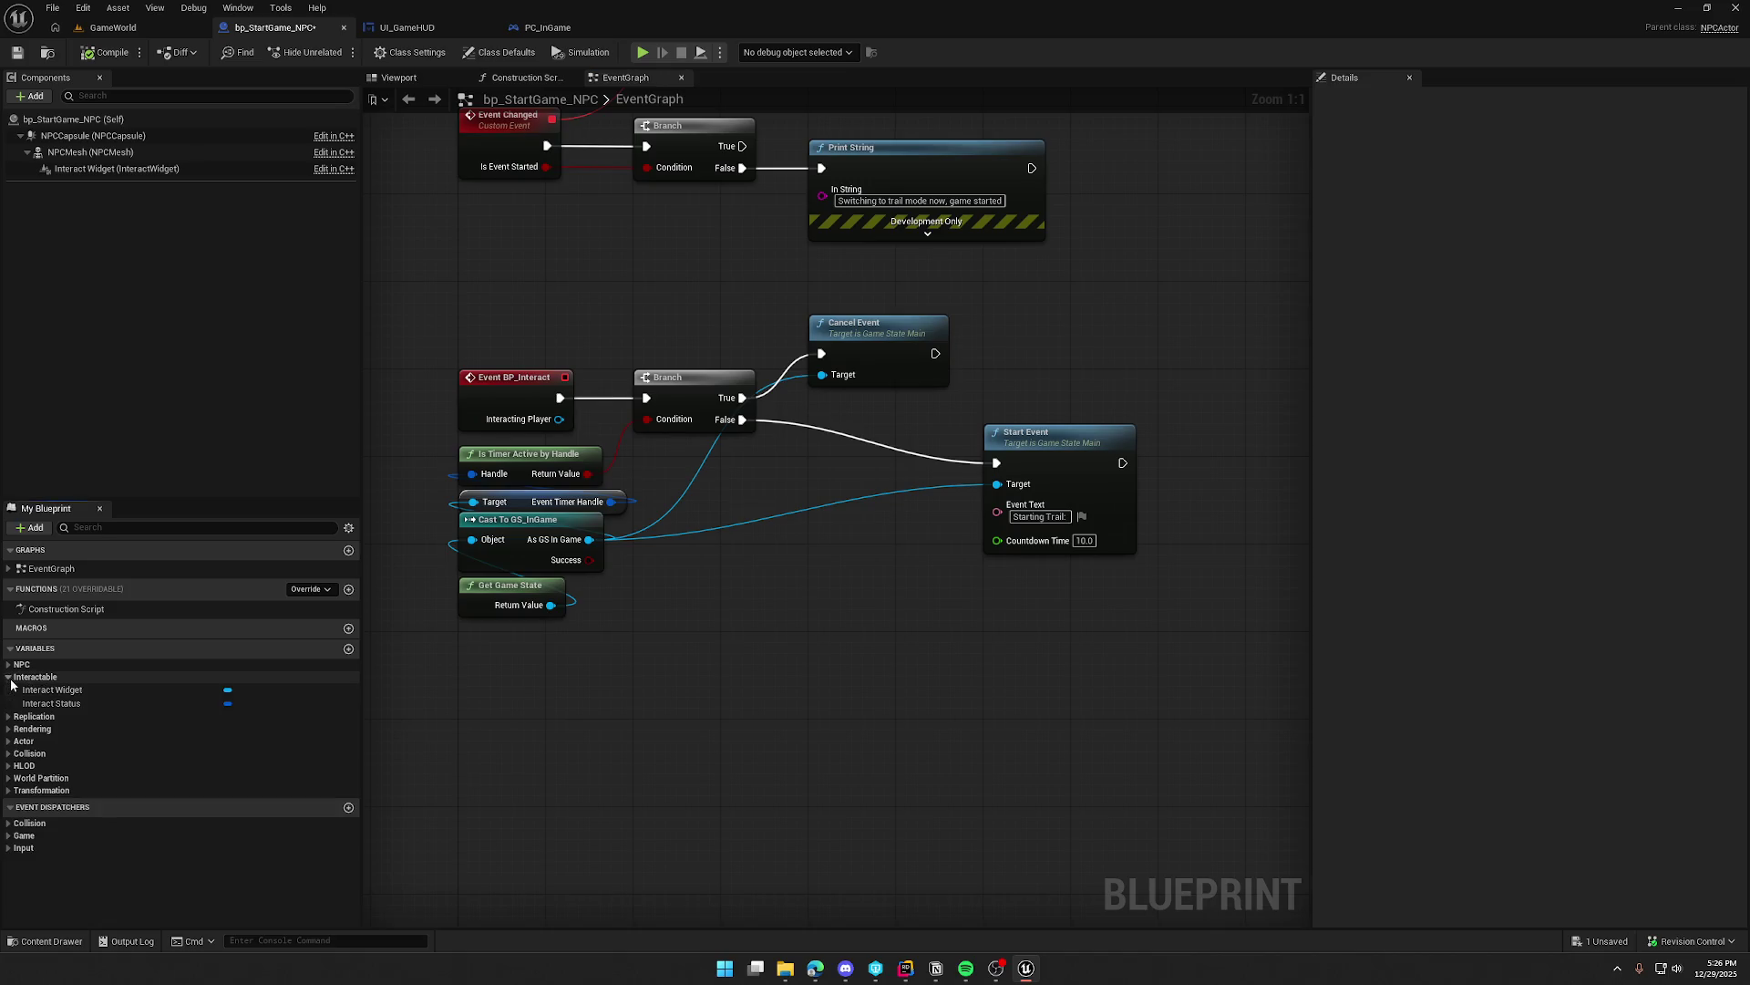
{"action": "mouse_move", "coordinate": [52, 707]}
{"action": "left_mouse_down"}
{"action": "mouse_move", "coordinate": [770, 576]}
{"action": "mouse_move", "coordinate": [877, 604]}
{"action": "left_mouse_up"}
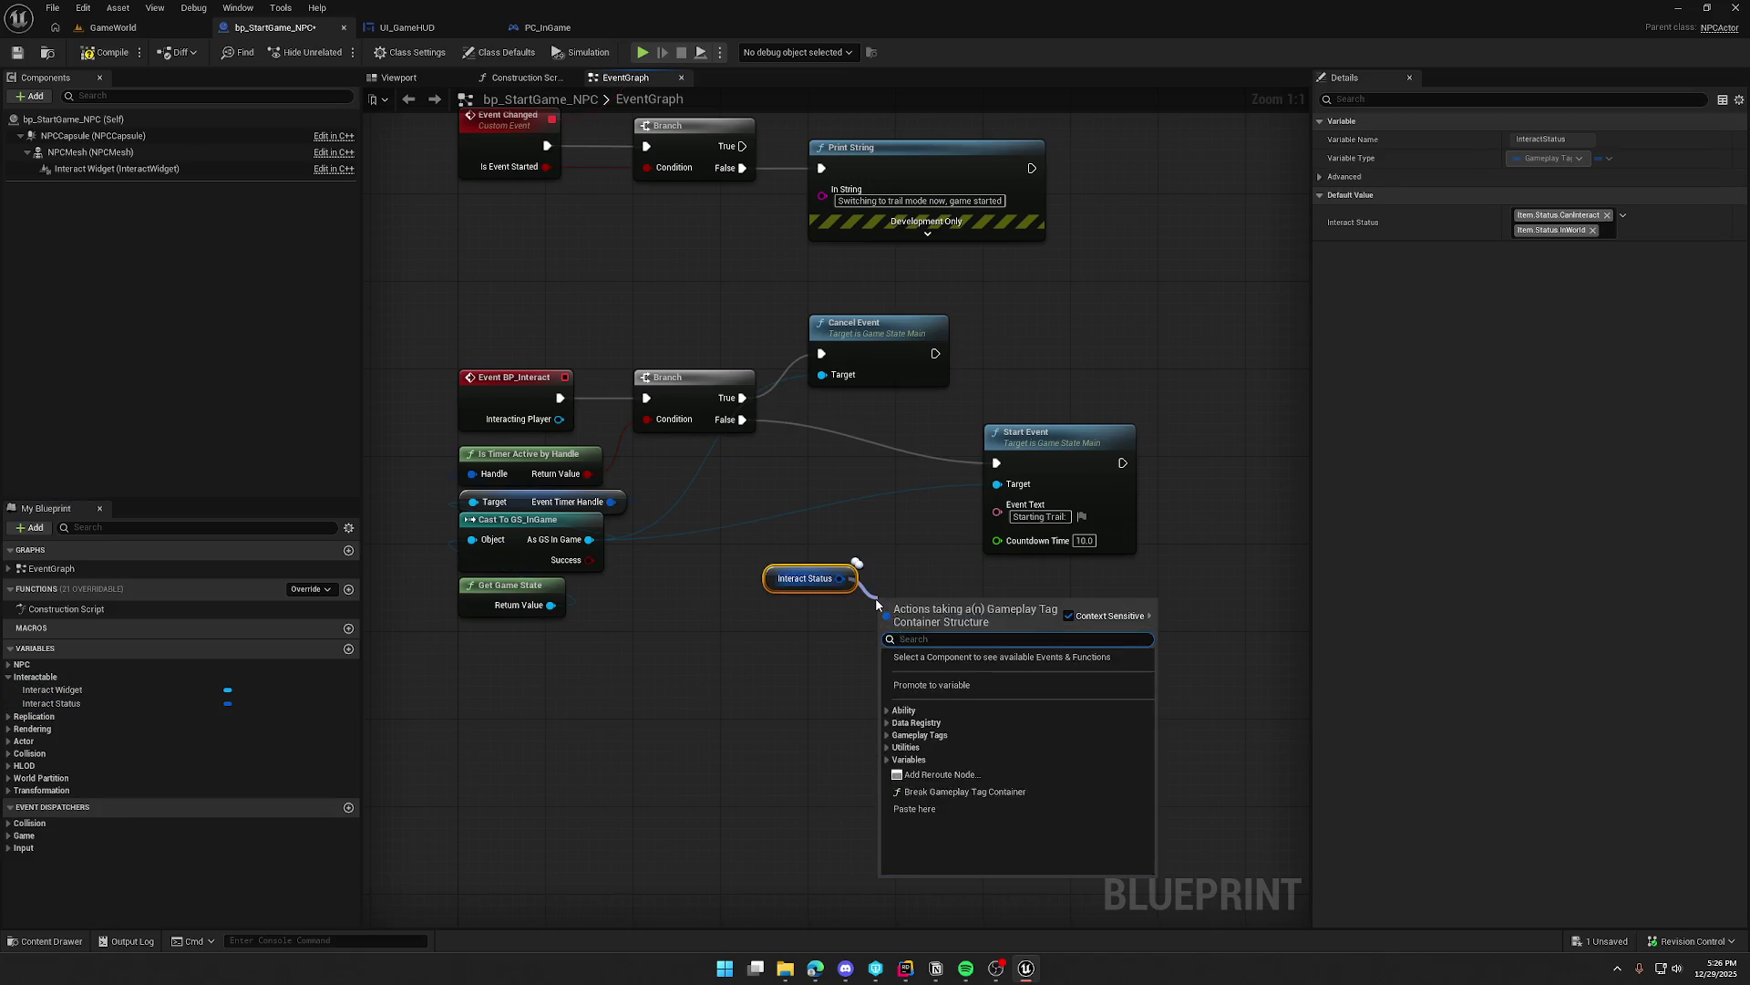
{"action": "type", "text": "add tag"}
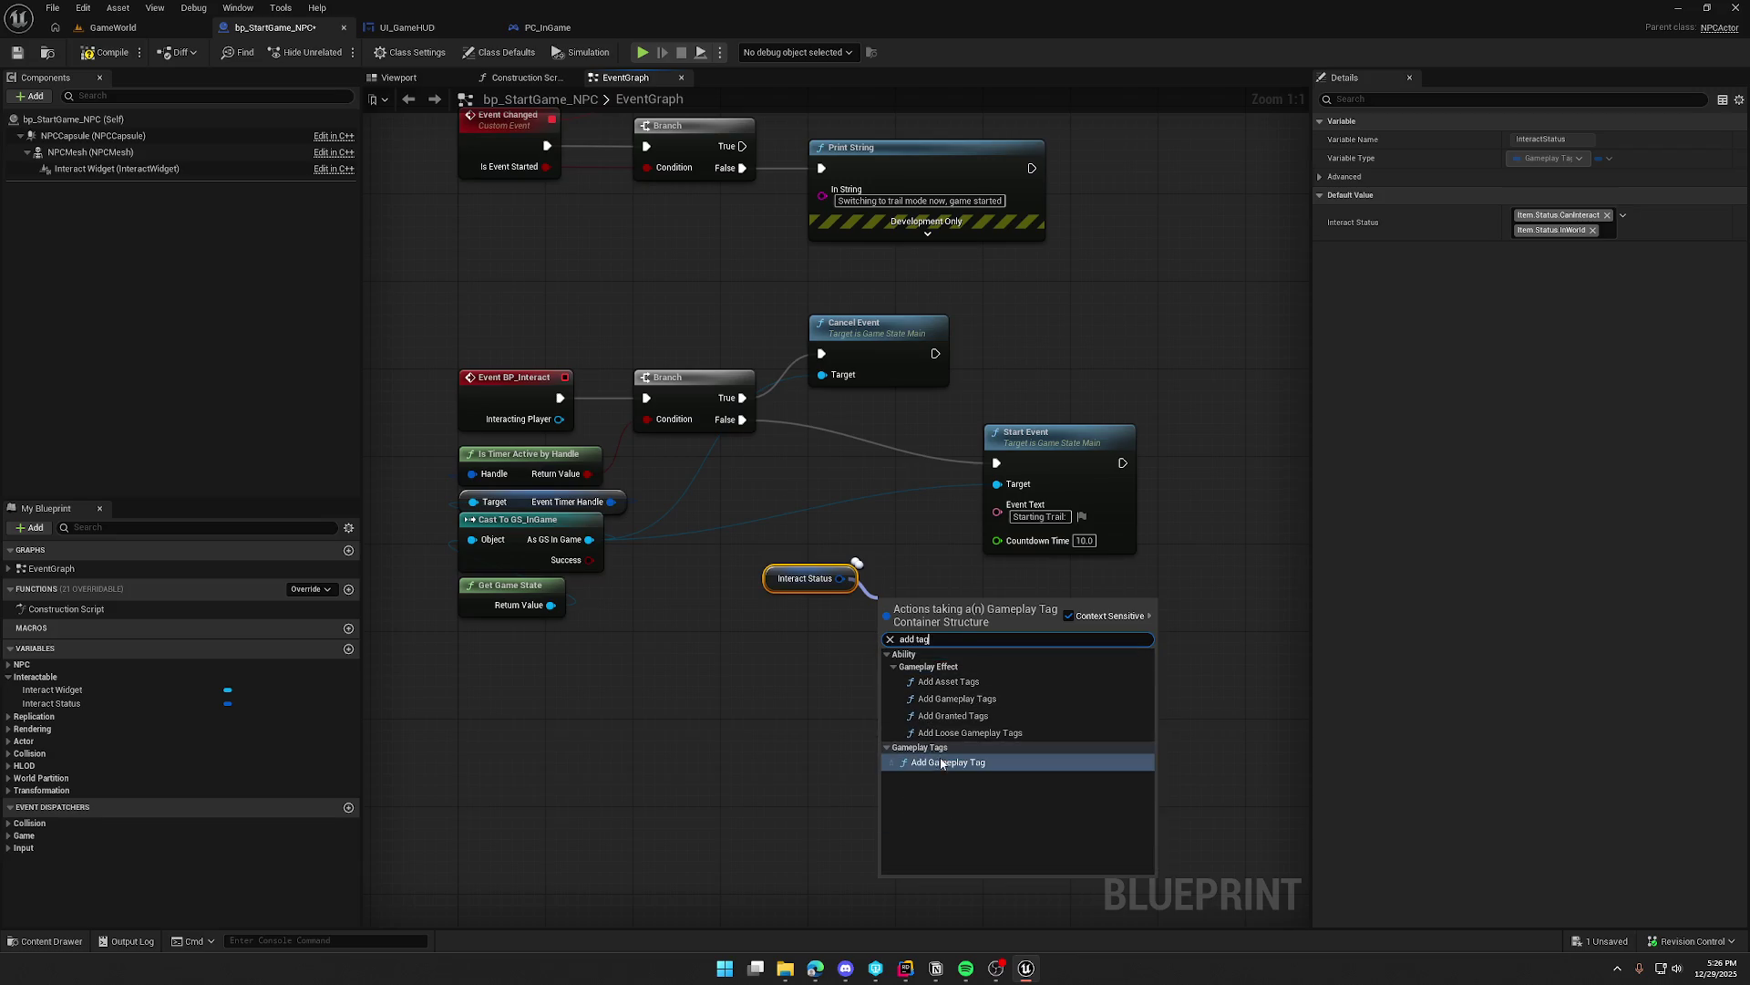
{"action": "left_click", "coordinate": [948, 762]}
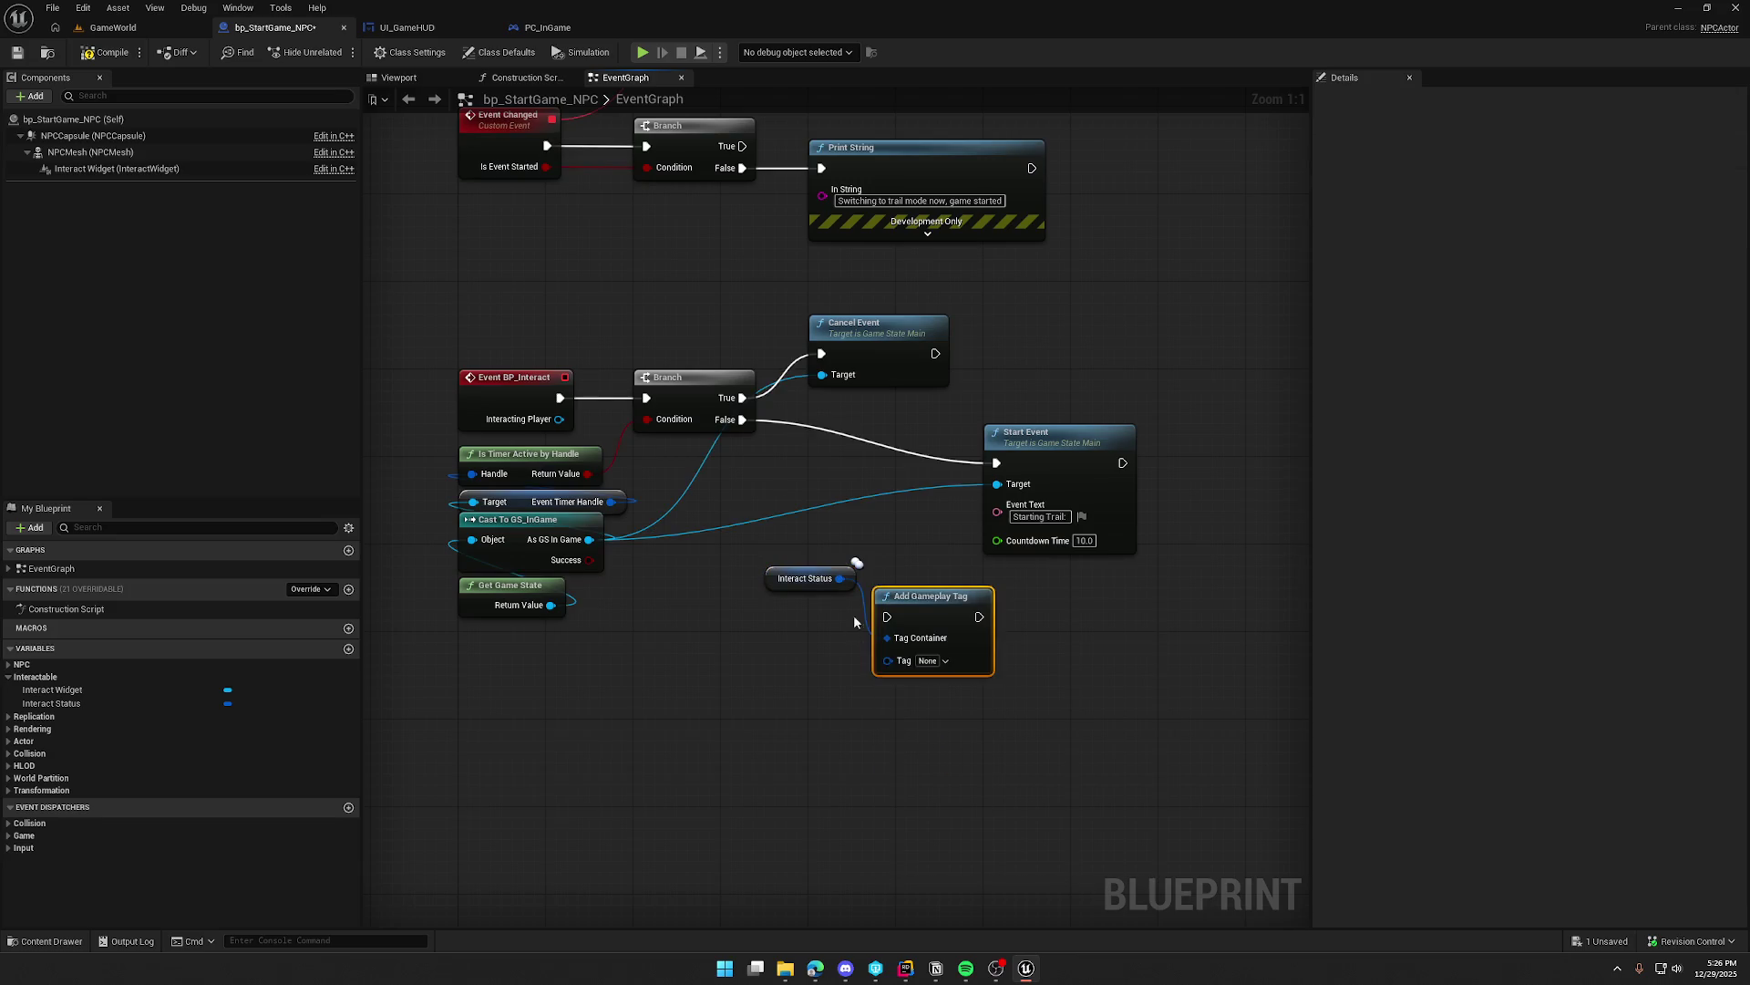
Step: Route Branch False through Add Gameplay Tag (Item.Status.WaitingOnEvent) on Interact Status into Start Event
{"action": "mouse_move", "coordinate": [806, 582]}
{"action": "left_mouse_down"}
{"action": "mouse_move", "coordinate": [786, 702]}
{"action": "mouse_move", "coordinate": [828, 729]}
{"action": "left_mouse_up"}
{"action": "mouse_move", "coordinate": [742, 419]}
{"action": "left_mouse_down"}
{"action": "mouse_move", "coordinate": [887, 616]}
{"action": "mouse_move", "coordinate": [893, 473]}
{"action": "mouse_move", "coordinate": [871, 465]}
{"action": "left_mouse_up"}
{"action": "left_click_drag", "start_coordinate": [816, 709], "coordinate": [849, 534]}
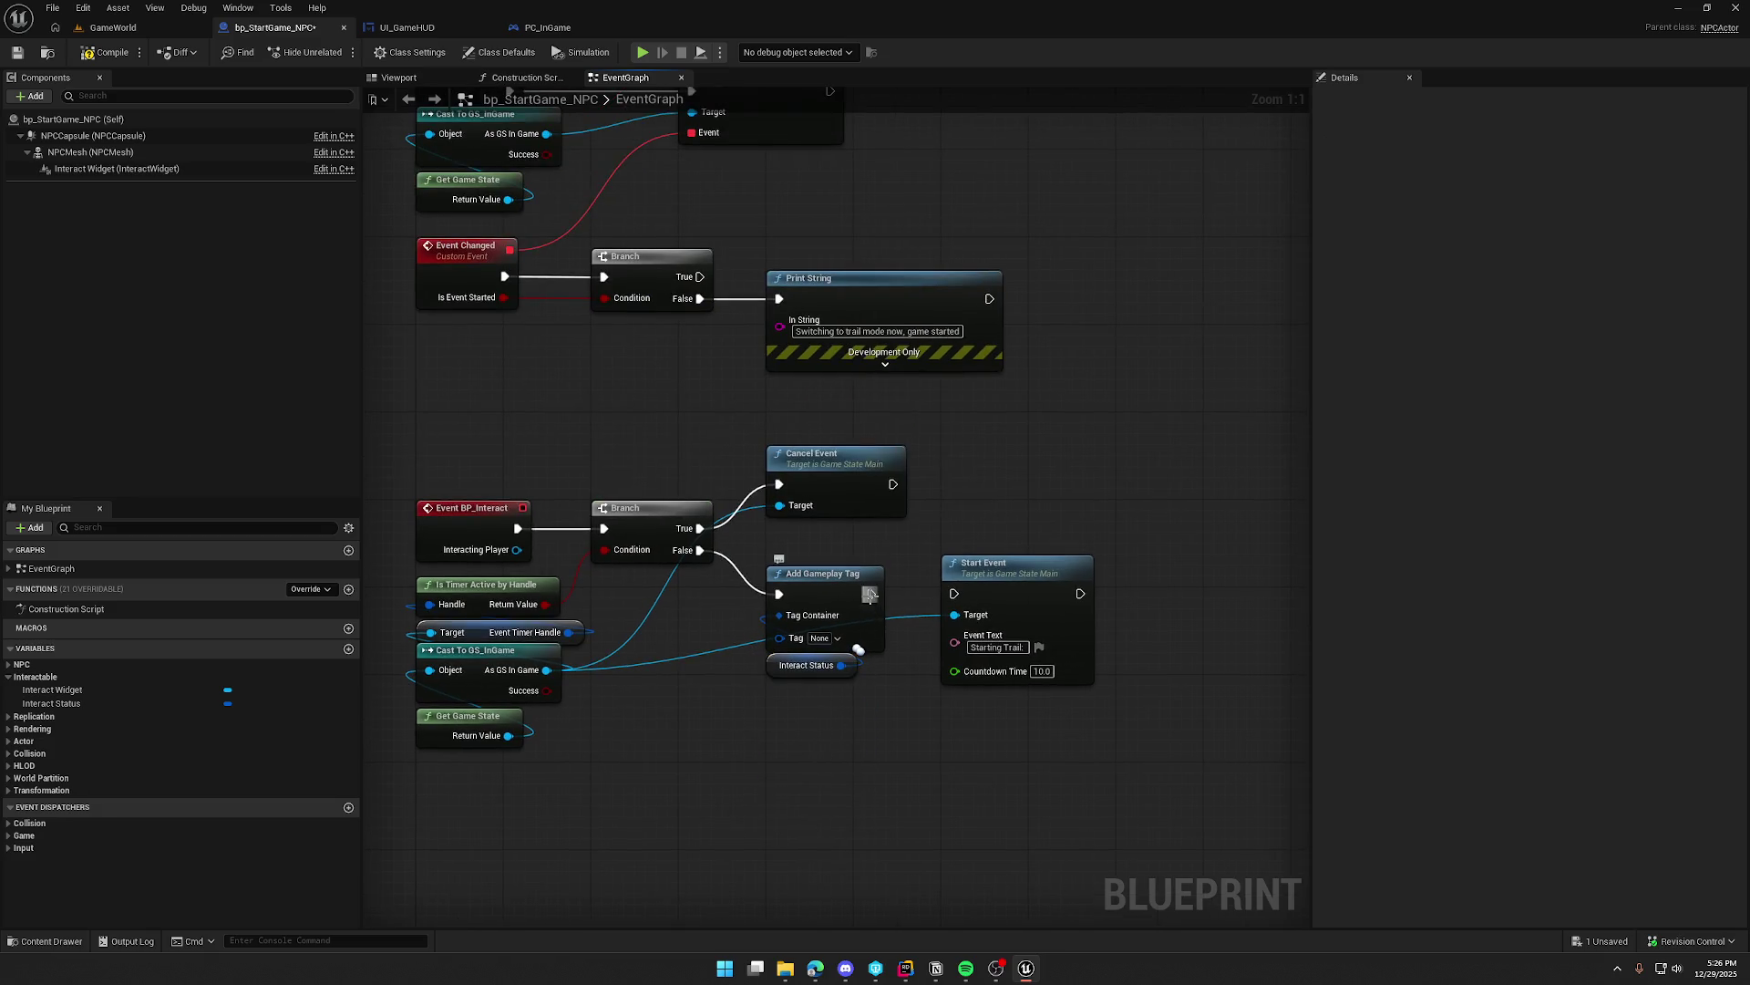
{"action": "left_click_drag", "start_coordinate": [872, 593], "coordinate": [954, 594]}
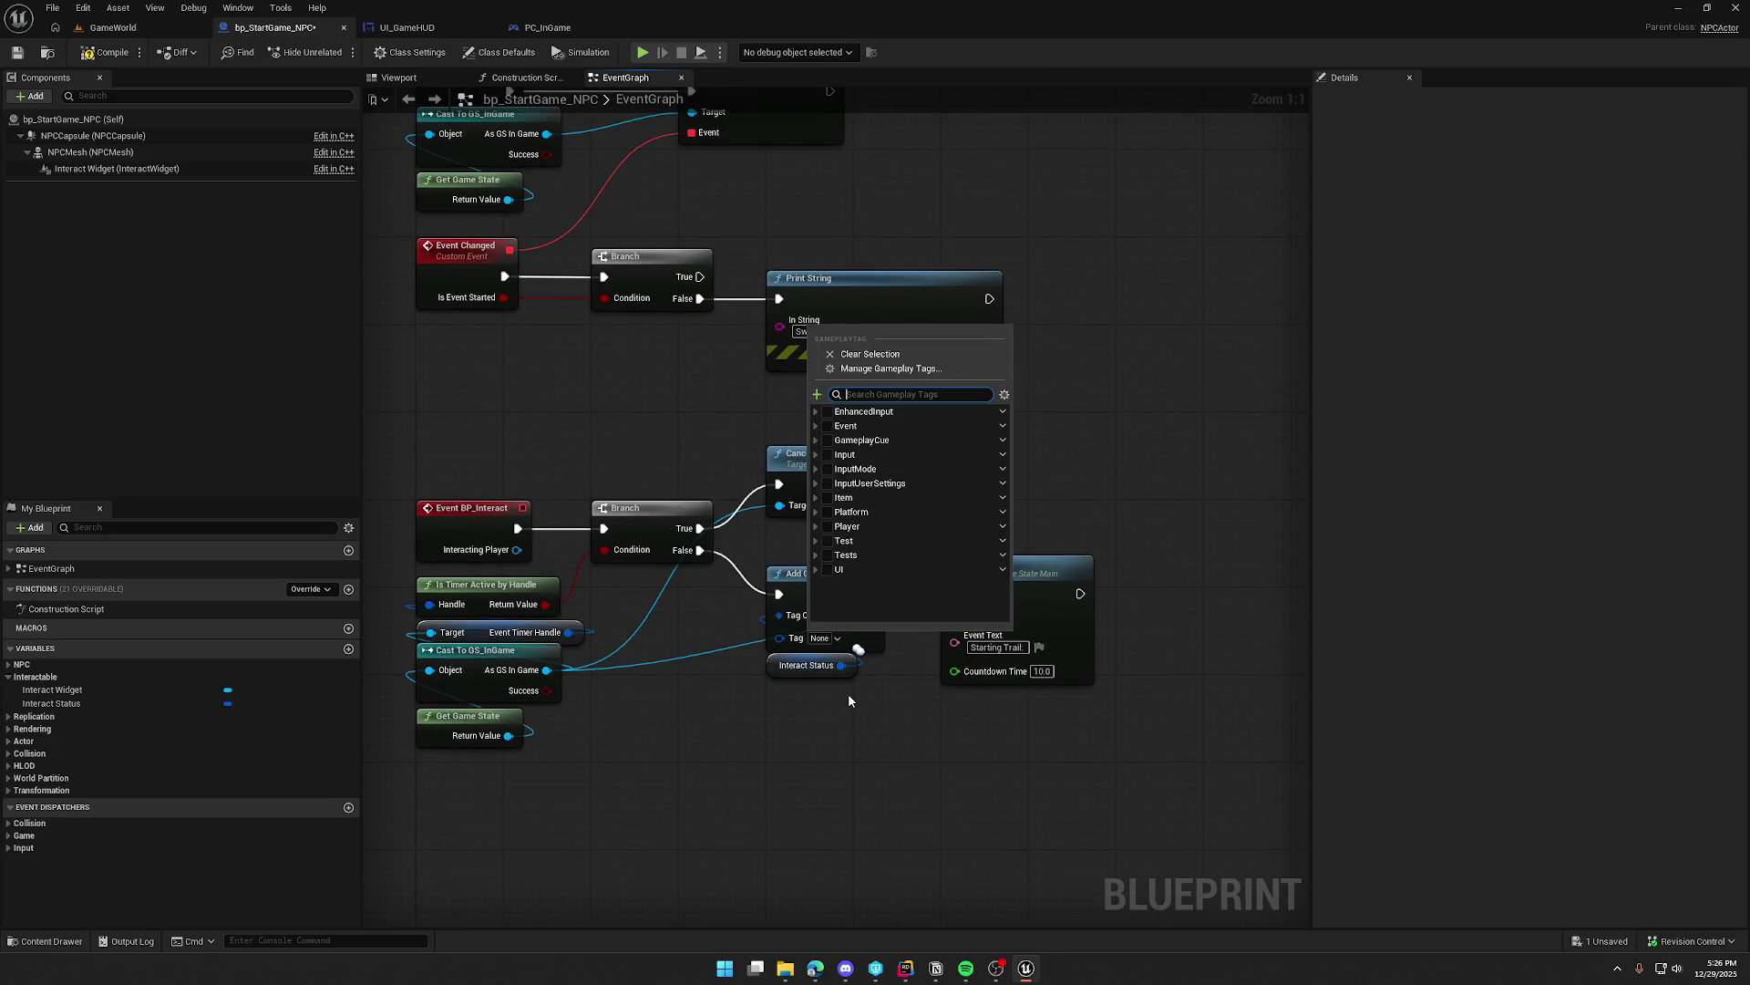
{"action": "type", "text": "wait"}
{"action": "left_click", "coordinate": [903, 481]}
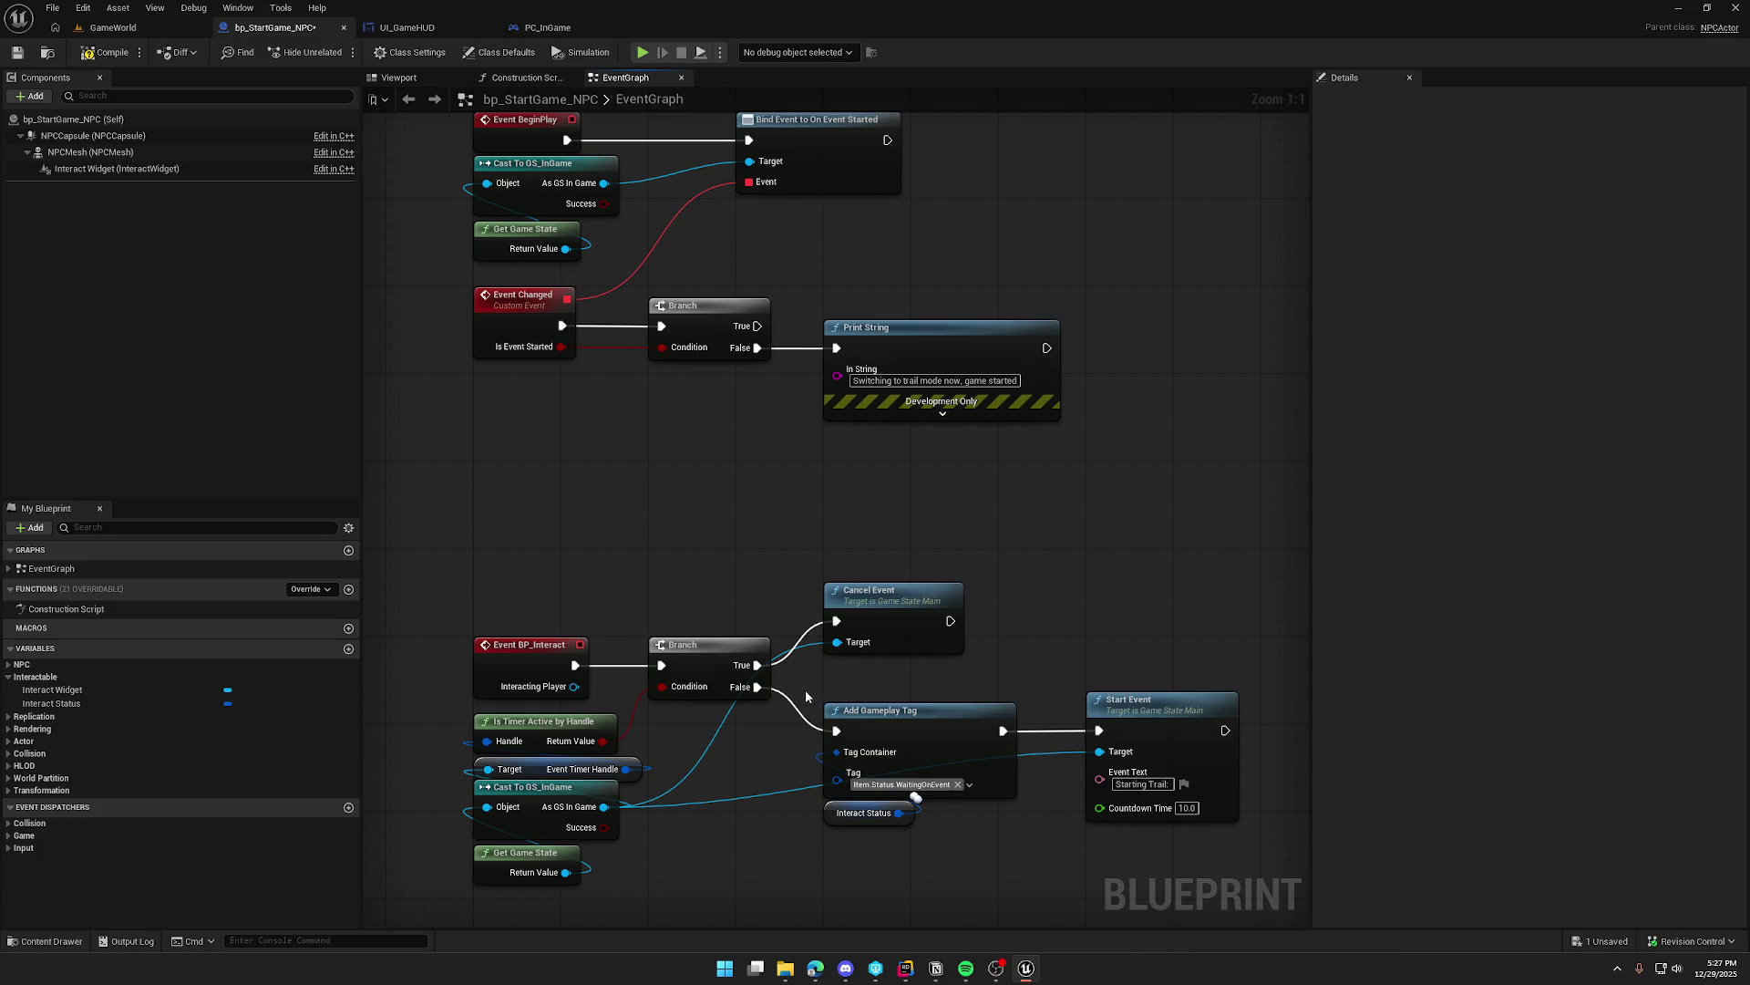
{"action": "mouse_move", "coordinate": [806, 696]}
{"action": "left_mouse_down"}
{"action": "mouse_move", "coordinate": [933, 843]}
{"action": "mouse_move", "coordinate": [848, 820]}
{"action": "mouse_move", "coordinate": [844, 688]}
{"action": "left_mouse_up"}
{"action": "left_click", "coordinate": [934, 841]}
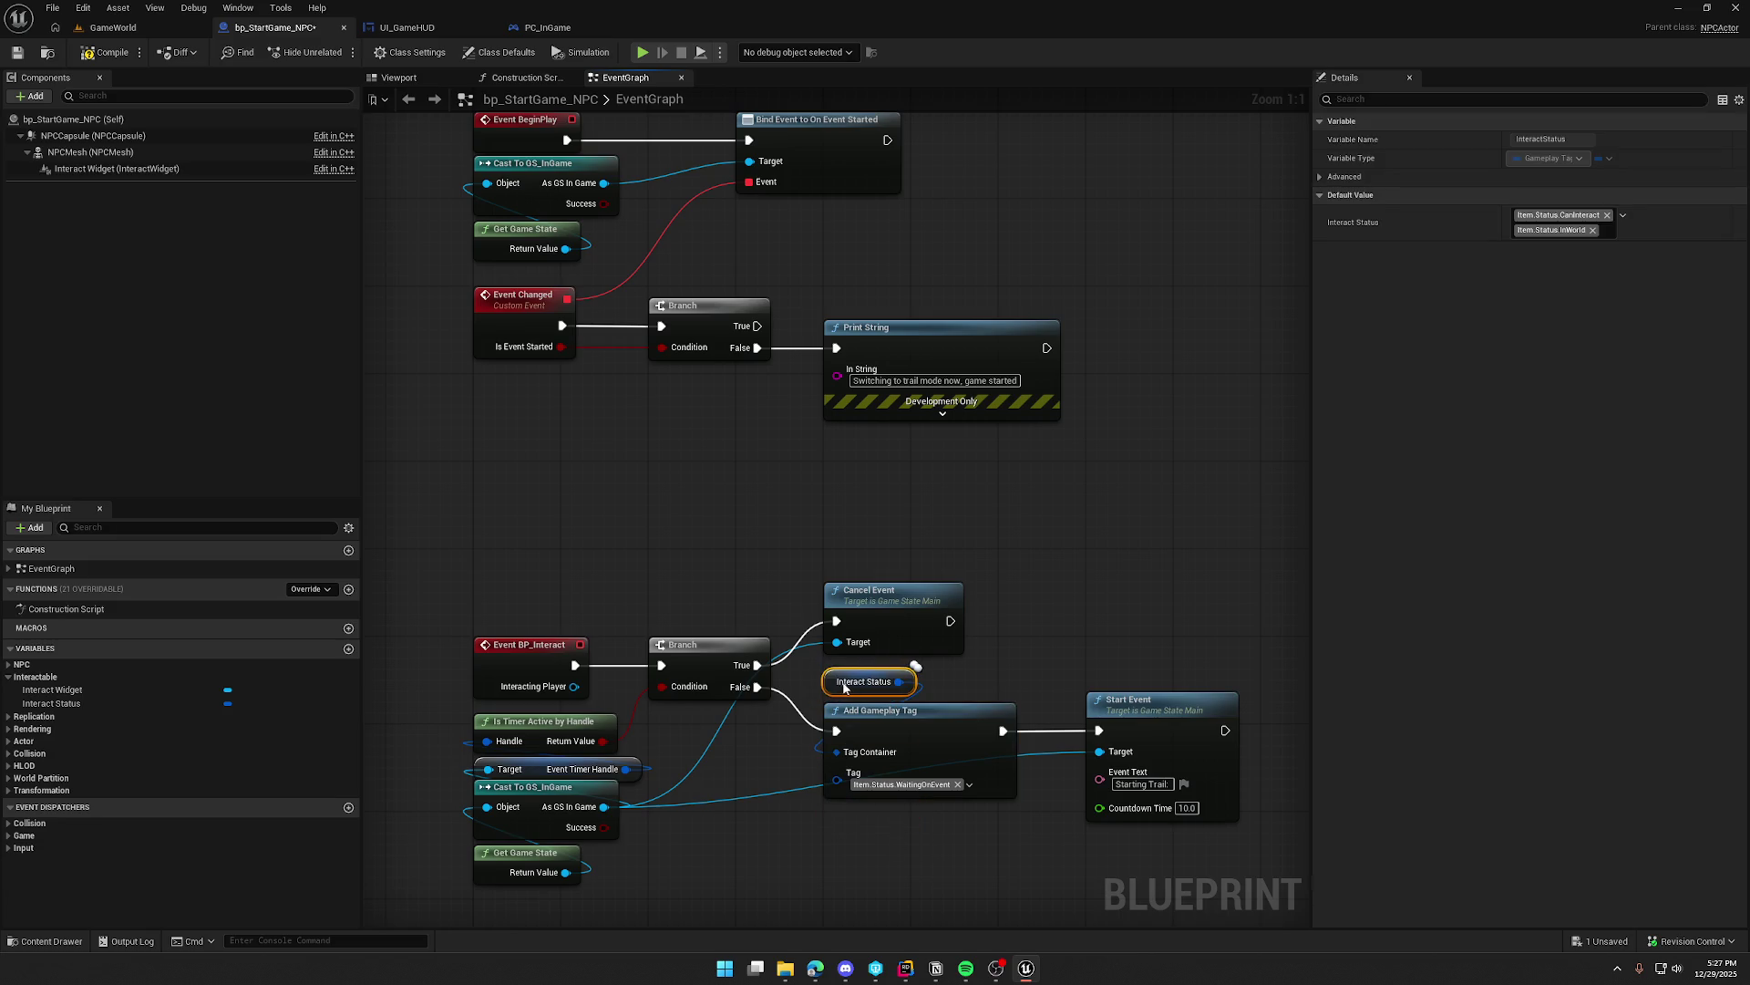
Step: Shift the interact logic nodes right to make room after Event BP_Interact
{"action": "mouse_move", "coordinate": [645, 587]}
{"action": "left_mouse_down"}
{"action": "mouse_move", "coordinate": [1223, 907]}
{"action": "mouse_move", "coordinate": [1189, 873]}
{"action": "left_mouse_up"}
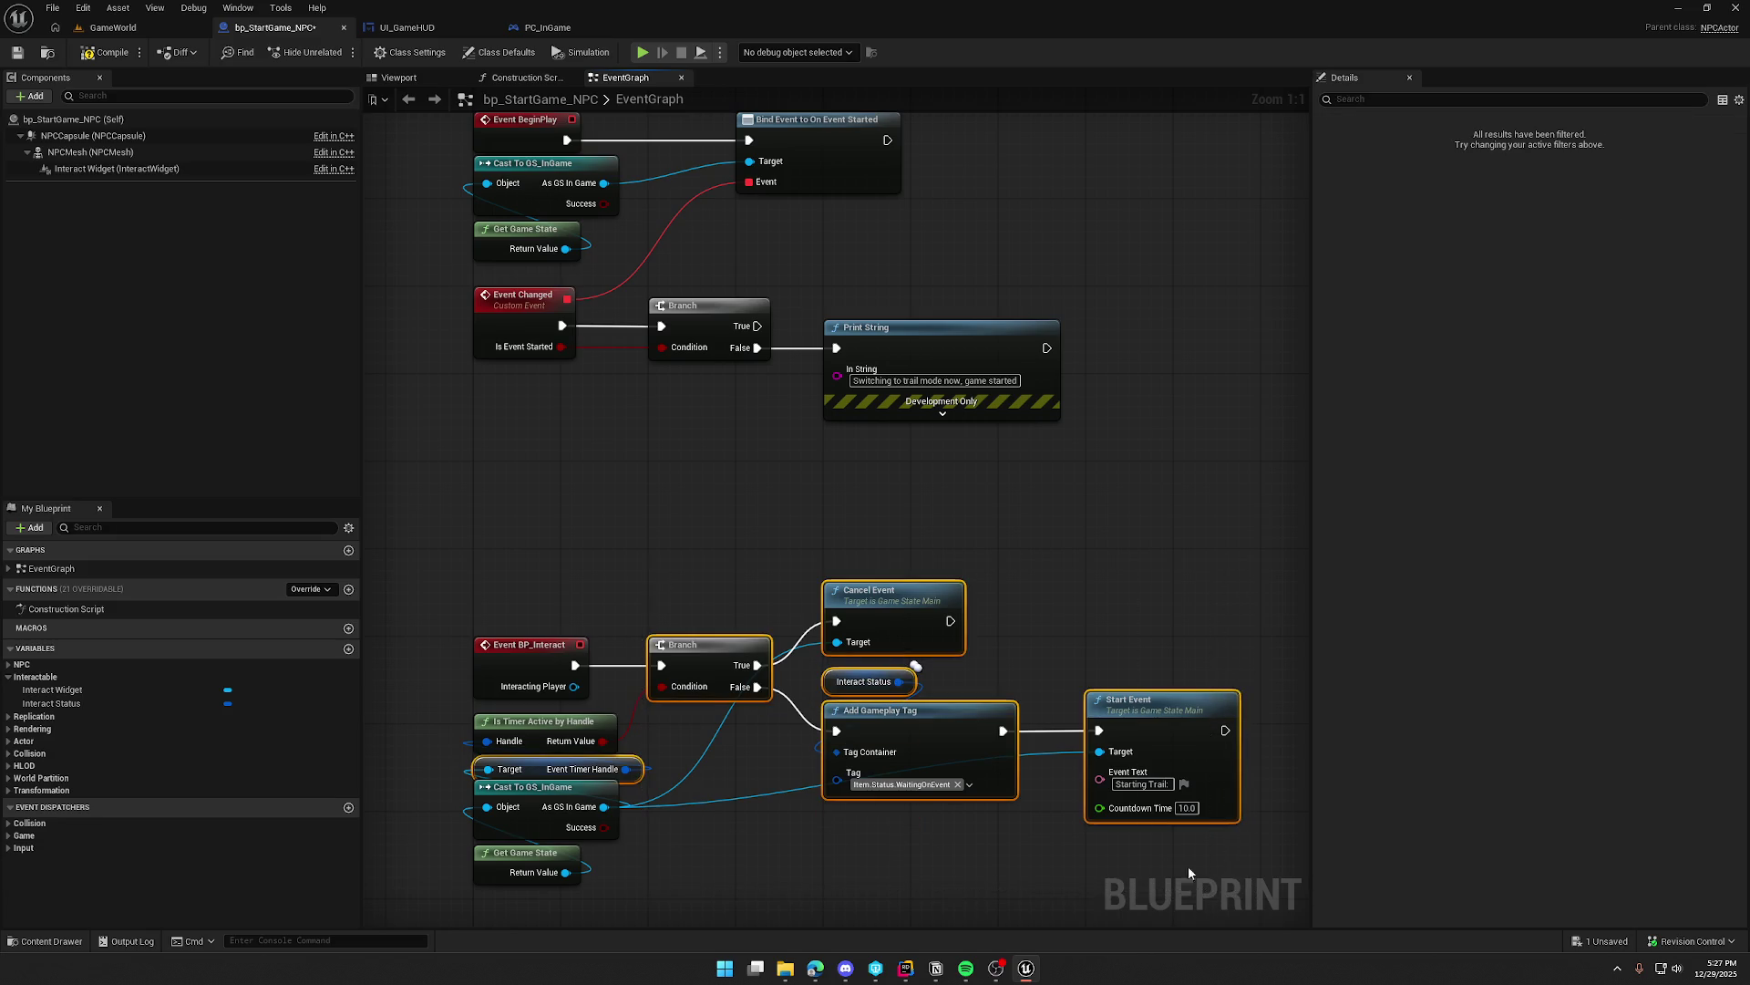
{"action": "mouse_move", "coordinate": [685, 884]}
{"action": "left_mouse_down"}
{"action": "mouse_move", "coordinate": [474, 775]}
{"action": "mouse_move", "coordinate": [474, 709]}
{"action": "left_mouse_up"}
{"action": "left_click_drag", "start_coordinate": [706, 649], "coordinate": [969, 649]}
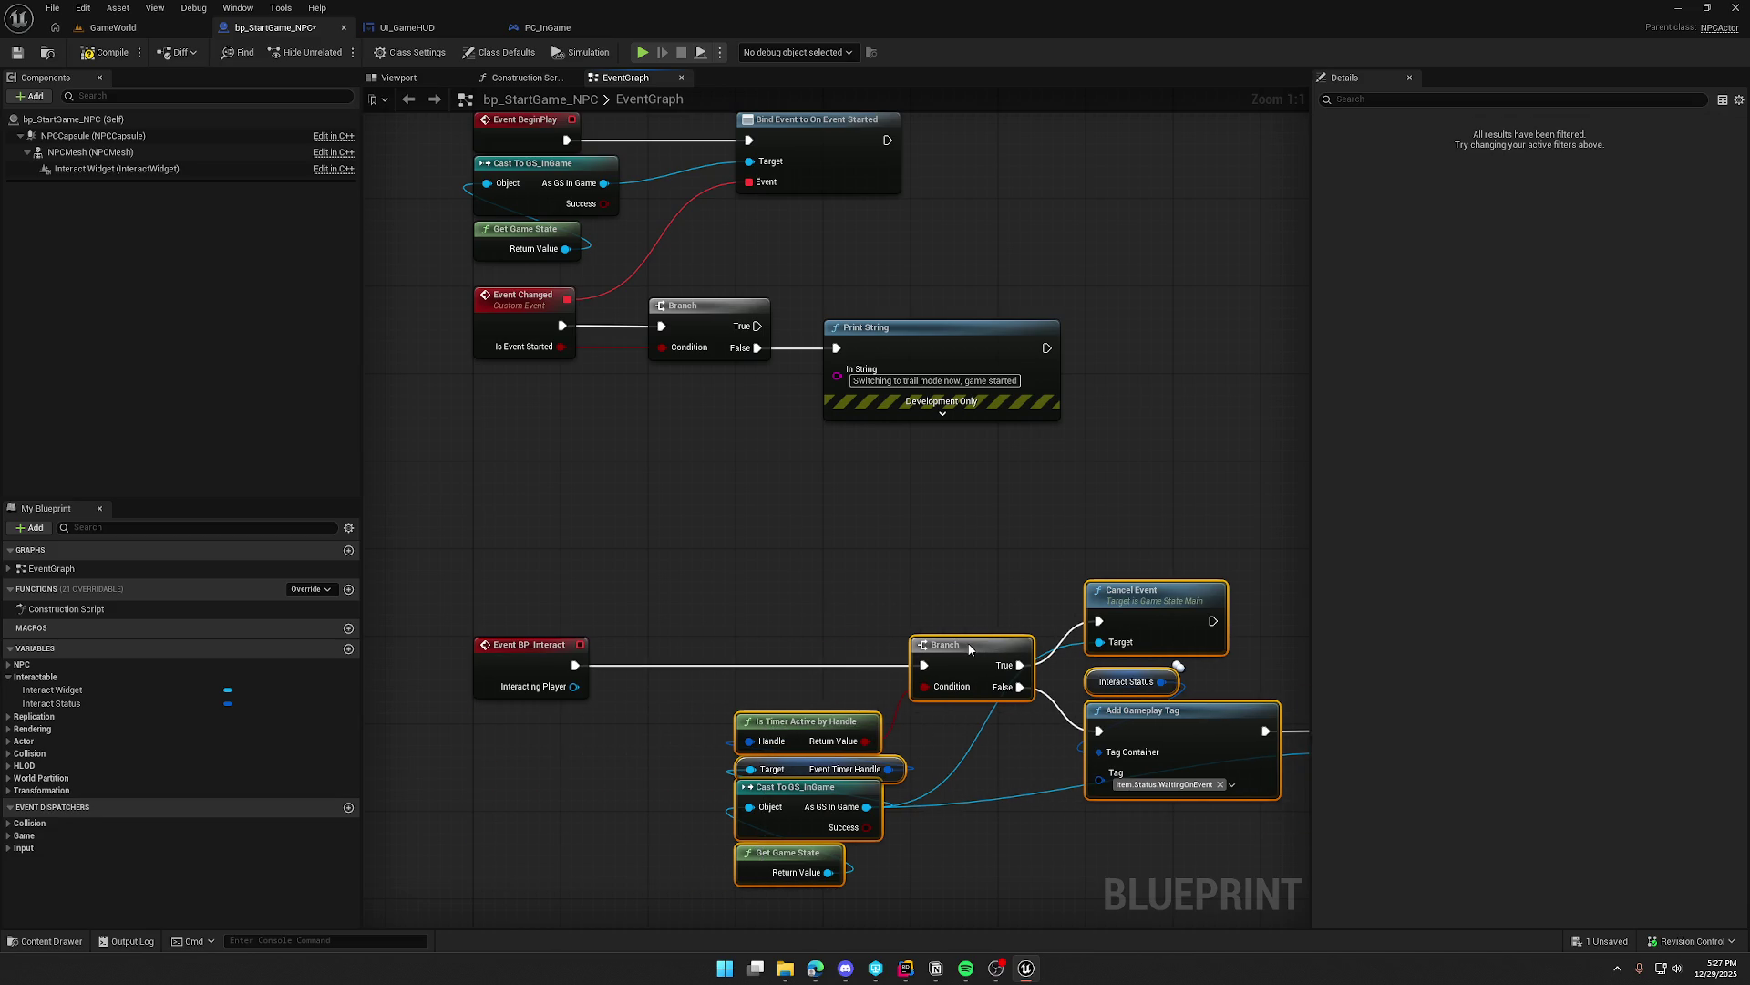
{"action": "left_click", "coordinate": [680, 637]}
{"action": "mouse_move", "coordinate": [575, 664]}
{"action": "left_mouse_down"}
{"action": "mouse_move", "coordinate": [665, 688]}
{"action": "mouse_move", "coordinate": [682, 654]}
{"action": "left_mouse_up"}
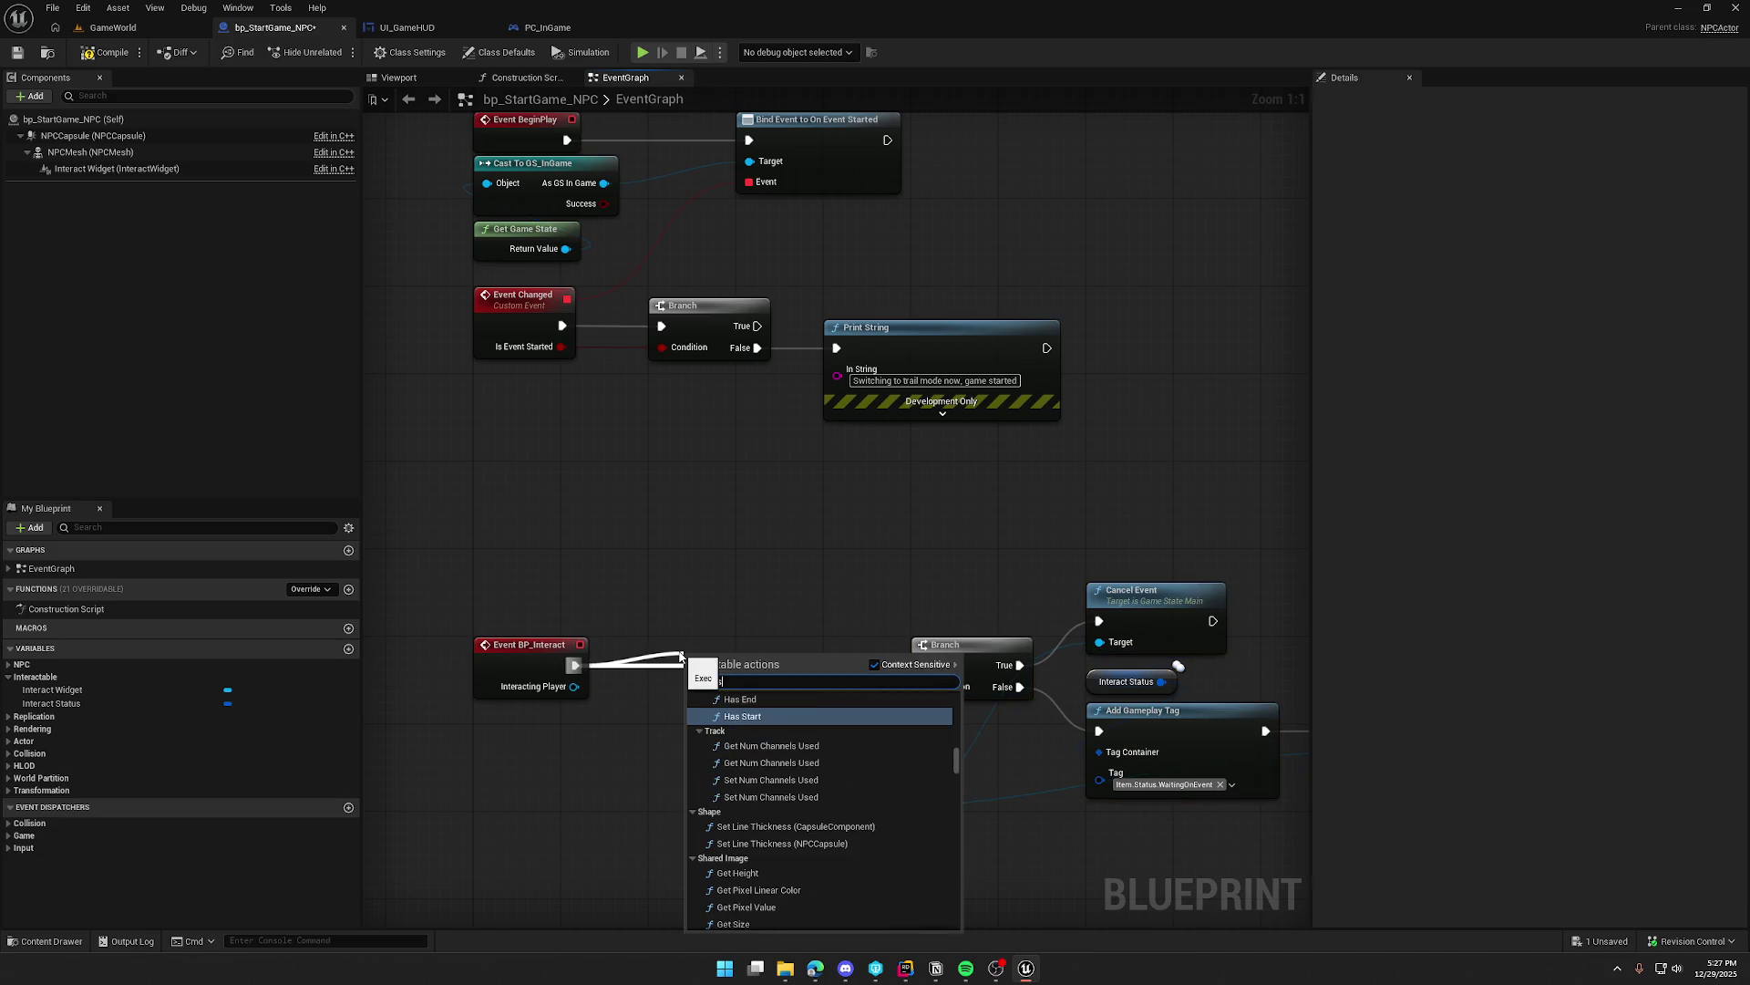
Step: Insert a Switch Has Authority node after Event BP_Interact and make room for it
{"action": "type", "text": "auth"}
{"action": "key", "text": "Return"}
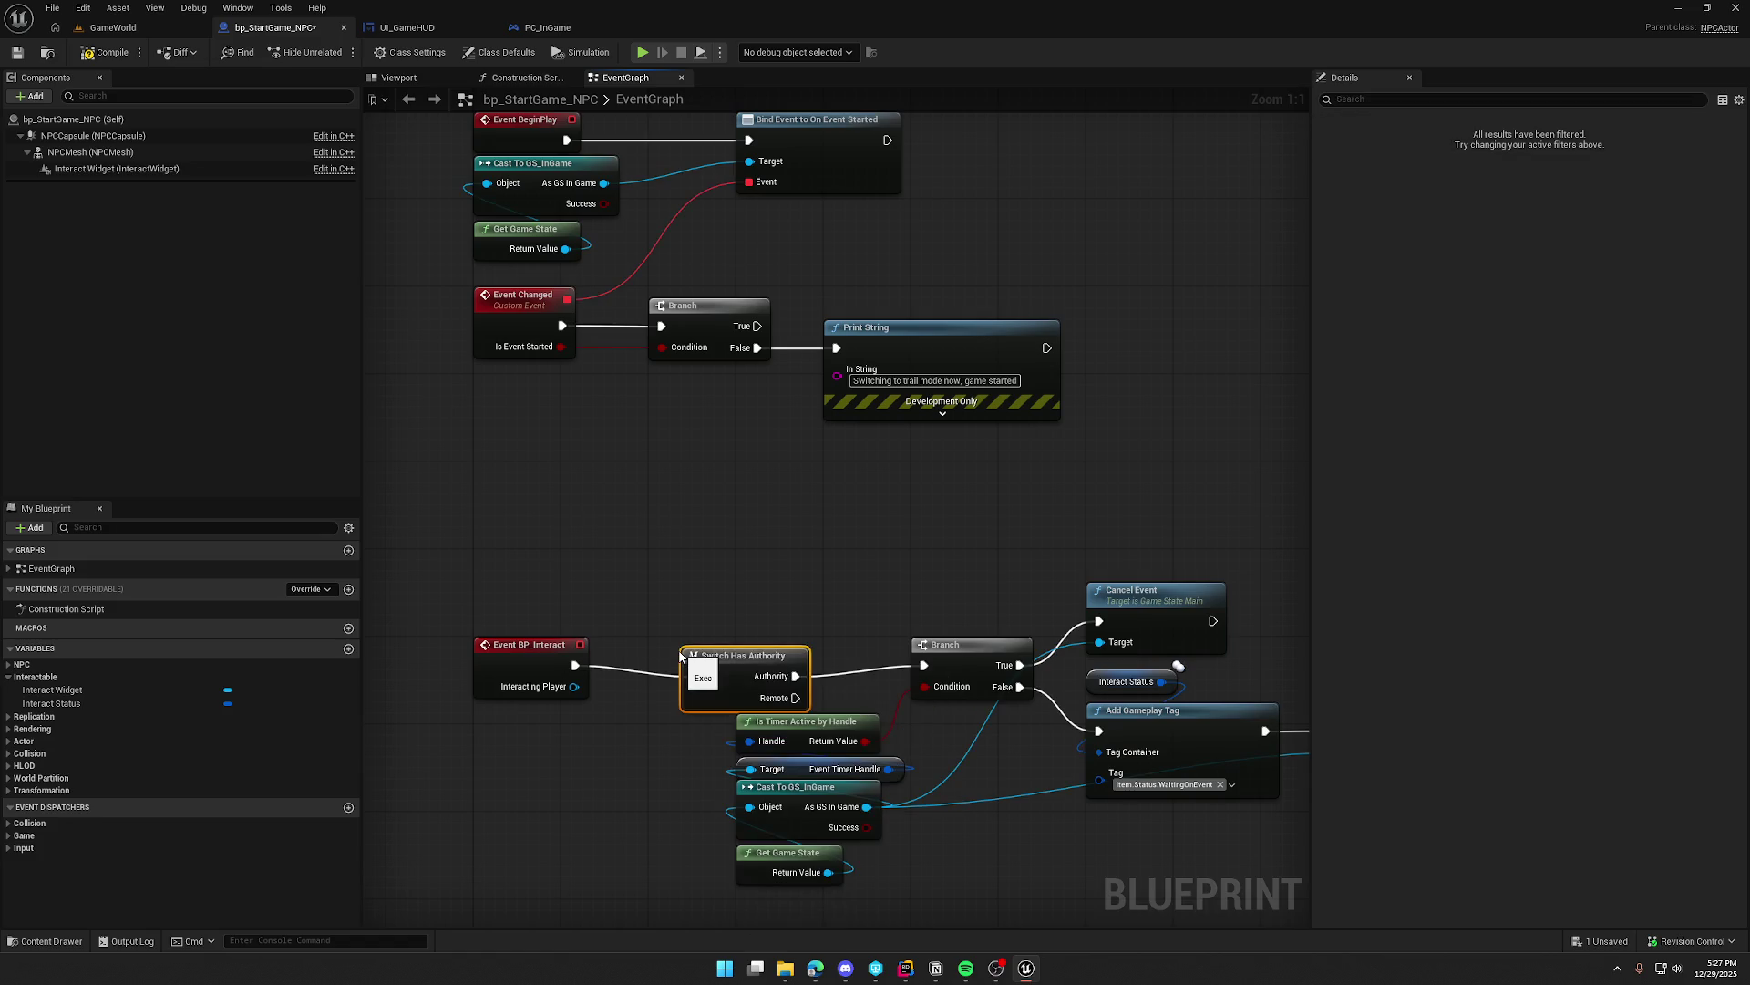
{"action": "mouse_move", "coordinate": [790, 554]}
{"action": "left_mouse_down"}
{"action": "mouse_move", "coordinate": [711, 540]}
{"action": "mouse_move", "coordinate": [1309, 902]}
{"action": "left_mouse_up"}
{"action": "left_click_drag", "start_coordinate": [839, 798], "coordinate": [1103, 681]}
{"action": "left_click_drag", "start_coordinate": [1043, 498], "coordinate": [957, 498]}
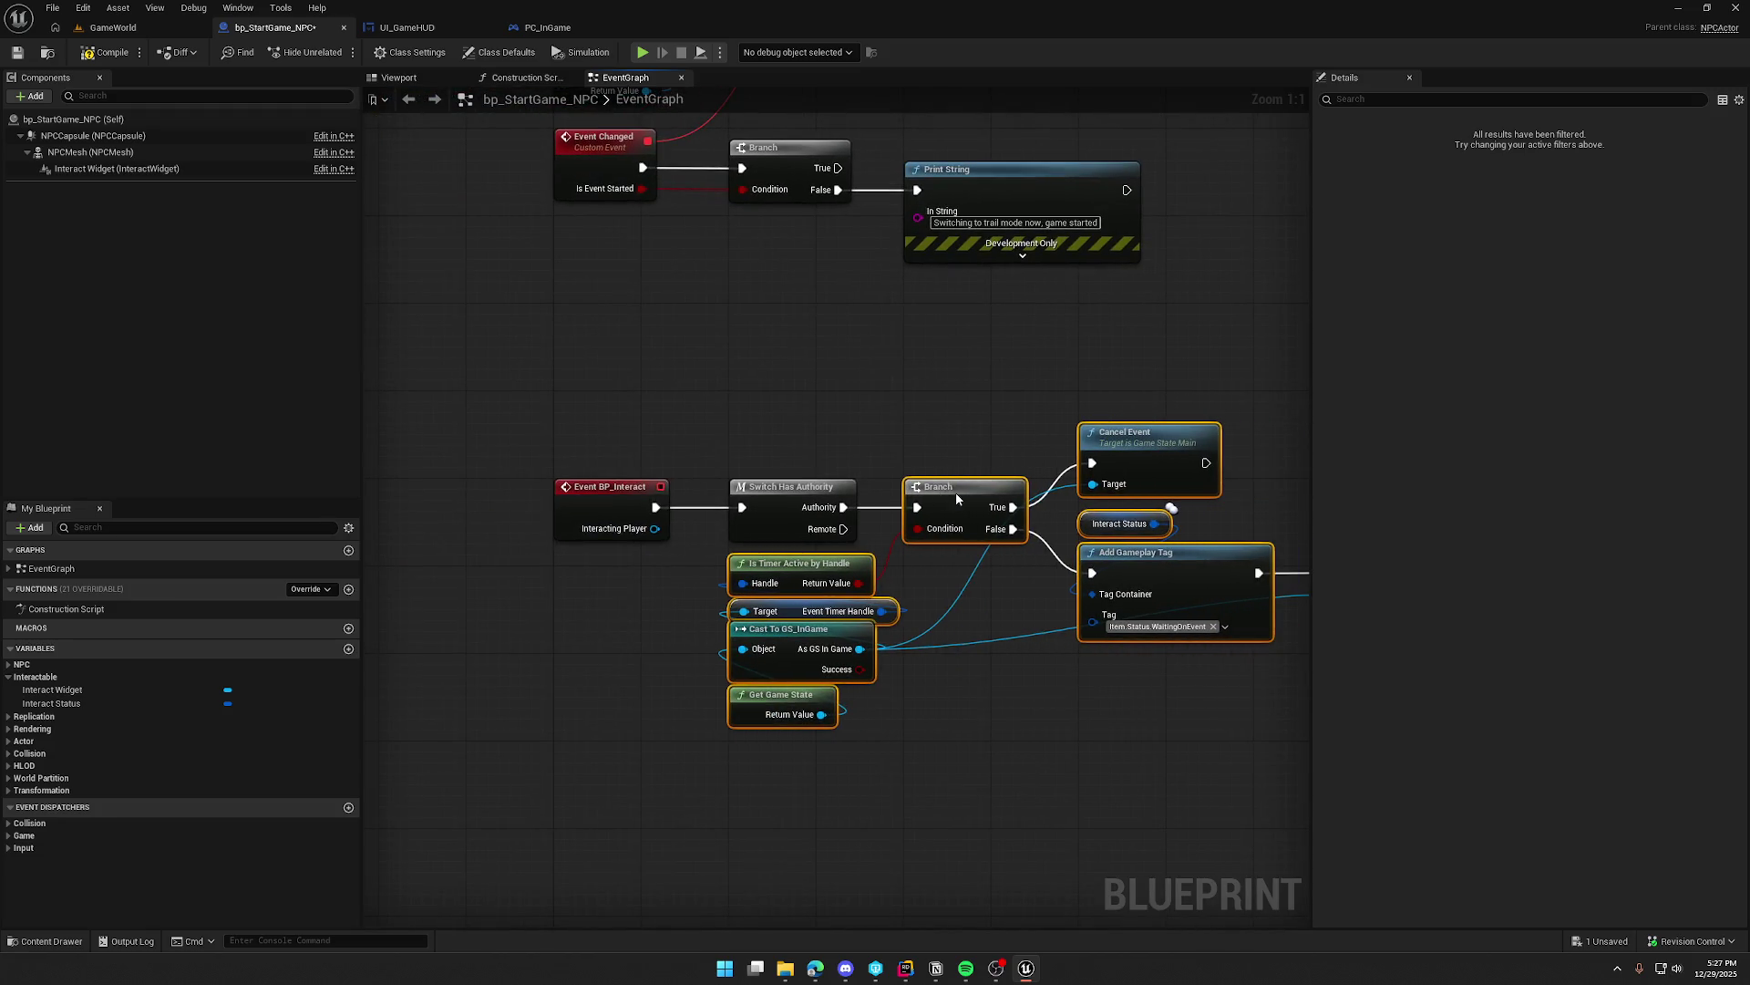
{"action": "mouse_move", "coordinate": [887, 397]}
{"action": "left_mouse_down"}
{"action": "mouse_move", "coordinate": [745, 516]}
{"action": "mouse_move", "coordinate": [828, 568]}
{"action": "mouse_move", "coordinate": [696, 598]}
{"action": "mouse_move", "coordinate": [905, 563]}
{"action": "left_mouse_up"}
Step: Add a Remove Gameplay Tag node on Interact Status set to Item.Status.WaitingOnEvent
{"action": "type", "text": "remove"}
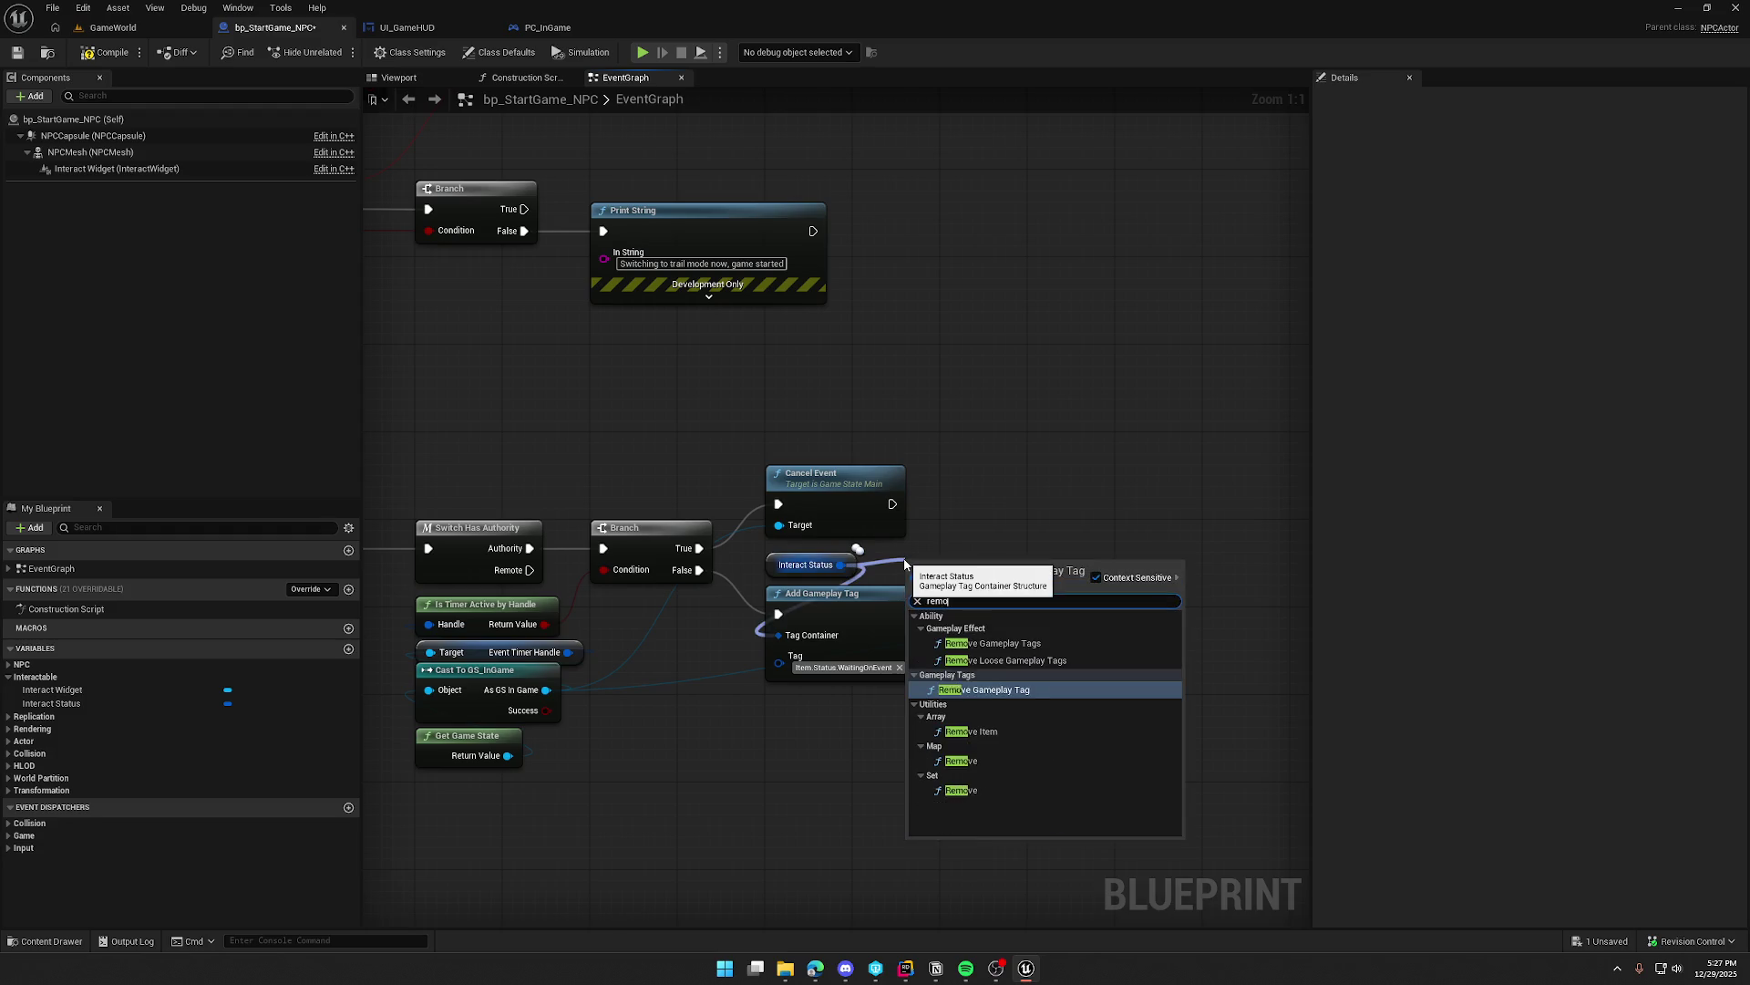
{"action": "left_click", "coordinate": [984, 689]}
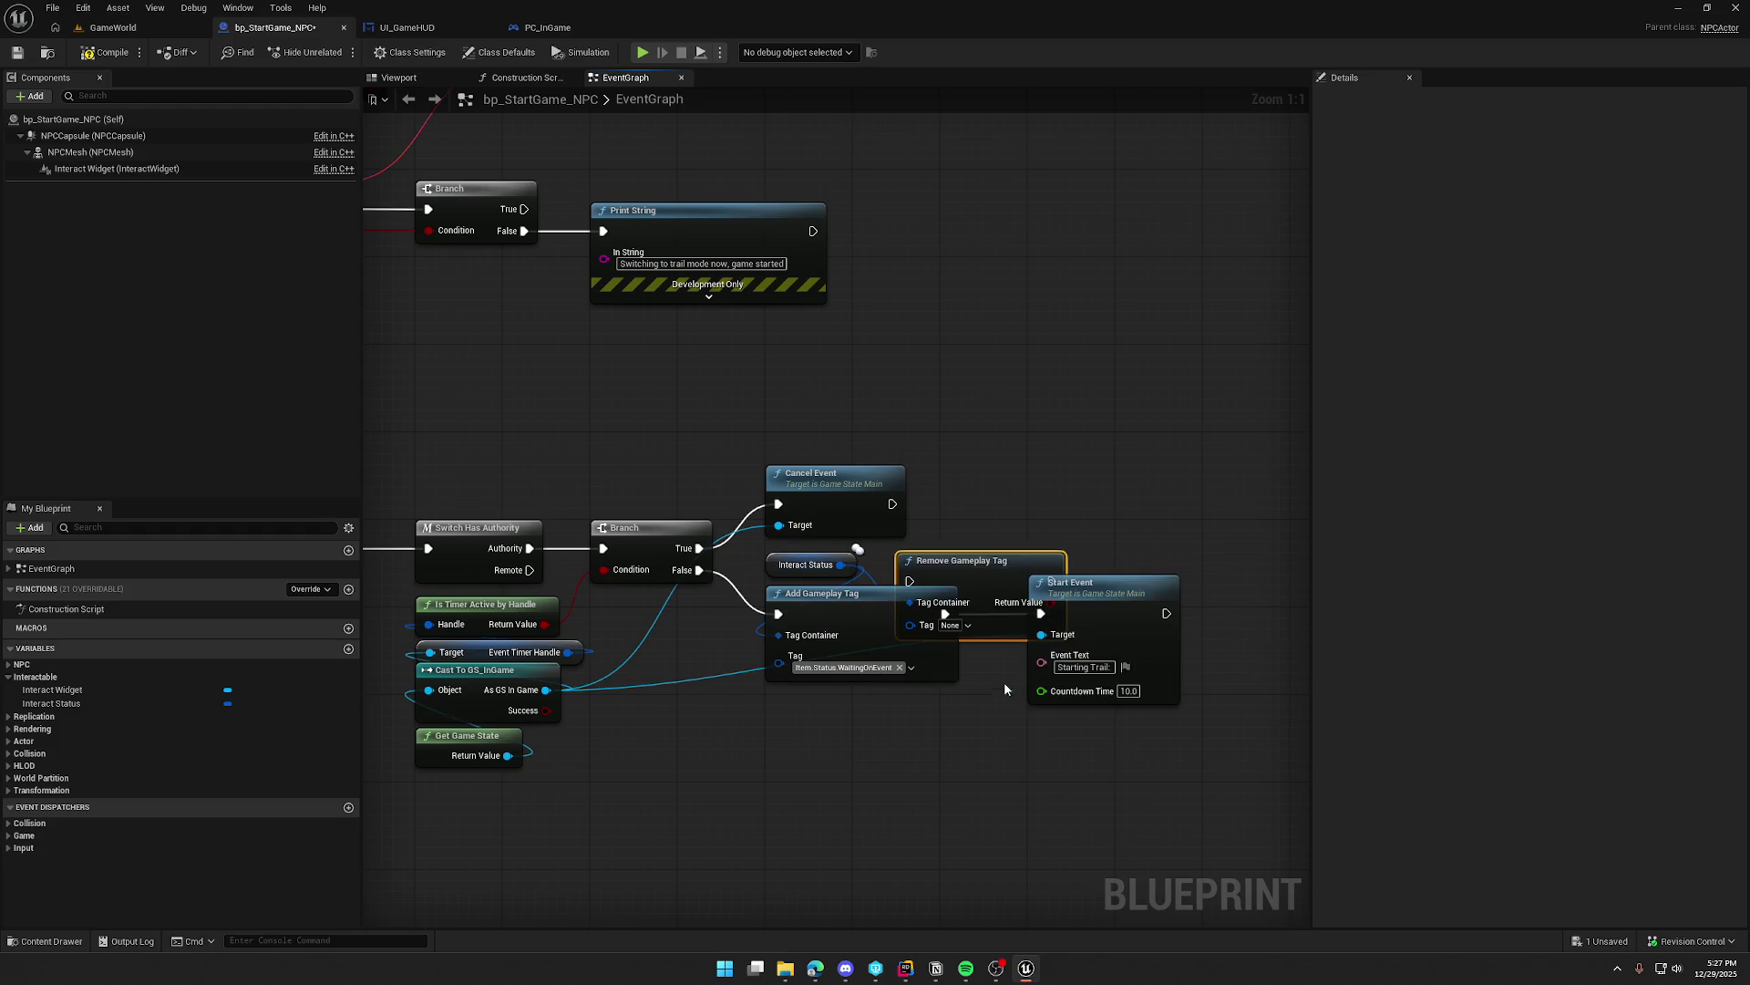
{"action": "left_click_drag", "start_coordinate": [938, 628], "coordinate": [962, 460]}
{"action": "left_click", "coordinate": [987, 471]}
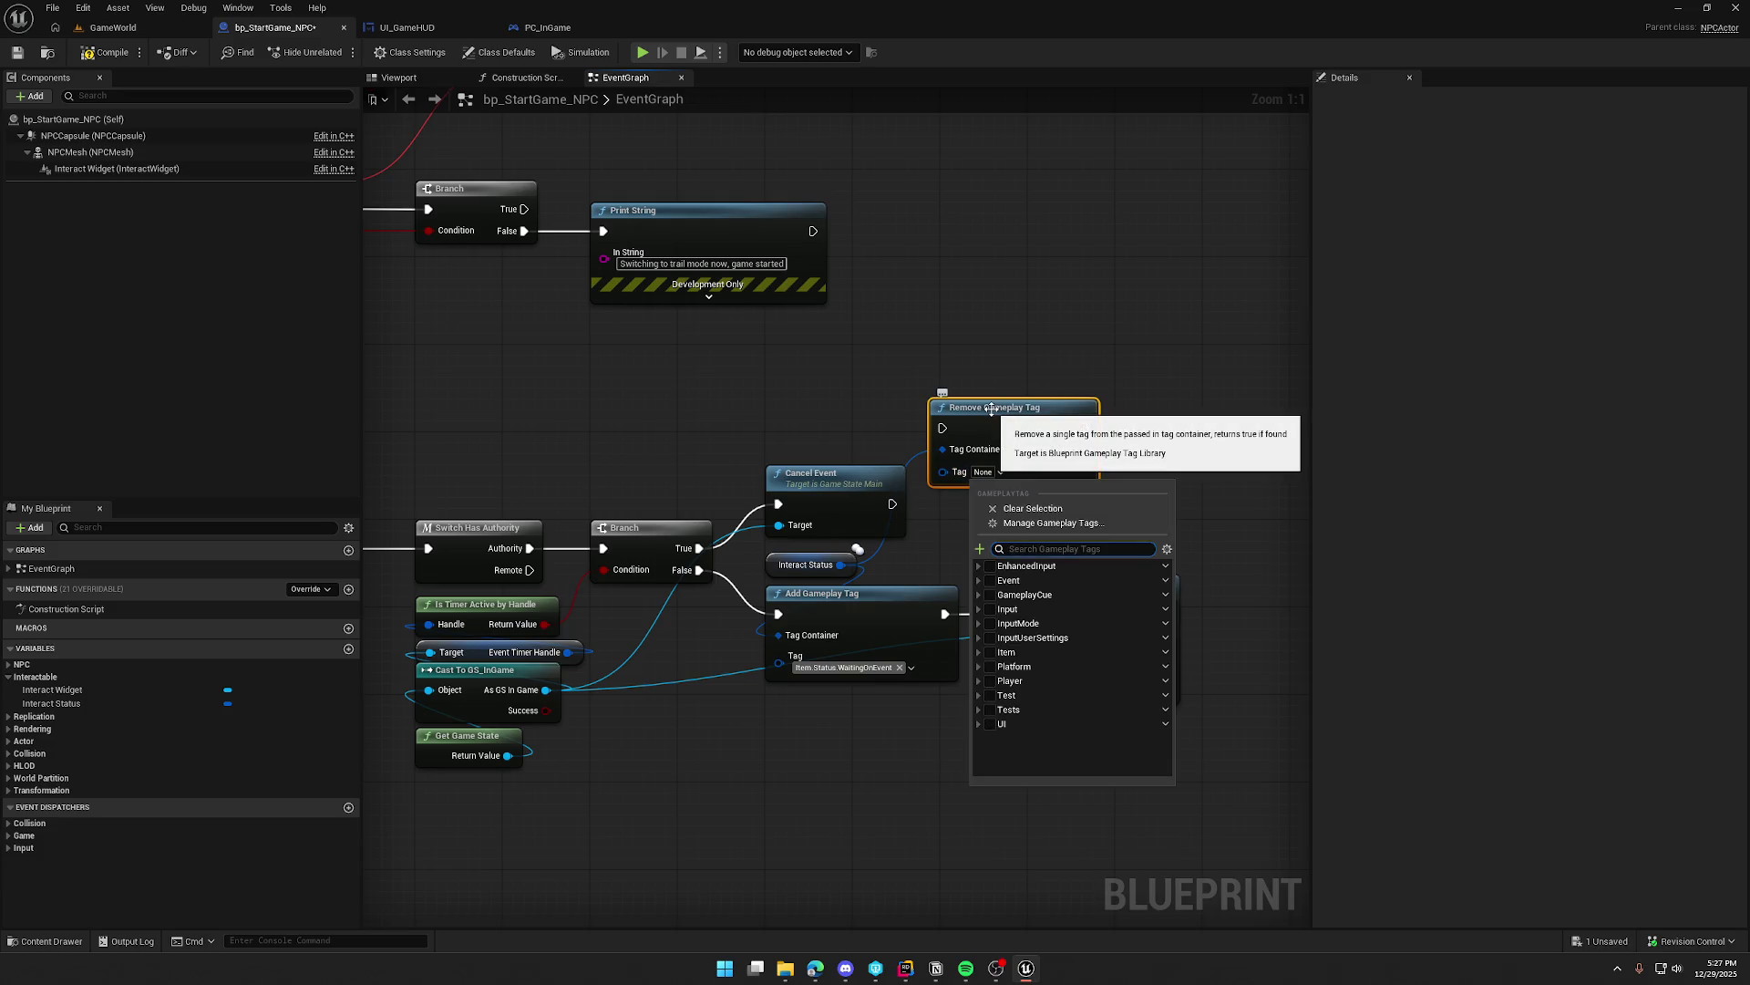
{"action": "type", "text": "wait"}
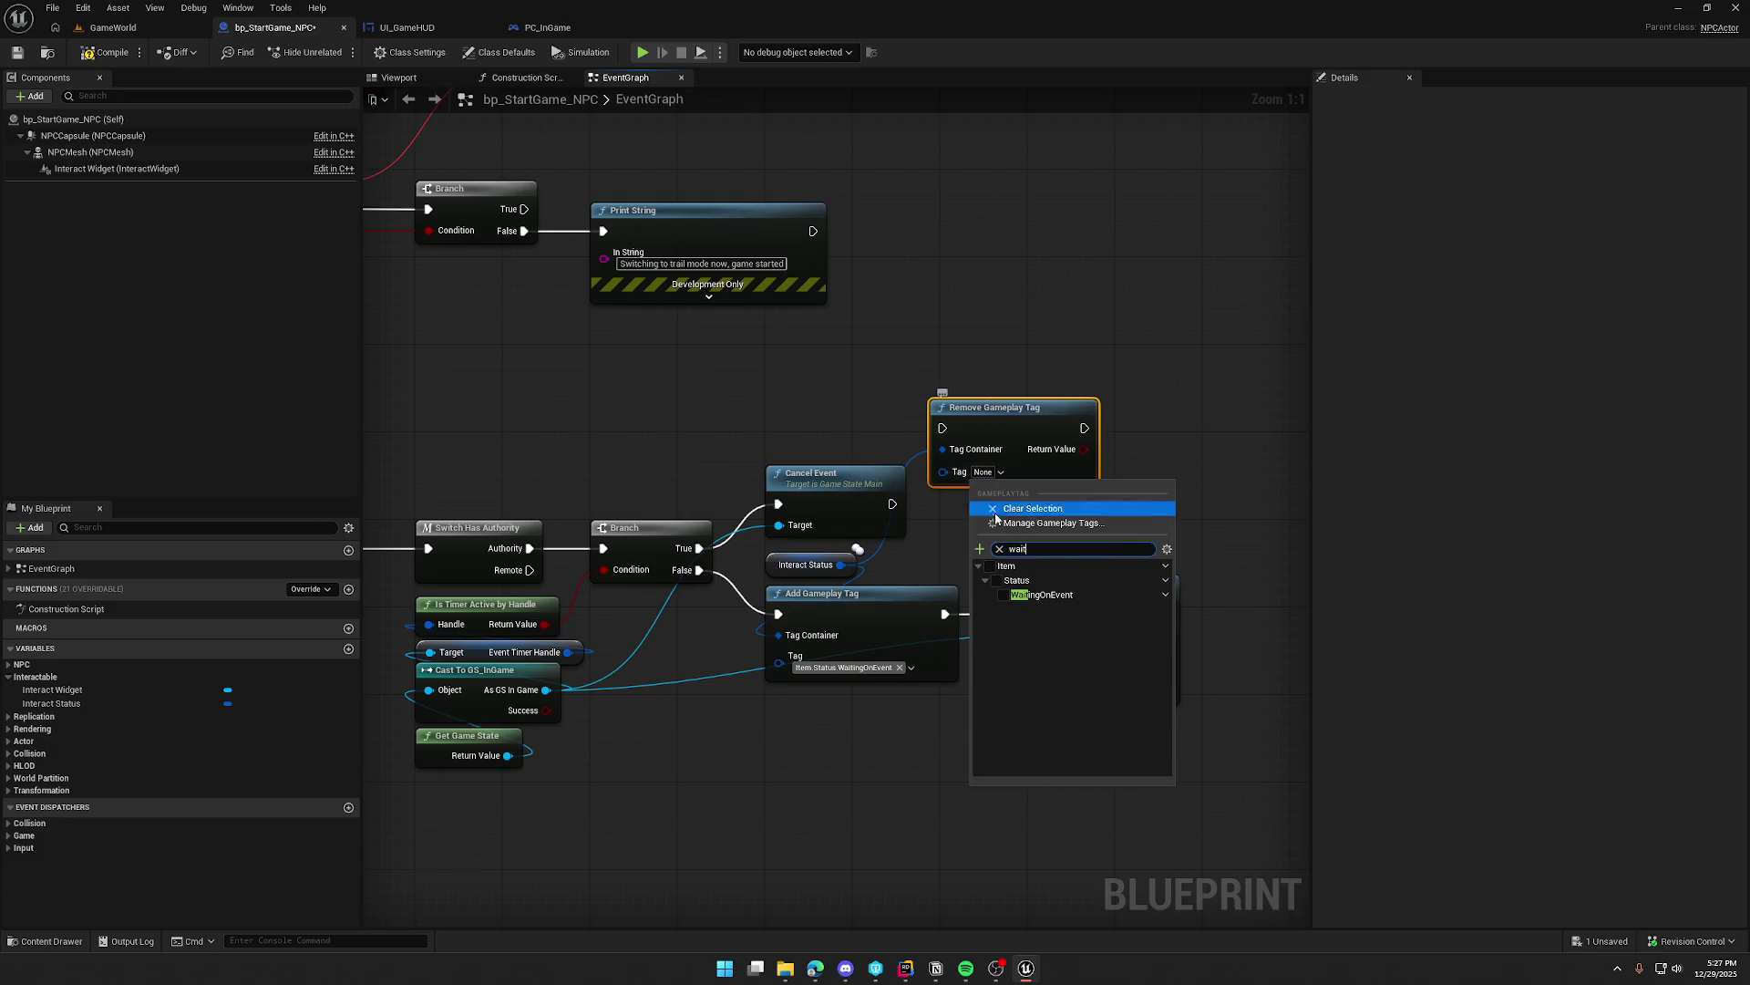
{"action": "left_click", "coordinate": [1004, 595]}
{"action": "left_click", "coordinate": [818, 412]}
Step: Wire Branch True into Remove Gameplay Tag, then on into Cancel Event
{"action": "left_click_drag", "start_coordinate": [802, 473], "coordinate": [876, 310]}
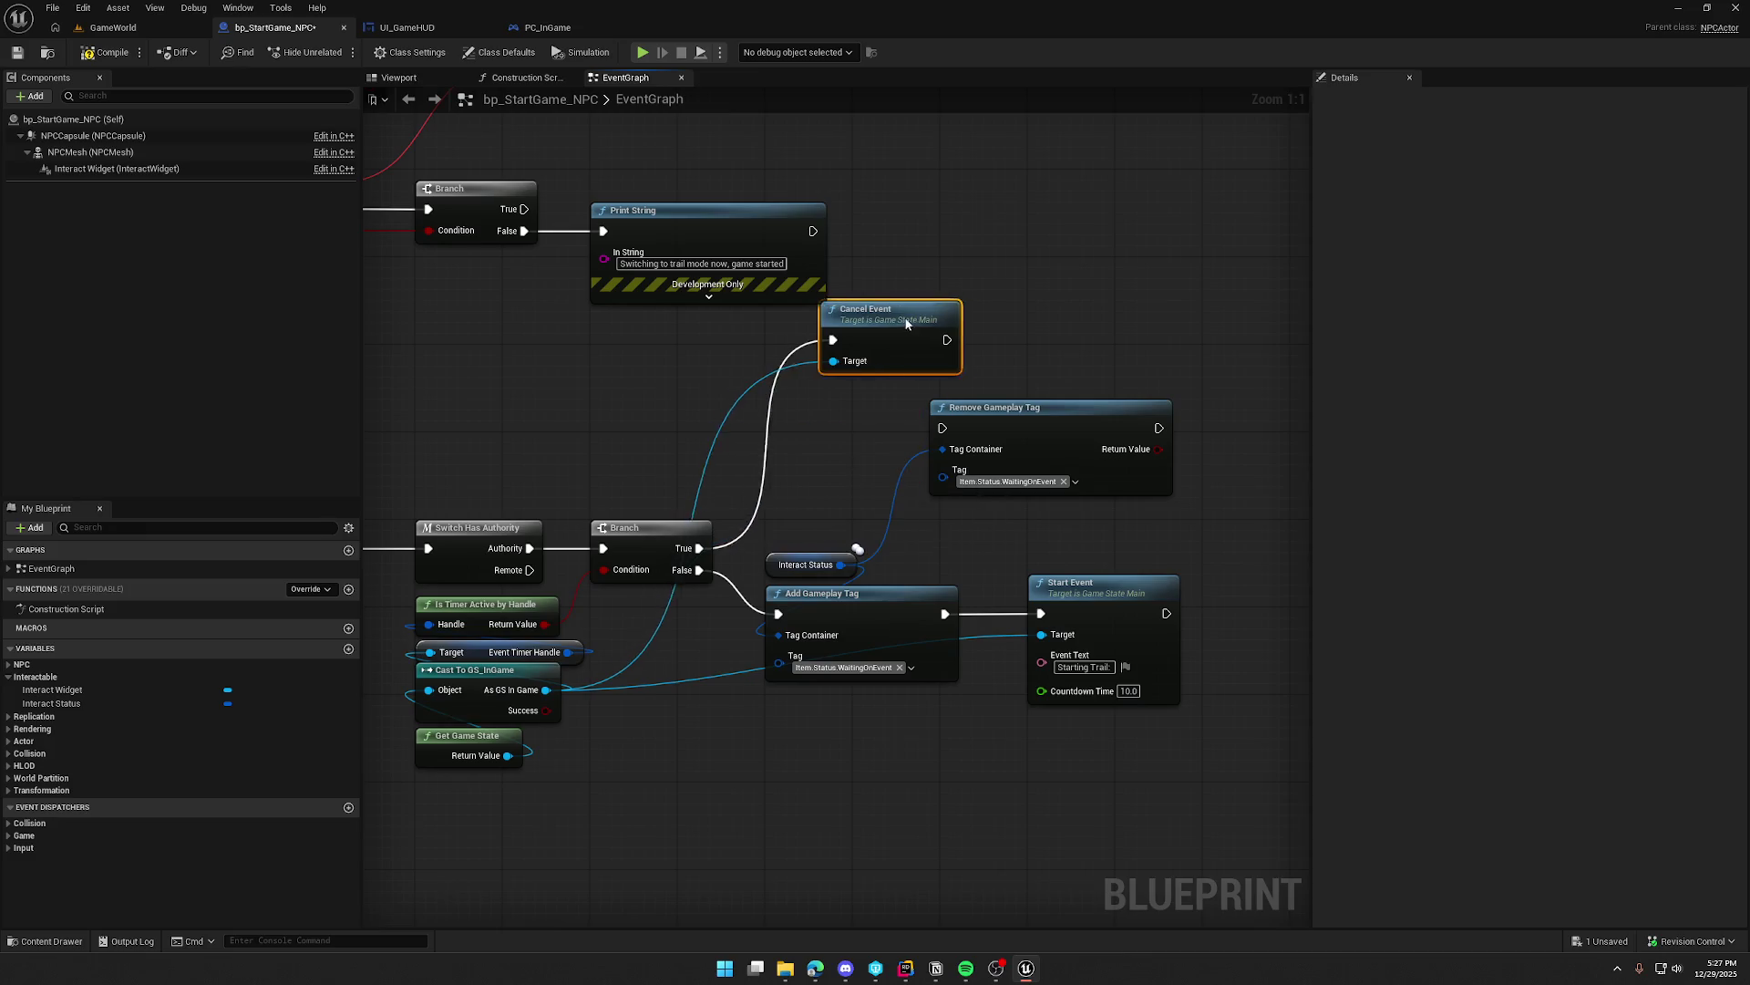
{"action": "left_click_drag", "start_coordinate": [942, 427], "coordinate": [699, 549]}
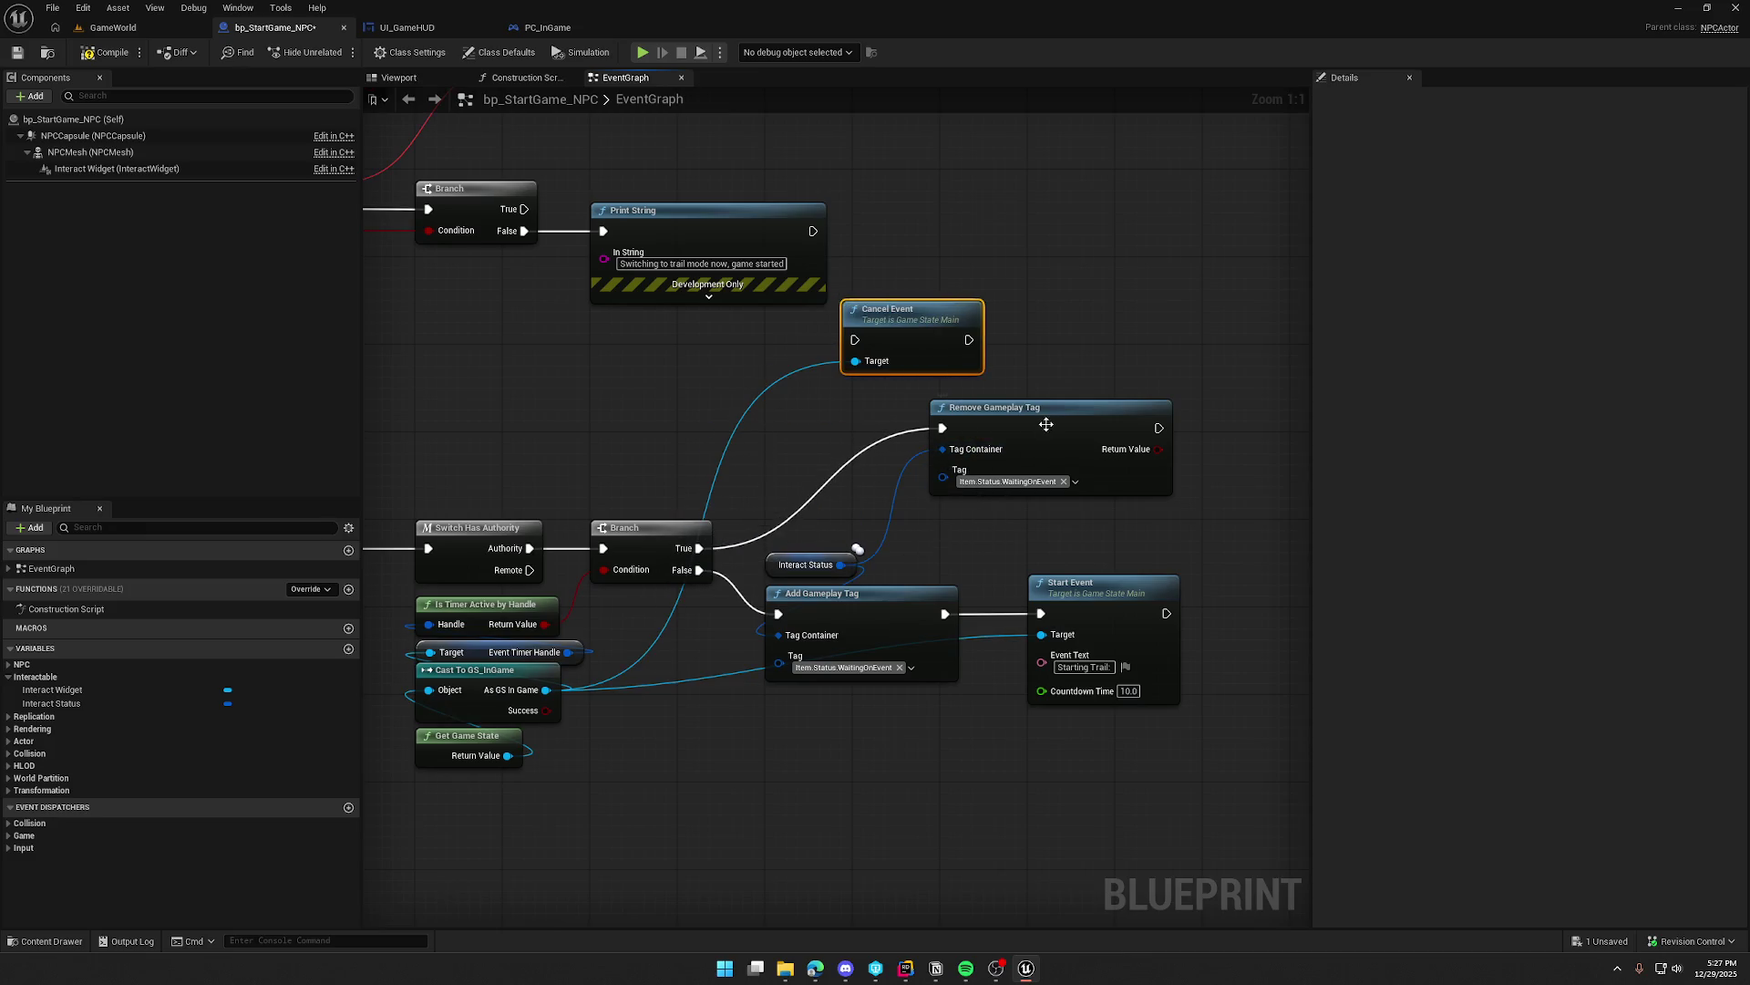
{"action": "mouse_move", "coordinate": [1047, 418]}
{"action": "left_mouse_down"}
{"action": "mouse_move", "coordinate": [905, 478]}
{"action": "mouse_move", "coordinate": [881, 462]}
{"action": "left_mouse_up"}
{"action": "mouse_move", "coordinate": [855, 340]}
{"action": "left_mouse_down"}
{"action": "mouse_move", "coordinate": [929, 388]}
{"action": "mouse_move", "coordinate": [995, 471]}
{"action": "left_mouse_up"}
{"action": "left_click_drag", "start_coordinate": [931, 325], "coordinate": [1114, 456]}
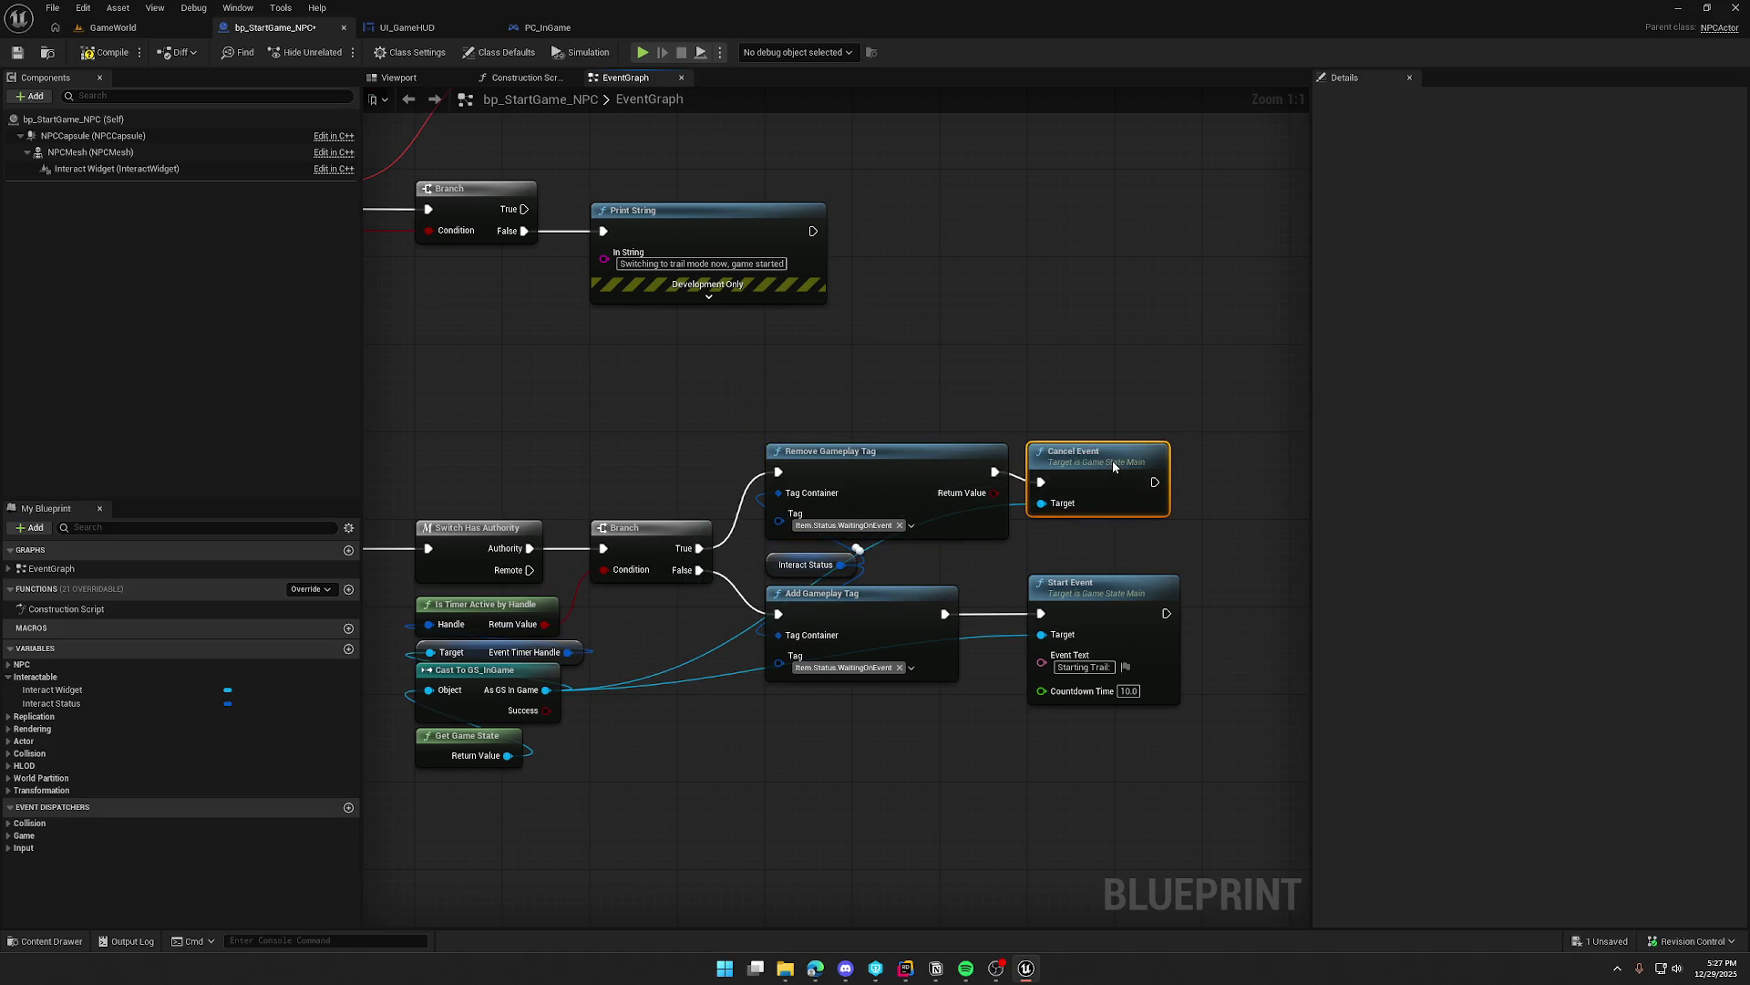
{"action": "left_click", "coordinate": [1017, 350]}
{"action": "mouse_move", "coordinate": [569, 365]}
{"action": "left_mouse_down"}
{"action": "mouse_move", "coordinate": [789, 581]}
{"action": "mouse_move", "coordinate": [713, 484]}
{"action": "mouse_move", "coordinate": [782, 512]}
{"action": "mouse_move", "coordinate": [736, 490]}
{"action": "left_mouse_up"}
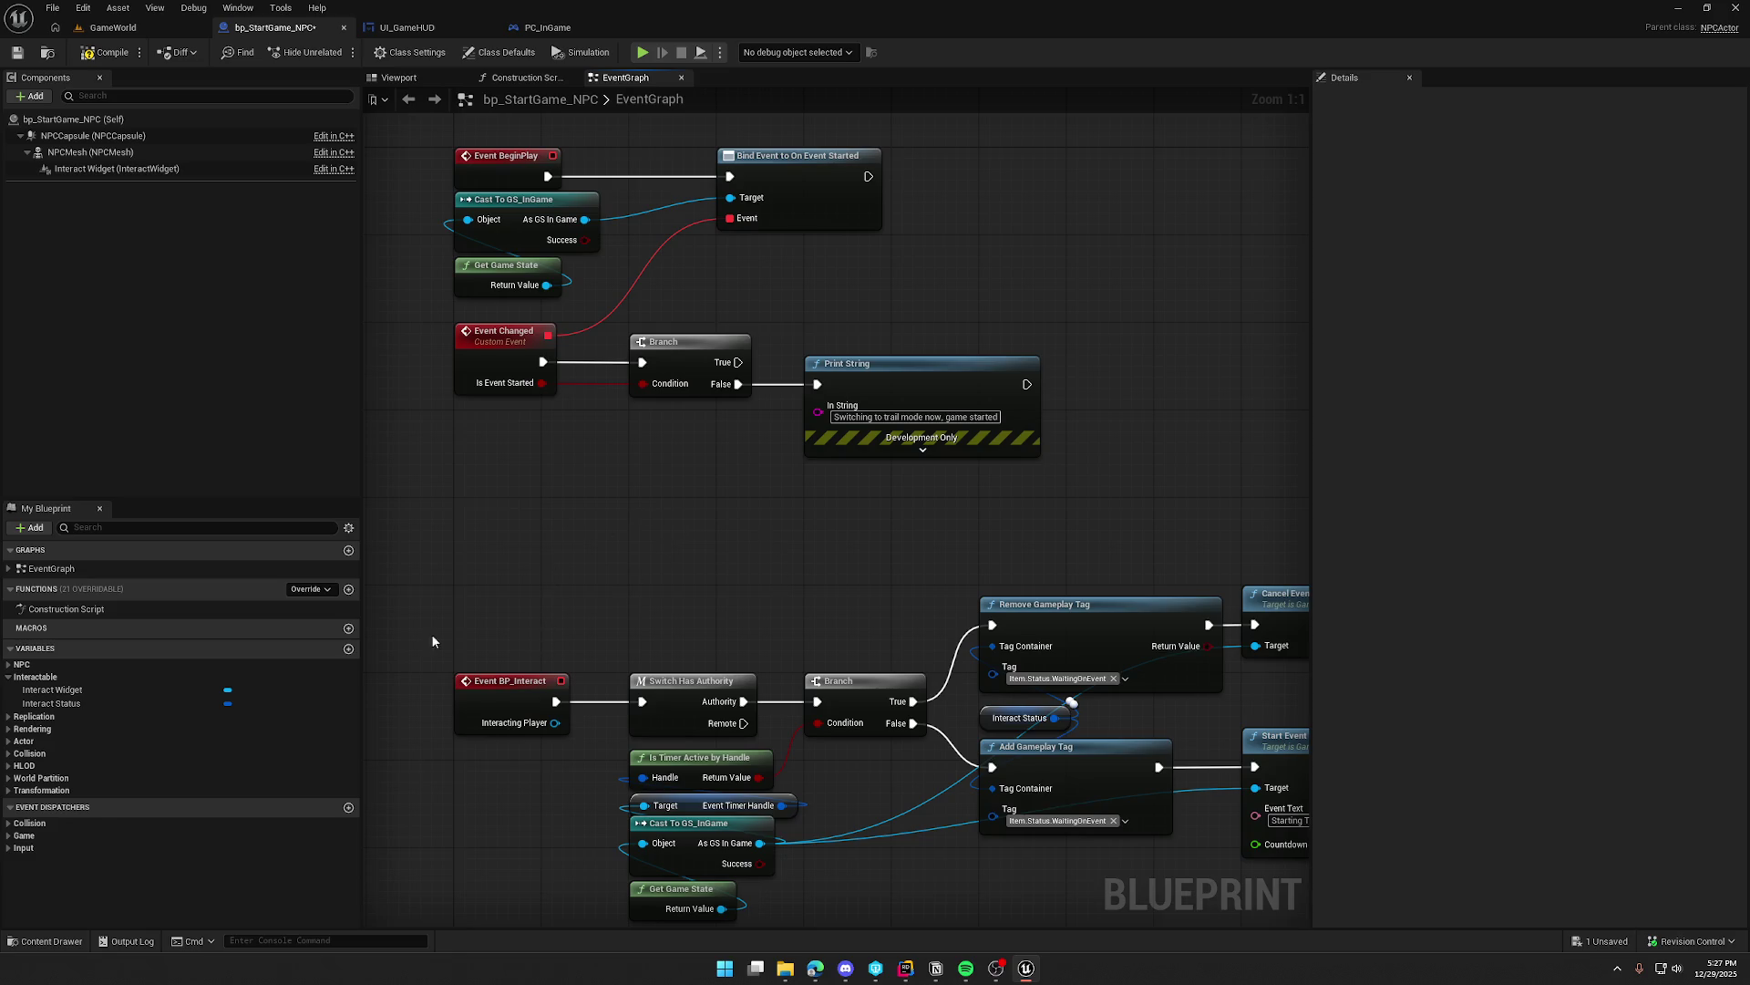
Step: Add a Has Tag node checking Interact Status for Item.Status.WaitingOnEvent
{"action": "mouse_move", "coordinate": [51, 702]}
{"action": "left_mouse_down"}
{"action": "mouse_move", "coordinate": [485, 445]}
{"action": "mouse_move", "coordinate": [577, 466]}
{"action": "left_mouse_up"}
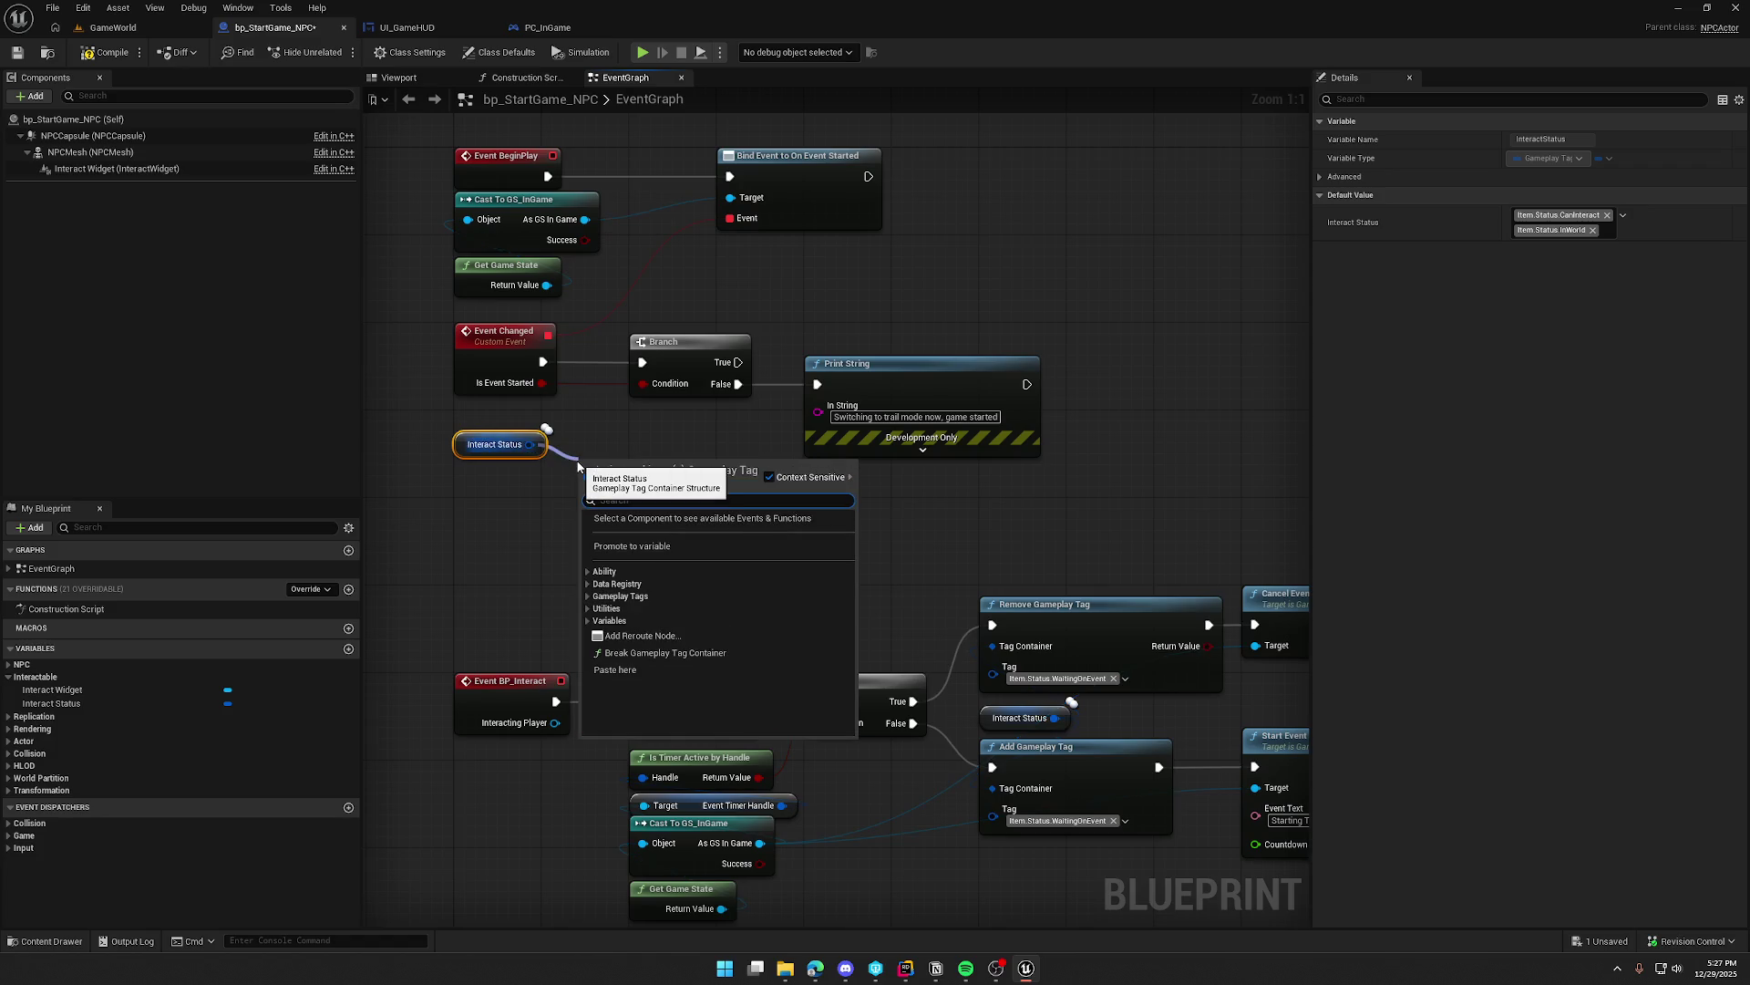
{"action": "type", "text": "has tag"}
{"action": "key", "text": "Return"}
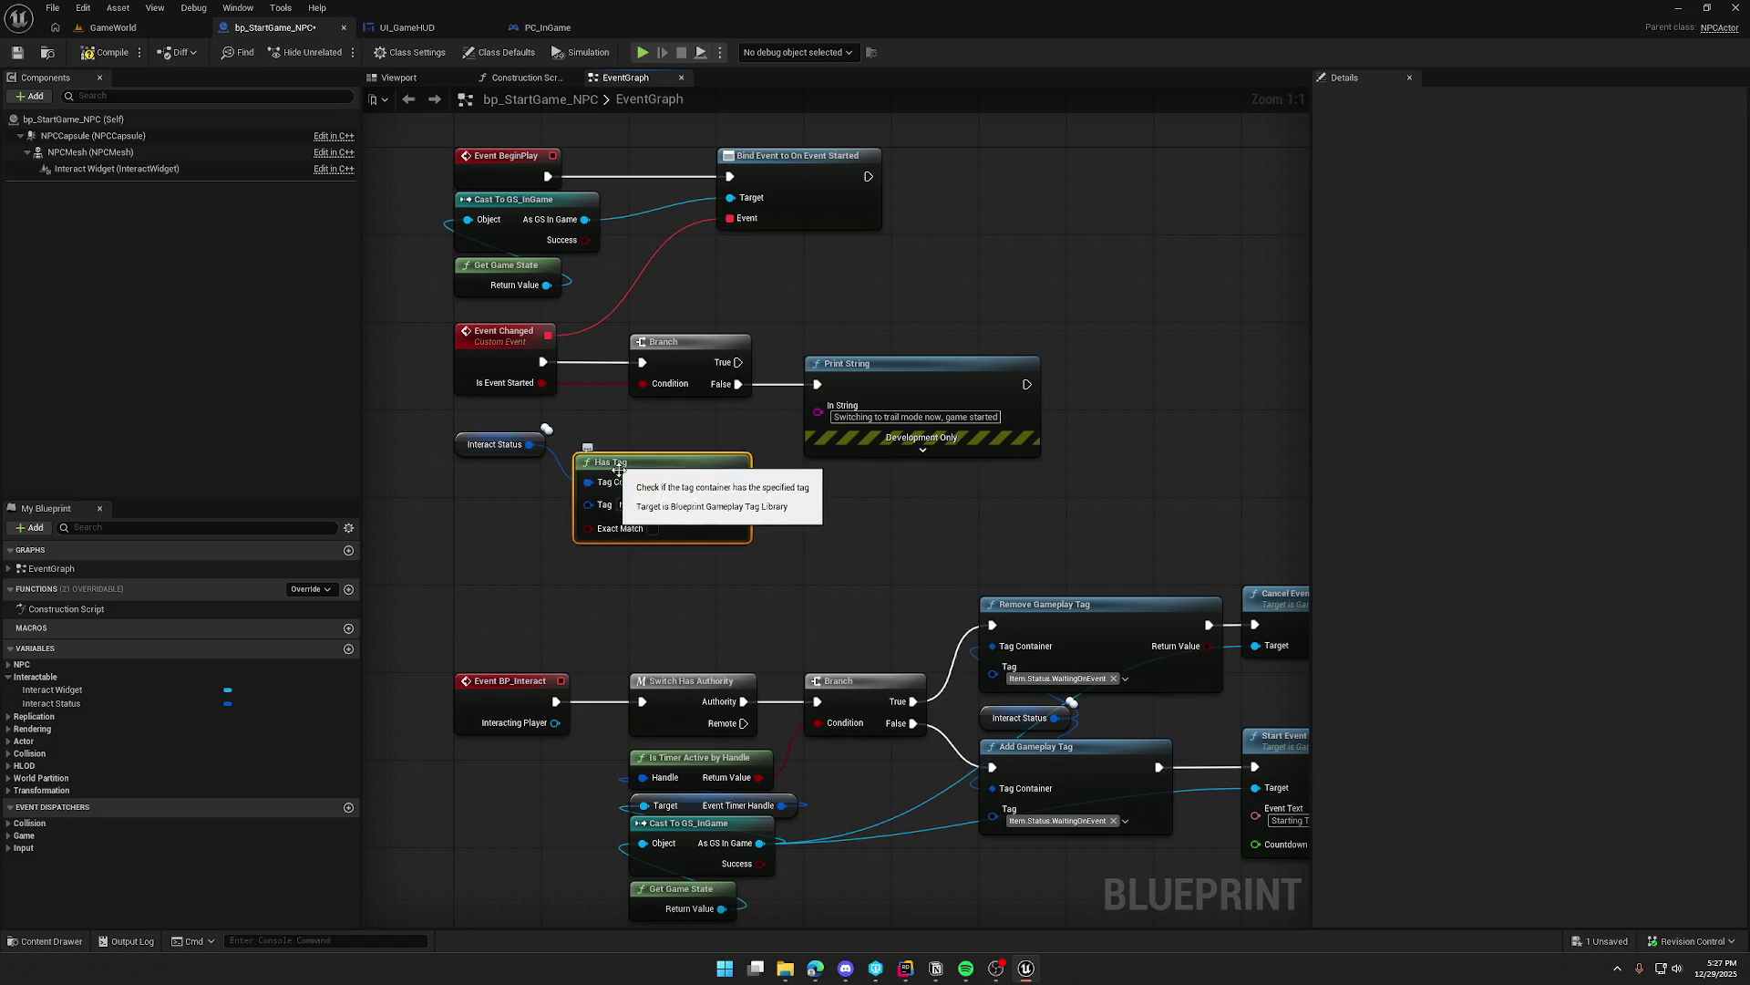
{"action": "left_click", "coordinate": [629, 506]}
{"action": "type", "text": "waitin"}
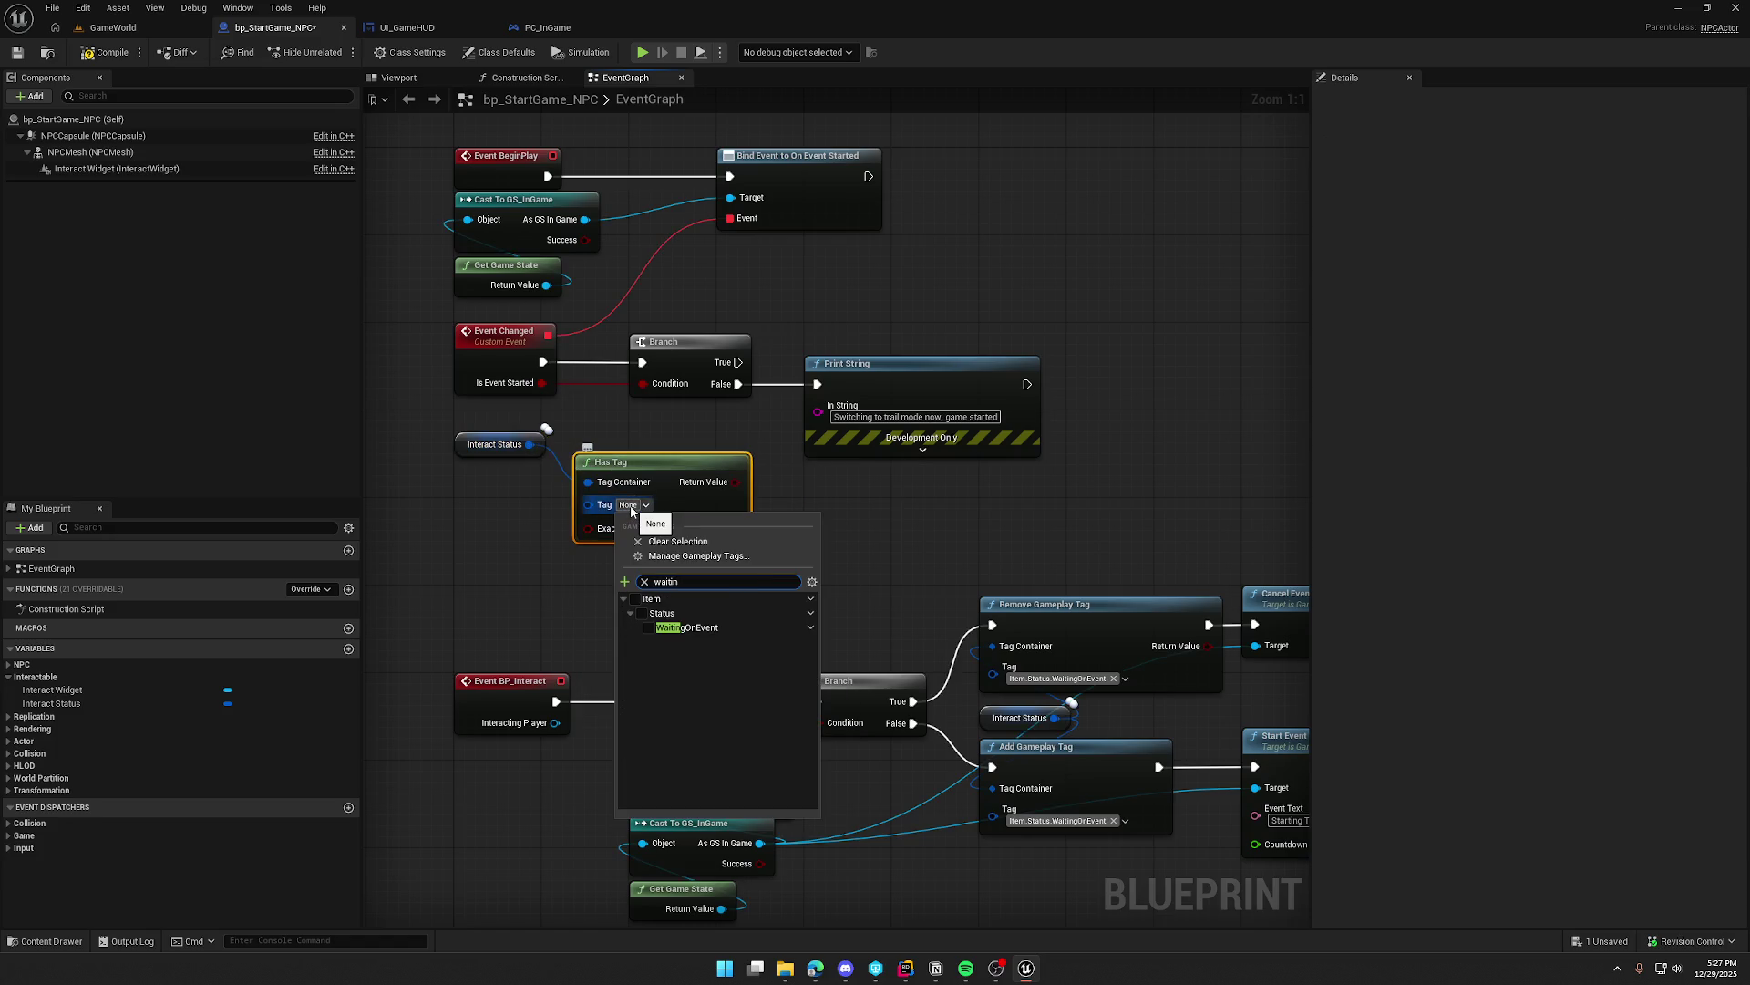
{"action": "left_click", "coordinate": [648, 627]}
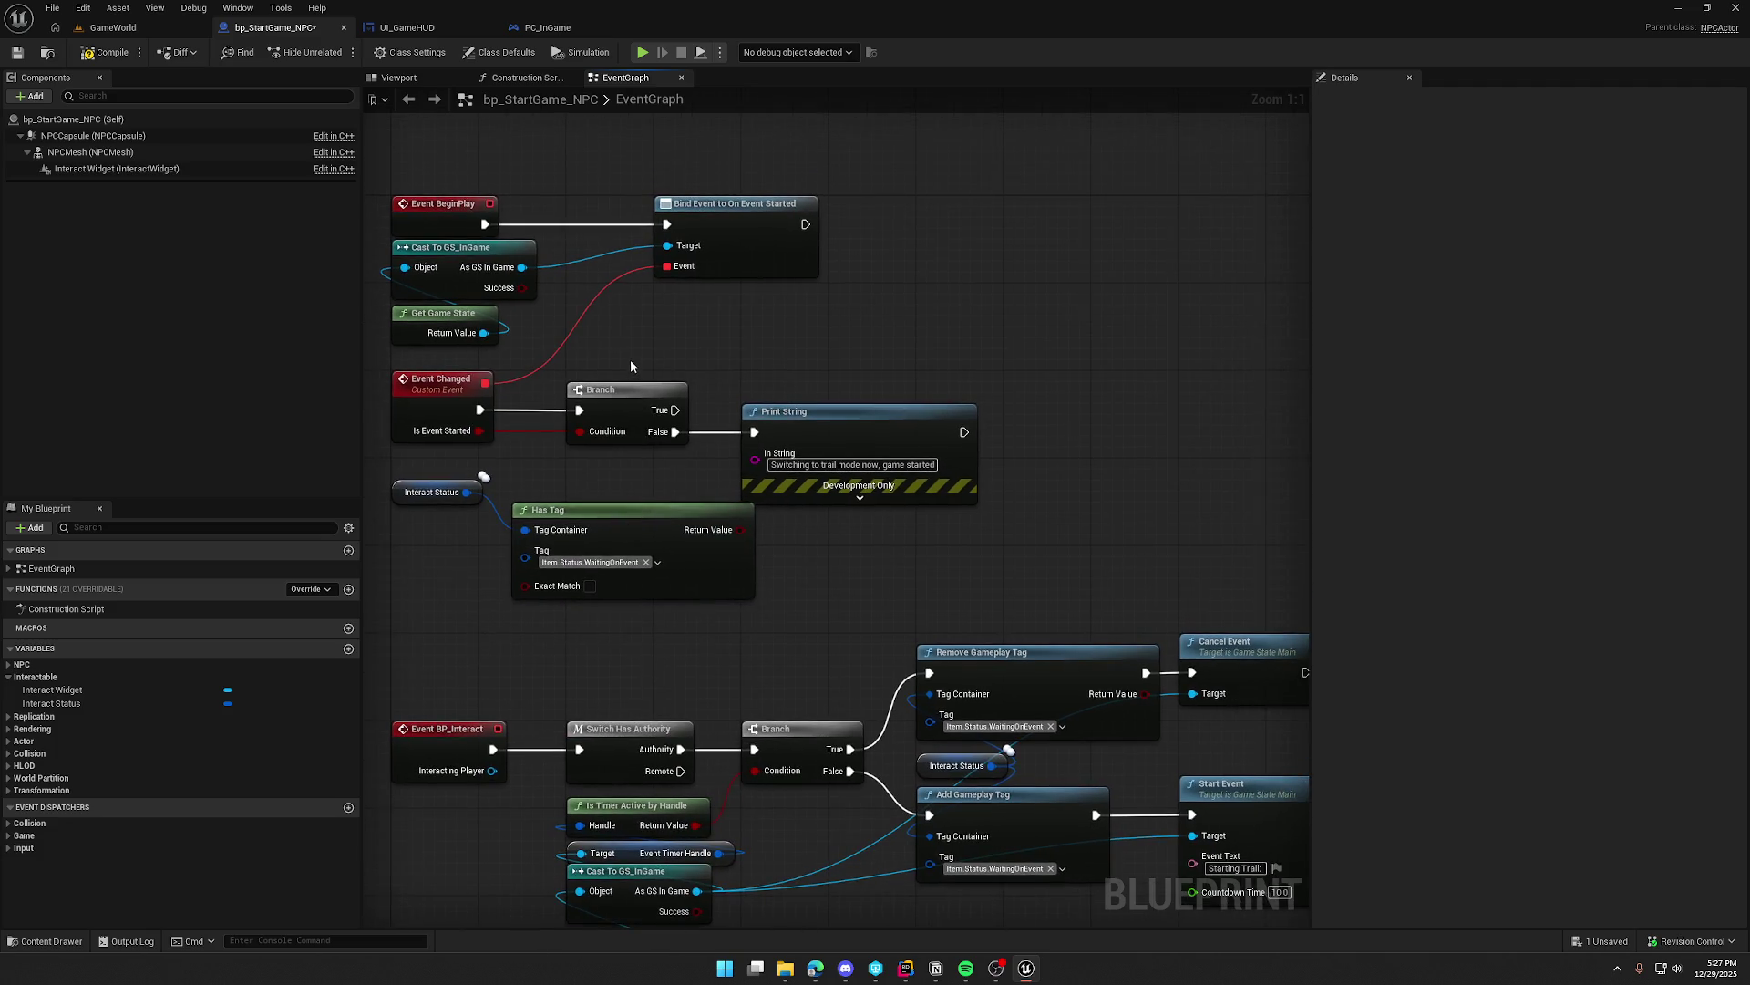
Step: Gate Event Changed with a new Branch on the Has Tag result, feeding the old Branch
{"action": "left_click_drag", "start_coordinate": [631, 359], "coordinate": [811, 443]}
{"action": "left_click_drag", "start_coordinate": [630, 402], "coordinate": [892, 402]}
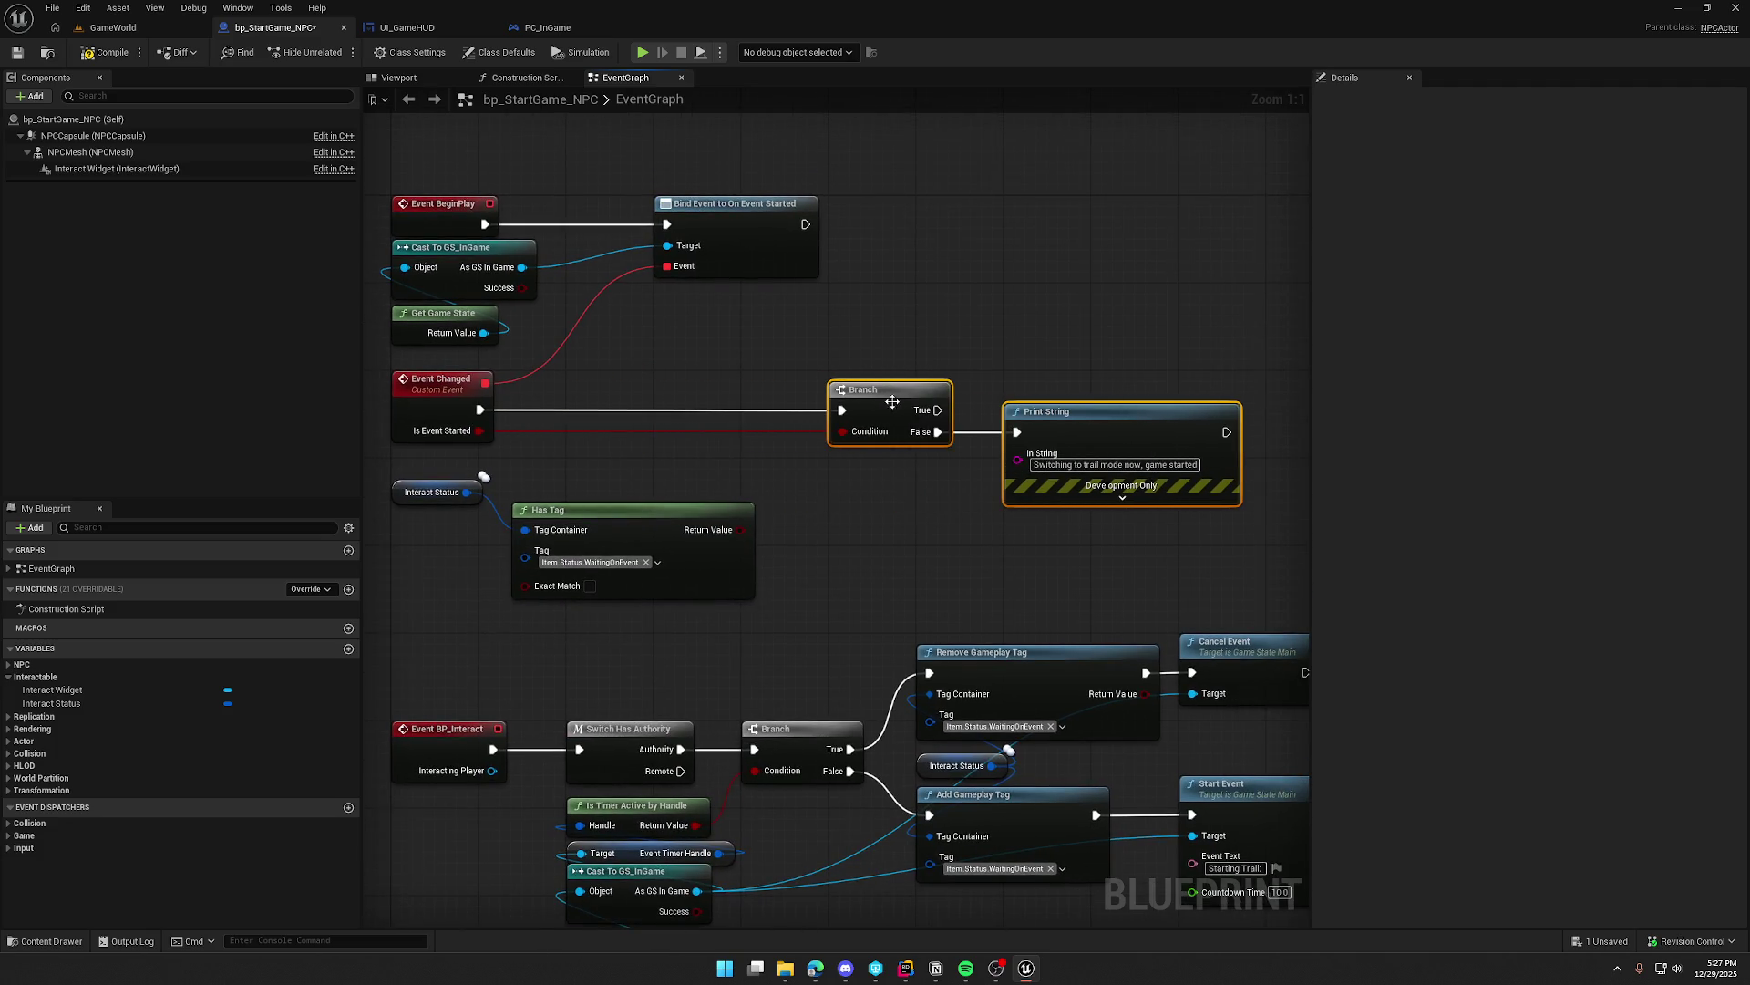
{"action": "left_click_drag", "start_coordinate": [628, 538], "coordinate": [616, 493]}
{"action": "left_click", "coordinate": [784, 539]}
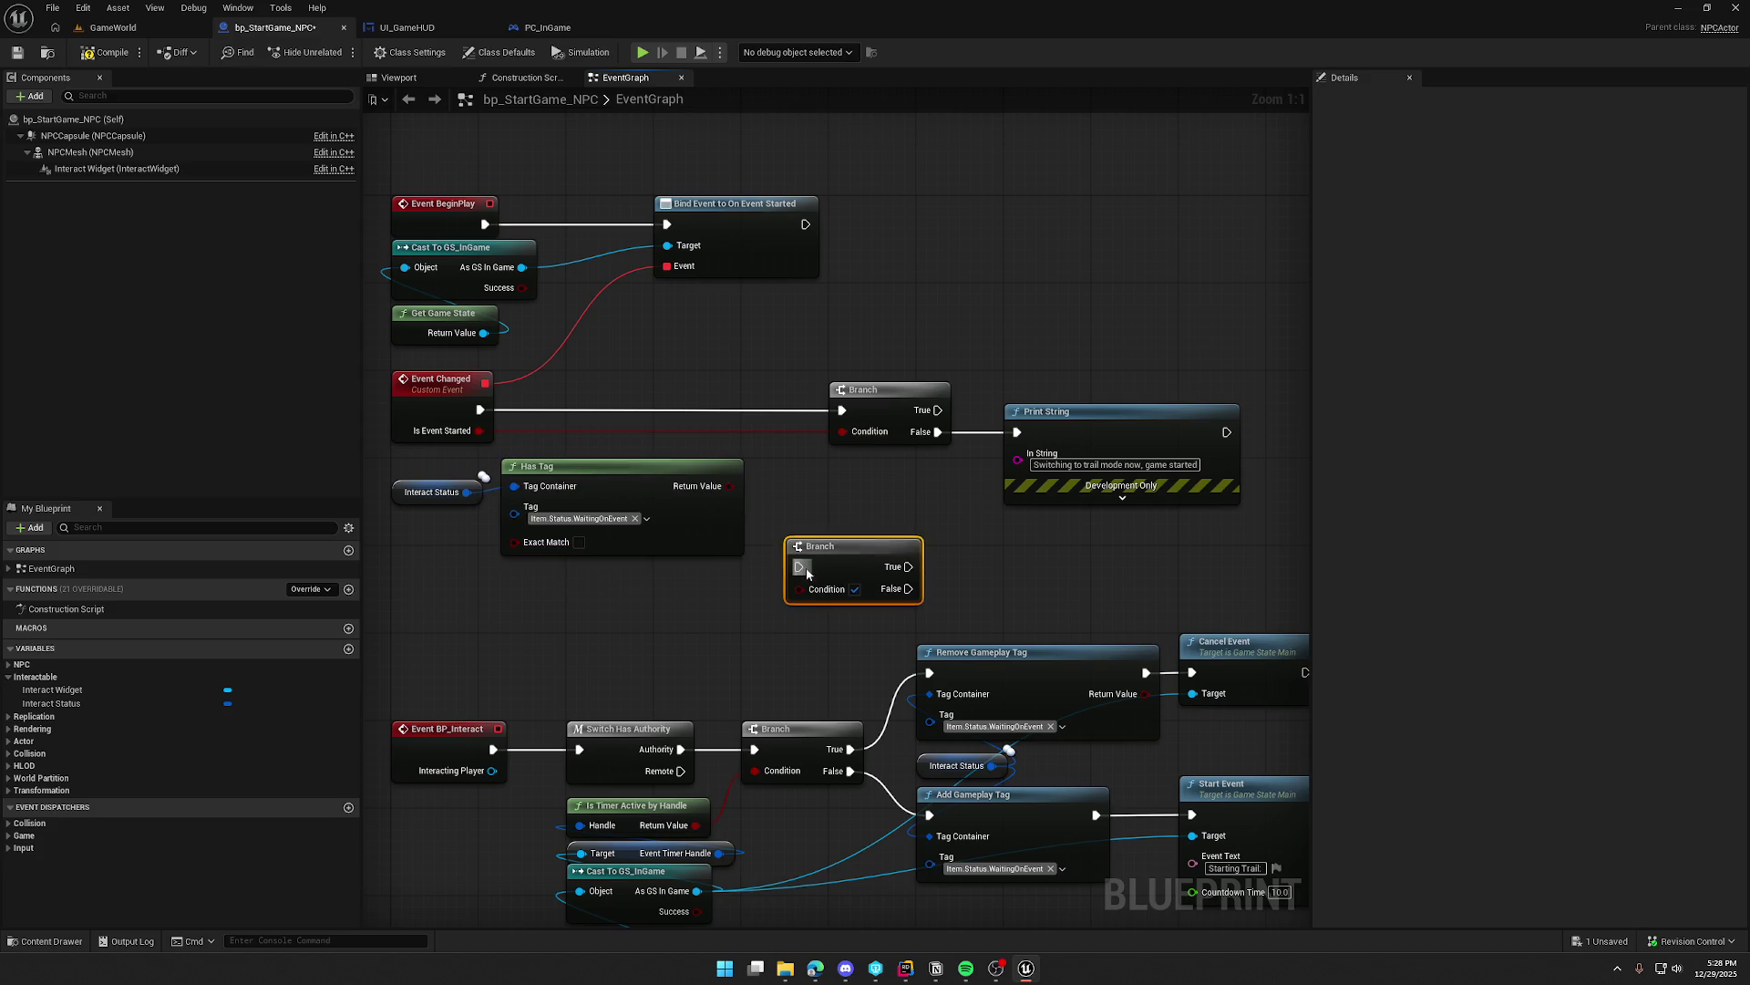
{"action": "mouse_move", "coordinate": [841, 410]}
{"action": "left_mouse_down"}
{"action": "mouse_move", "coordinate": [607, 460]}
{"action": "mouse_move", "coordinate": [799, 566]}
{"action": "mouse_move", "coordinate": [690, 396]}
{"action": "mouse_move", "coordinate": [729, 485]}
{"action": "left_mouse_up"}
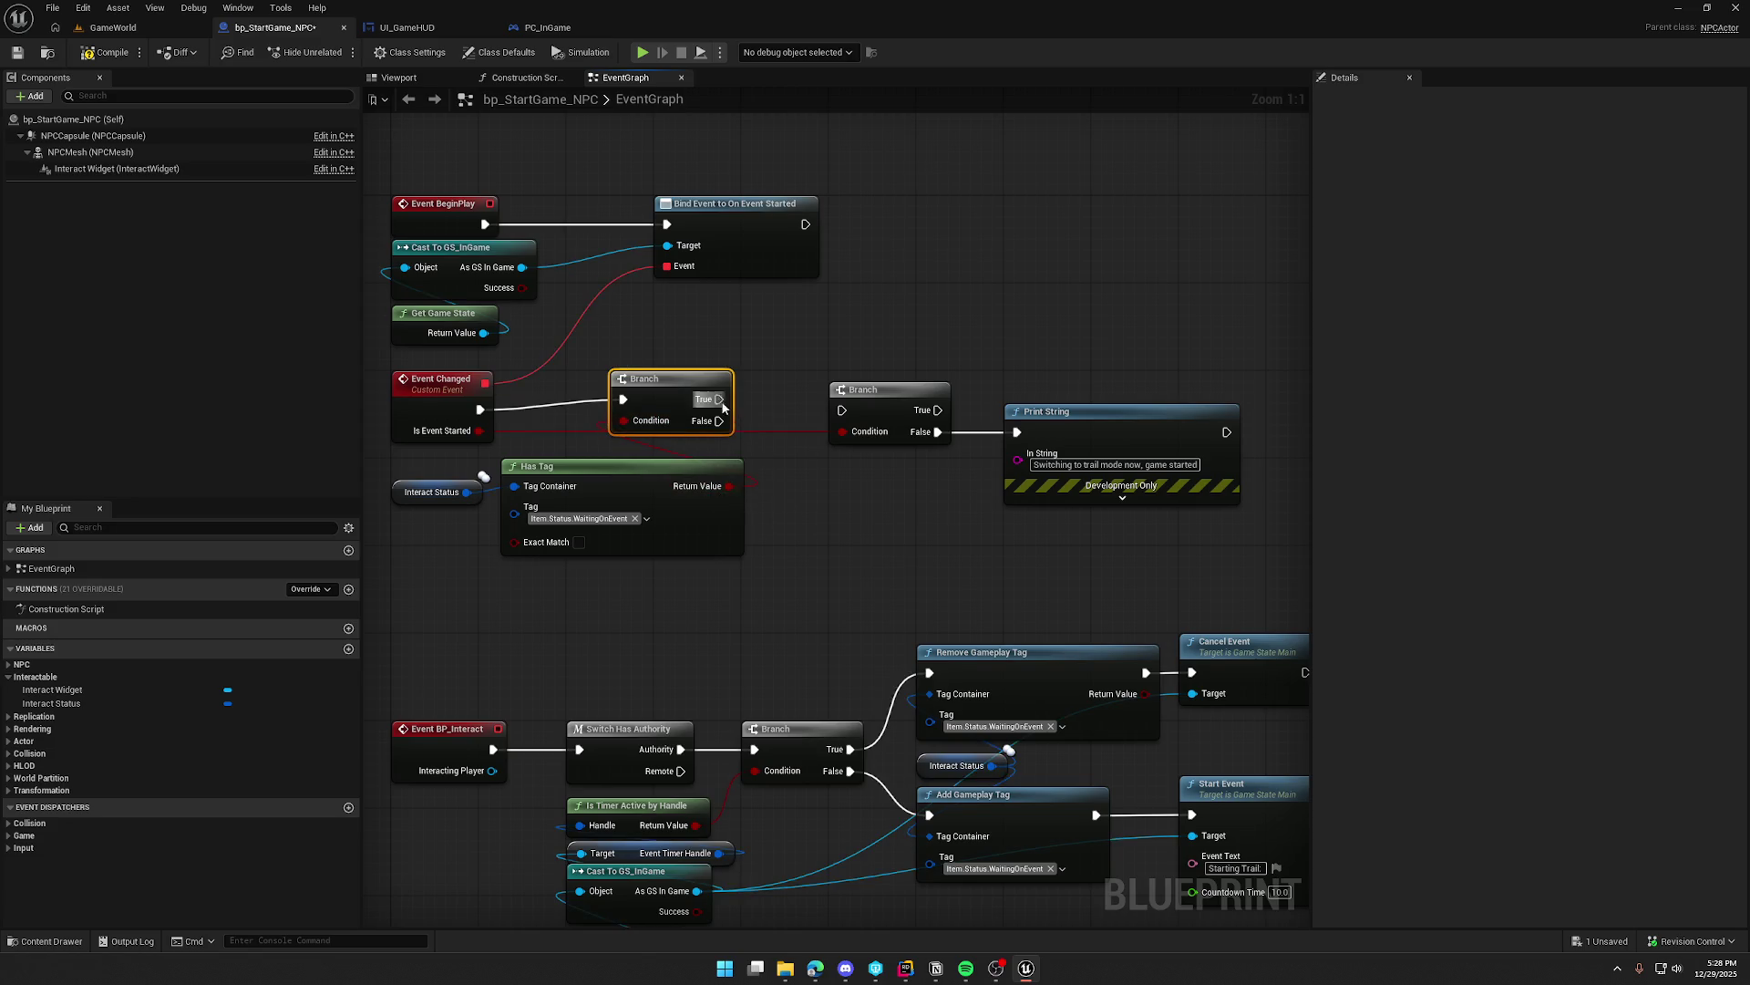
{"action": "left_click_drag", "start_coordinate": [733, 398], "coordinate": [841, 410]}
{"action": "left_click_drag", "start_coordinate": [690, 383], "coordinate": [732, 394]}
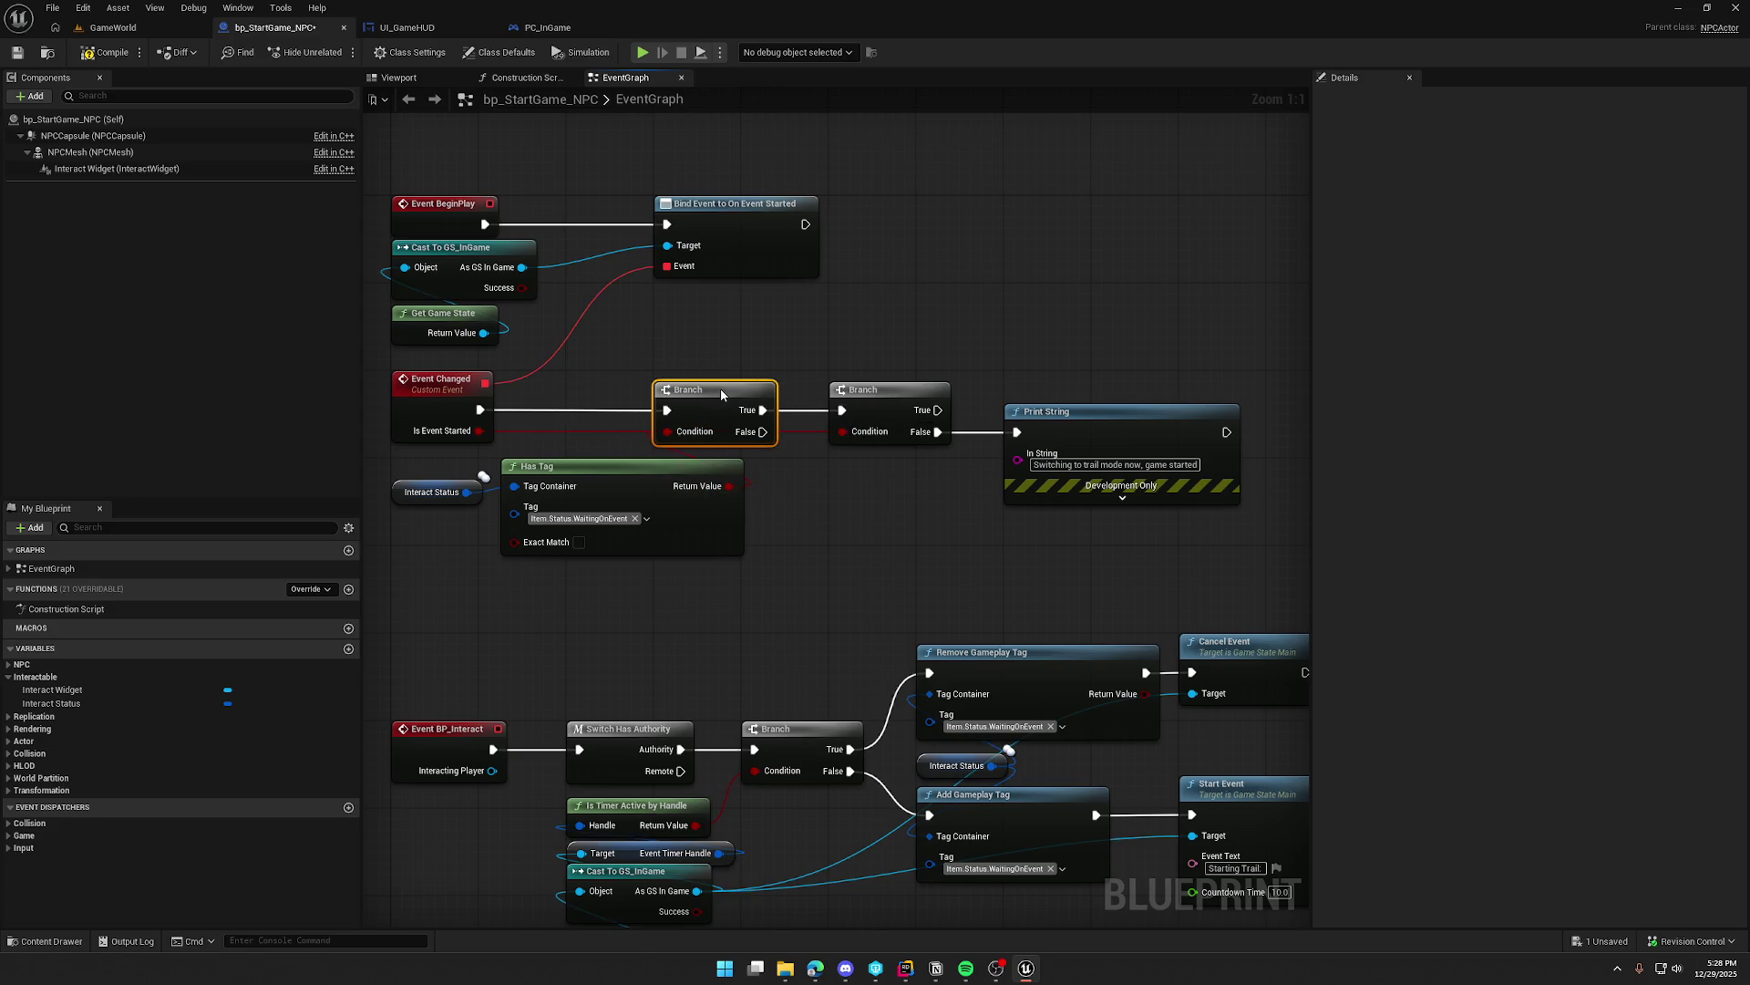
{"action": "left_click", "coordinate": [764, 616]}
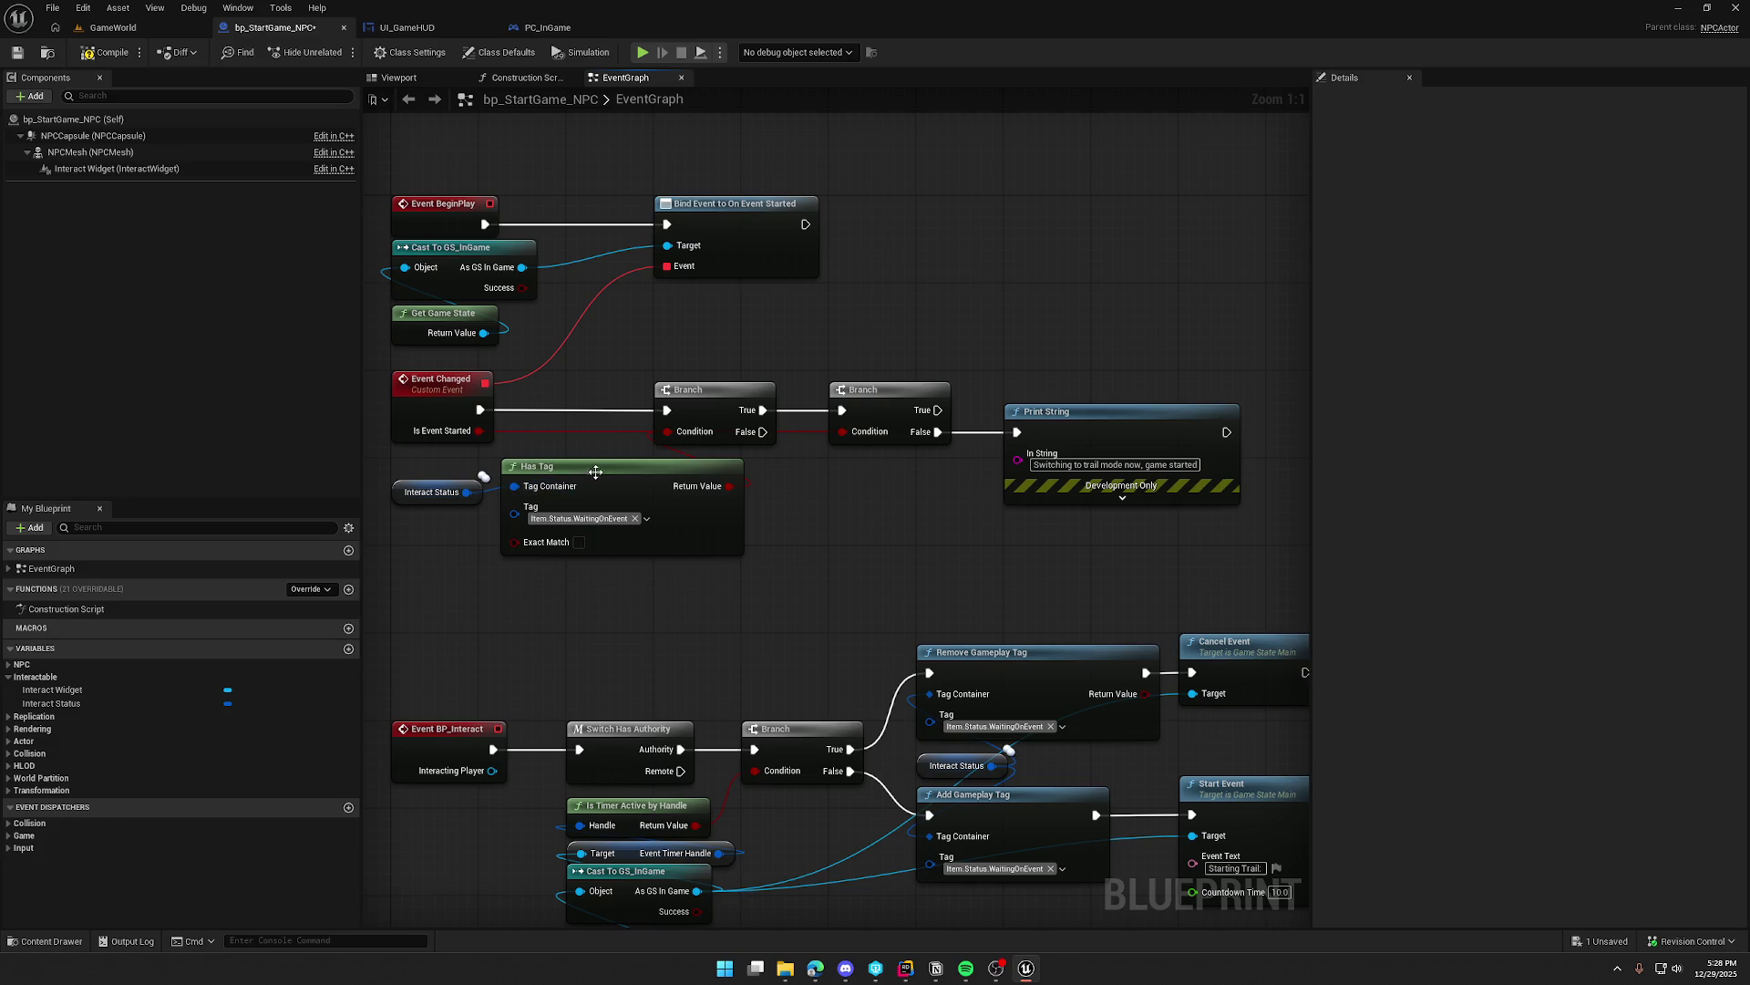
Step: Tidy the tag-check nodes, Branch and Print String into a compact layout
{"action": "left_click_drag", "start_coordinate": [594, 470], "coordinate": [660, 470]}
{"action": "left_click", "coordinate": [573, 638]}
{"action": "left_click_drag", "start_coordinate": [417, 497], "coordinate": [593, 572]}
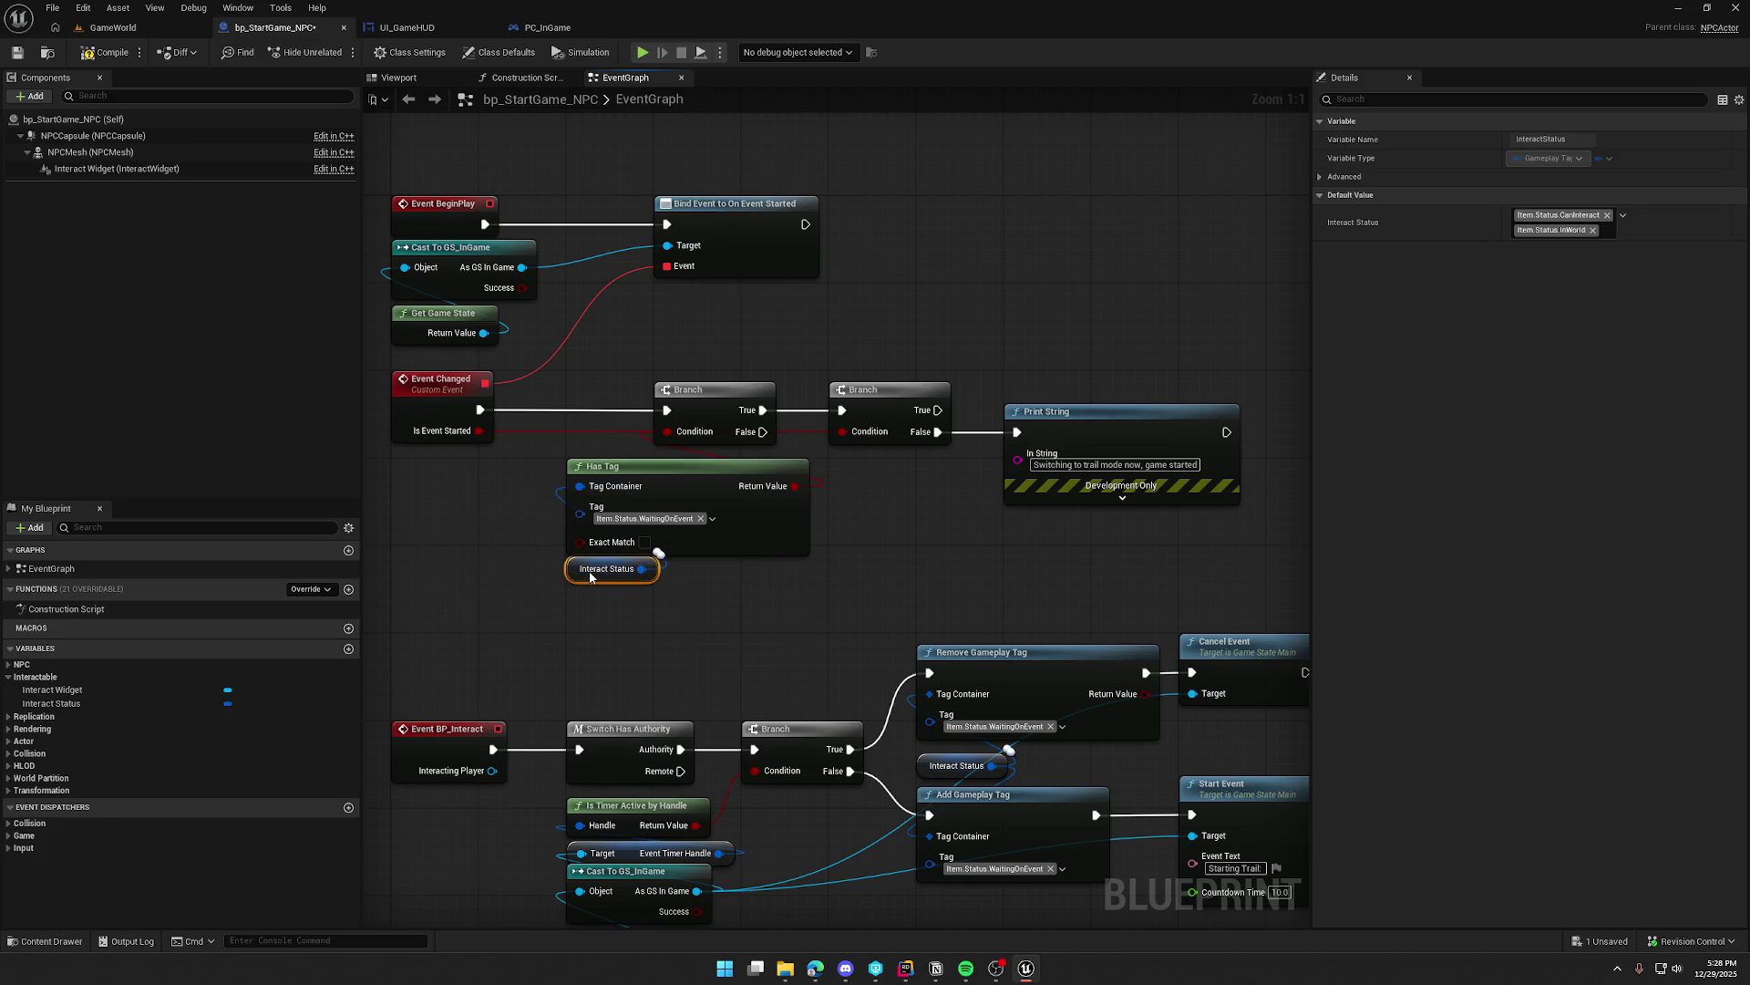
{"action": "left_click_drag", "start_coordinate": [813, 561], "coordinate": [565, 374]}
{"action": "left_click_drag", "start_coordinate": [707, 389], "coordinate": [620, 389]}
{"action": "left_click", "coordinate": [746, 469]}
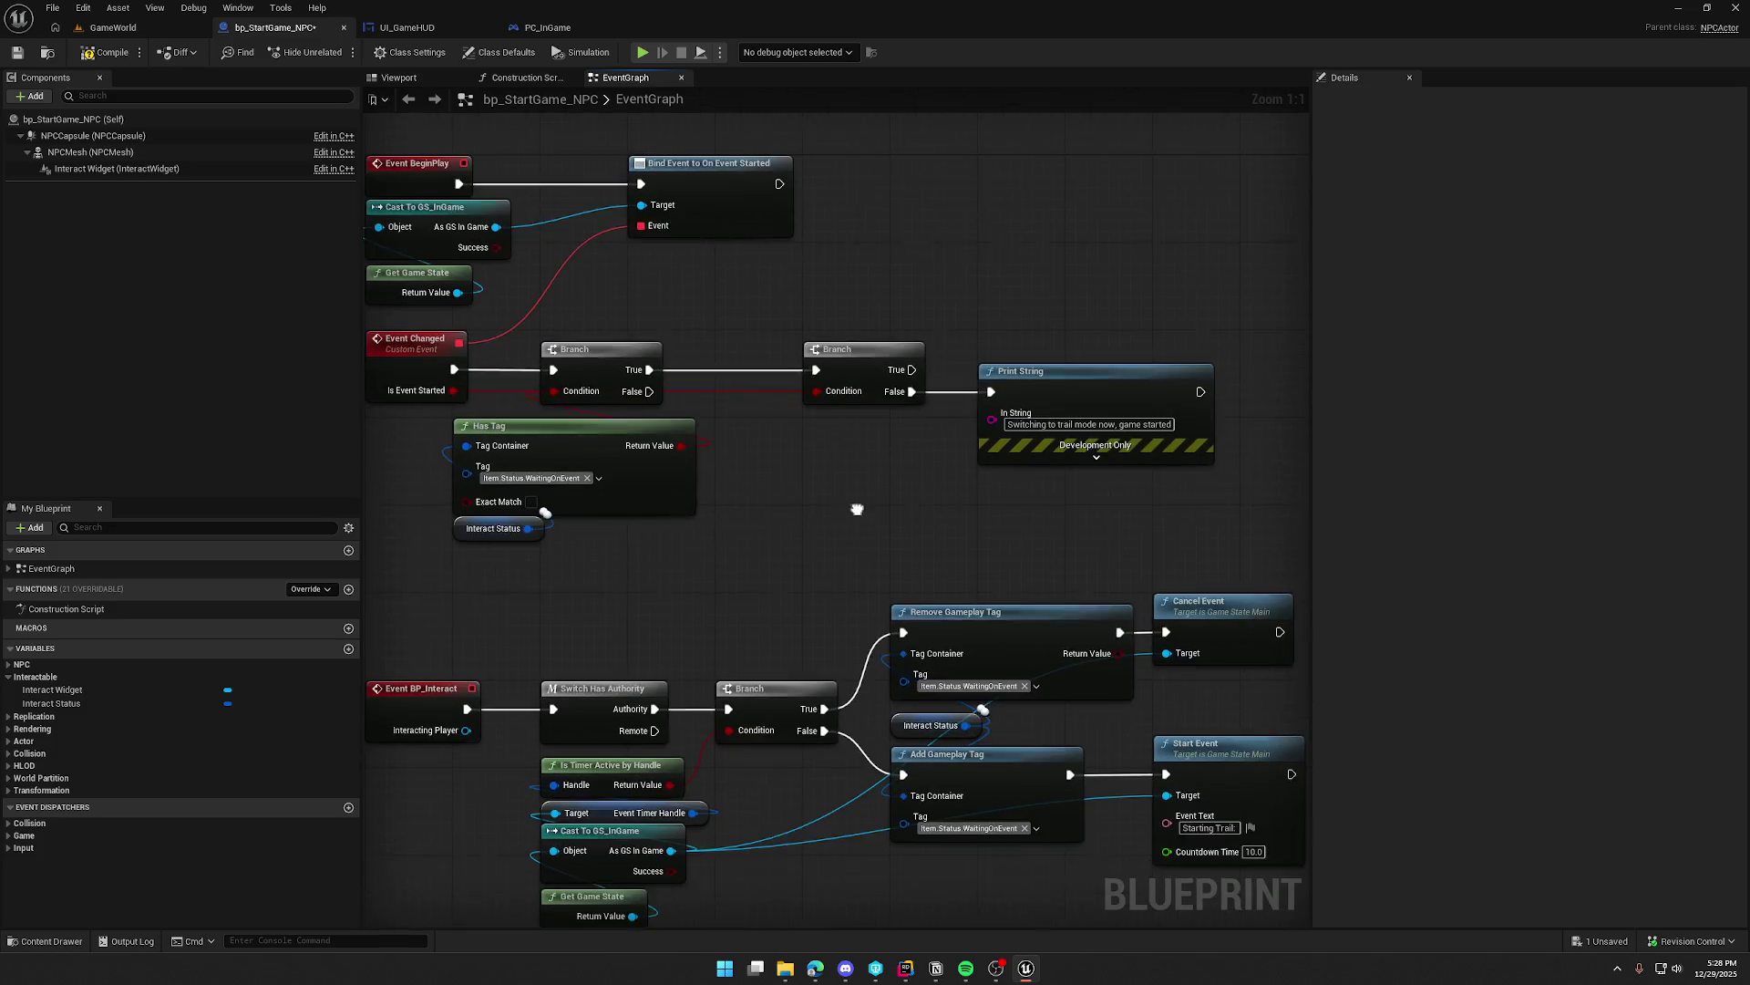
{"action": "mouse_move", "coordinate": [1058, 475]}
{"action": "left_mouse_down"}
{"action": "mouse_move", "coordinate": [818, 357]}
{"action": "mouse_move", "coordinate": [768, 359]}
{"action": "left_mouse_up"}
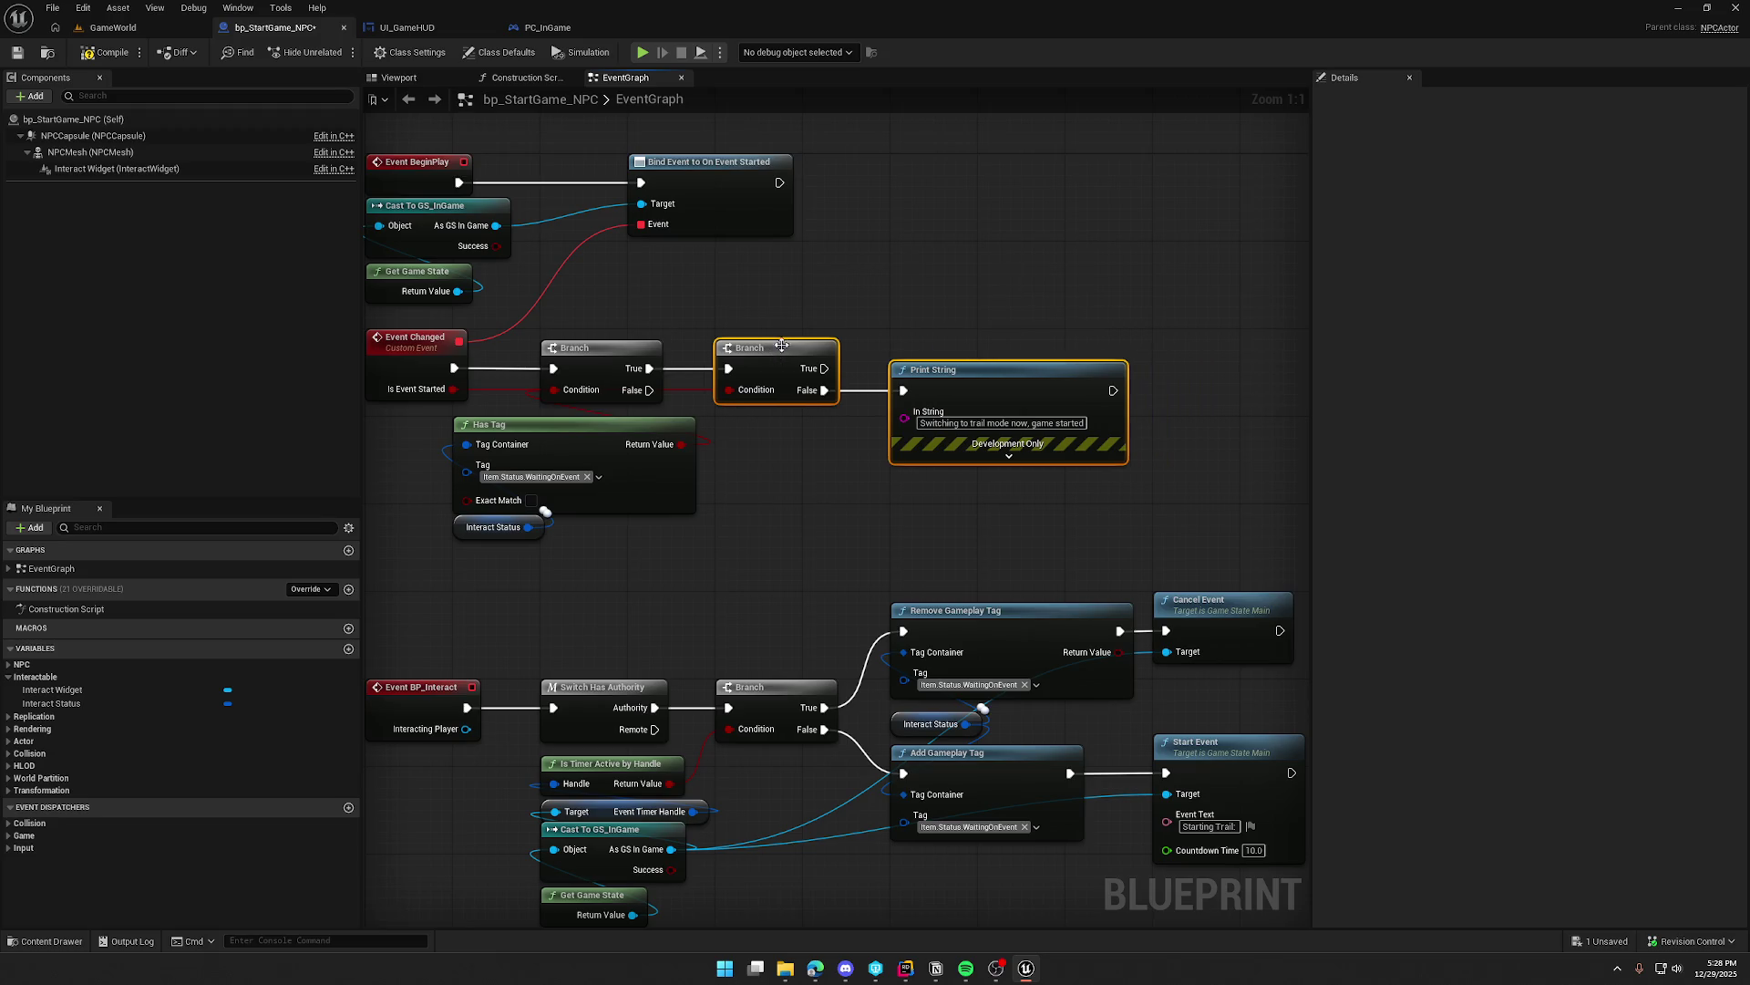
{"action": "left_click", "coordinate": [851, 296]}
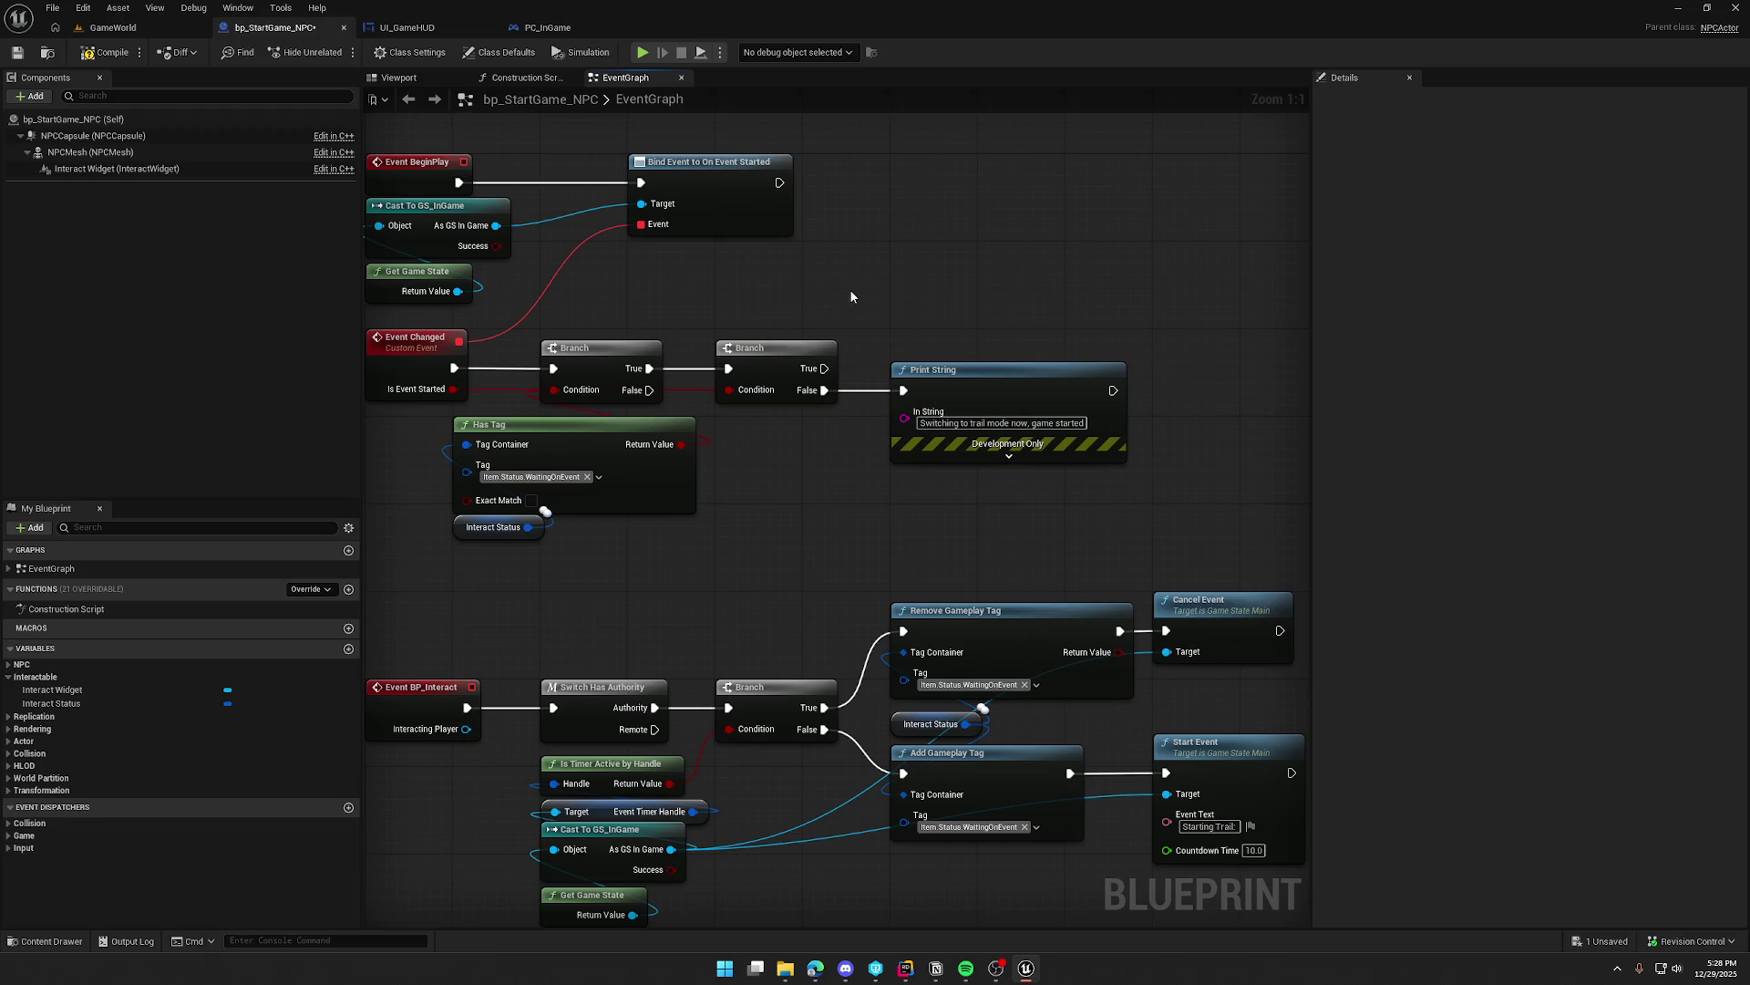
{"action": "left_click_drag", "start_coordinate": [849, 288], "coordinate": [892, 328]}
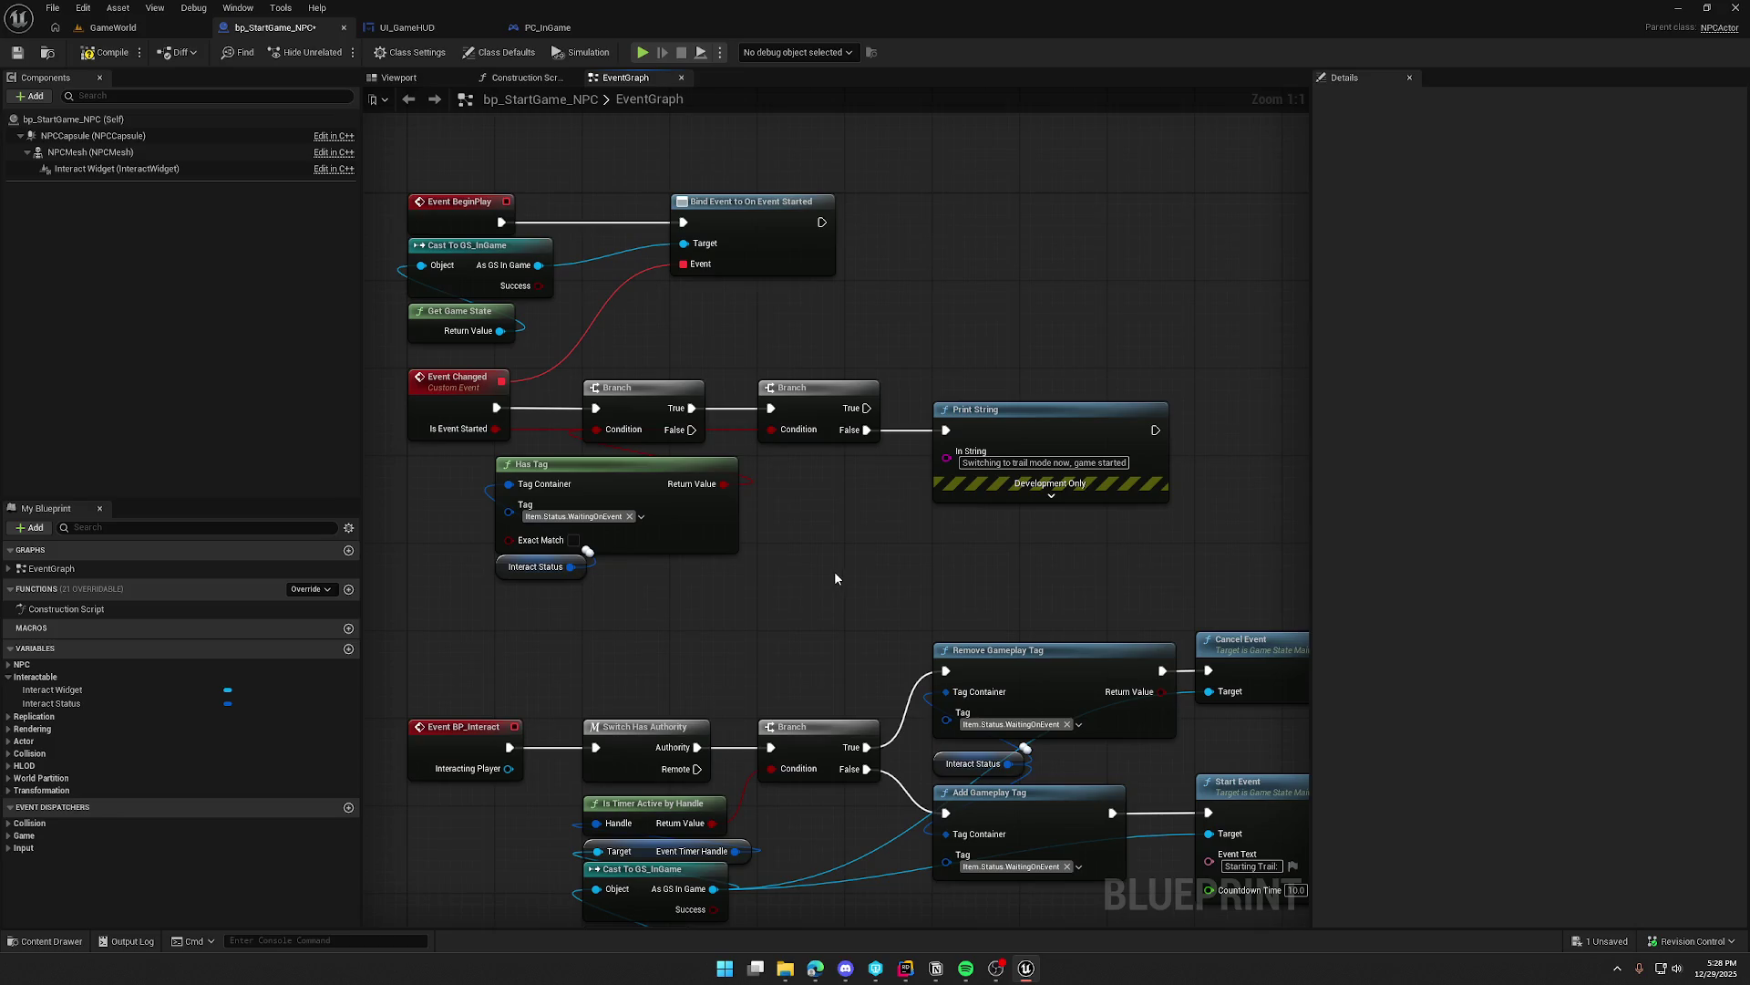
{"action": "left_click_drag", "start_coordinate": [839, 570], "coordinate": [723, 443]}
{"action": "scroll", "coordinate": [775, 508], "scroll_direction": "down", "scroll_amount": 1}
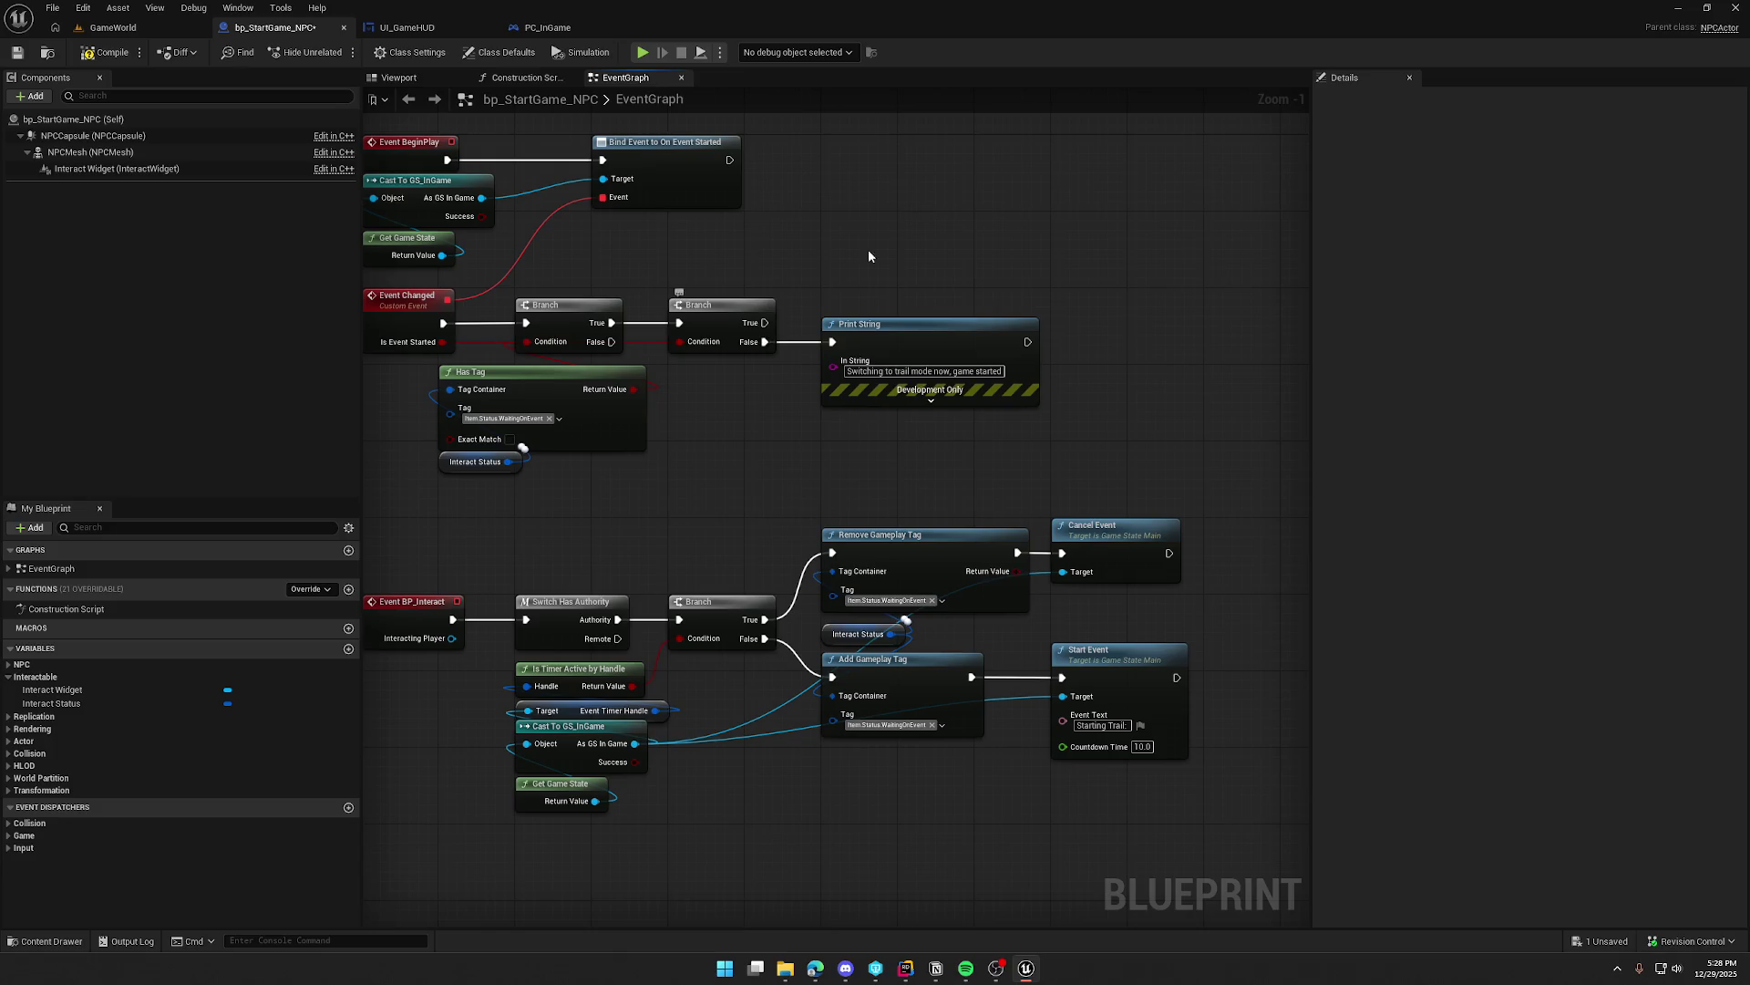
Step: Copy the Remove Gameplay Tag nodes after Print String, then compile, save and return to GameWorld
{"action": "left_click_drag", "start_coordinate": [839, 477], "coordinate": [927, 632]}
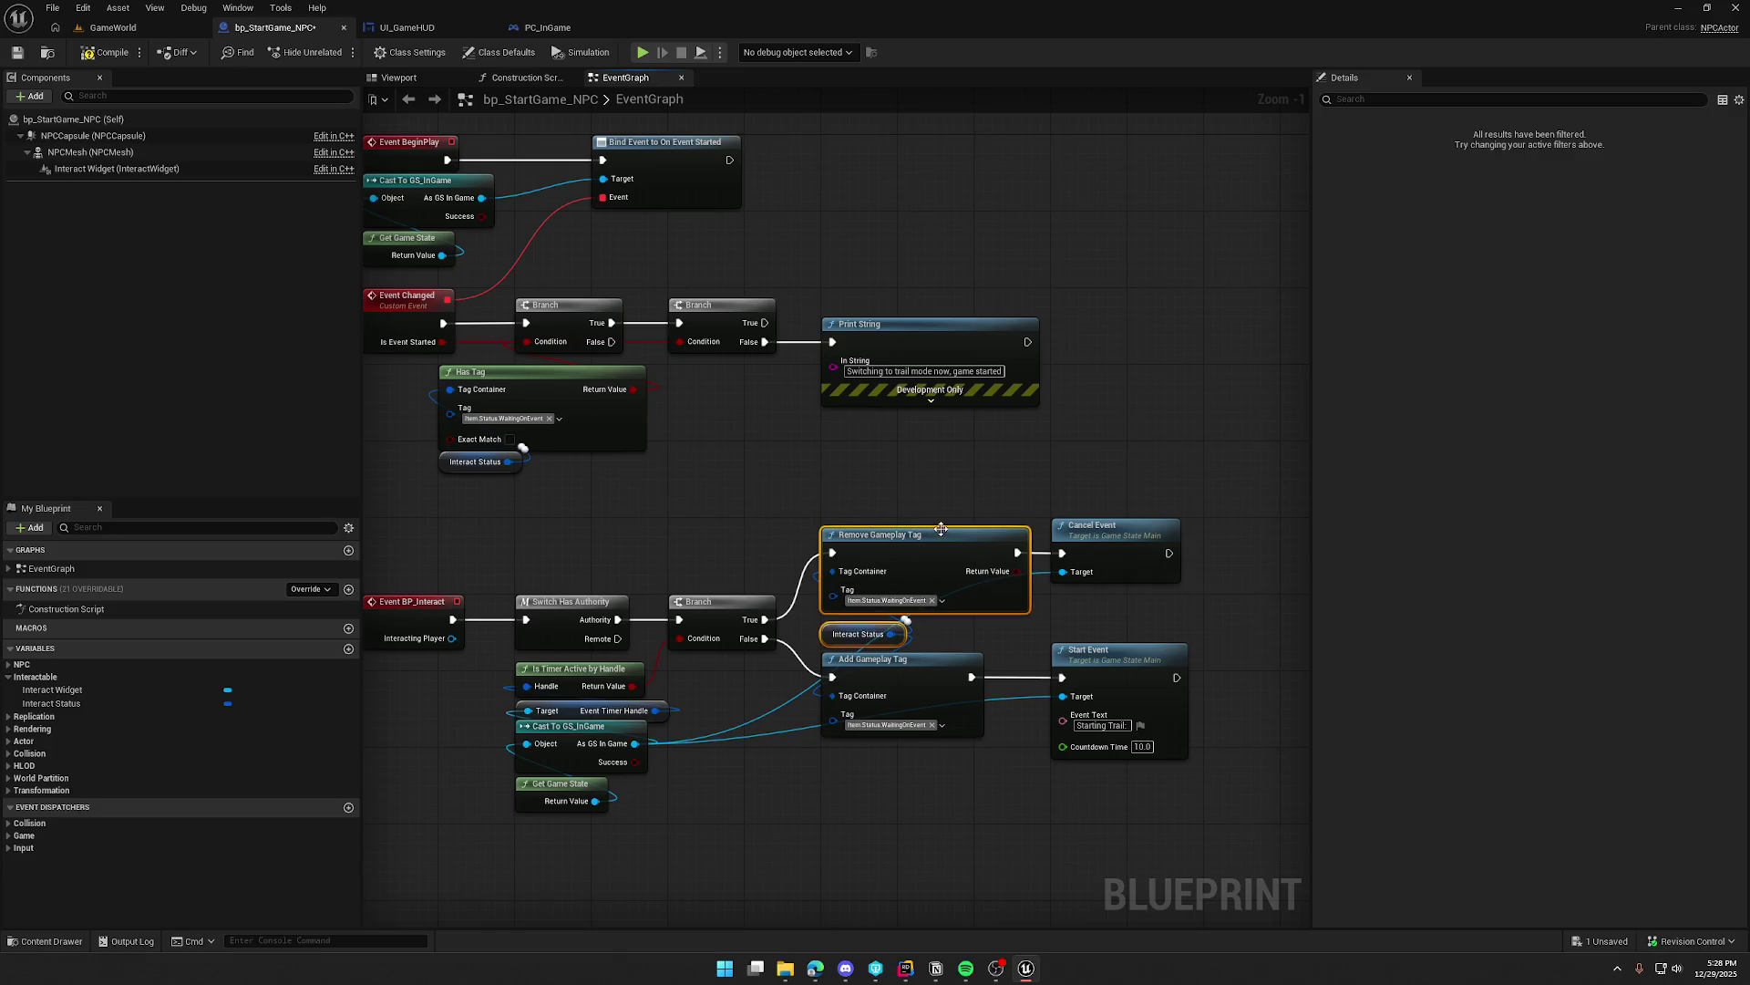
{"action": "left_click_drag", "start_coordinate": [1153, 407], "coordinate": [1101, 432]}
{"action": "key", "text": "ctrl+c"}
{"action": "key", "text": "ctrl+v"}
{"action": "mouse_move", "coordinate": [1101, 333]}
{"action": "left_mouse_down"}
{"action": "mouse_move", "coordinate": [974, 366]}
{"action": "mouse_move", "coordinate": [1053, 359]}
{"action": "left_mouse_up"}
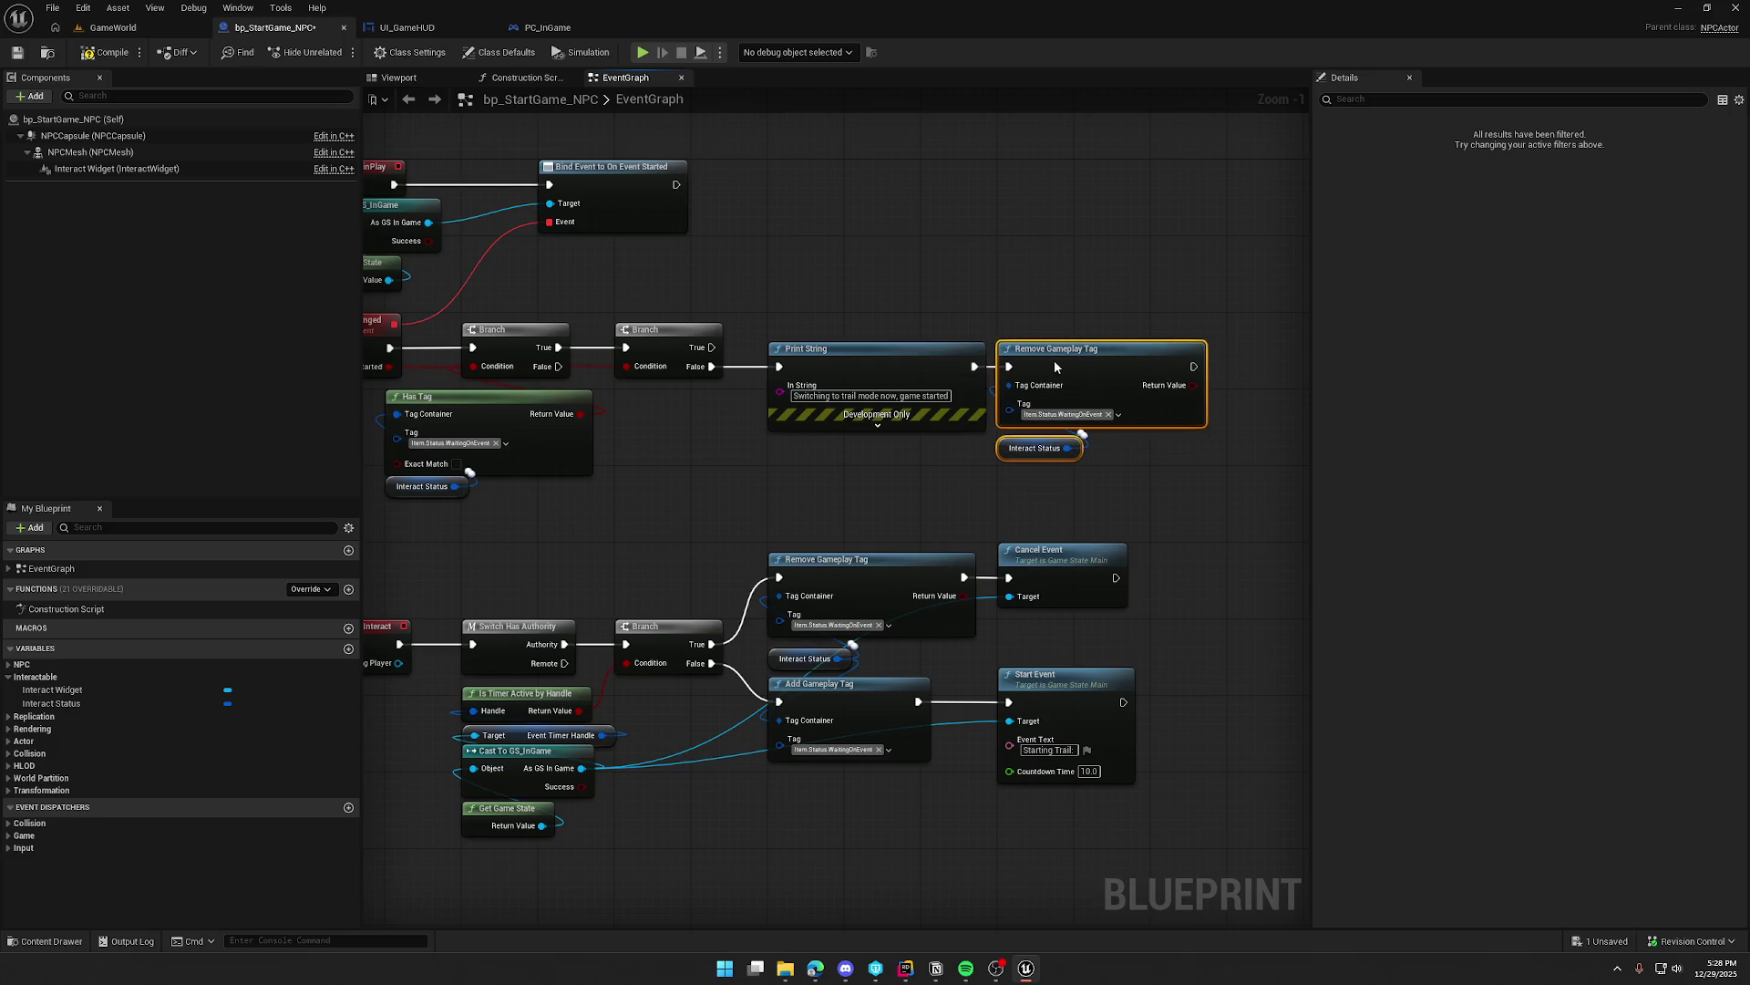
{"action": "left_click", "coordinate": [1036, 266]}
{"action": "scroll", "coordinate": [874, 468], "scroll_direction": "down", "scroll_amount": 1}
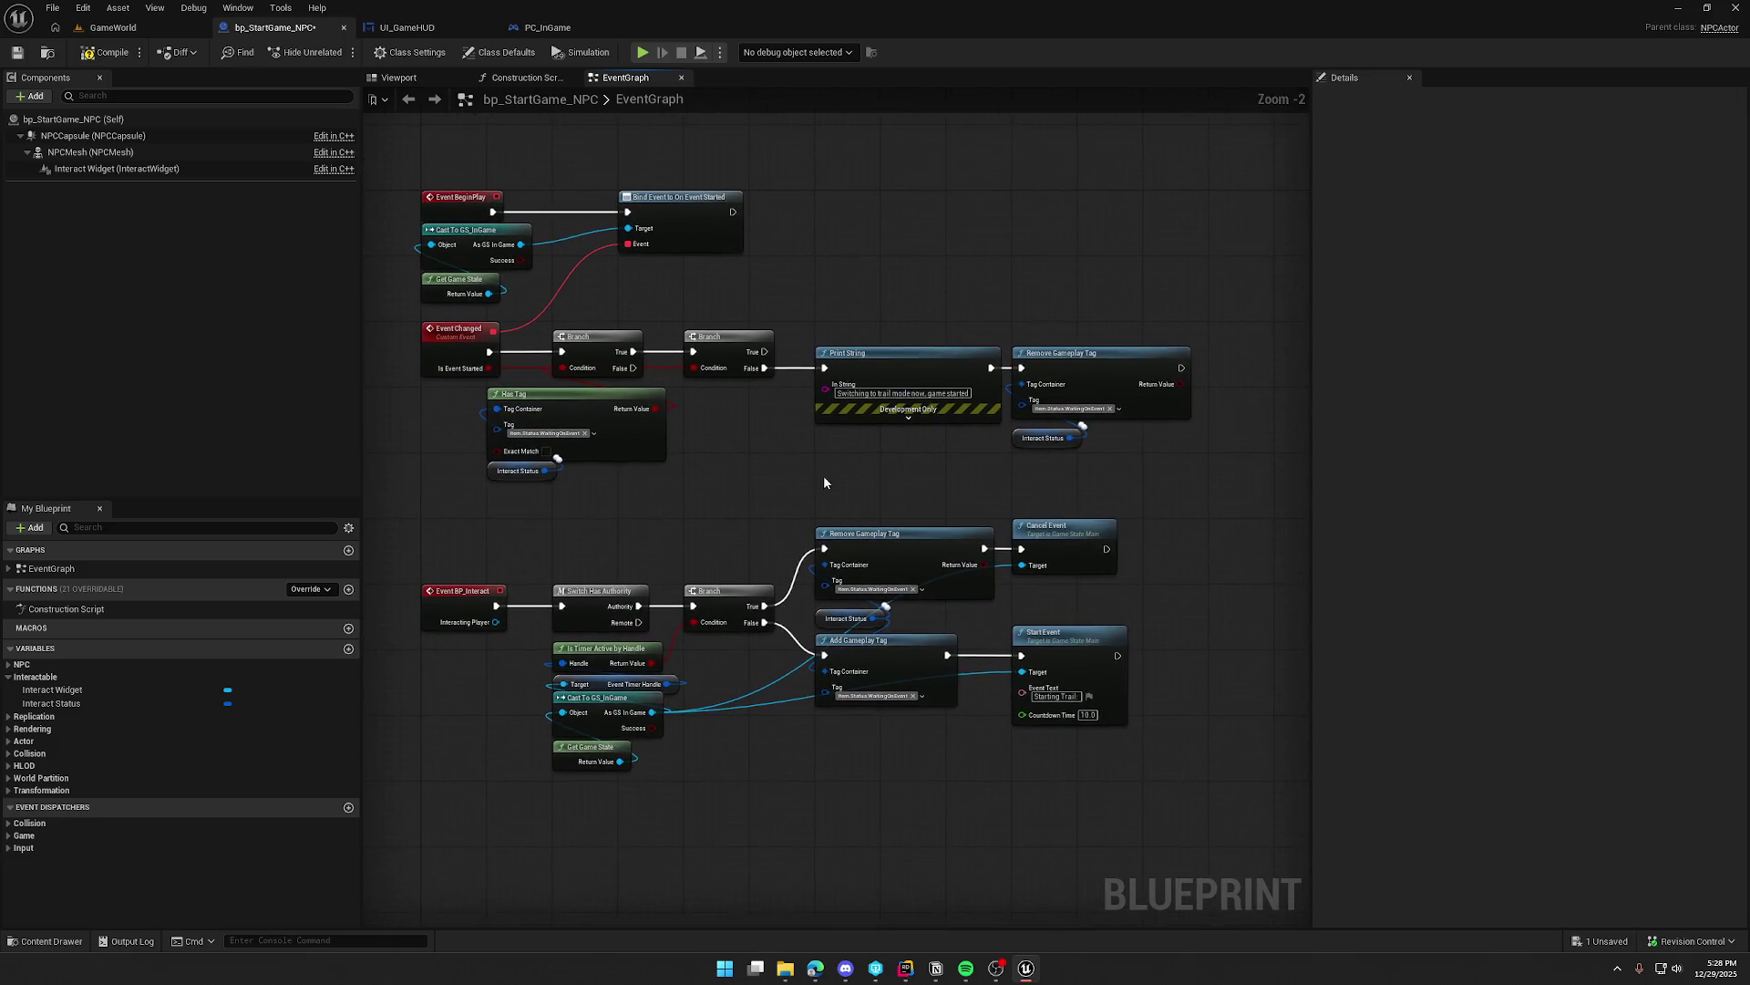
{"action": "left_click", "coordinate": [100, 52]}
{"action": "left_click", "coordinate": [109, 28]}
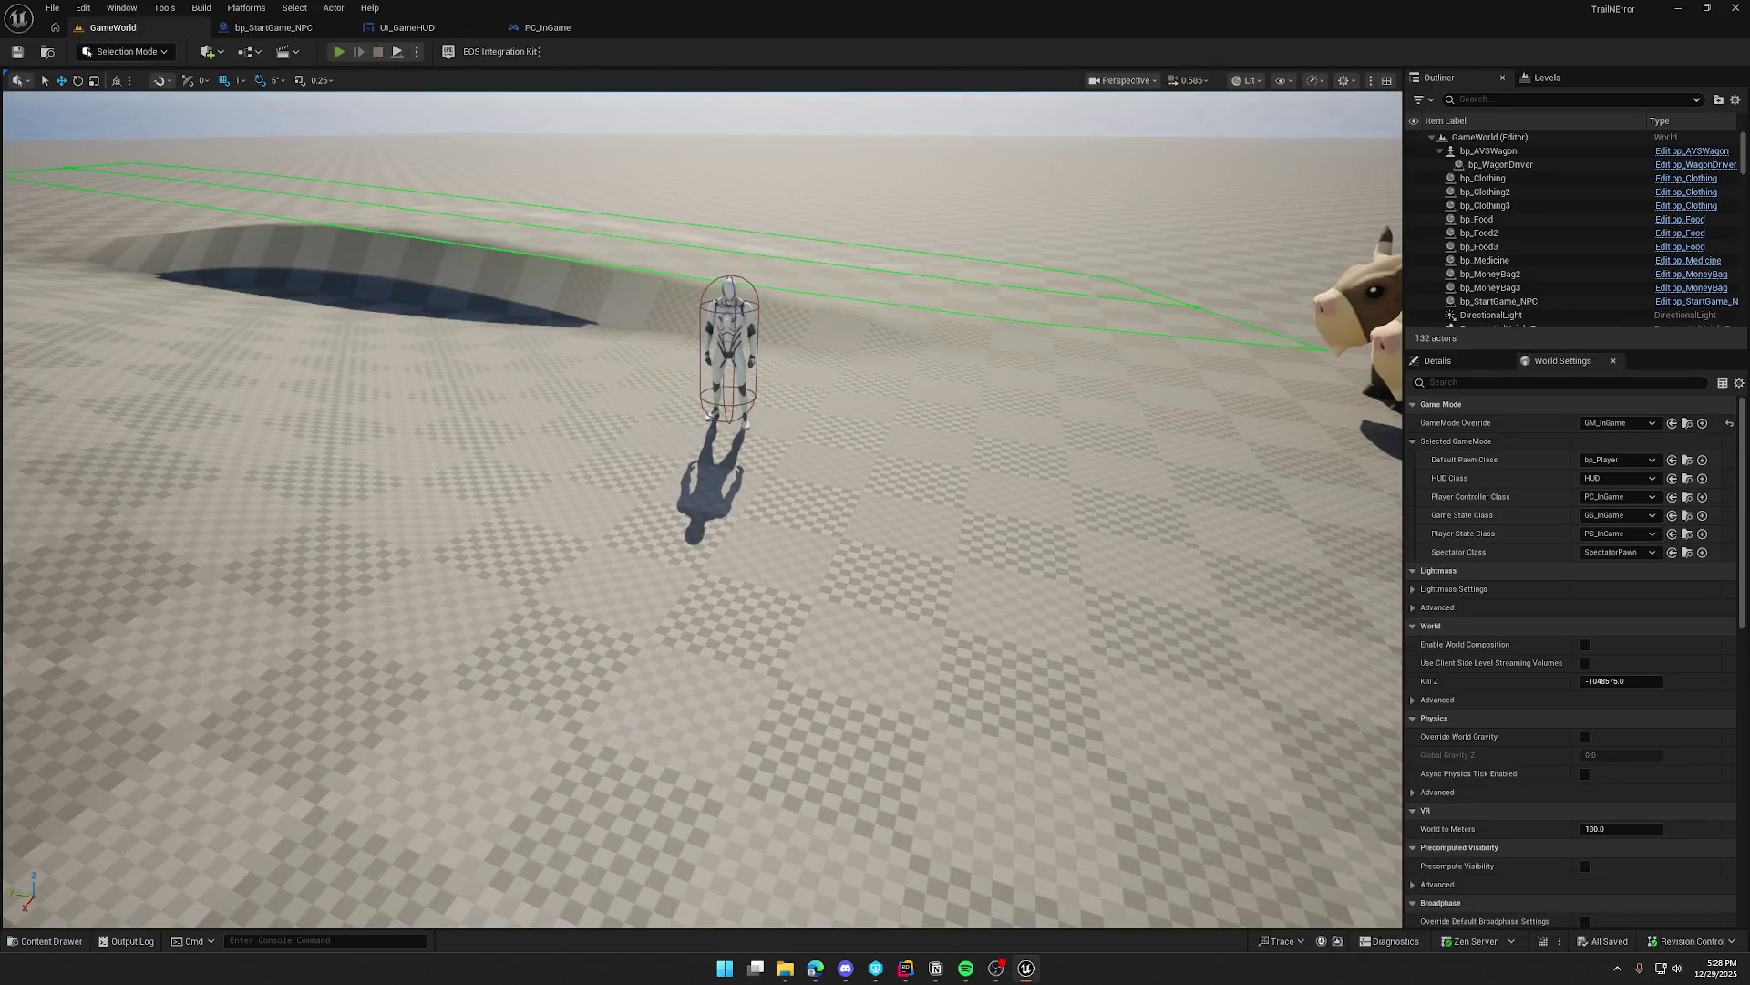
Step: Play-test the level and talk to the NPC with E to start the countdown
{"action": "key", "text": "alt+p"}
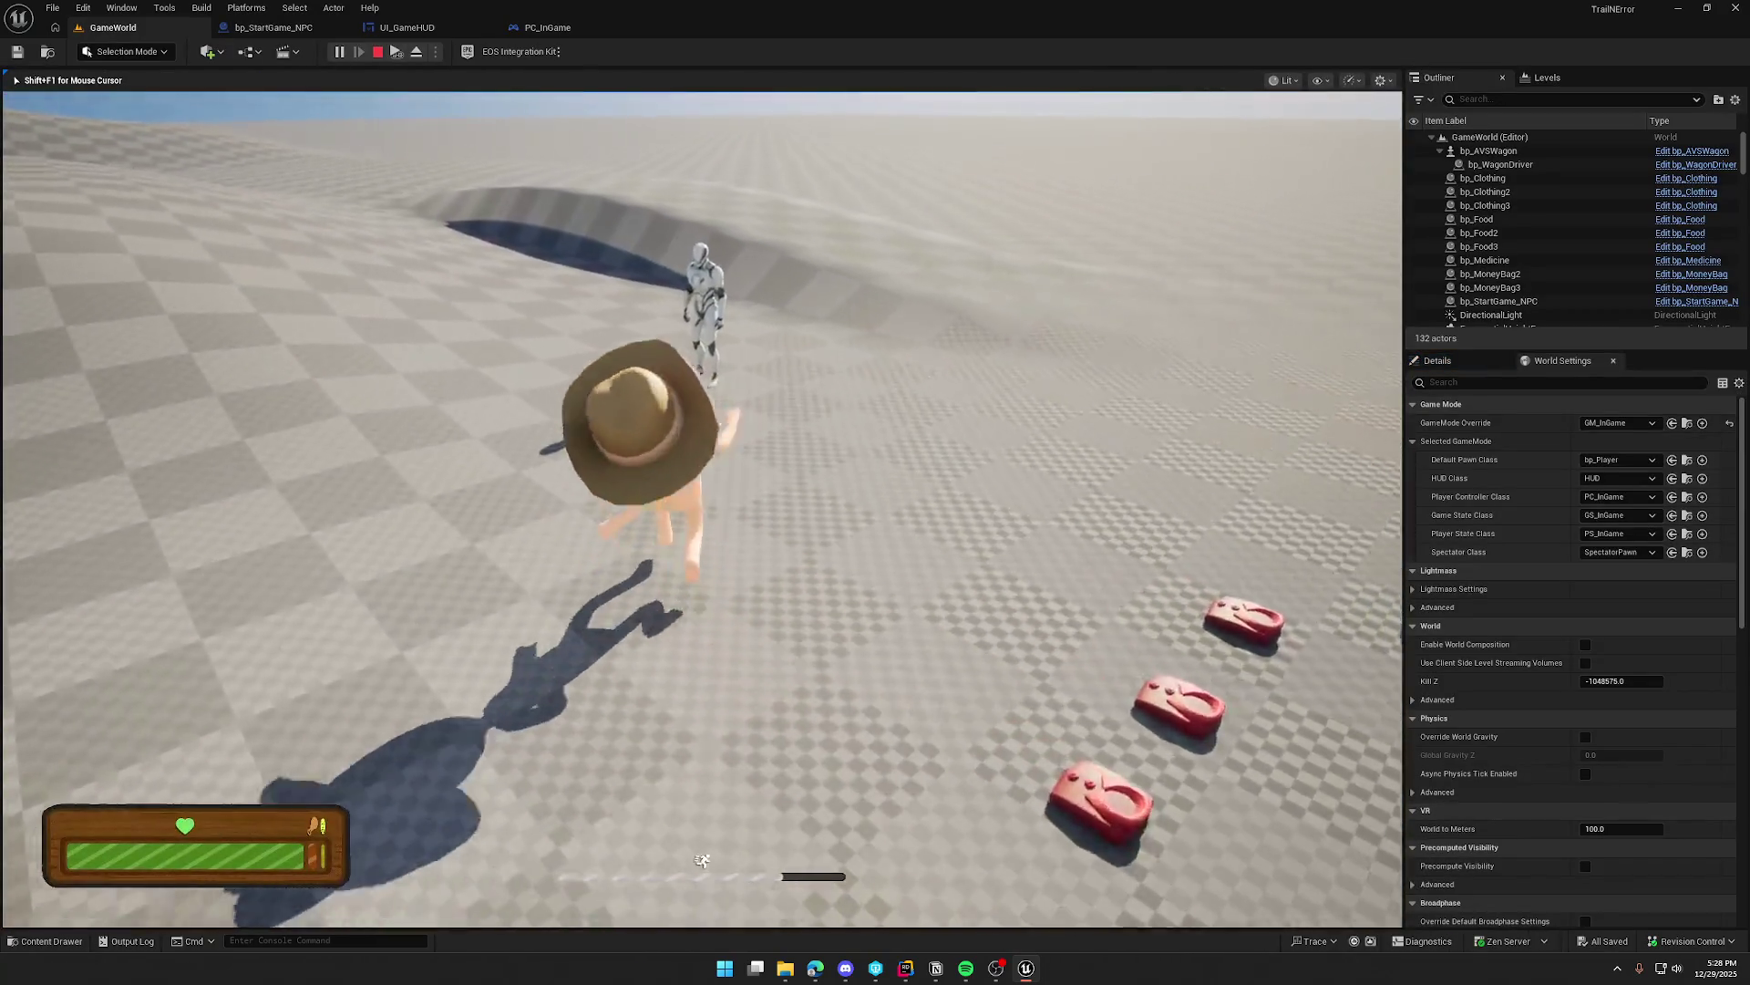
{"action": "key", "text": "e"}
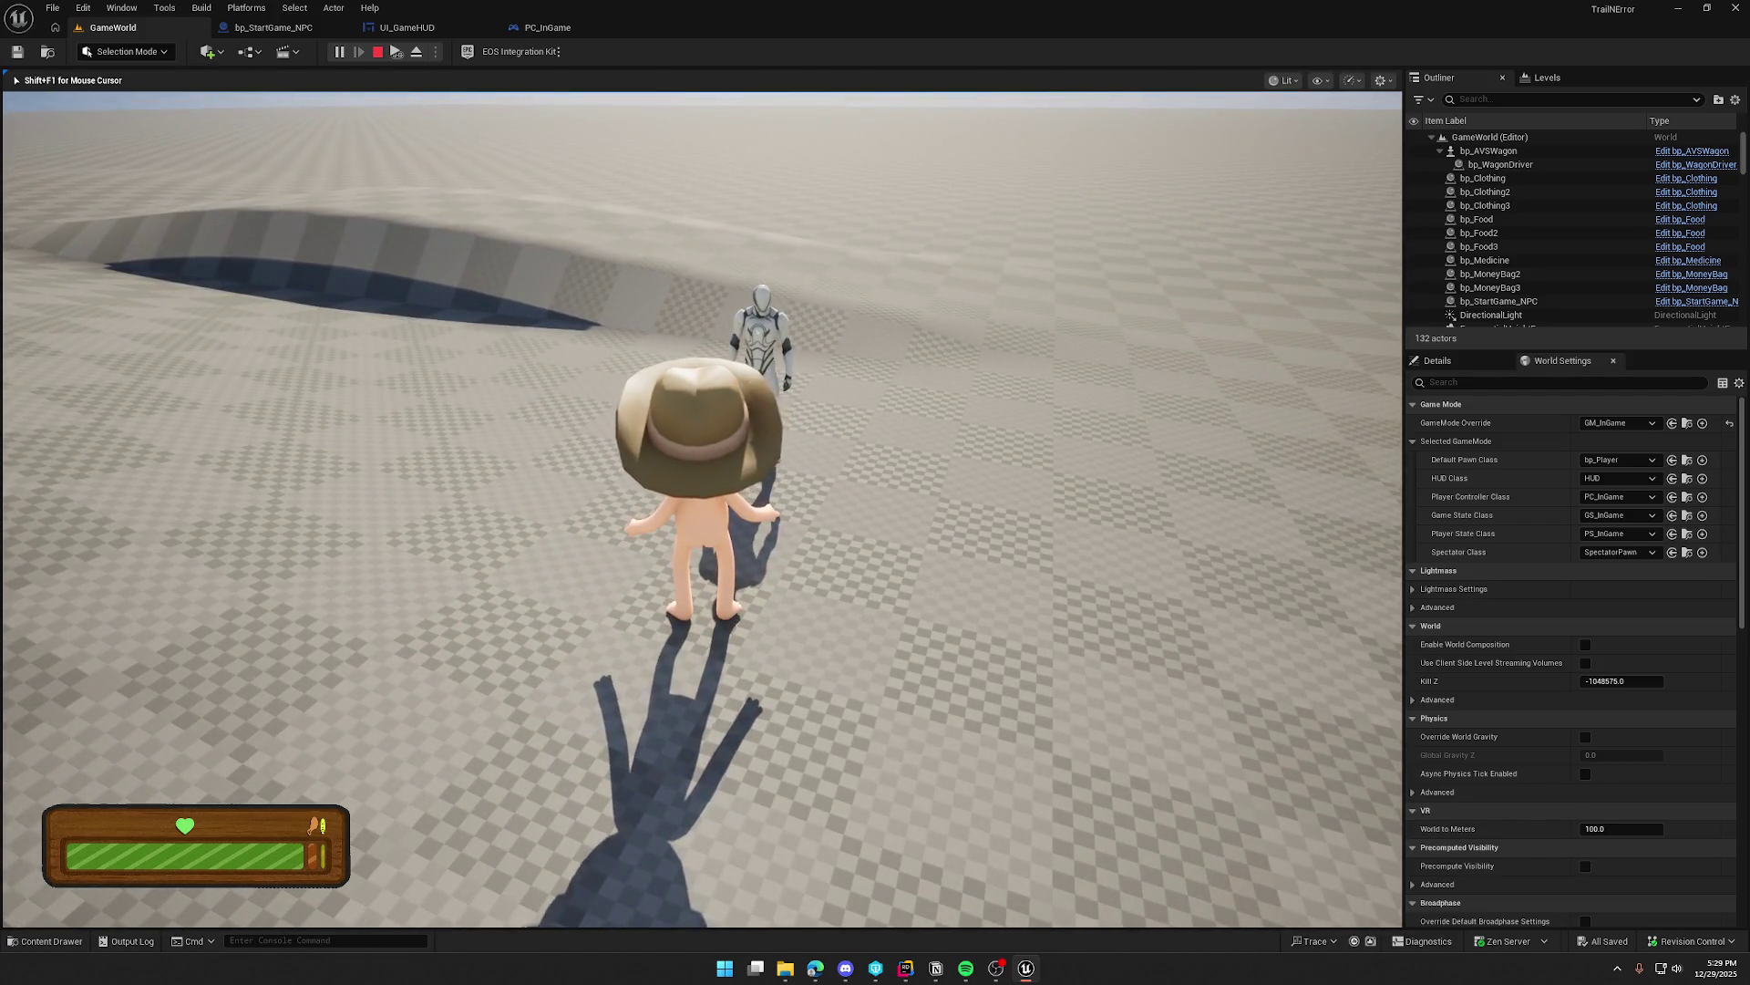
{"action": "key", "text": "F8"}
Step: Select the start-game NPC, search its Details for 'status', stop playing and close Unreal
{"action": "left_click", "coordinate": [756, 383]}
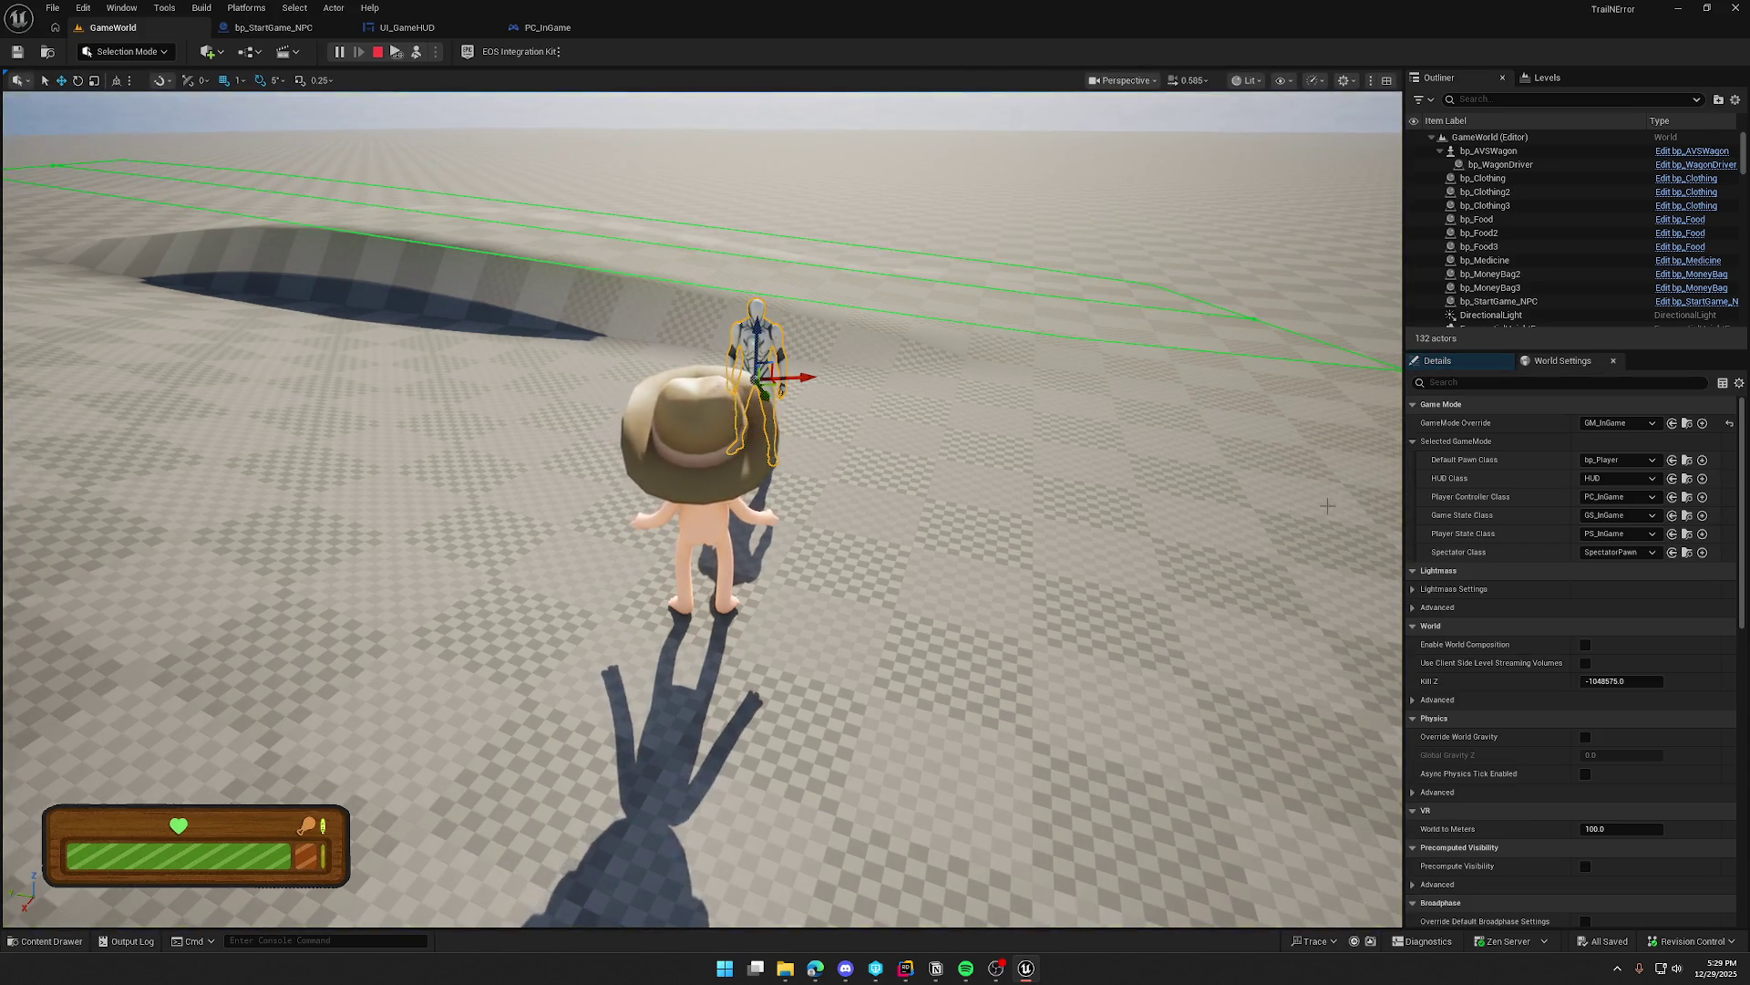
{"action": "left_click", "coordinate": [1439, 360]}
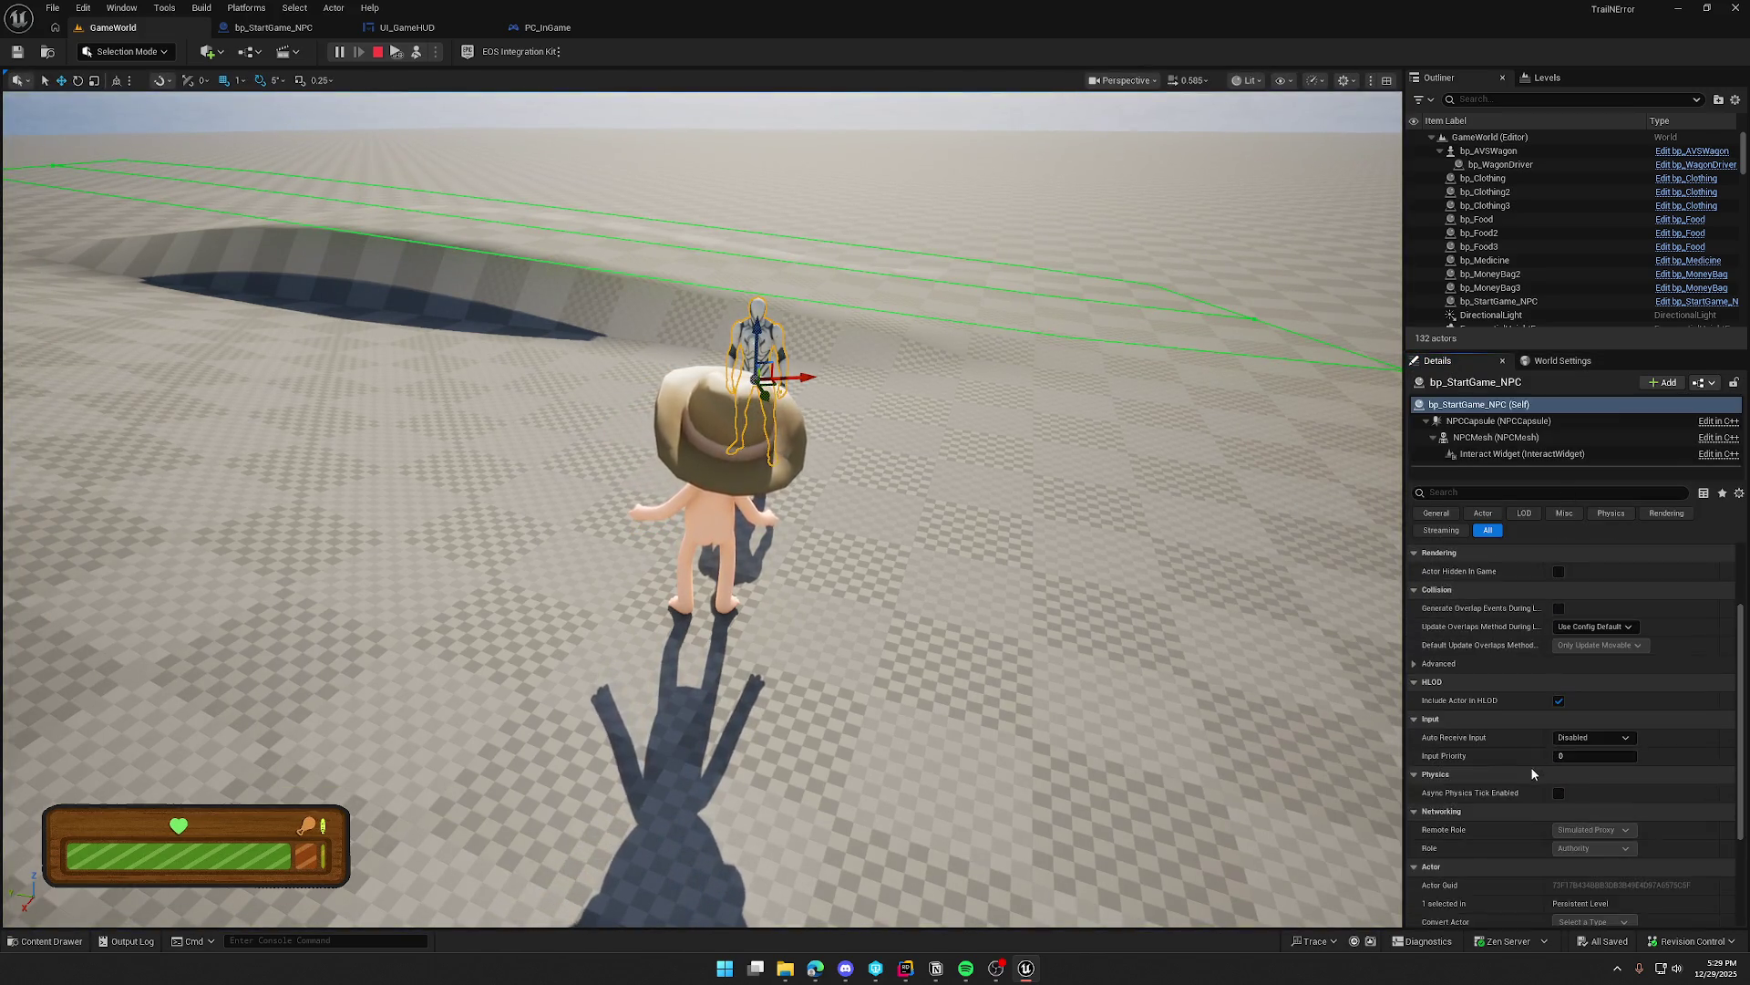
{"action": "scroll", "coordinate": [1531, 773], "scroll_direction": "down", "scroll_amount": 3}
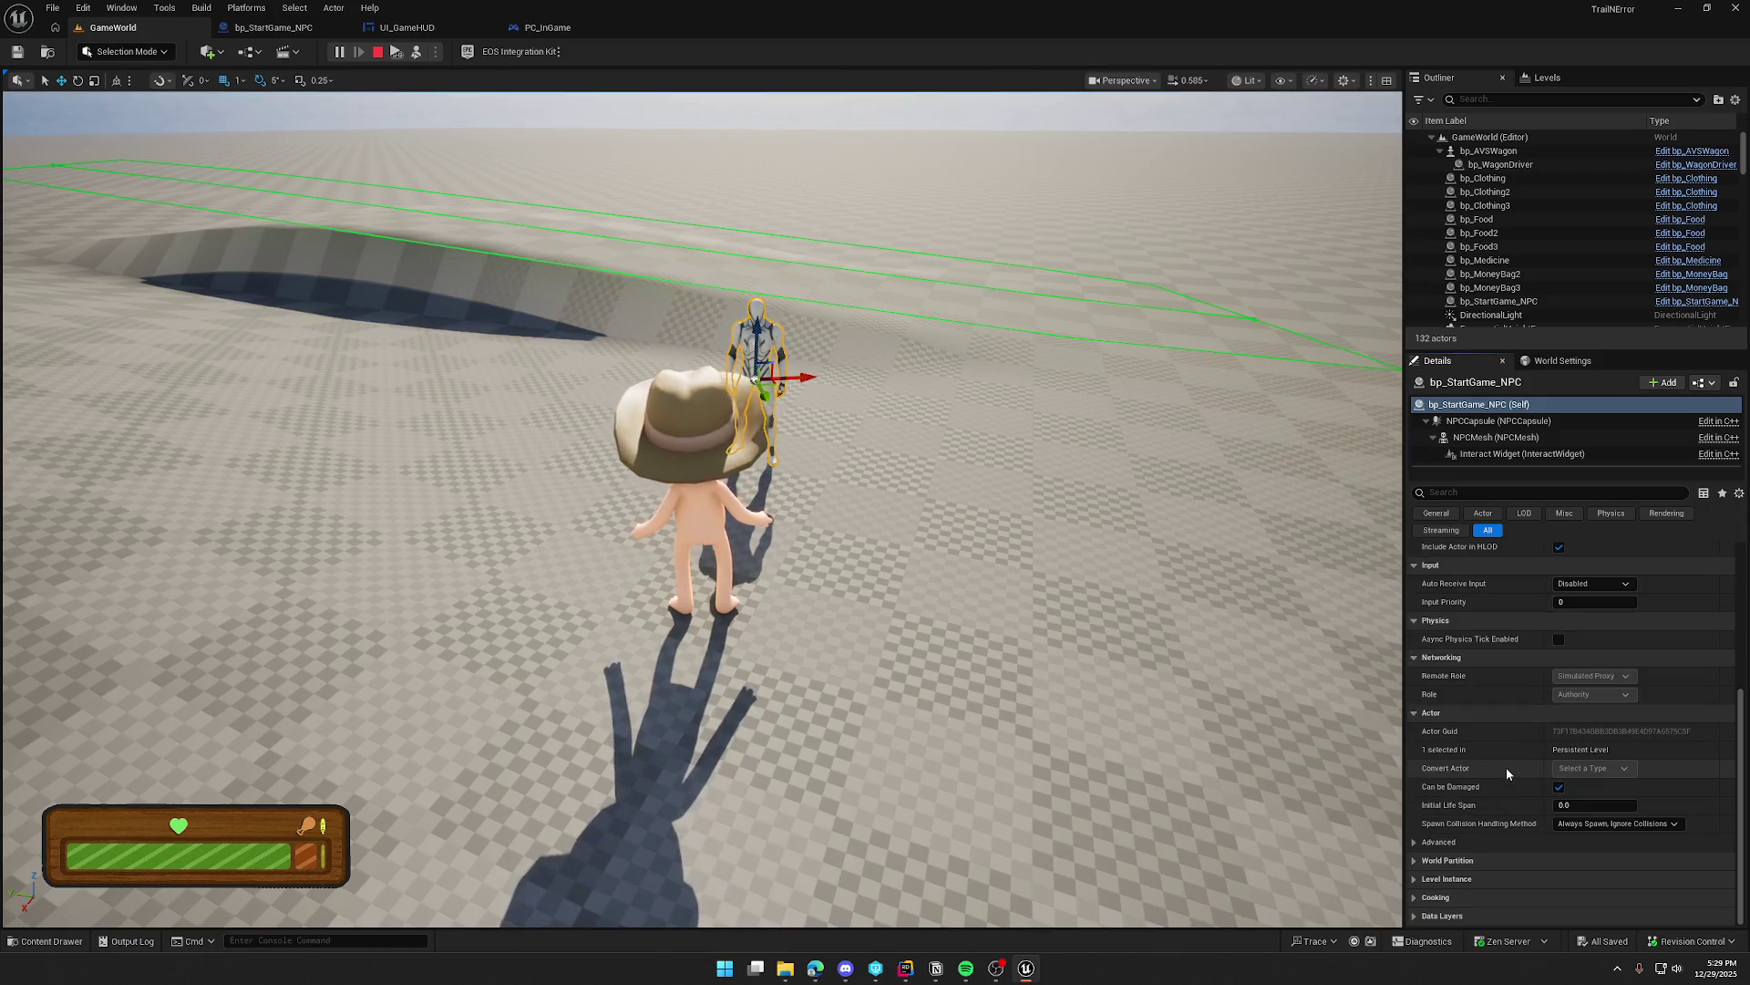
{"action": "scroll", "coordinate": [1506, 771], "scroll_direction": "up", "scroll_amount": 2}
{"action": "scroll", "coordinate": [1506, 773], "scroll_direction": "up", "scroll_amount": 3}
{"action": "type", "text": "statu"}
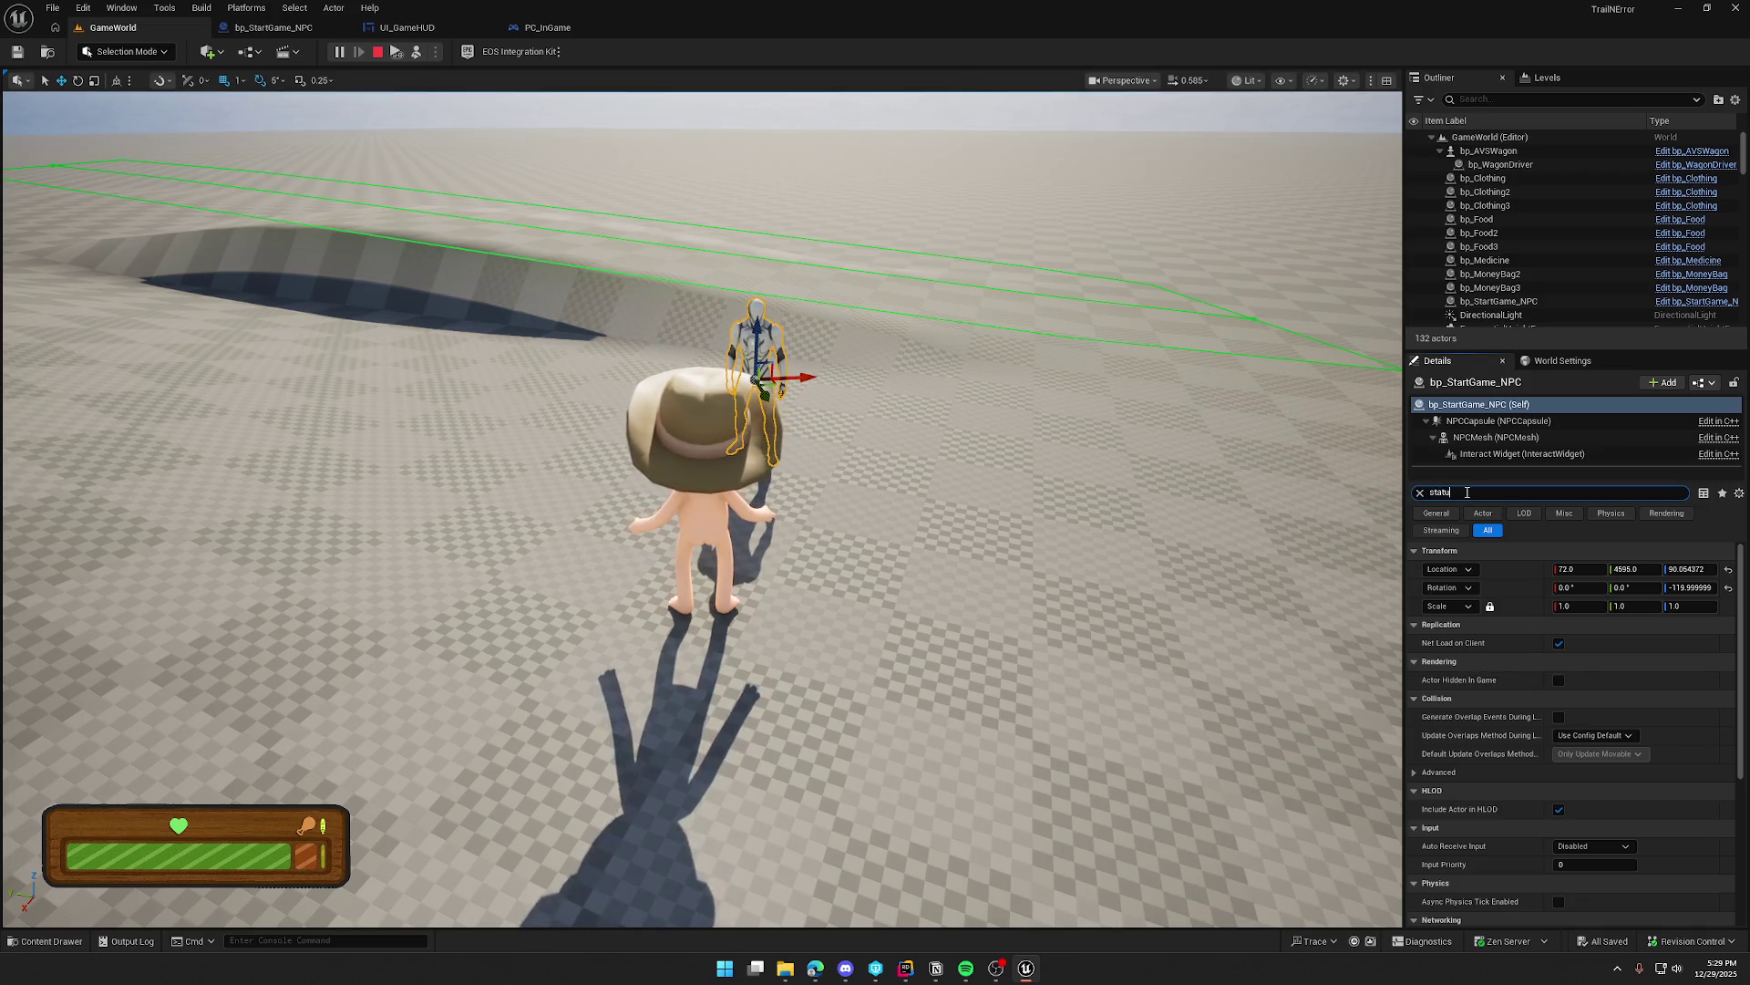
{"action": "type", "text": "s"}
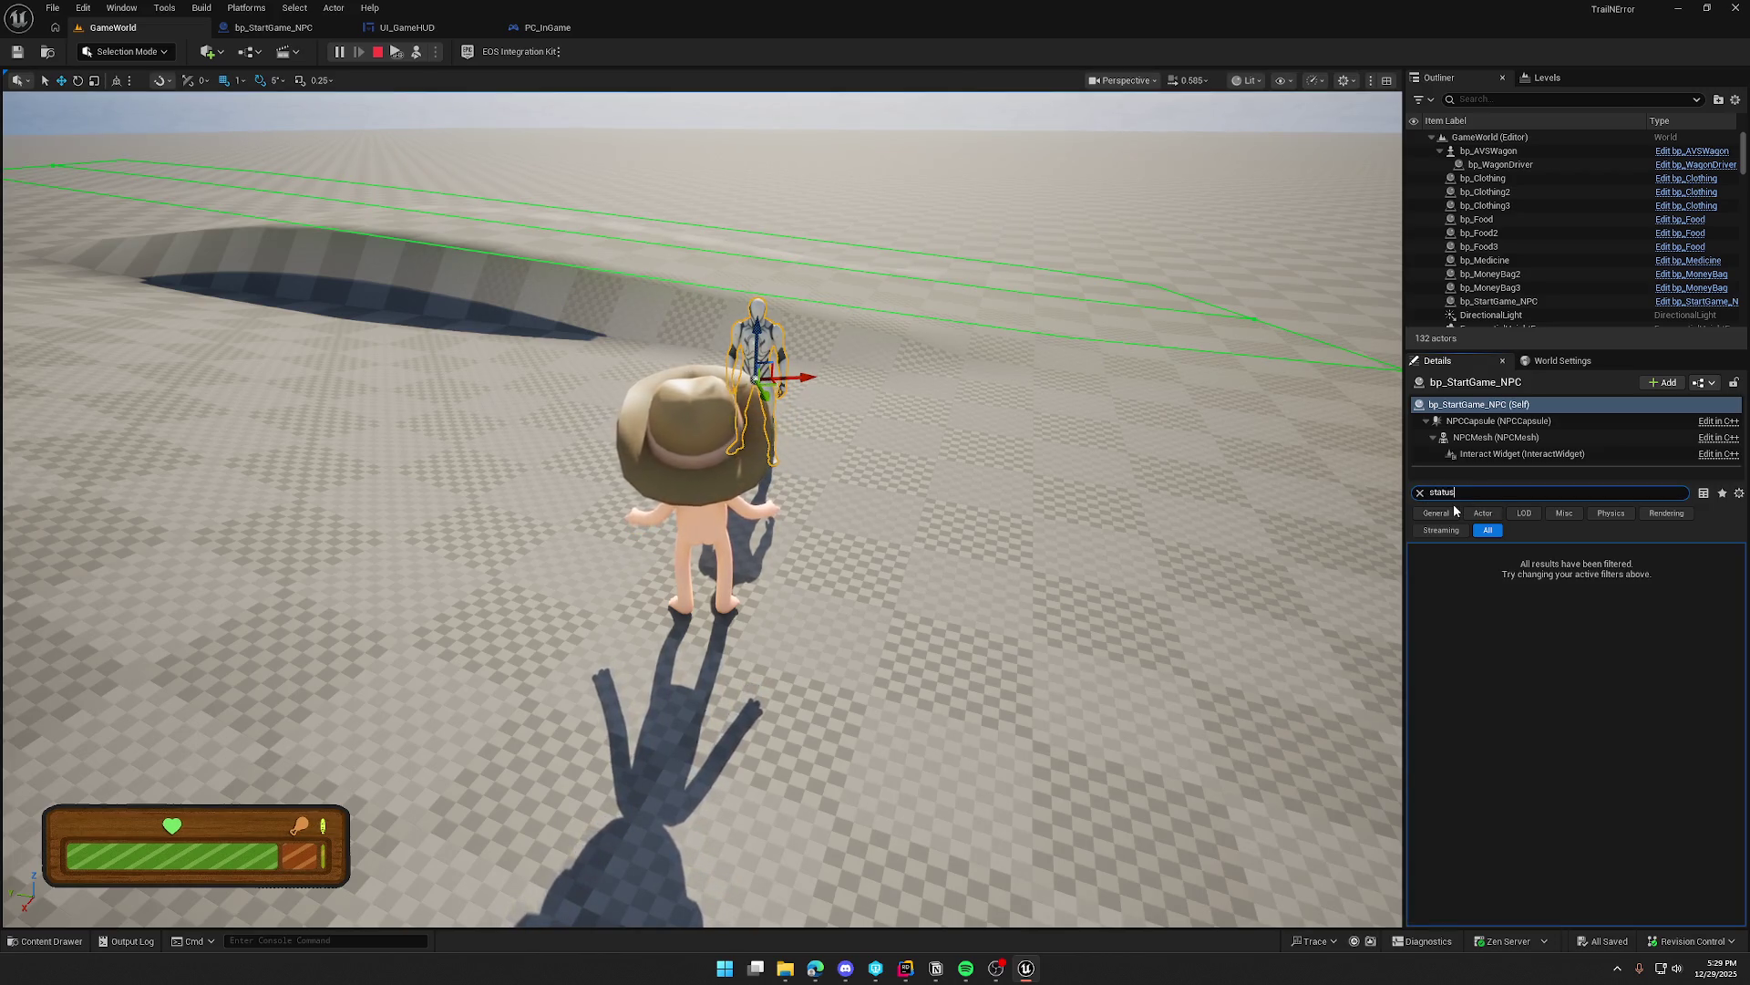
{"action": "key", "text": "Escape"}
{"action": "key", "text": "Escape"}
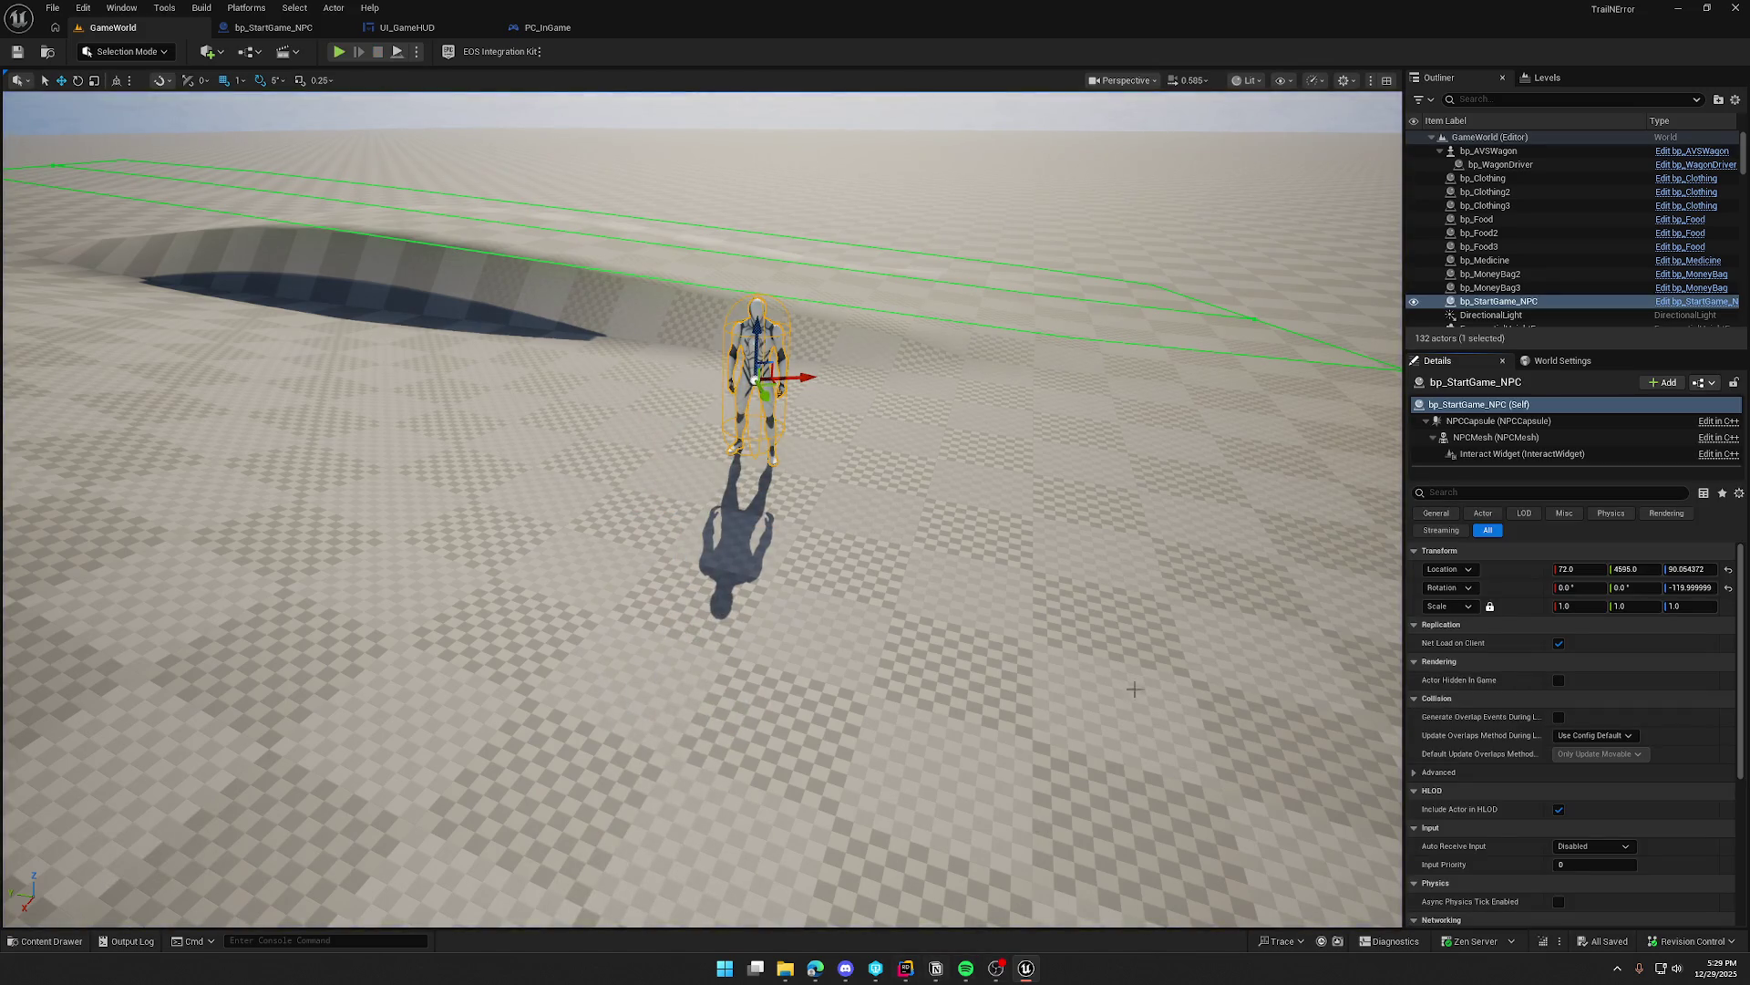
{"action": "left_click", "coordinate": [1735, 8]}
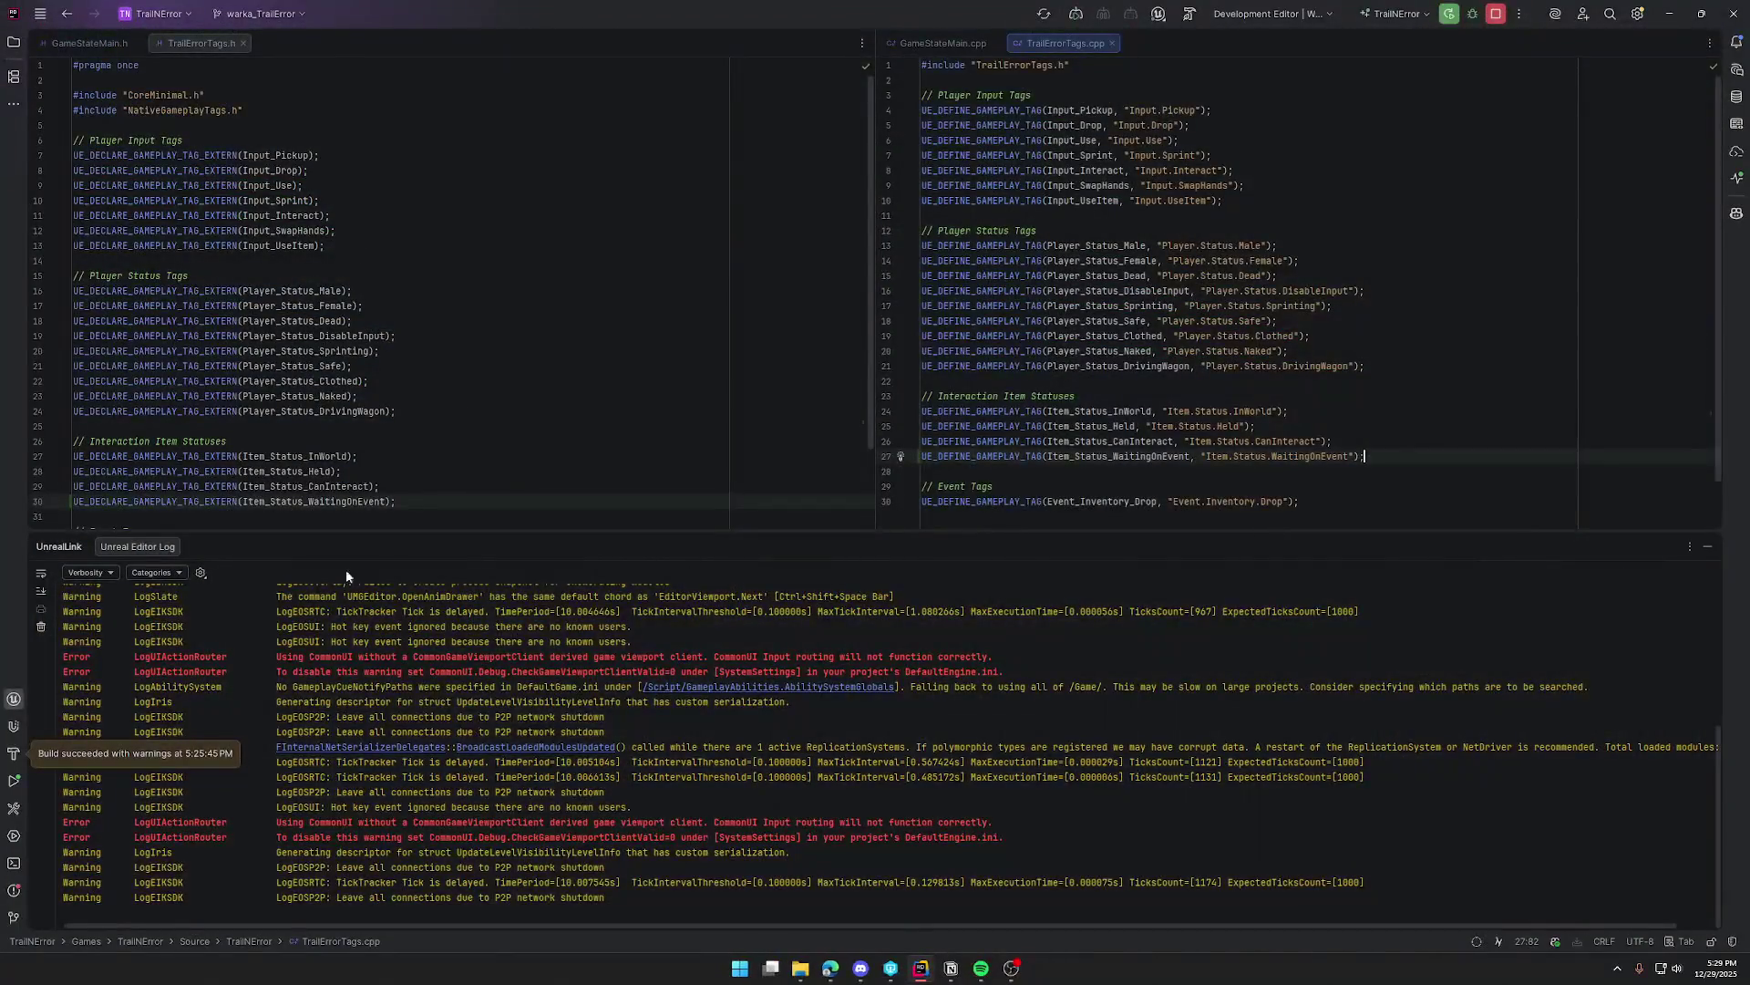
Step: Close the TrailErrorTags files and open Interactable.h in the editor
{"action": "left_click", "coordinate": [1708, 546]}
{"action": "left_click", "coordinate": [1111, 43]}
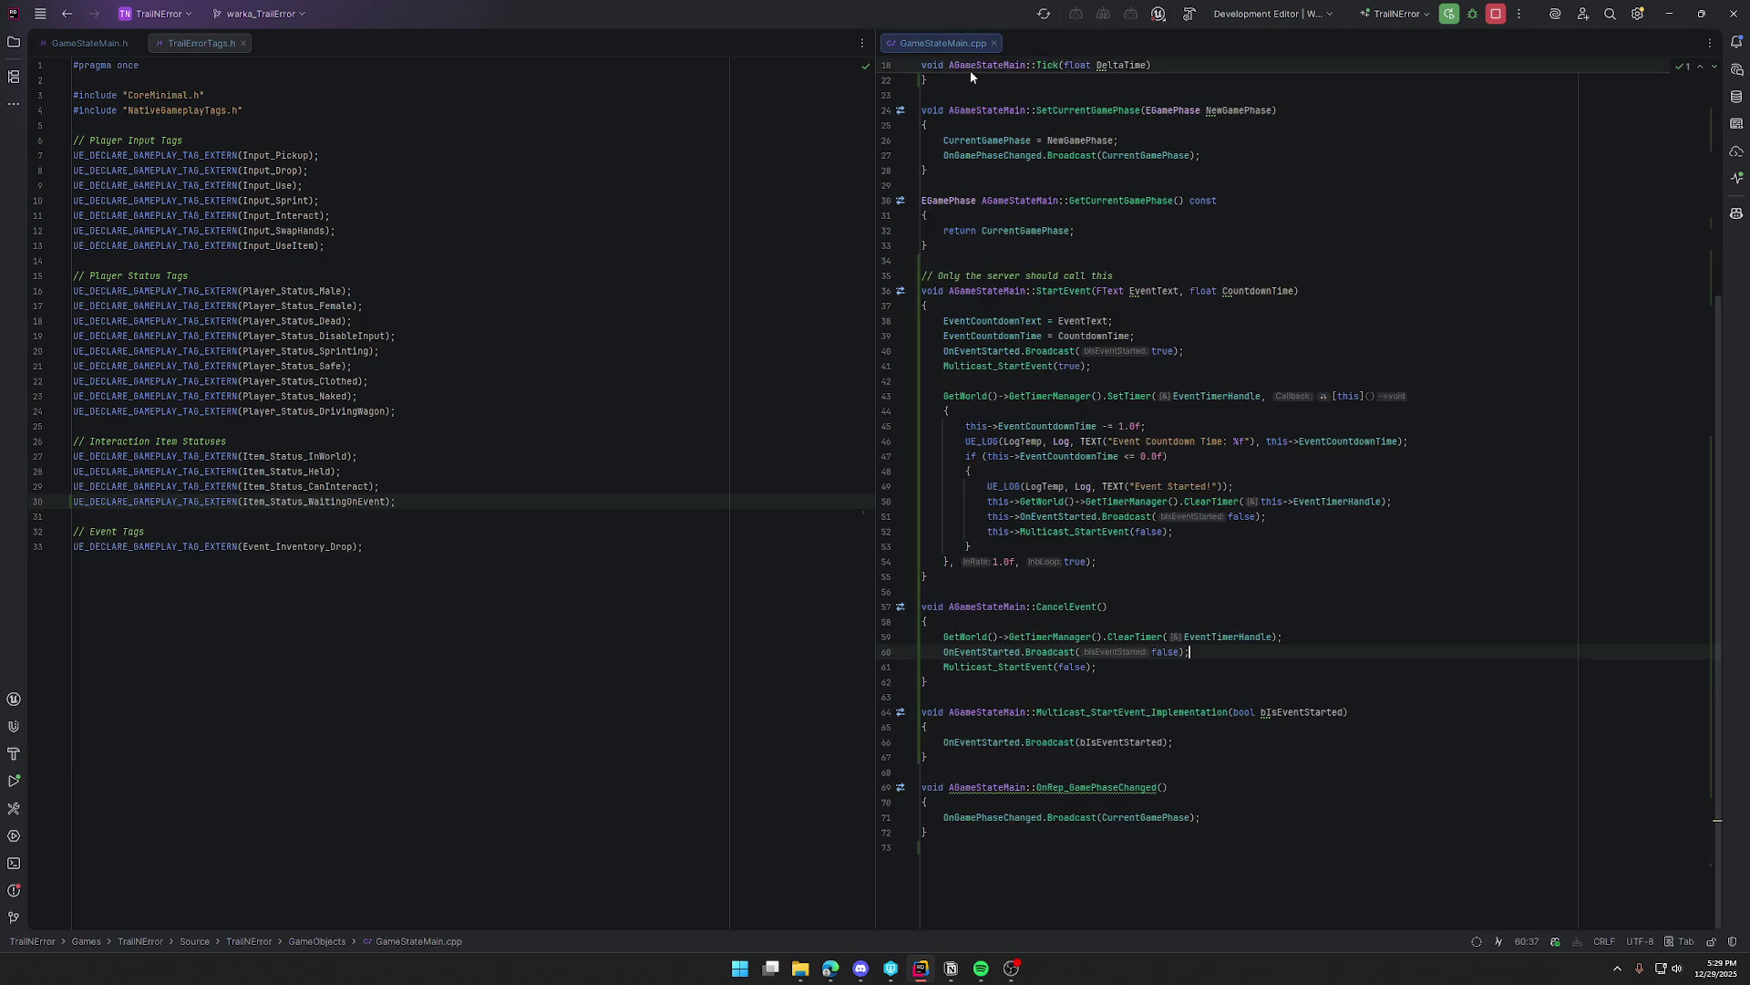
{"action": "middle_click", "coordinate": [170, 43]}
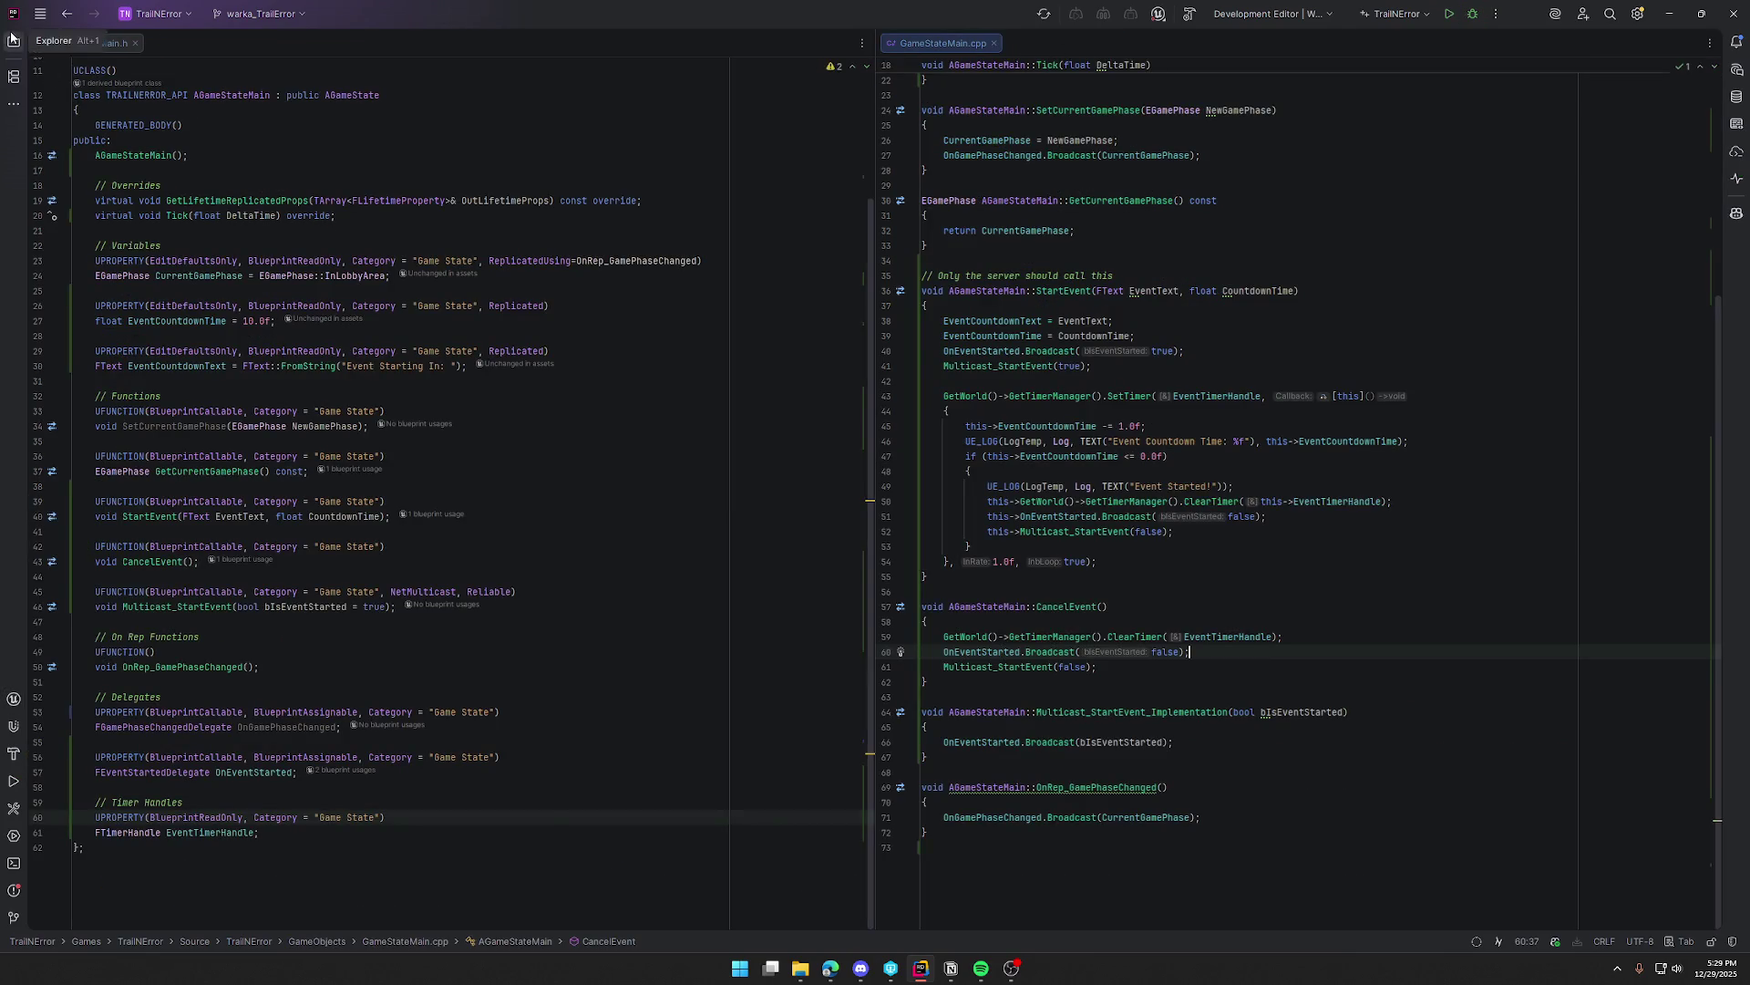
{"action": "left_click", "coordinate": [14, 43]}
{"action": "double_click", "coordinate": [194, 311]}
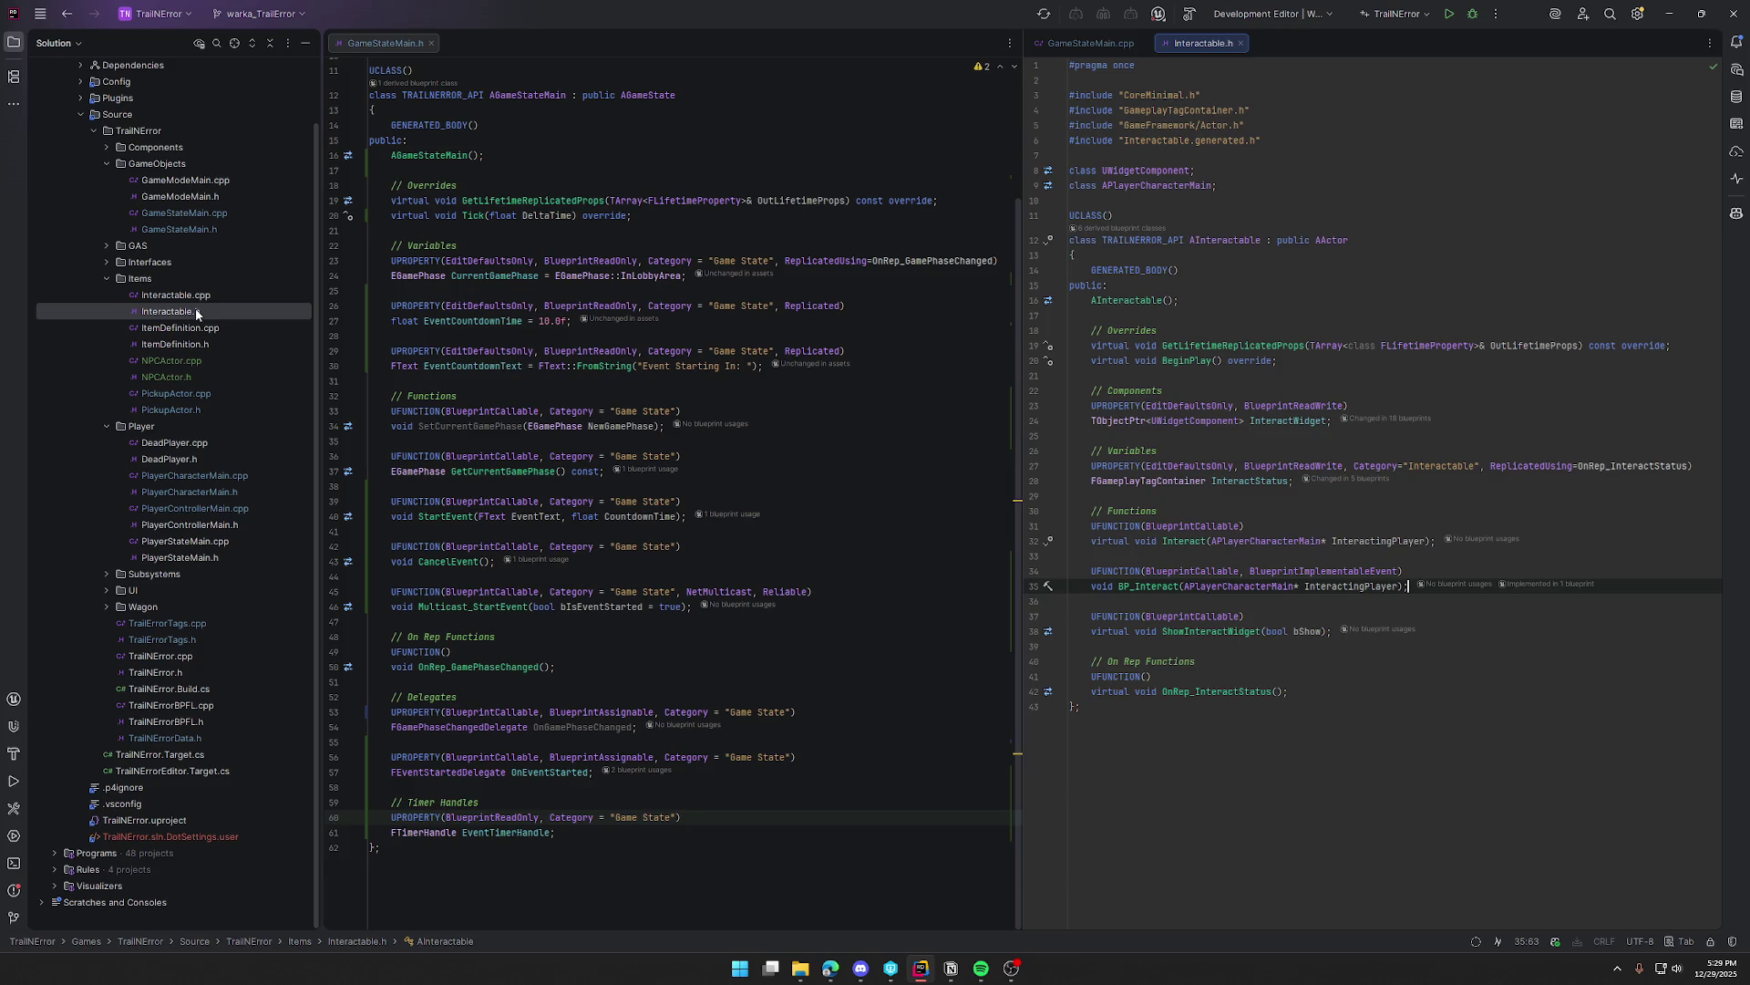
{"action": "left_click_drag", "start_coordinate": [1205, 46], "coordinate": [584, 127]}
Step: Change InteractStatus from EditDefaultsOnly to EditAnywhere and rebuild the project
{"action": "double_click", "coordinate": [466, 470]}
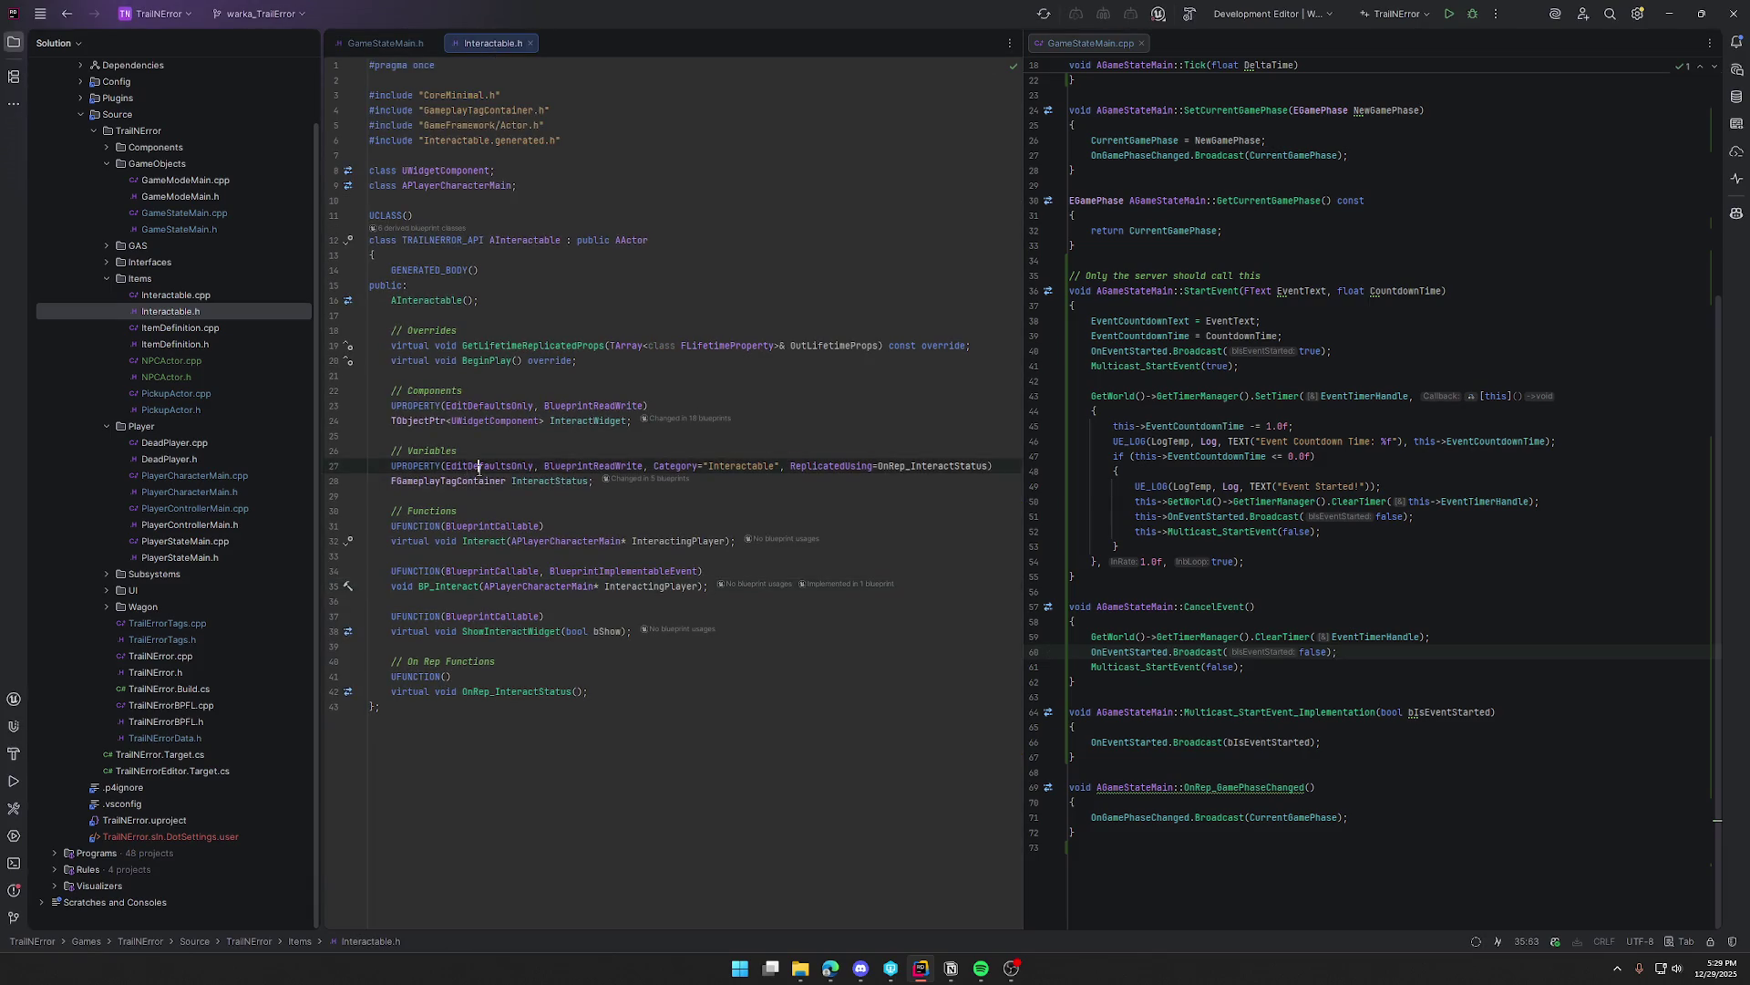
{"action": "type", "text": "Edit"}
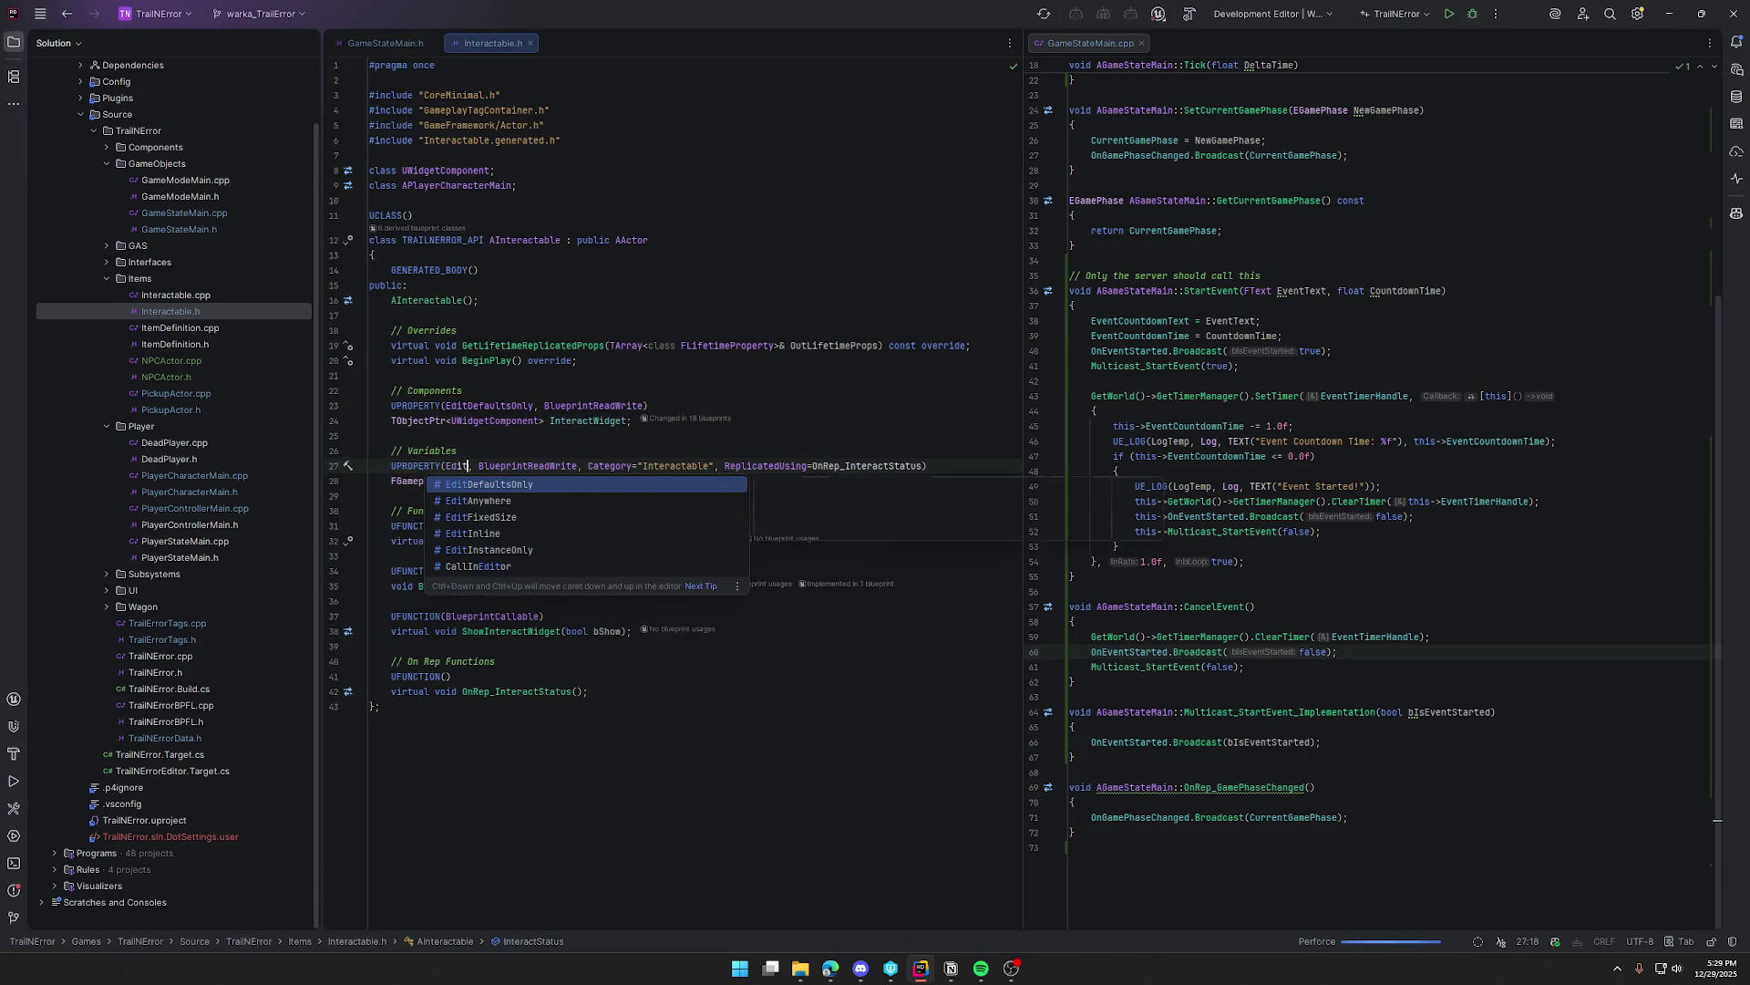
{"action": "key", "text": "Down"}
{"action": "key", "text": "Return"}
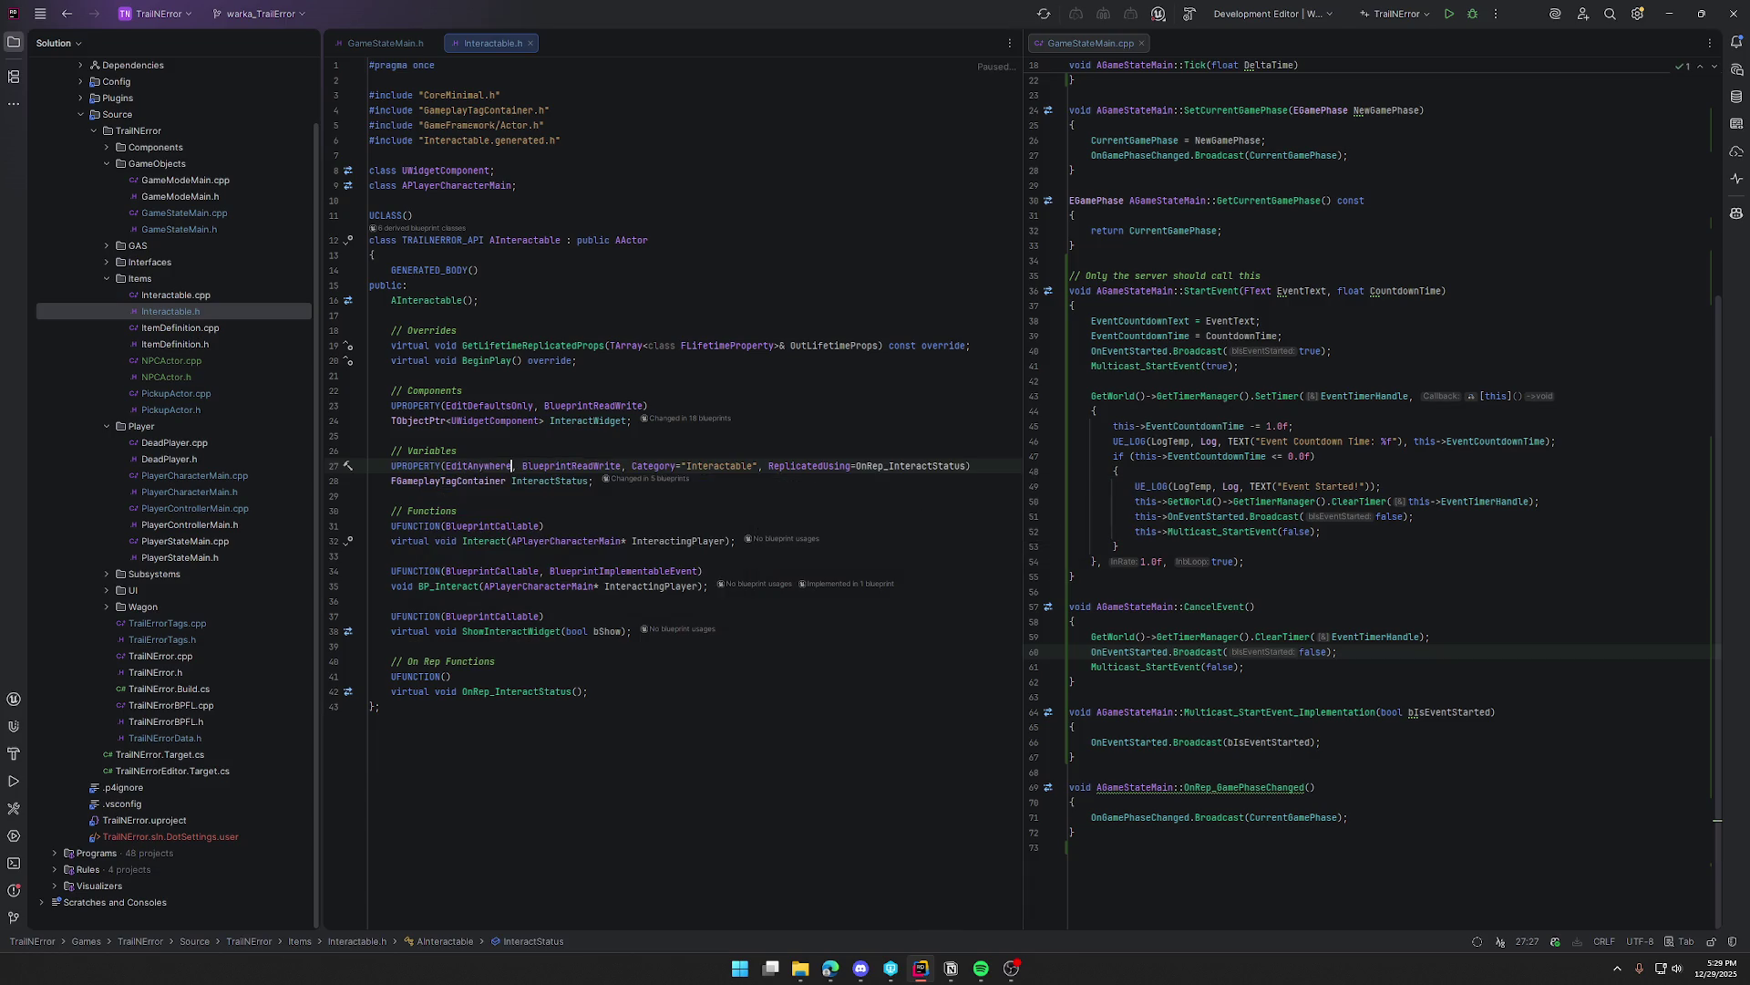
{"action": "left_click", "coordinate": [15, 43]}
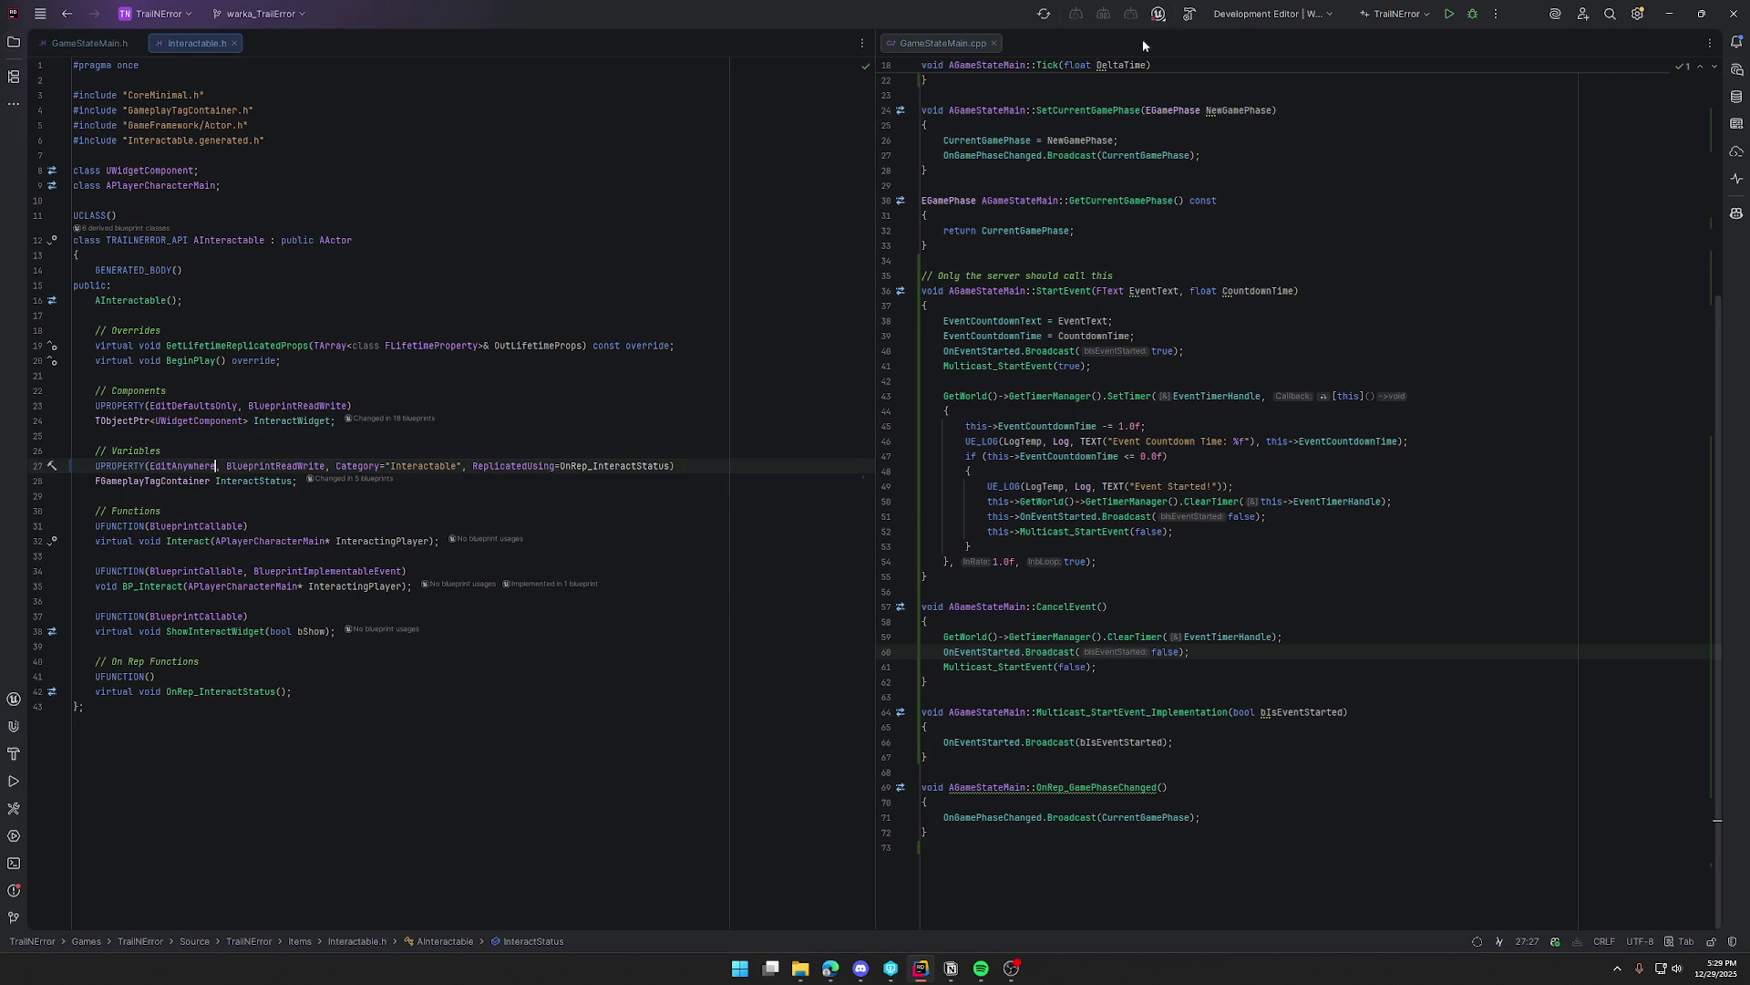
{"action": "left_click", "coordinate": [1448, 15]}
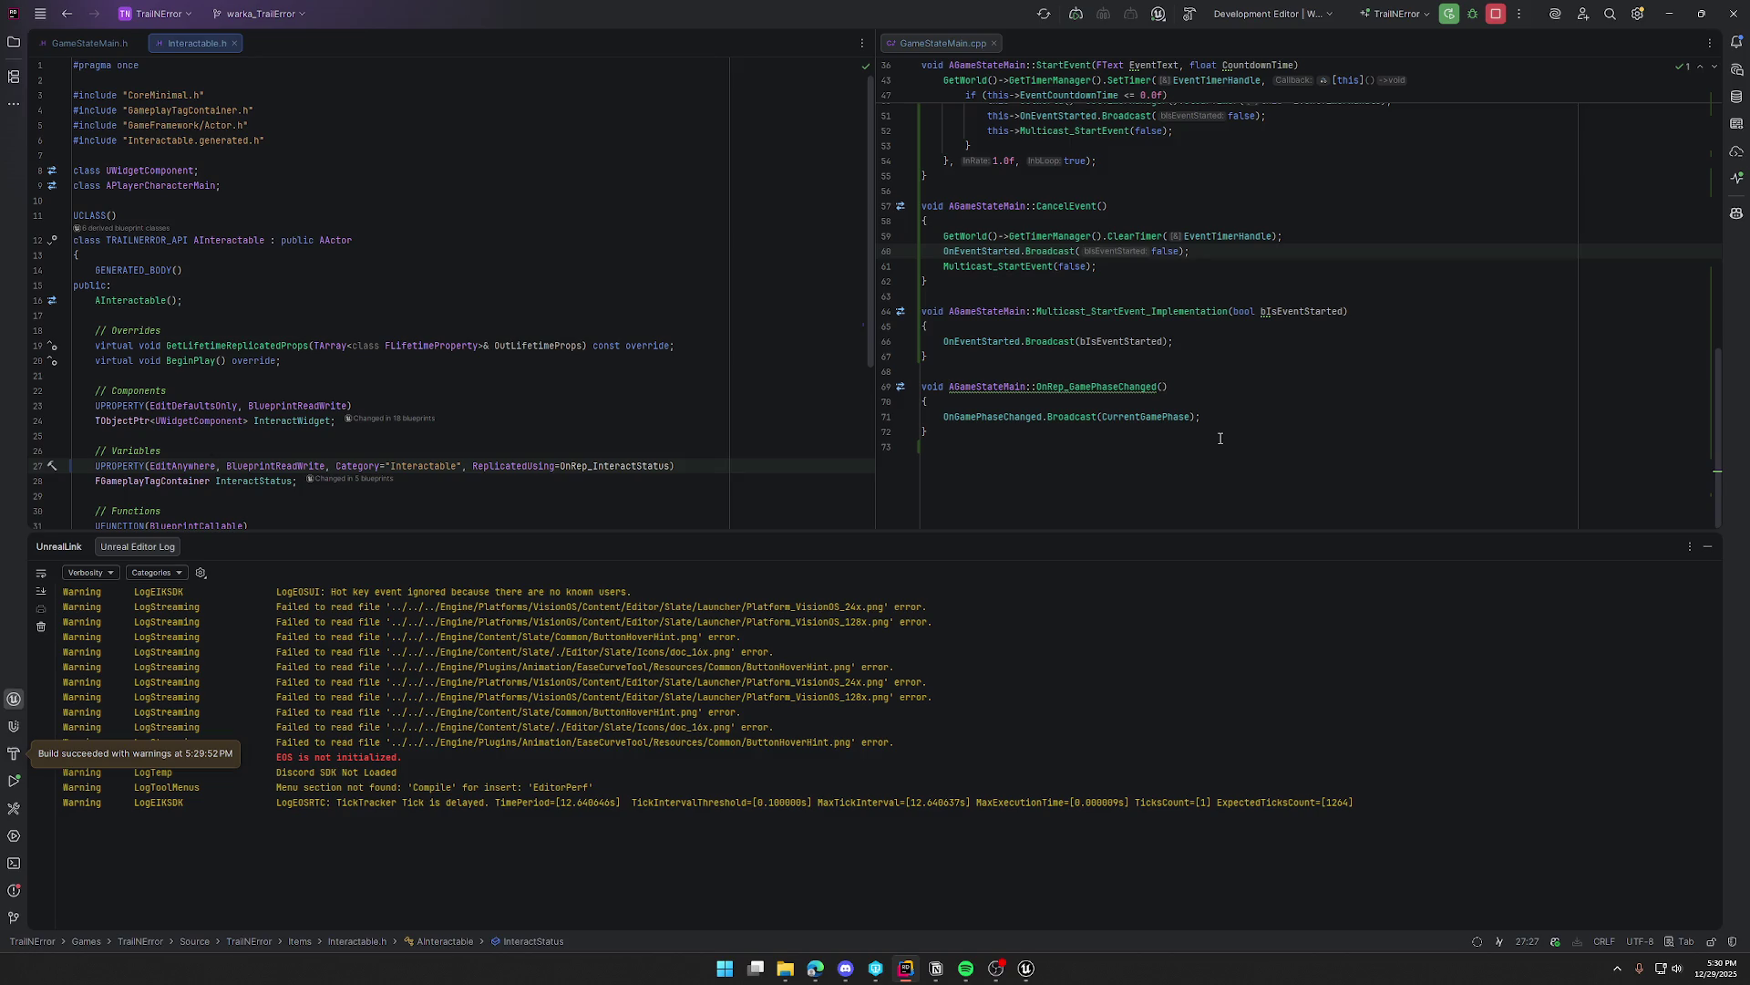
{"action": "left_click", "coordinate": [1709, 547]}
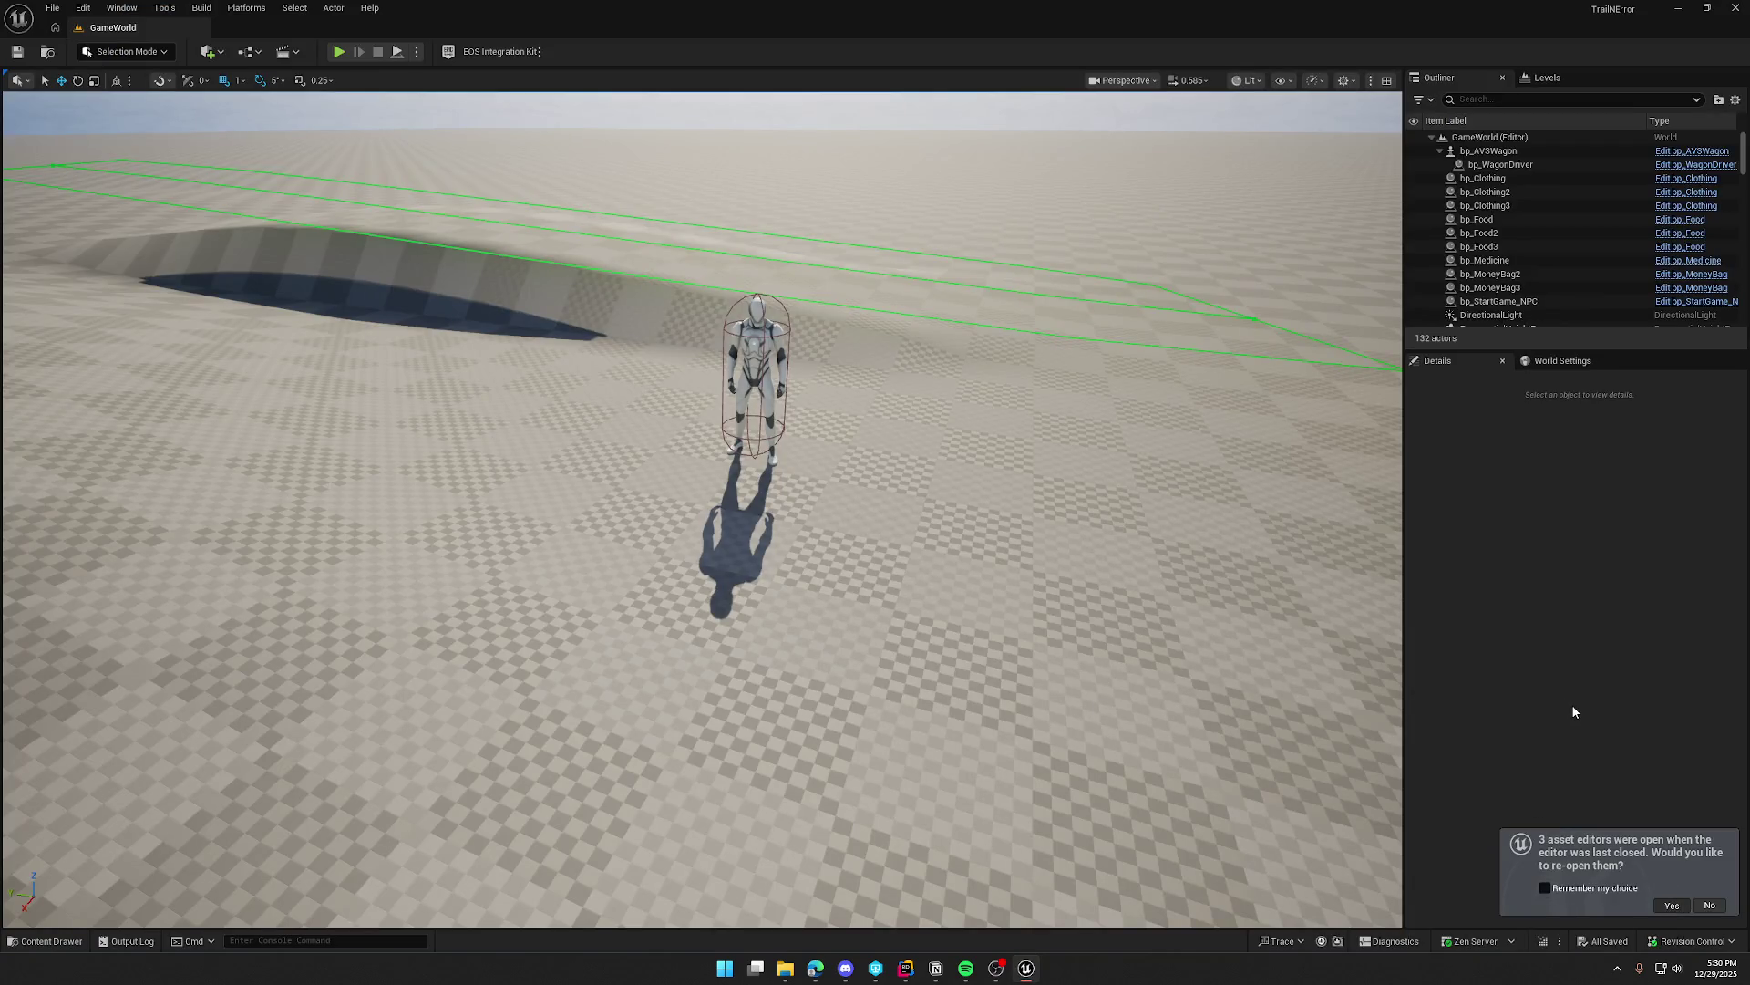
Step: Reopen the asset editors, return to GameWorld, start play and inspect the NPC's status tags
{"action": "left_click", "coordinate": [1671, 904]}
{"action": "left_click", "coordinate": [113, 27]}
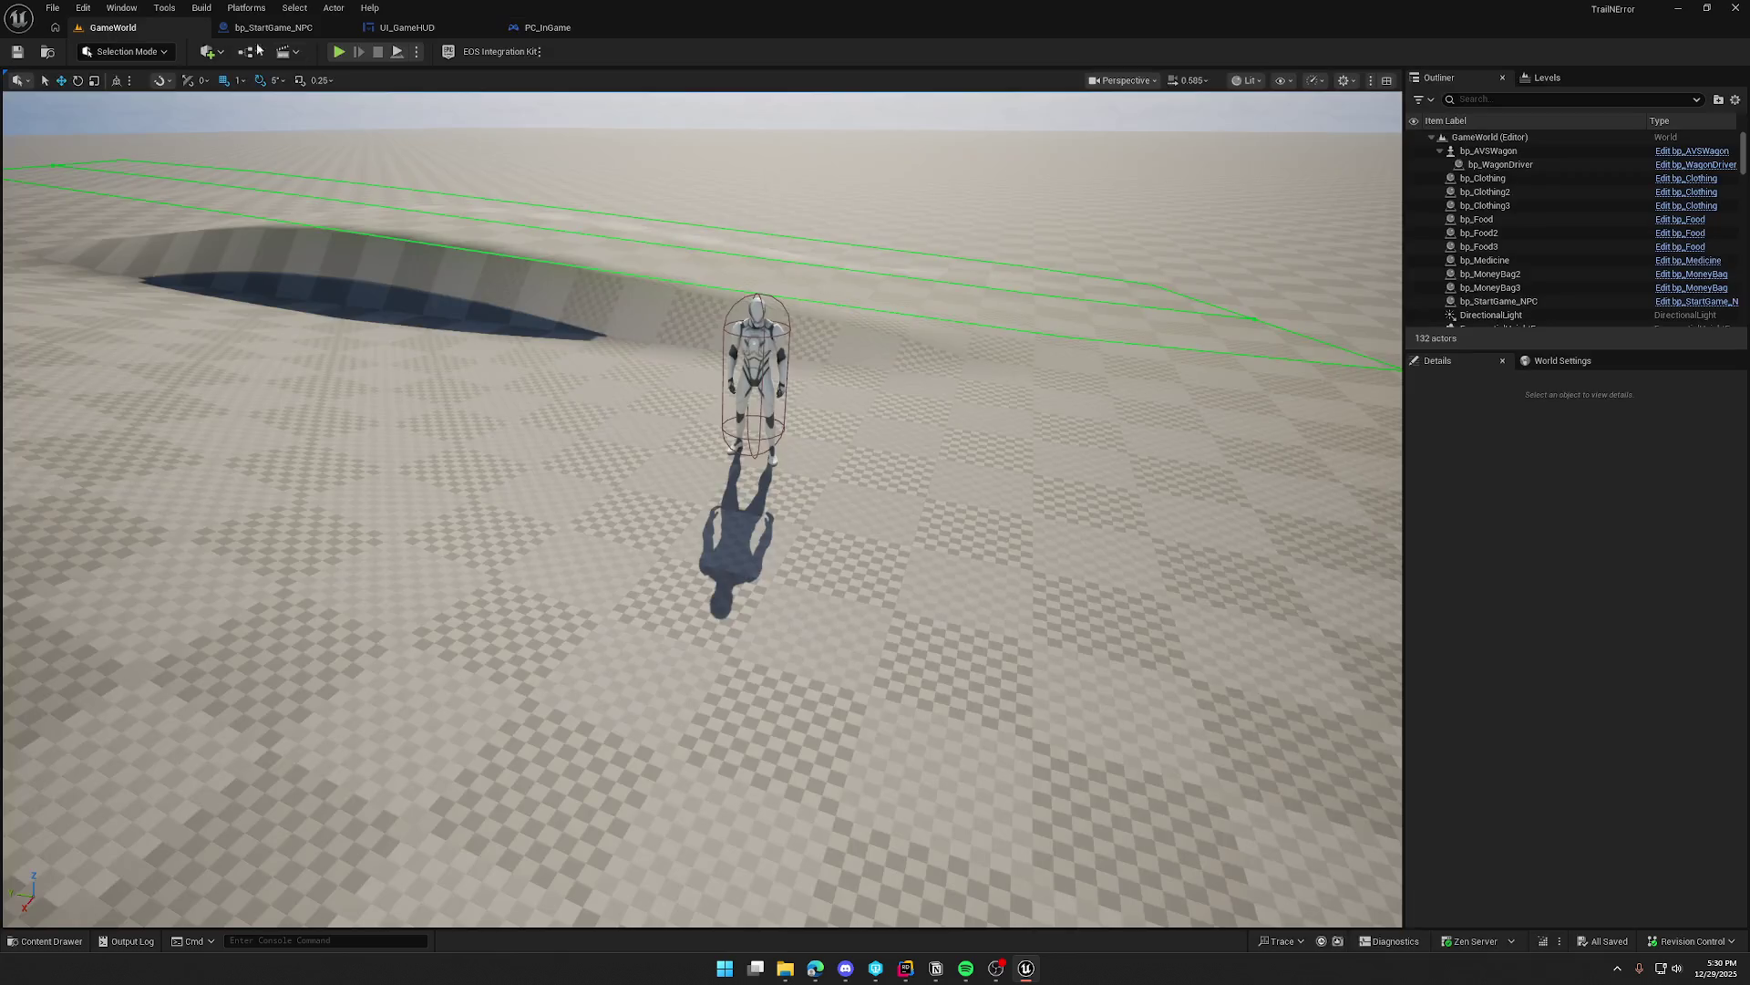
{"action": "left_click", "coordinate": [337, 52]}
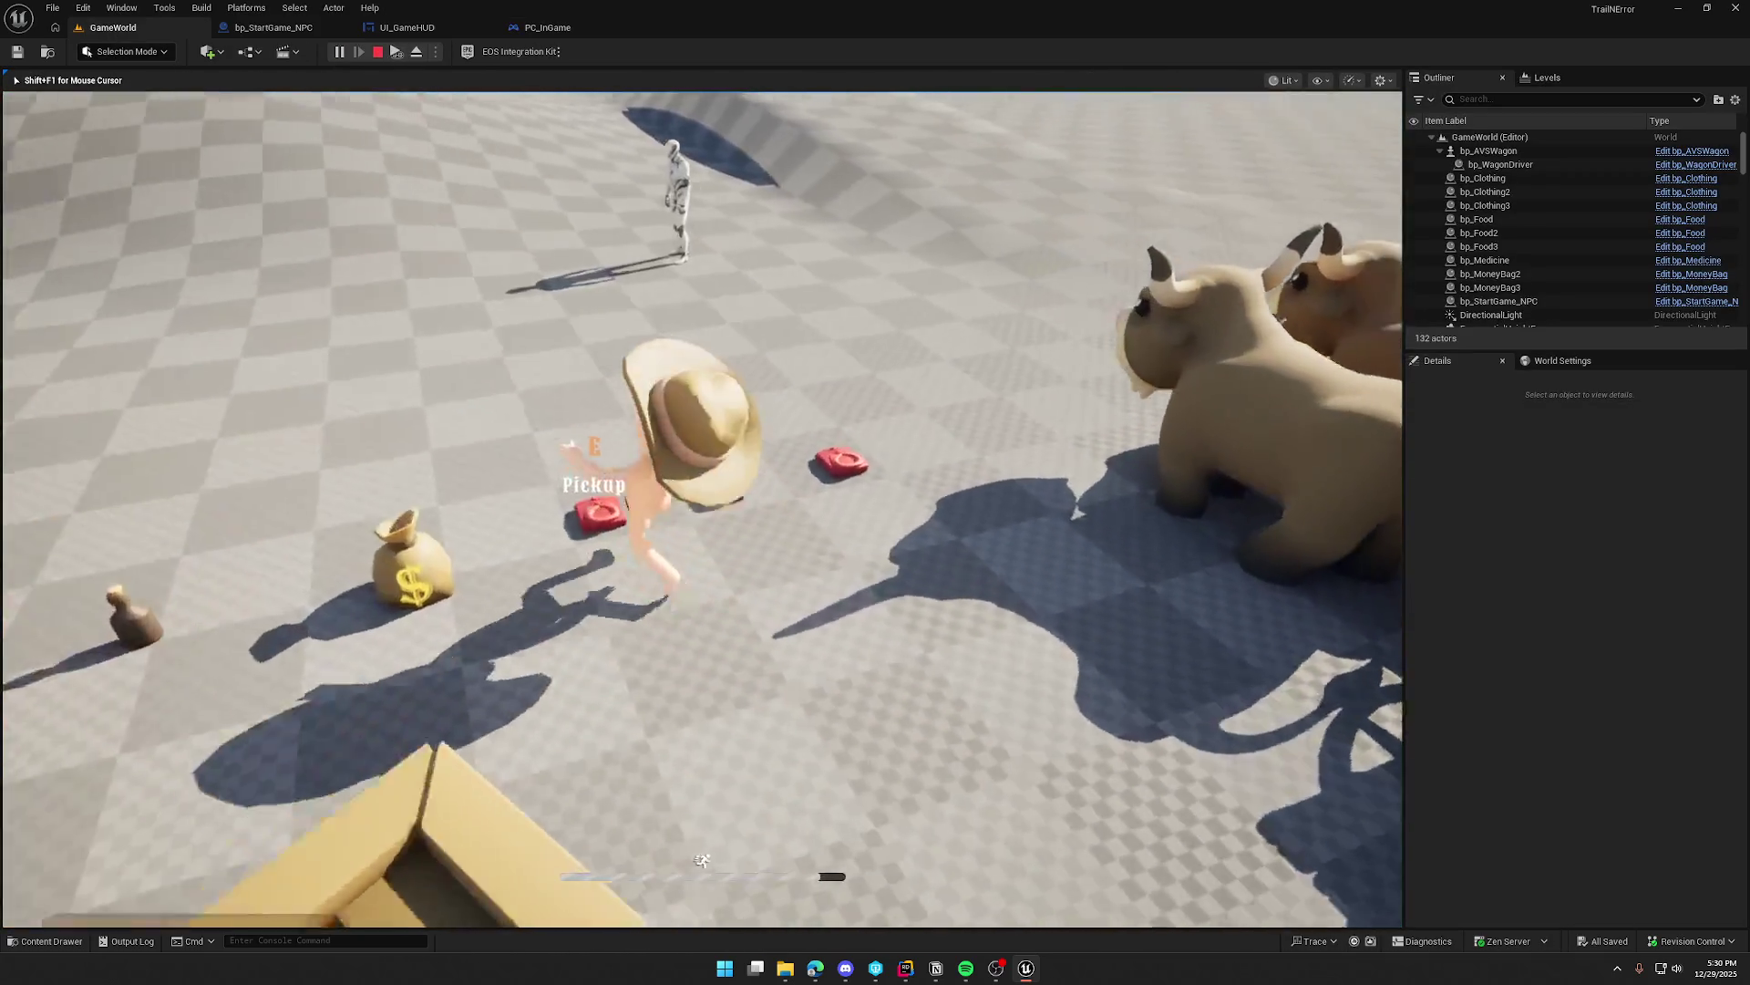
{"action": "key", "text": "F8"}
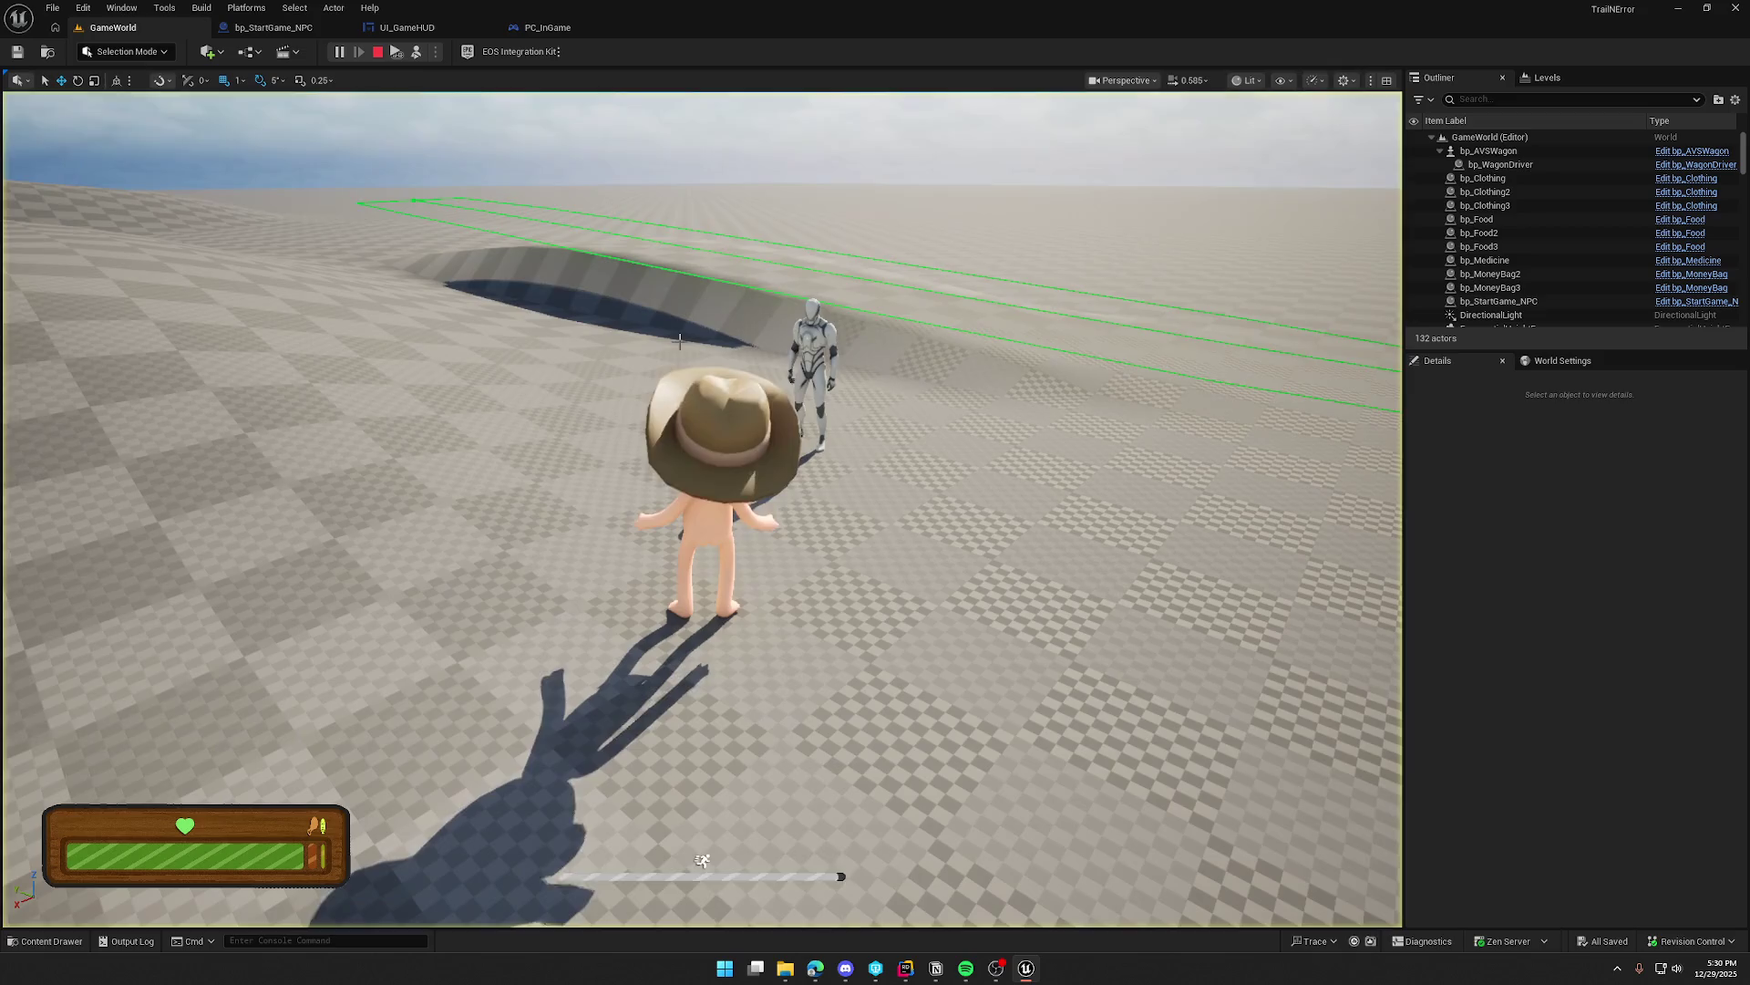
{"action": "left_click", "coordinate": [811, 374]}
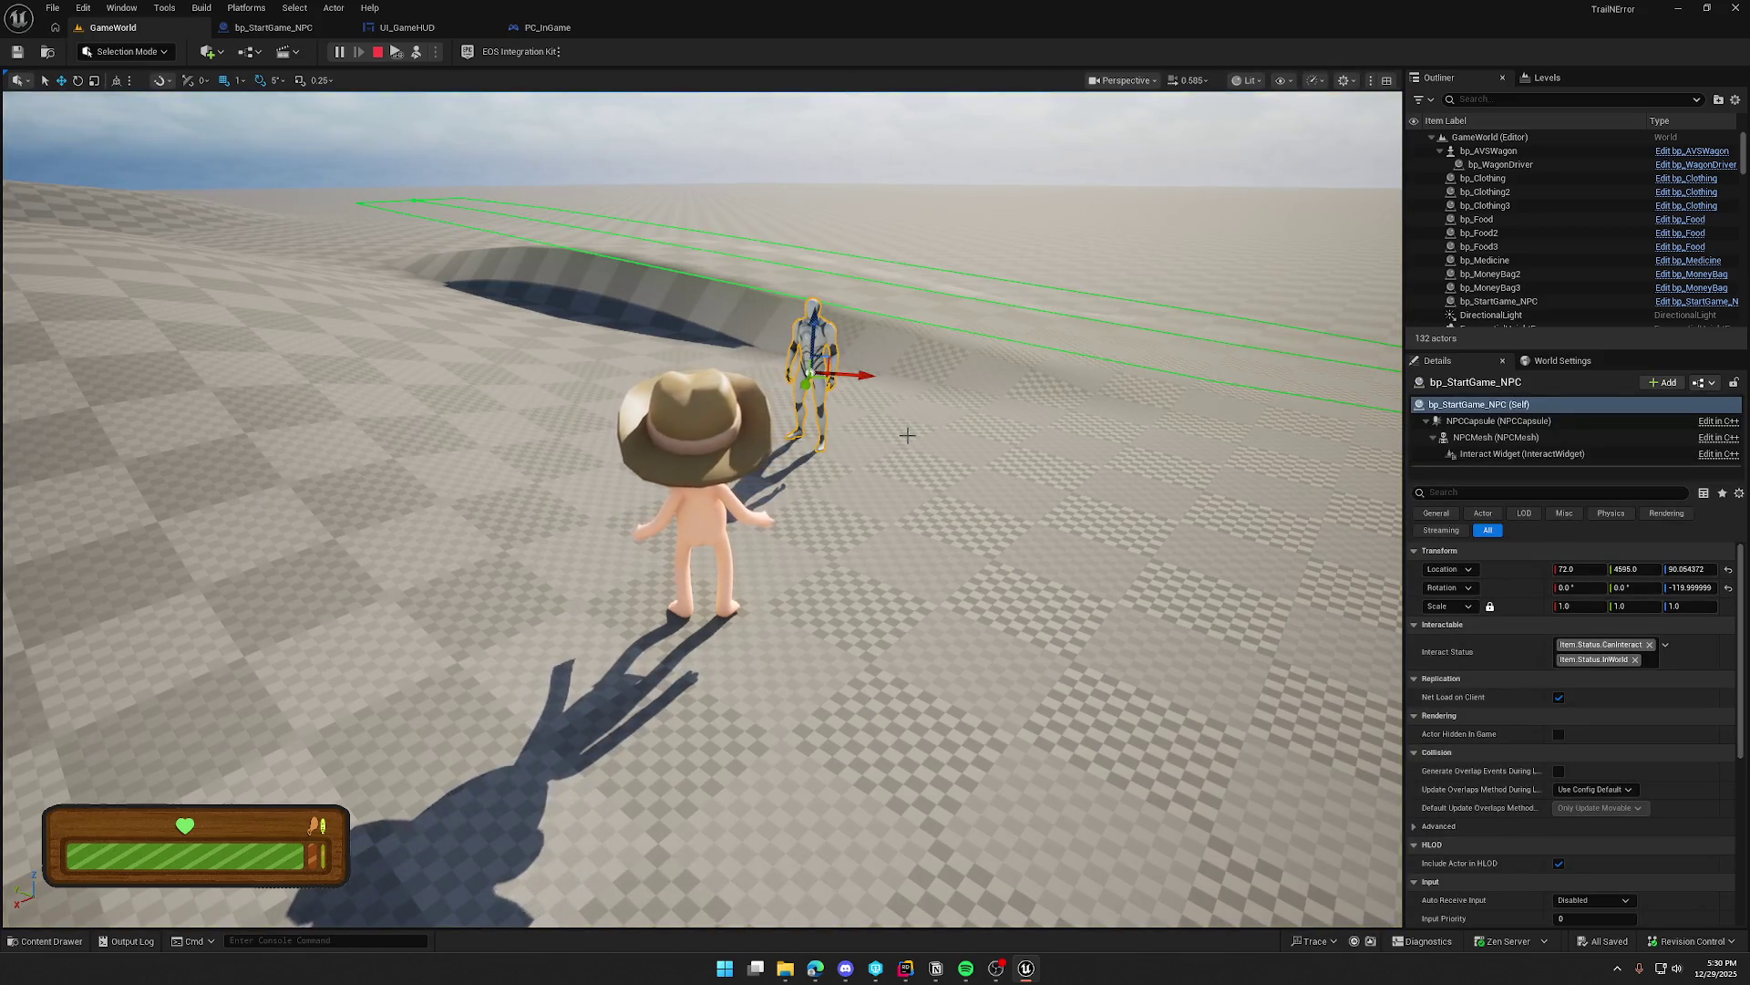
{"action": "key", "text": "F8"}
Step: Walk up to the NPC, talk to it with E, and check its status tags while ejected
{"action": "key", "text": "w"}
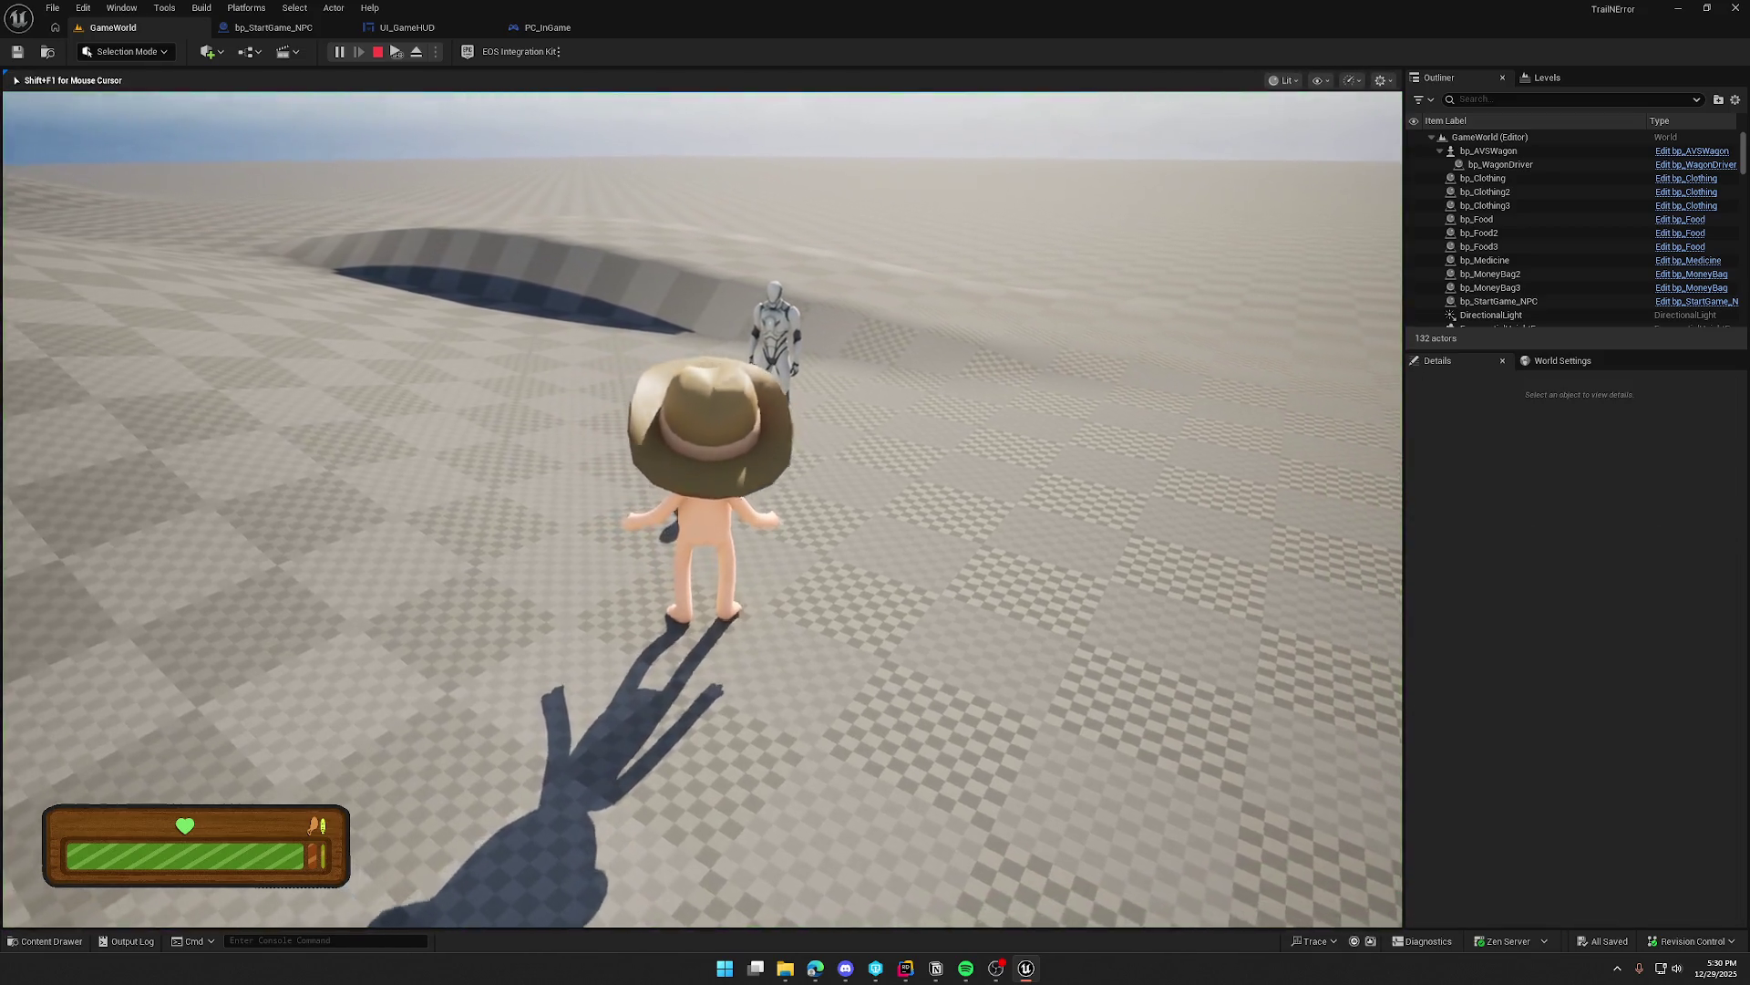
{"action": "key", "text": "e"}
{"action": "key", "text": "F8"}
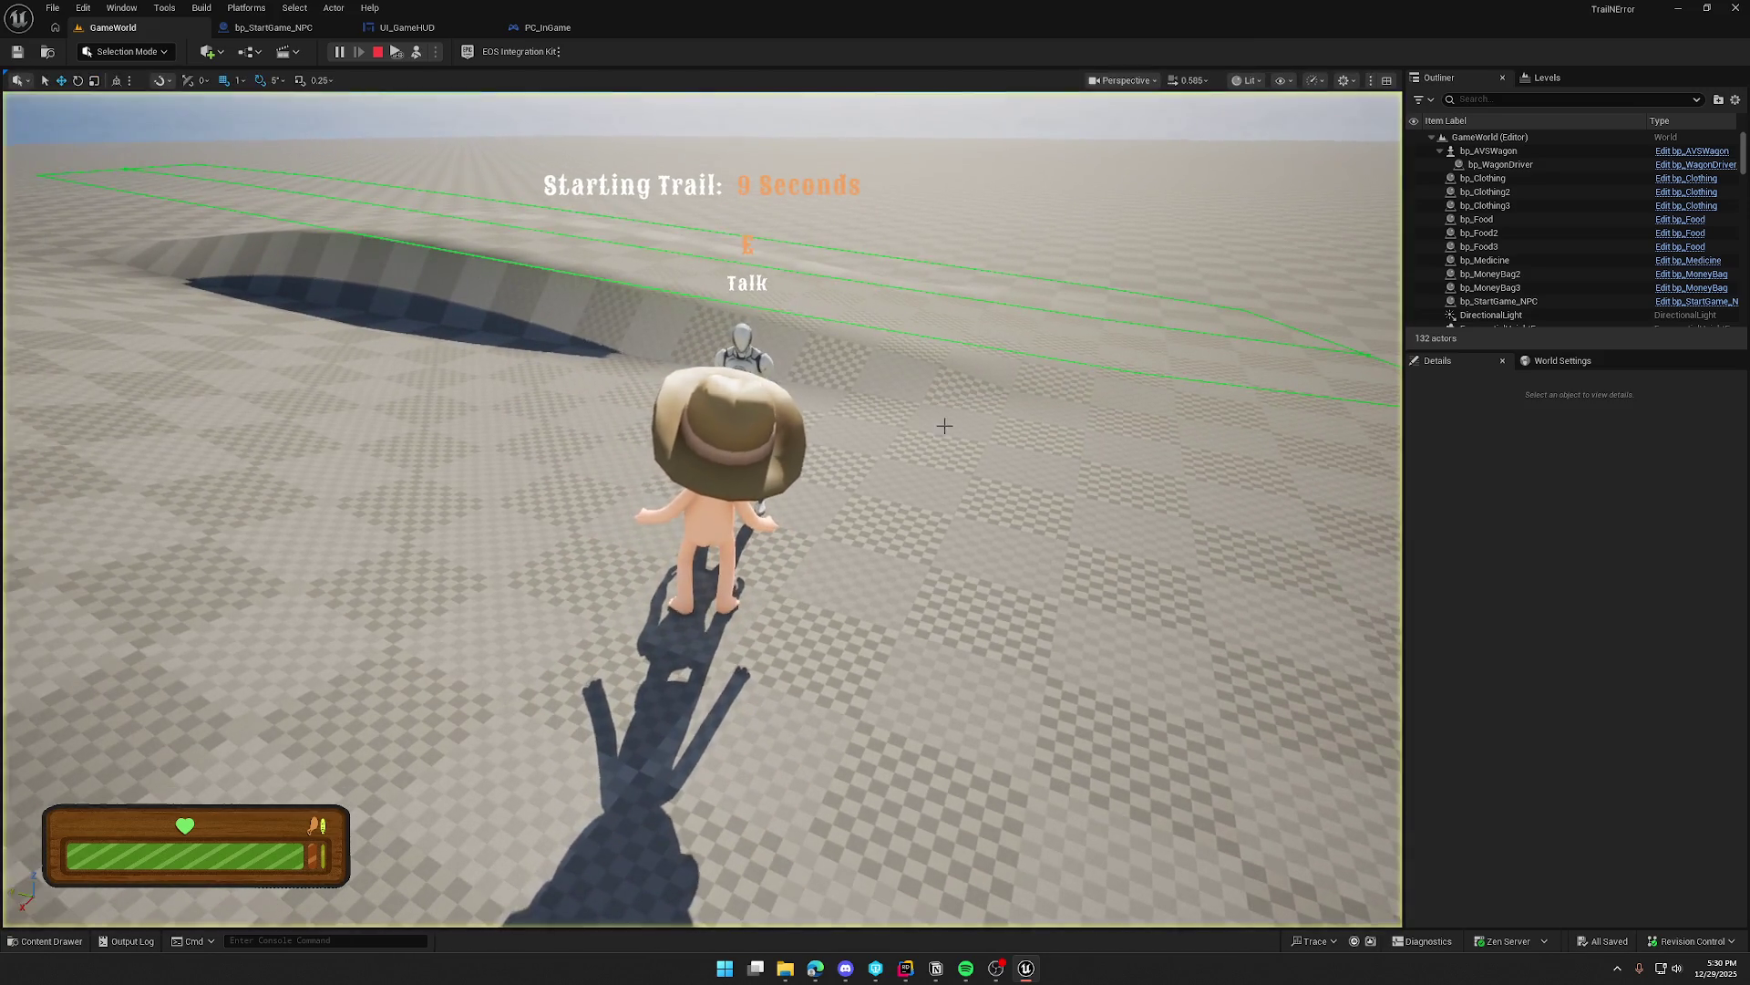
{"action": "left_click", "coordinate": [740, 348]}
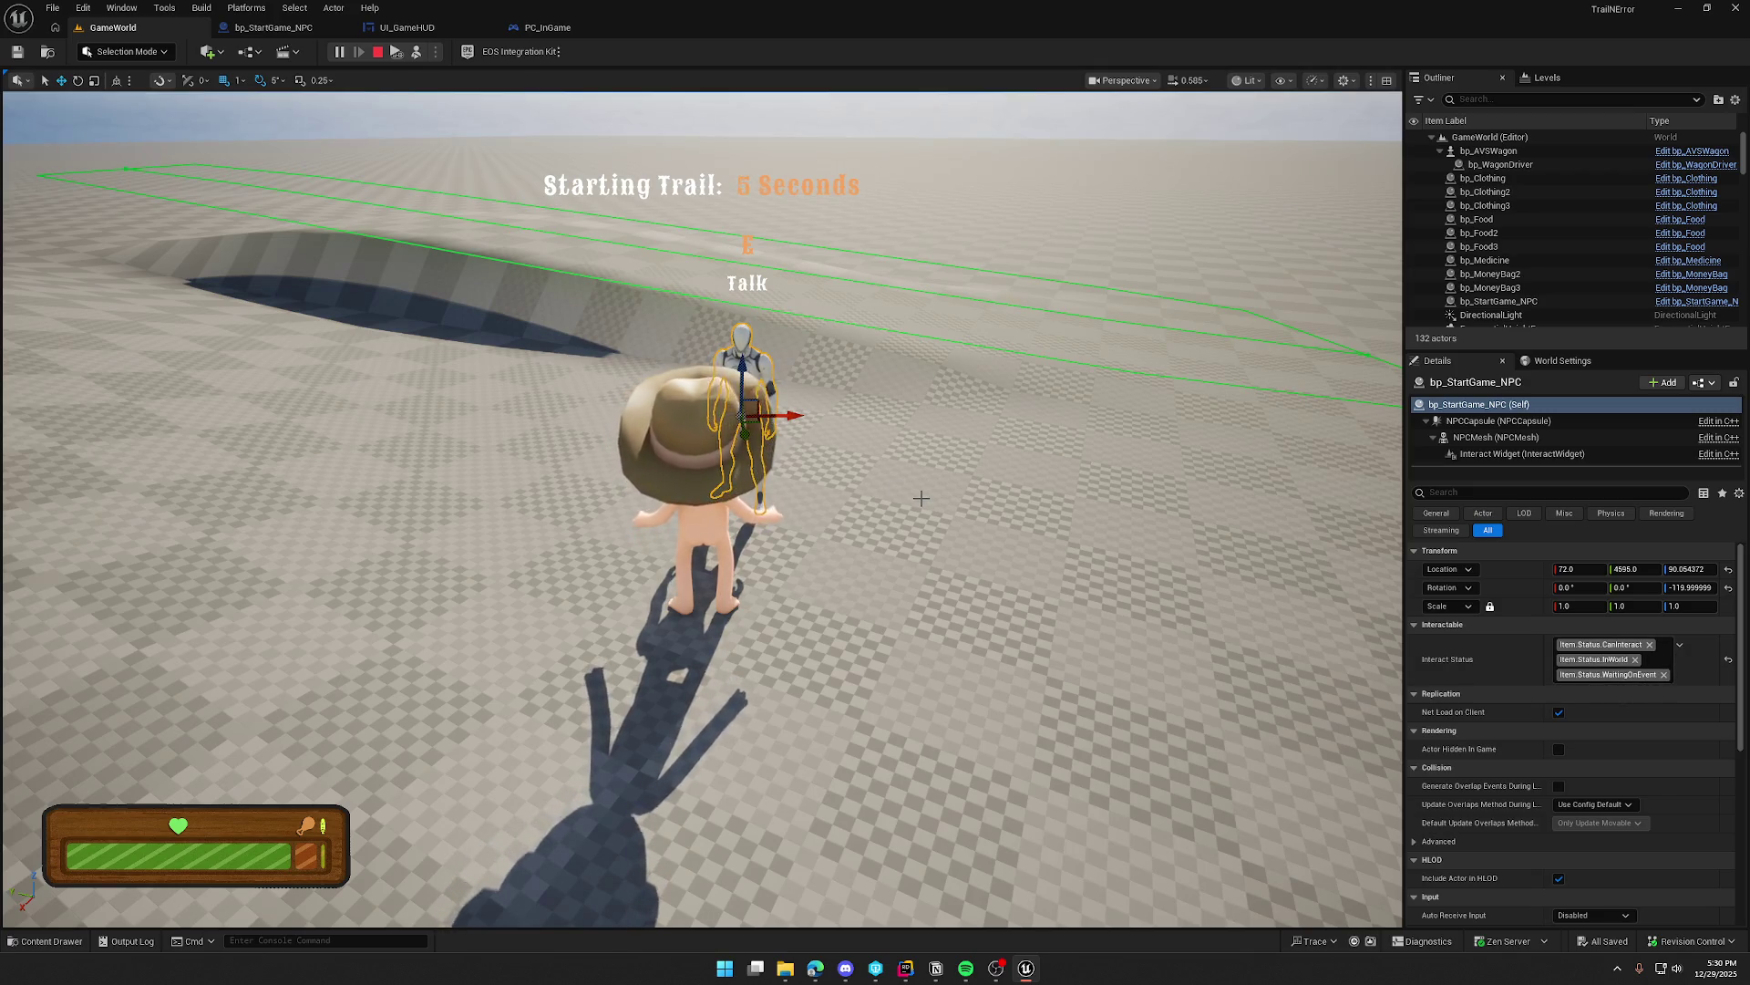
{"action": "key", "text": "F8"}
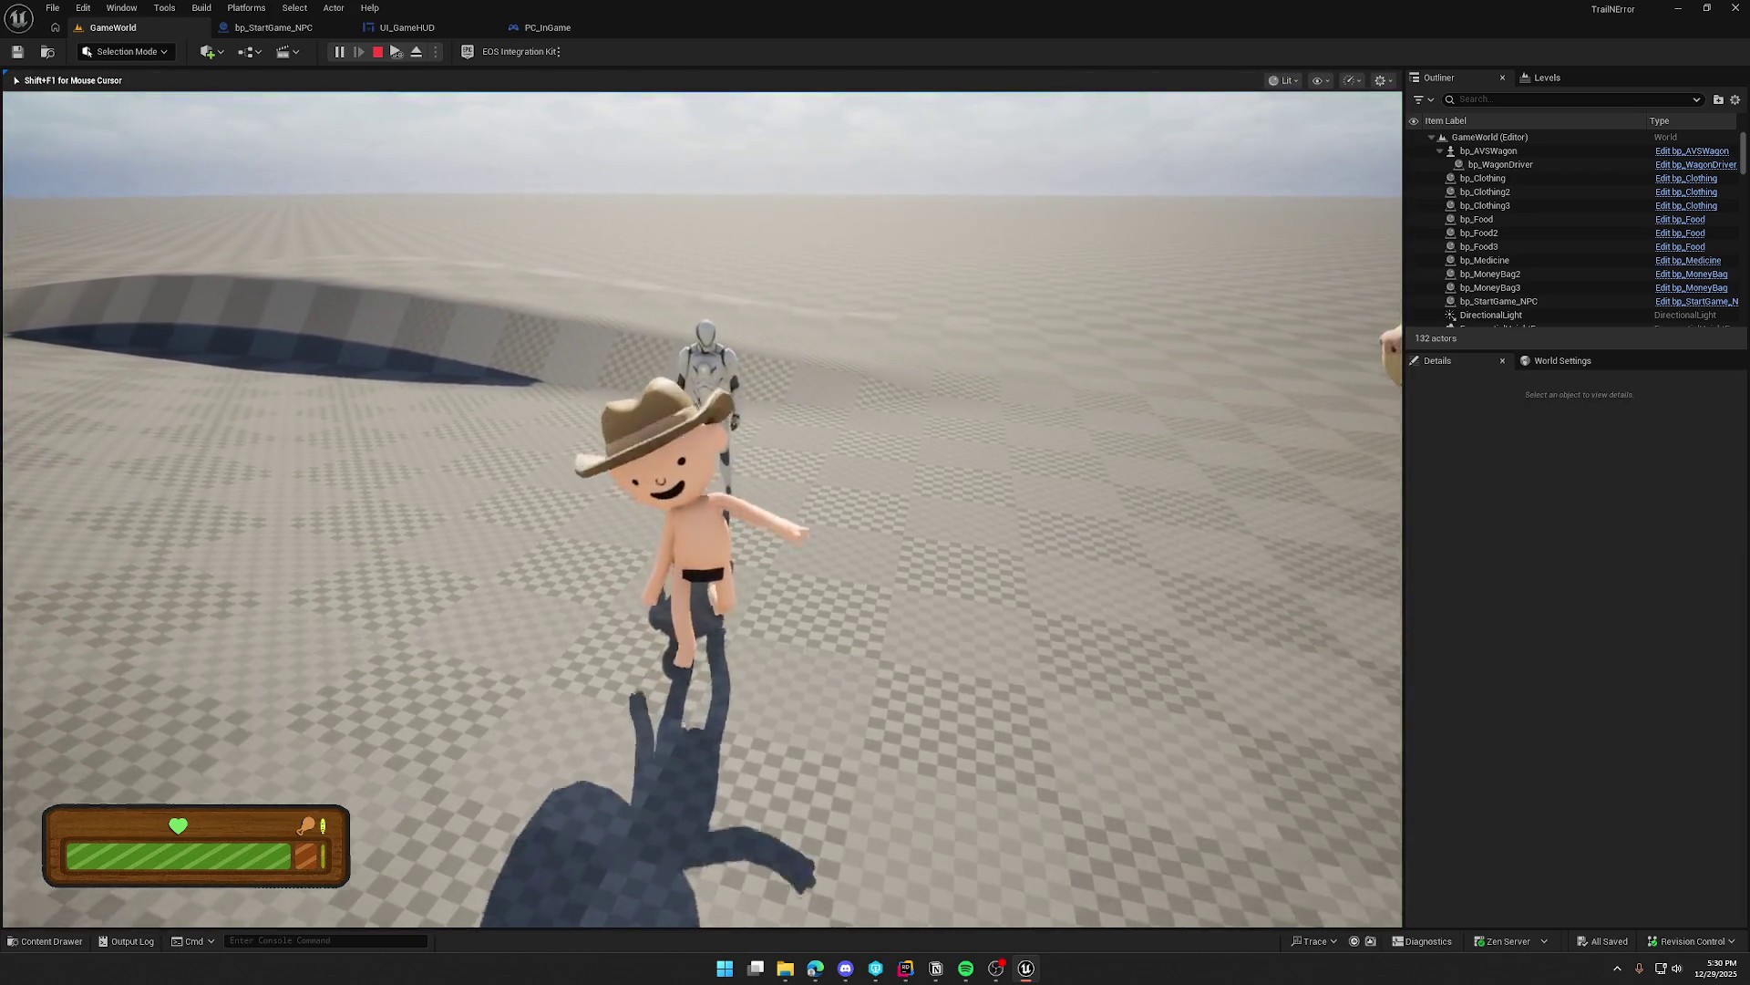
{"action": "key", "text": "F8"}
{"action": "left_click", "coordinate": [837, 362]}
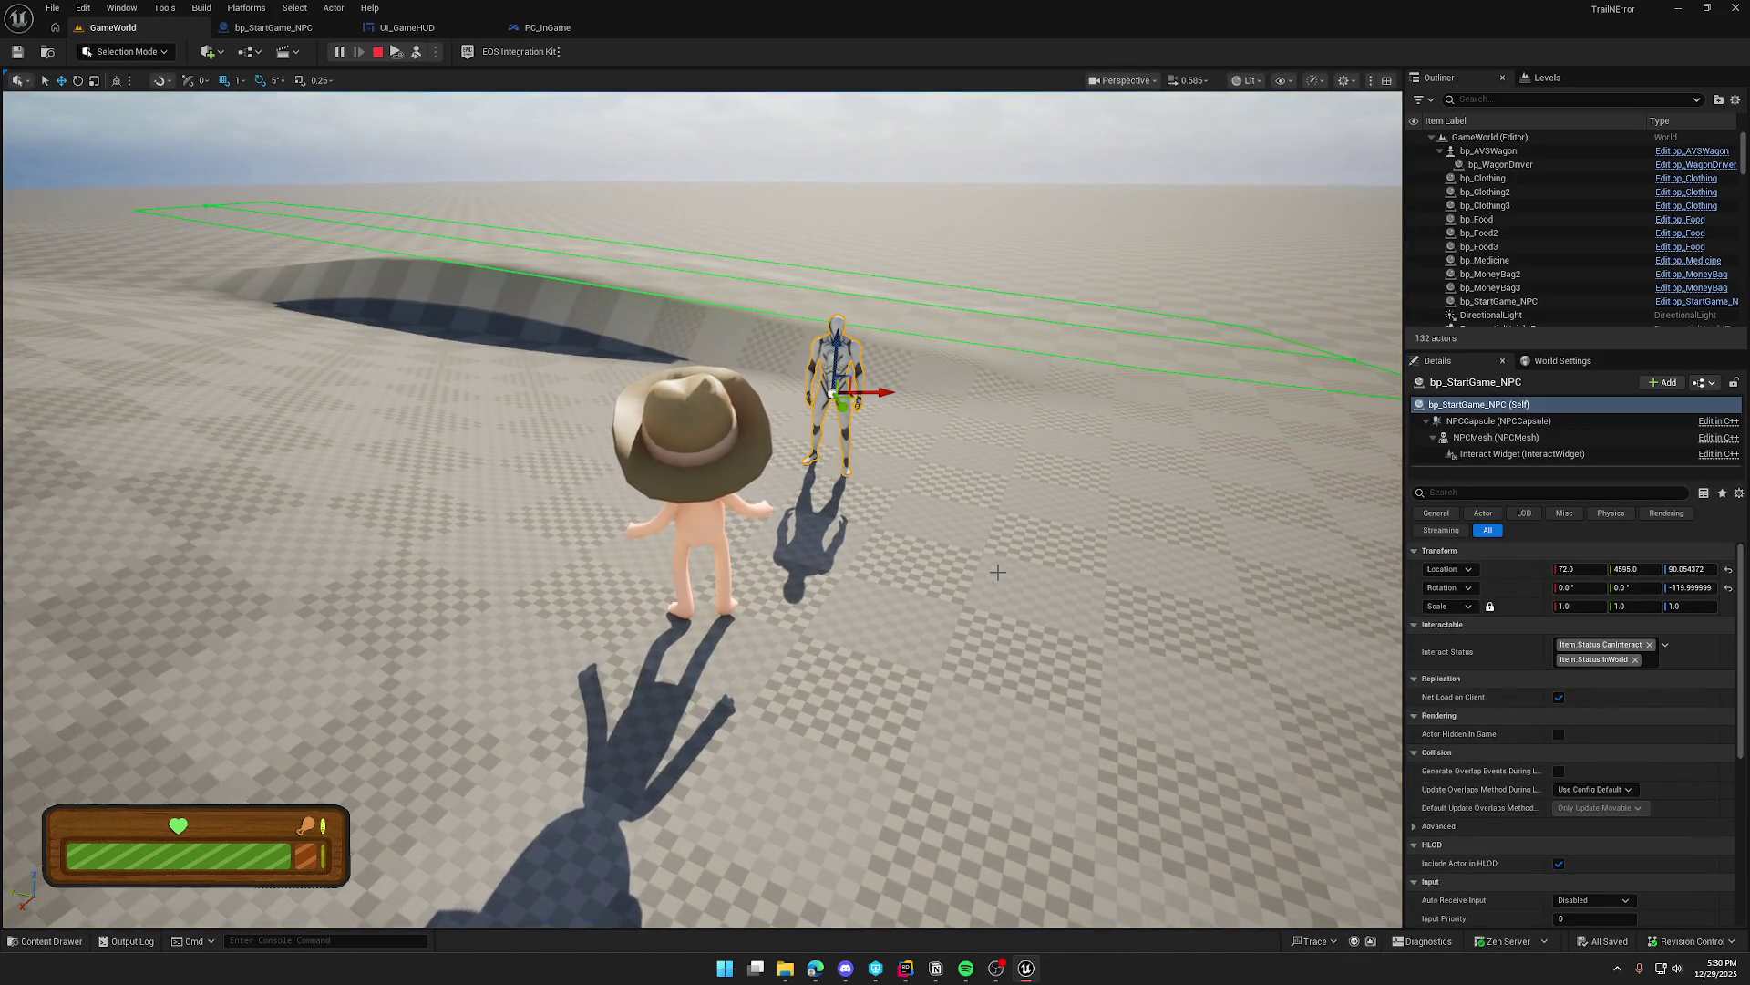
{"action": "key", "text": "F8"}
Step: Approach the NPC again and check its tags until the trail-mode message prints, then stop playing
{"action": "key", "text": "w"}
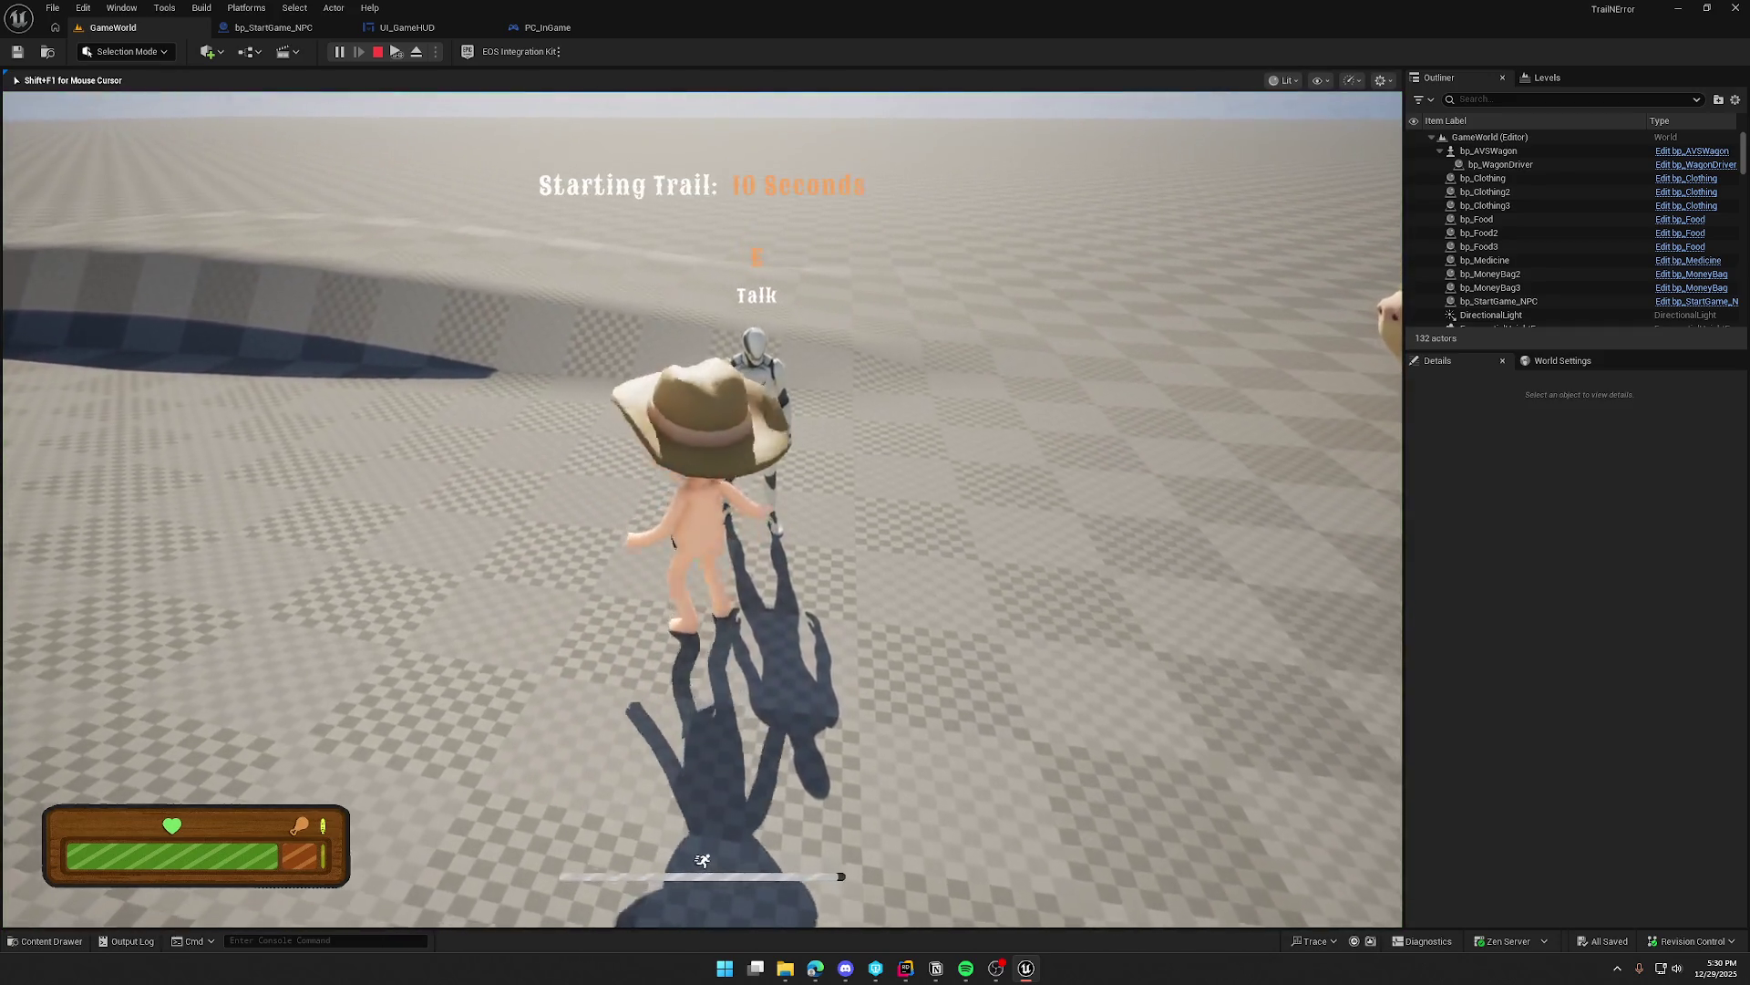
{"action": "key", "text": "F8"}
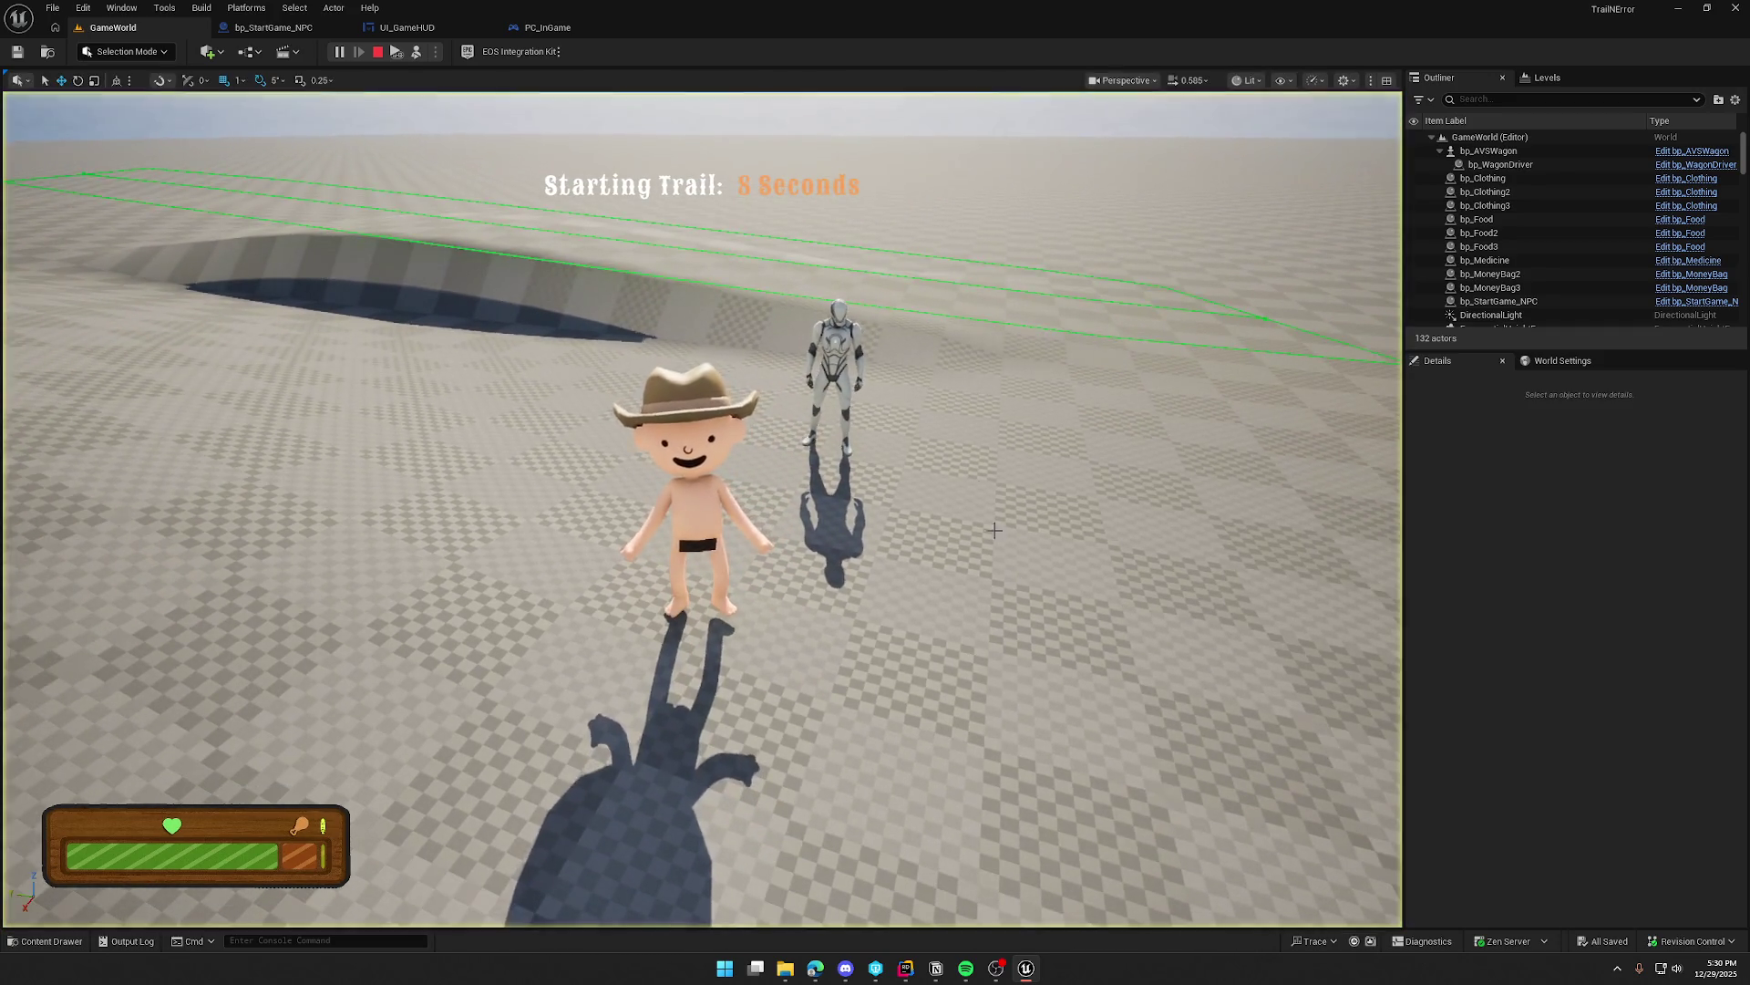
{"action": "left_click", "coordinate": [840, 351]}
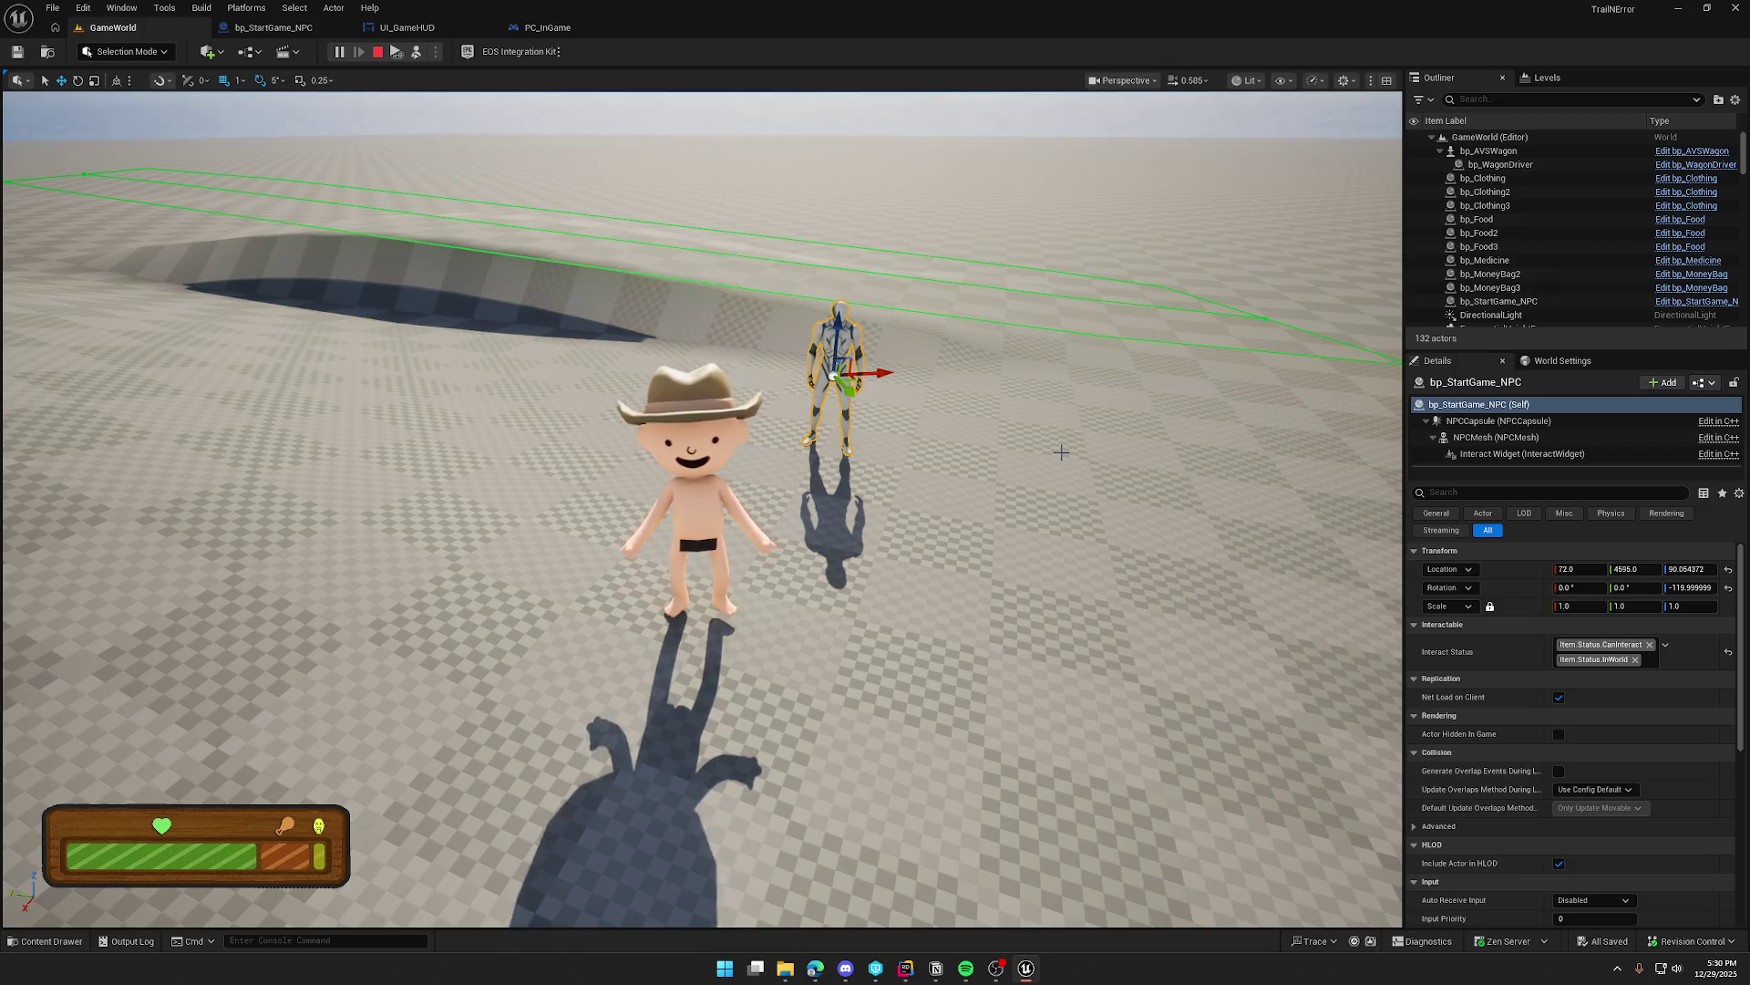
{"action": "key", "text": "Escape"}
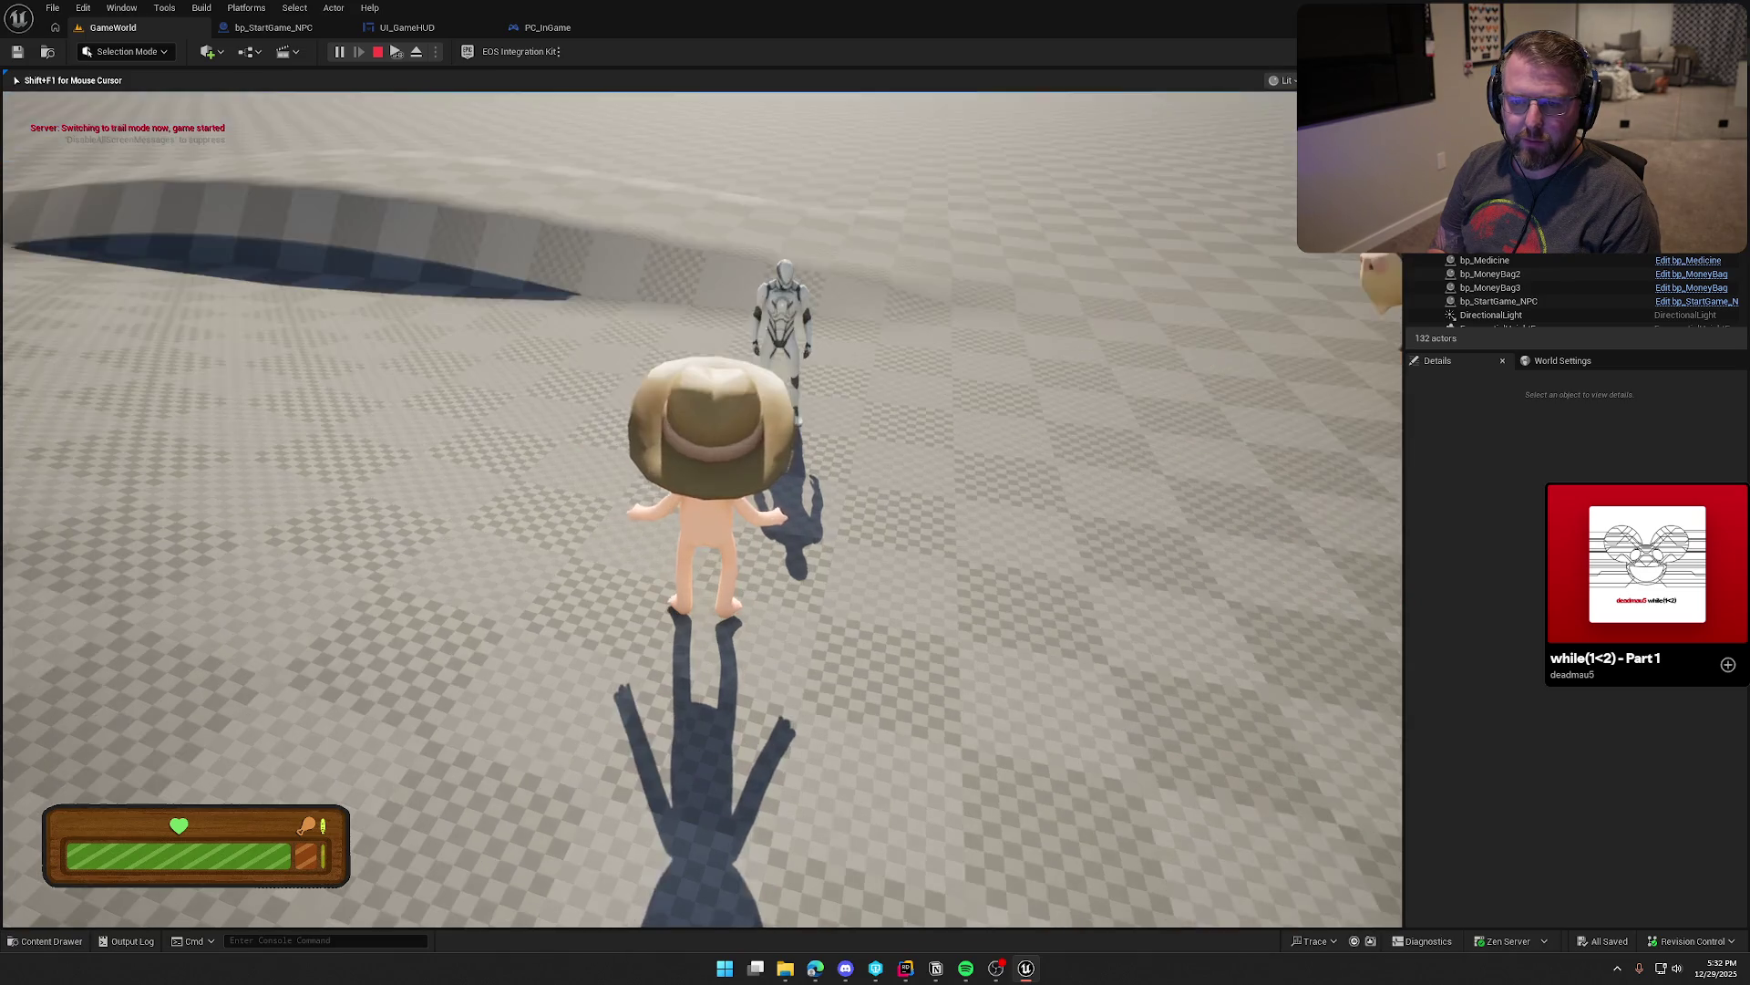
{"action": "key", "text": "Escape"}
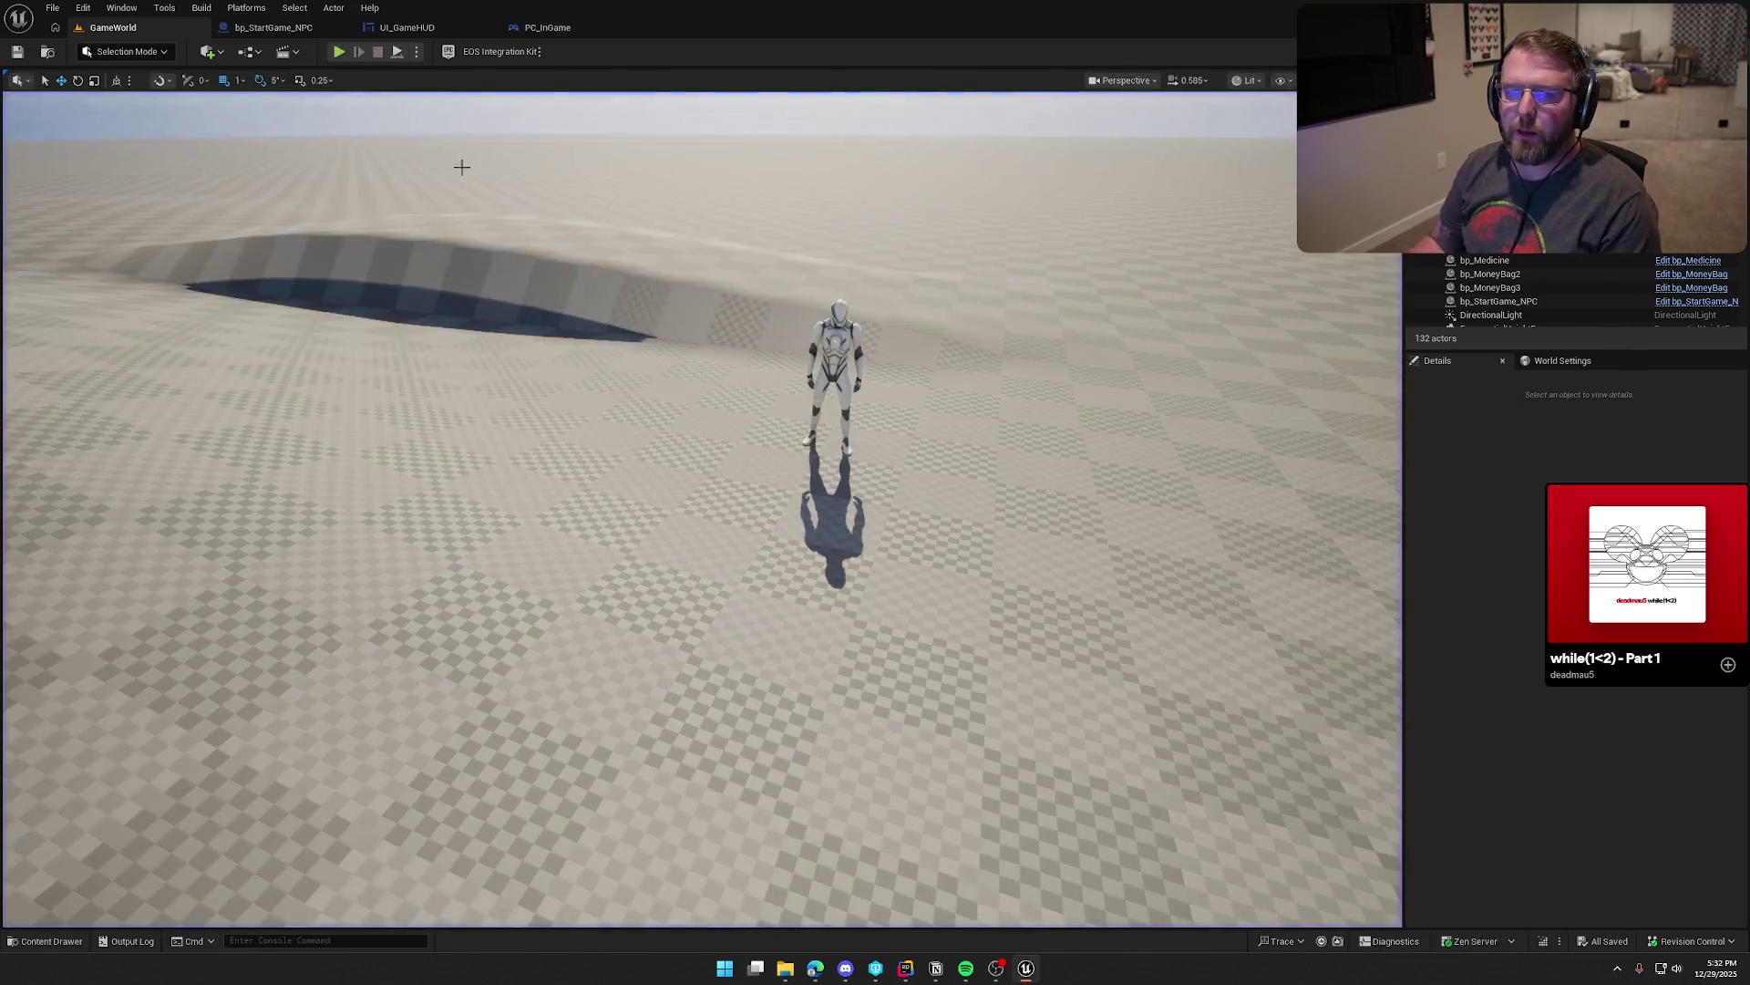
{"action": "left_click", "coordinate": [264, 27]}
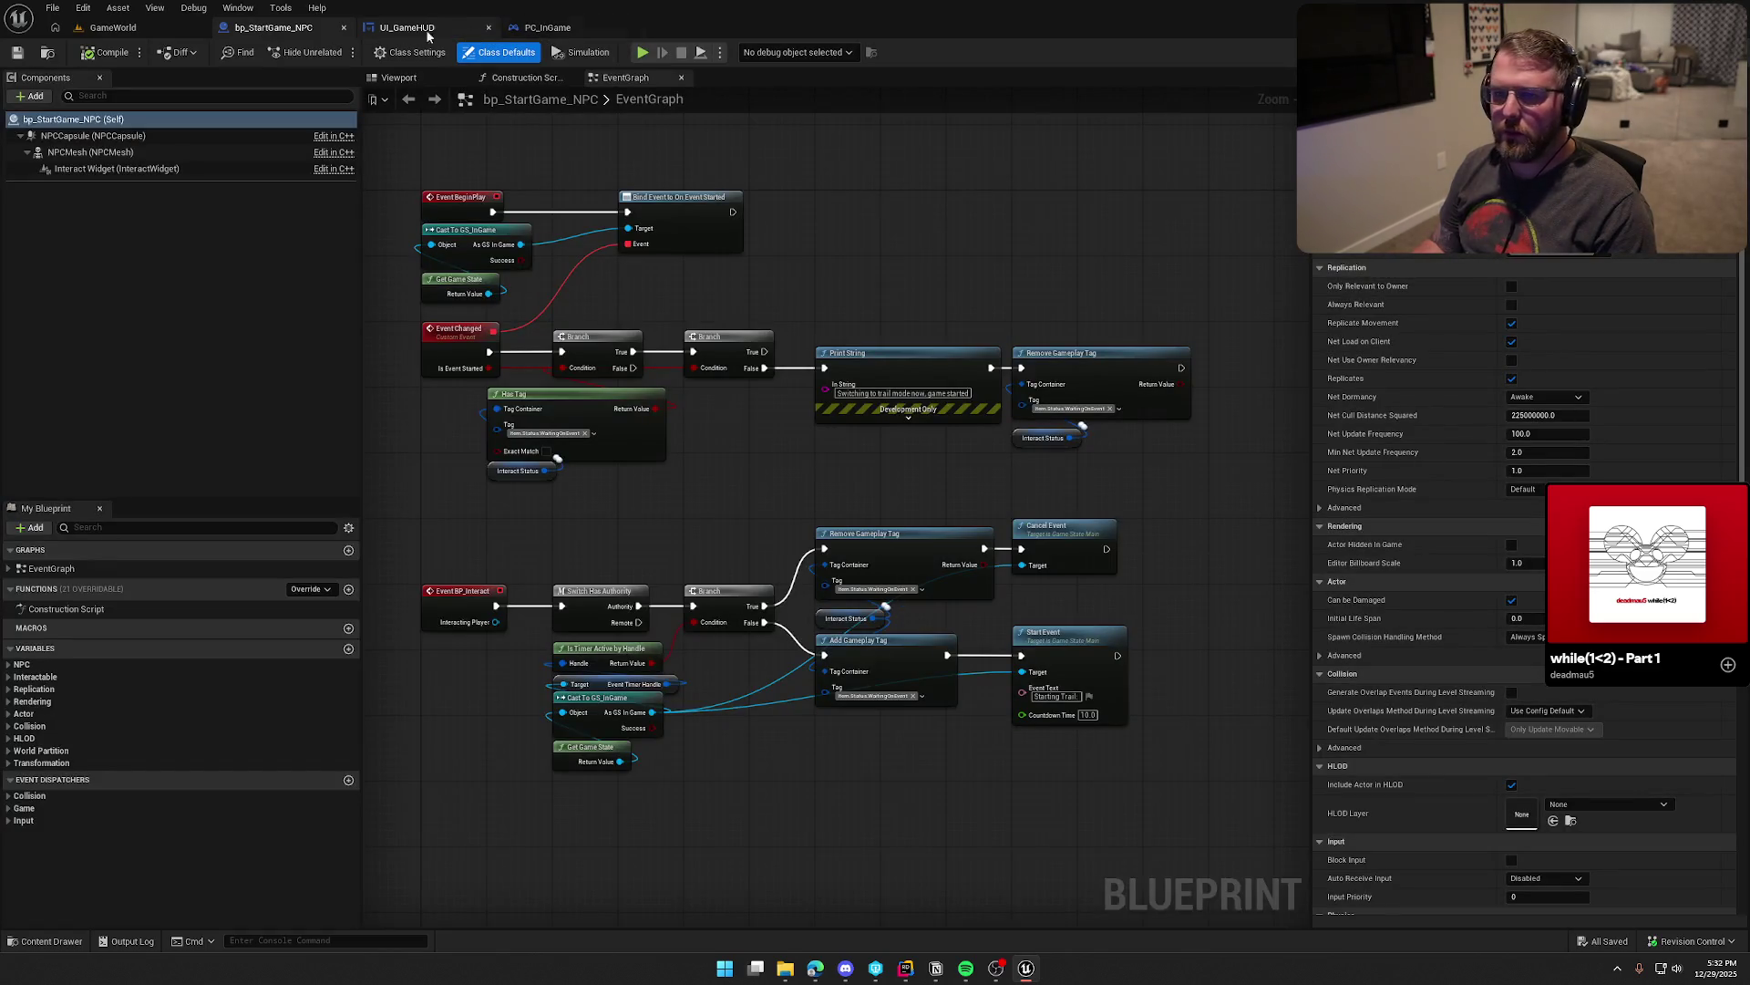
Step: Duplicate the Cast To GS_InGame and Get Game State nodes and add Set Current Game Phase from the cast output
{"action": "left_click", "coordinate": [770, 285]}
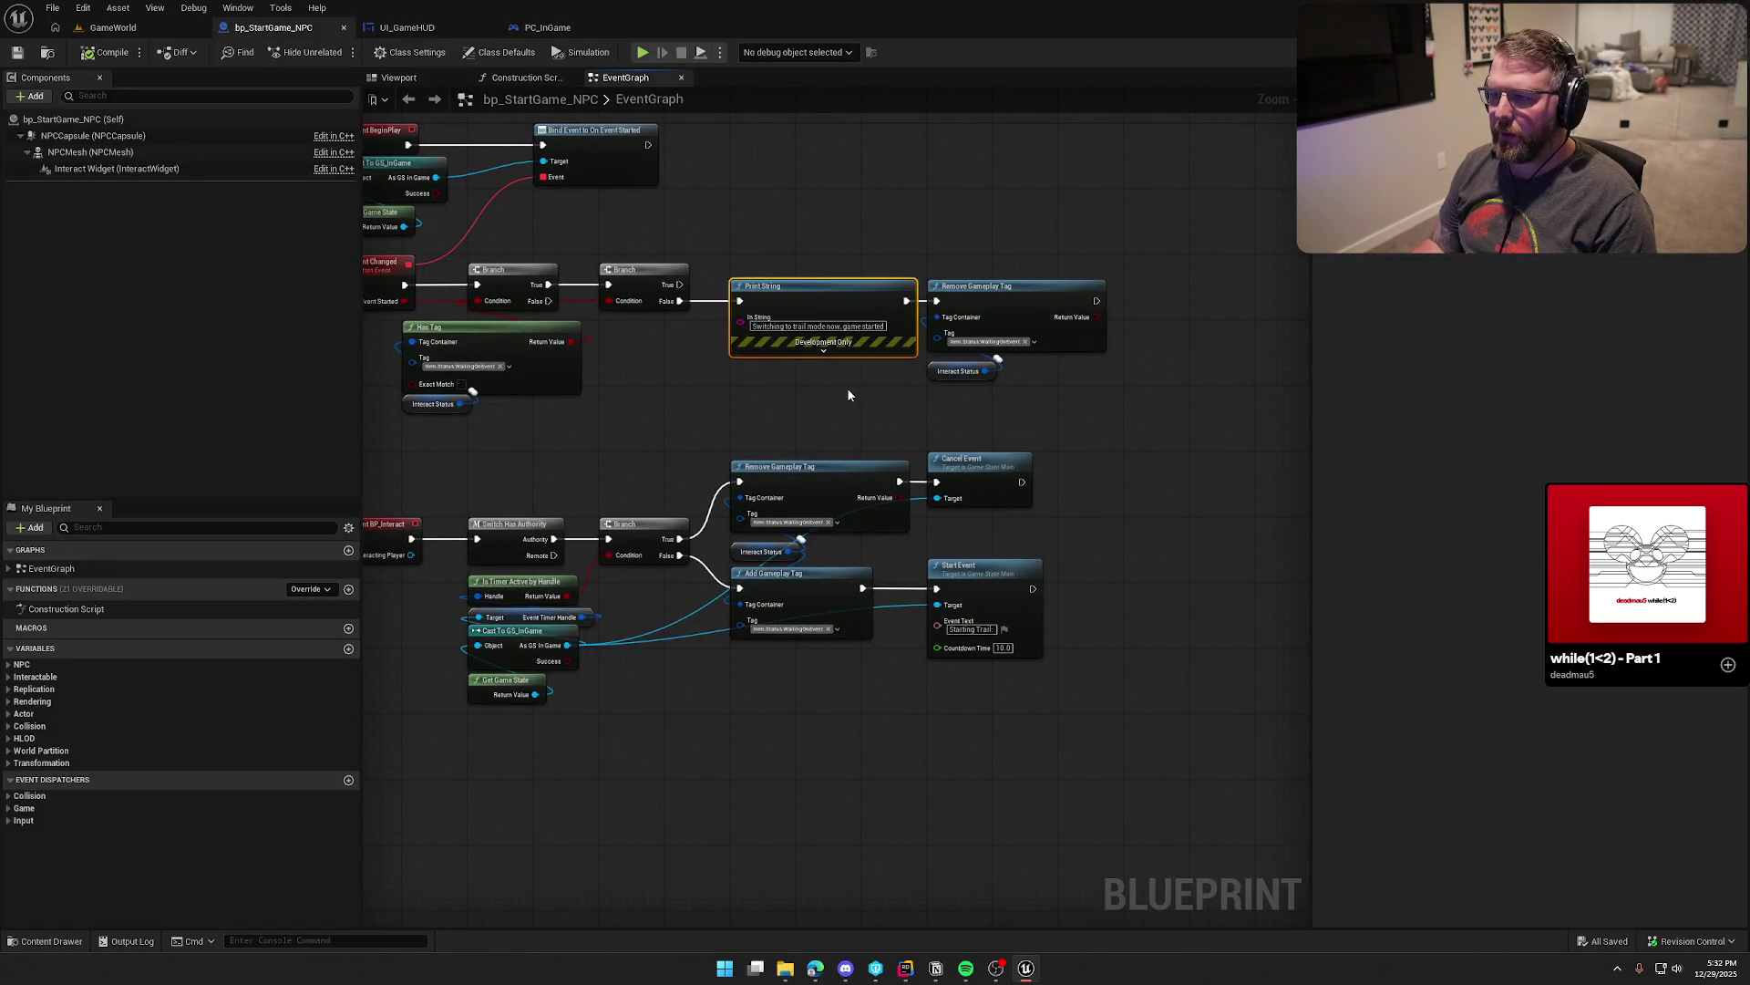
{"action": "mouse_move", "coordinate": [637, 383]}
{"action": "left_mouse_down"}
{"action": "mouse_move", "coordinate": [680, 429]}
{"action": "mouse_move", "coordinate": [693, 671]}
{"action": "mouse_move", "coordinate": [612, 581]}
{"action": "left_mouse_up"}
{"action": "left_click", "coordinate": [709, 429]}
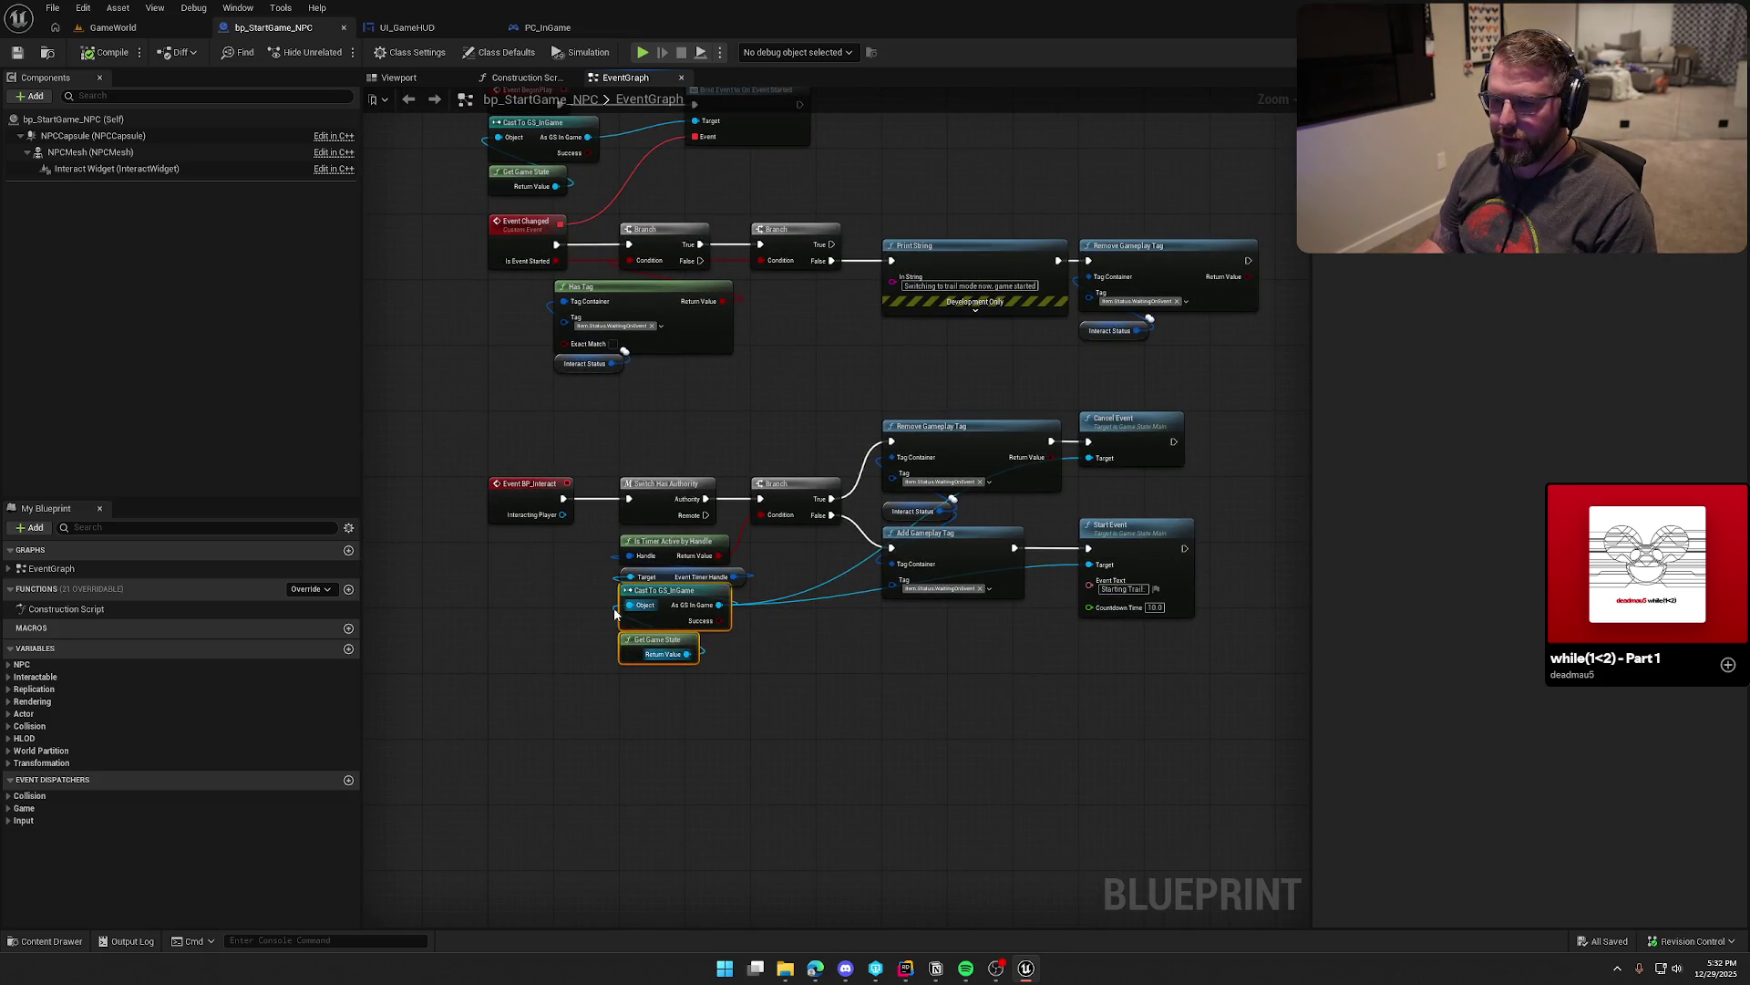
{"action": "key", "text": "ctrl+c"}
{"action": "key", "text": "ctrl+v"}
{"action": "scroll", "coordinate": [692, 441], "scroll_direction": "up", "scroll_amount": 2}
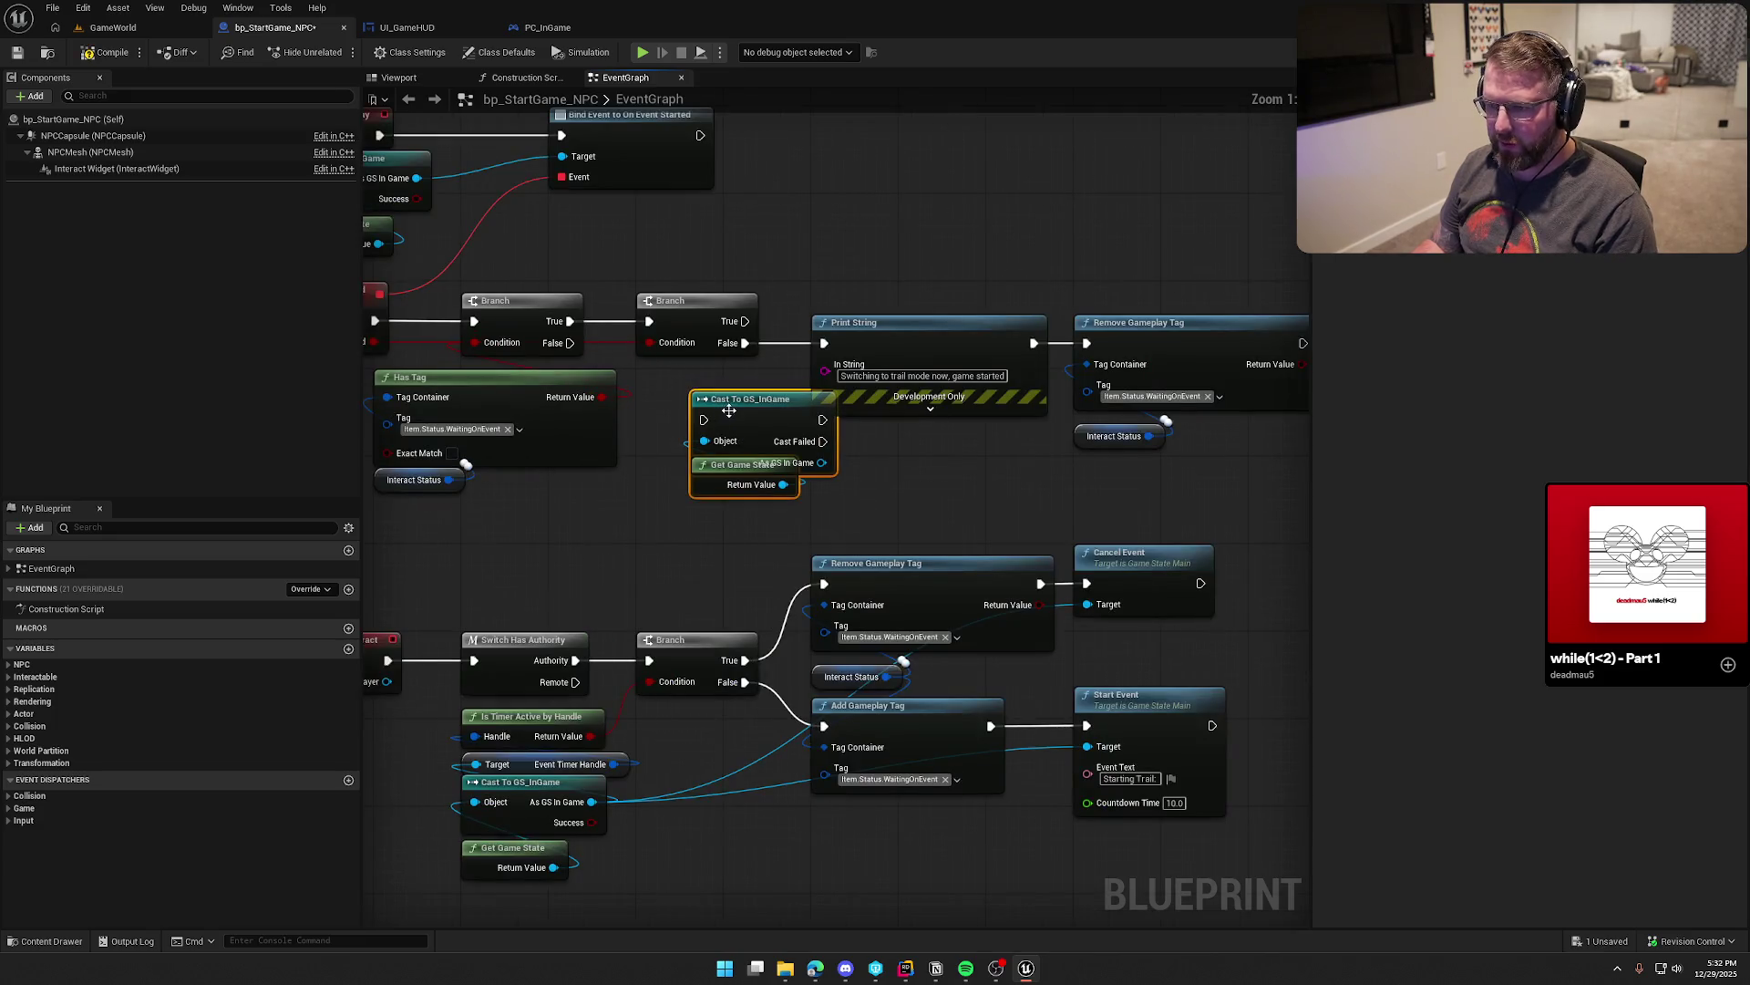
{"action": "right_click", "coordinate": [697, 438]}
{"action": "left_click", "coordinate": [810, 693]}
{"action": "mouse_move", "coordinate": [741, 417]}
{"action": "left_mouse_down"}
{"action": "mouse_move", "coordinate": [686, 438]}
{"action": "mouse_move", "coordinate": [829, 460]}
{"action": "left_mouse_up"}
{"action": "type", "text": "set game ph"}
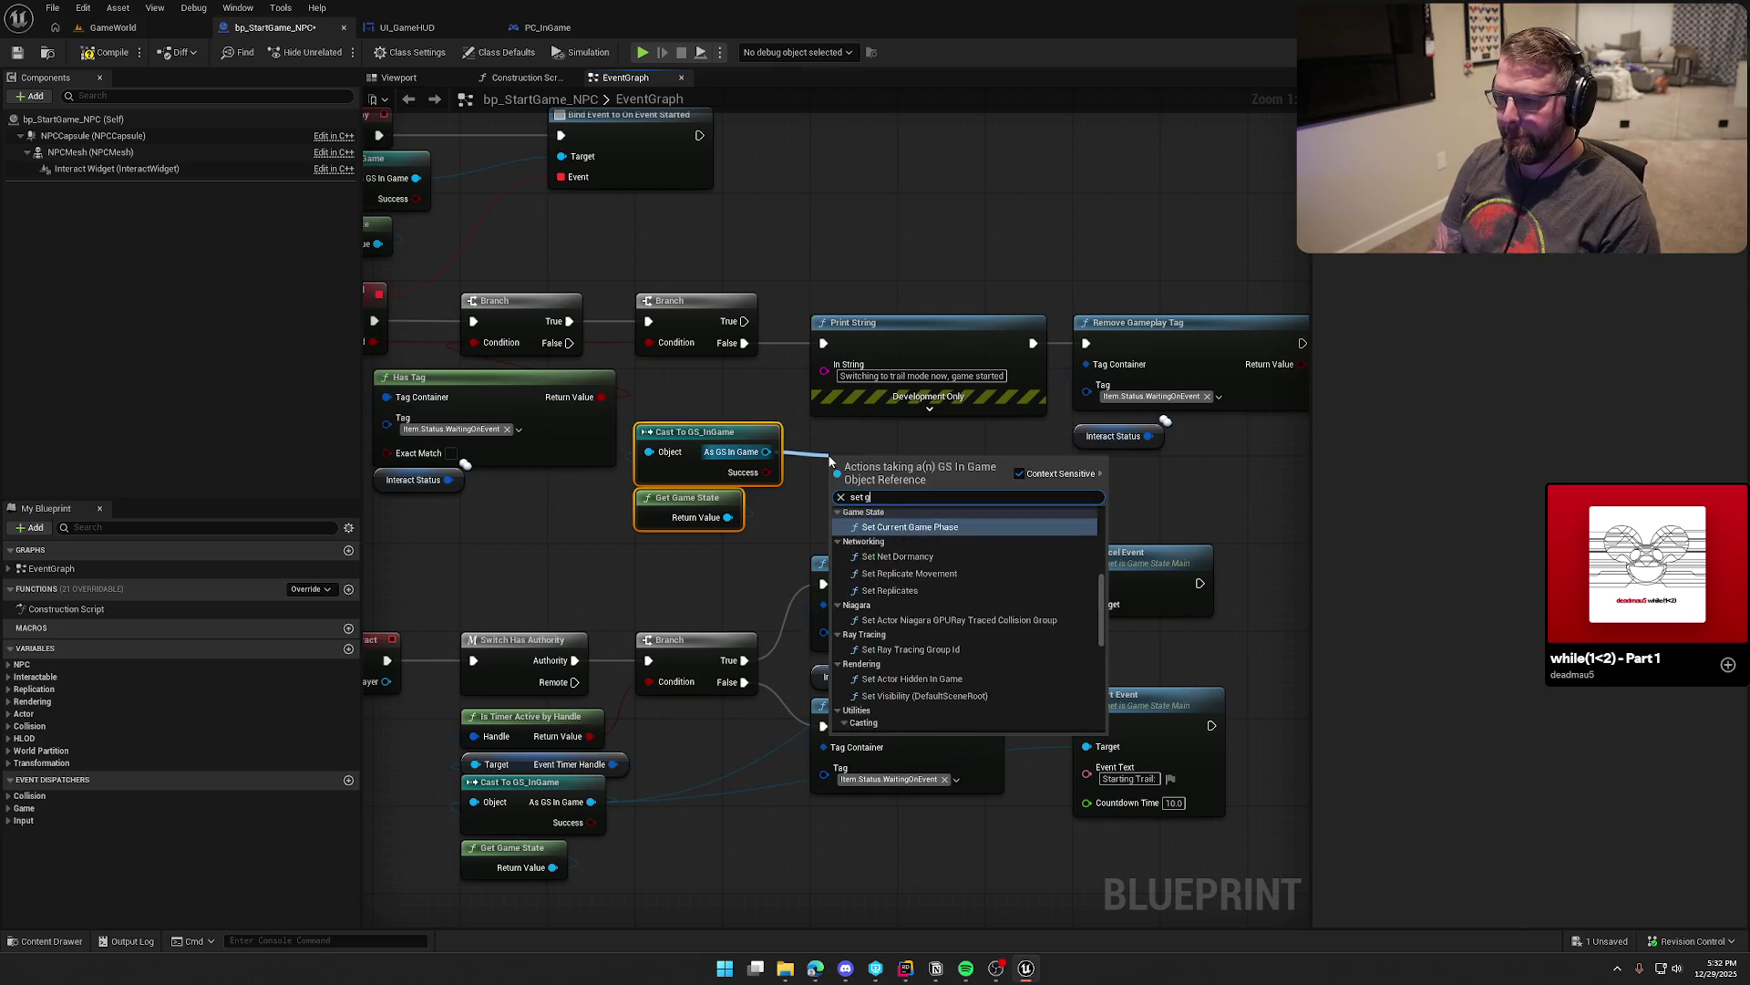
{"action": "key", "text": "Return"}
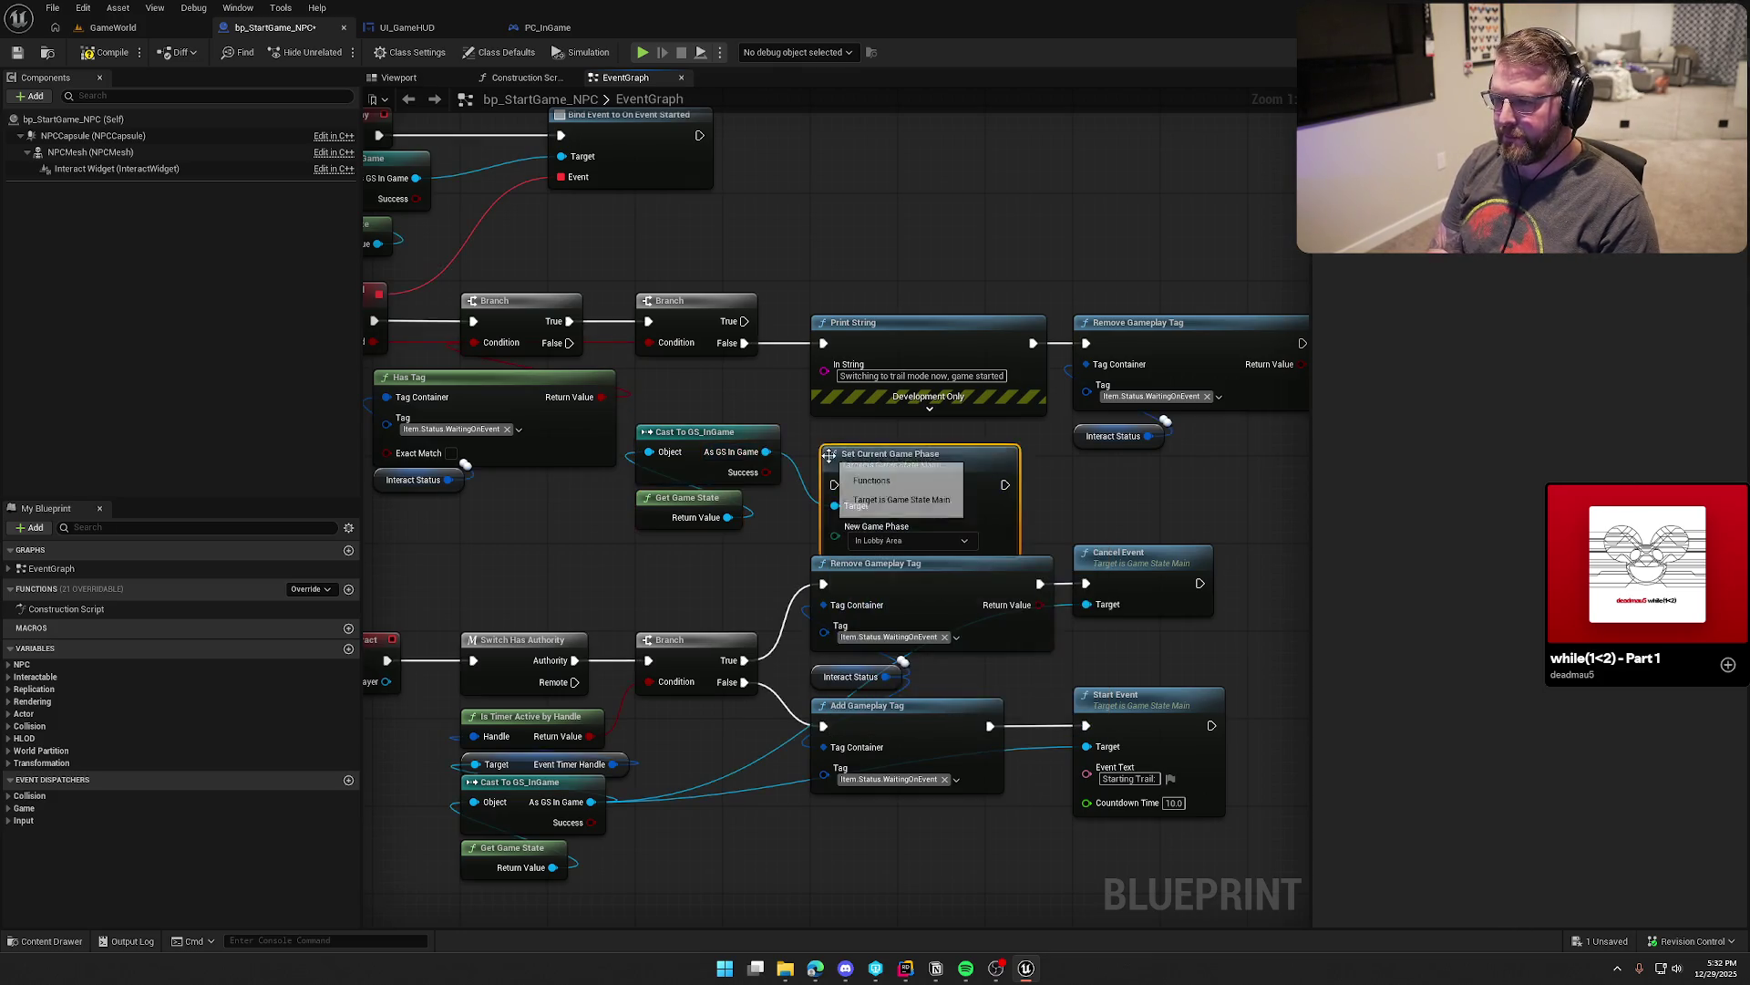
Step: Wire Set Current Game Phase between Branch False and Remove Gameplay Tag, replacing Print String, set On Trail, and save
{"action": "left_click_drag", "start_coordinate": [924, 339], "coordinate": [922, 240]}
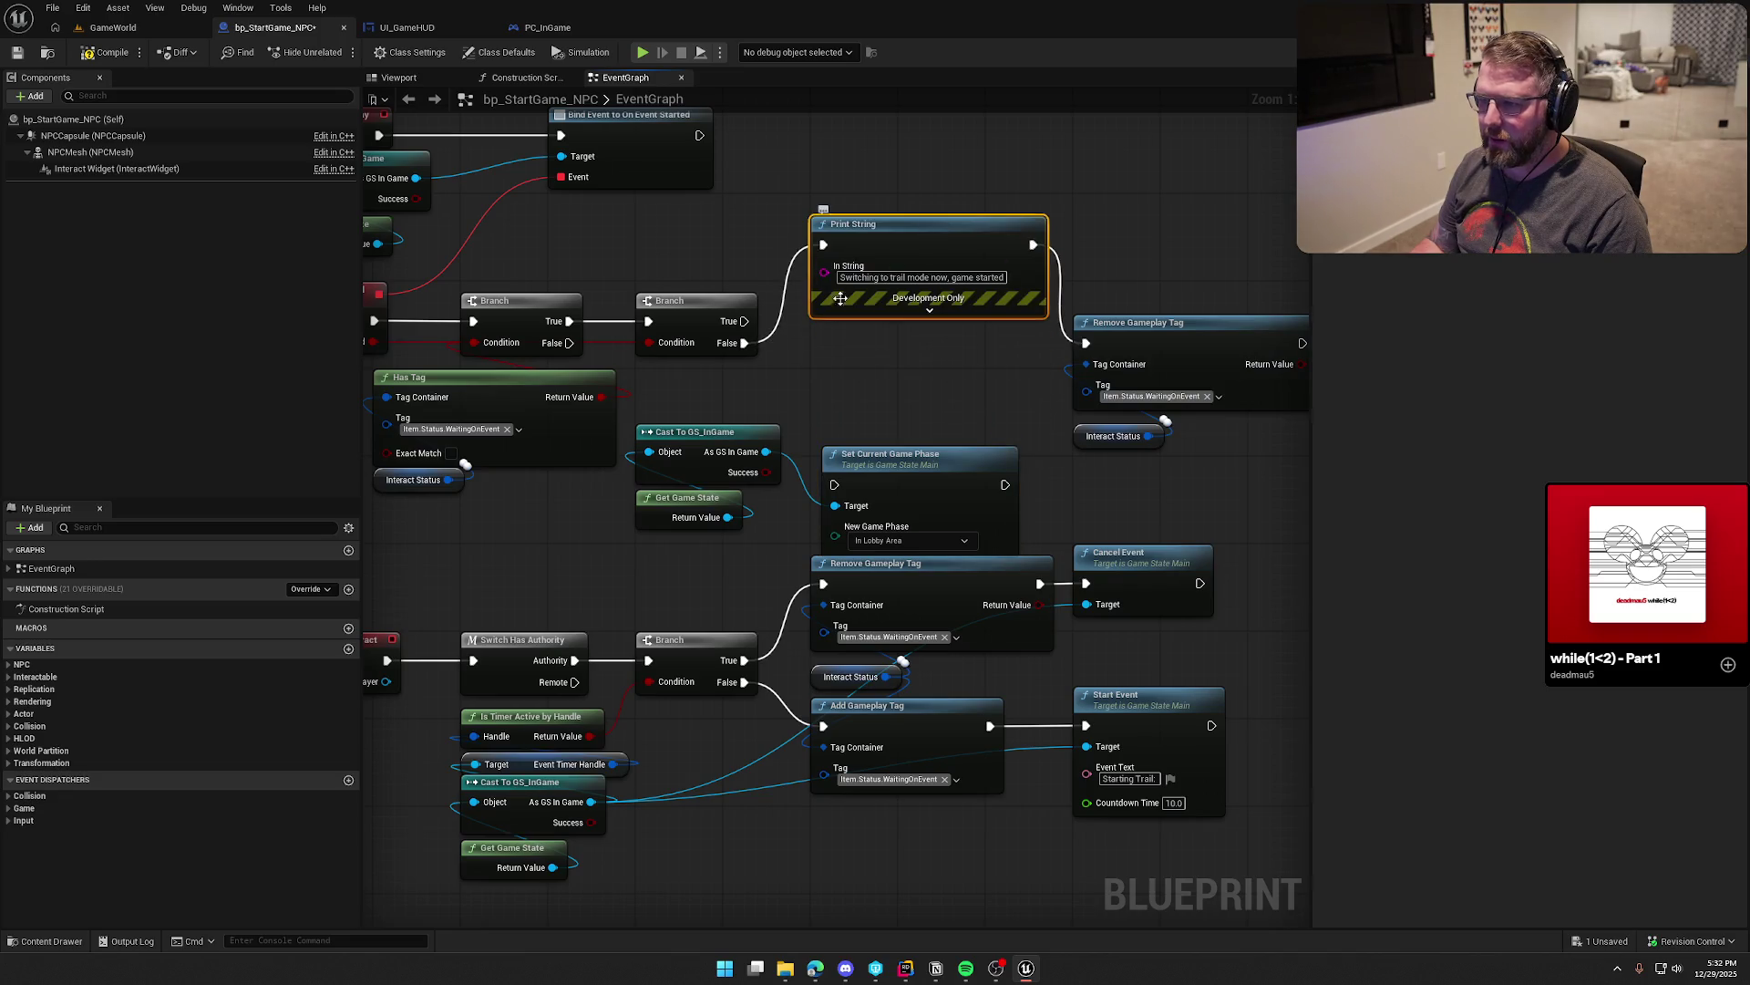
{"action": "left_click_drag", "start_coordinate": [834, 484], "coordinate": [745, 343]}
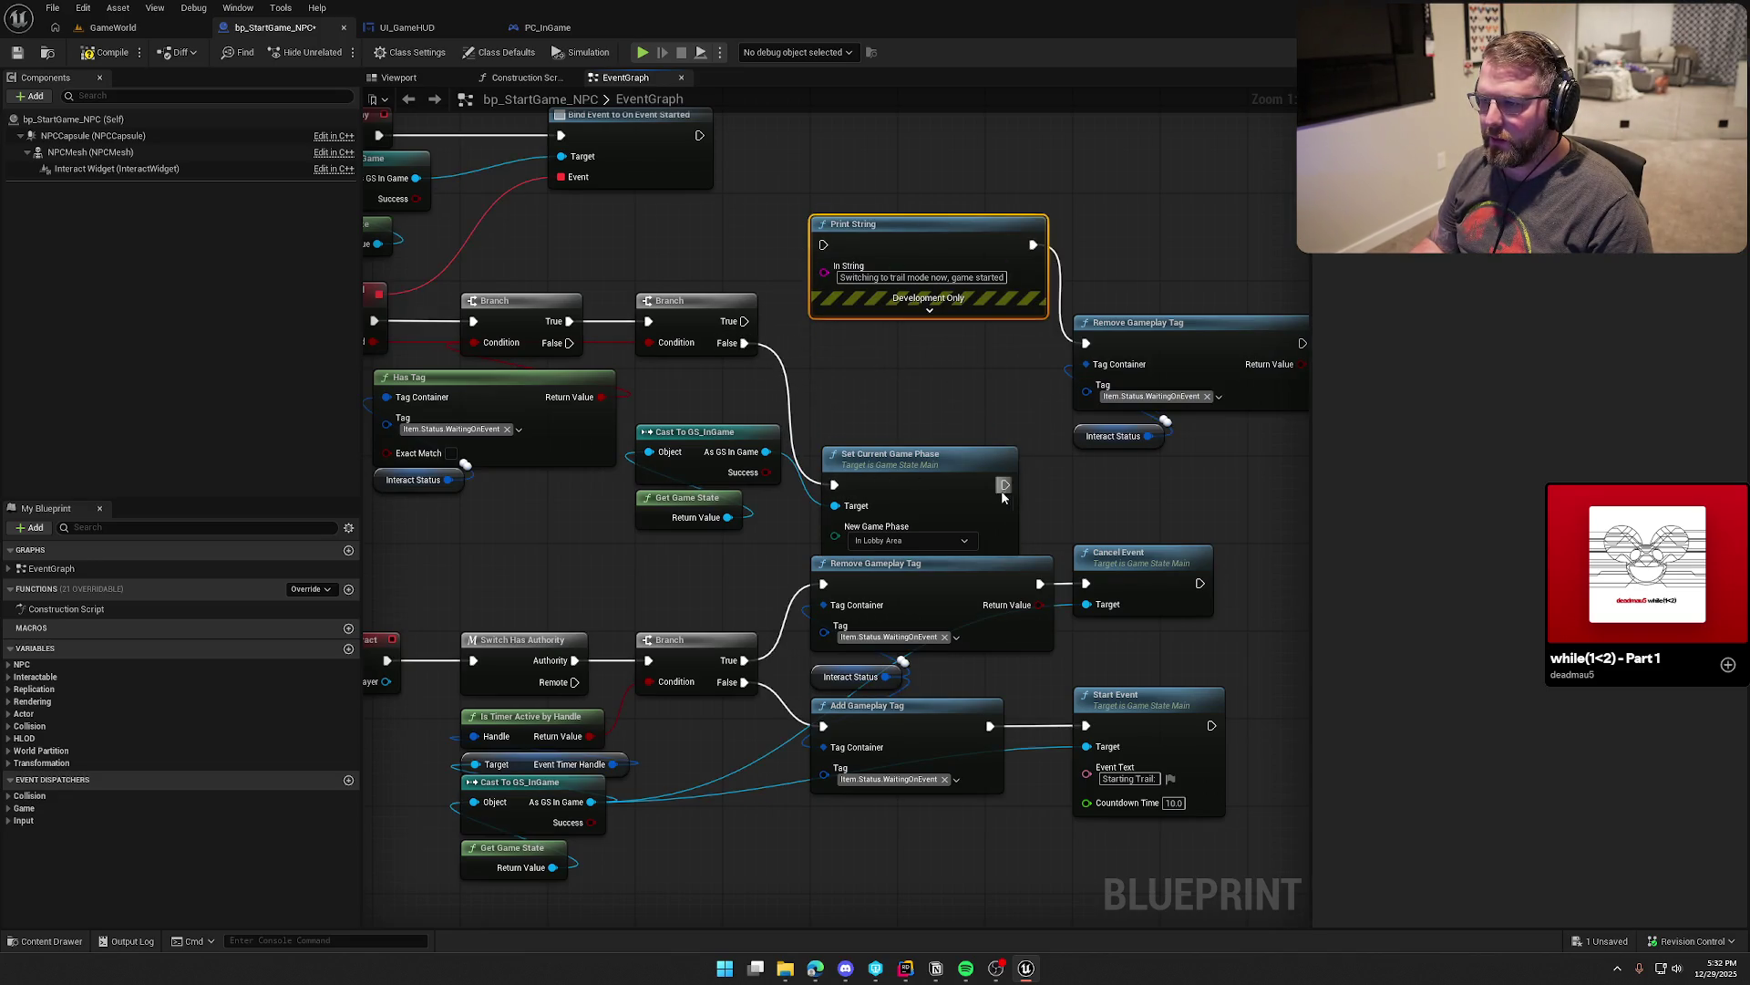
{"action": "left_click_drag", "start_coordinate": [1005, 484], "coordinate": [1086, 343]}
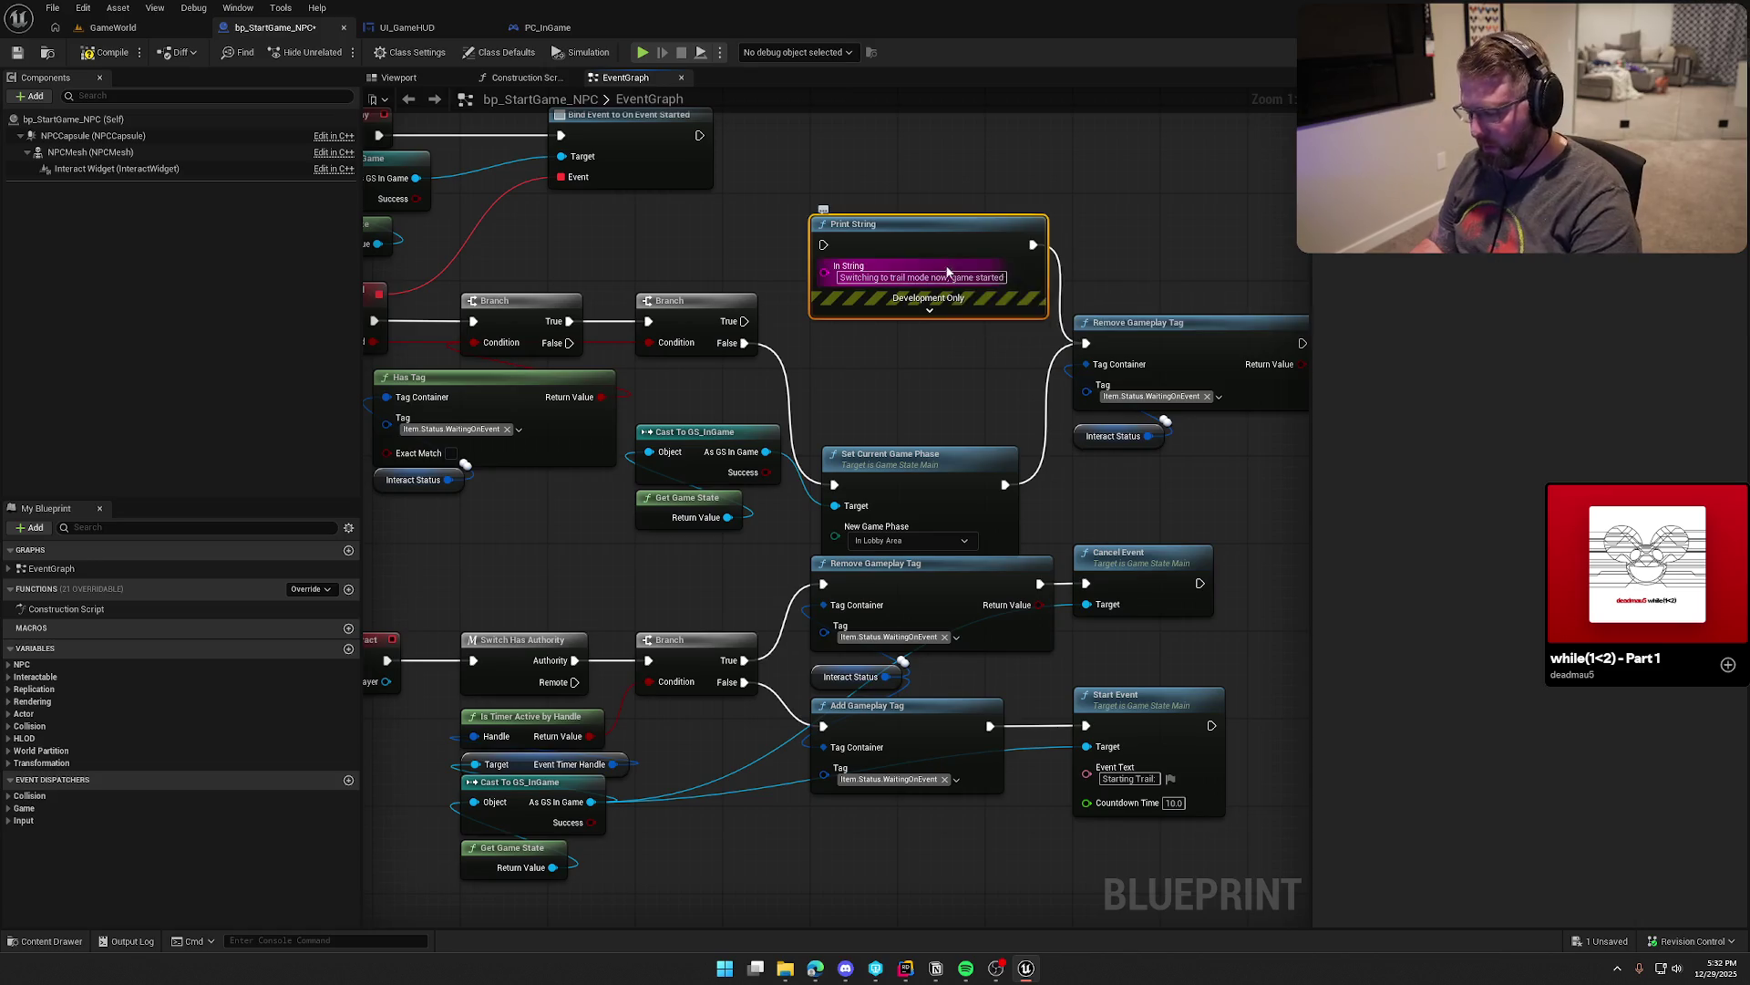
{"action": "key", "text": "Delete"}
{"action": "mouse_move", "coordinate": [917, 481]}
{"action": "left_mouse_down"}
{"action": "mouse_move", "coordinate": [893, 326]}
{"action": "mouse_move", "coordinate": [904, 339]}
{"action": "left_mouse_up"}
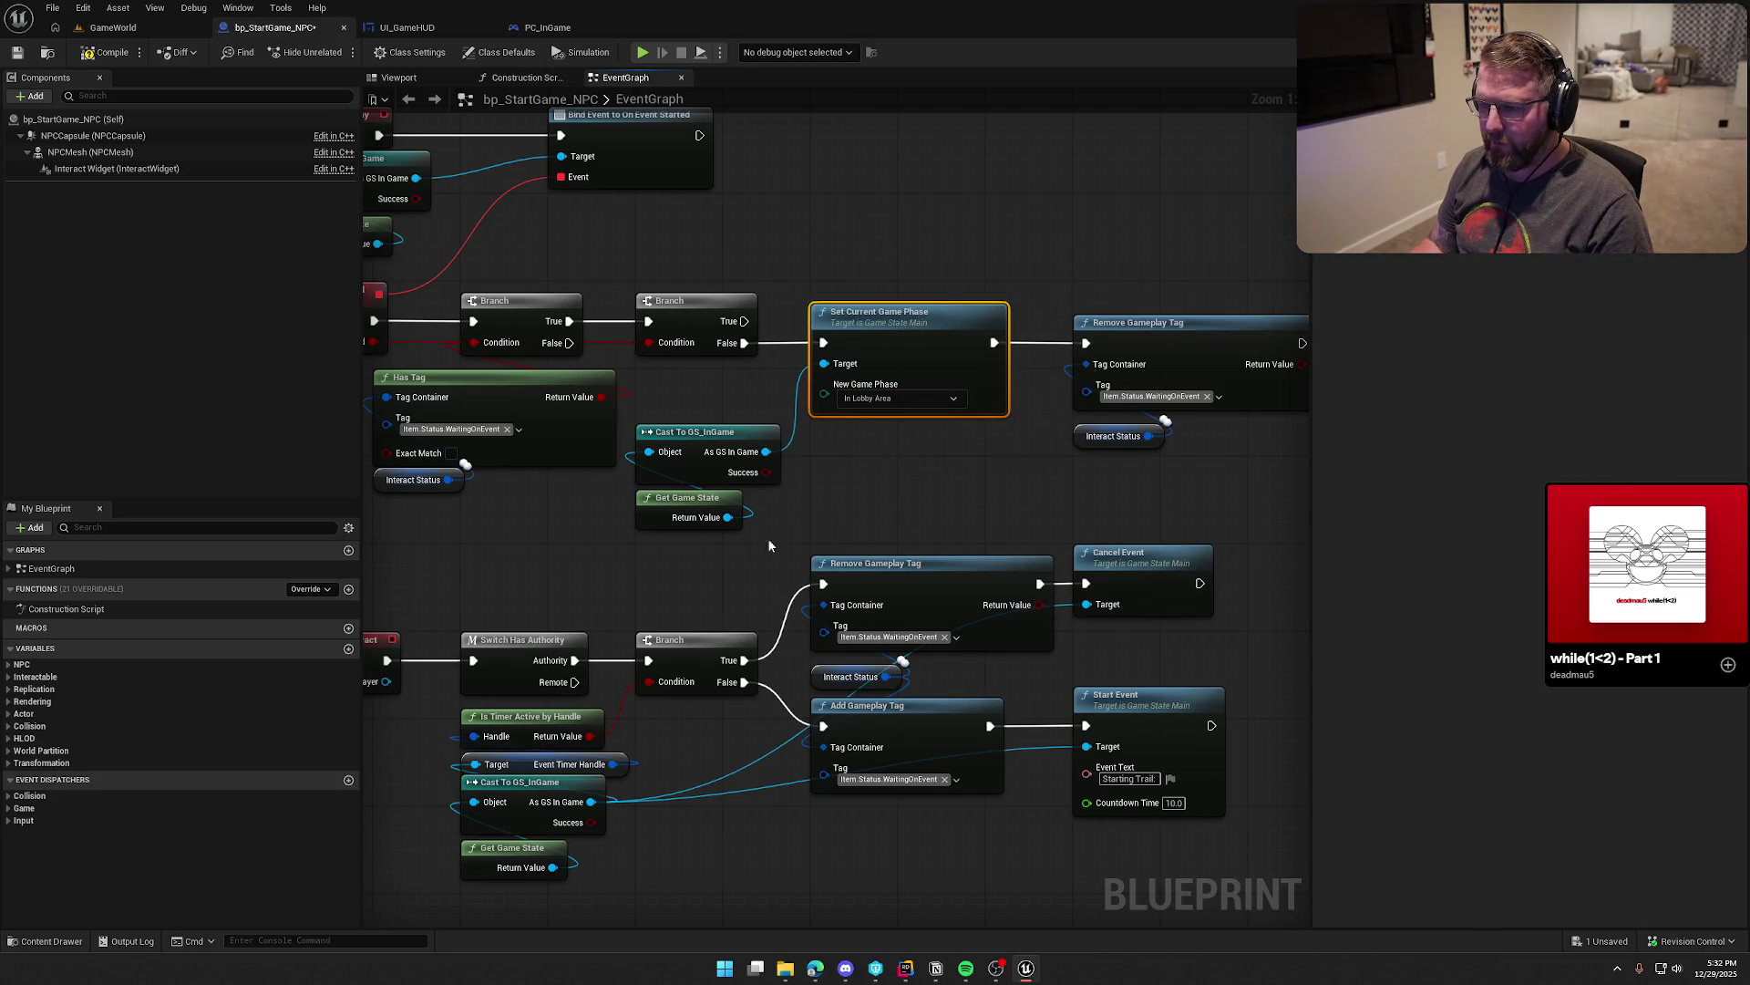
{"action": "mouse_move", "coordinate": [773, 545]}
{"action": "left_mouse_down"}
{"action": "mouse_move", "coordinate": [694, 430]}
{"action": "mouse_move", "coordinate": [694, 374]}
{"action": "left_mouse_up"}
{"action": "left_click", "coordinate": [885, 455]}
{"action": "left_click", "coordinate": [886, 398]}
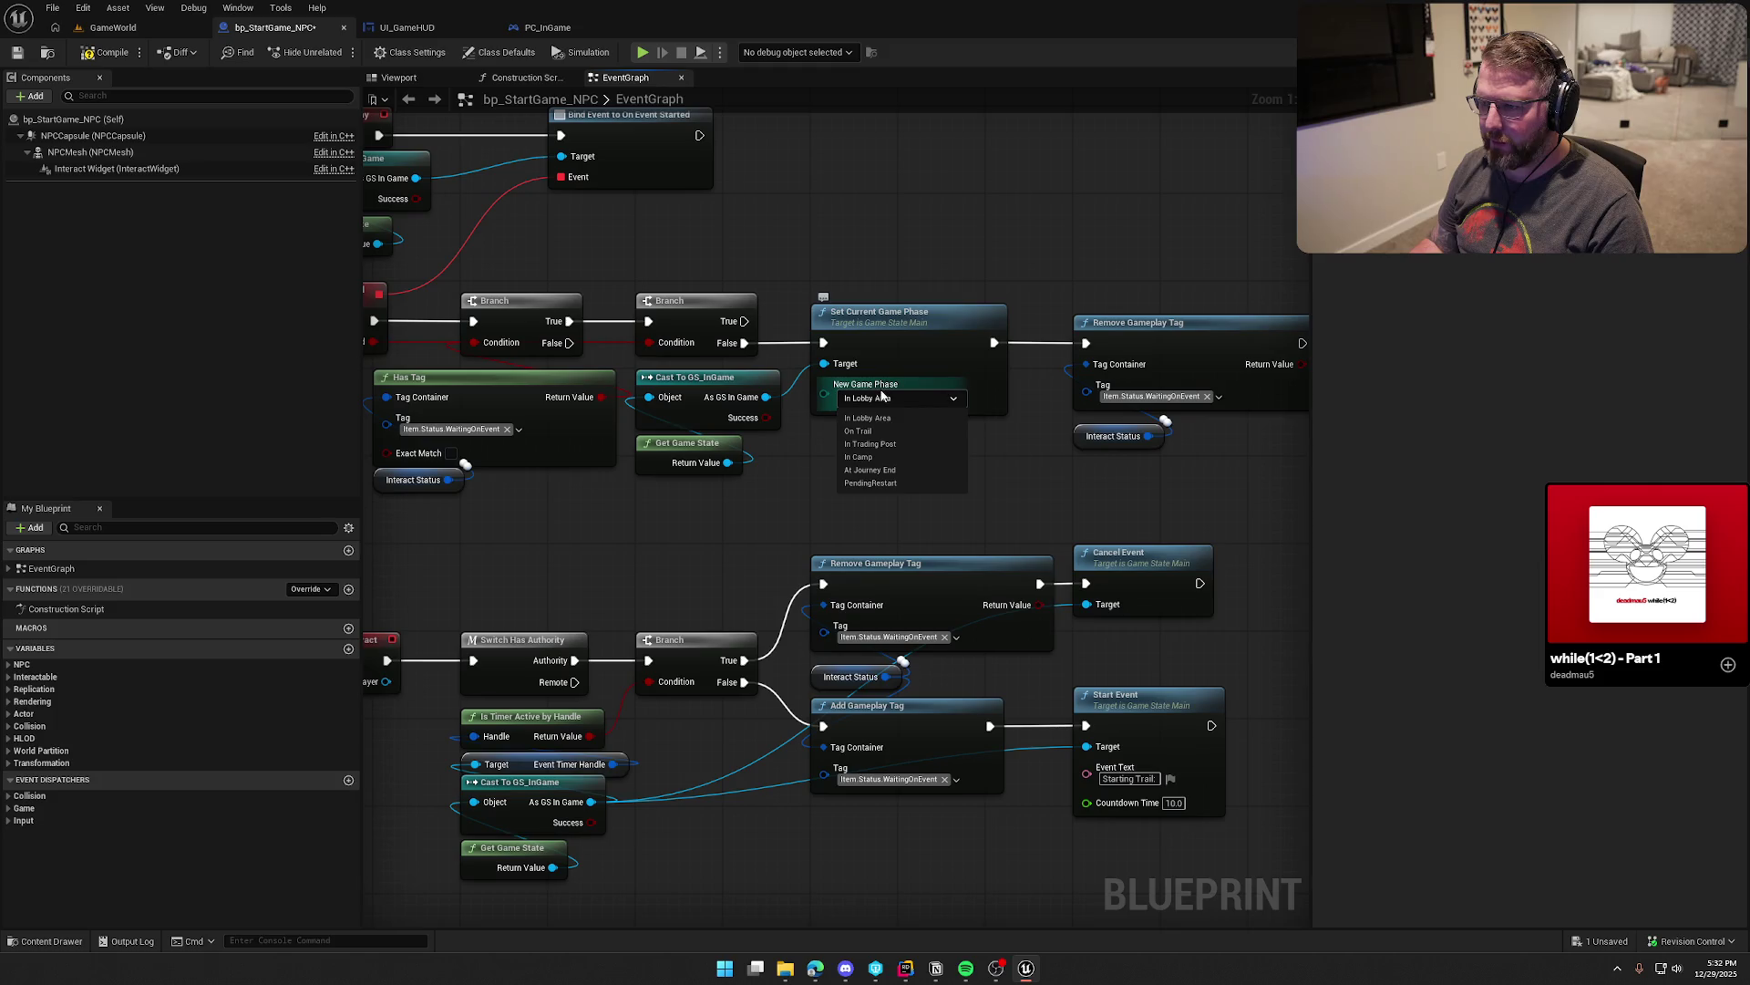
{"action": "left_click", "coordinate": [893, 432]}
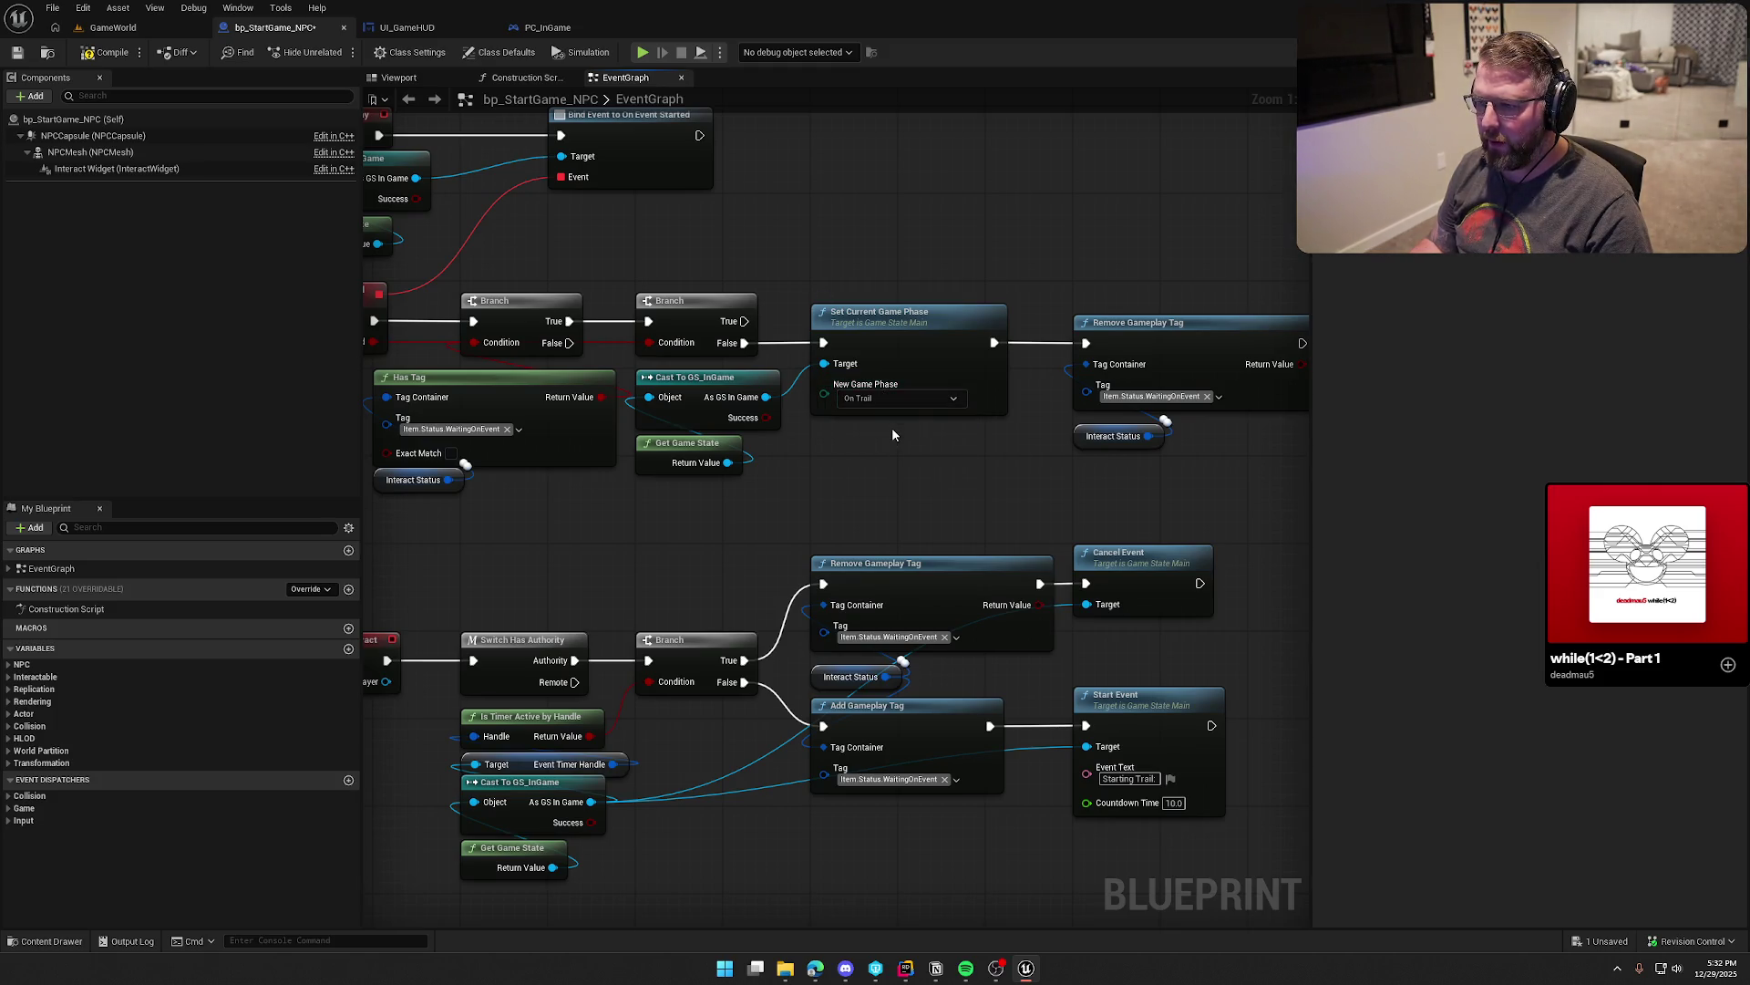
{"action": "key", "text": "ctrl+s"}
Step: Play-test the GameWorld level, walking to the NPC to start the countdown, then stop the session
{"action": "left_click", "coordinate": [114, 27]}
{"action": "left_click", "coordinate": [339, 52]}
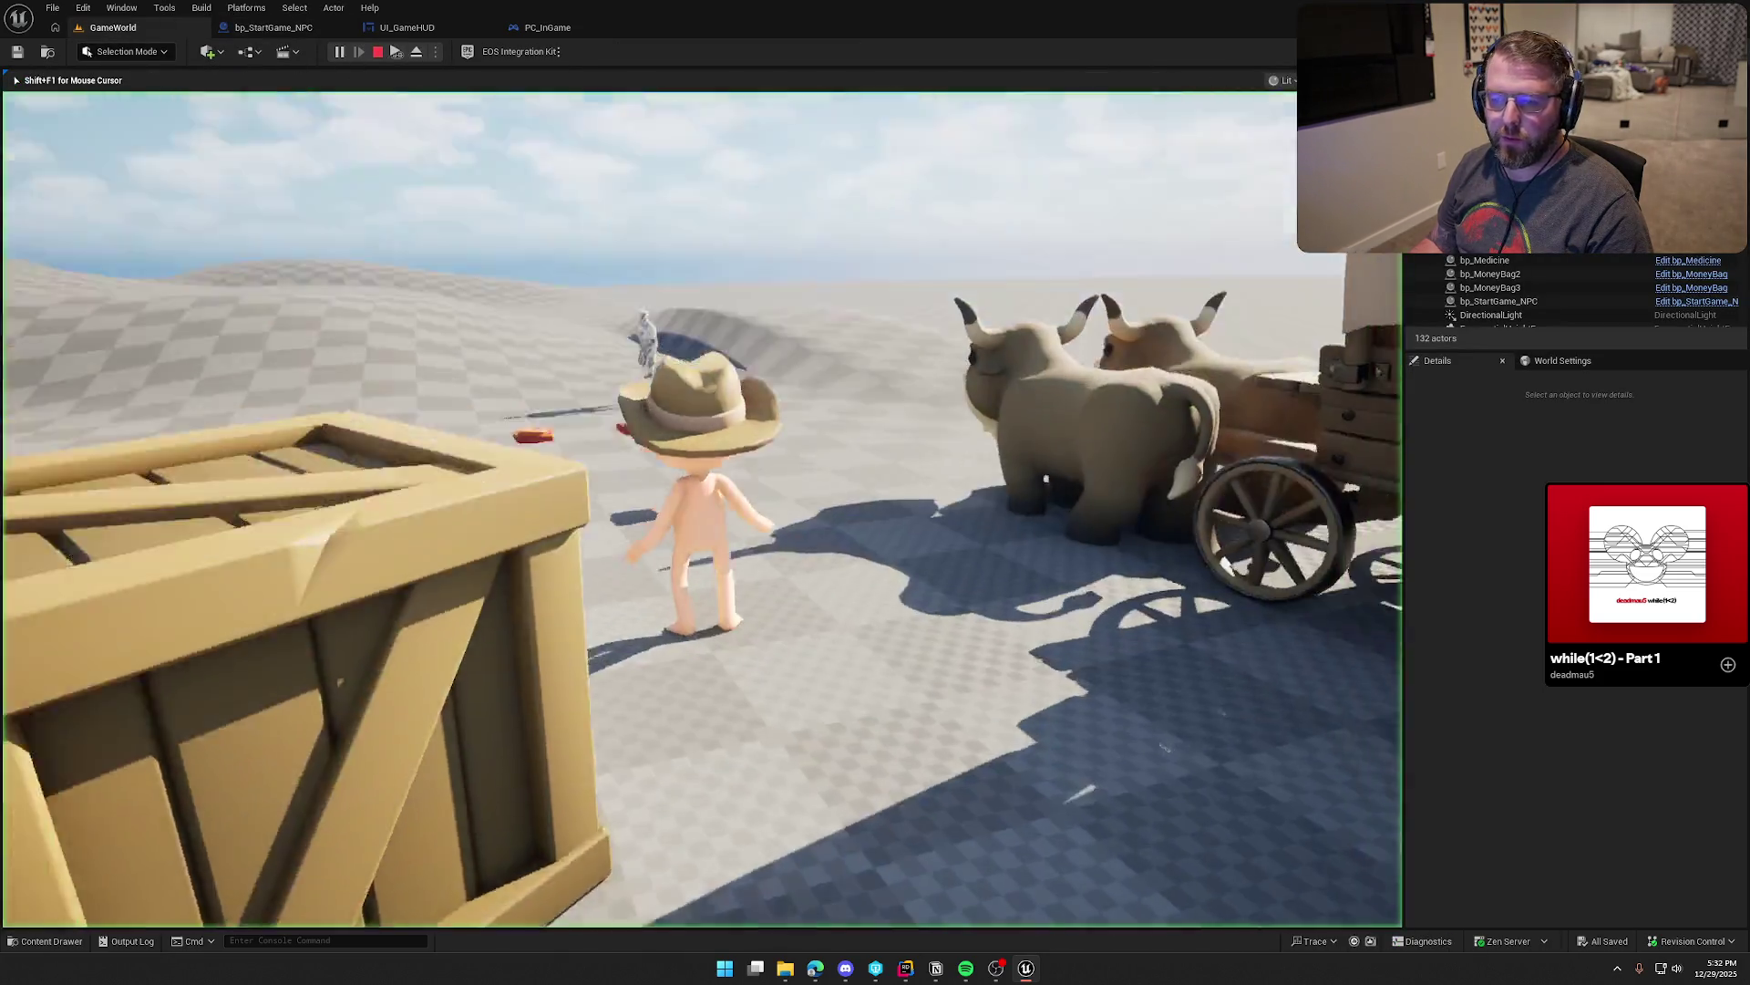
{"action": "key", "text": "w"}
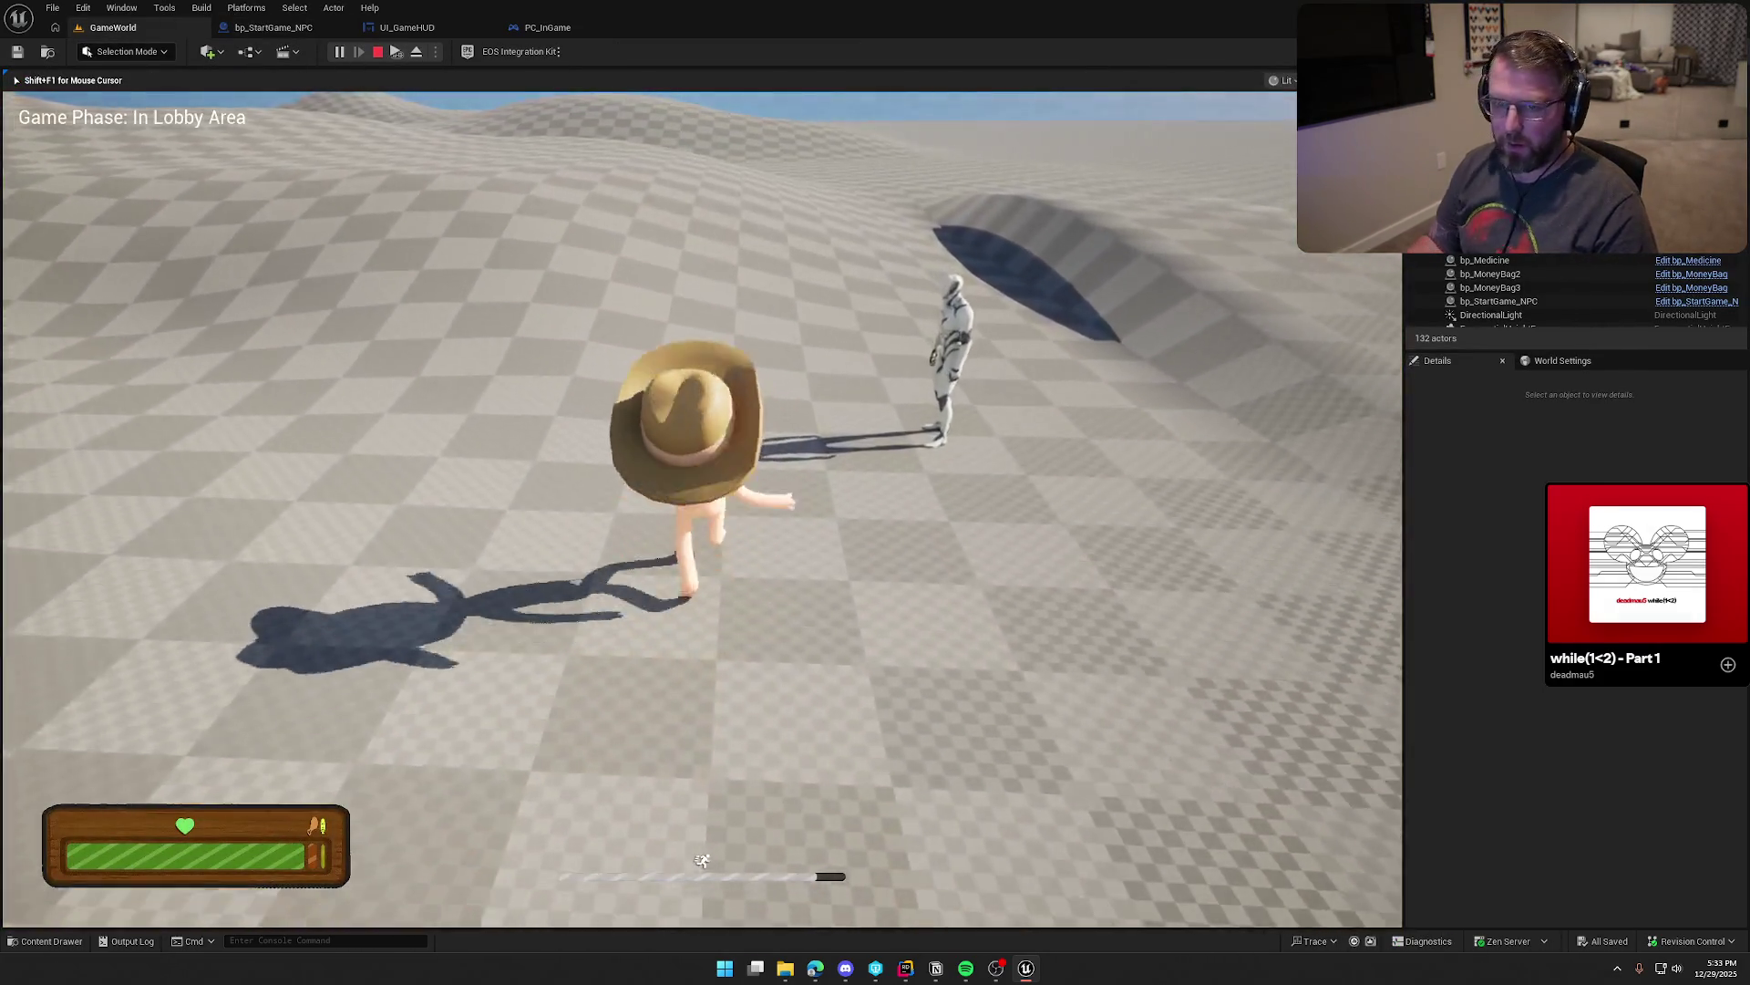
{"action": "key", "text": "w"}
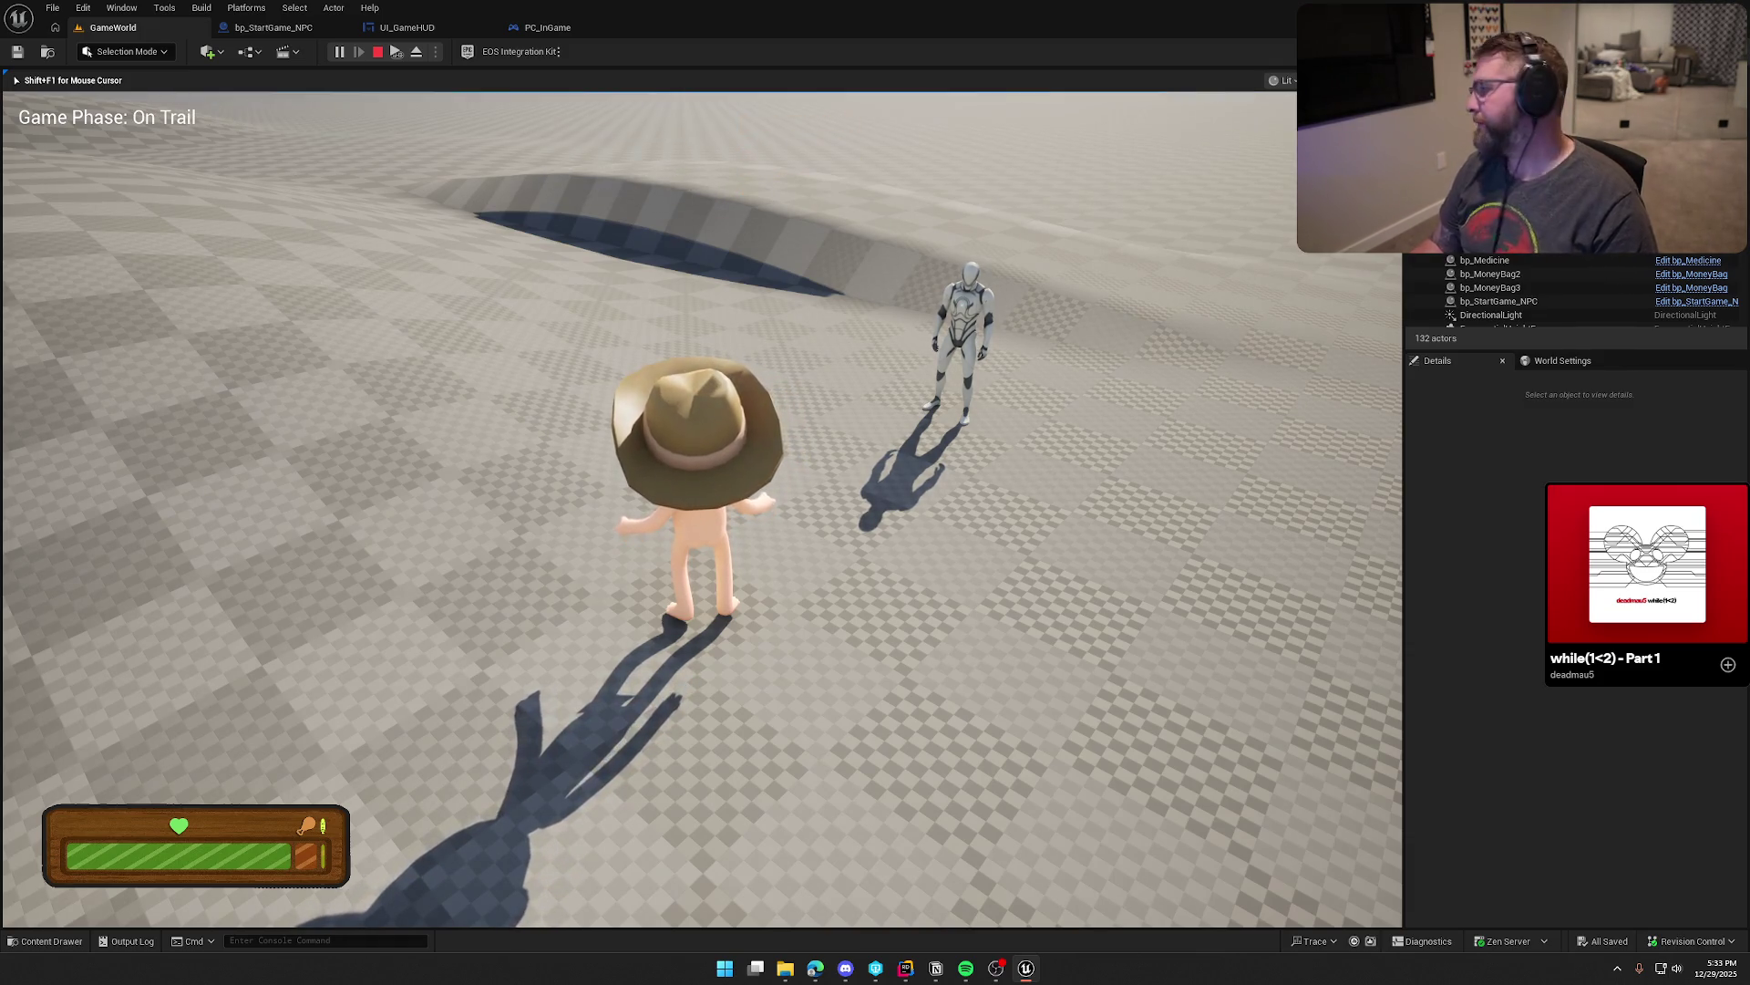
{"action": "key", "text": "Escape"}
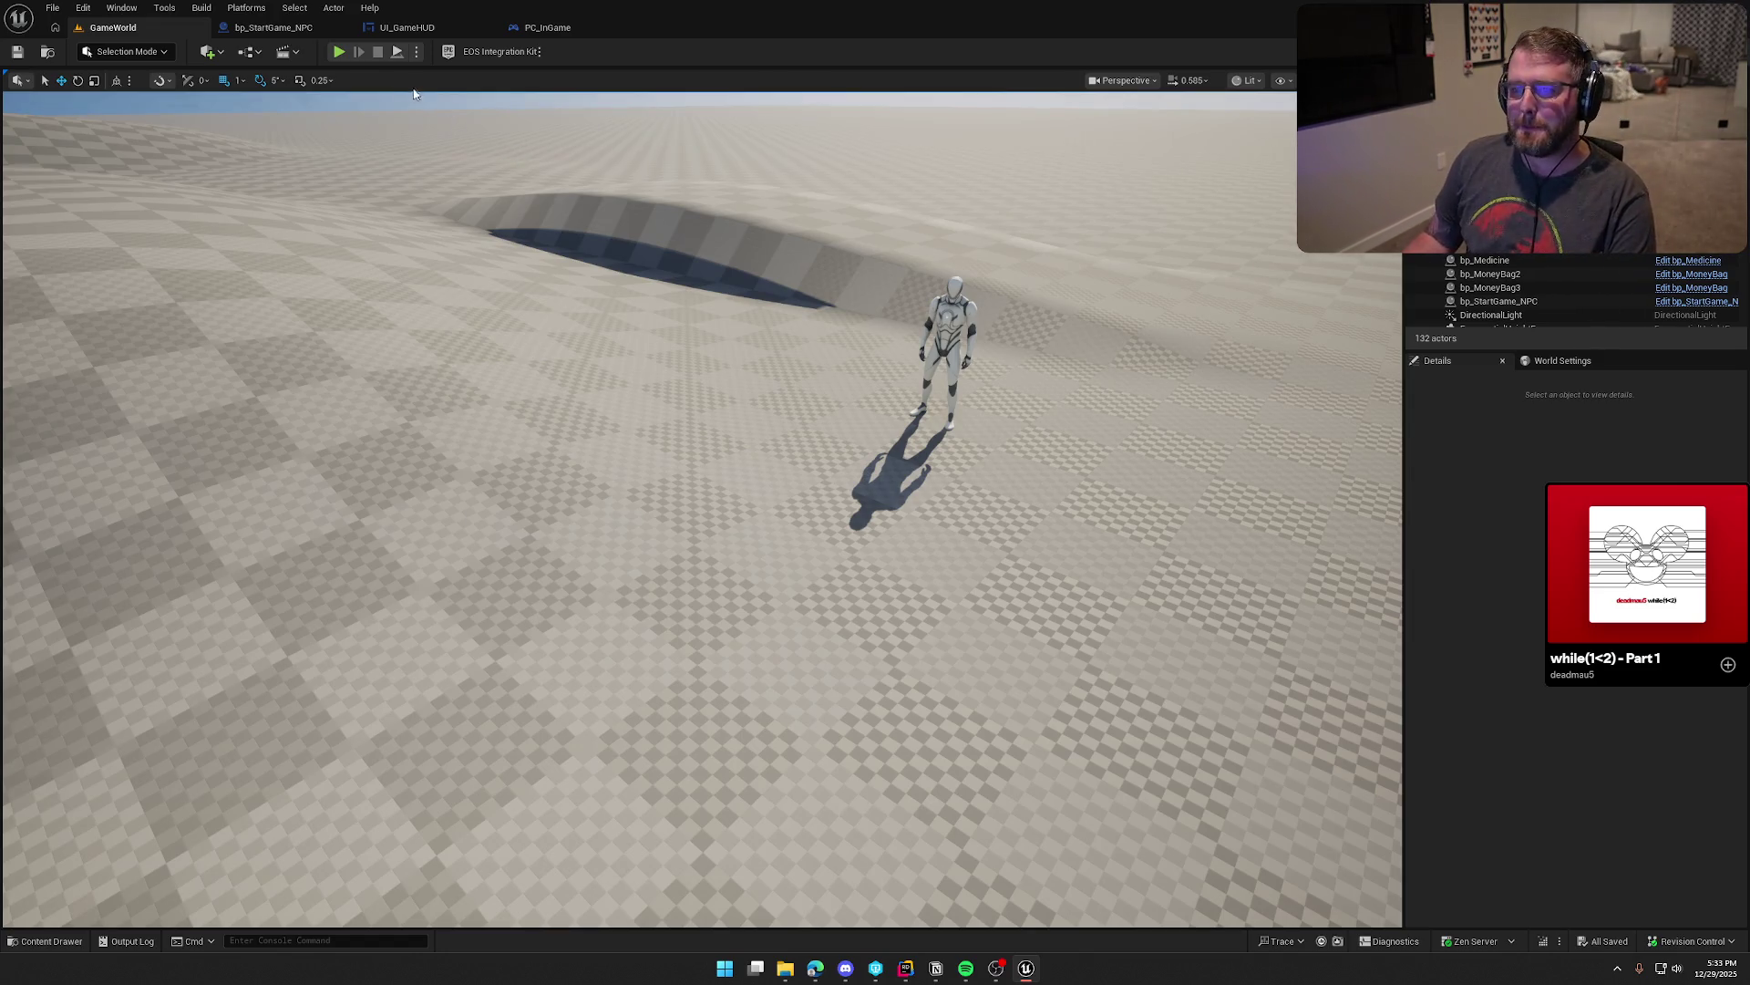
Step: Play the GameWorld level again, running the character toward the NPC and the house
{"action": "left_click", "coordinate": [339, 52]}
{"action": "key", "text": "w"}
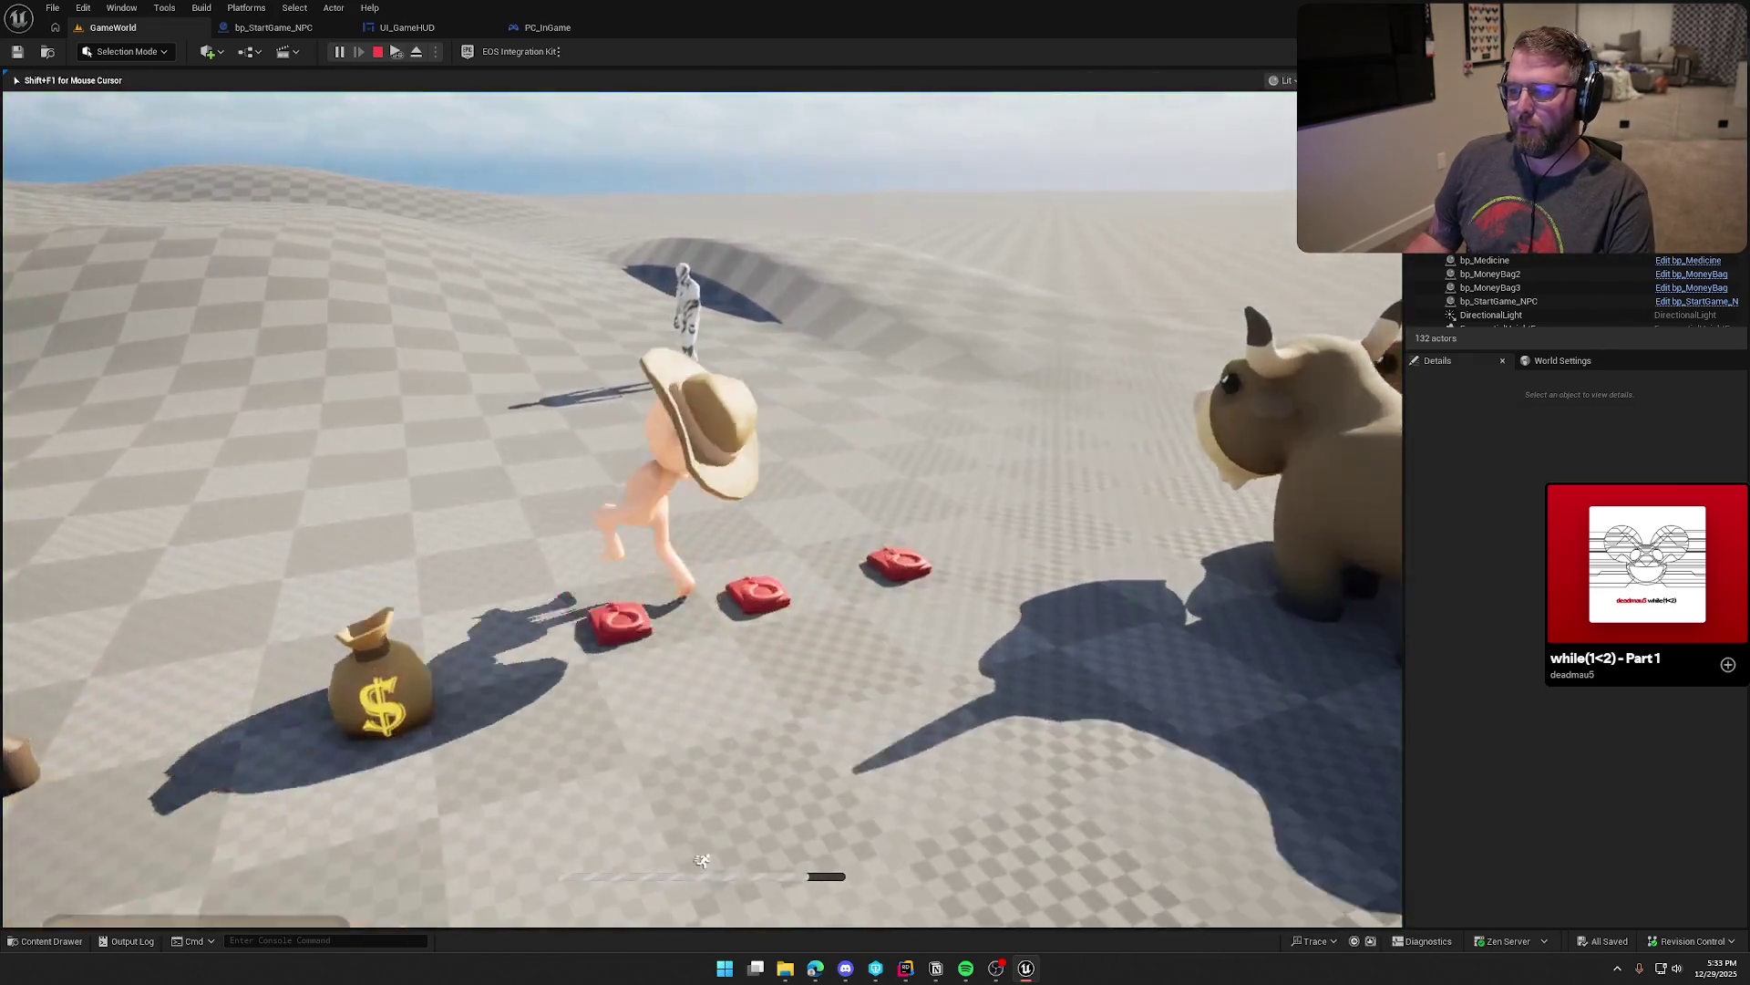
{"action": "key", "text": "w"}
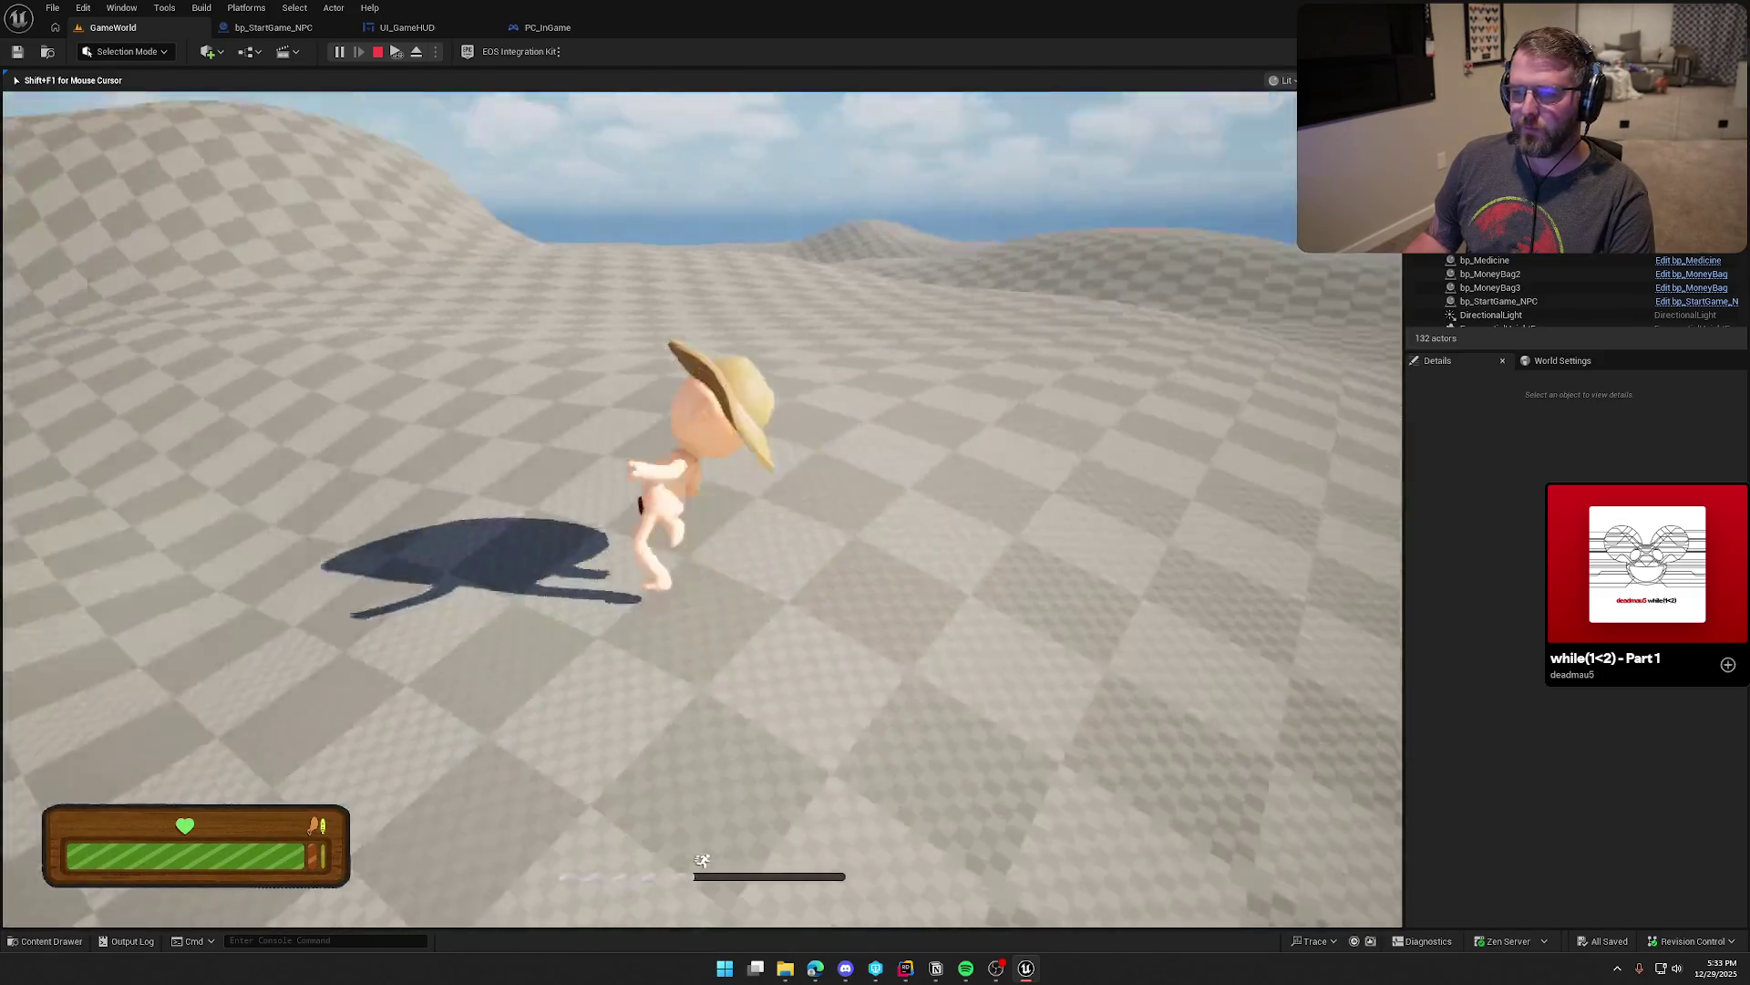
{"action": "key", "text": "w"}
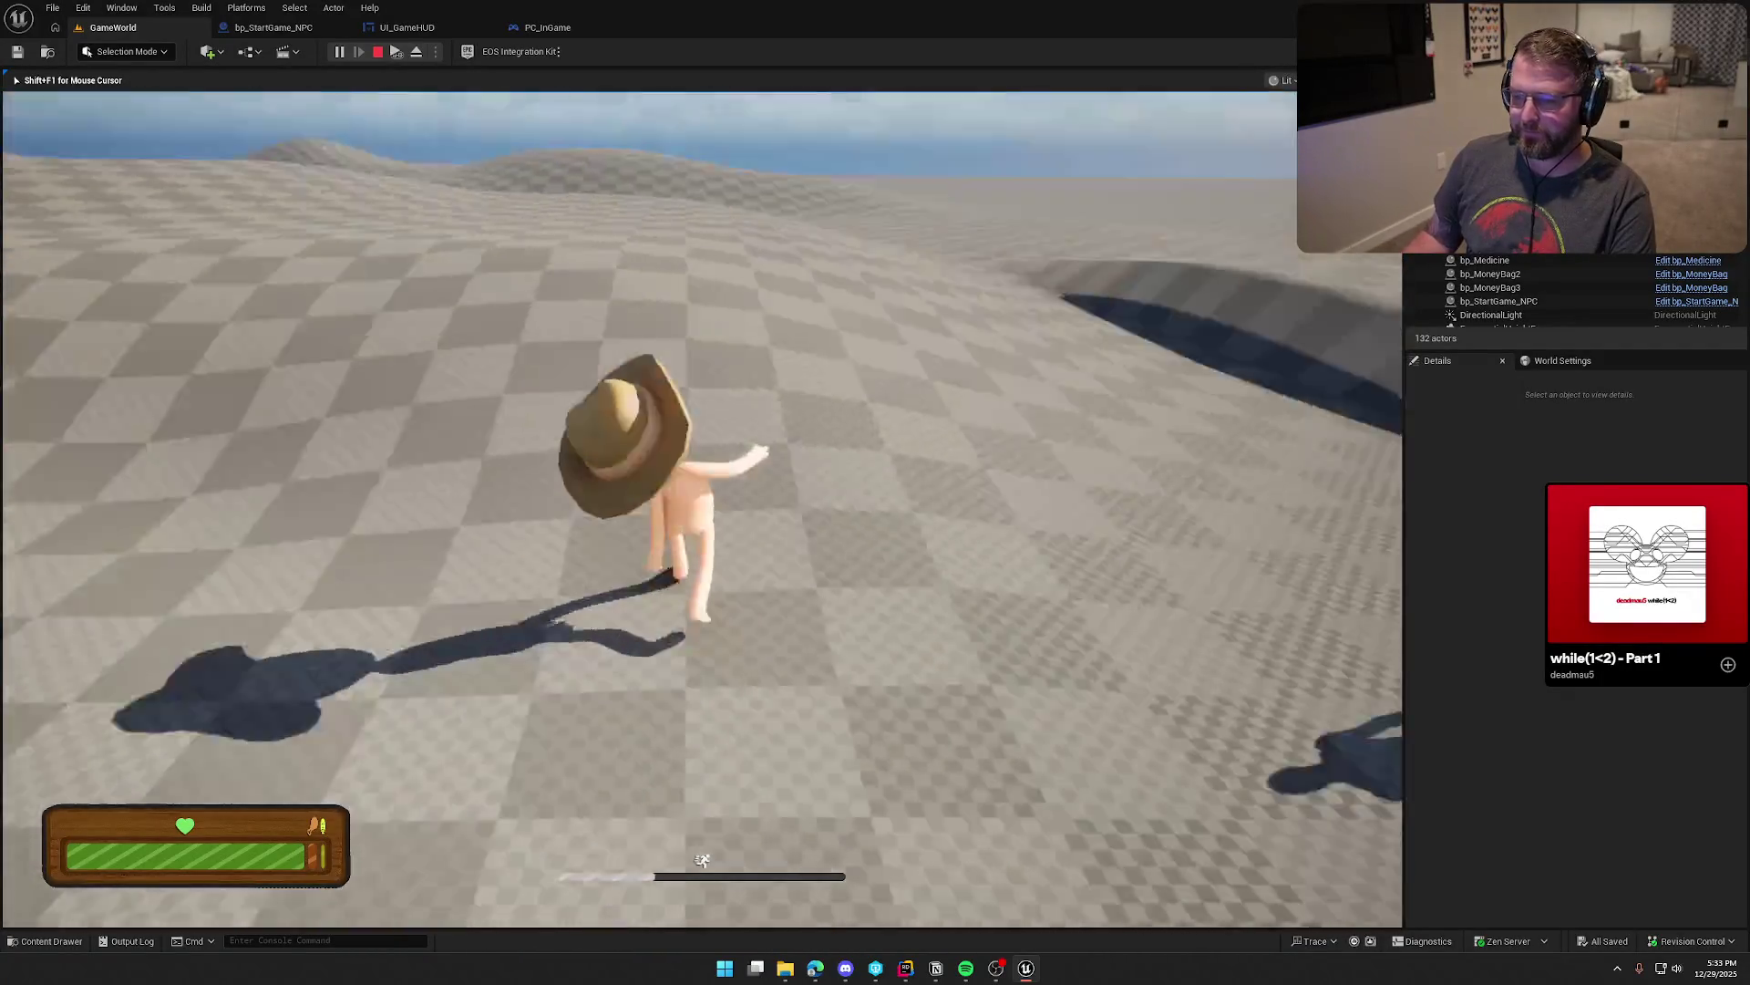
{"action": "key", "text": "w"}
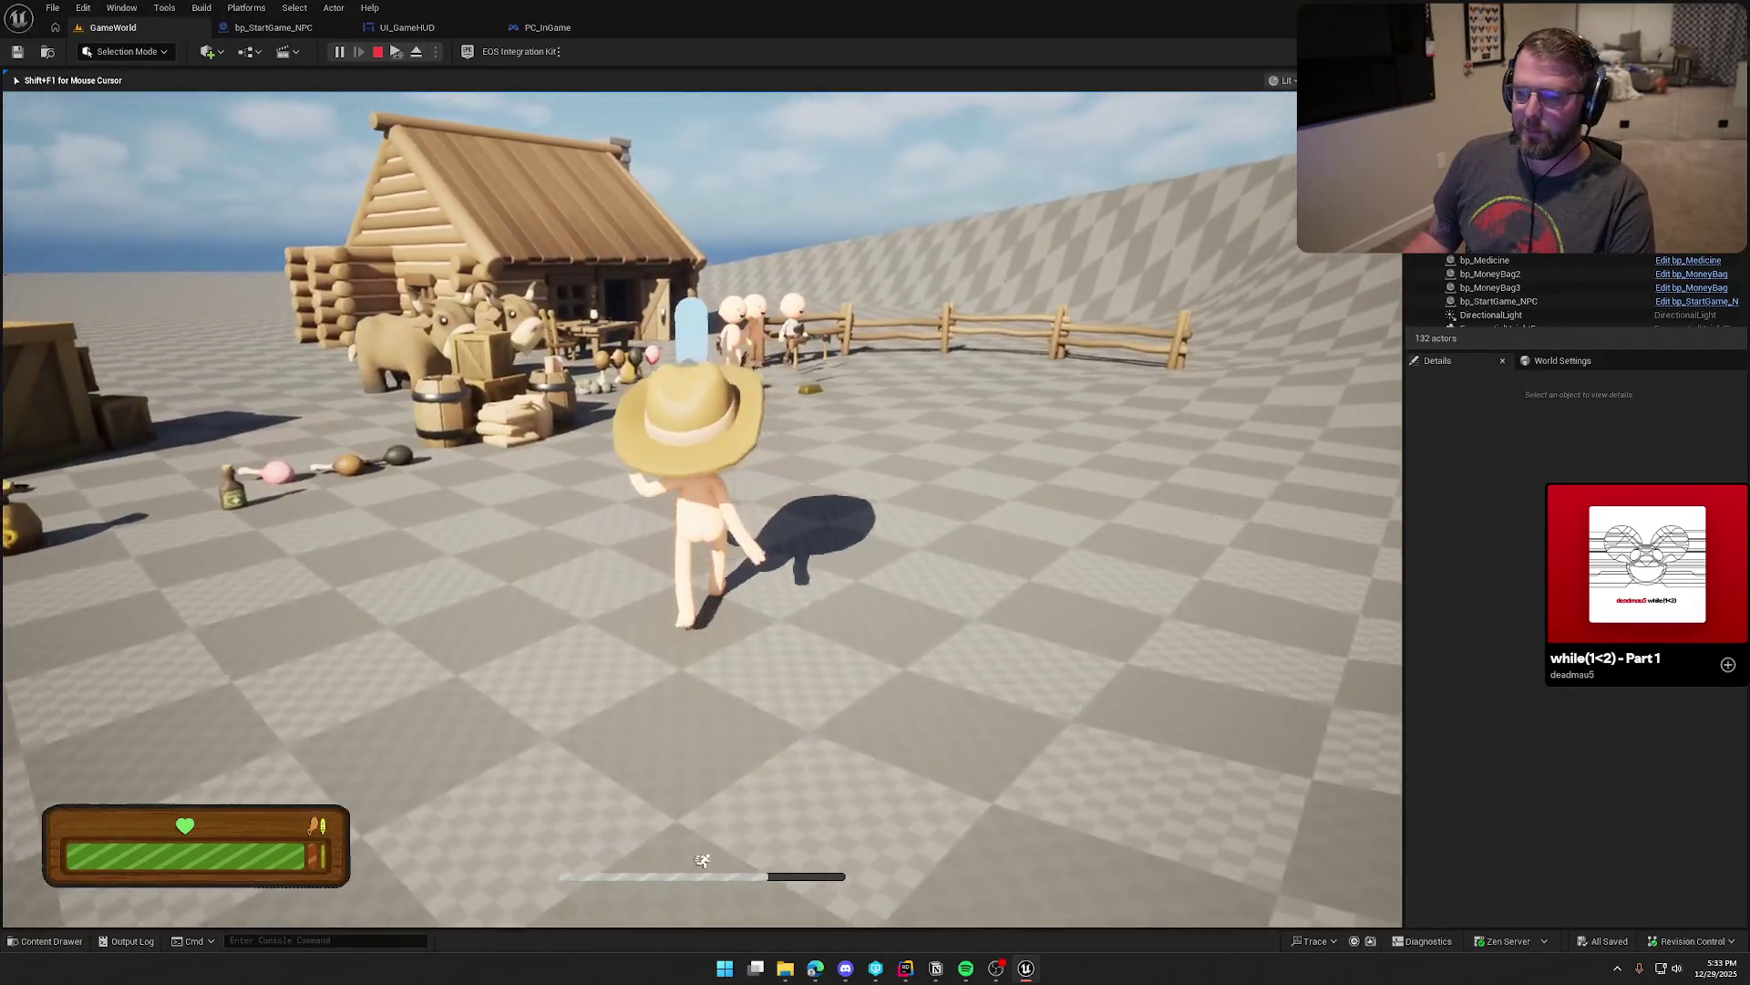
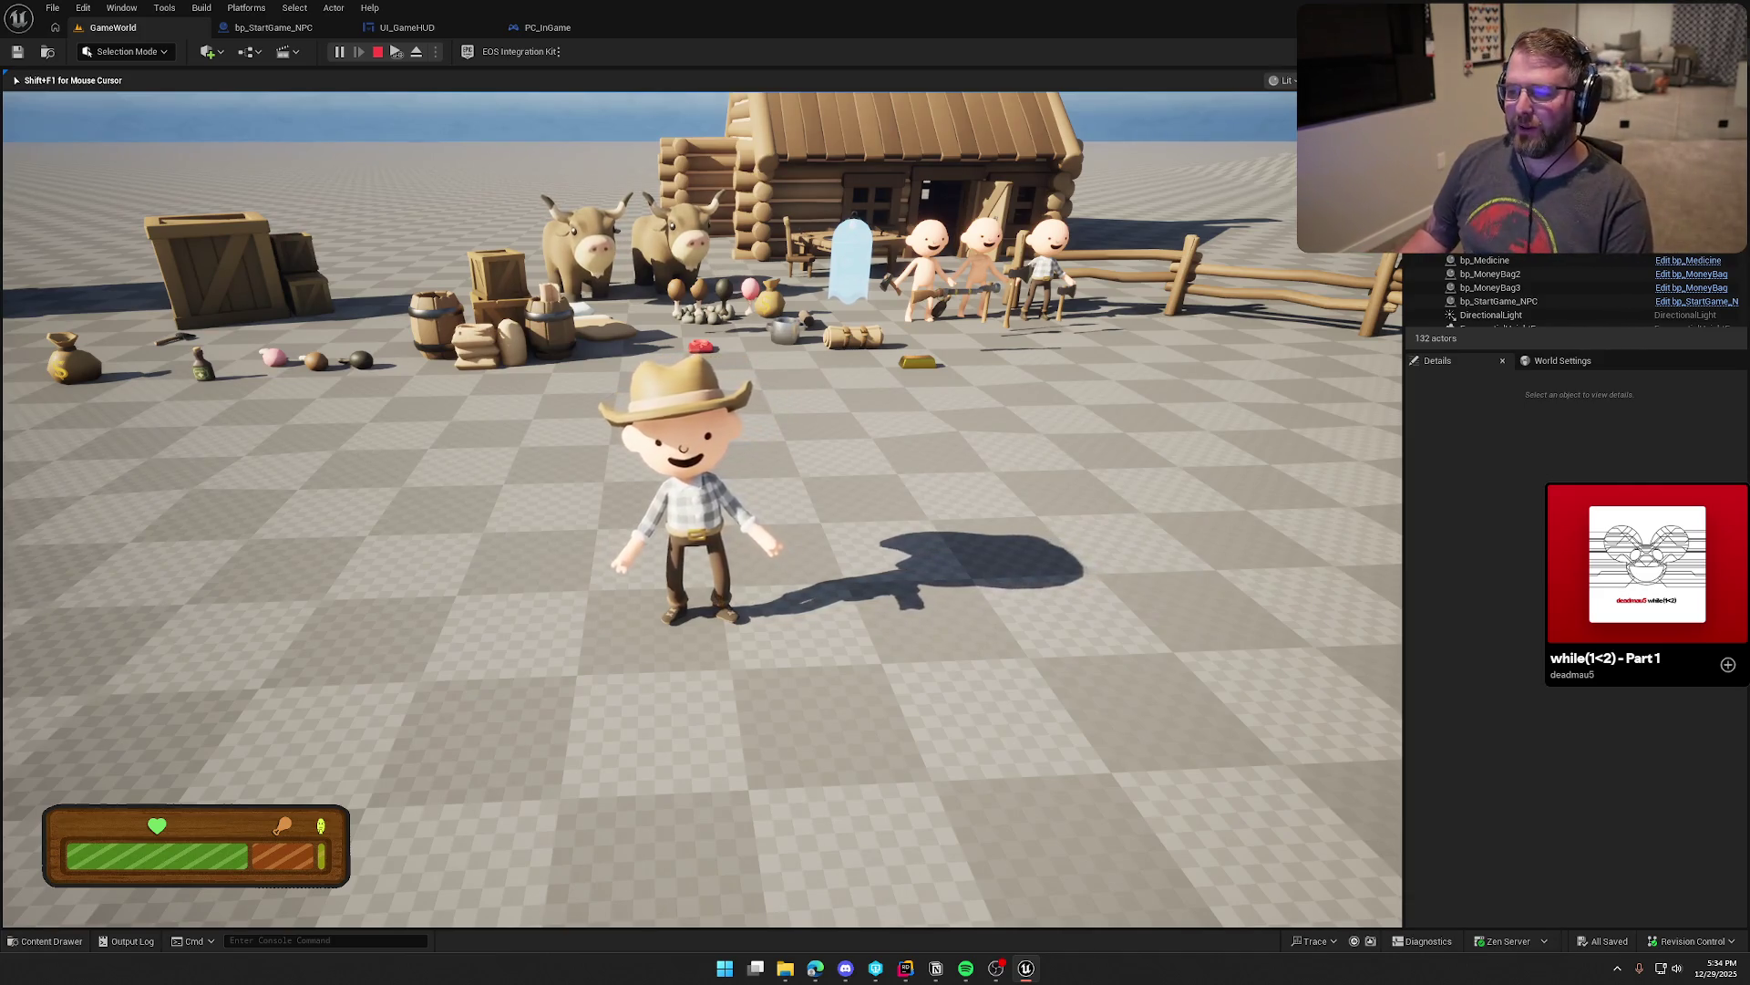
Step: Drop the cowboy's outfit, then run past the wagon to the items by the crates
{"action": "key", "text": "q"}
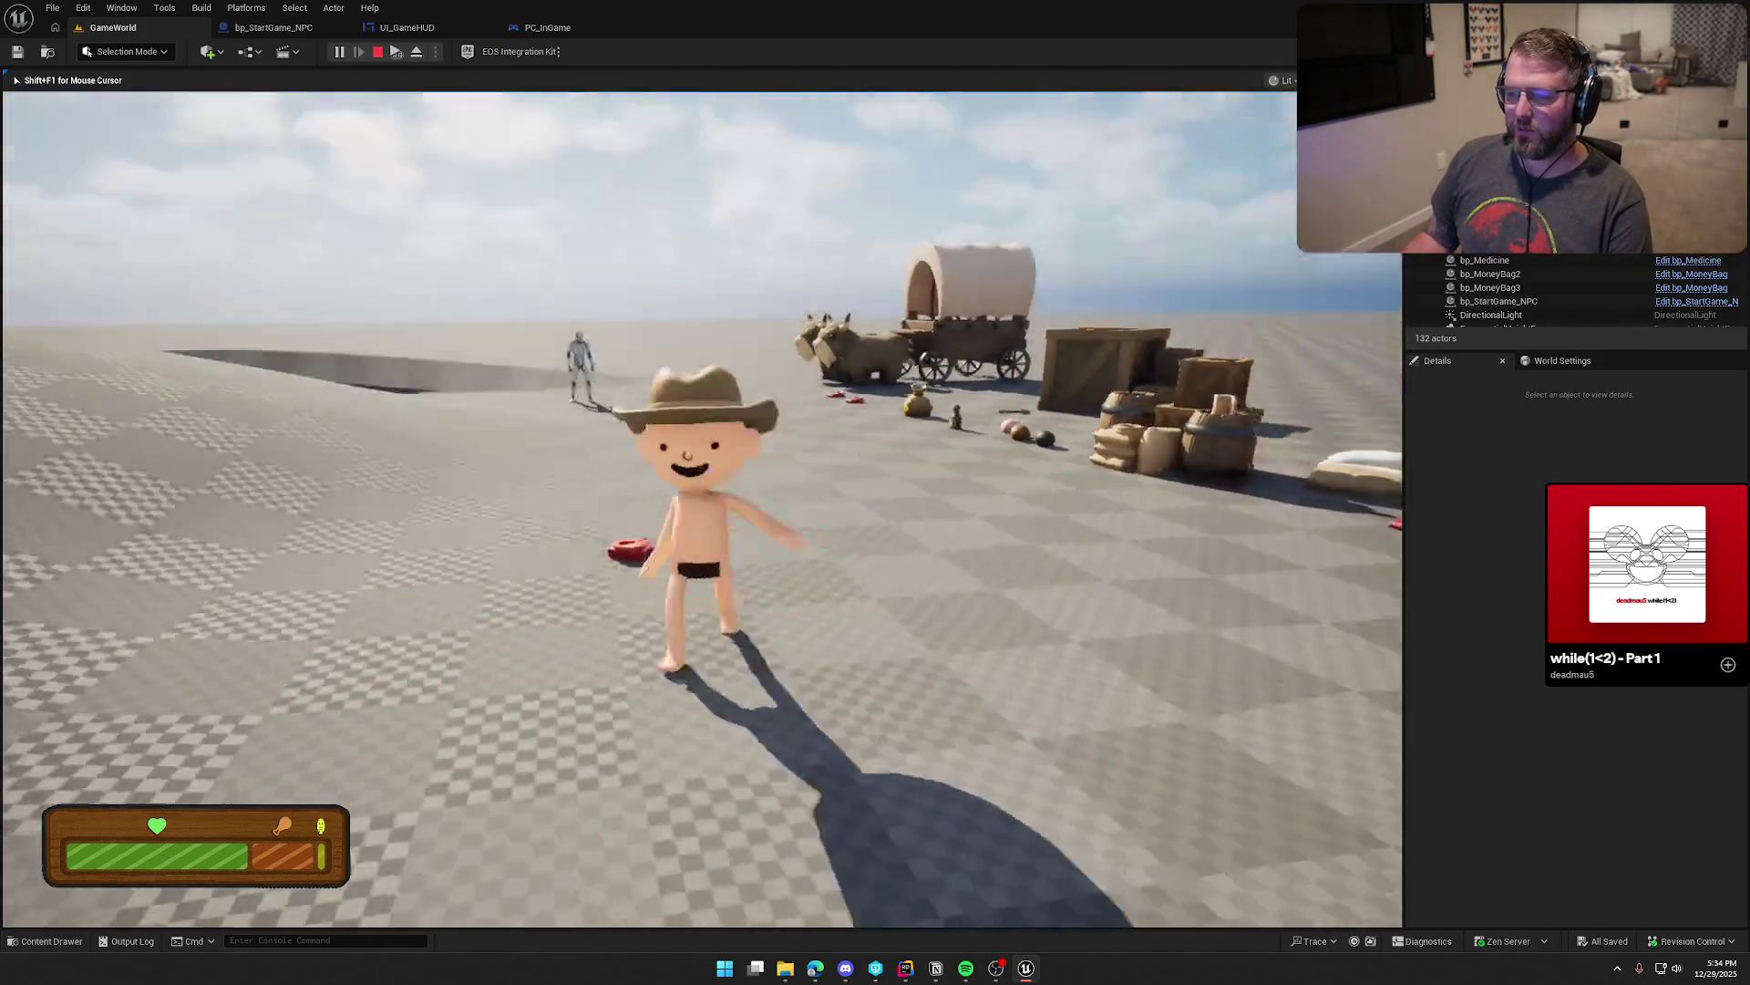
{"action": "key", "text": "w"}
{"action": "key", "text": "w"}
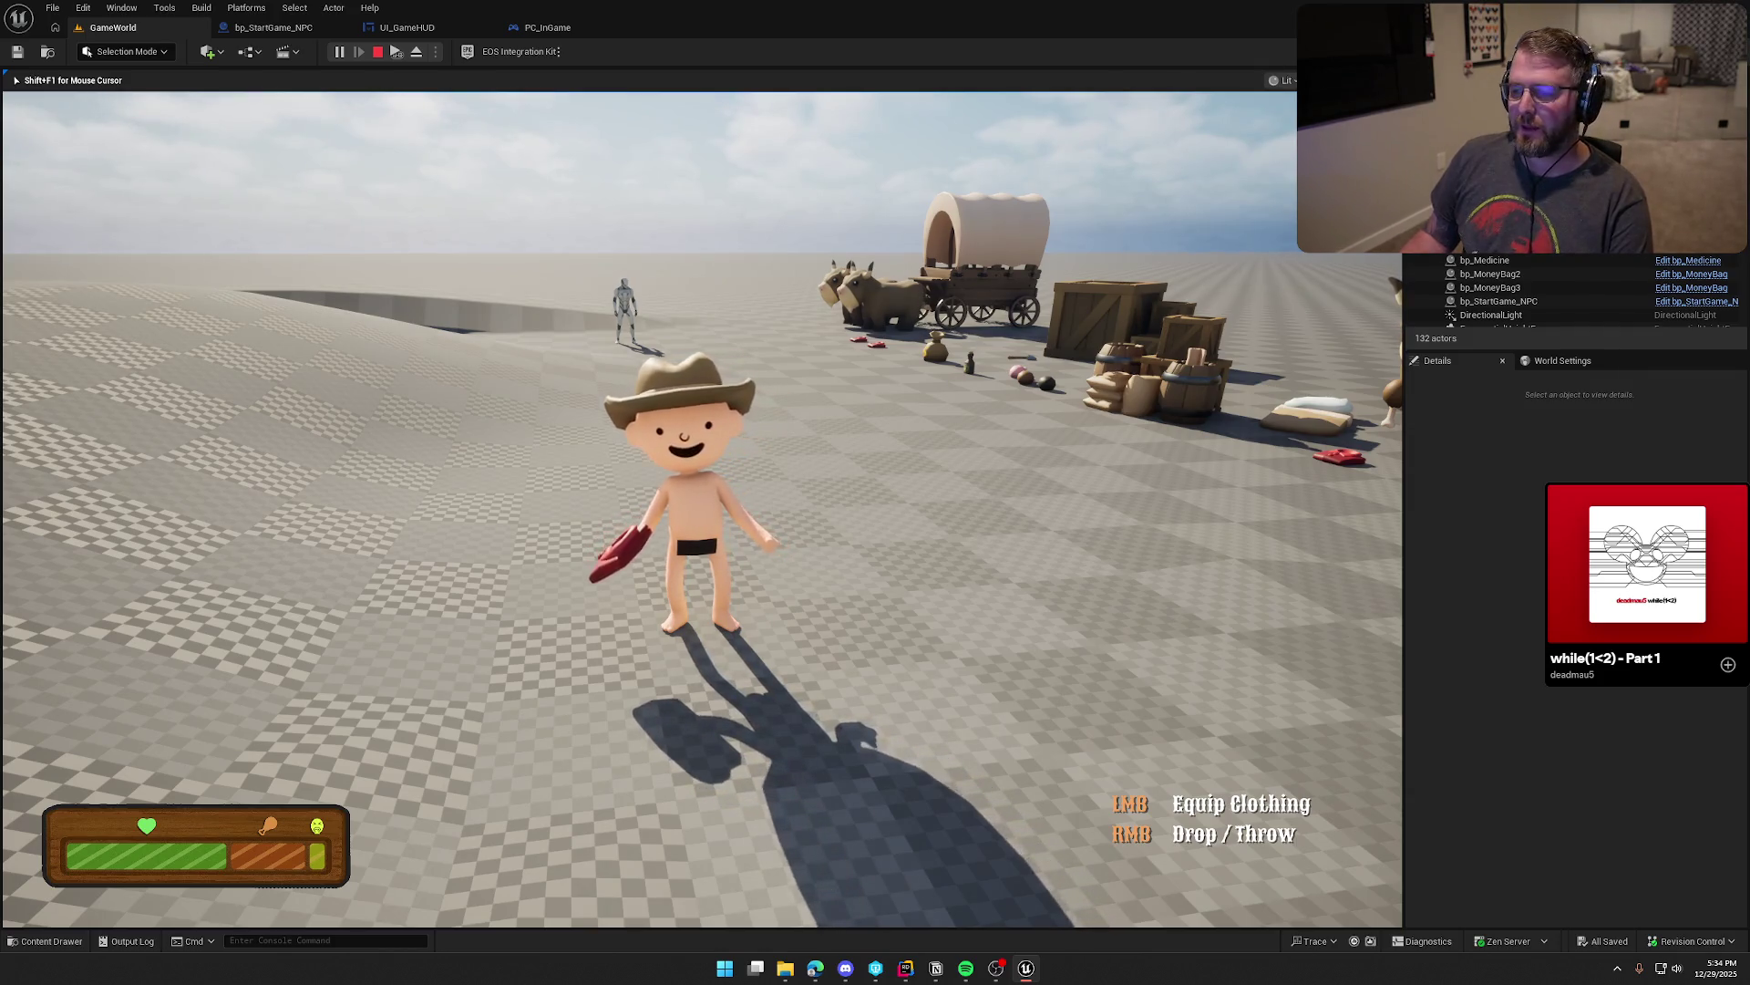
{"action": "key", "text": "w"}
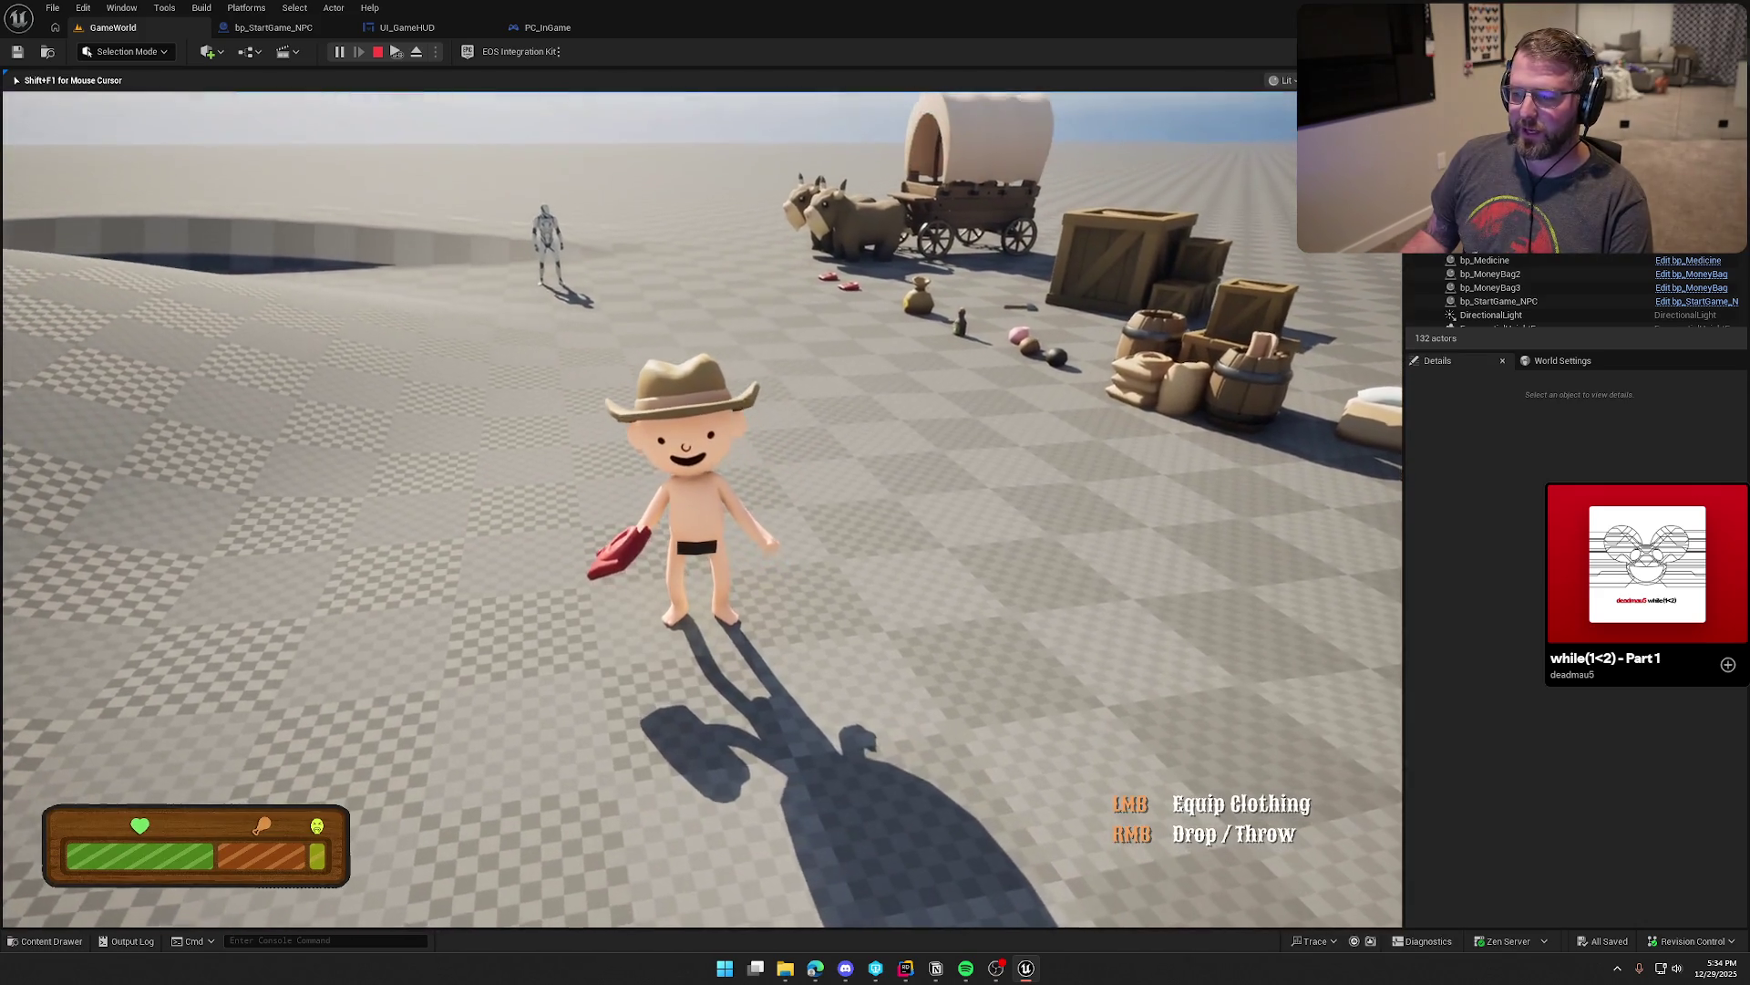
{"action": "key", "text": "shift+w"}
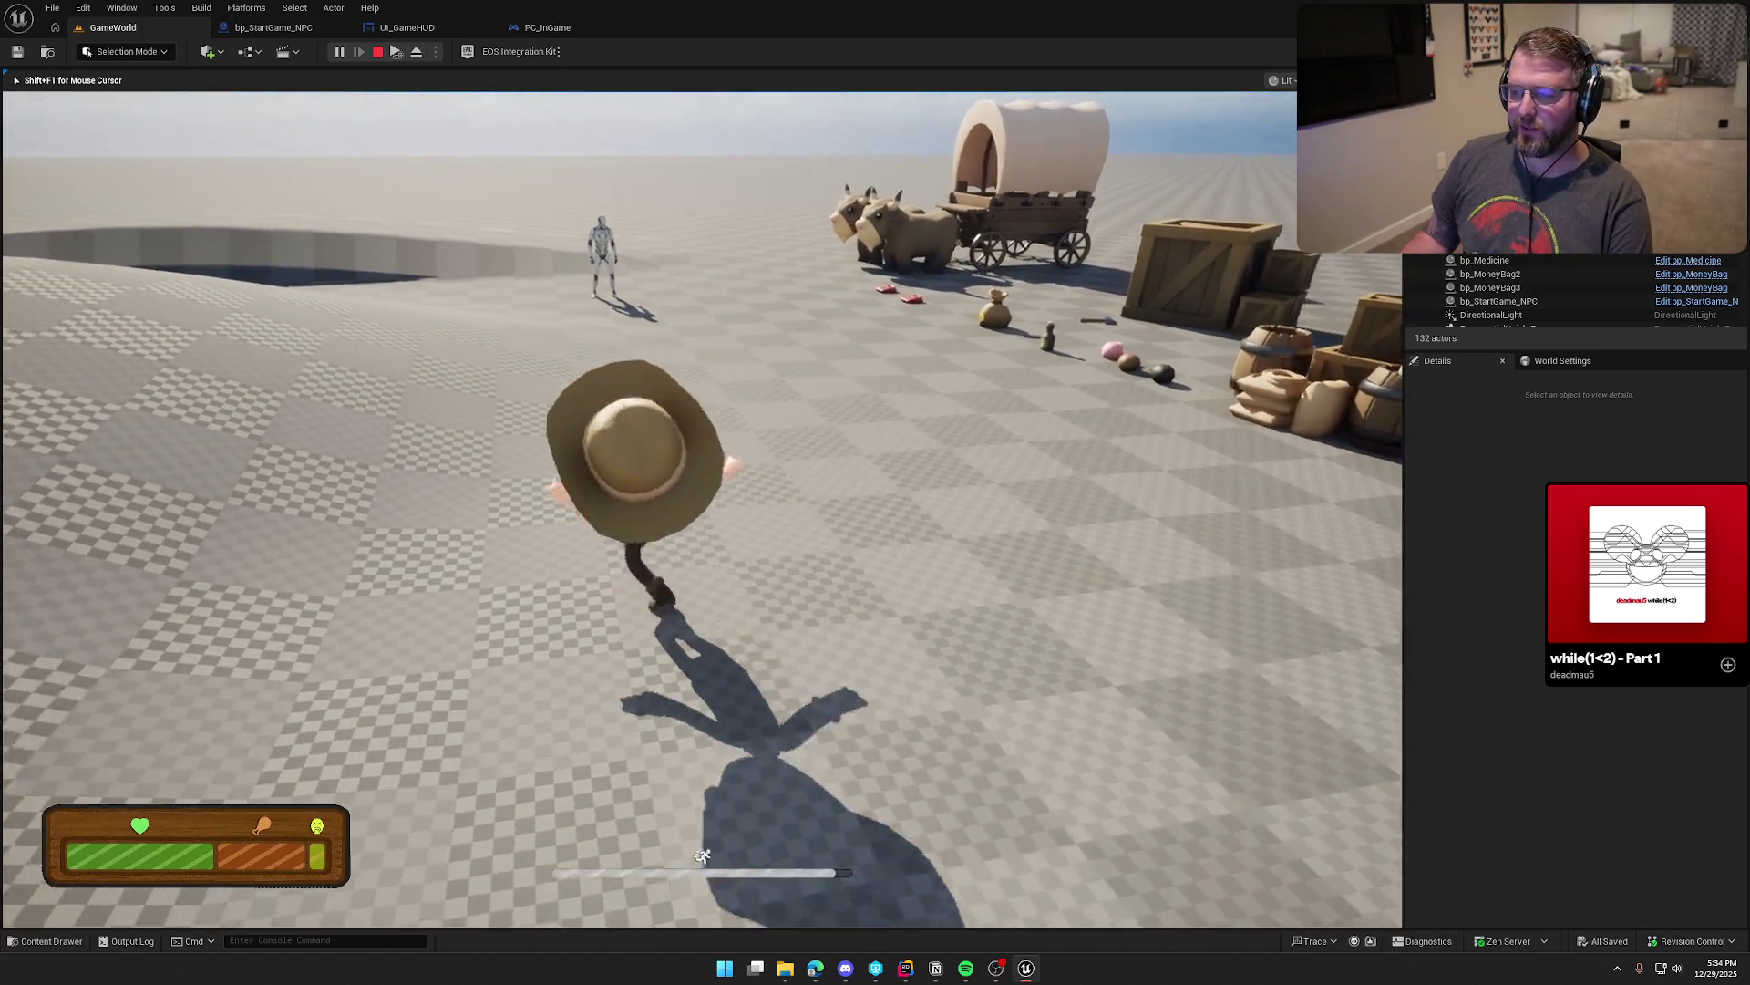
{"action": "key", "text": "s"}
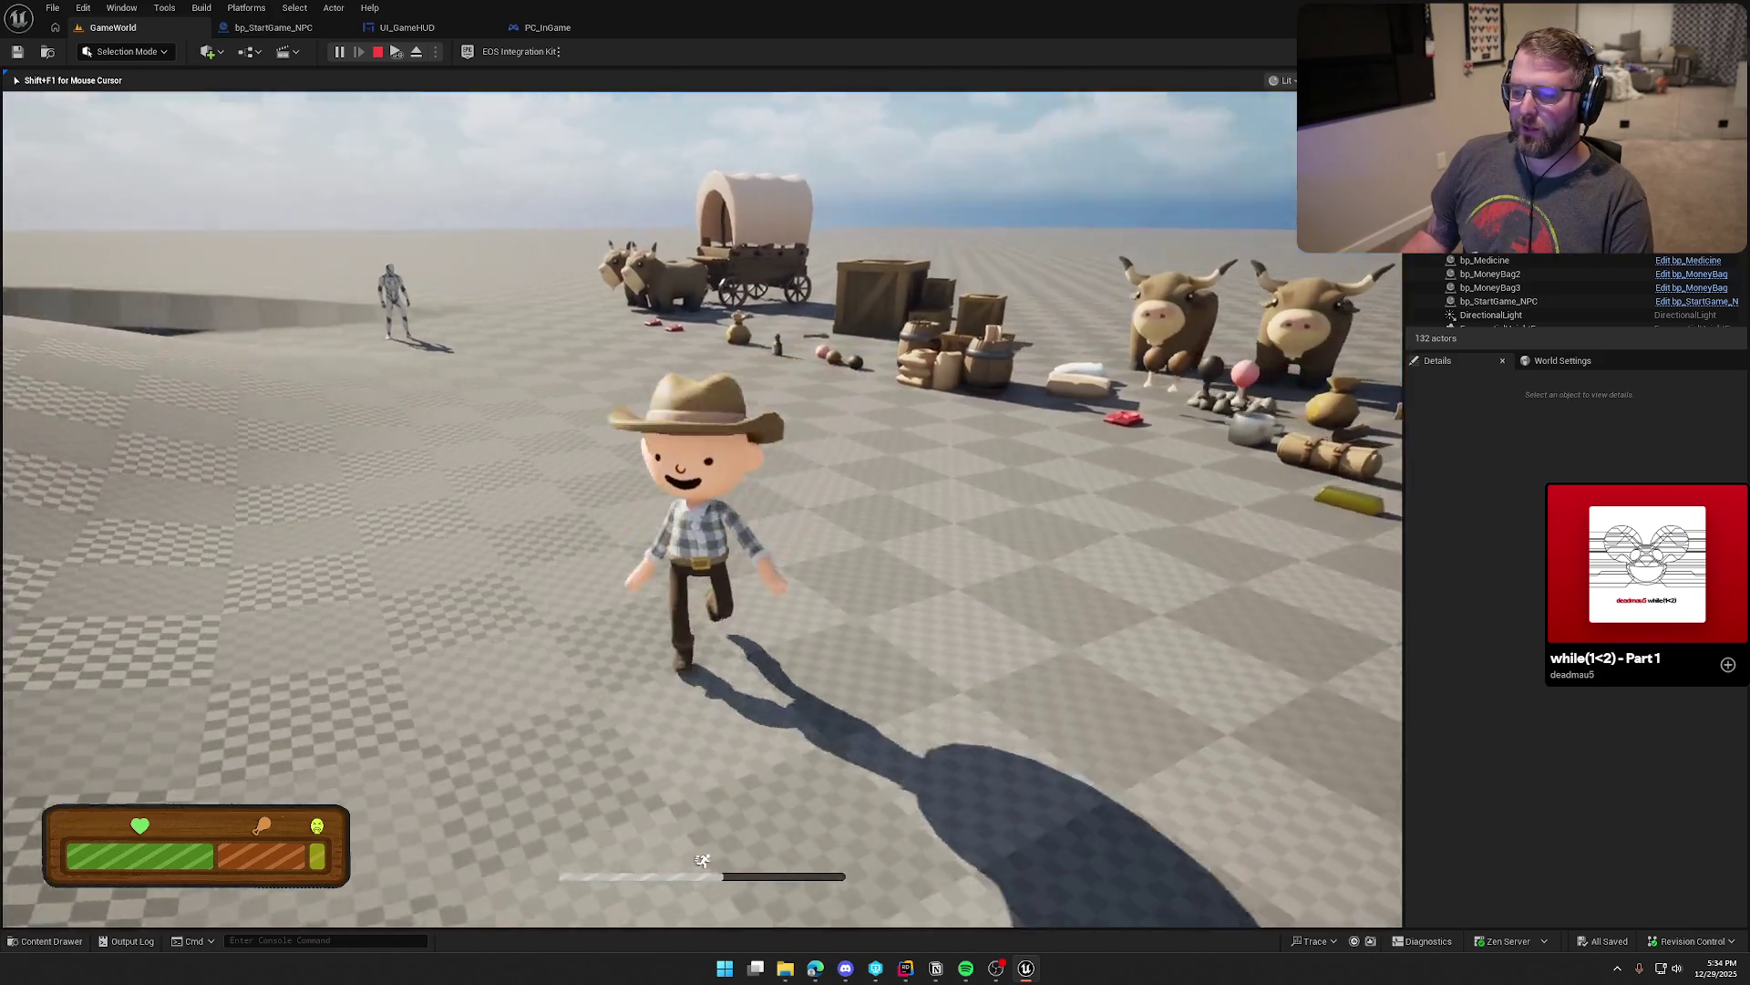
{"action": "key", "text": "w"}
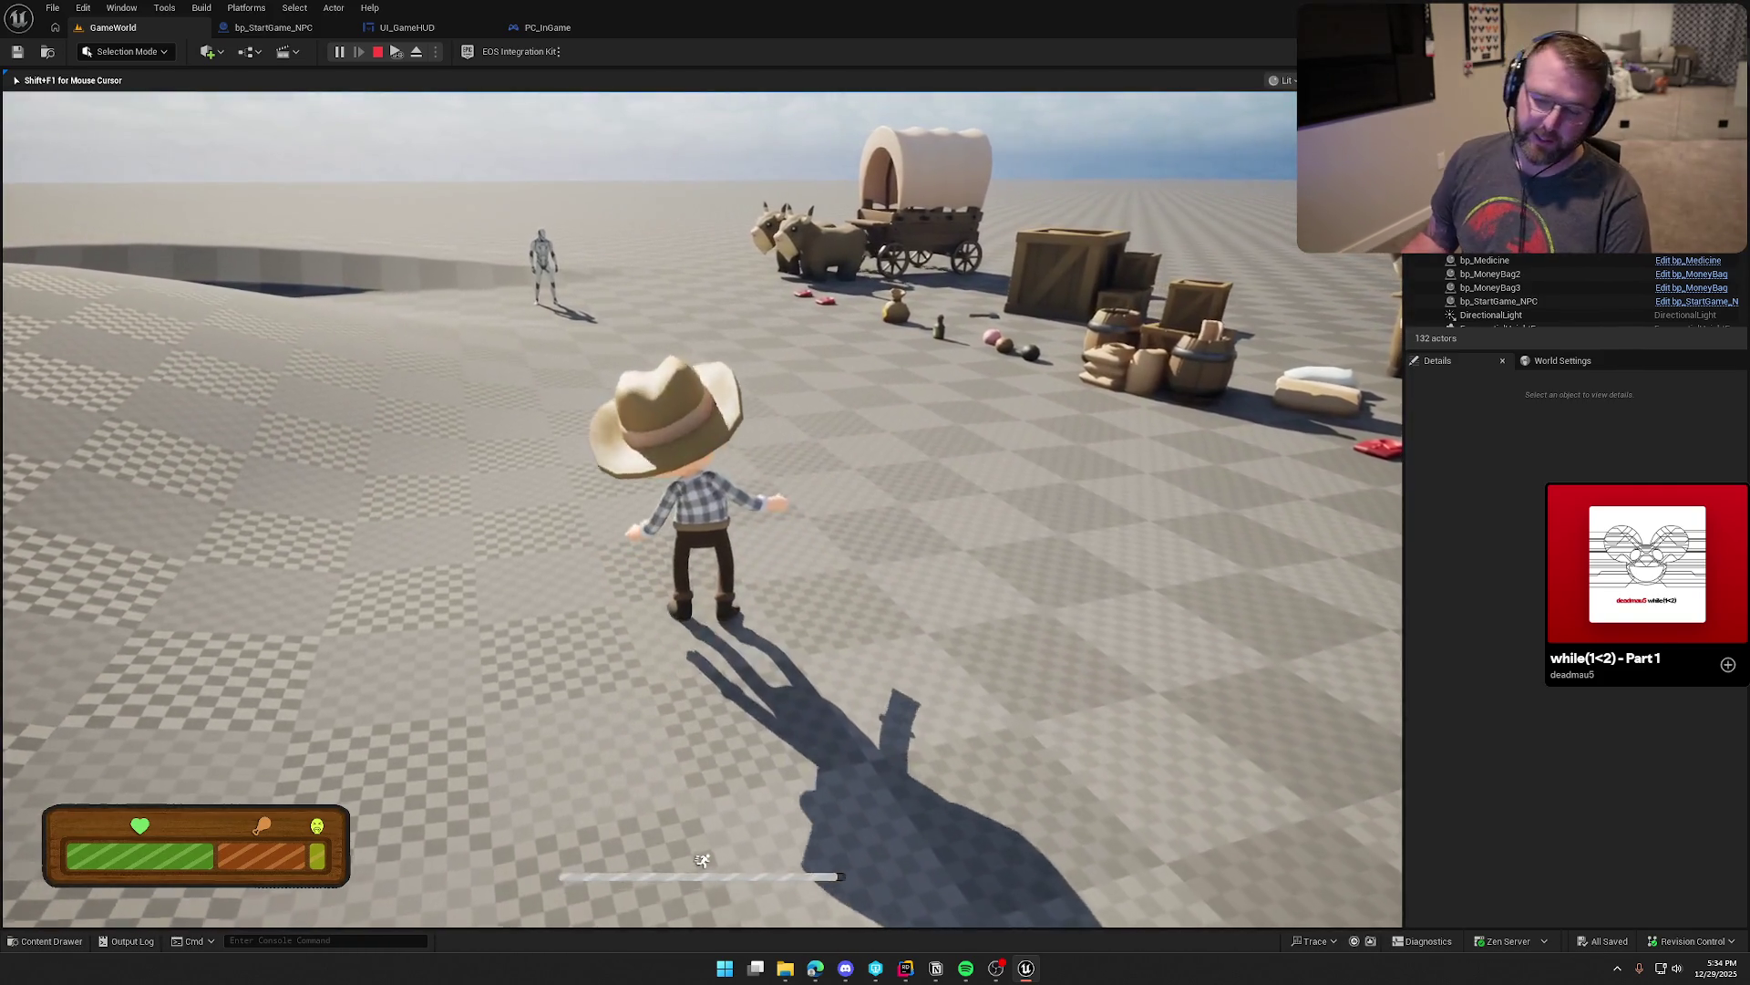
{"action": "key", "text": "w"}
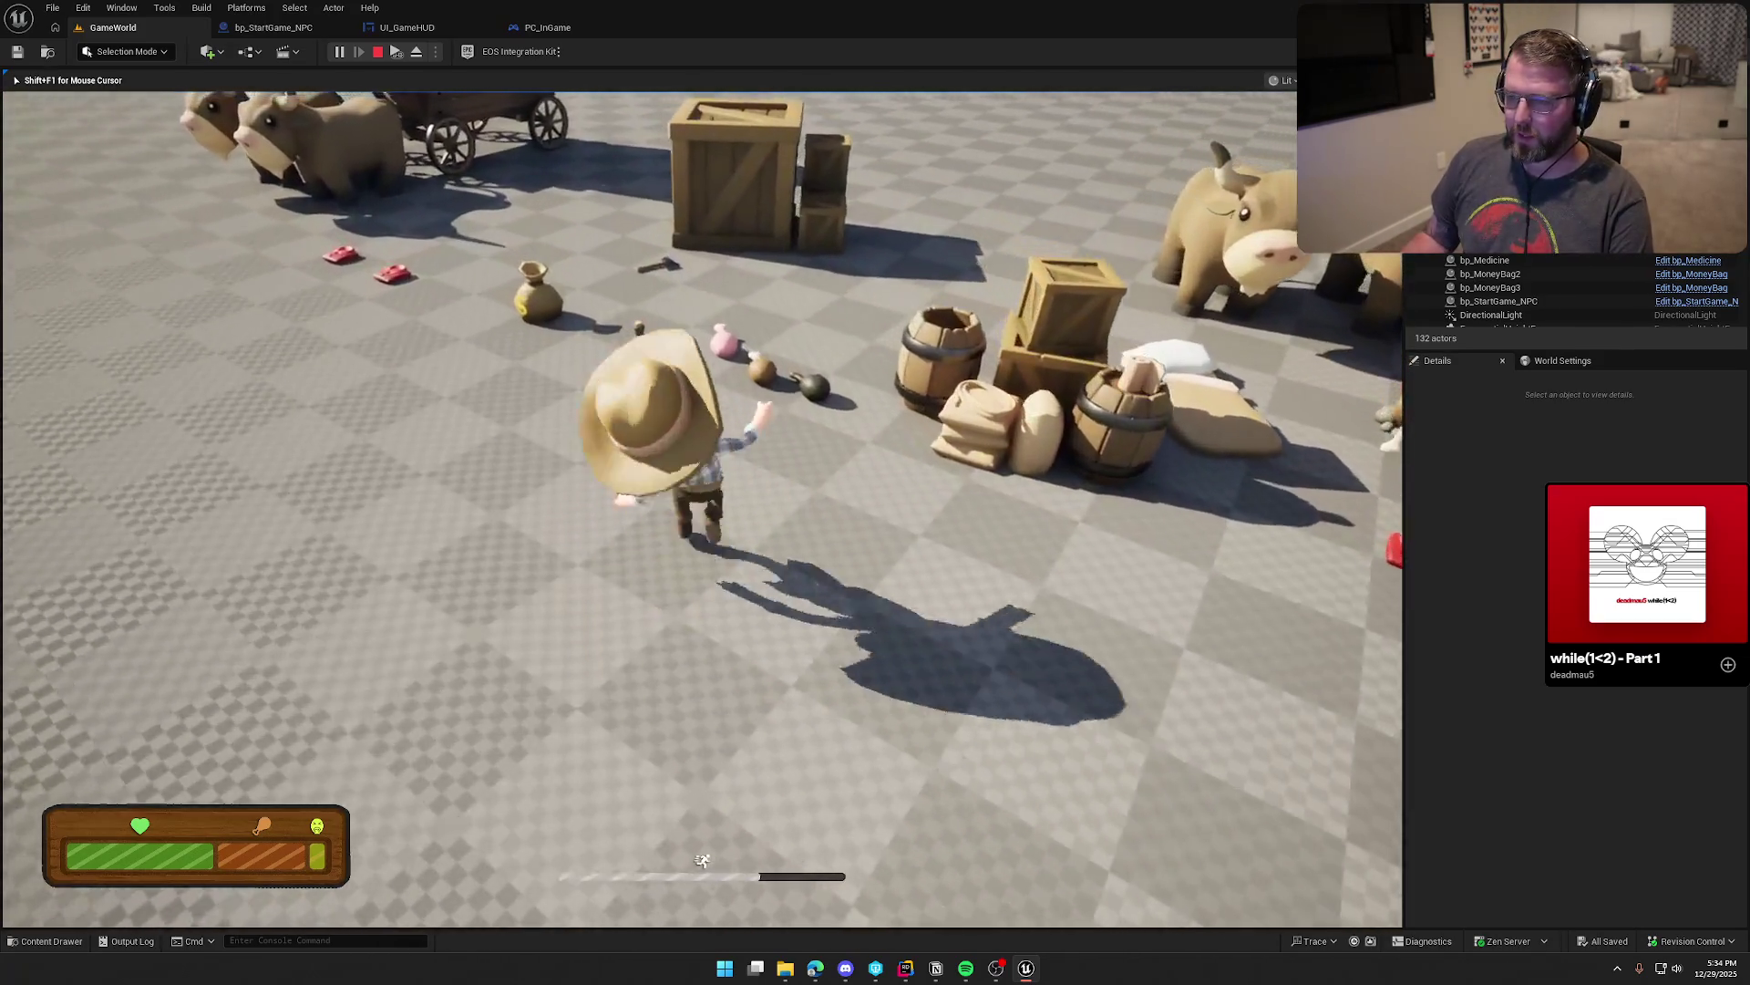
Step: Pick up the food item and eat it to refill the health meter
{"action": "key", "text": "e"}
{"action": "key", "text": "w"}
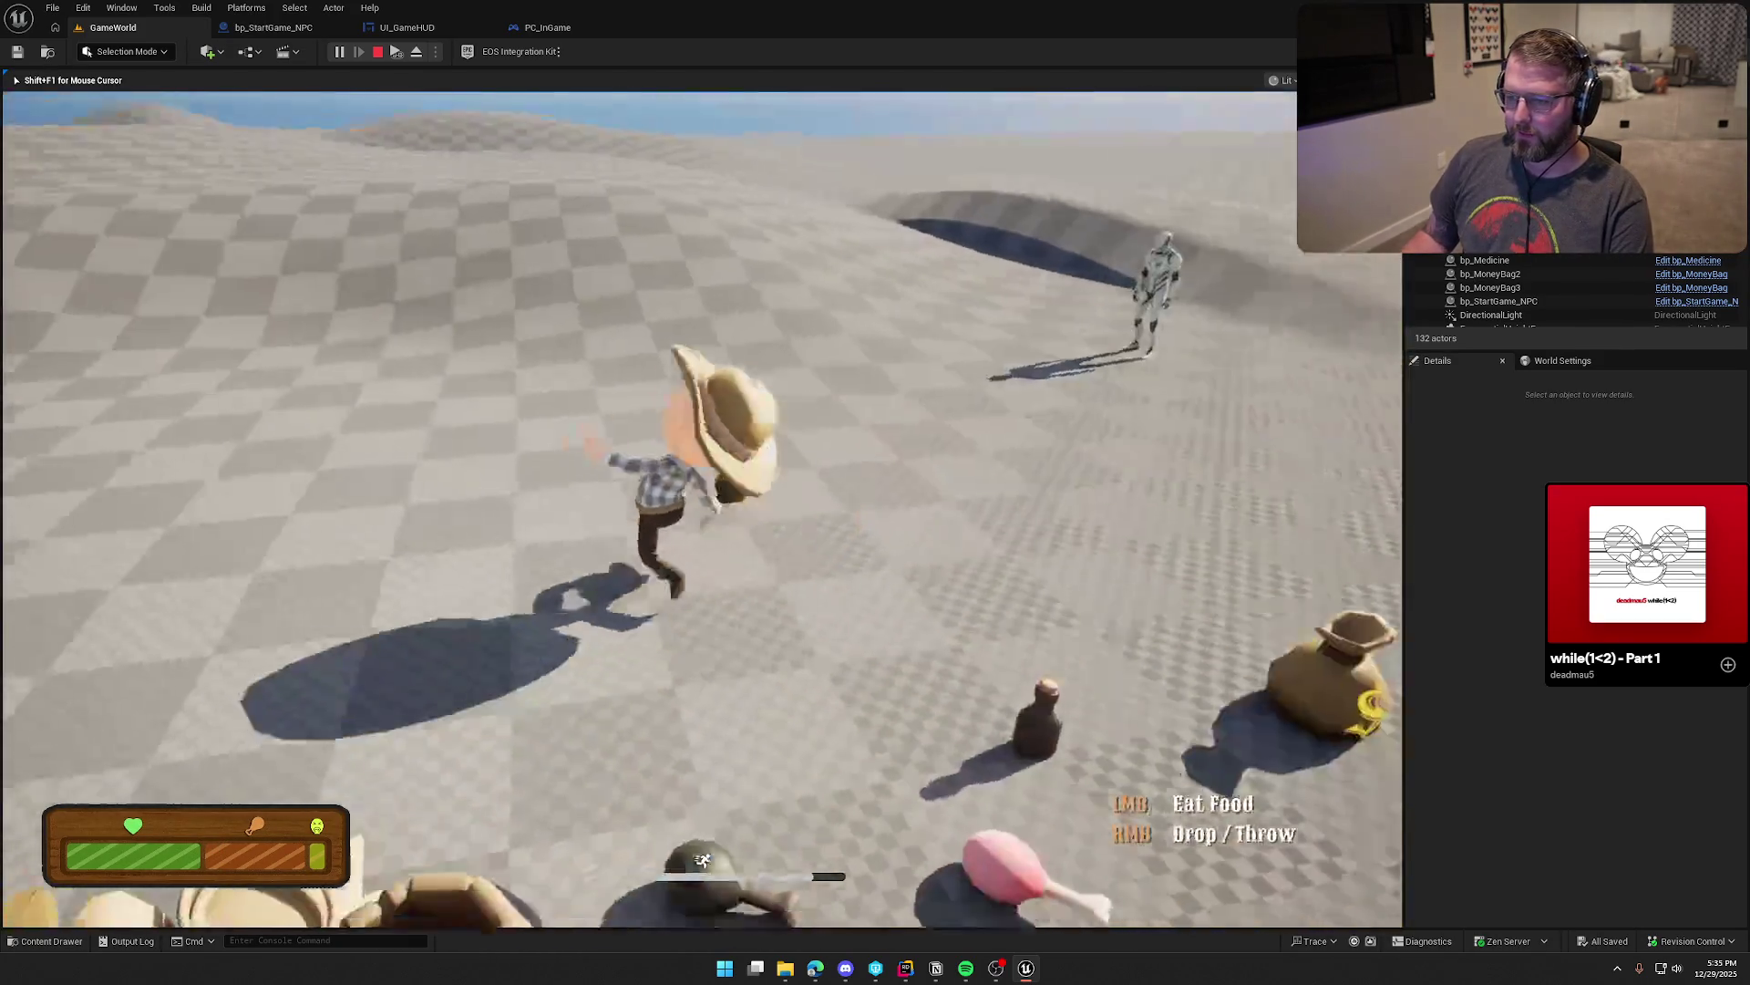
{"action": "key", "text": "s"}
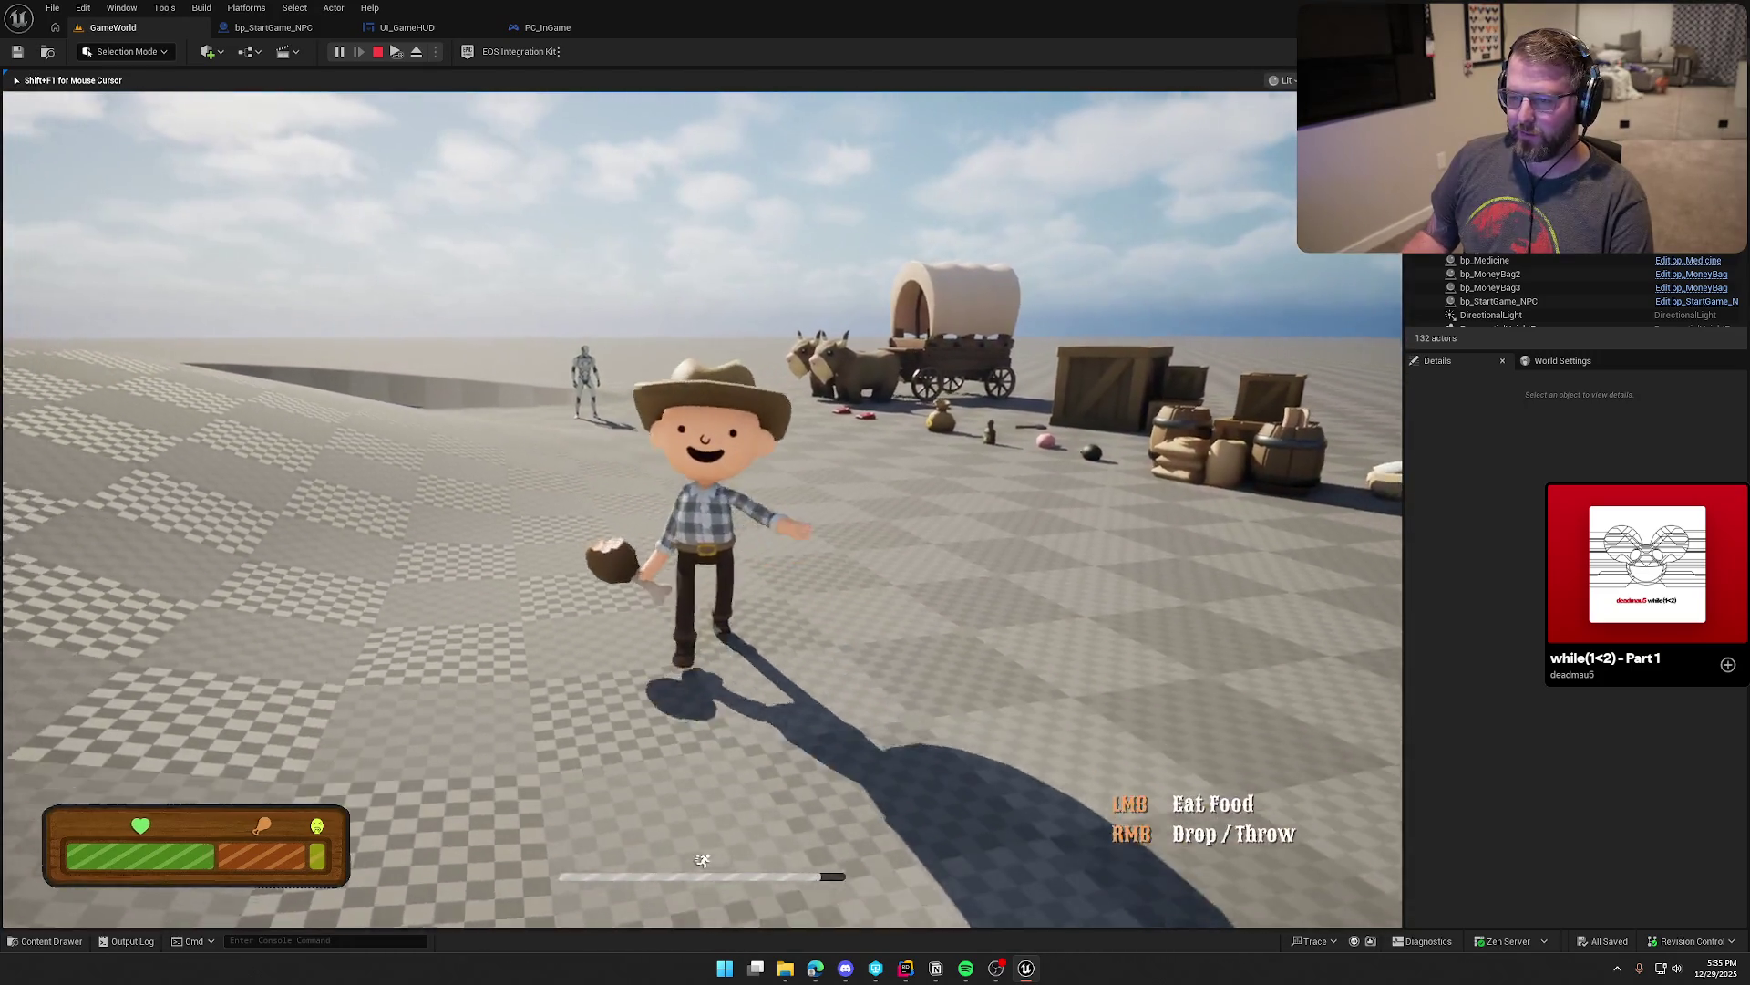
{"action": "key", "text": "w"}
{"action": "left_click", "coordinate": [702, 508]}
{"action": "key", "text": "s"}
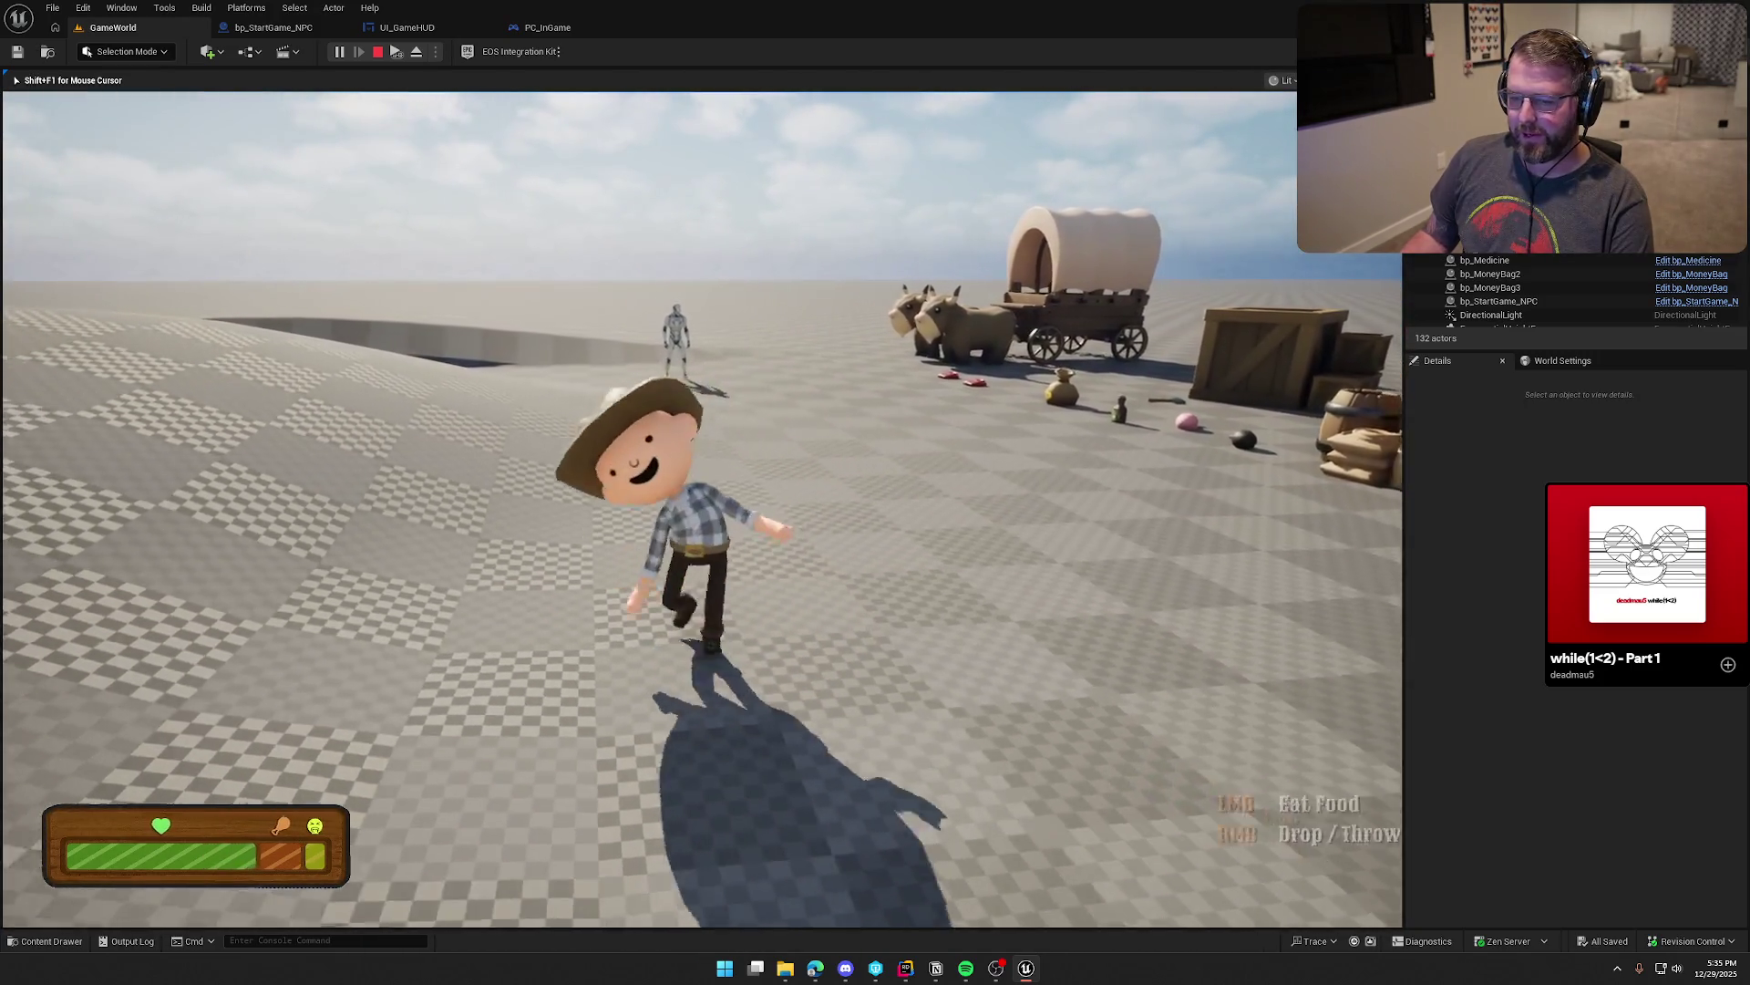
{"action": "key", "text": "w"}
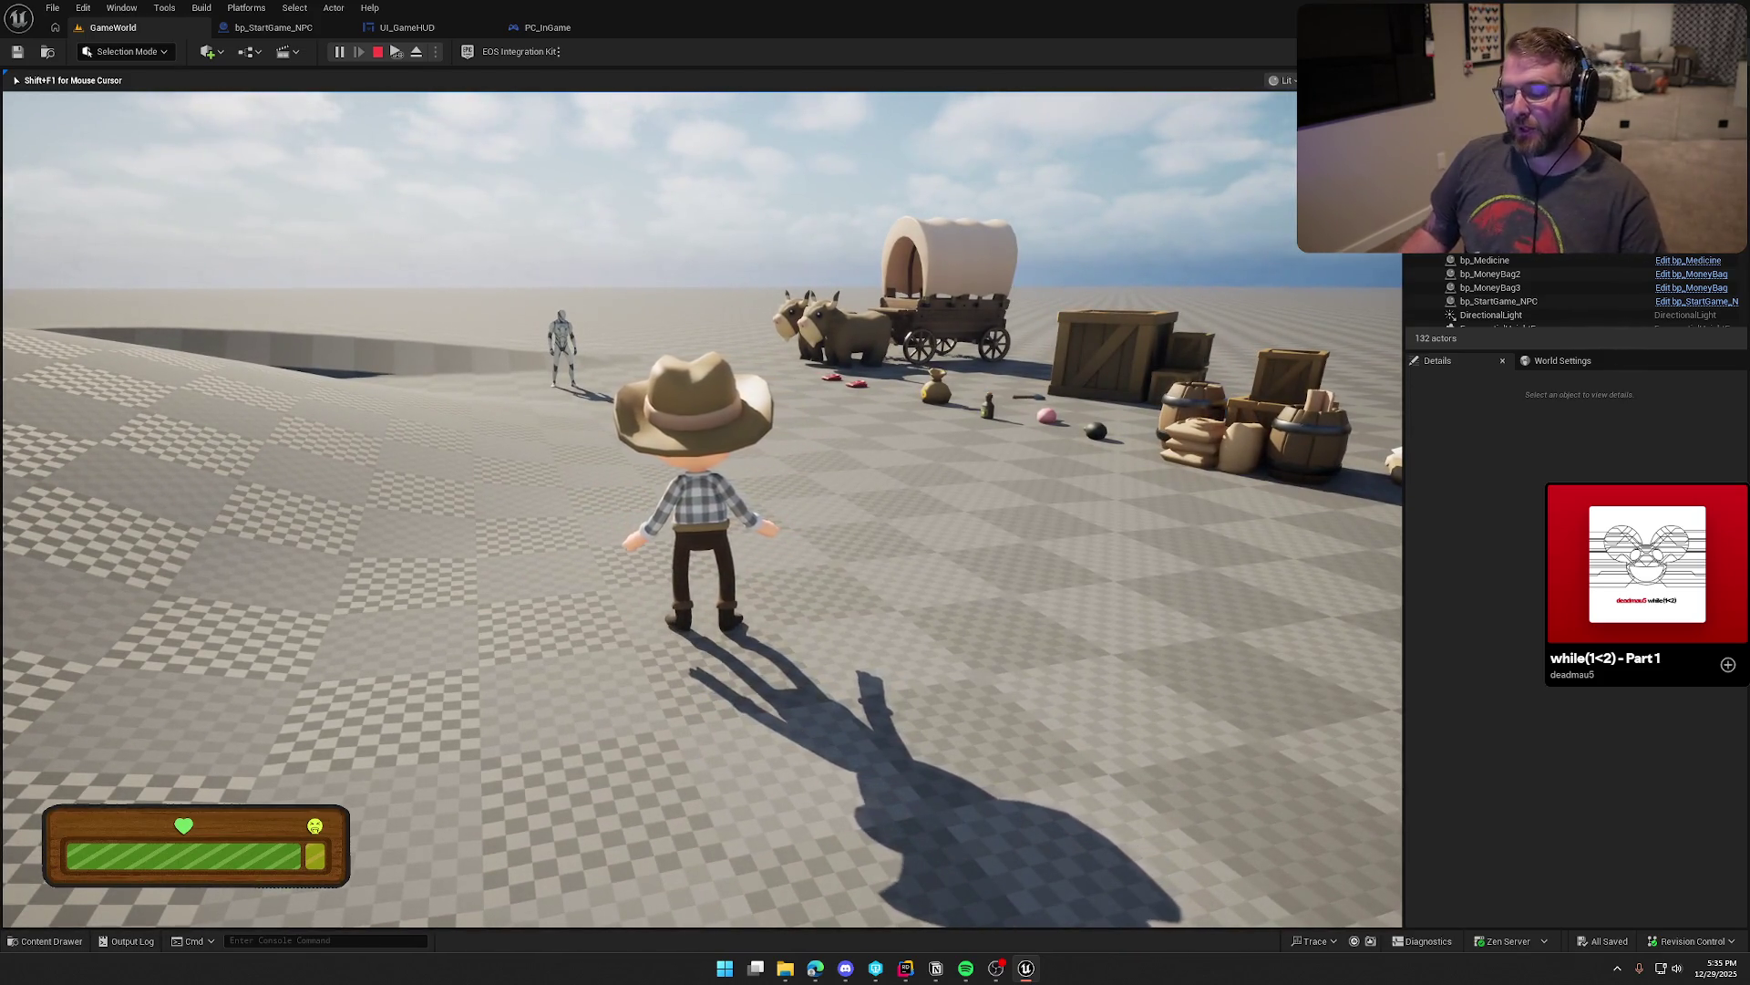
Step: Drop the outfit with G, pick it back up and put it on again
{"action": "key", "text": "a"}
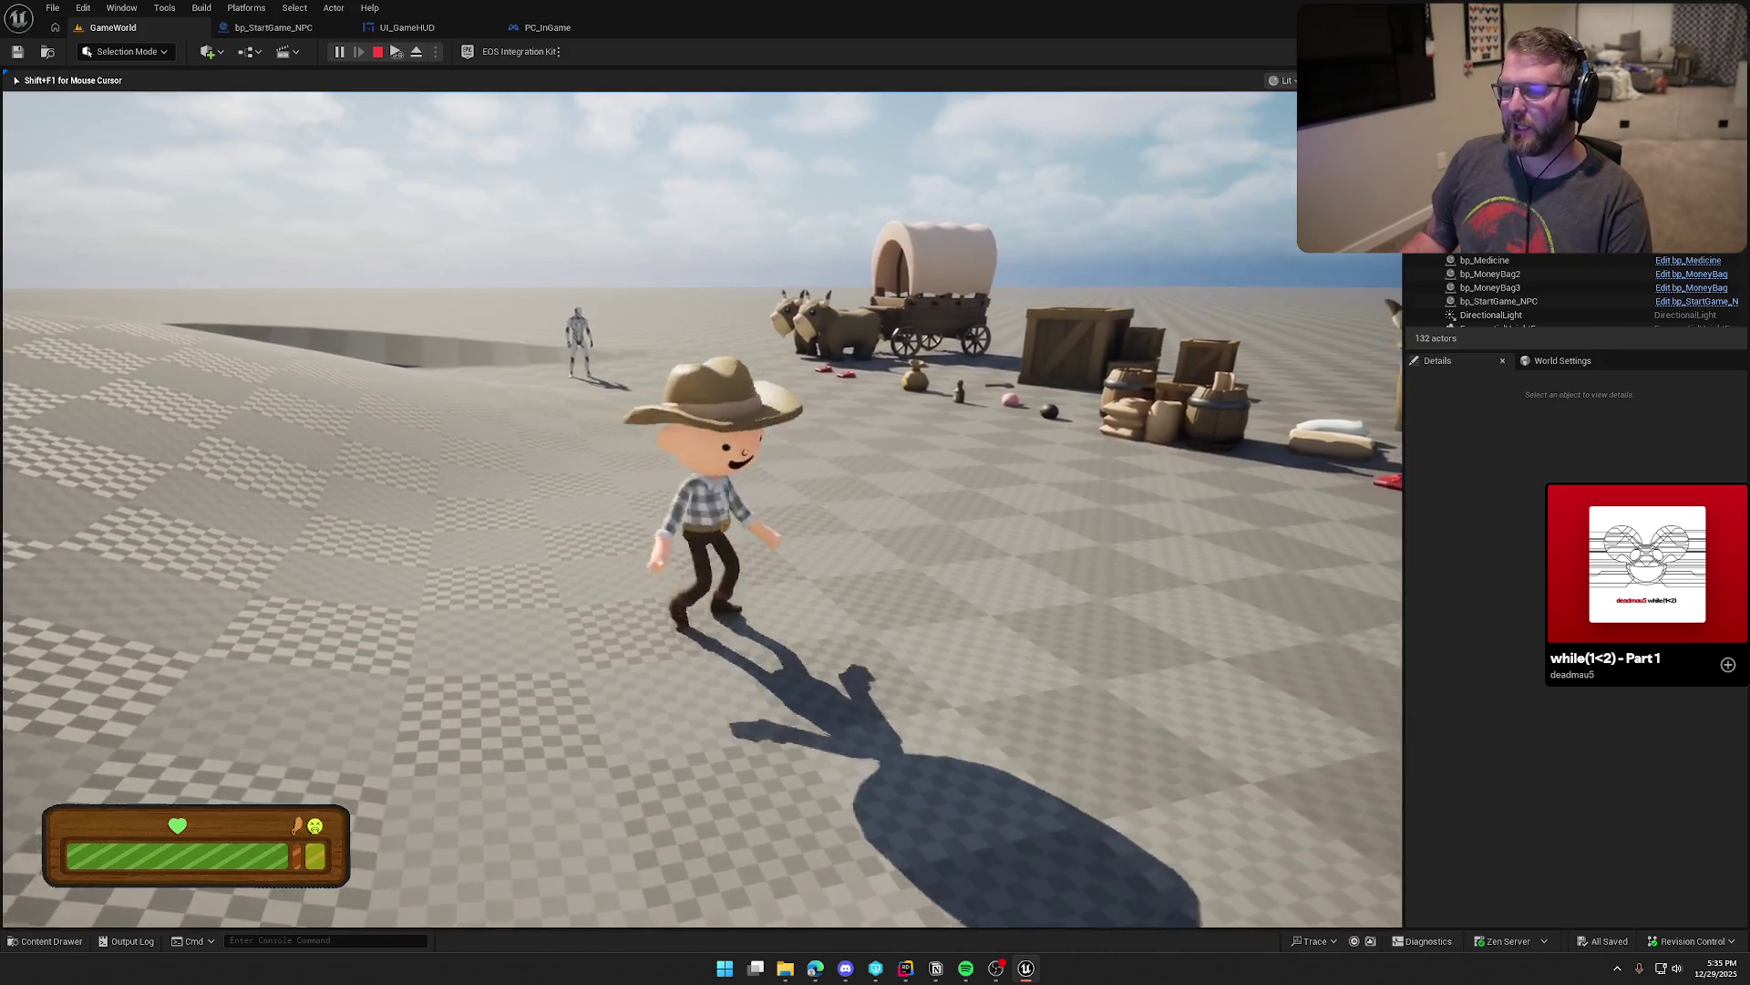
{"action": "key", "text": "w"}
{"action": "key", "text": "g"}
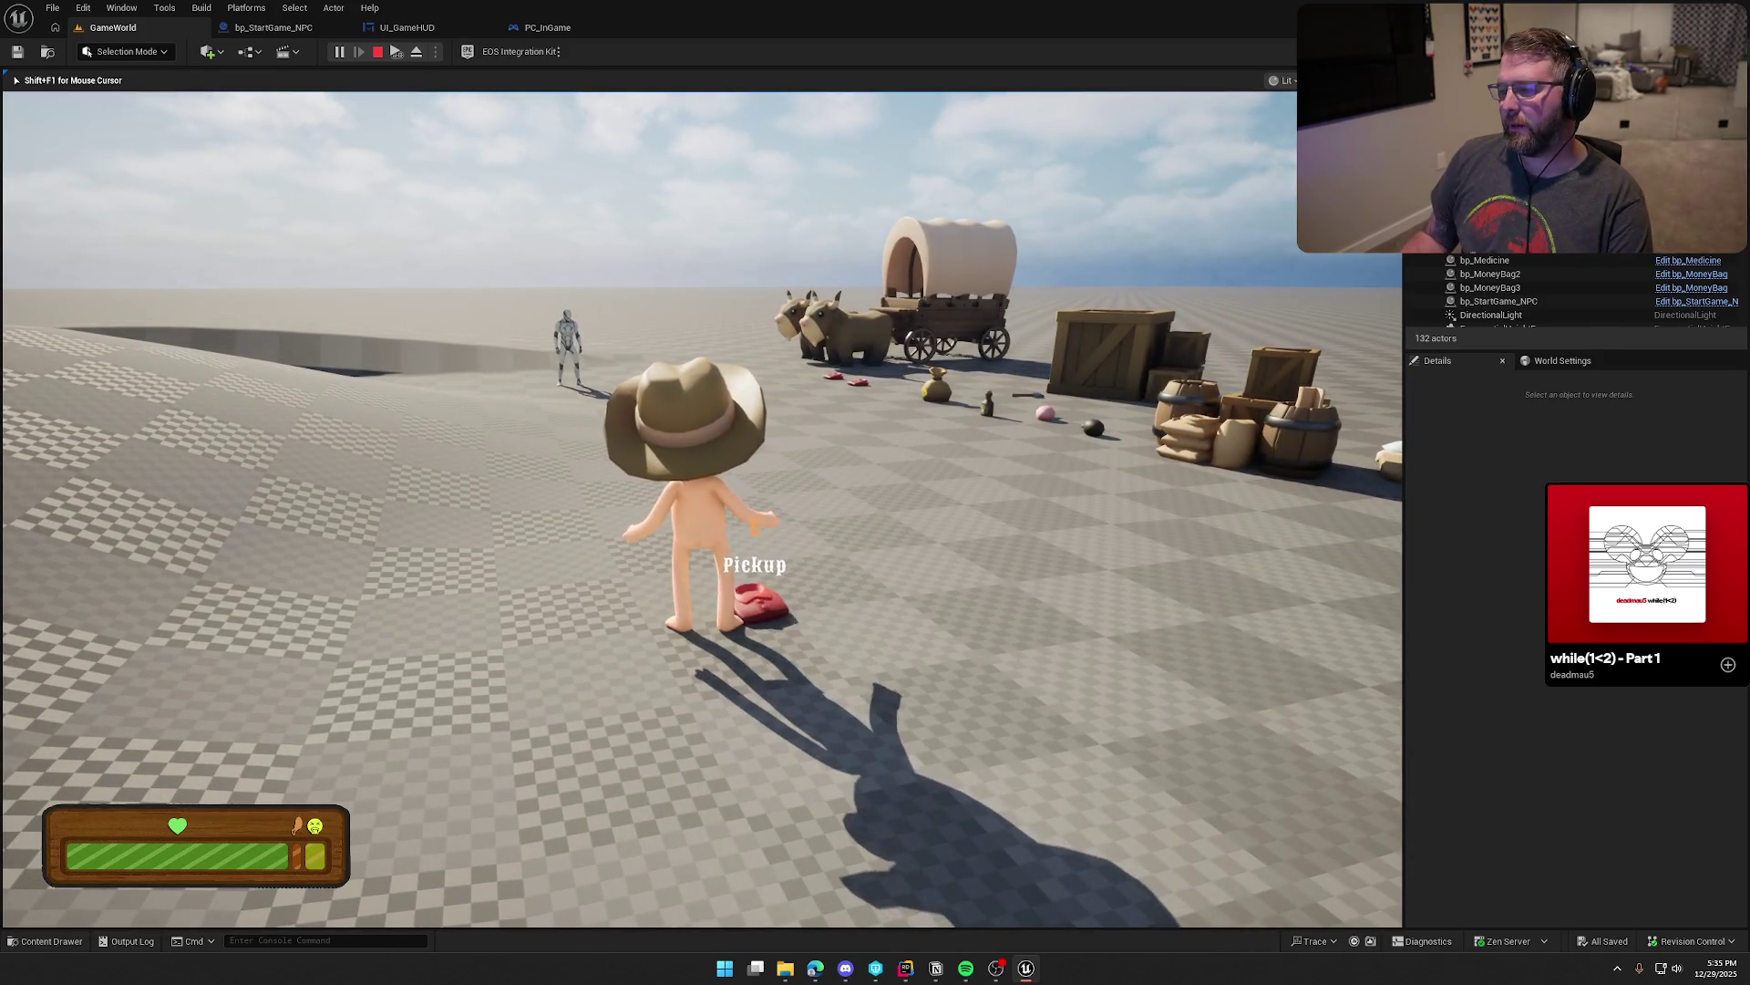
{"action": "key", "text": "e"}
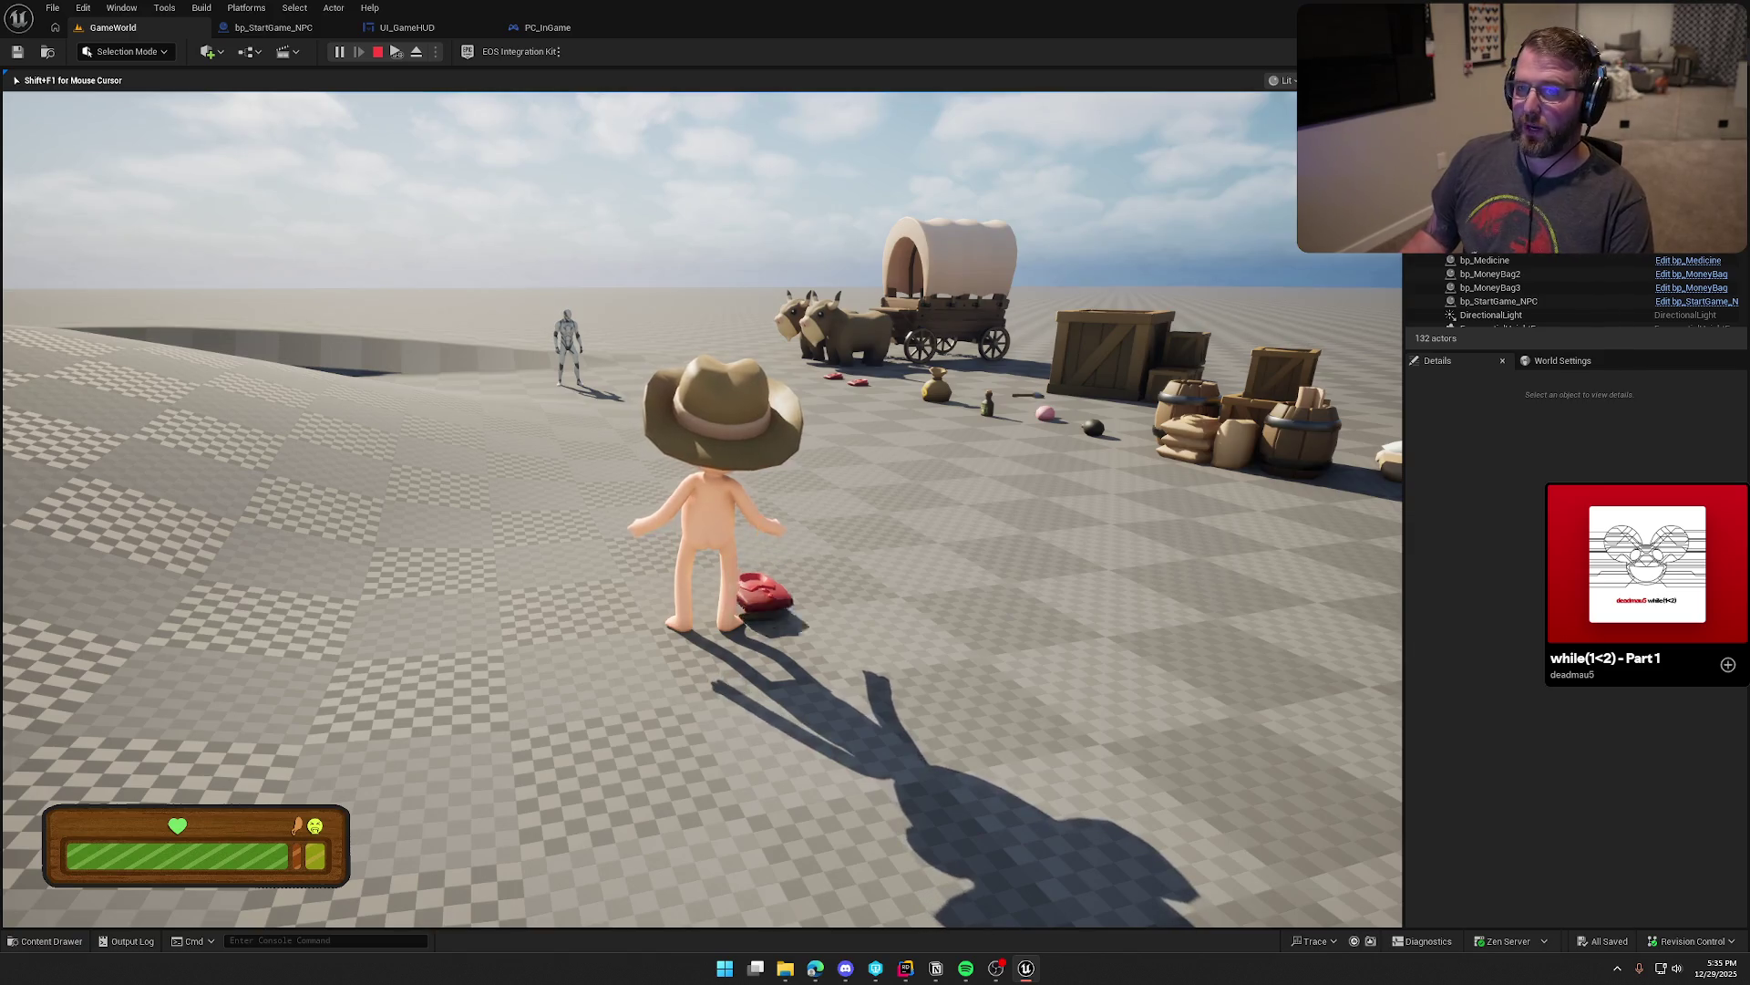
{"action": "left_click", "coordinate": [702, 508]}
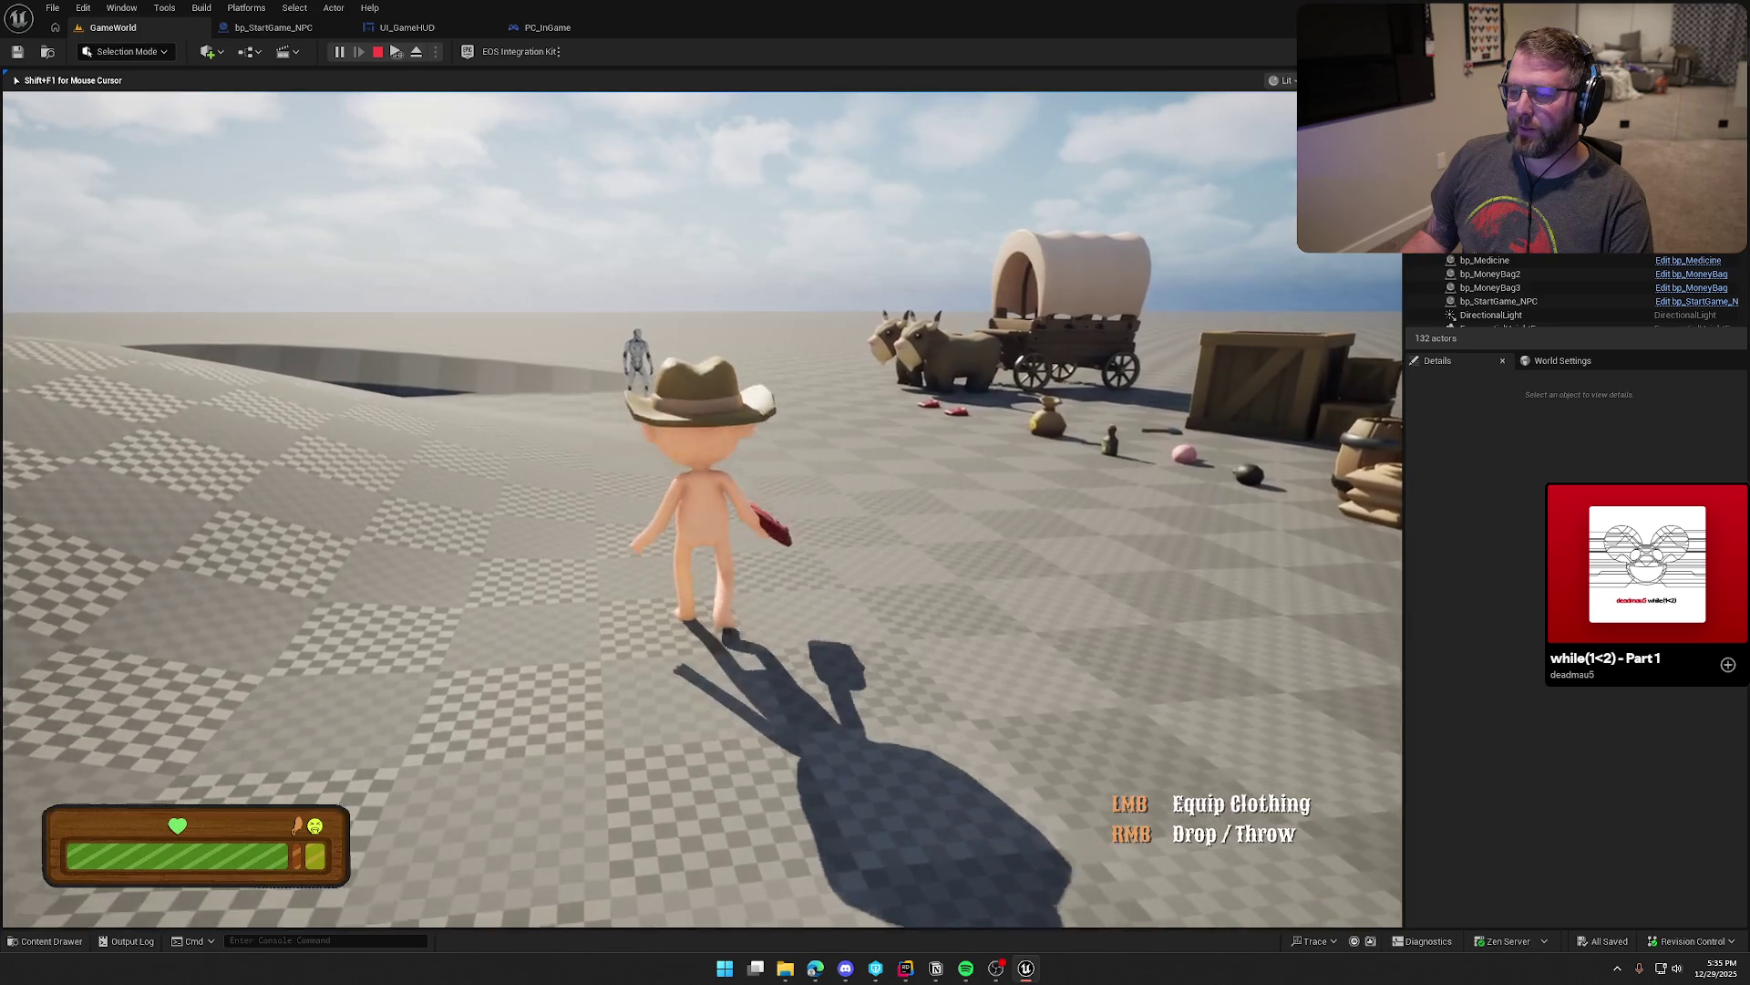
{"action": "left_click", "coordinate": [702, 509]}
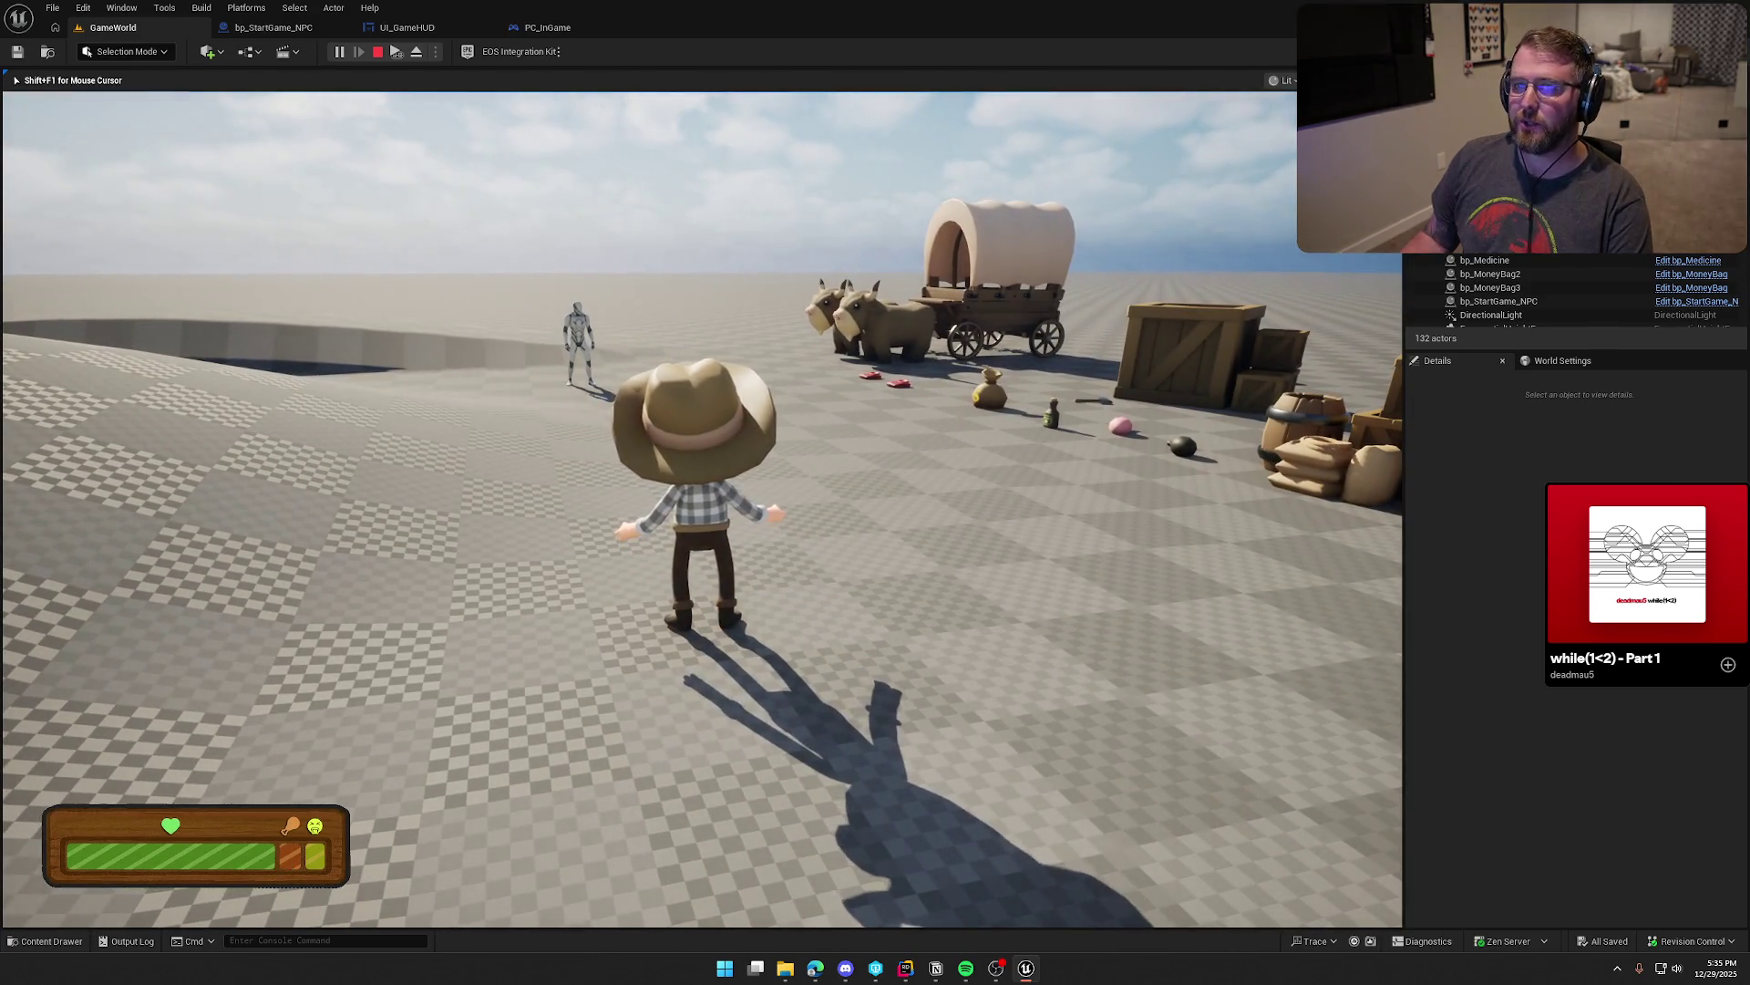
Step: Pick up the medicine bottle, throw it away, then retrieve it
{"action": "key", "text": "a"}
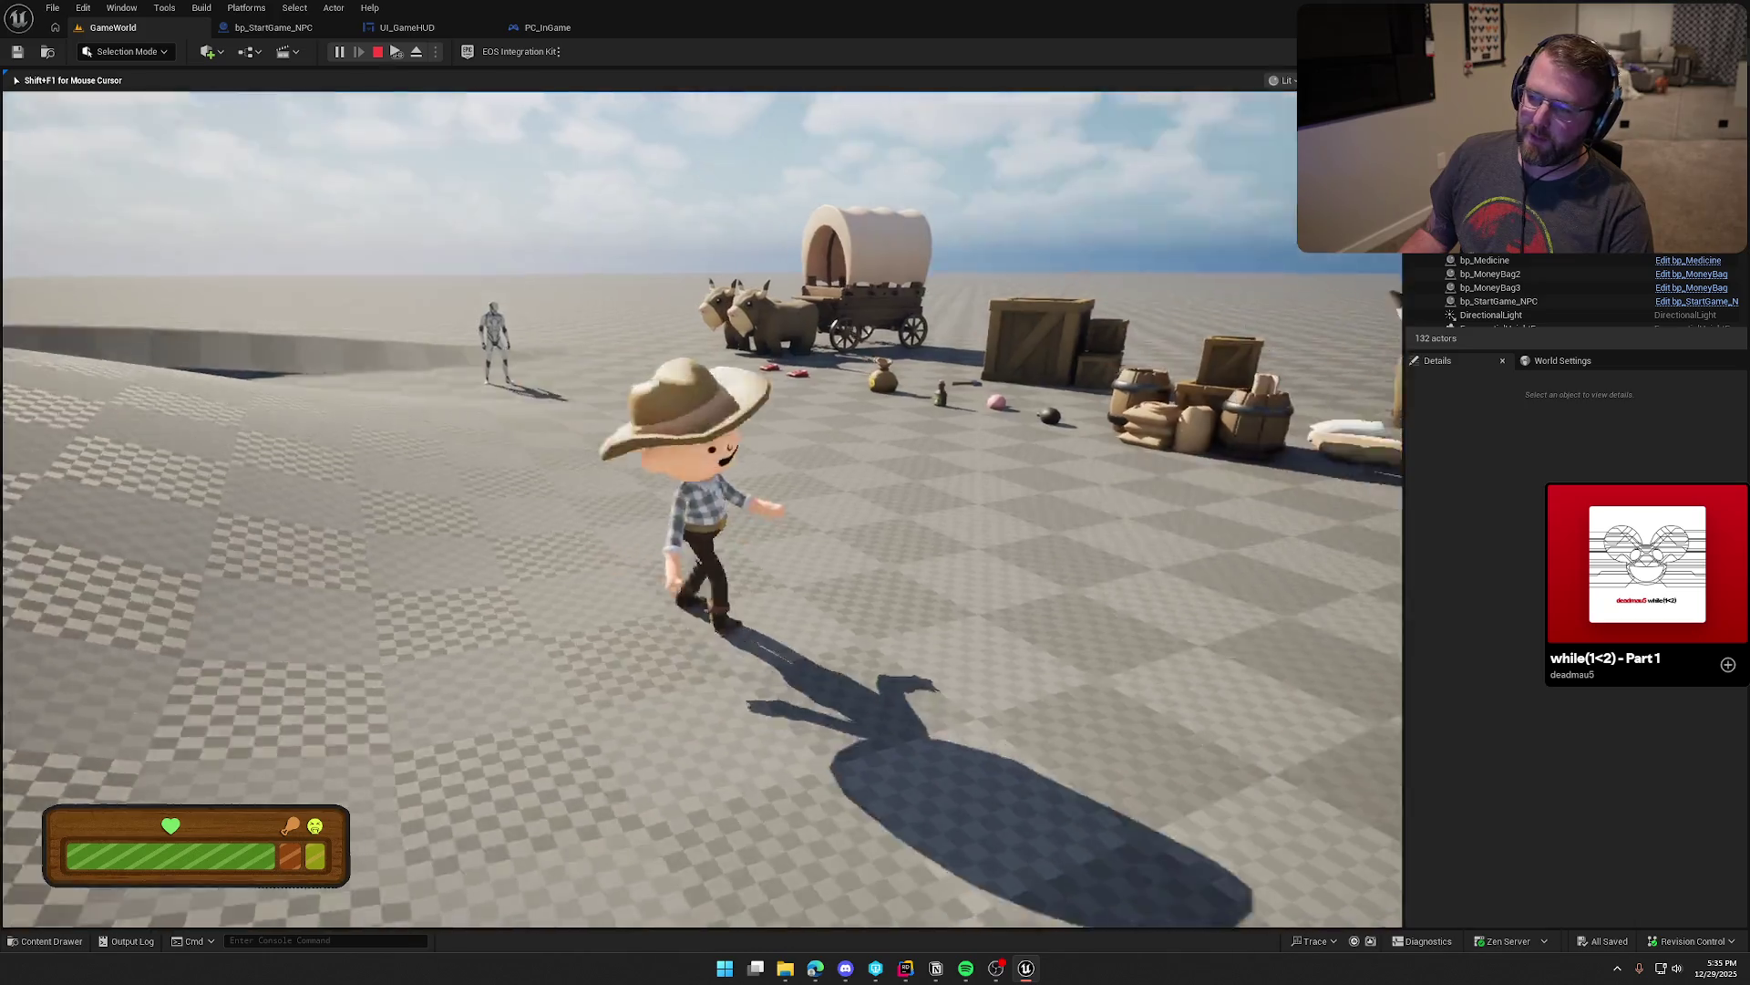
{"action": "key", "text": "w"}
{"action": "key", "text": "e"}
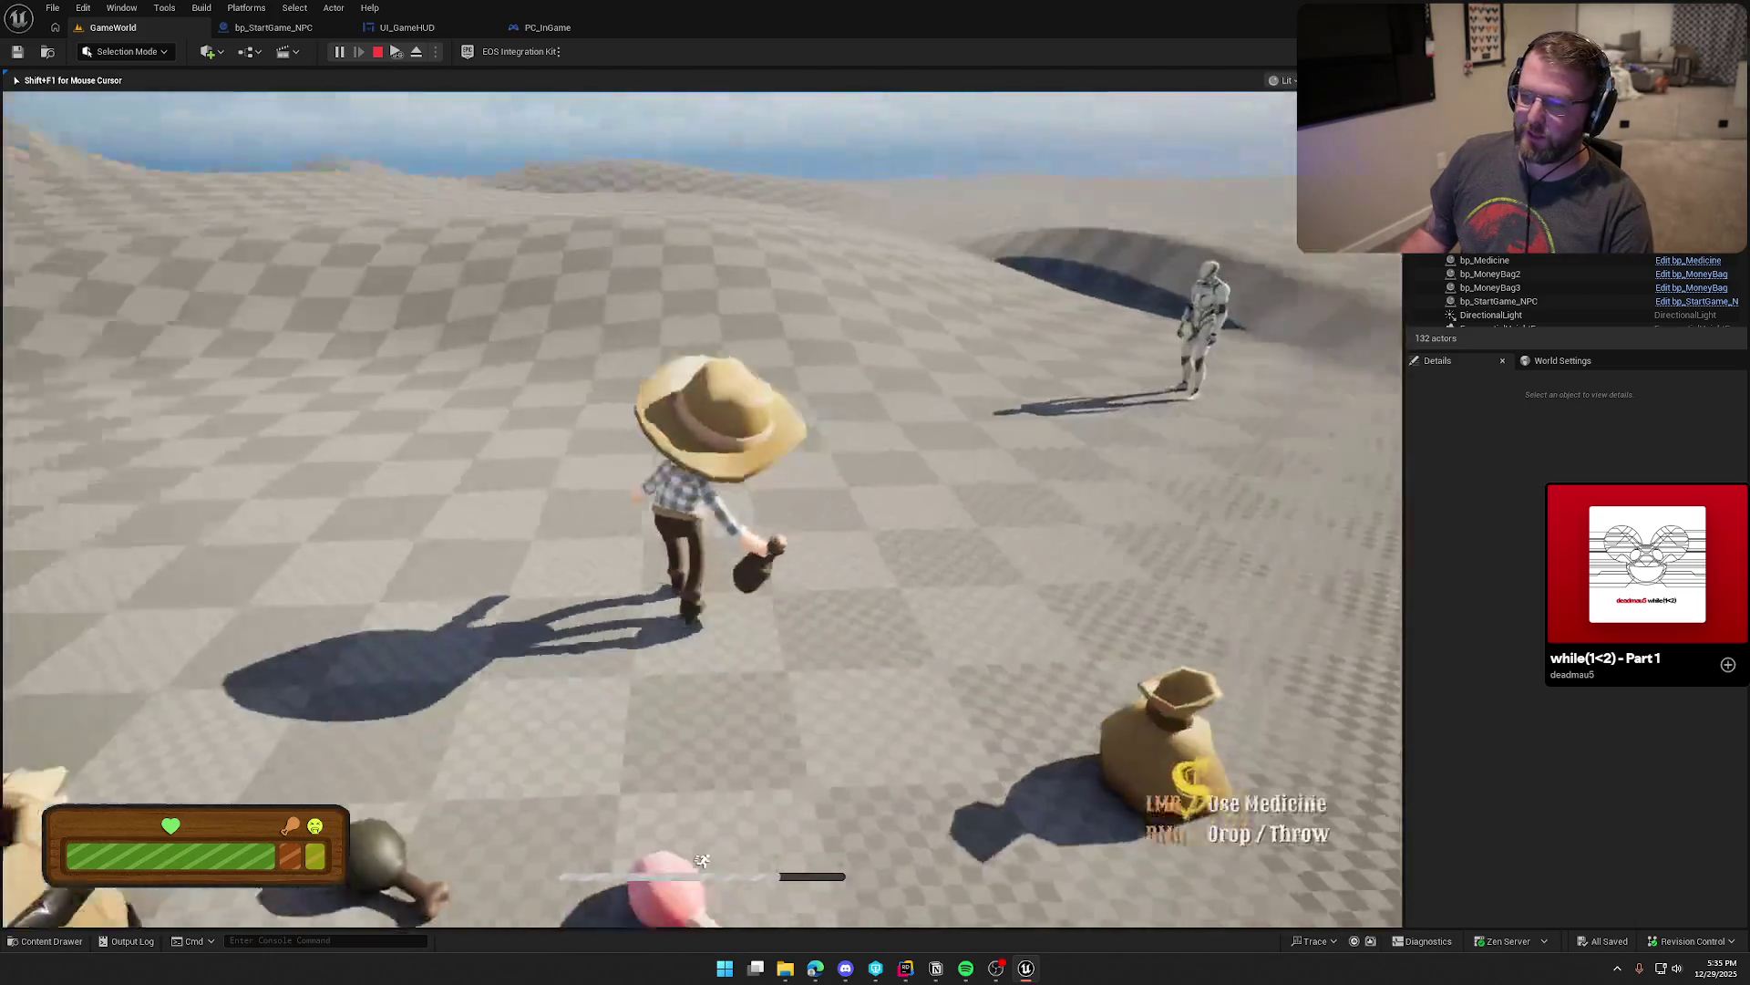
{"action": "right_click", "coordinate": [702, 860]}
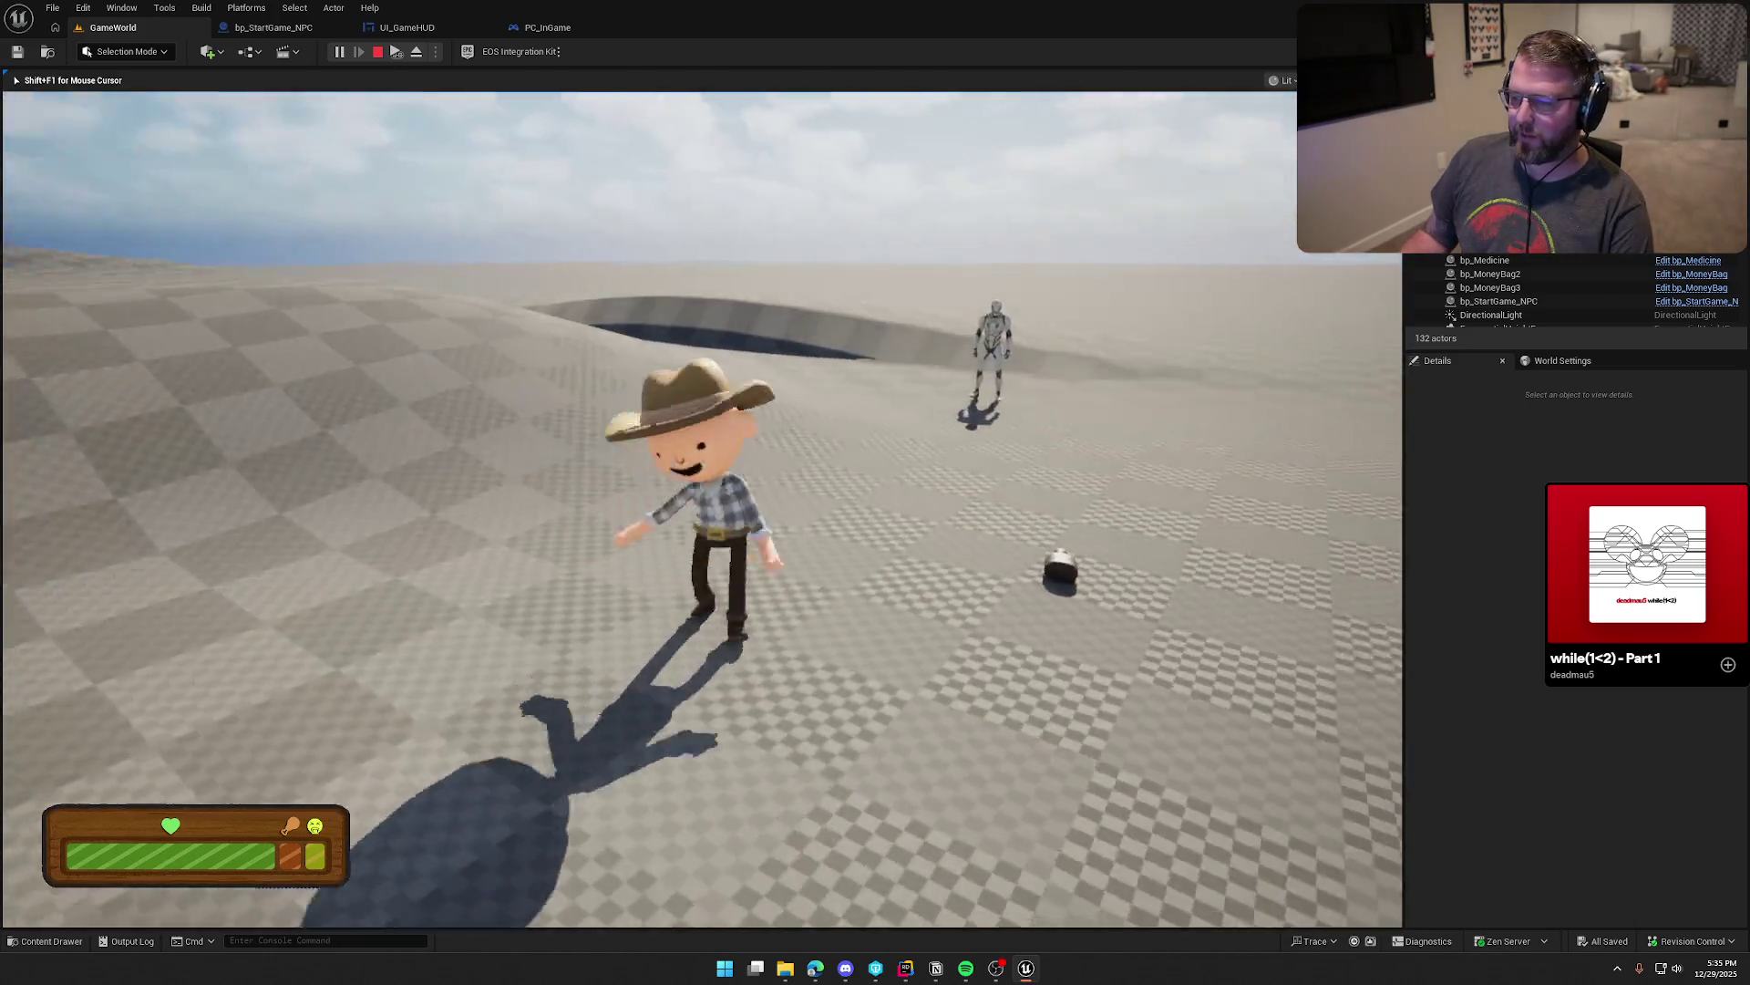
{"action": "key", "text": "w"}
{"action": "key", "text": "e"}
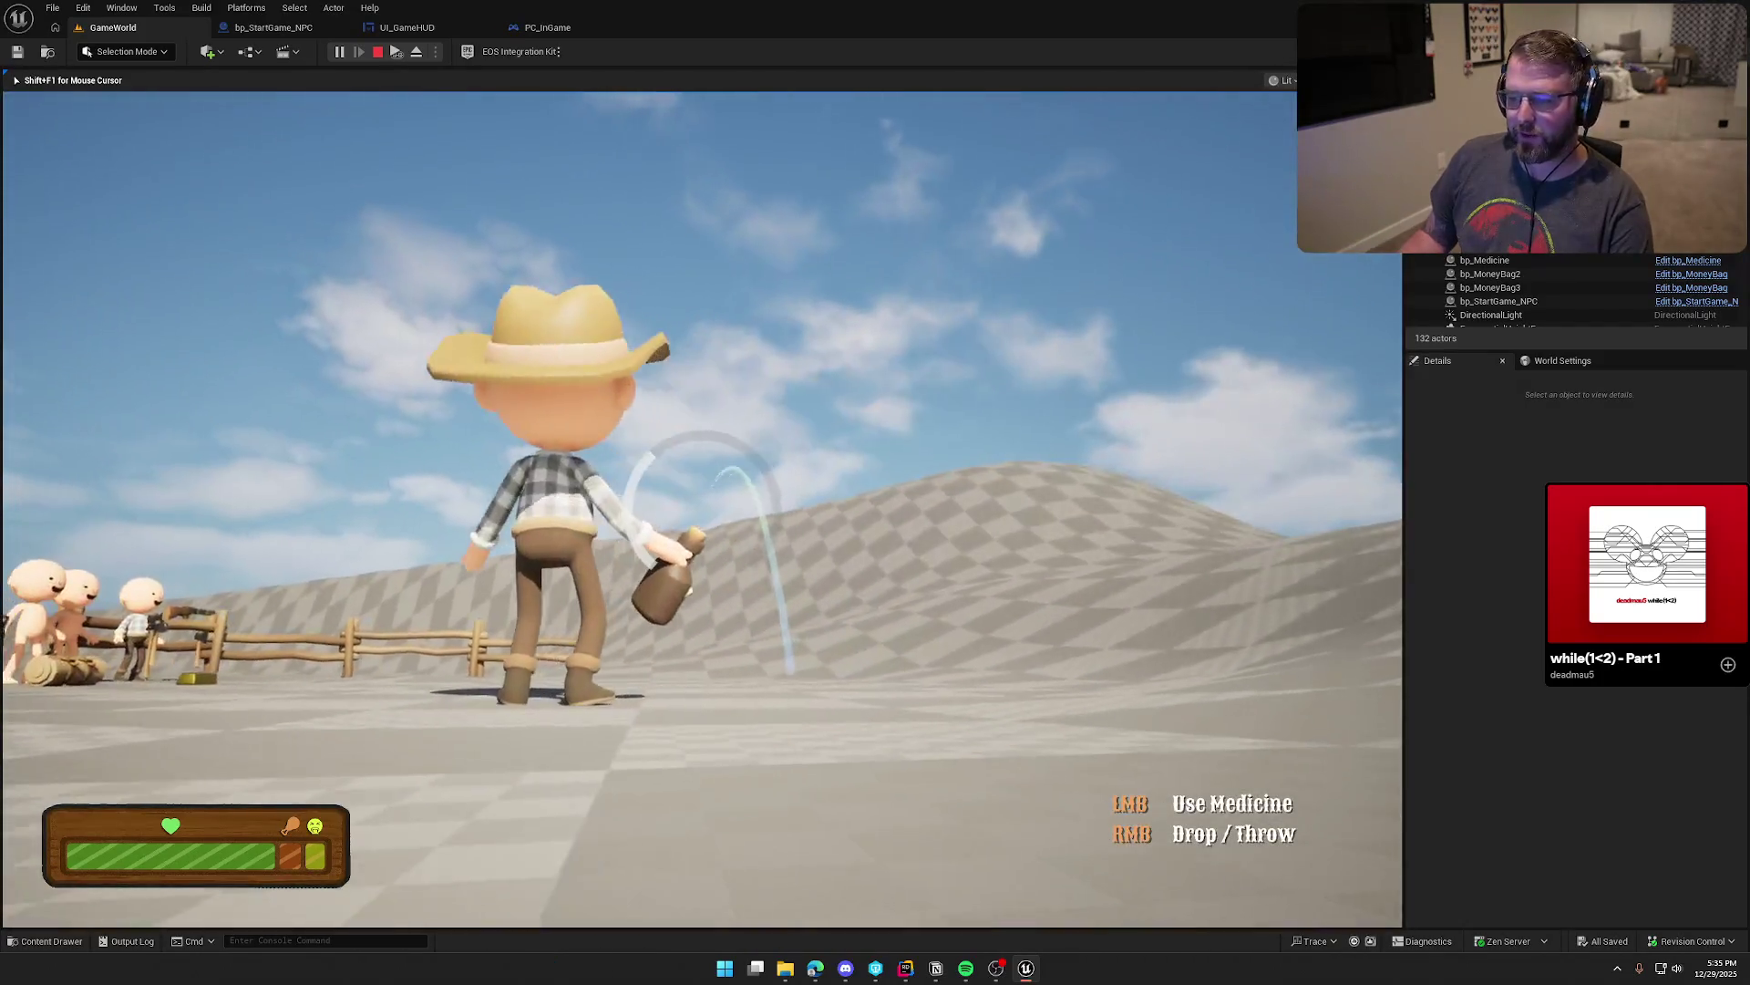
{"action": "key", "text": "w"}
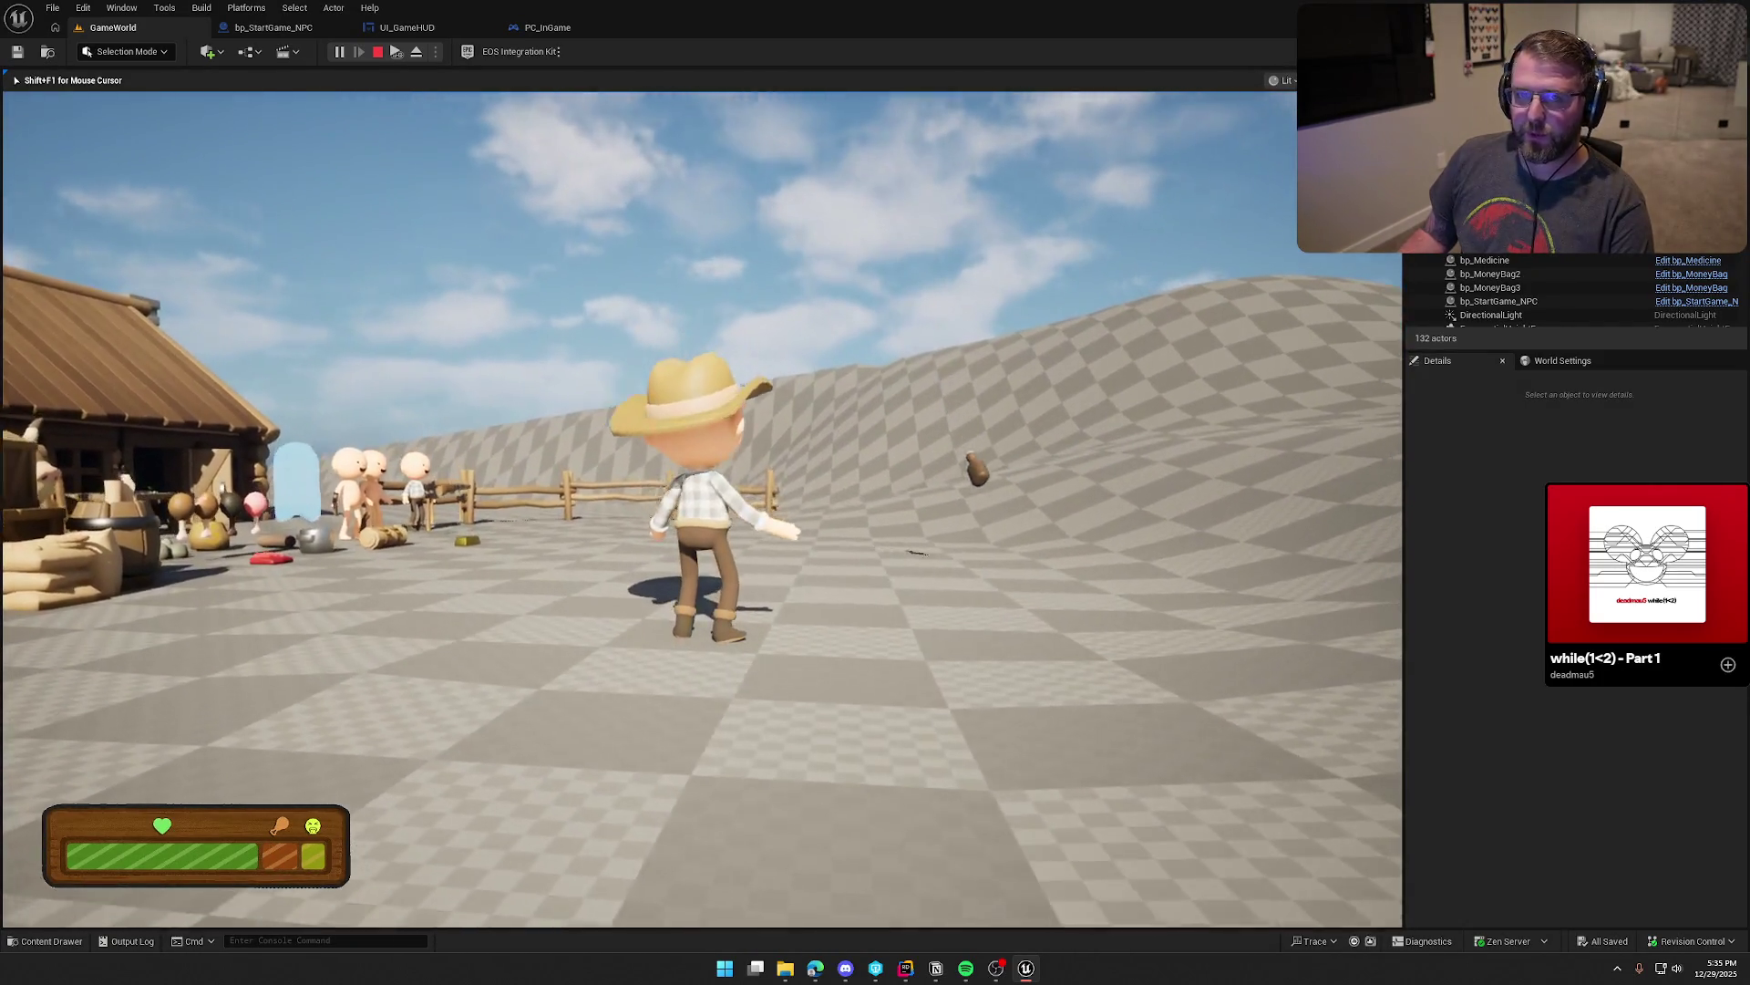
Step: Take off and drop the outfit, re-equip it near the crates, then end the play session
{"action": "key", "text": "e"}
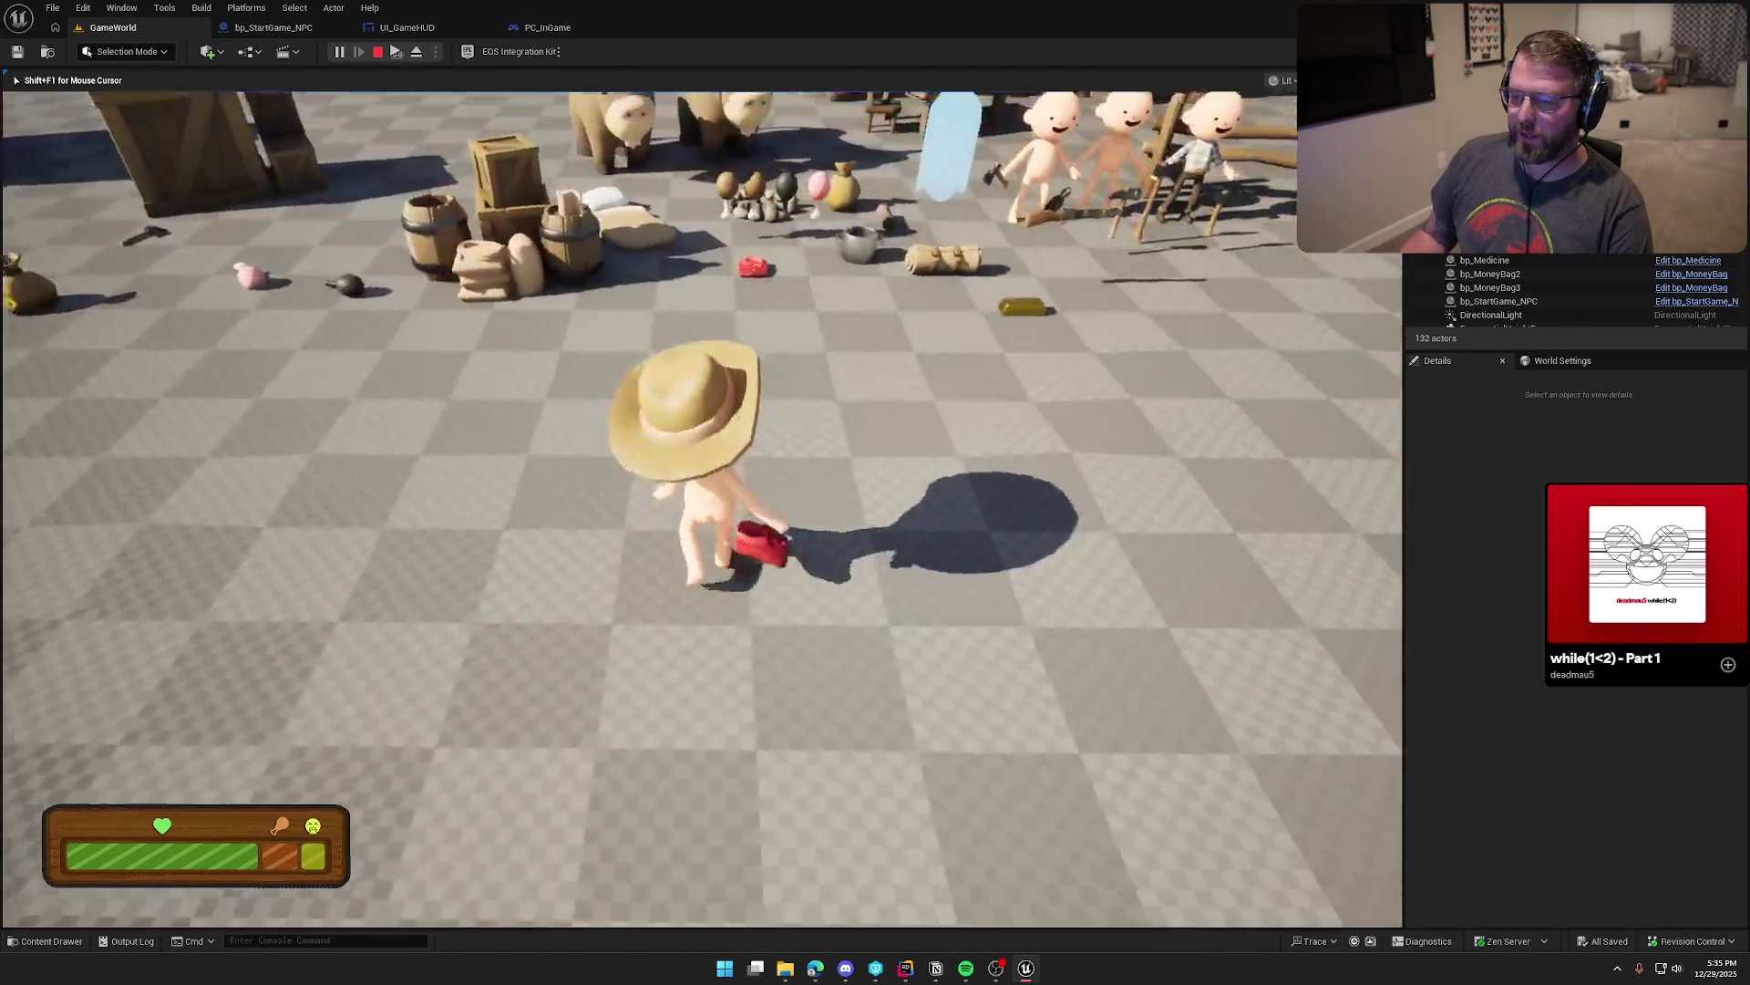
{"action": "key", "text": "w"}
{"action": "key", "text": "w"}
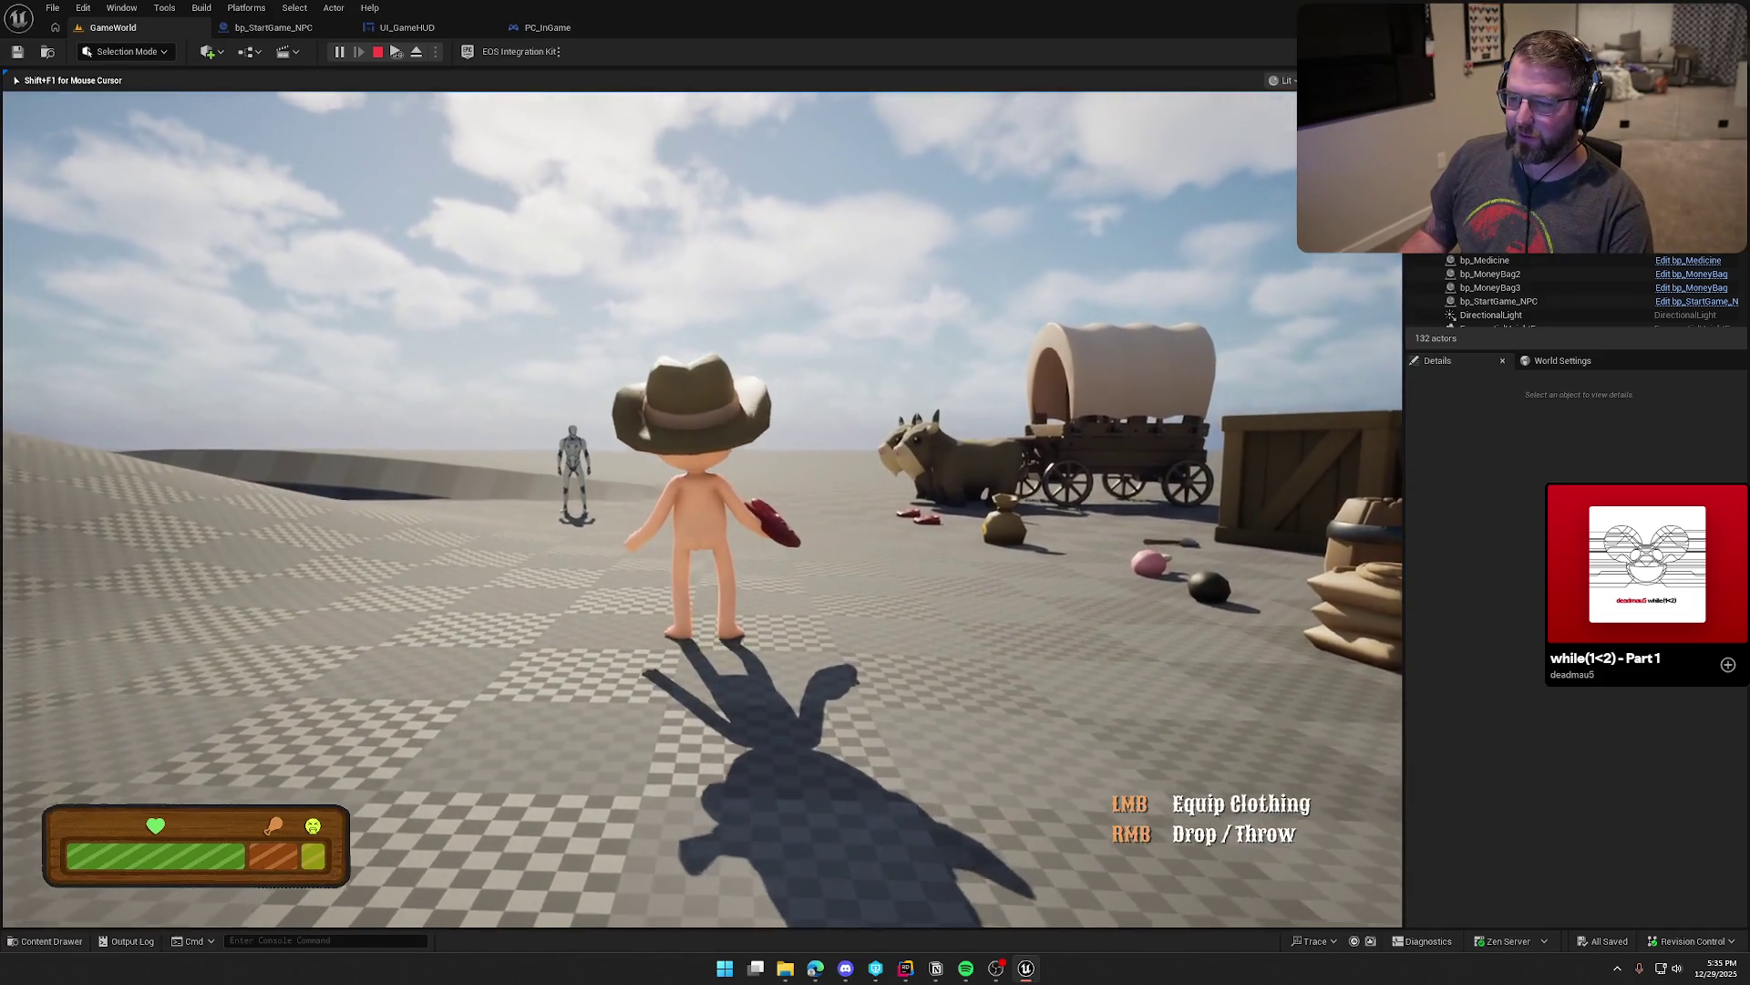
{"action": "key", "text": "s"}
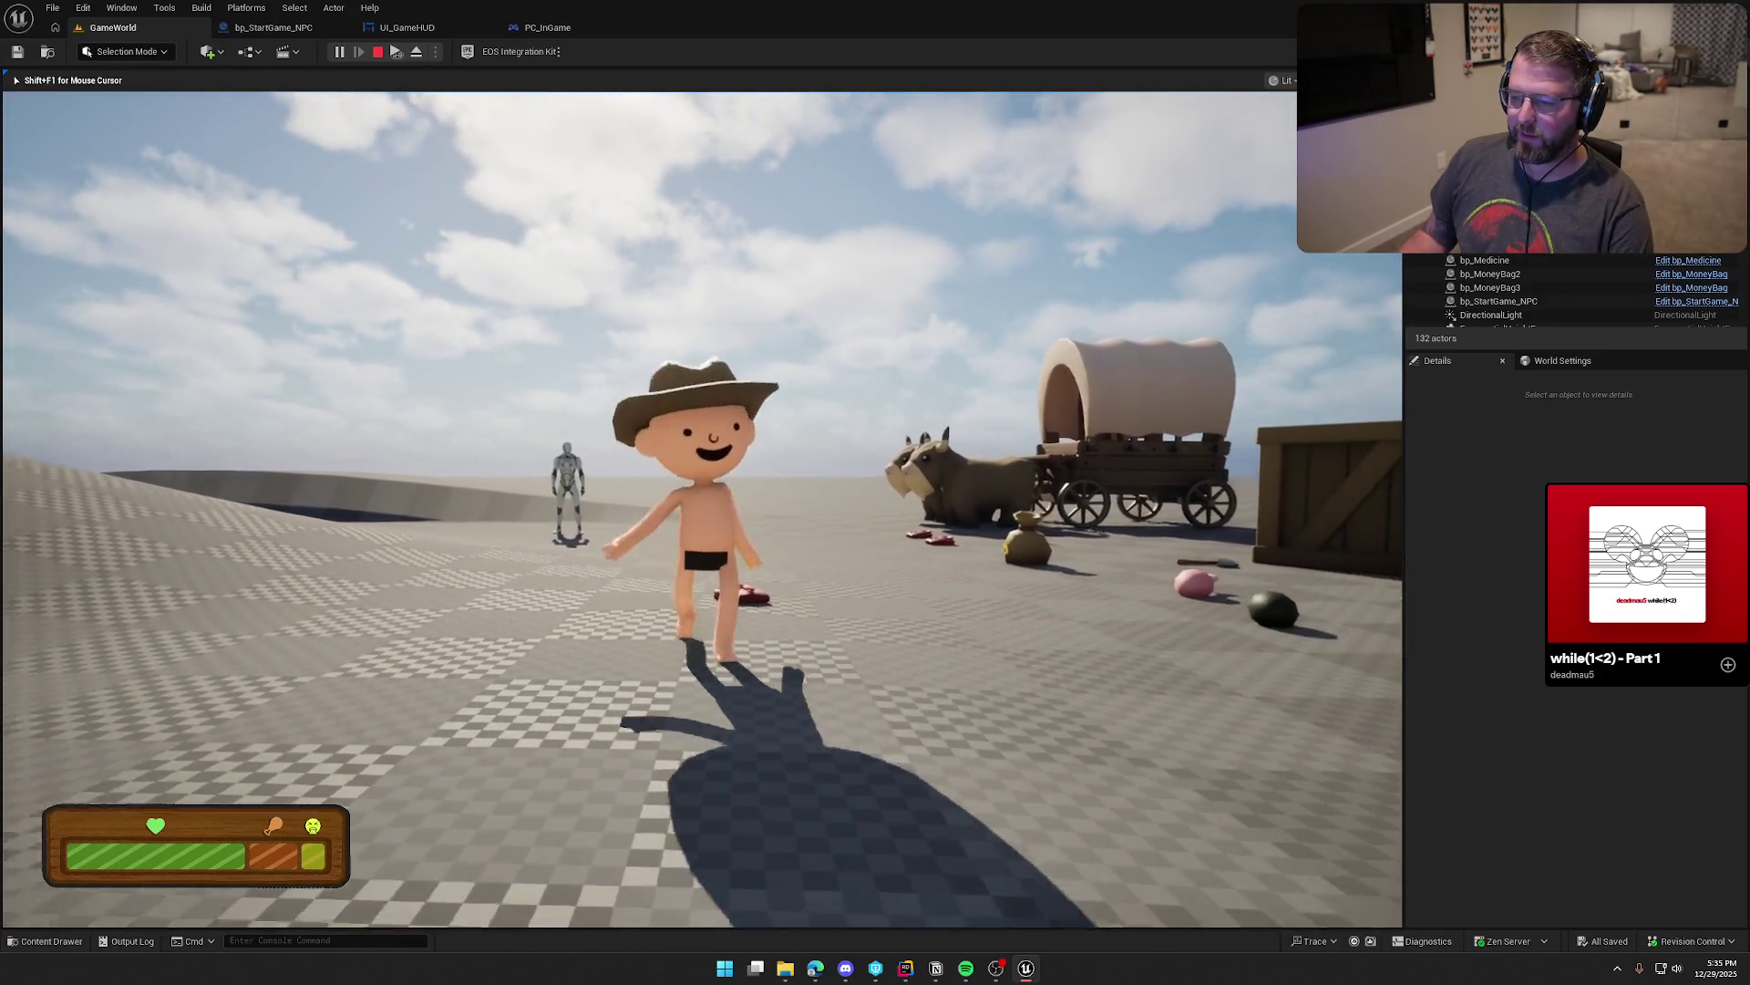
{"action": "key", "text": "w"}
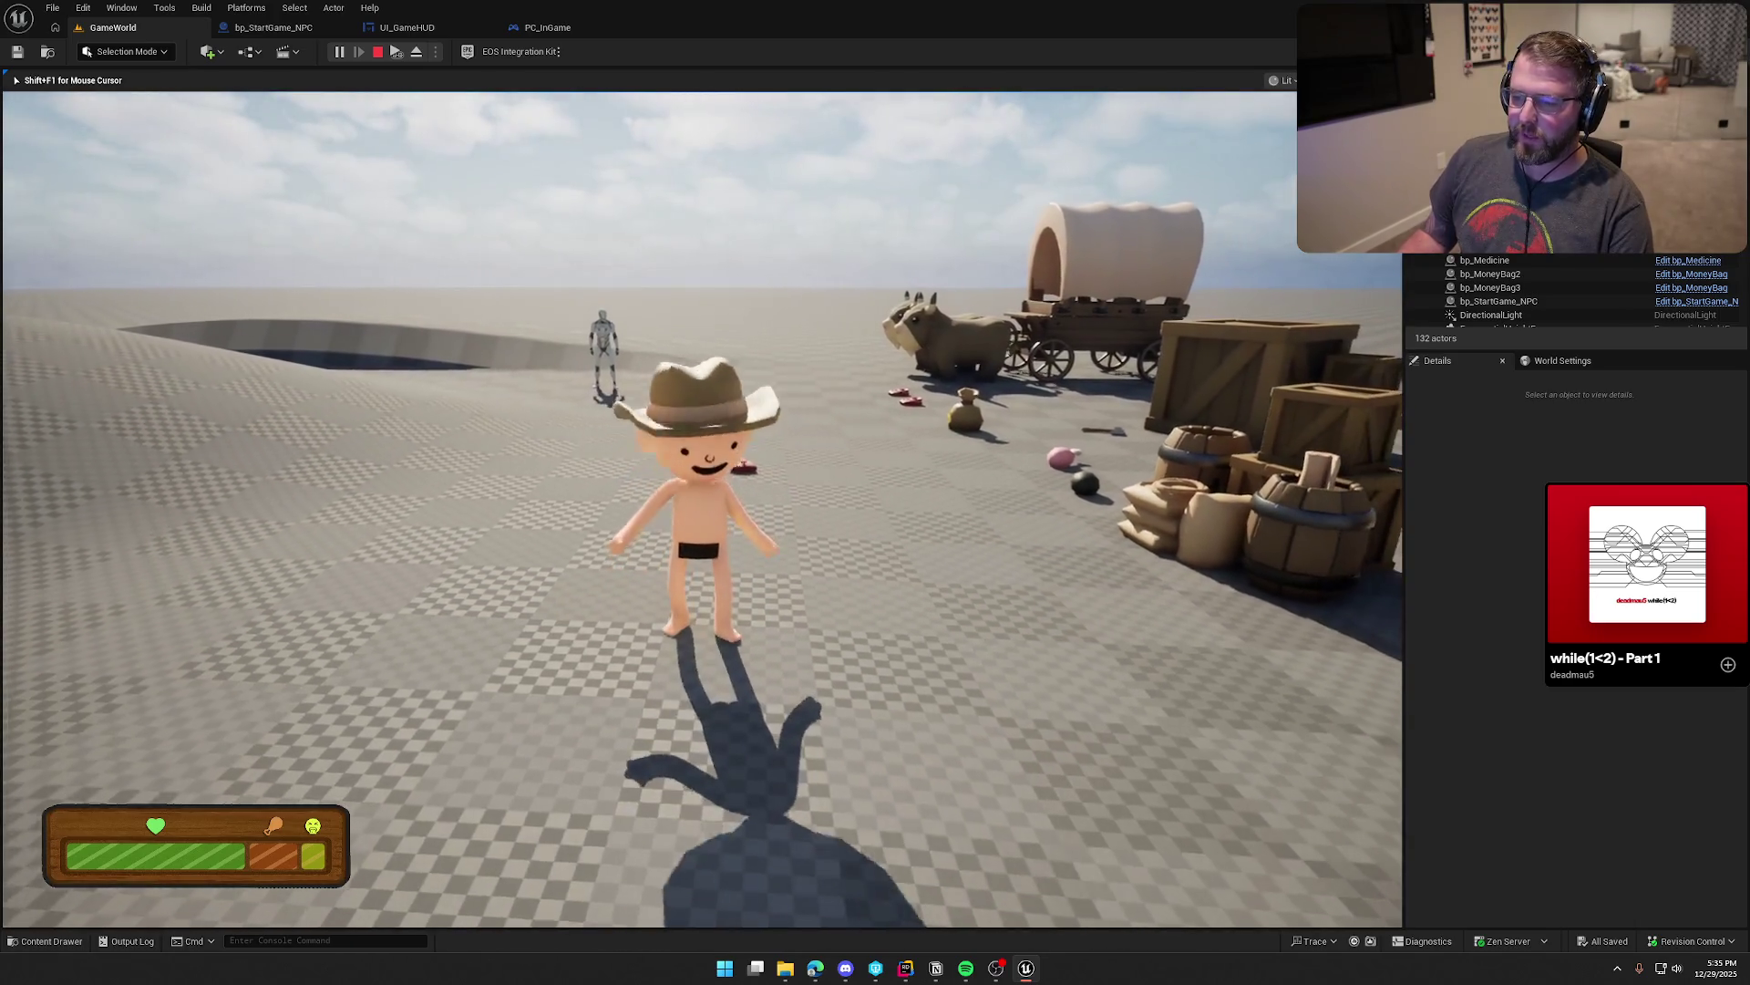
{"action": "key", "text": "q"}
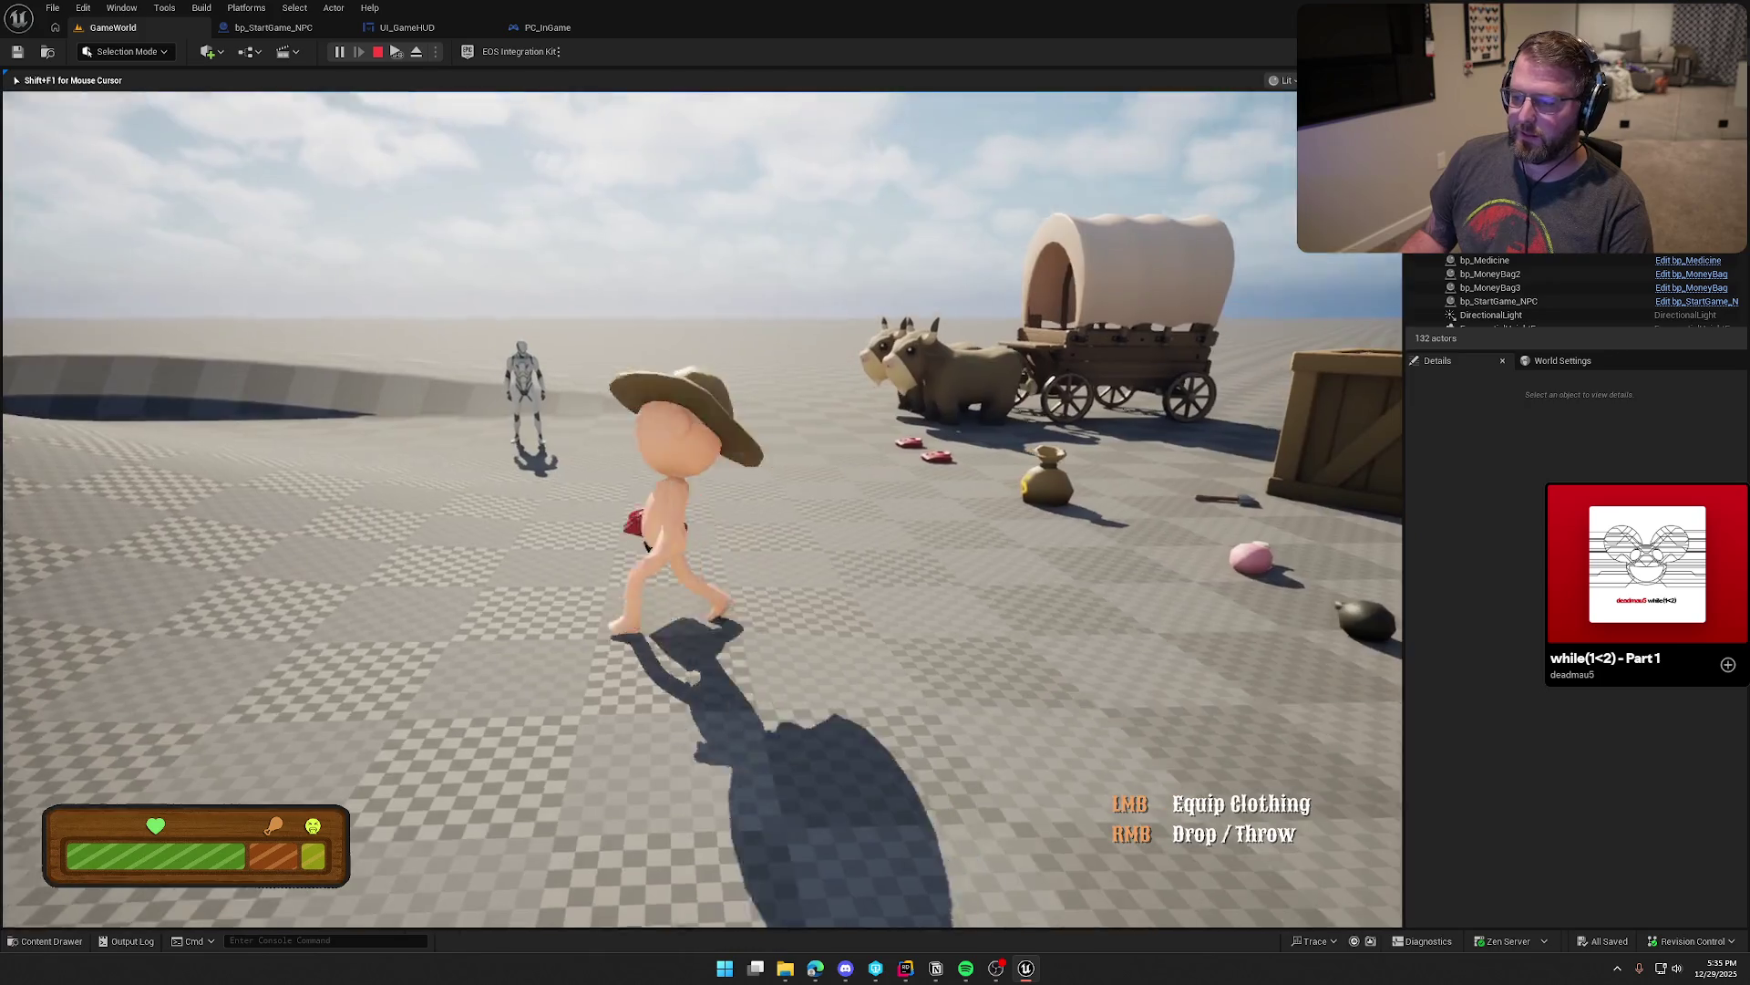
{"action": "left_click", "coordinate": [702, 508]}
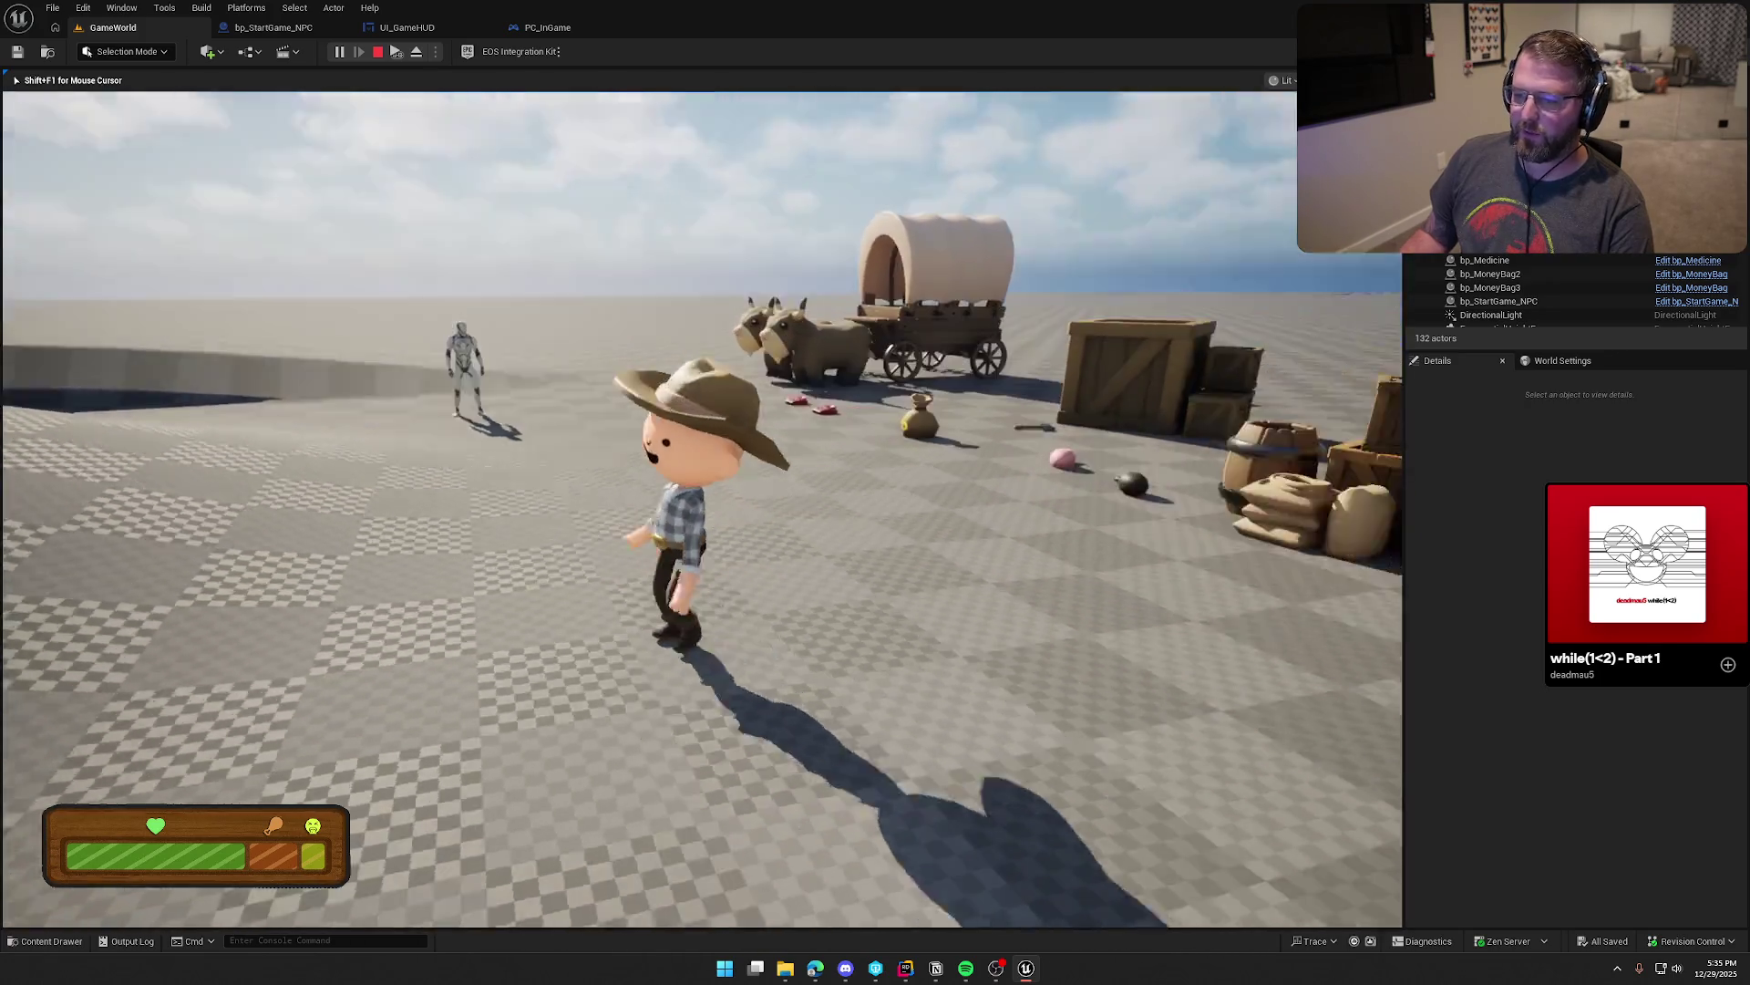
{"action": "key", "text": "w"}
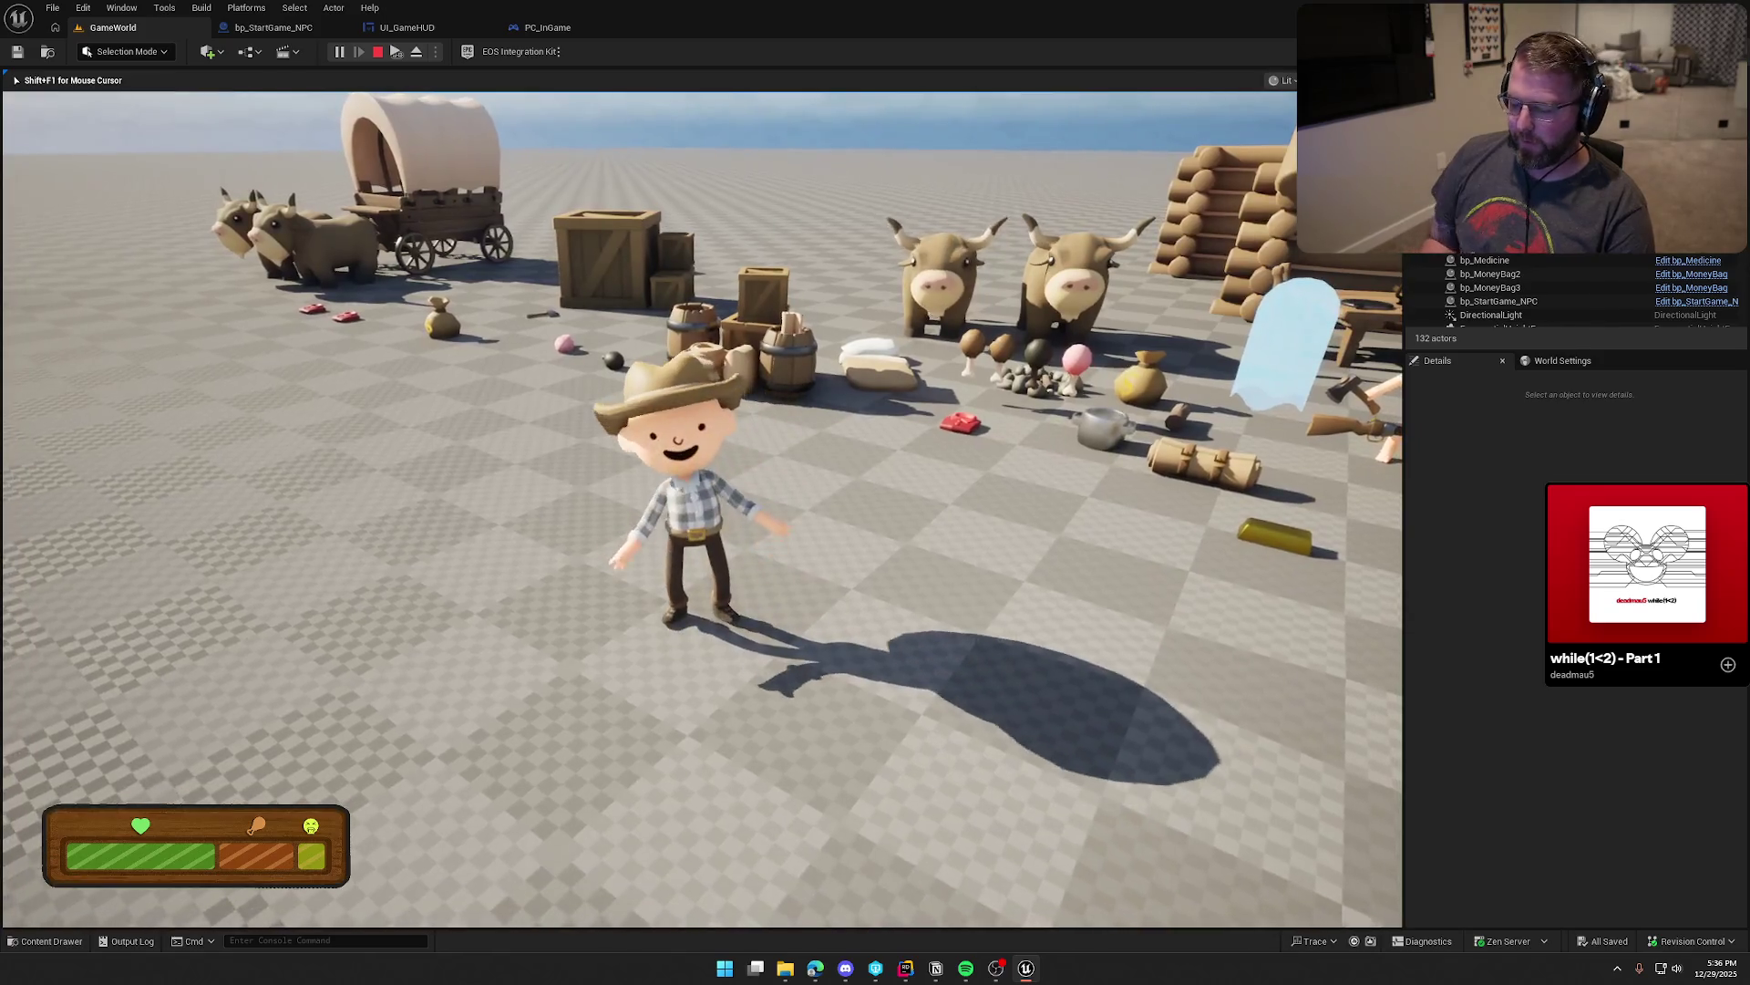
{"action": "key", "text": "Escape"}
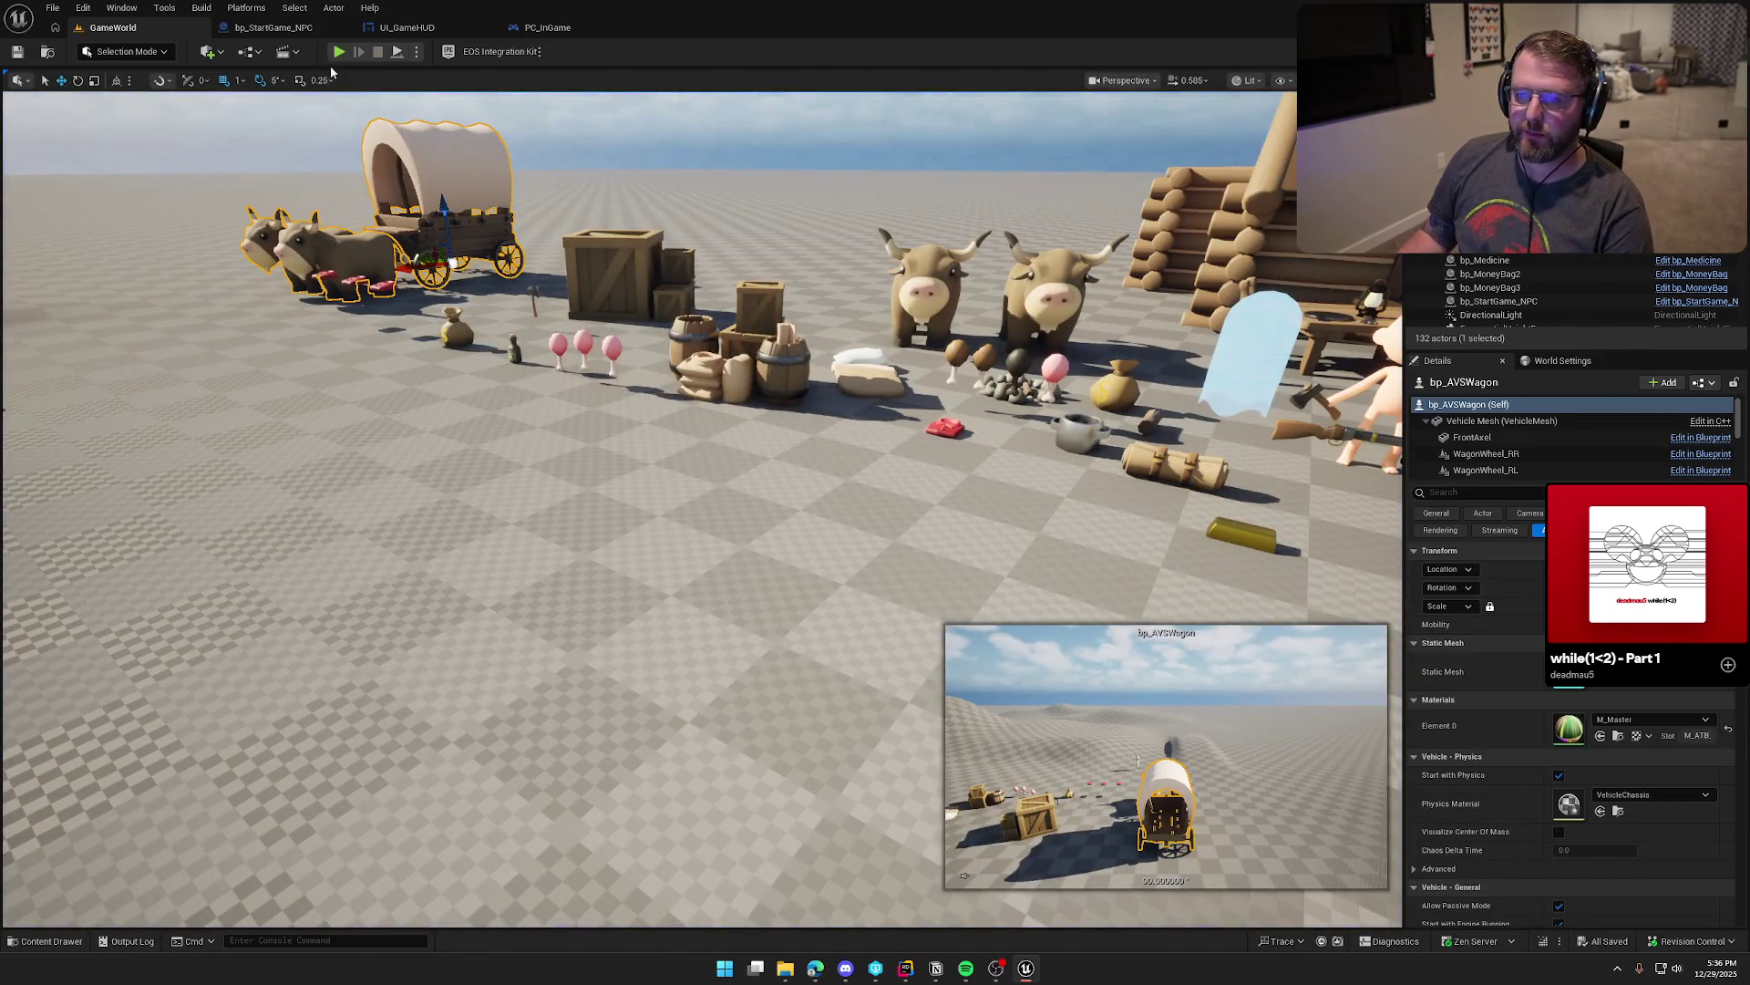
Step: Start Play-in-Editor with the gameplay debugger shown and put on the held clothing
{"action": "left_click", "coordinate": [339, 52]}
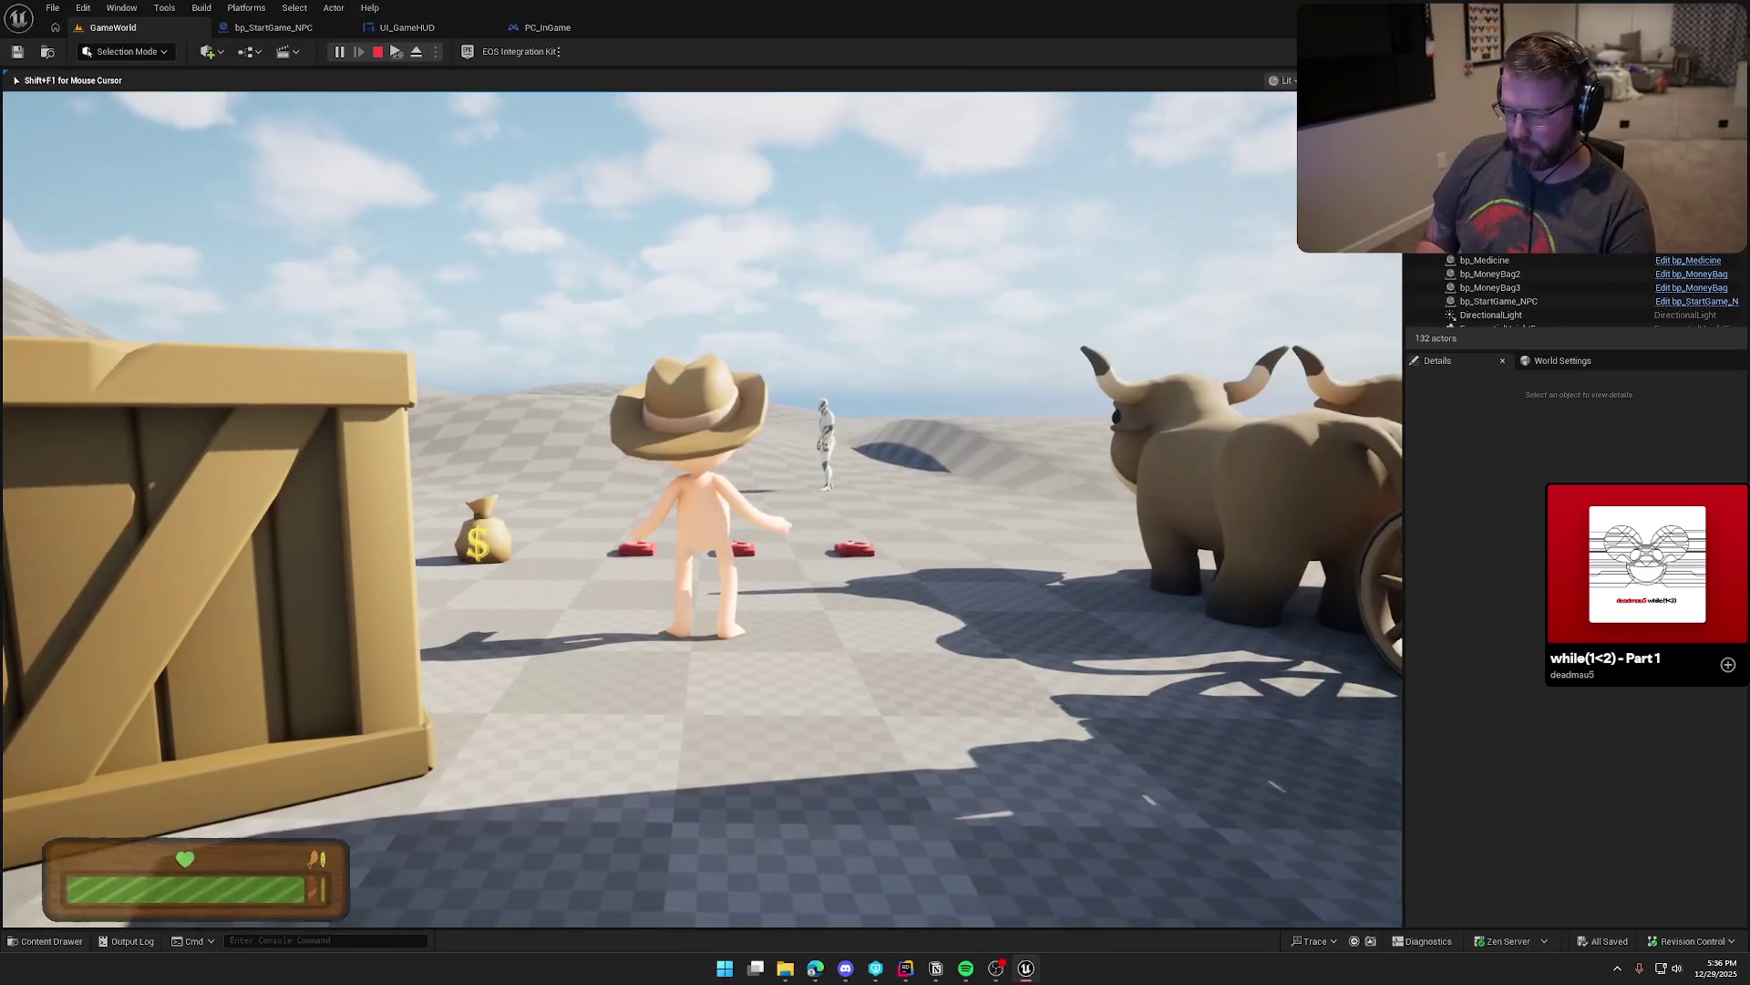
{"action": "key", "text": "apostrophe"}
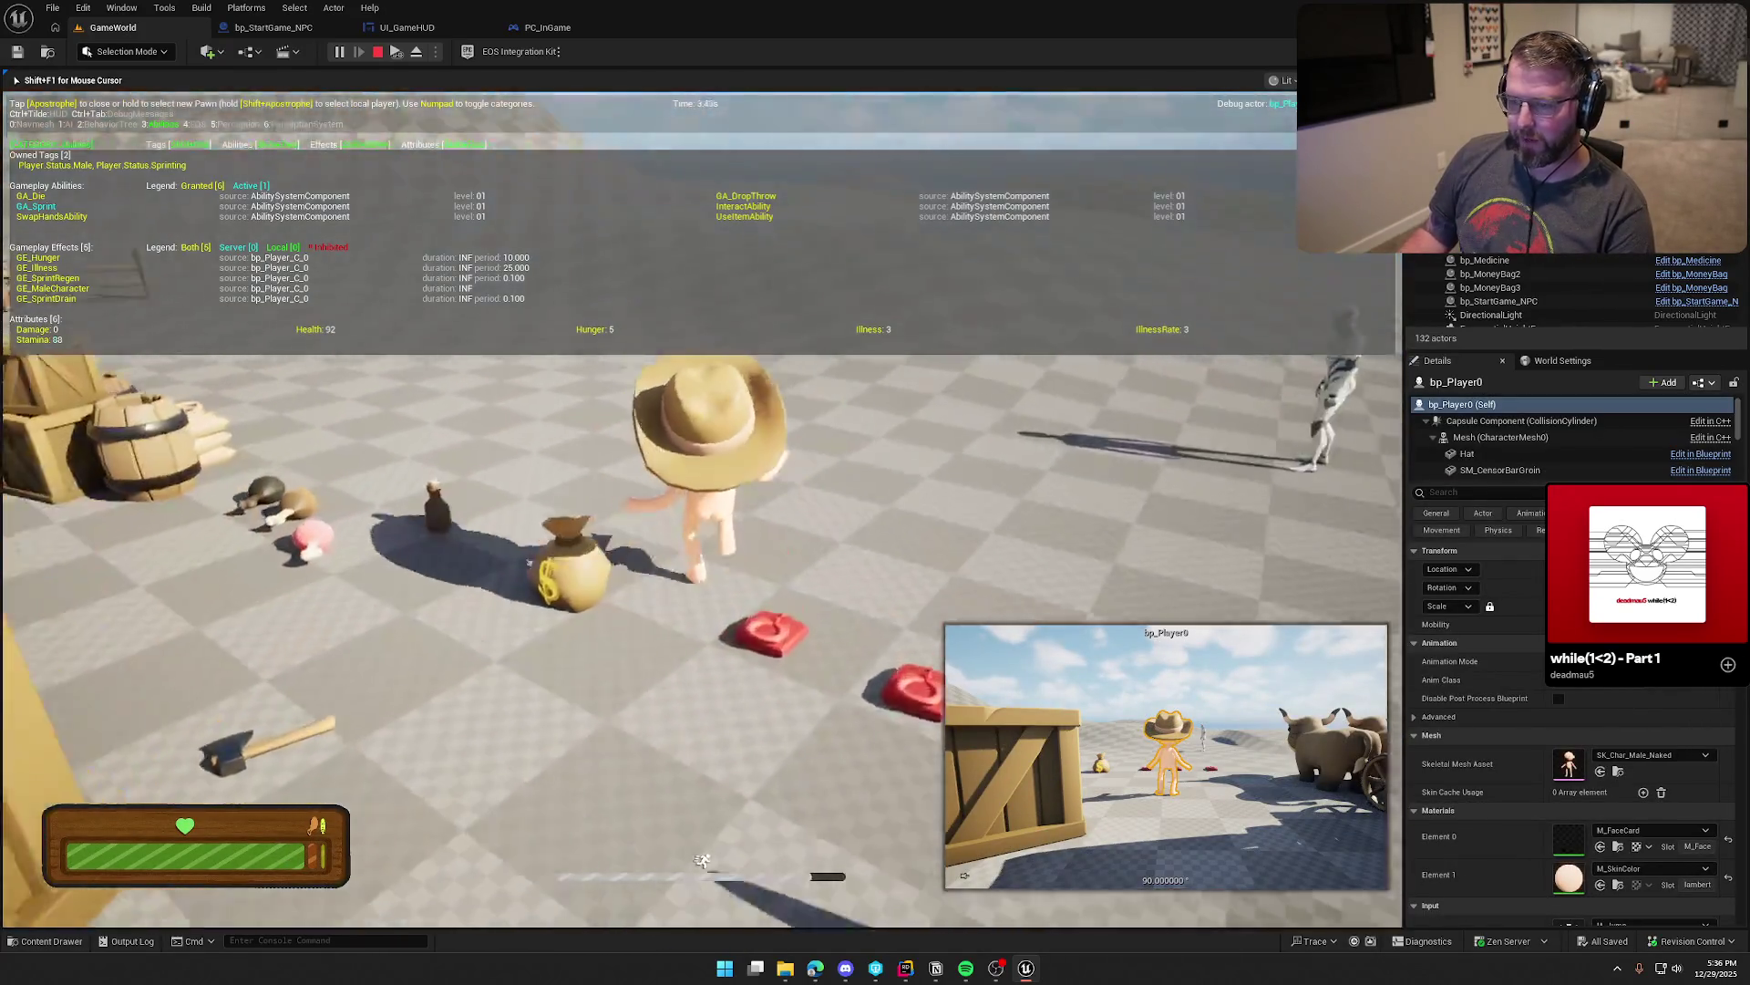
{"action": "key", "text": "w"}
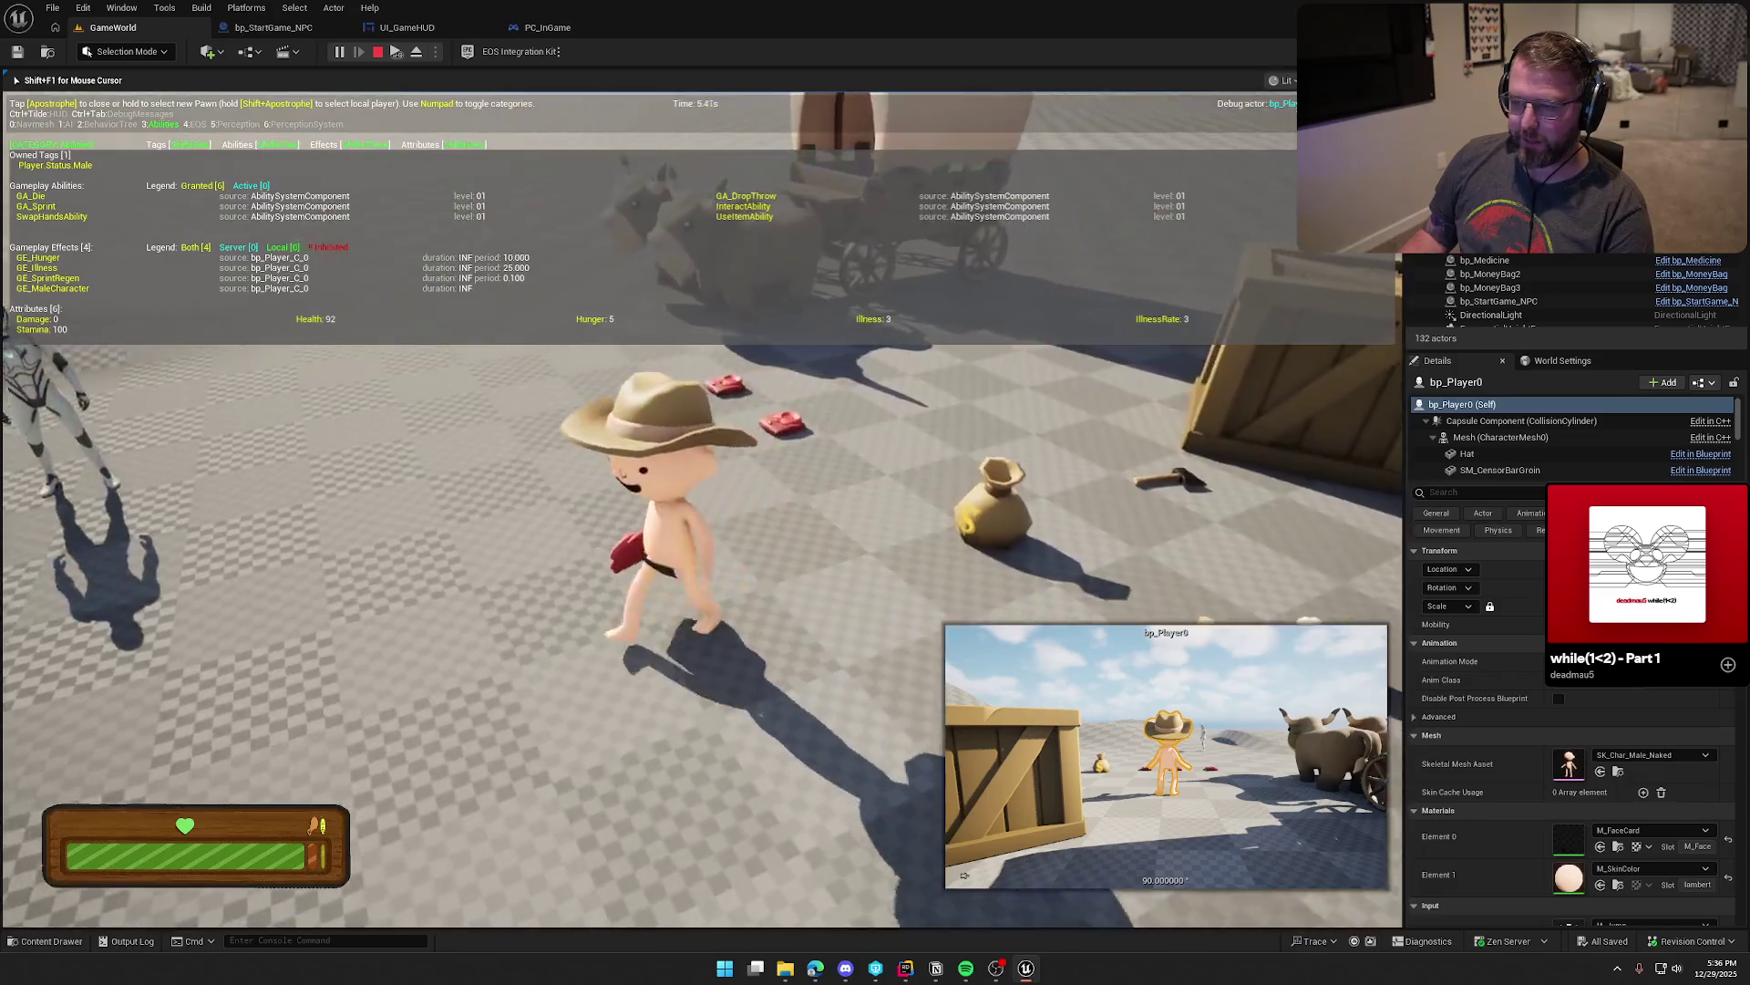
{"action": "key", "text": "s"}
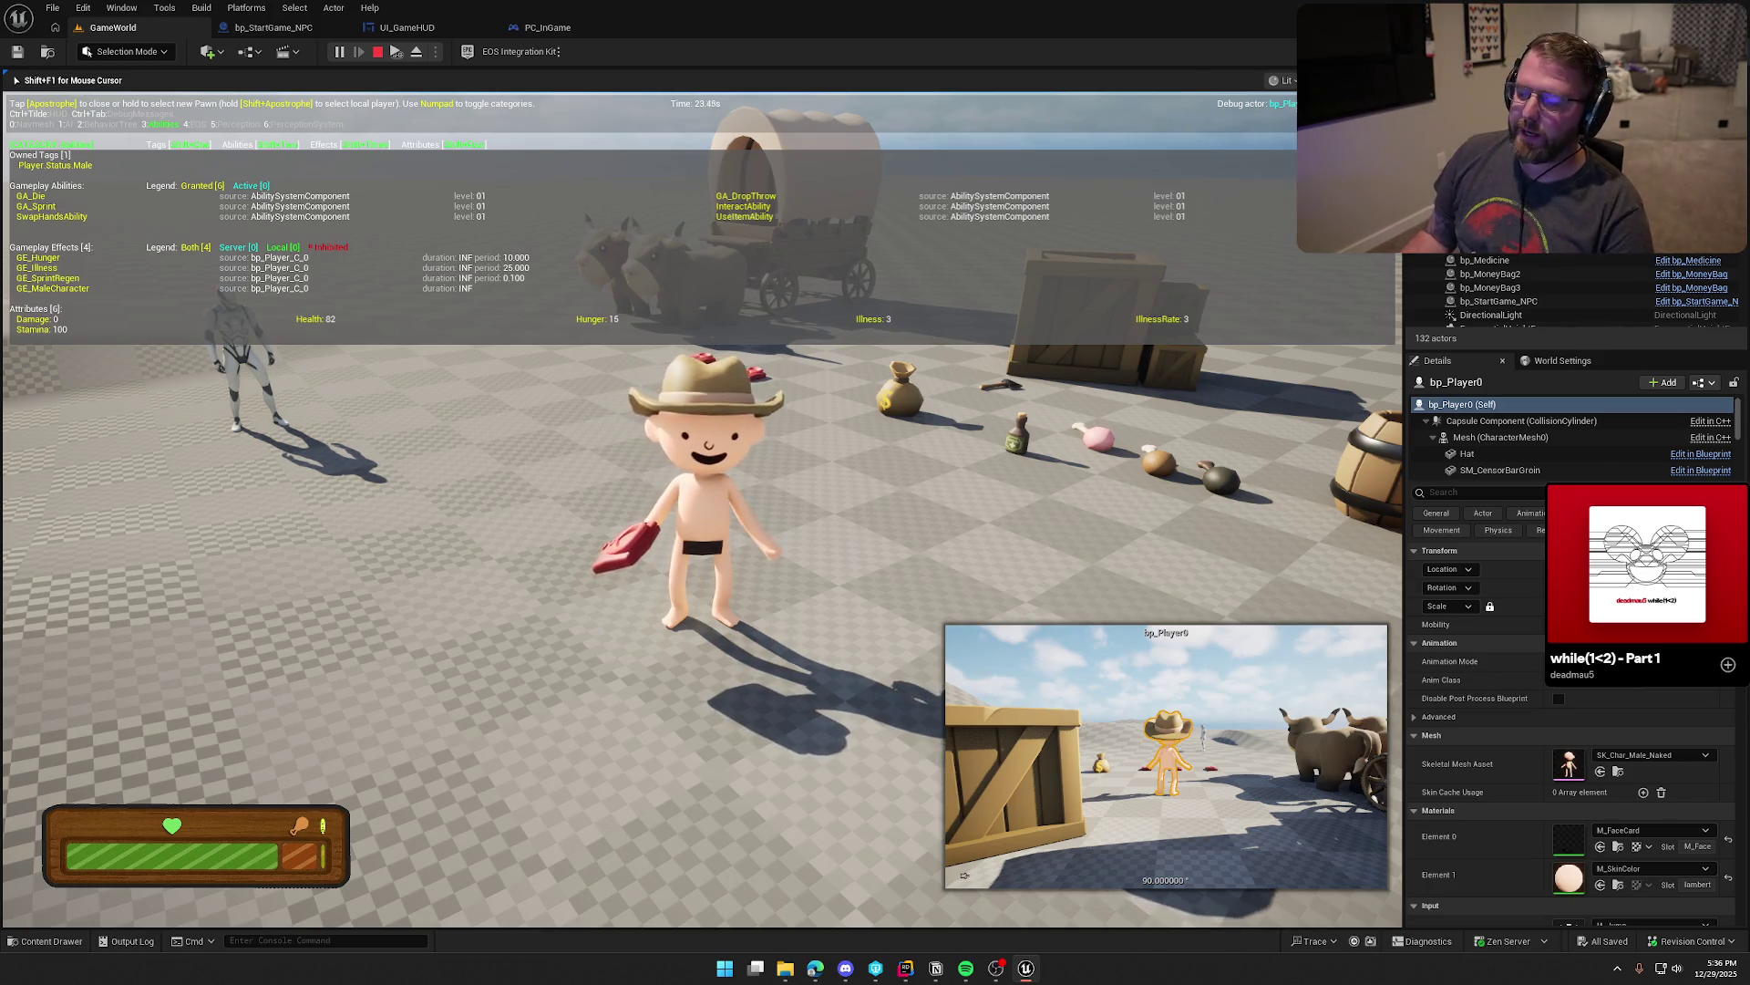
{"action": "key", "text": "e"}
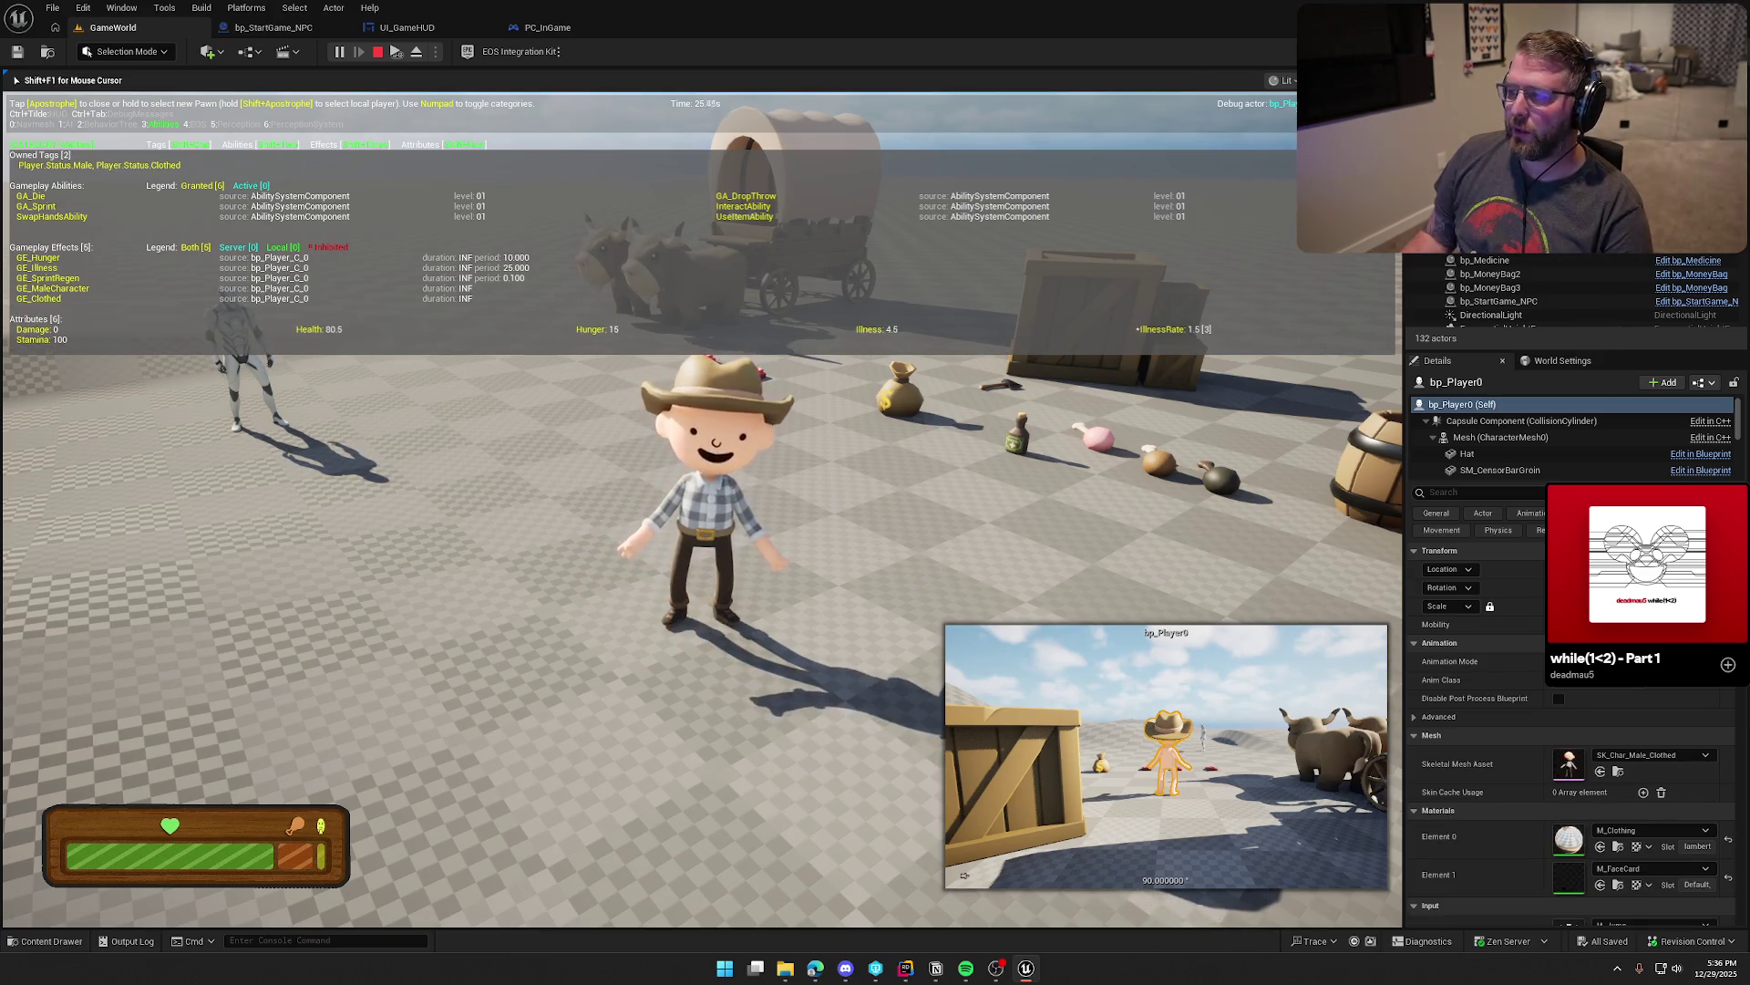
Step: Walk and jump around the level, then drop the clothing
{"action": "key", "text": "a"}
{"action": "key", "text": "w"}
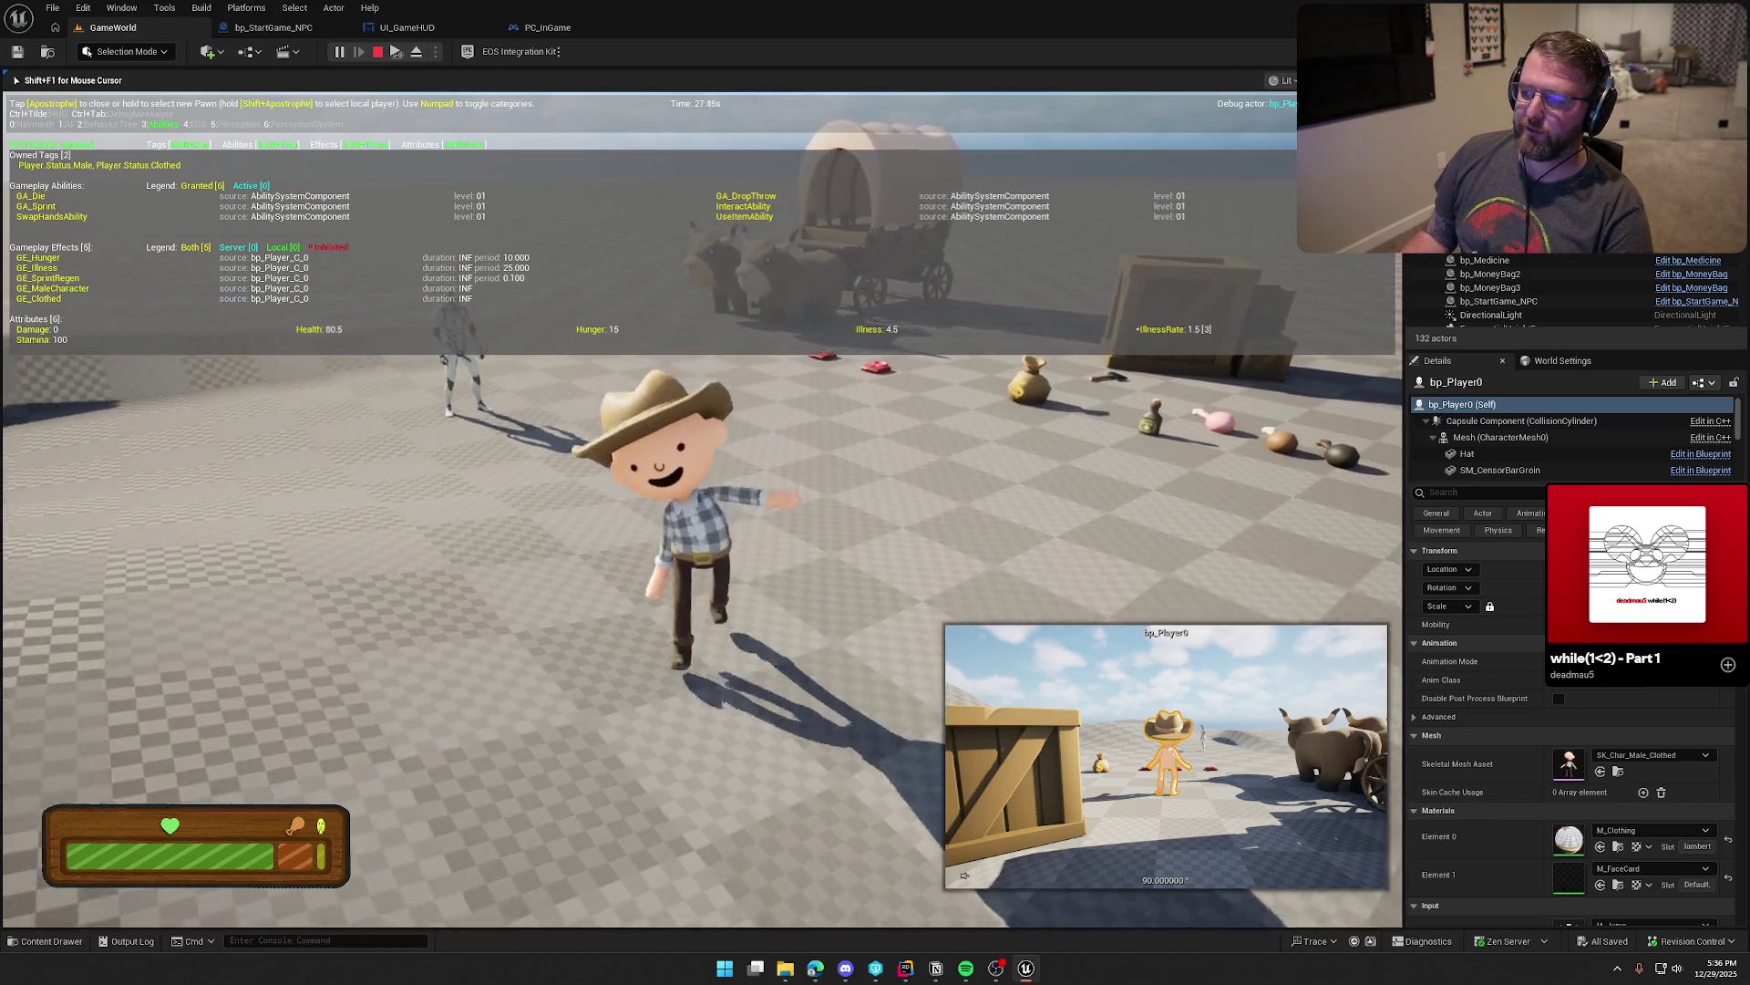
{"action": "key", "text": "s"}
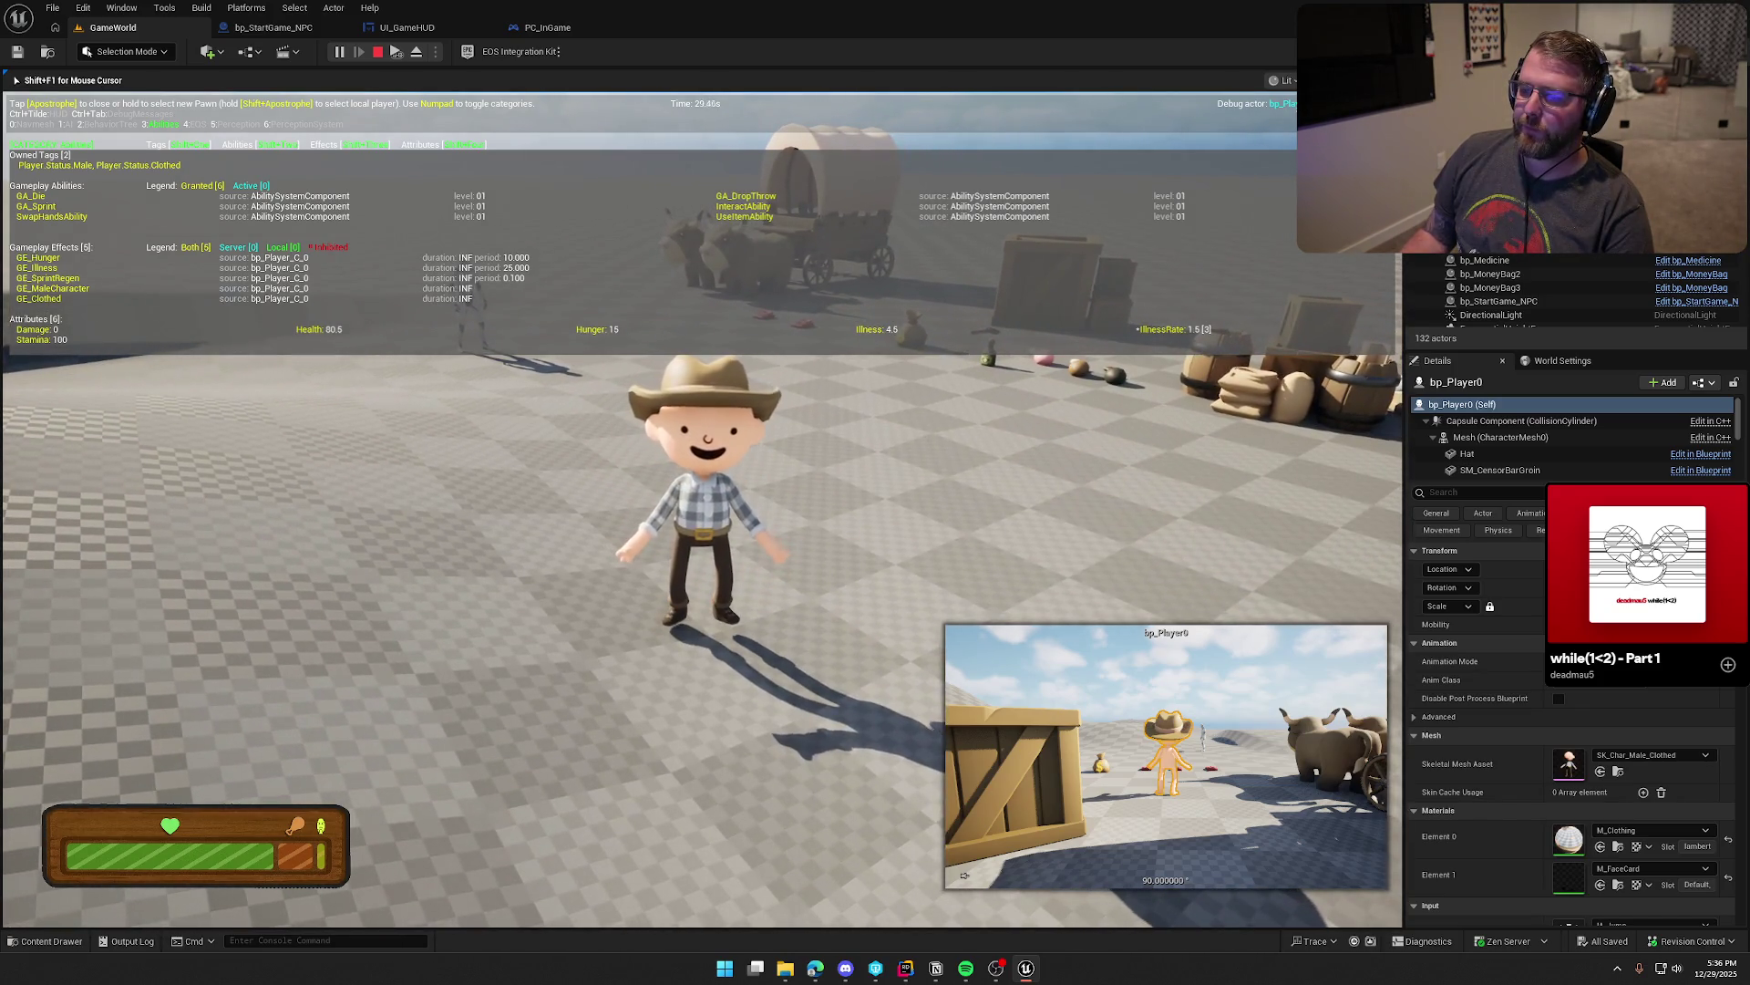
{"action": "key", "text": "w"}
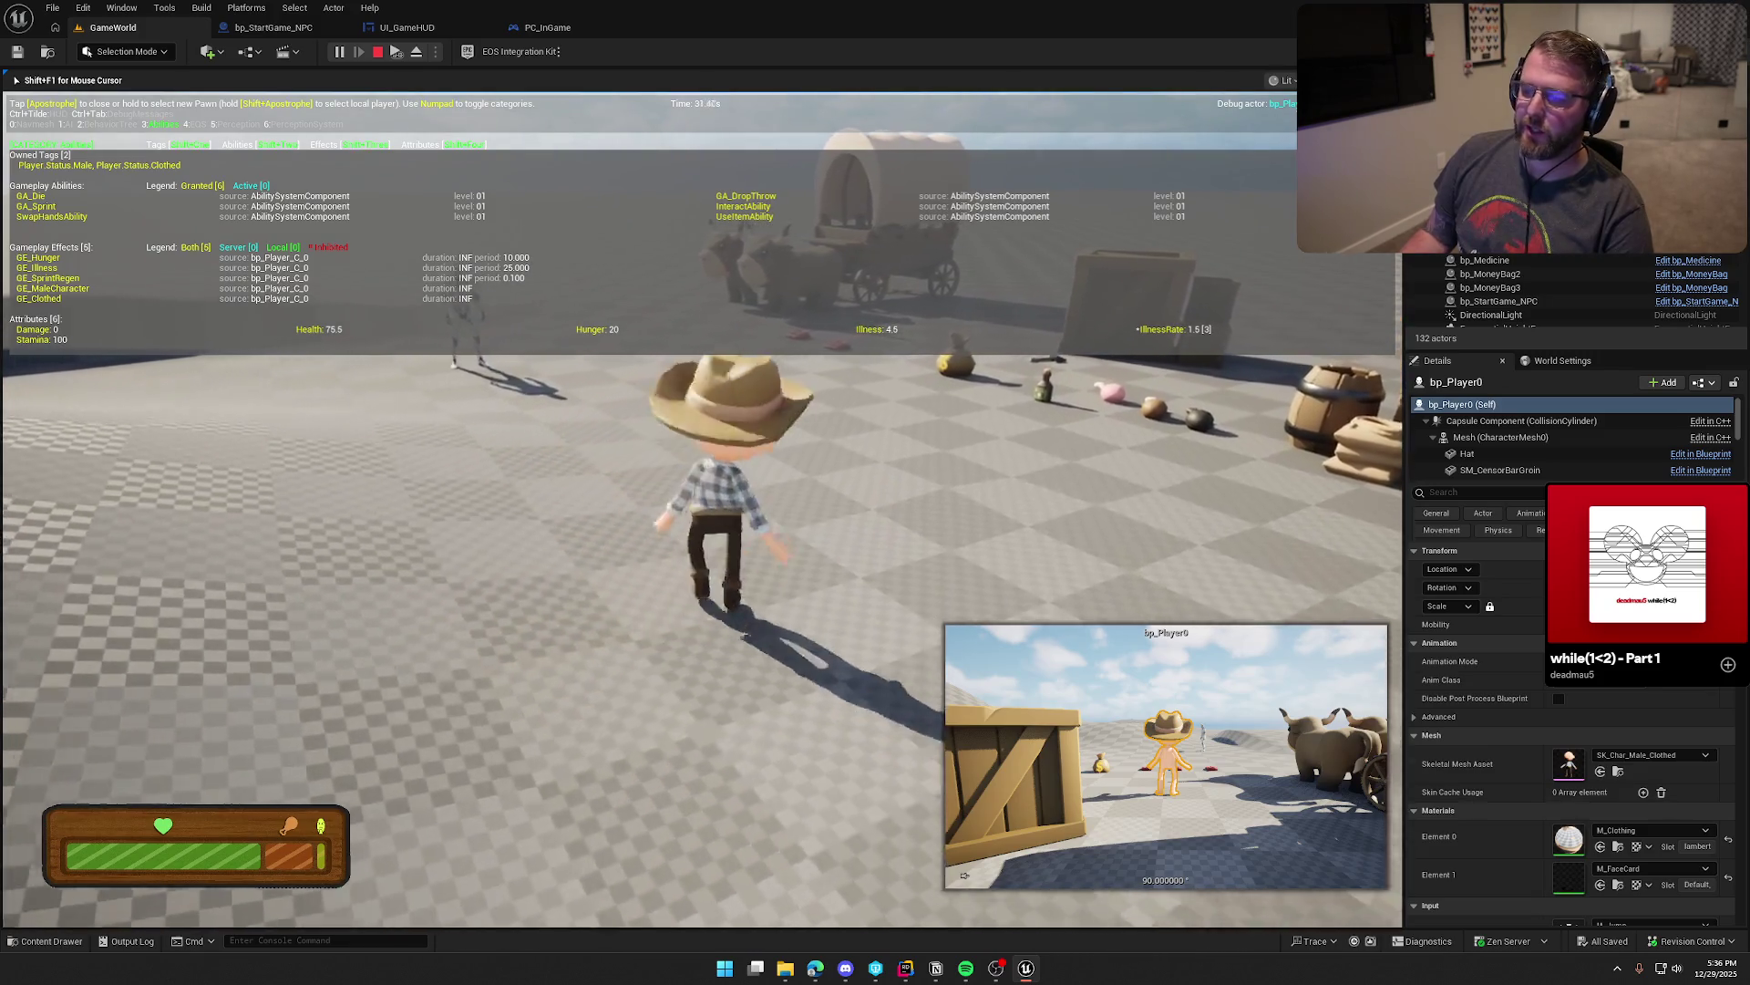
{"action": "key", "text": "space"}
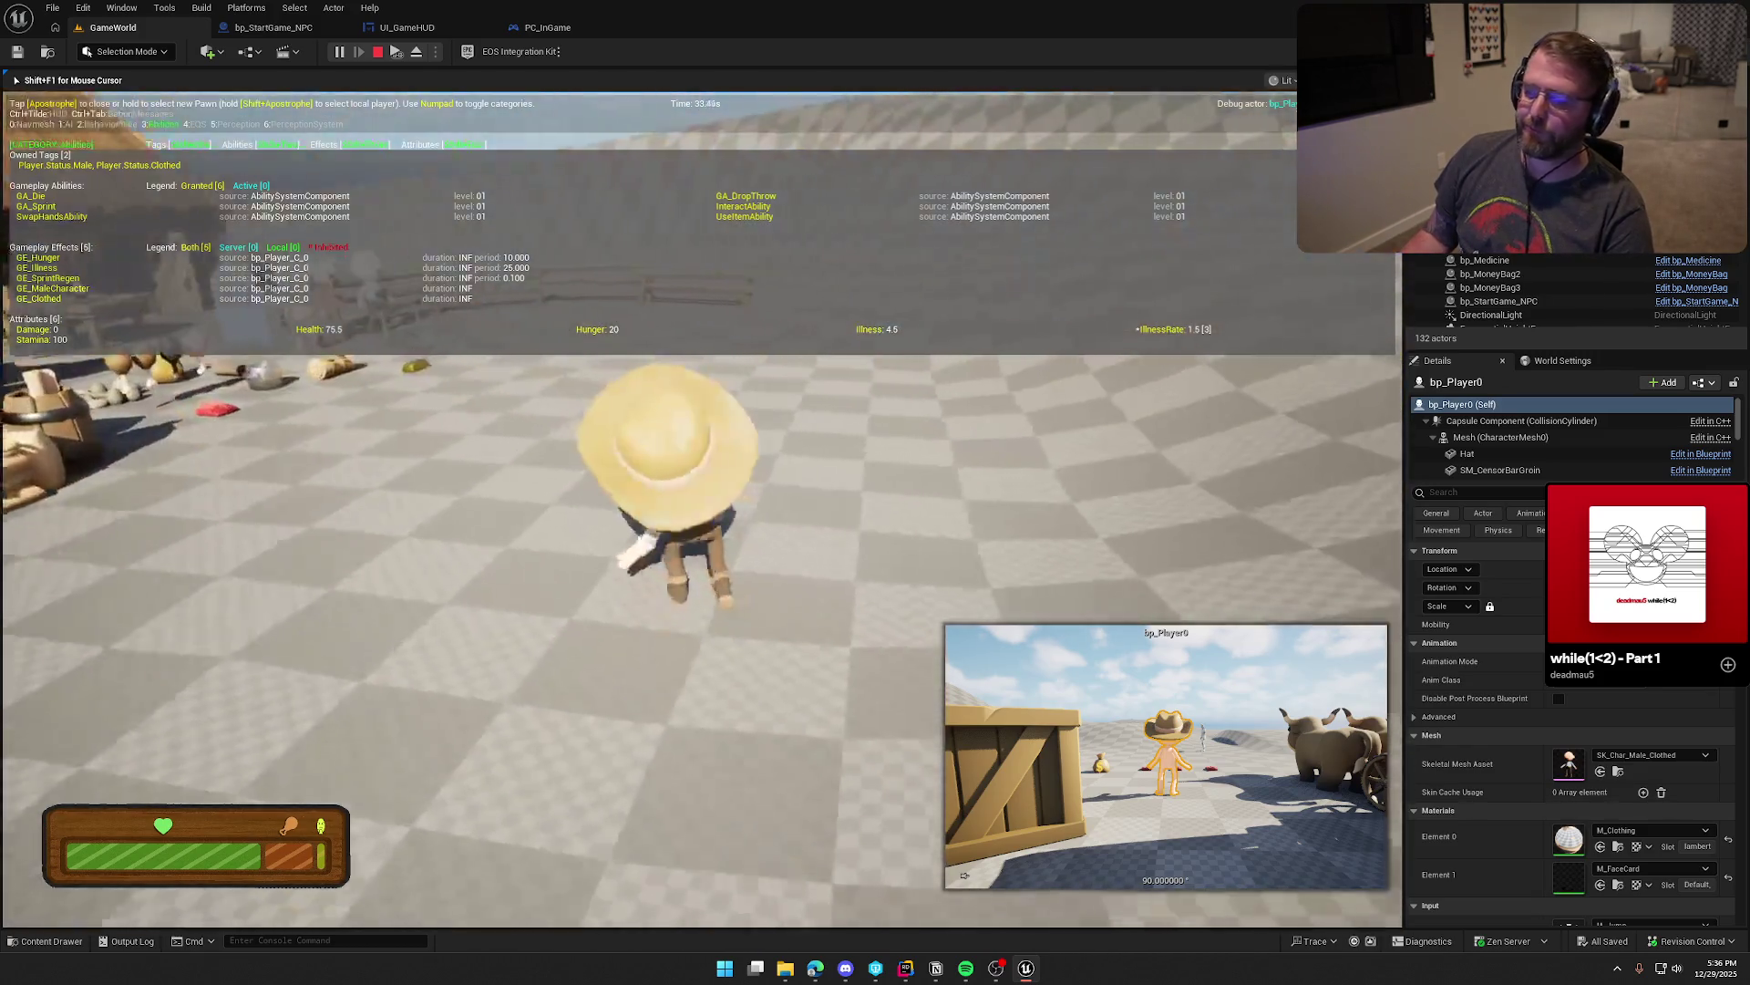
{"action": "key", "text": "w"}
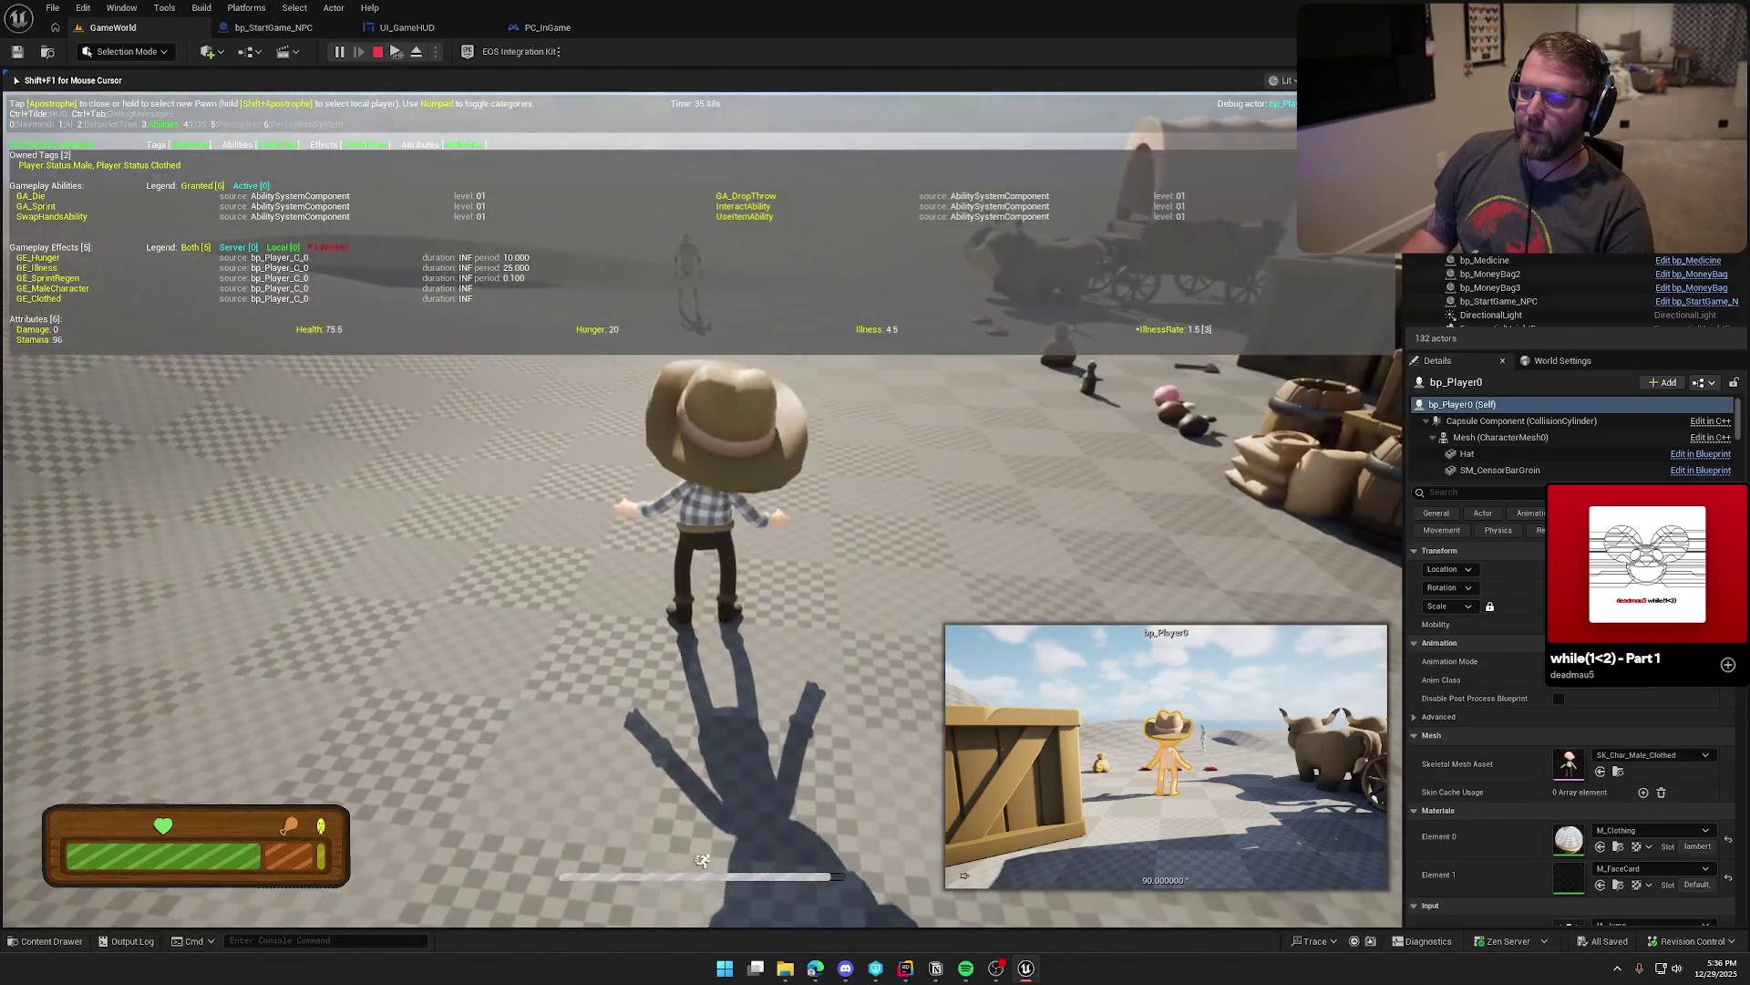
{"action": "key", "text": "q"}
Step: Run back to the dropped shirt and put it on again
{"action": "key", "text": "s"}
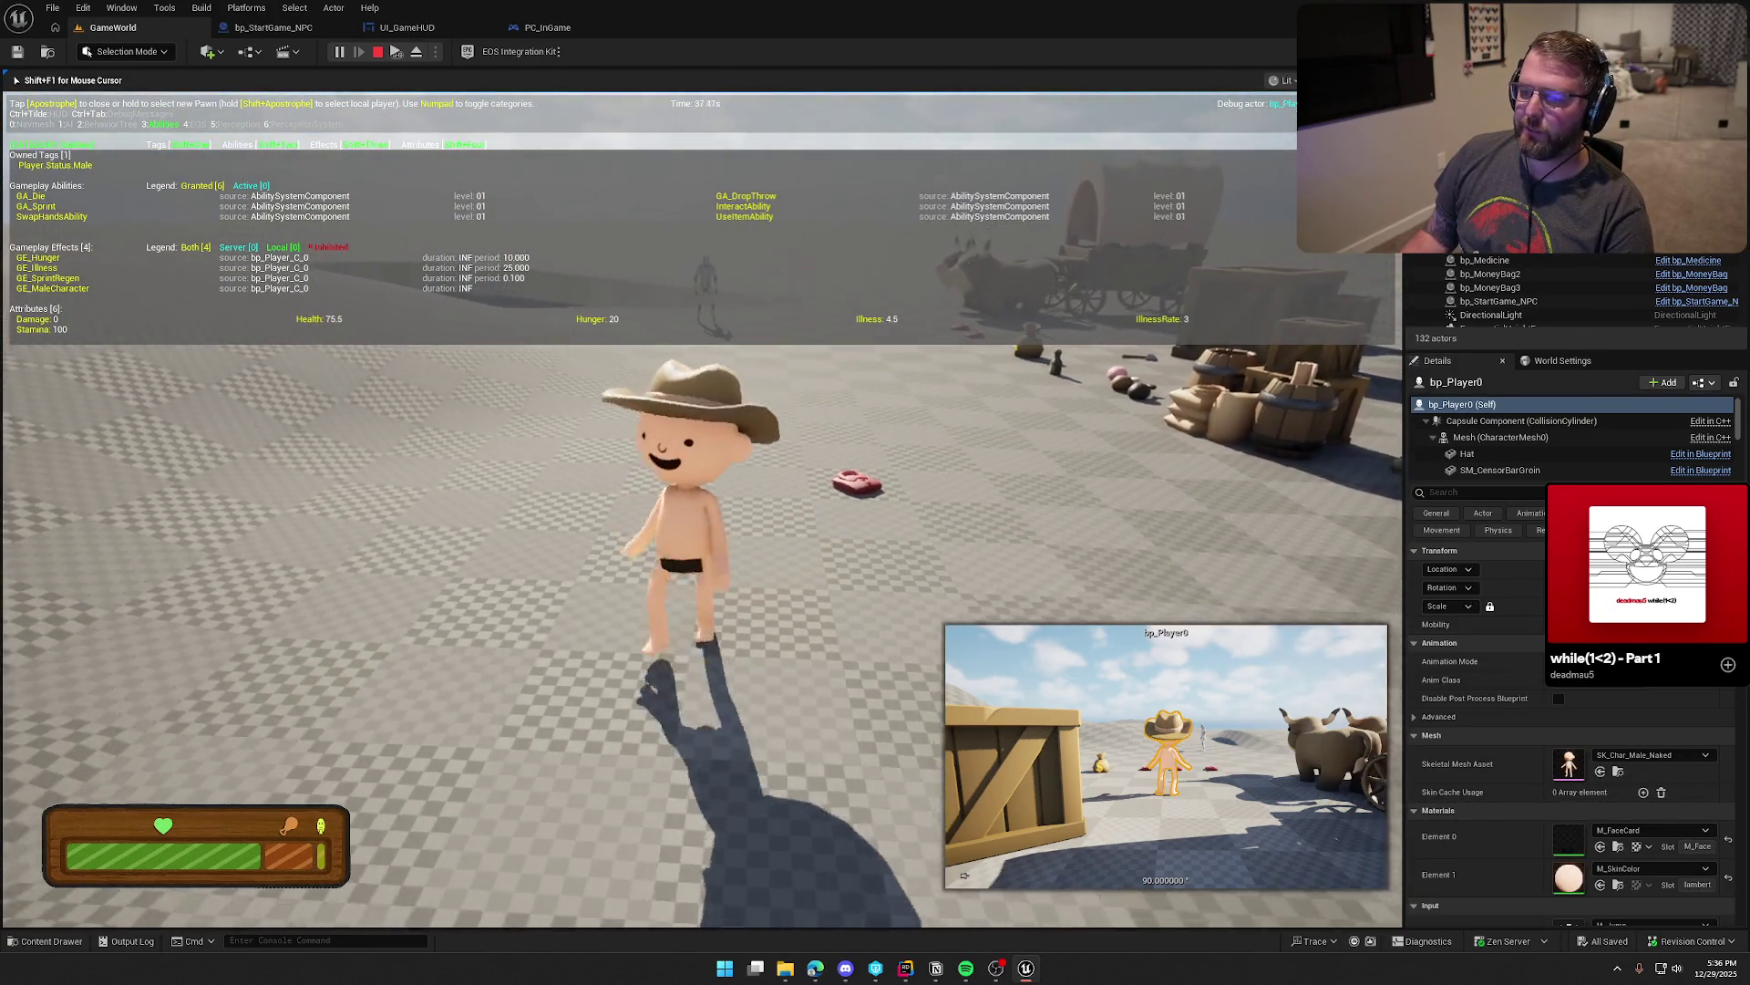
{"action": "key", "text": "shift+w"}
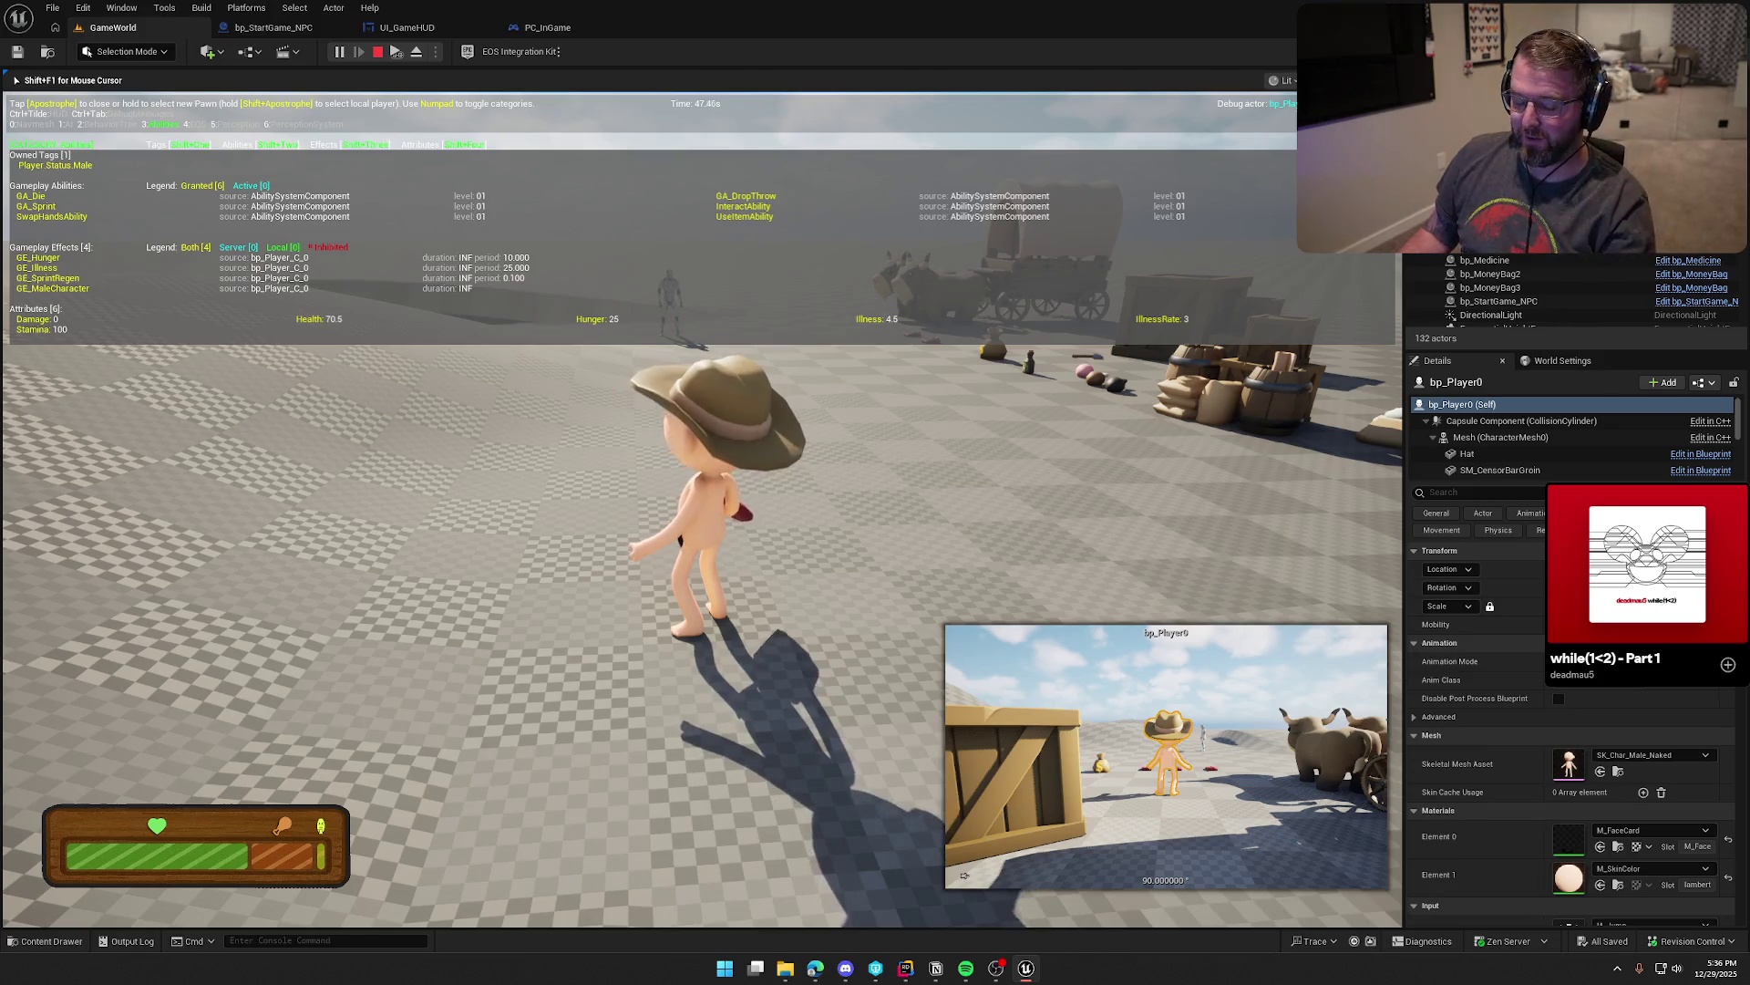
{"action": "key", "text": "w"}
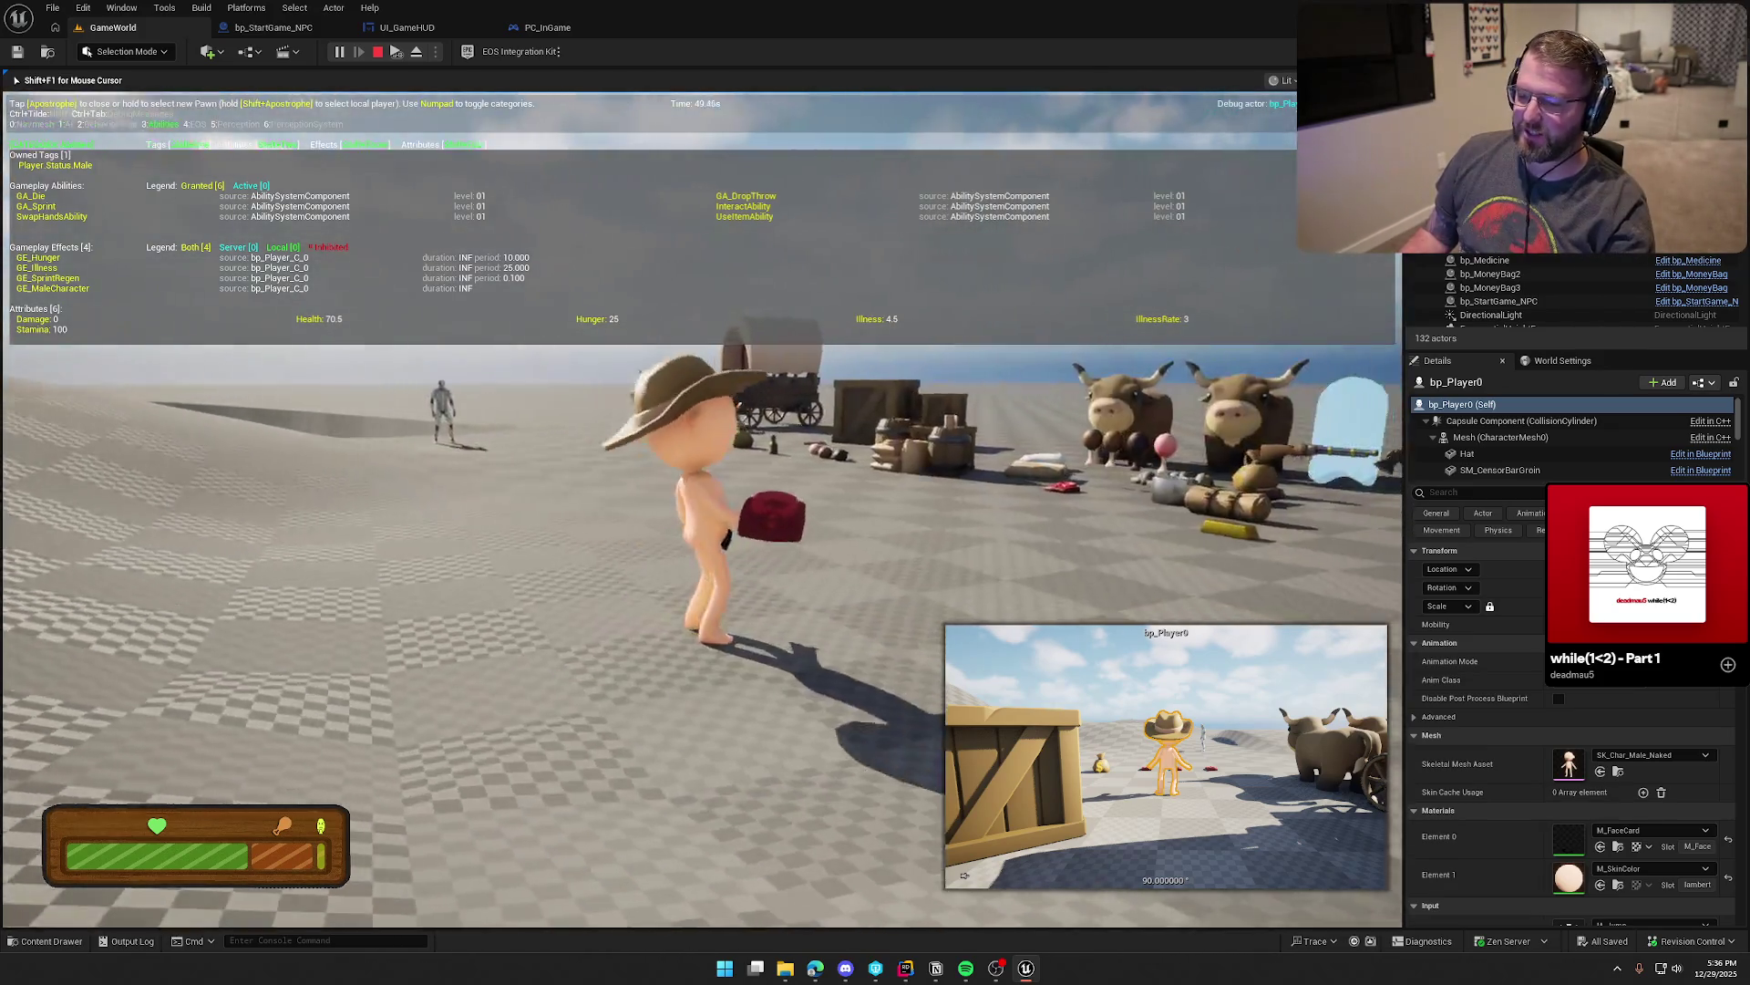
{"action": "key", "text": "w"}
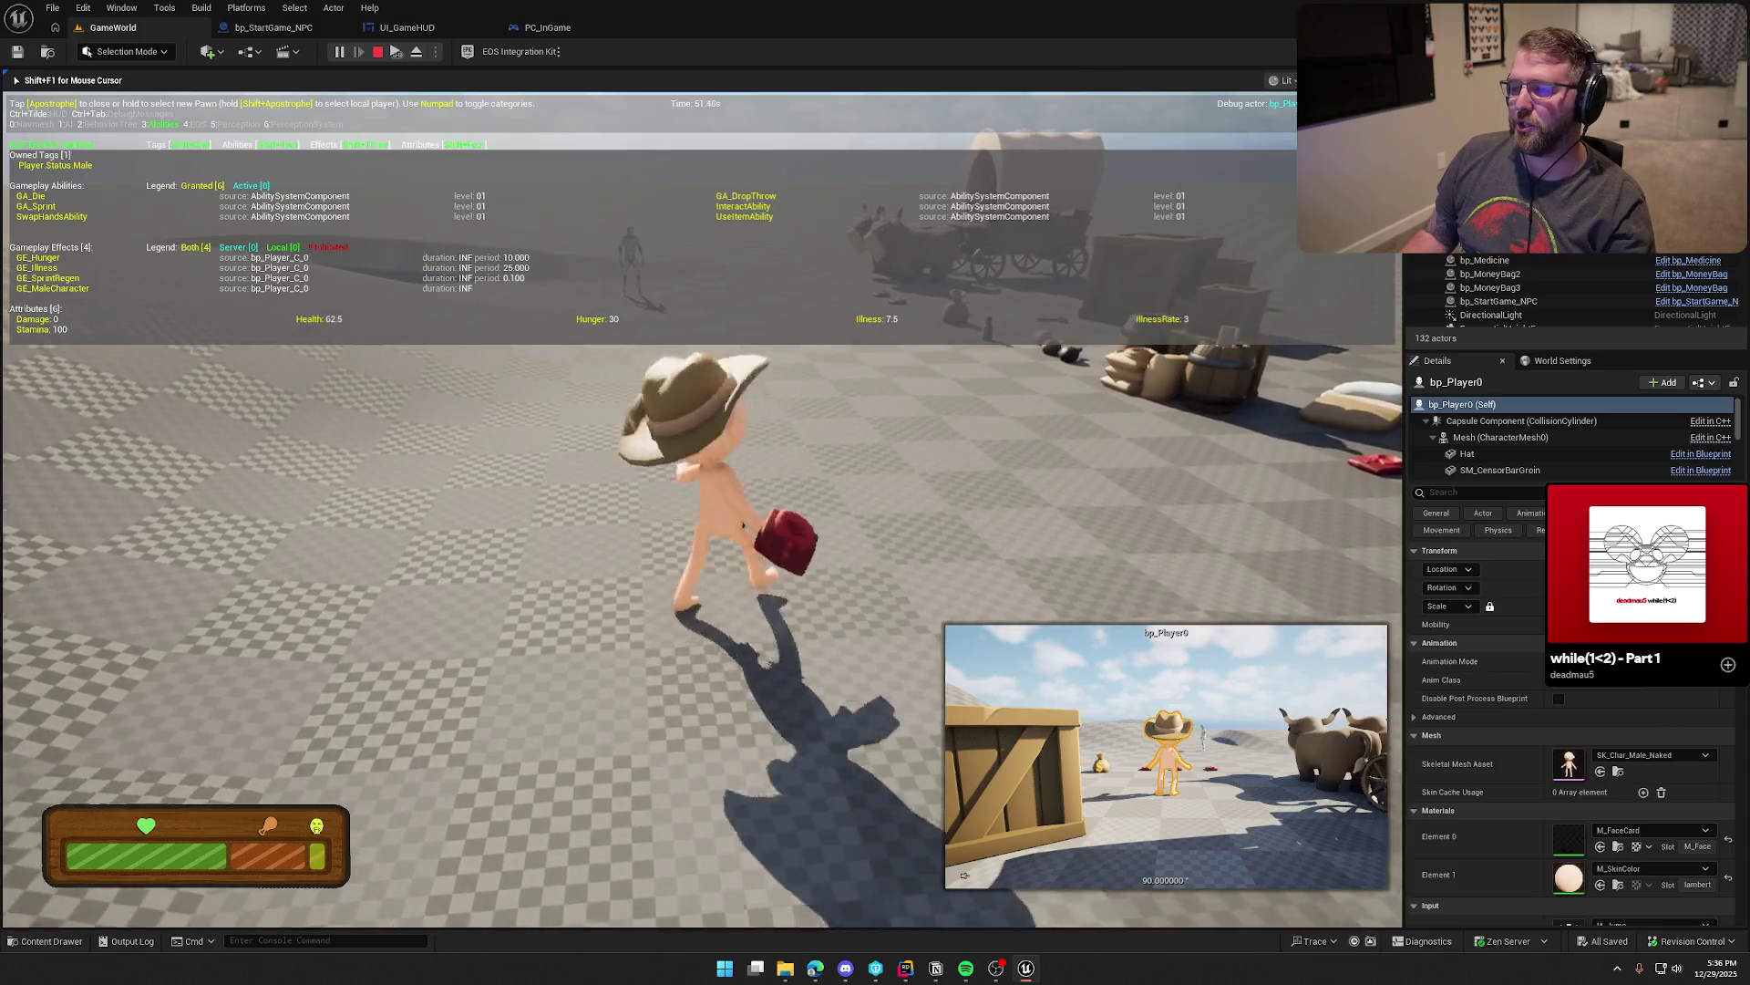
{"action": "key", "text": "s"}
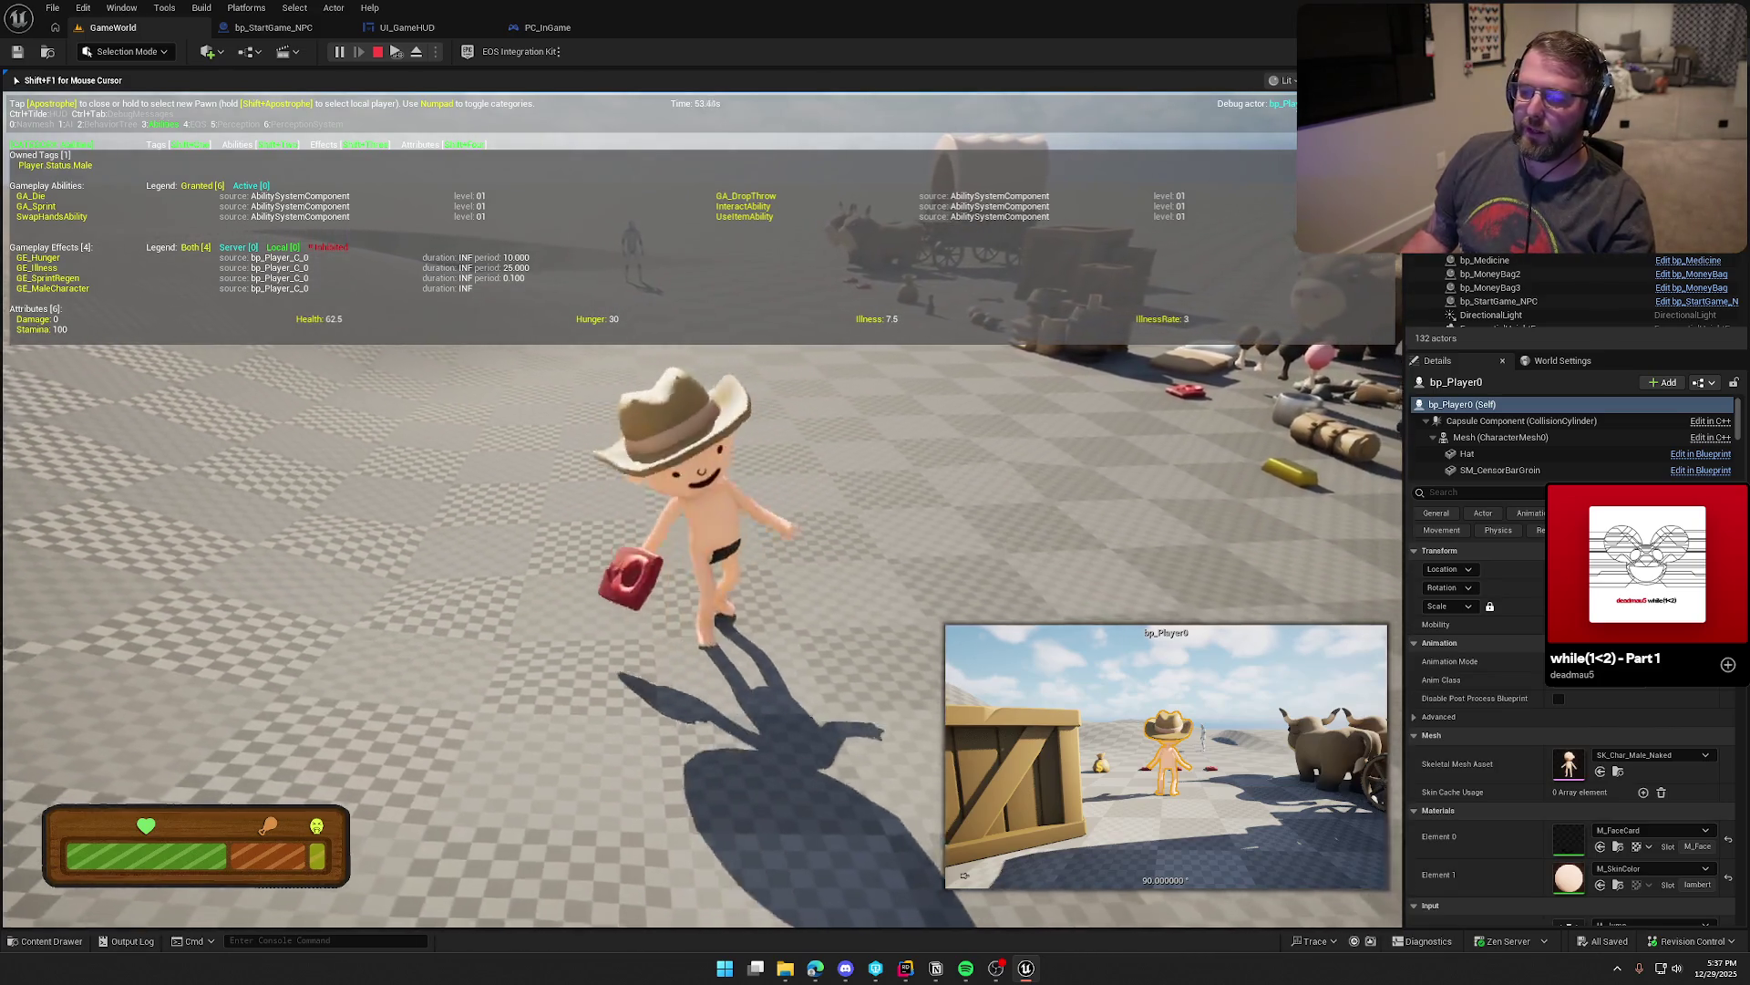
{"action": "key", "text": "w"}
{"action": "key", "text": "e"}
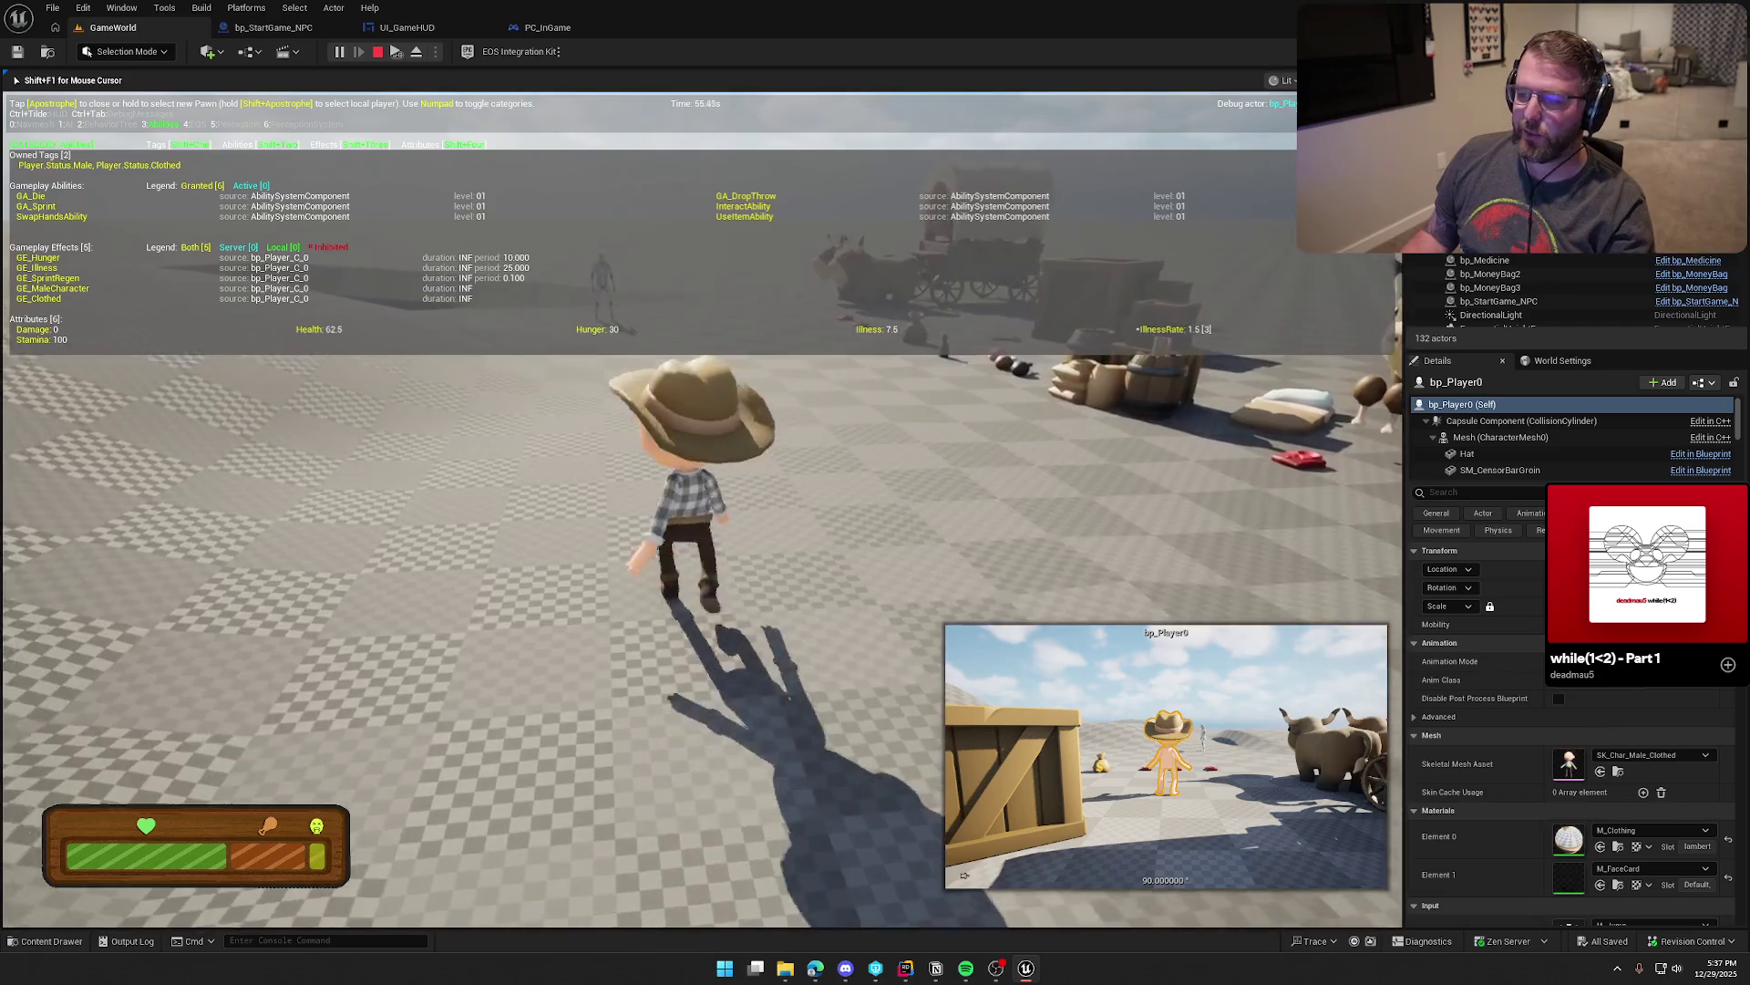
Step: Drop the shirt once more, put it back on, and hide the gameplay debugger
{"action": "key", "text": "q"}
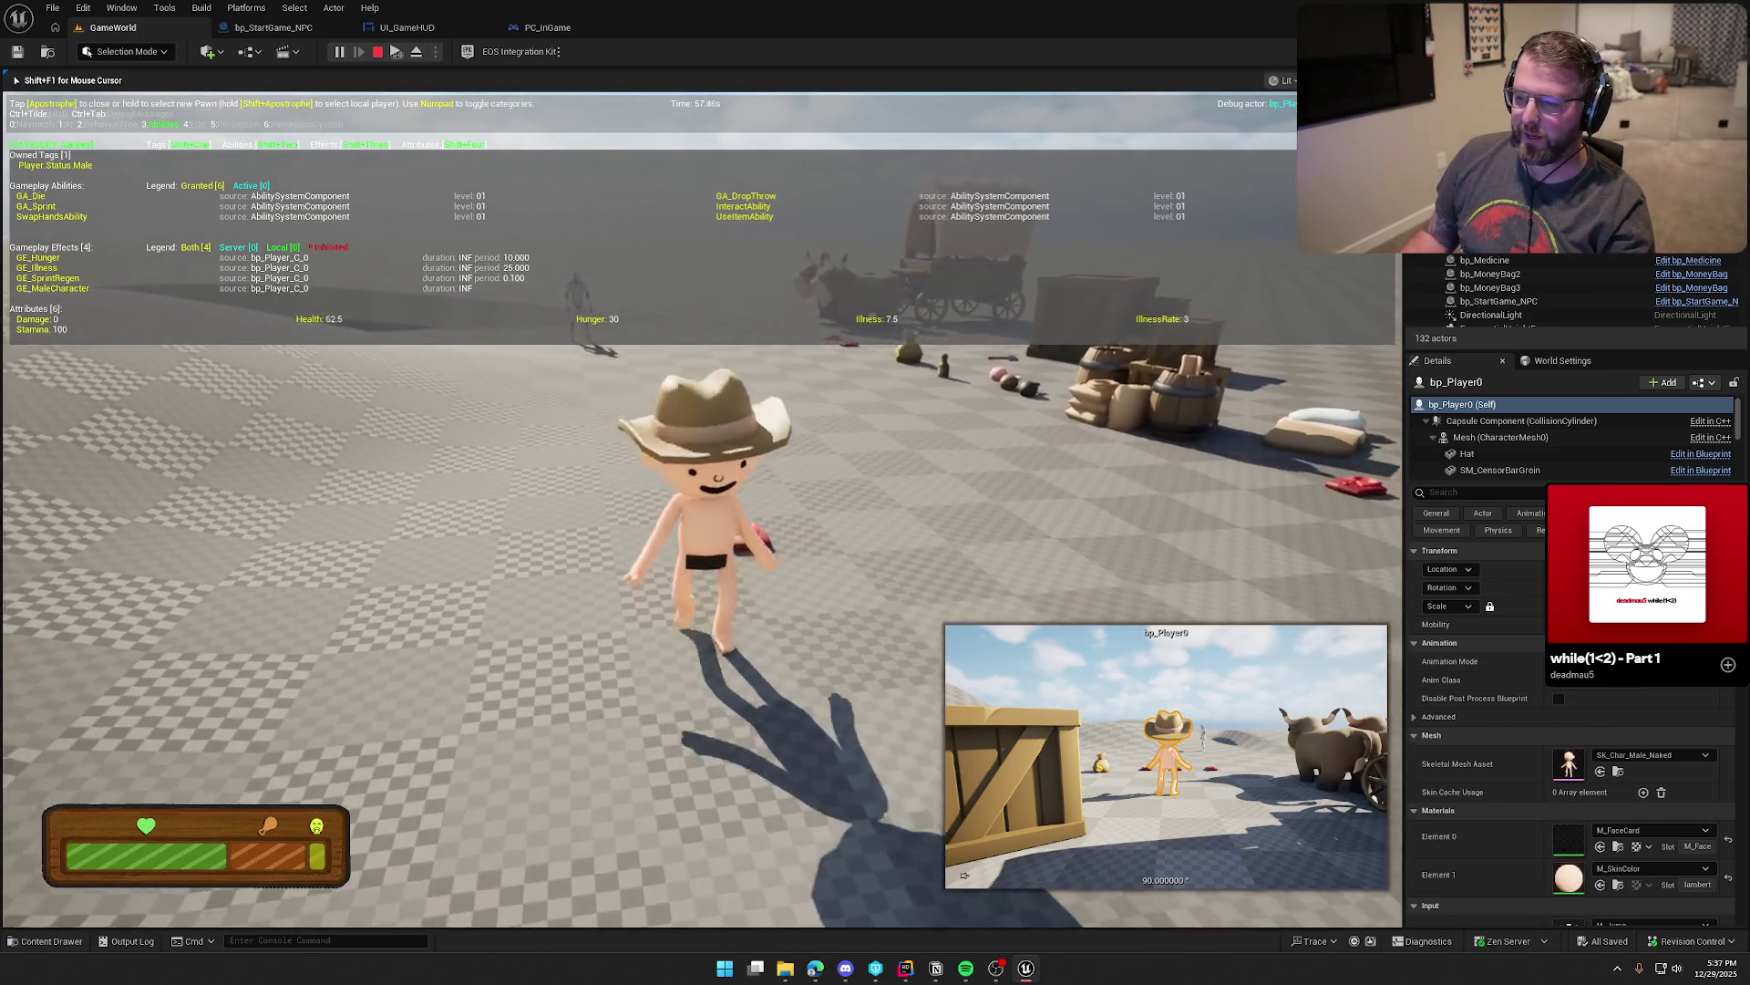
{"action": "key", "text": "s"}
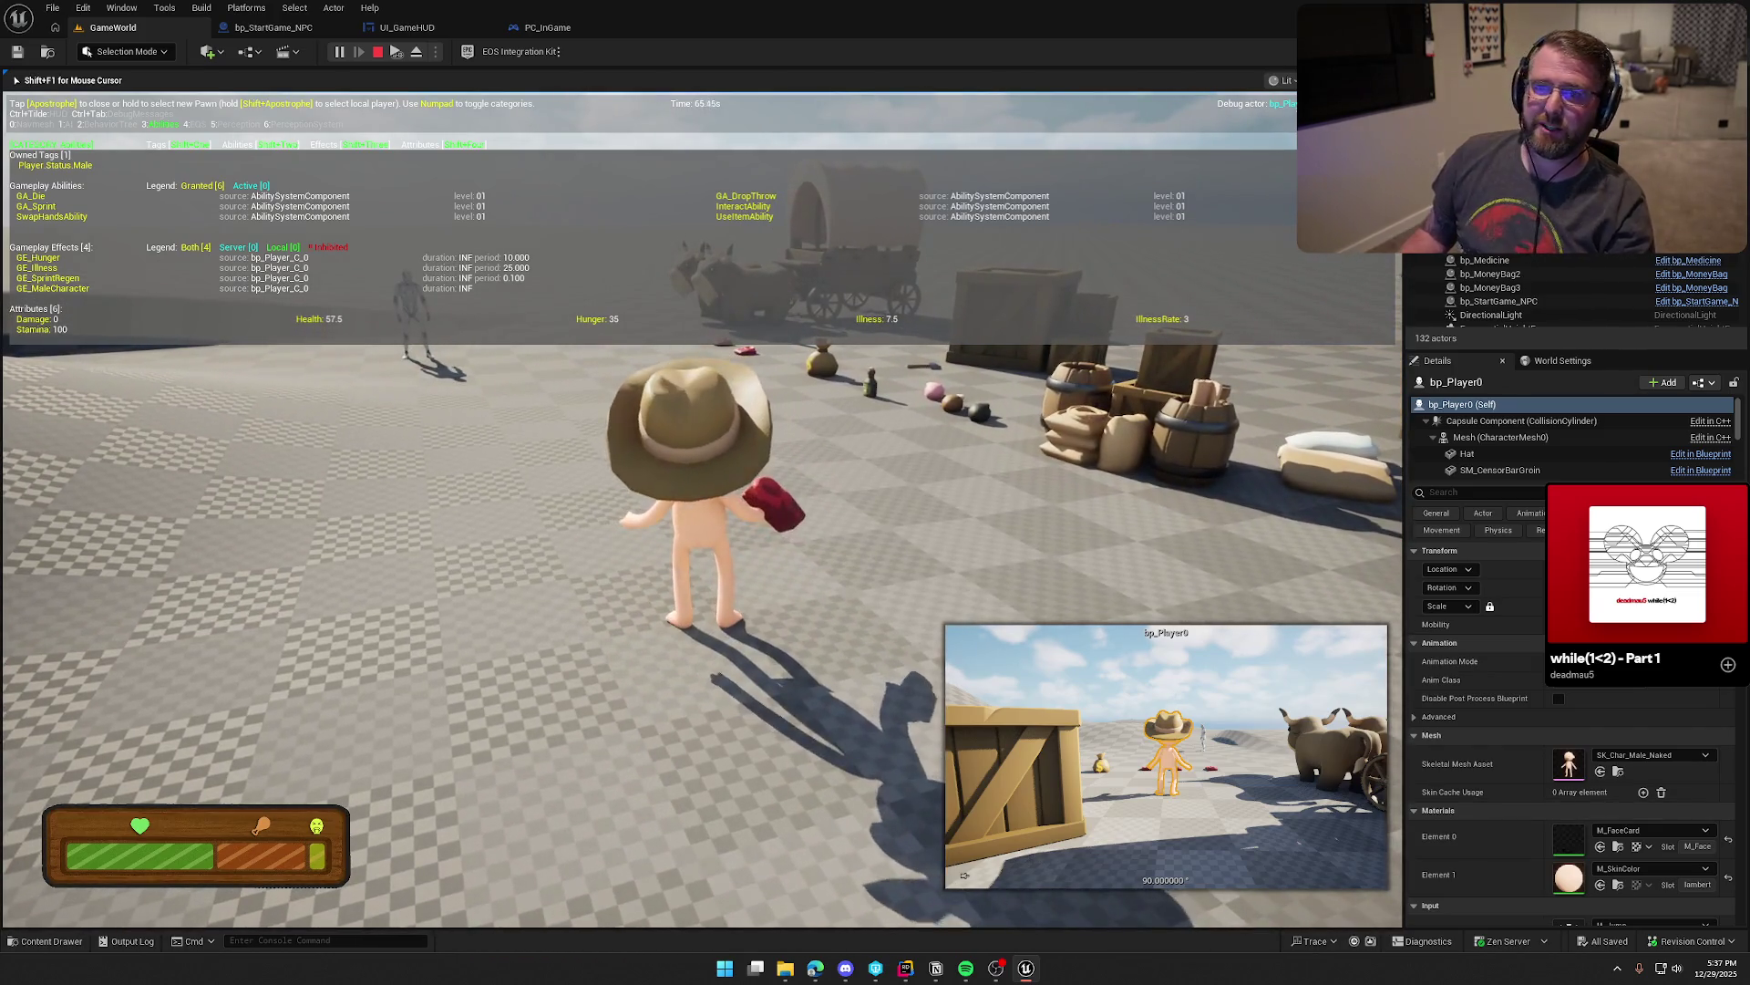
{"action": "key", "text": "e"}
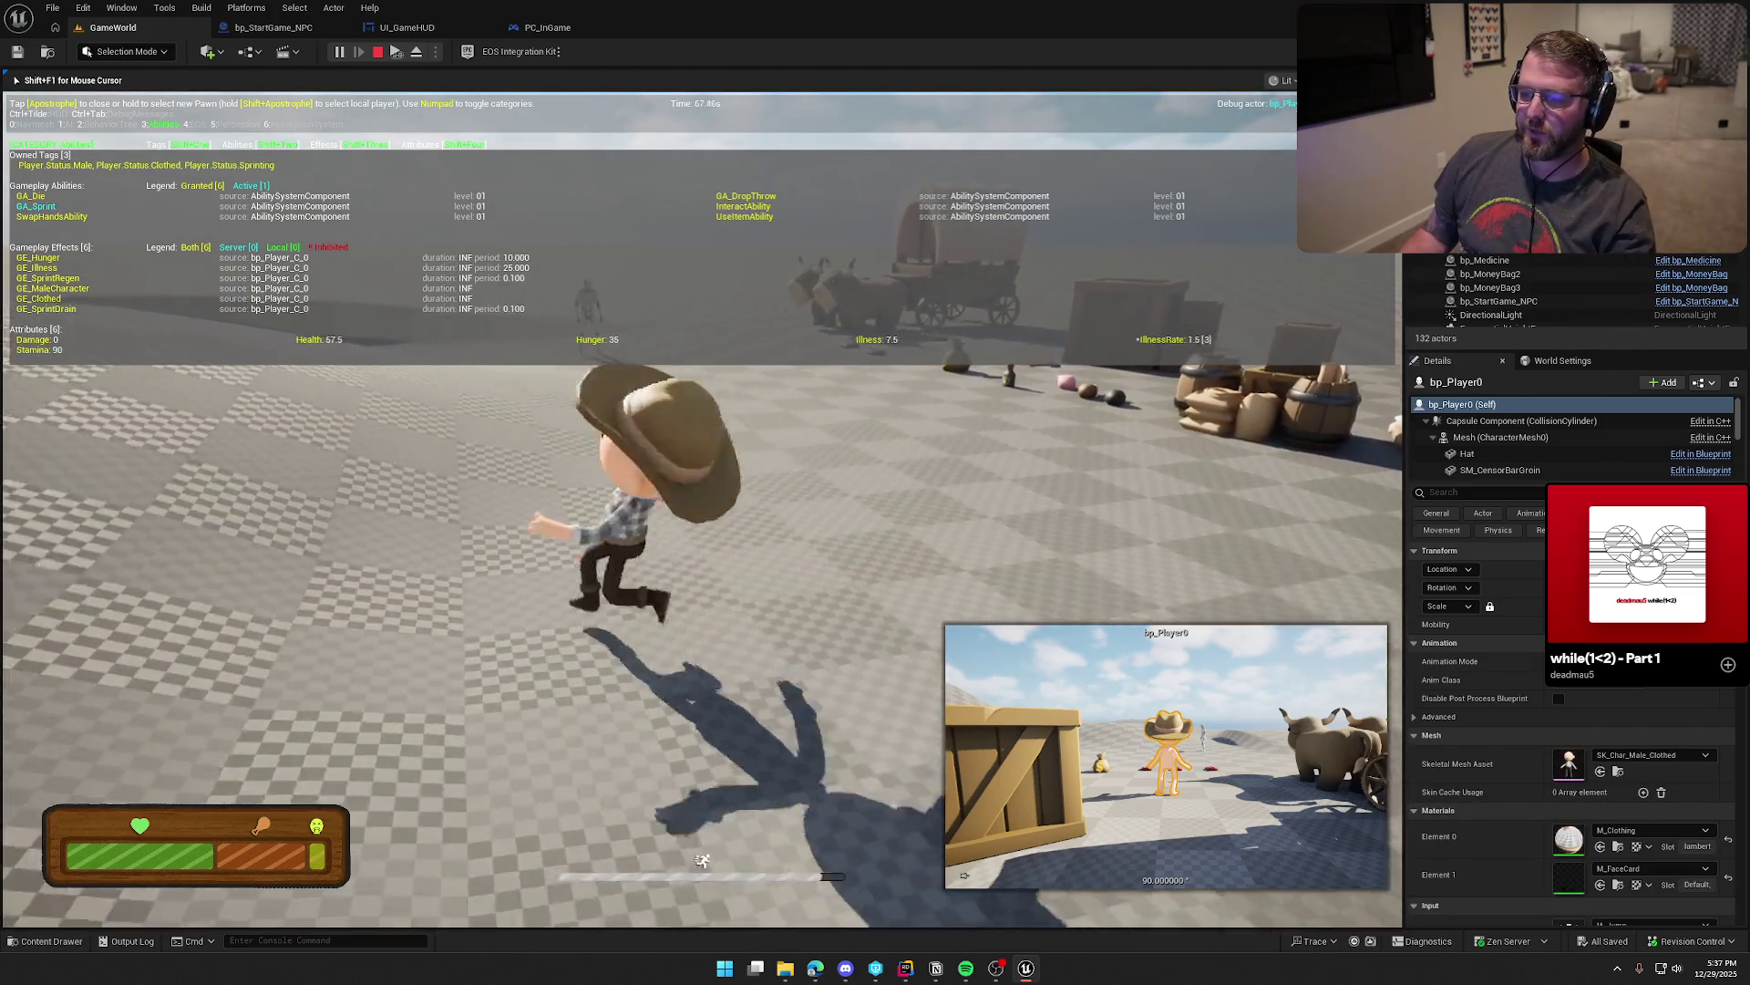
{"action": "key", "text": "apostrophe"}
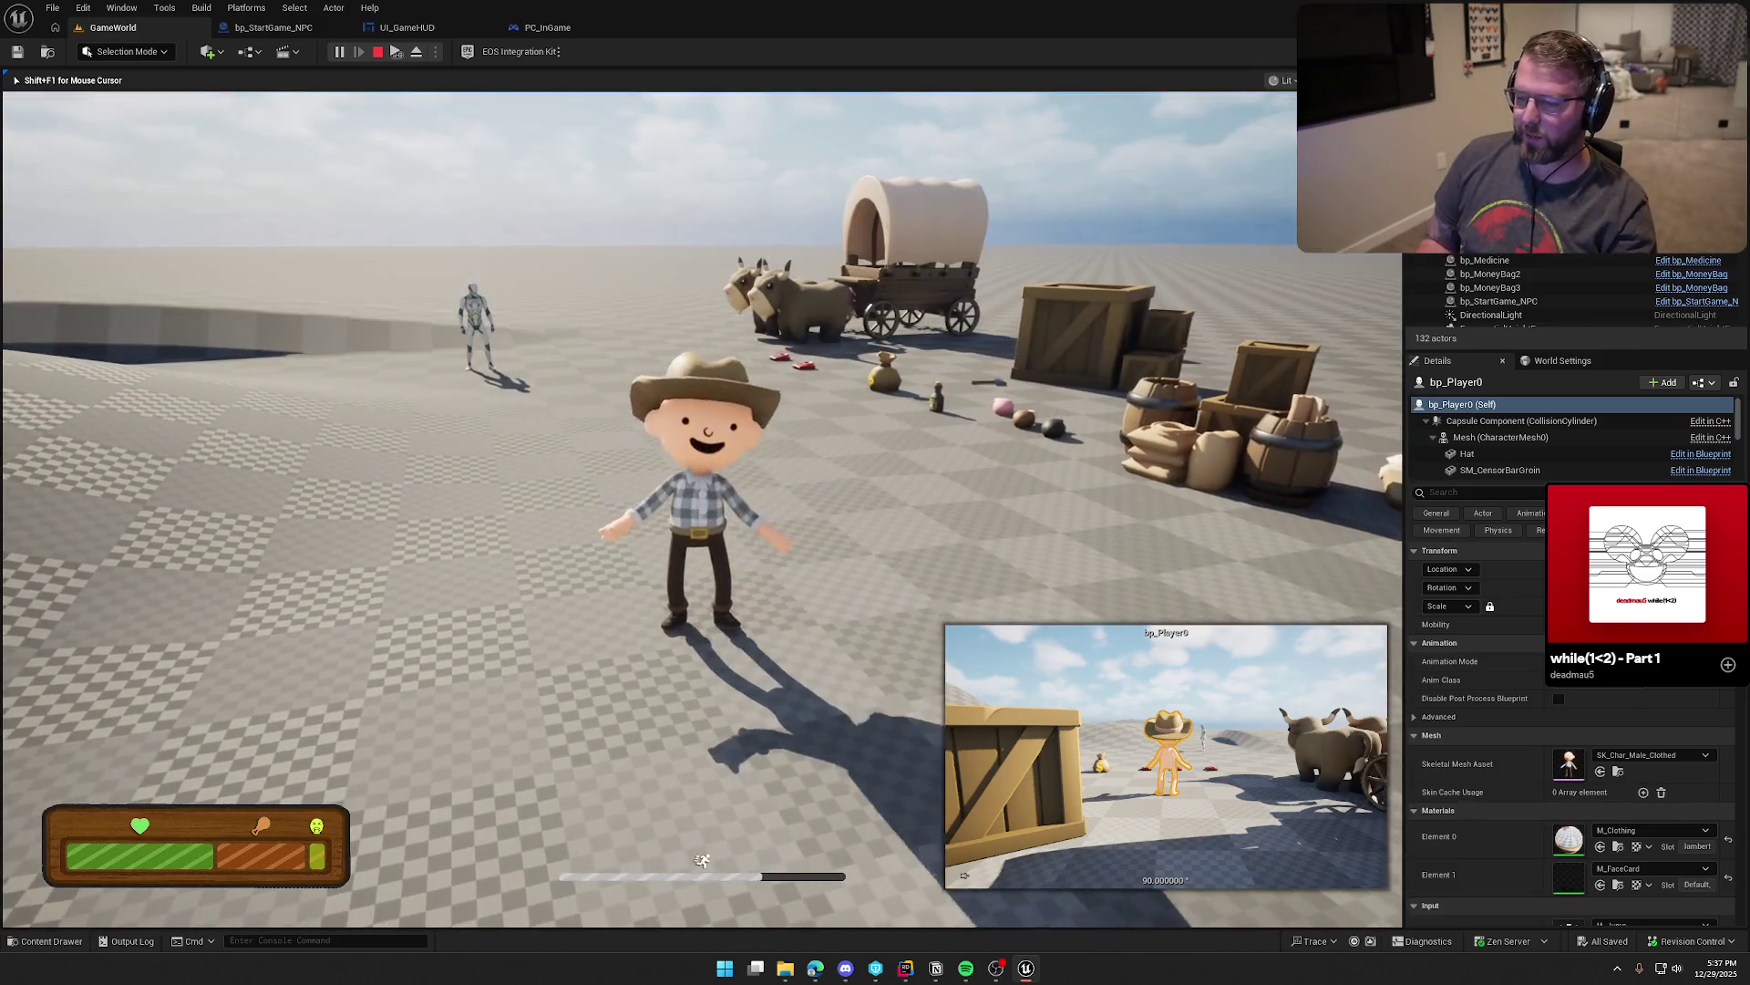
Step: Restart the play session and sprint toward the wagon, crates and log cabin
{"action": "left_click", "coordinate": [378, 51]}
{"action": "left_click", "coordinate": [341, 52]}
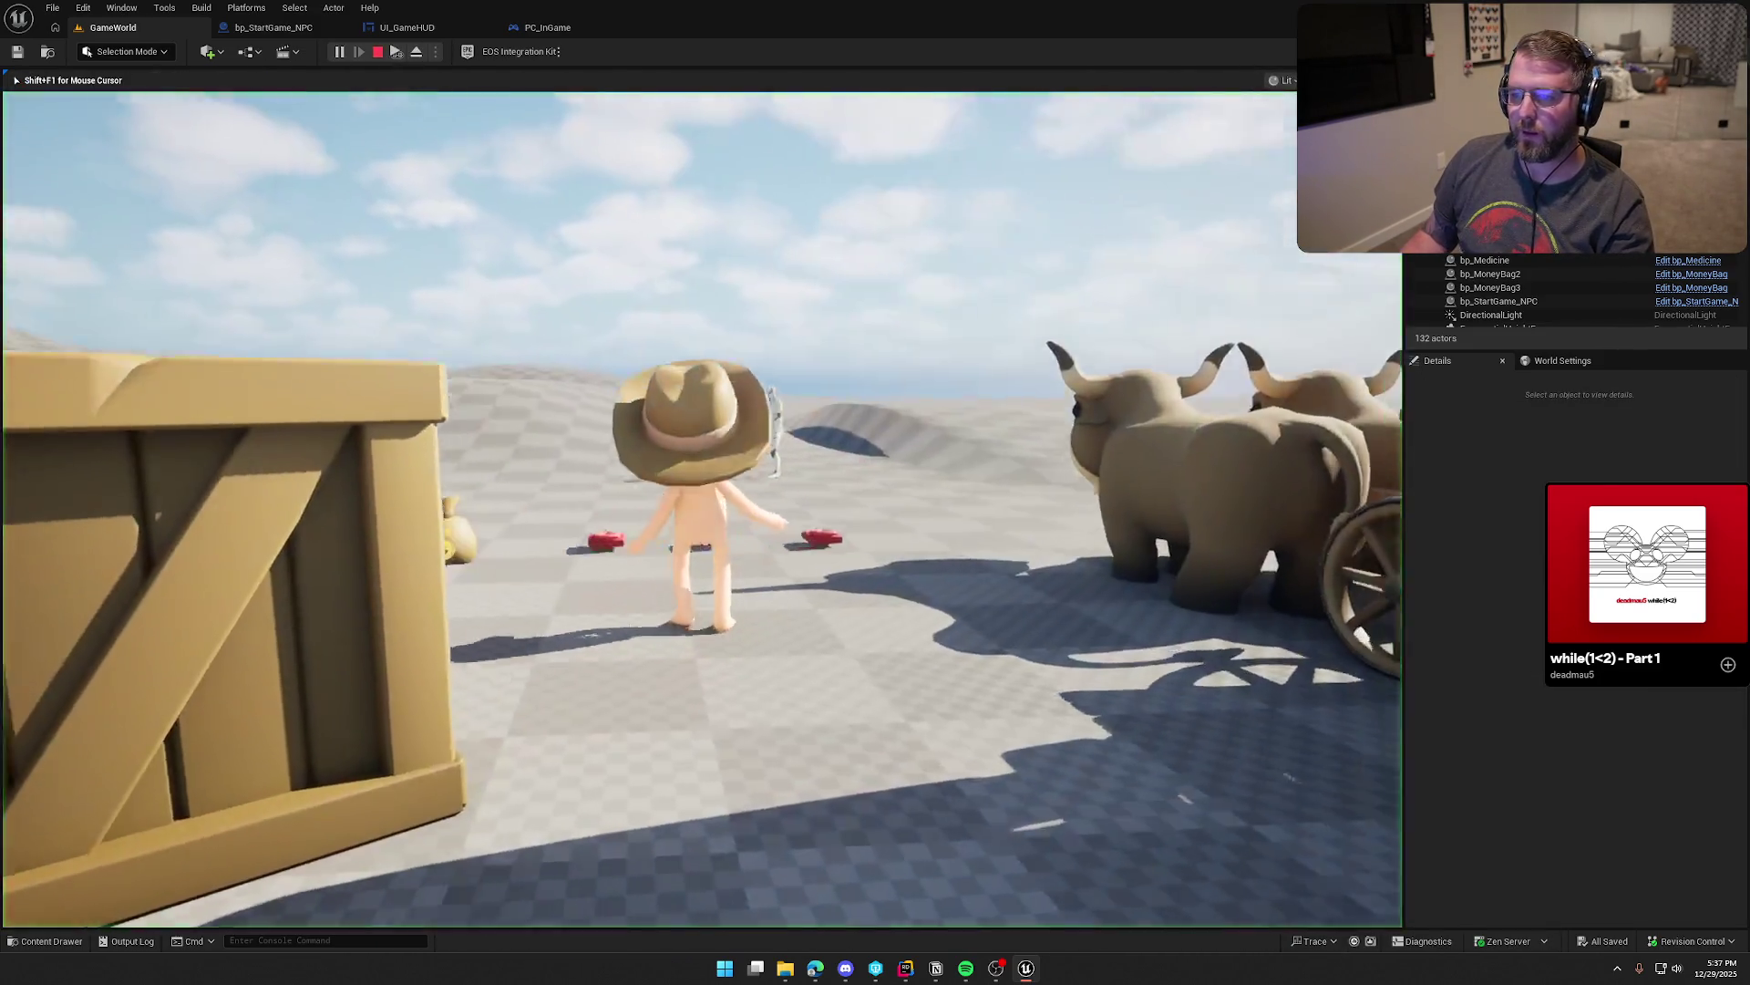
{"action": "key", "text": "w"}
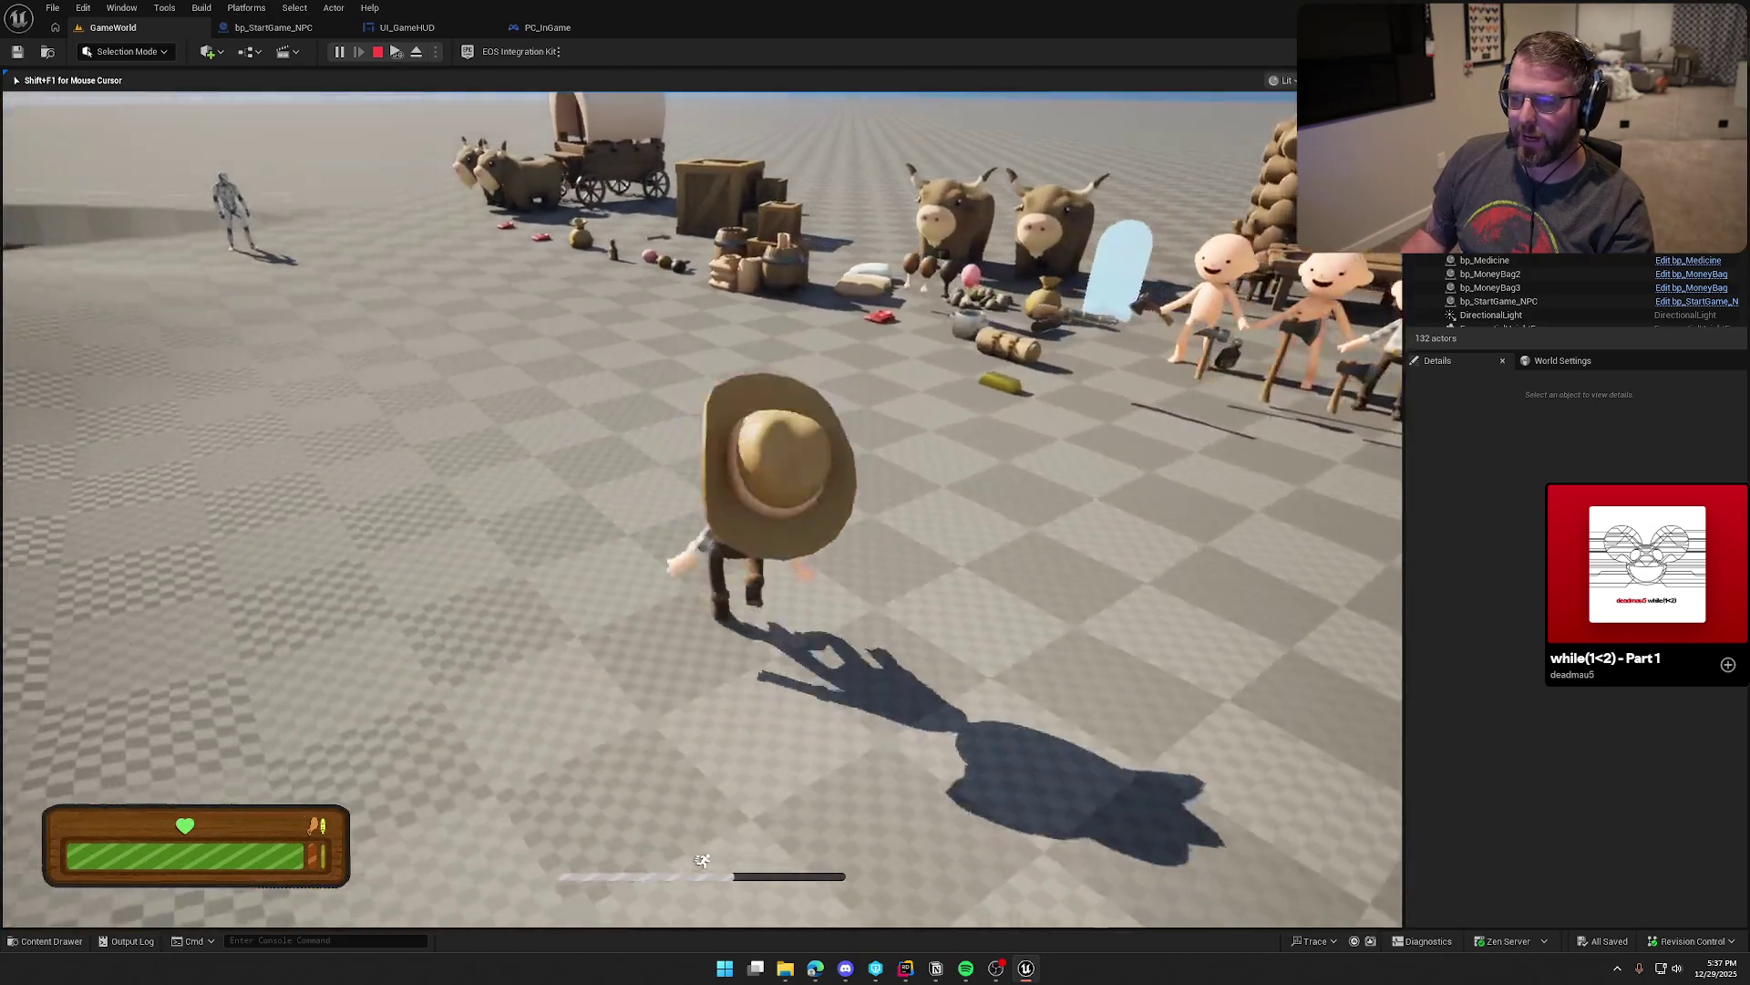
{"action": "key", "text": "s"}
{"action": "key", "text": "s"}
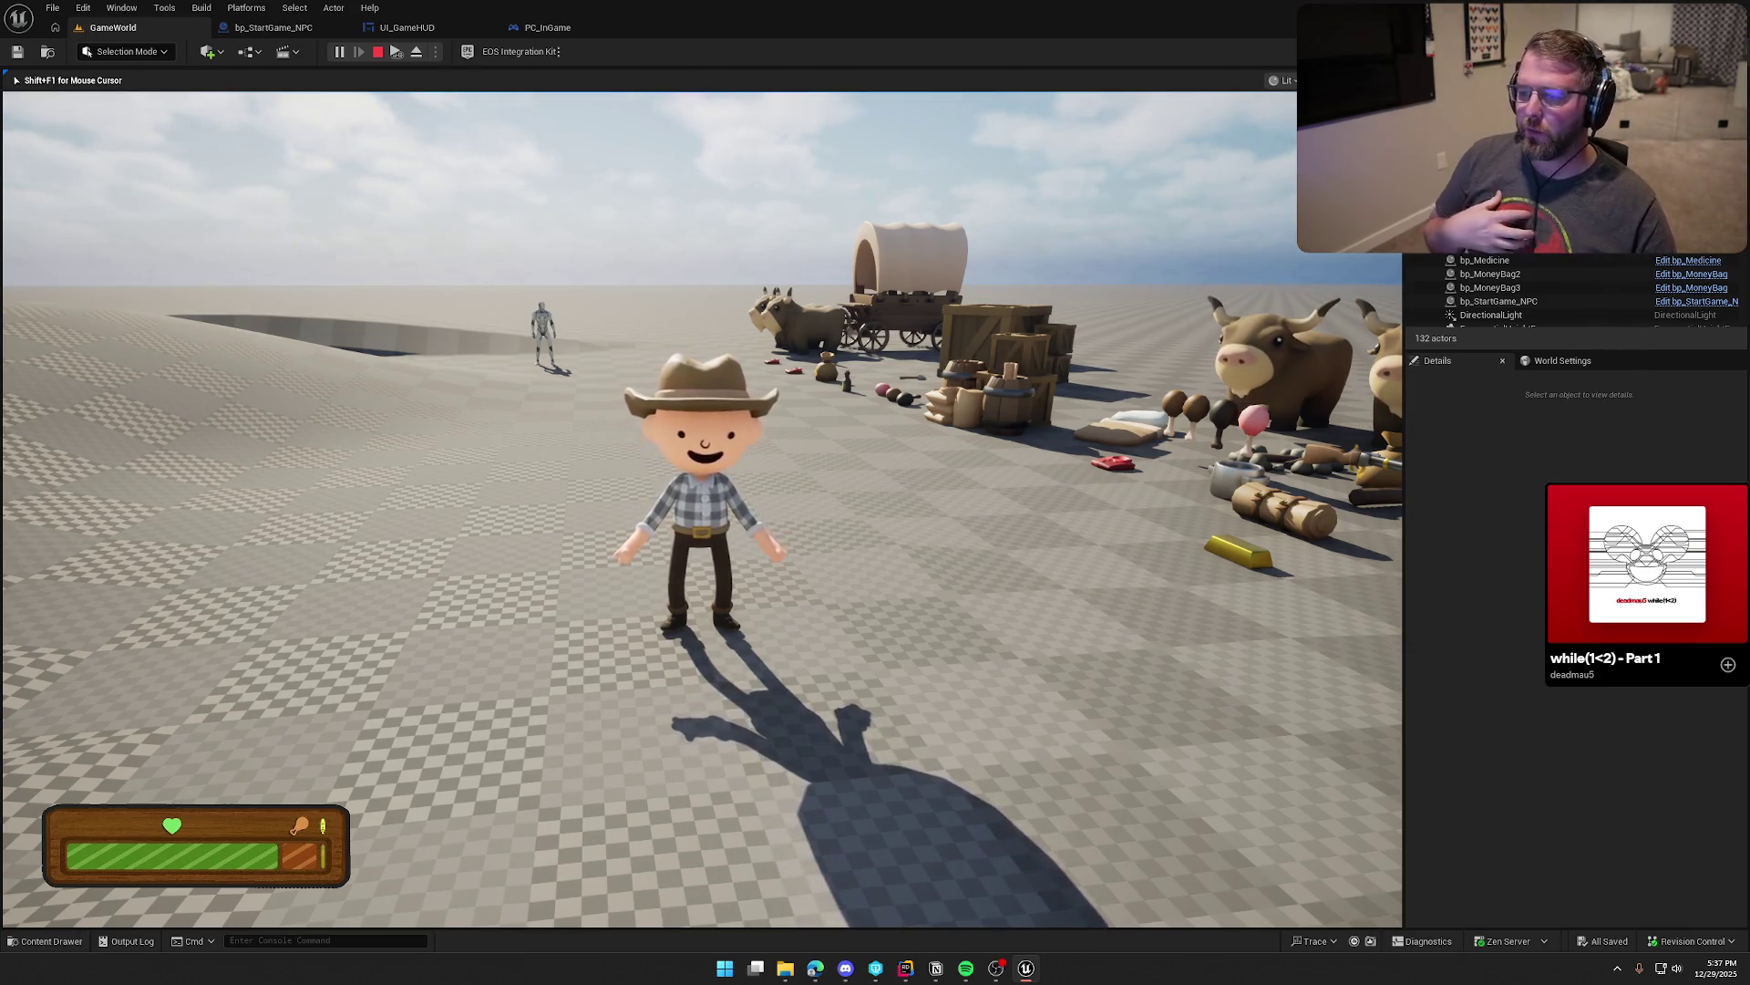
{"action": "key", "text": "shift+w"}
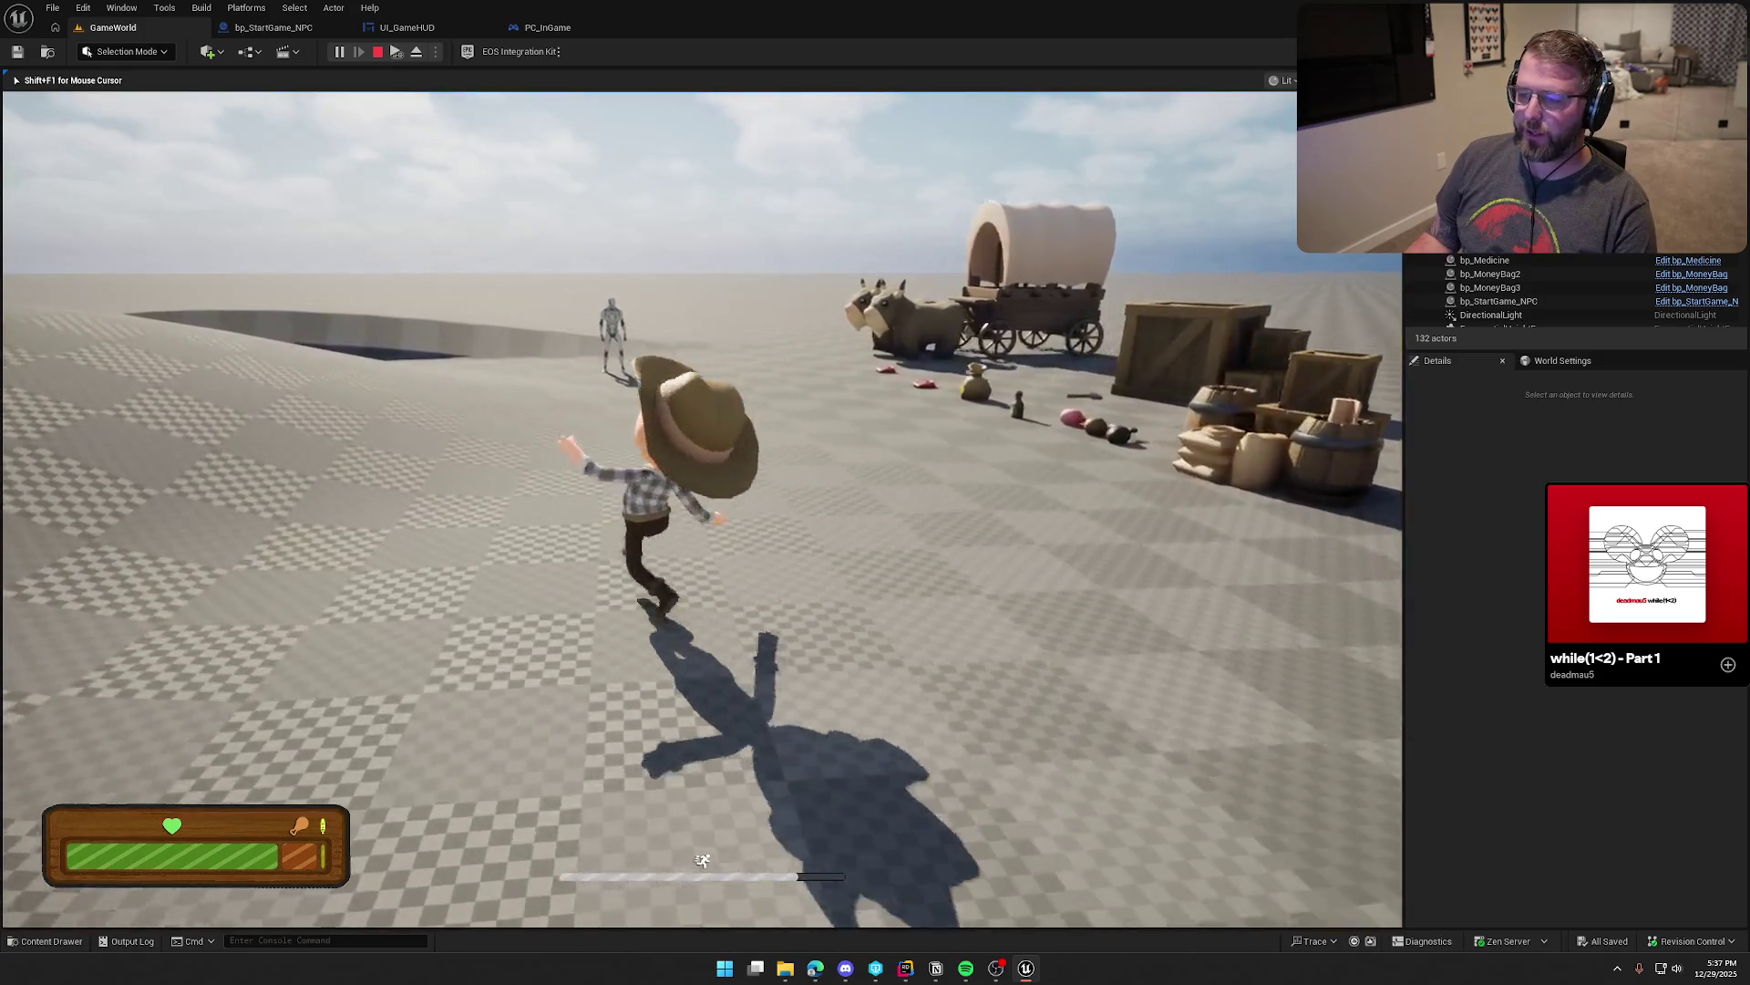
{"action": "key", "text": "shift+w"}
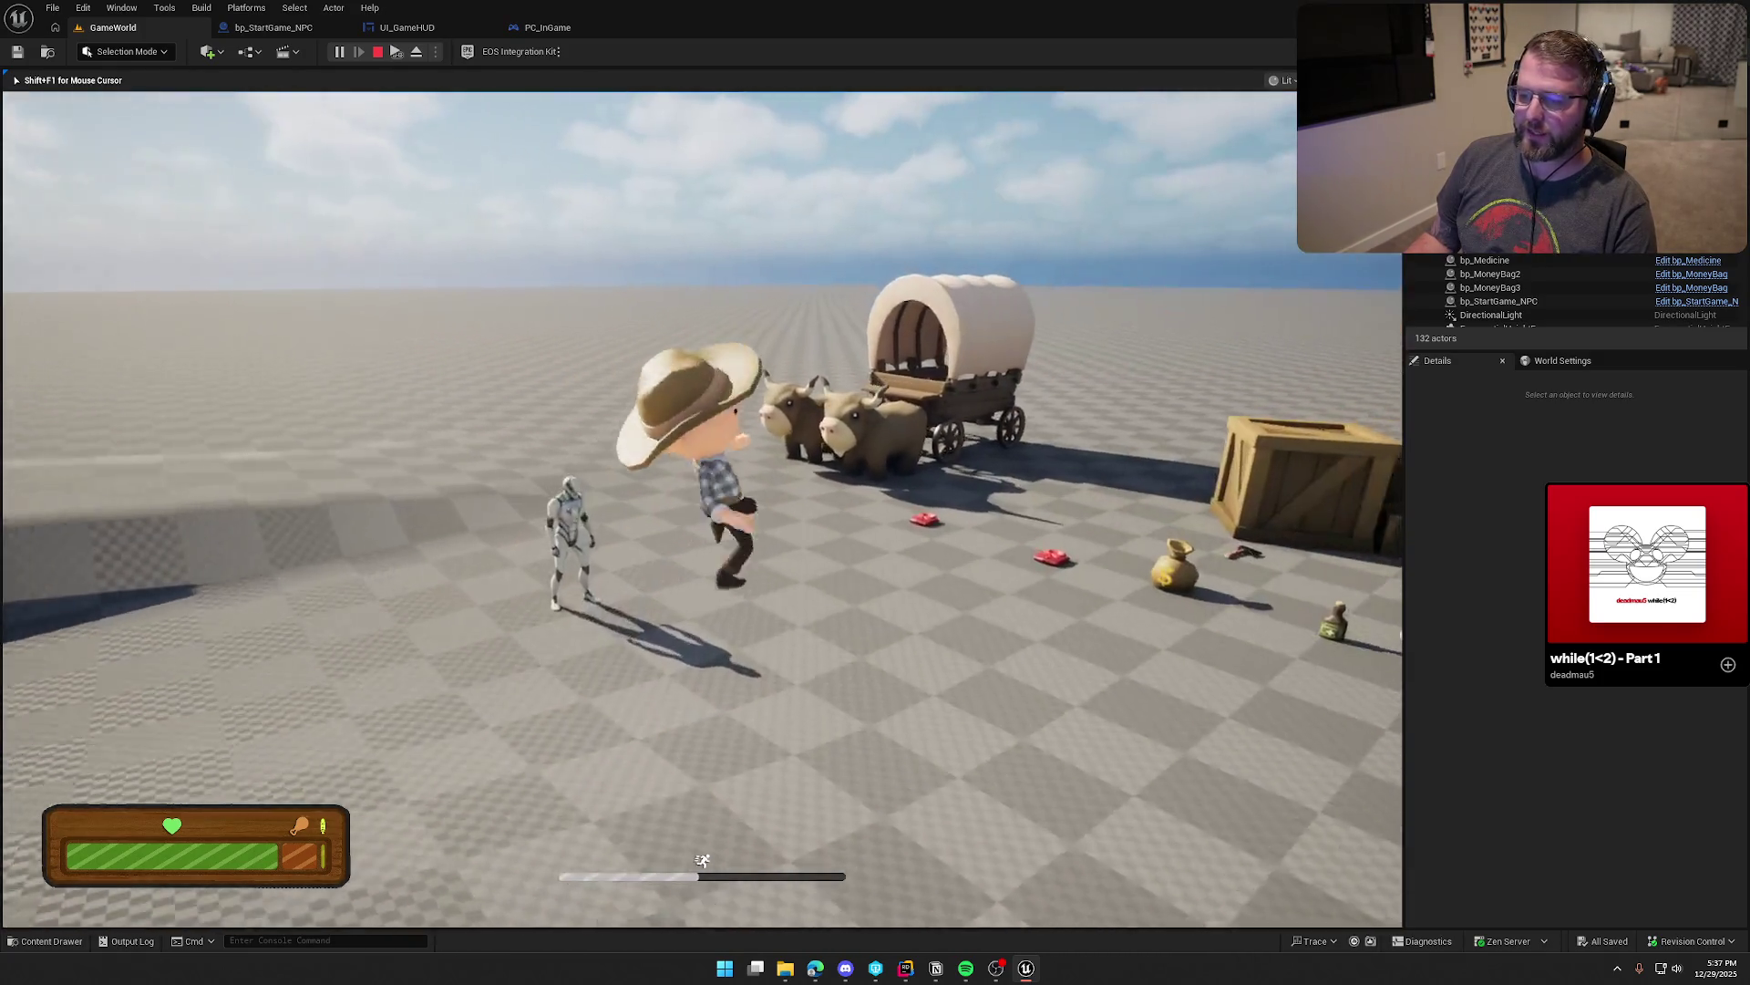
{"action": "key", "text": "shift+w"}
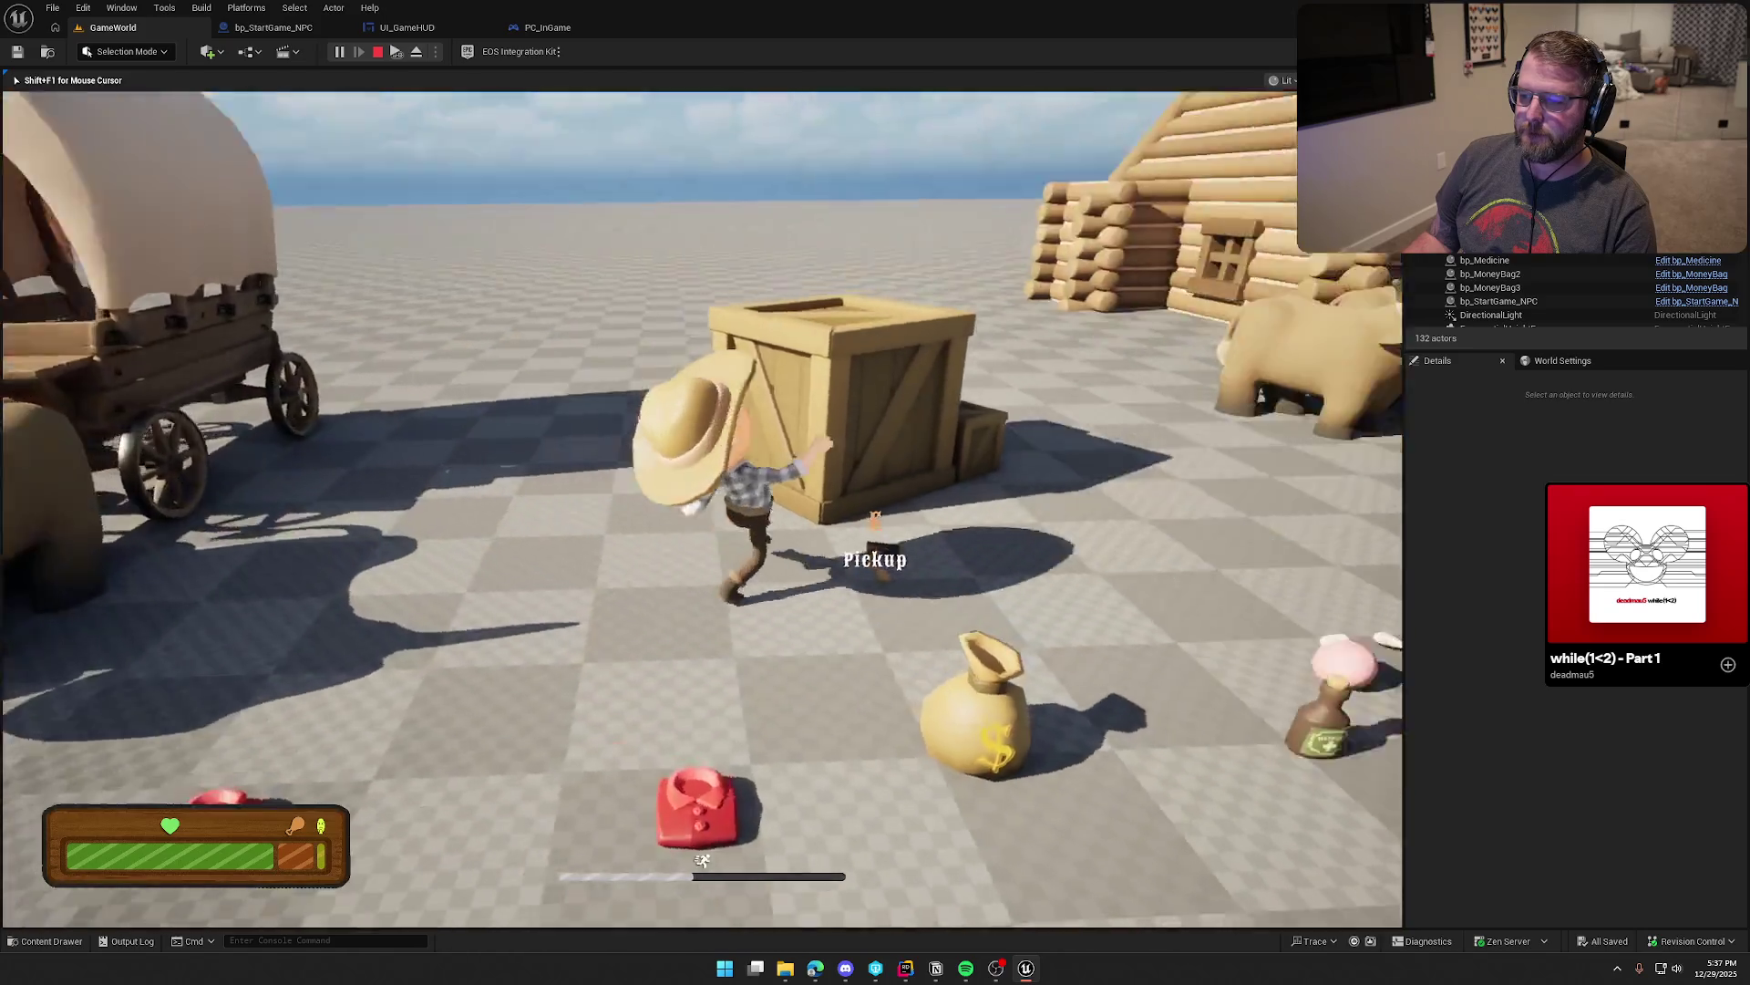
Step: Pick up the meat item and run past the NPC and cows to the wagon
{"action": "key", "text": "w"}
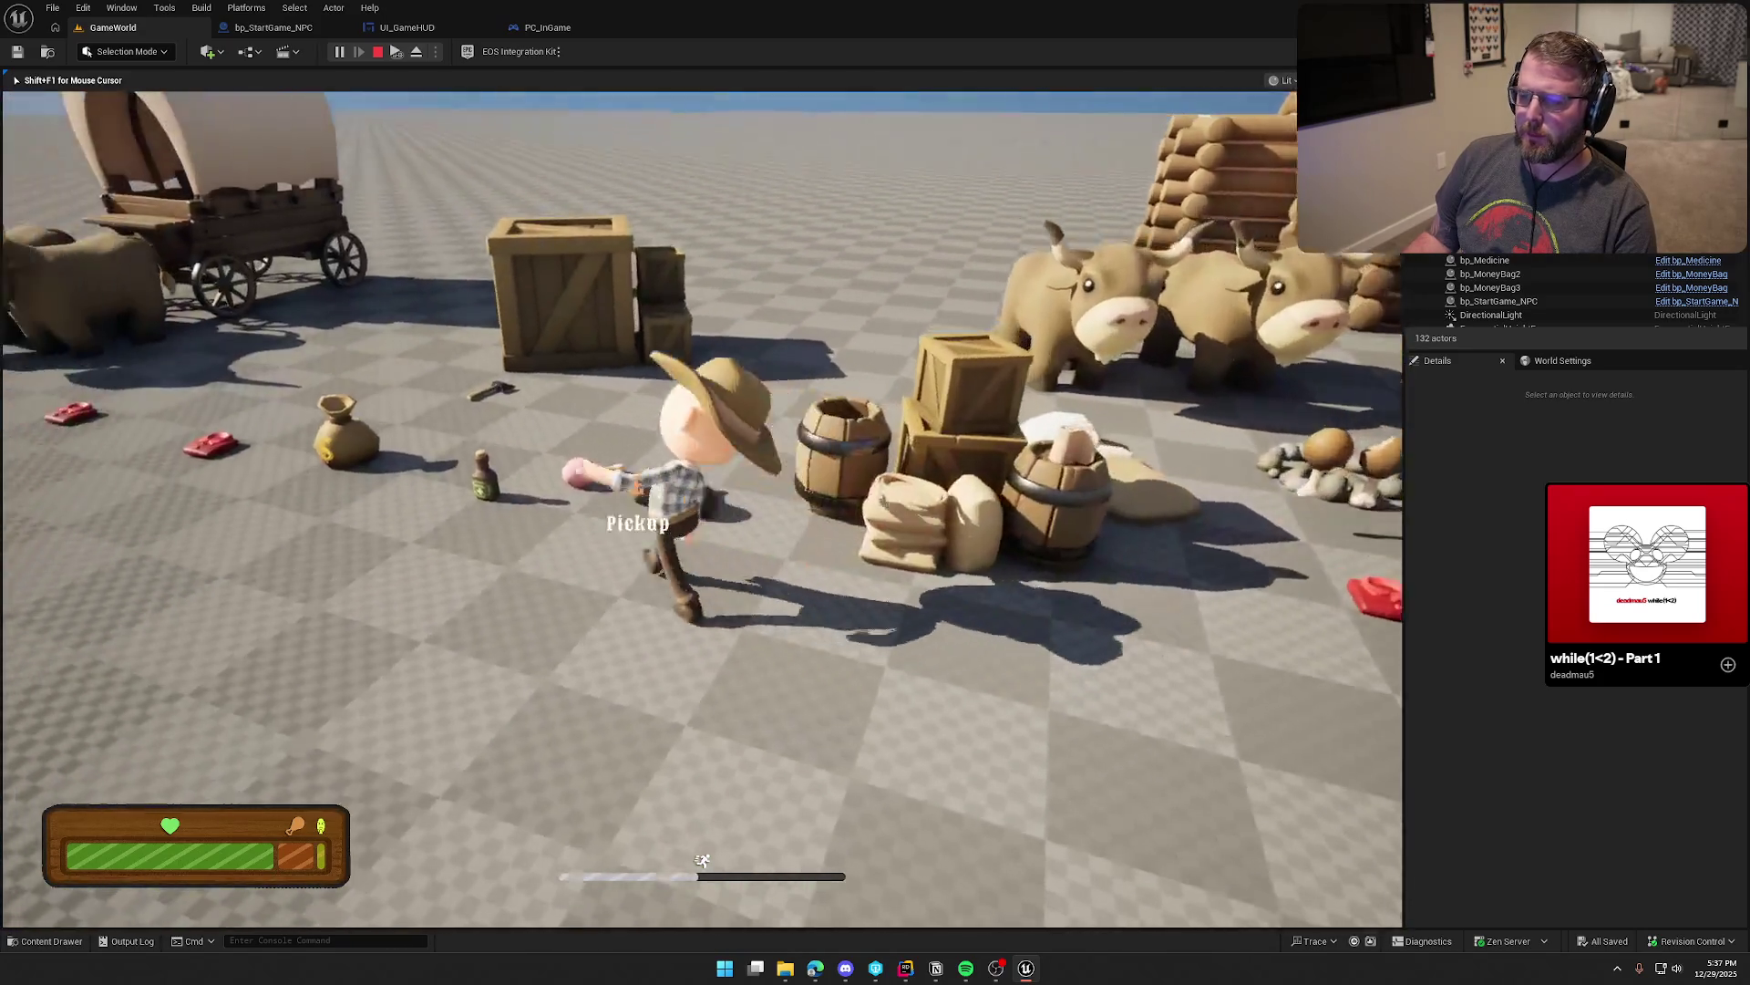
{"action": "key", "text": "e"}
{"action": "key", "text": "s"}
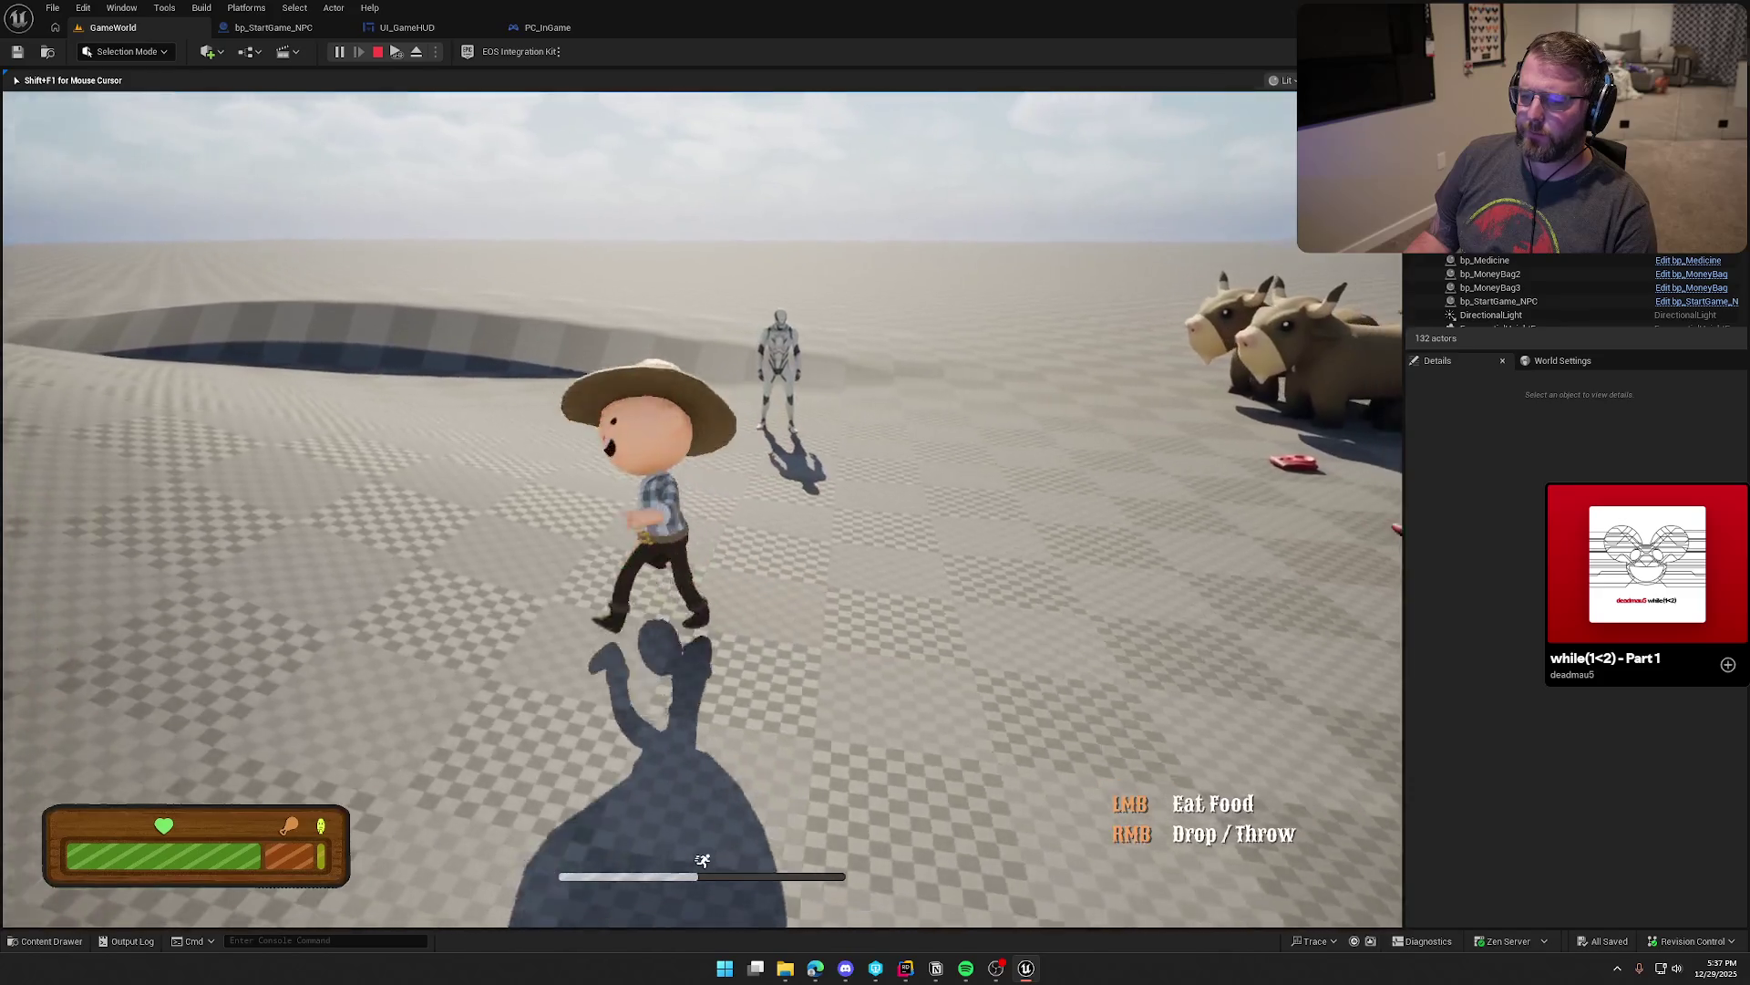
{"action": "key", "text": "w"}
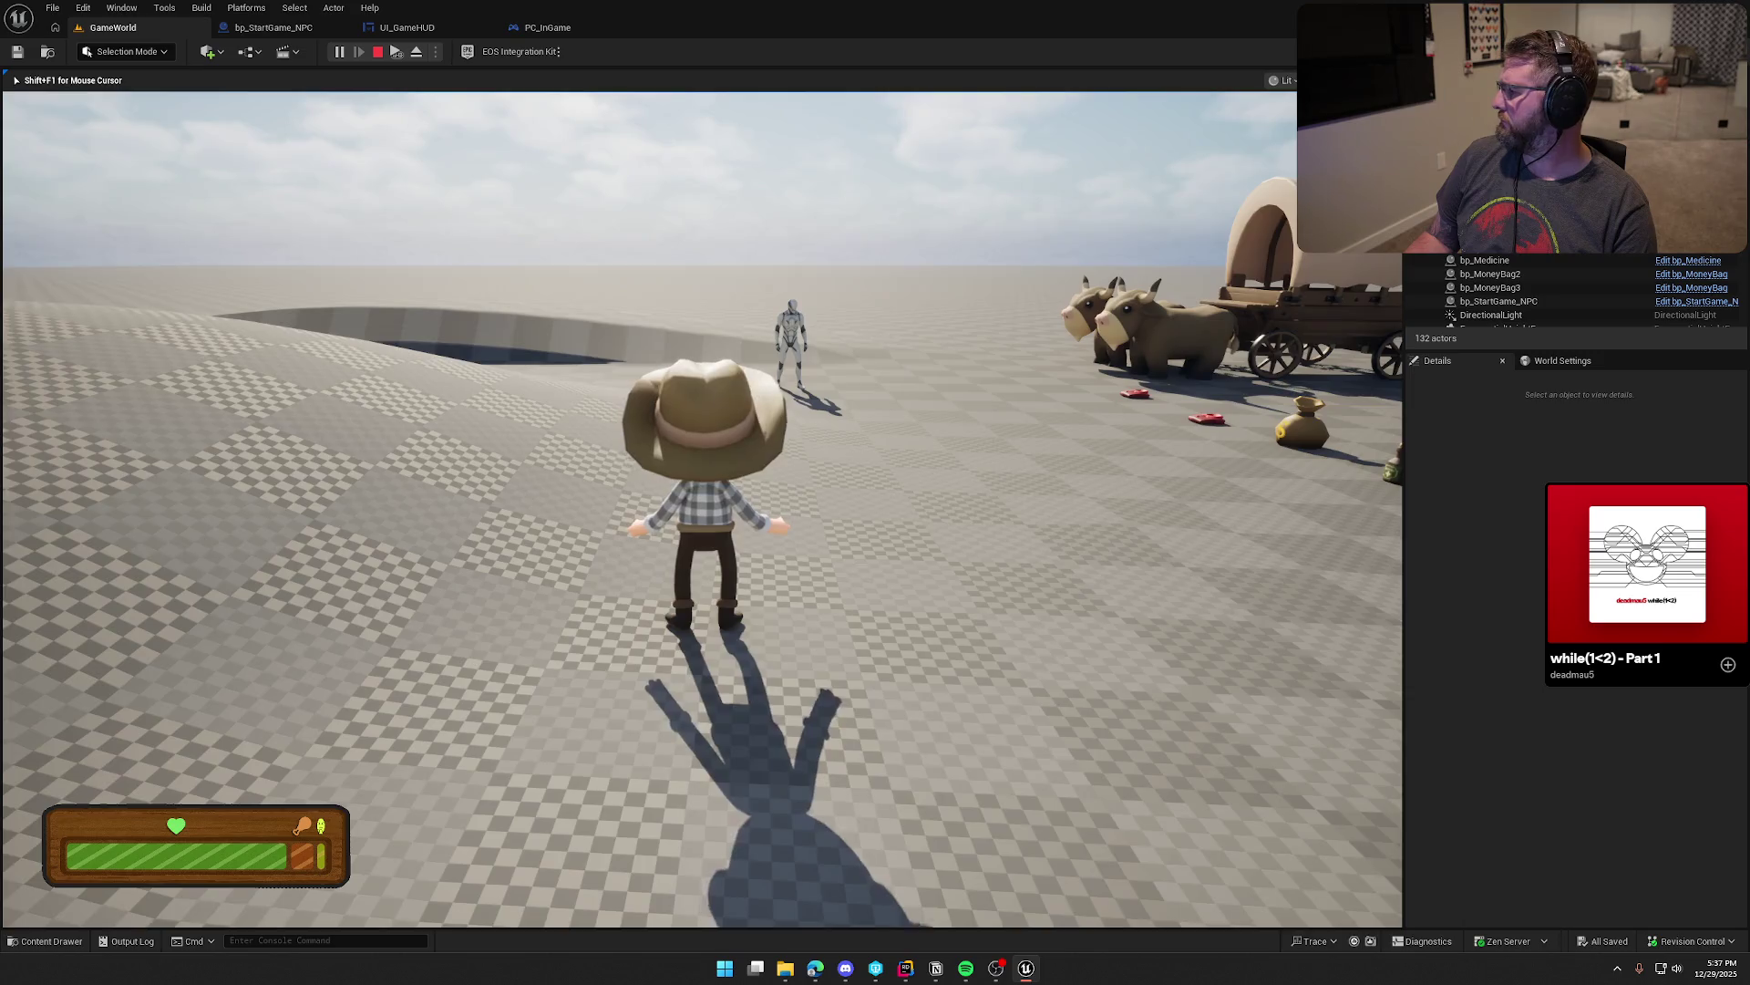
{"action": "key", "text": "w"}
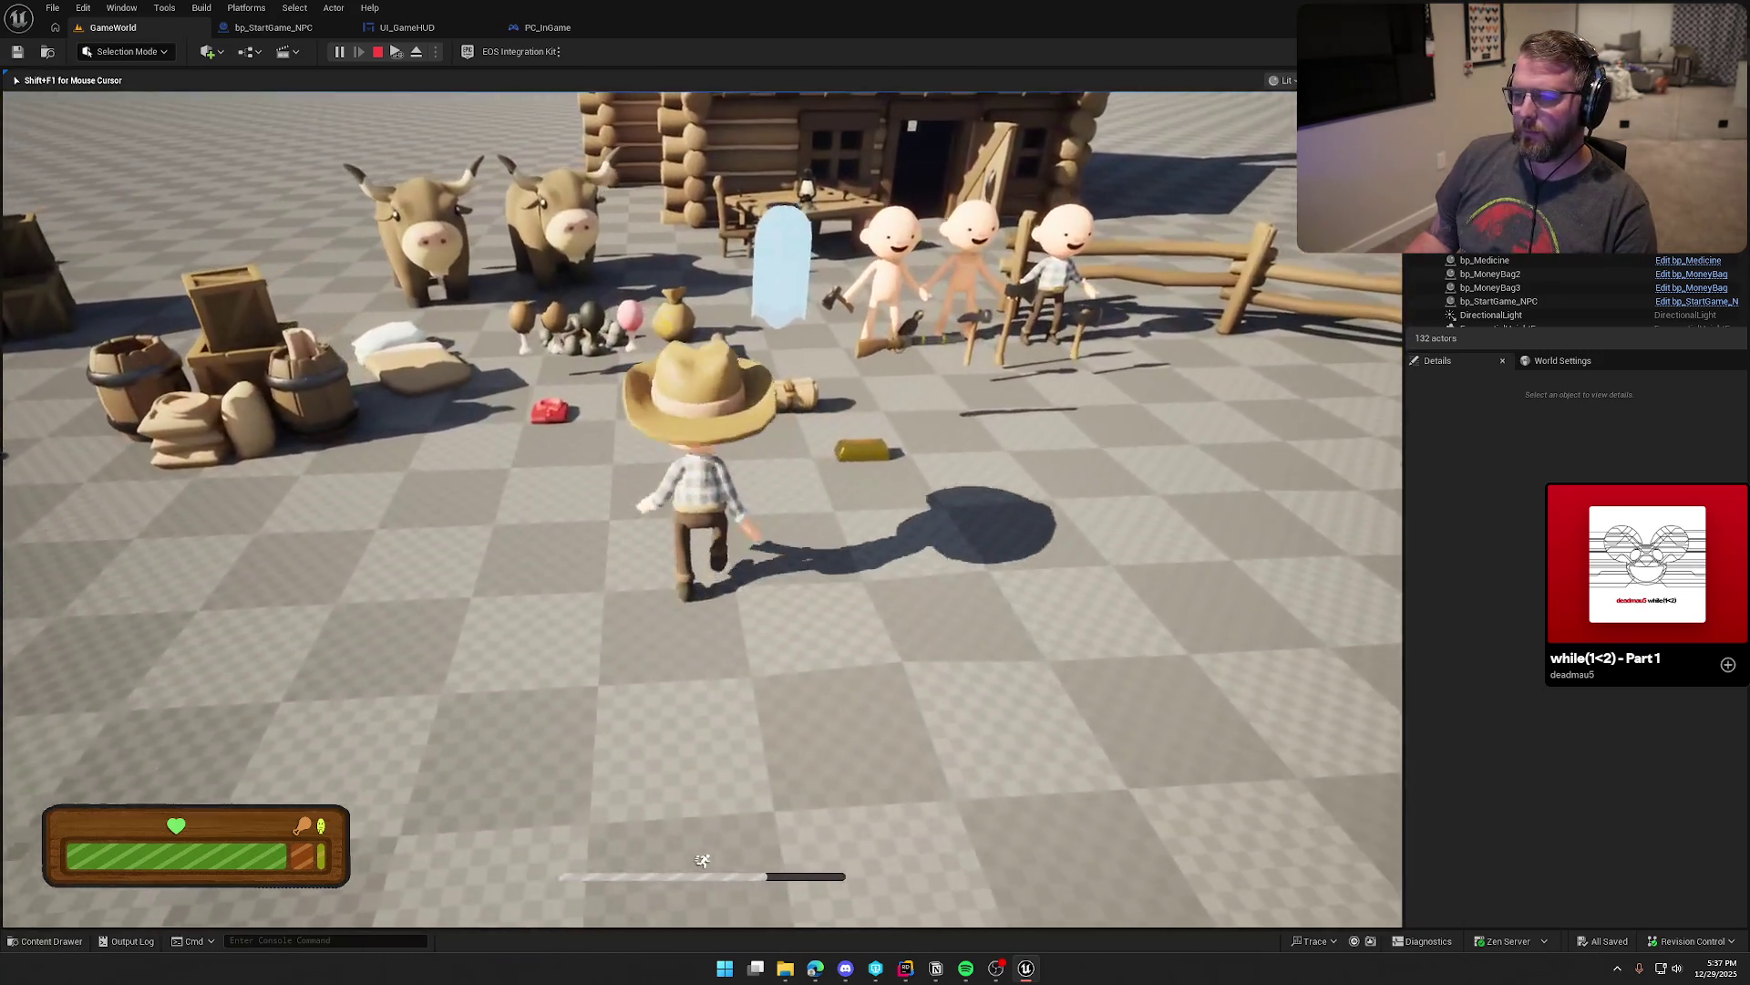
{"action": "key", "text": "a"}
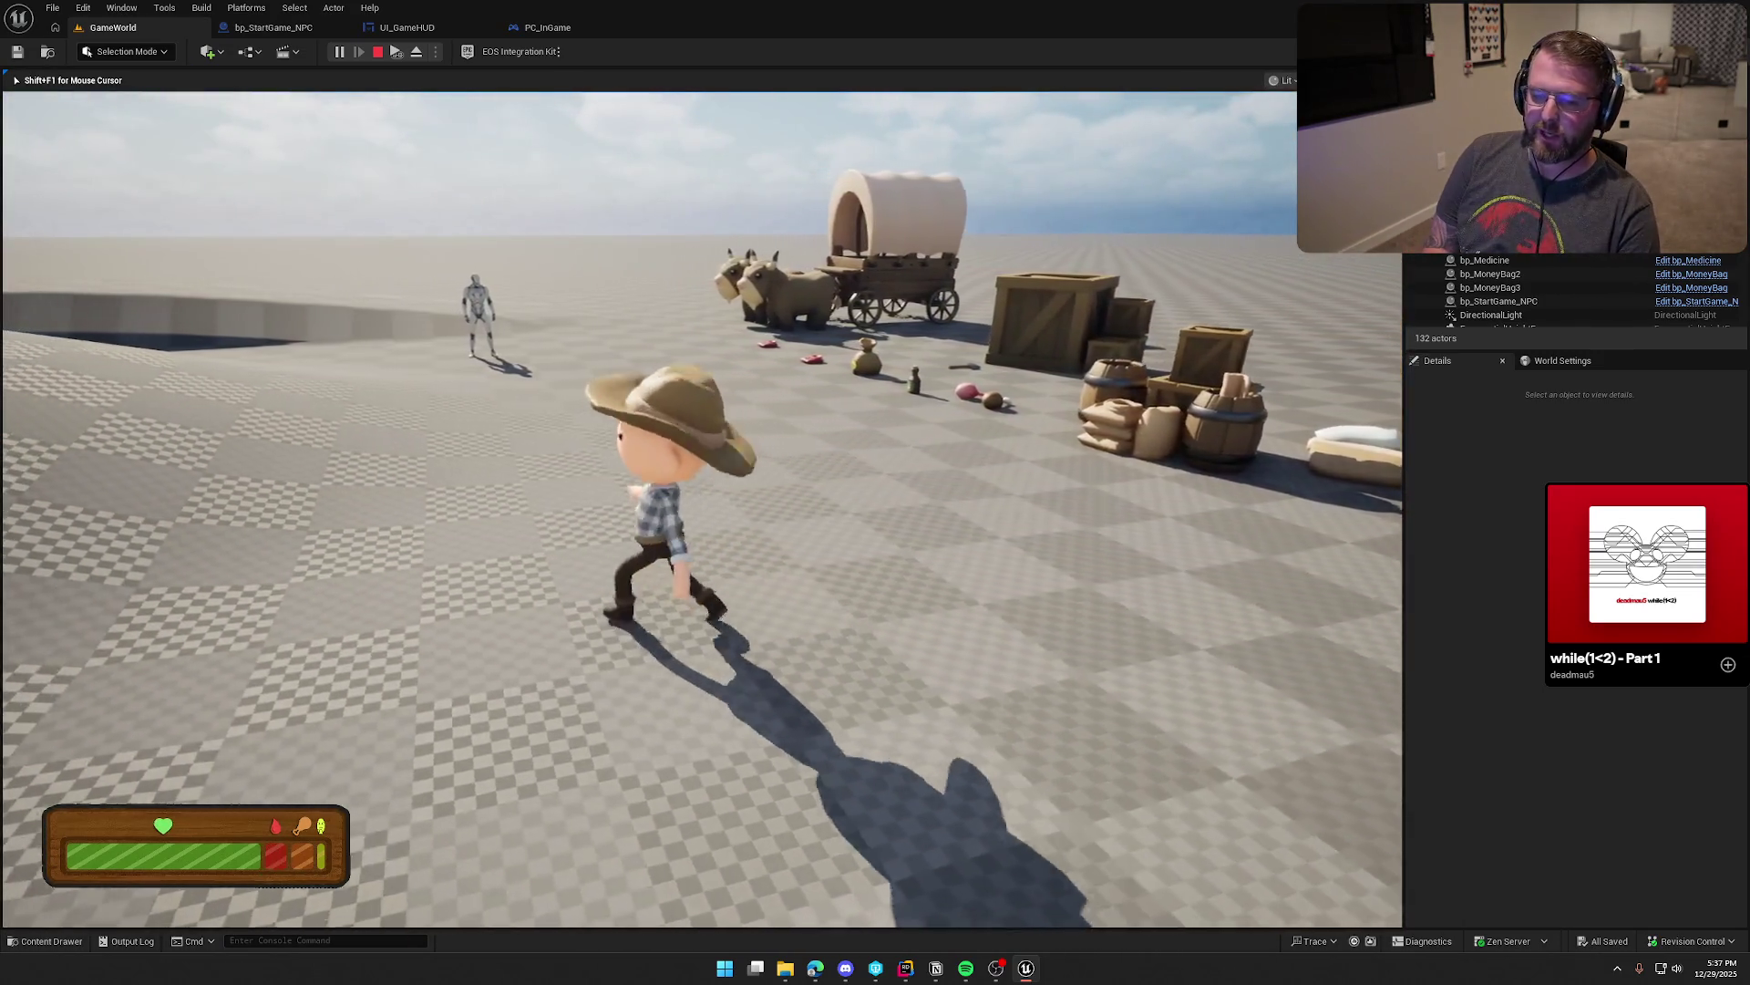
{"action": "key", "text": "s"}
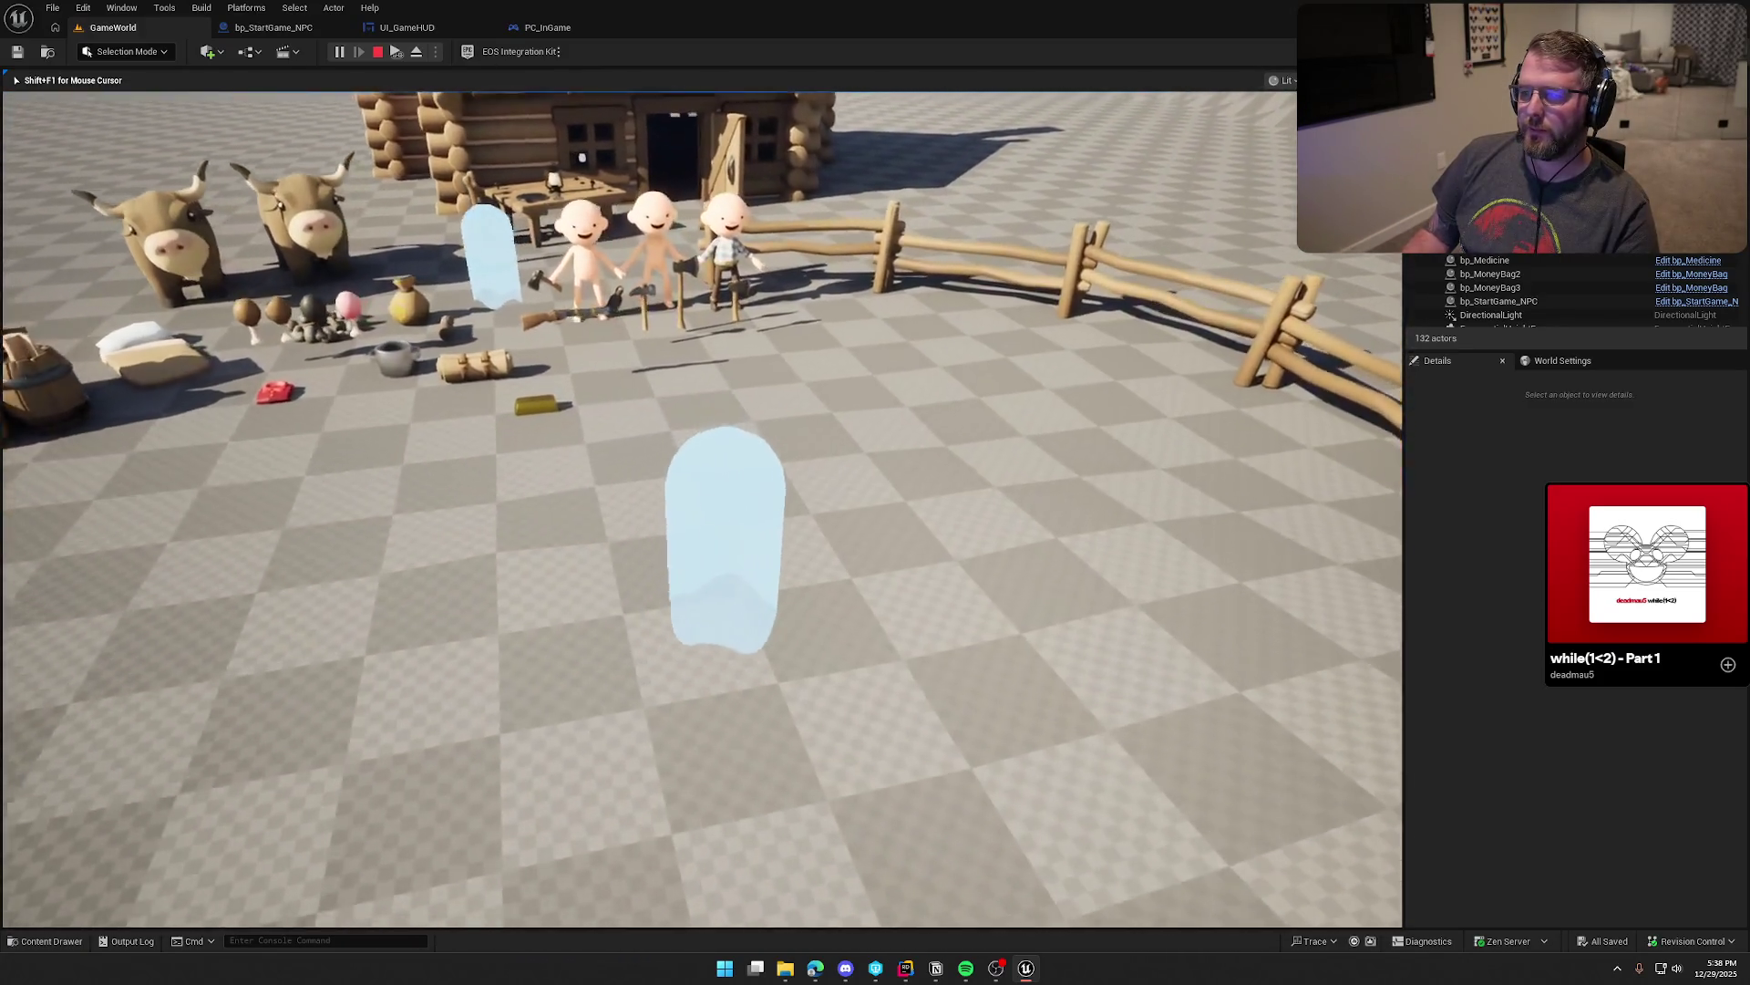
Step: End the play-test with Esc and launch Play again
{"action": "mouse_move", "coordinate": [701, 507]}
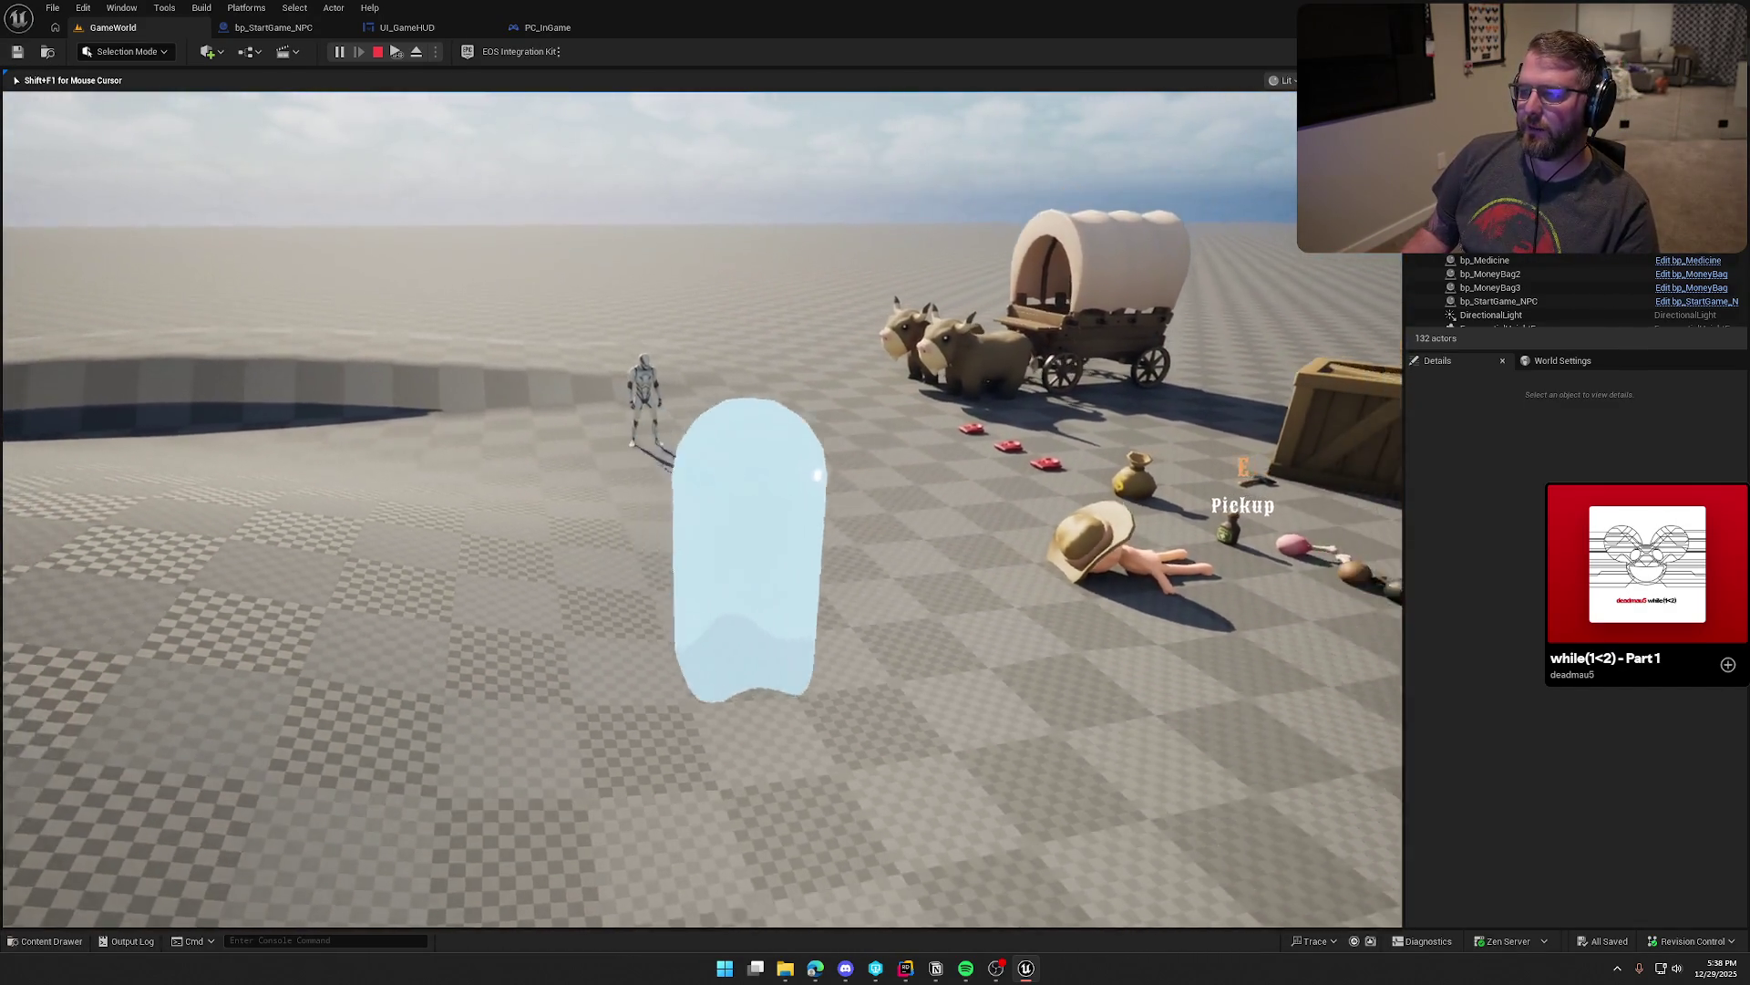
{"action": "key", "text": "Escape"}
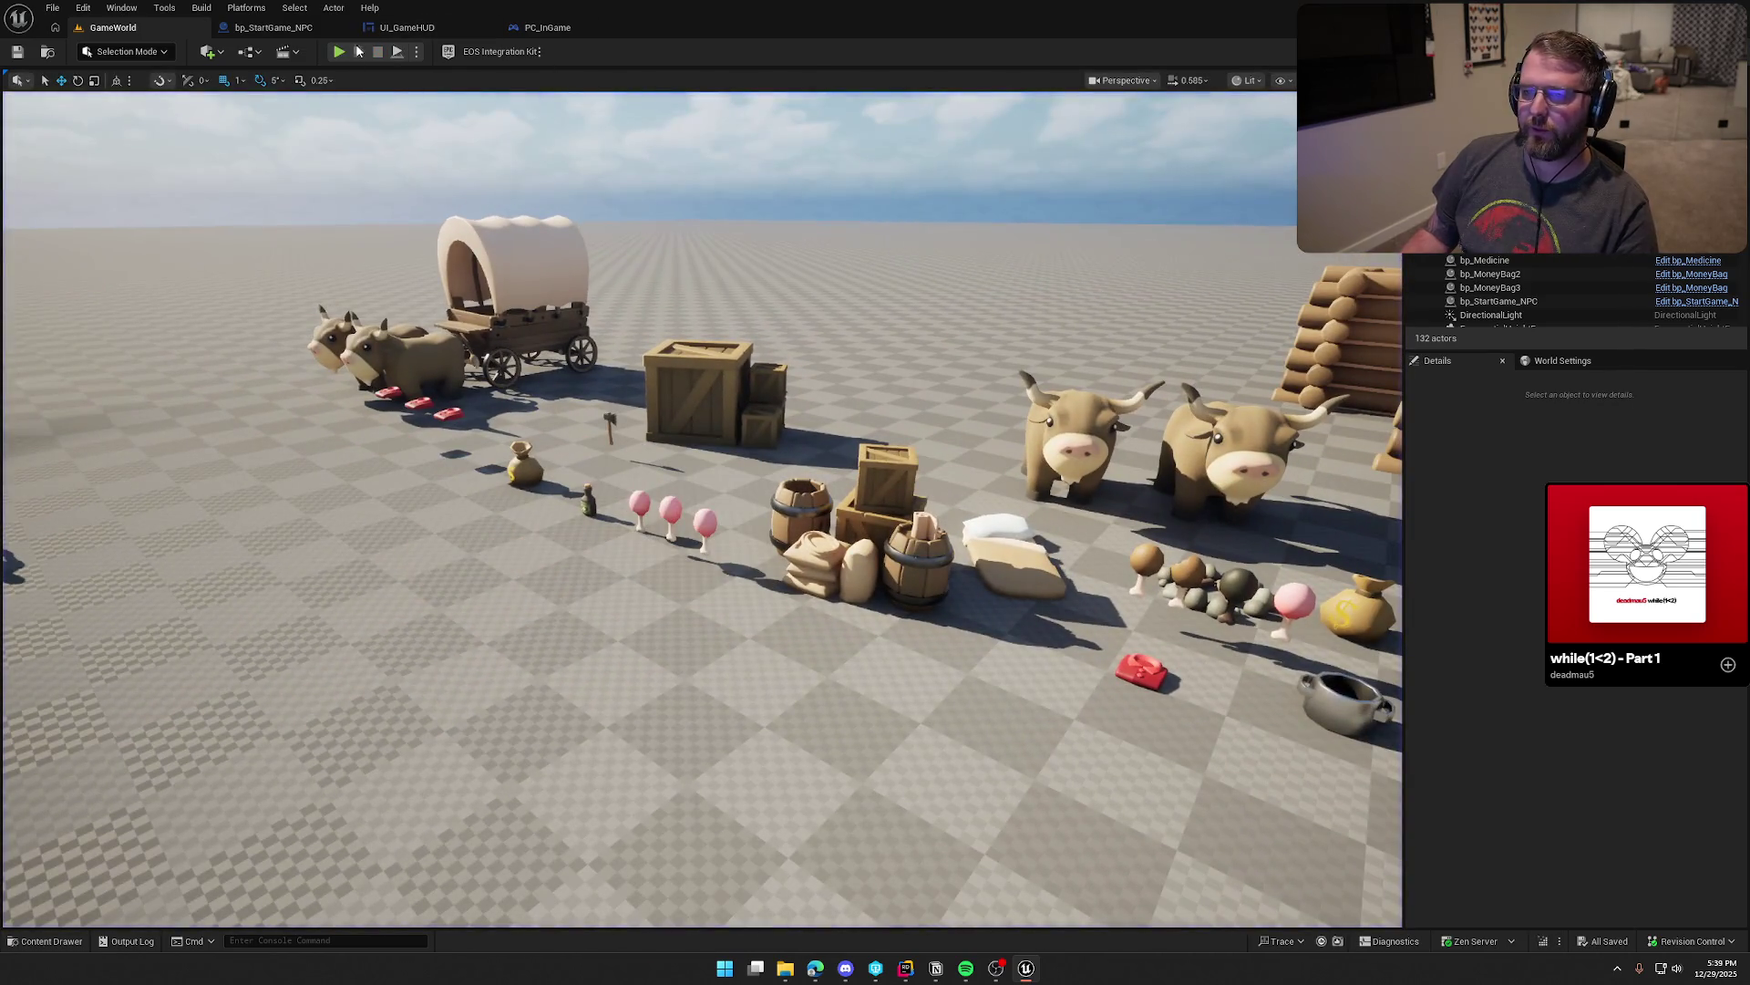
{"action": "left_click", "coordinate": [338, 52]}
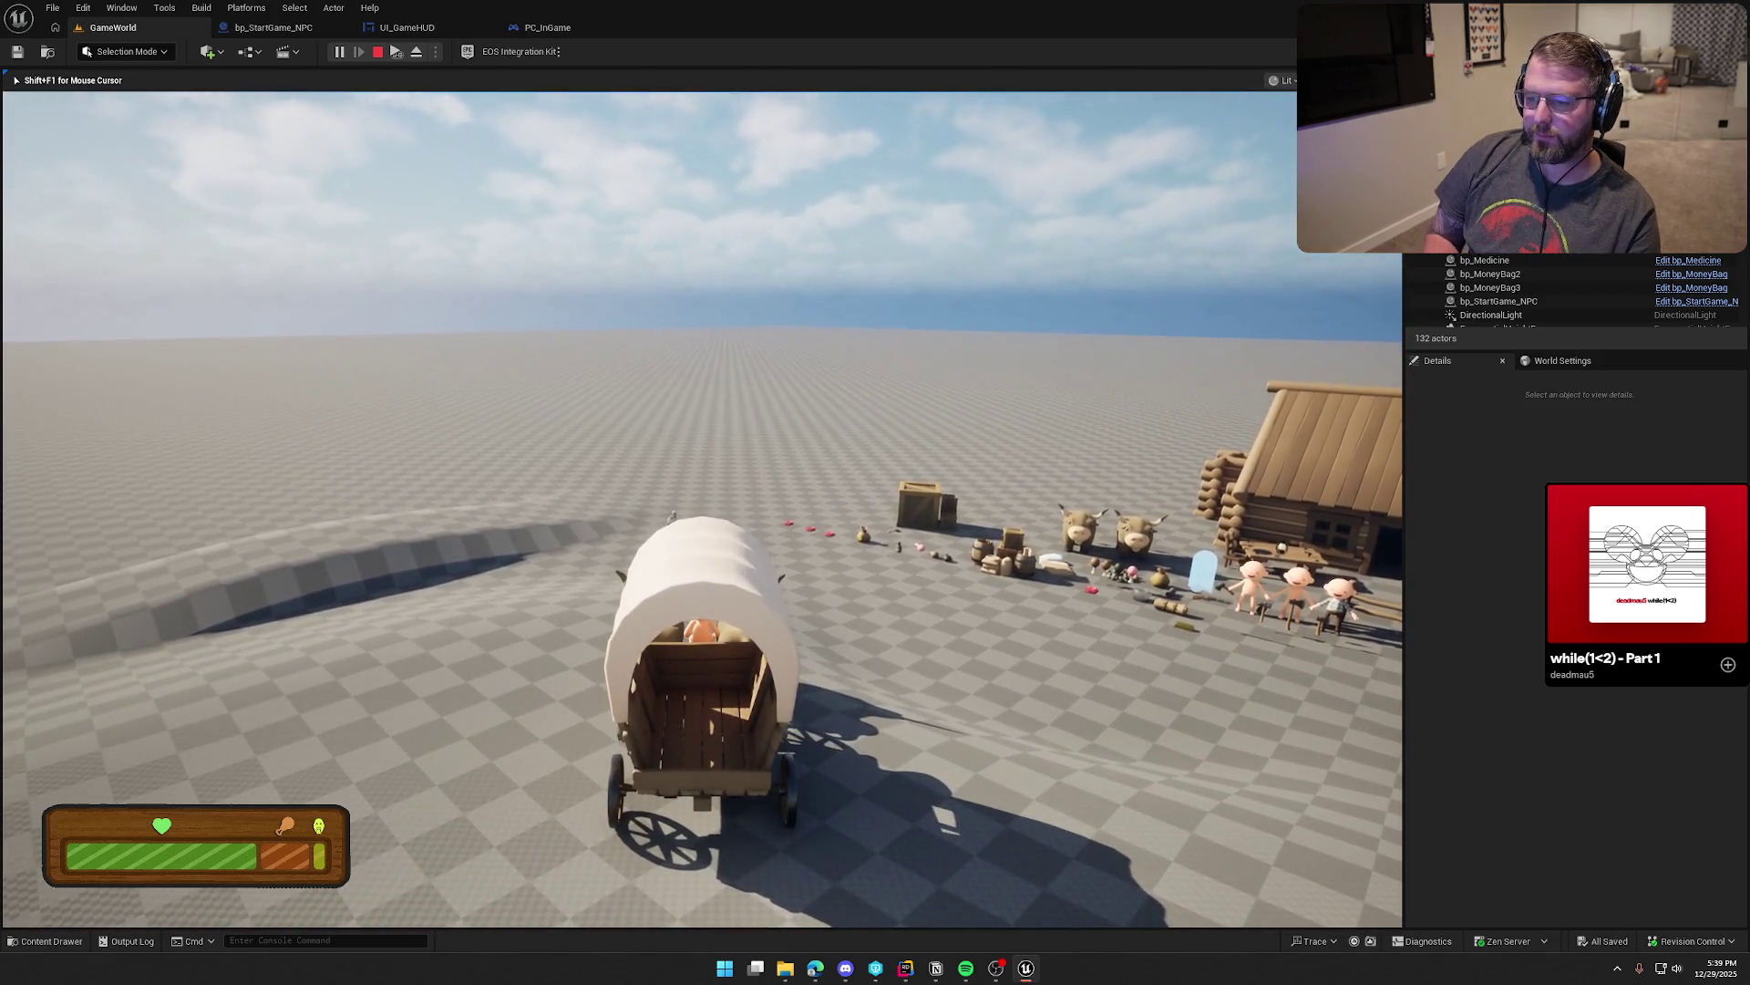
Step: Stop the session, start a fresh one, and run toward the wagon and crates
{"action": "key", "text": "Escape"}
{"action": "left_click", "coordinate": [350, 53]}
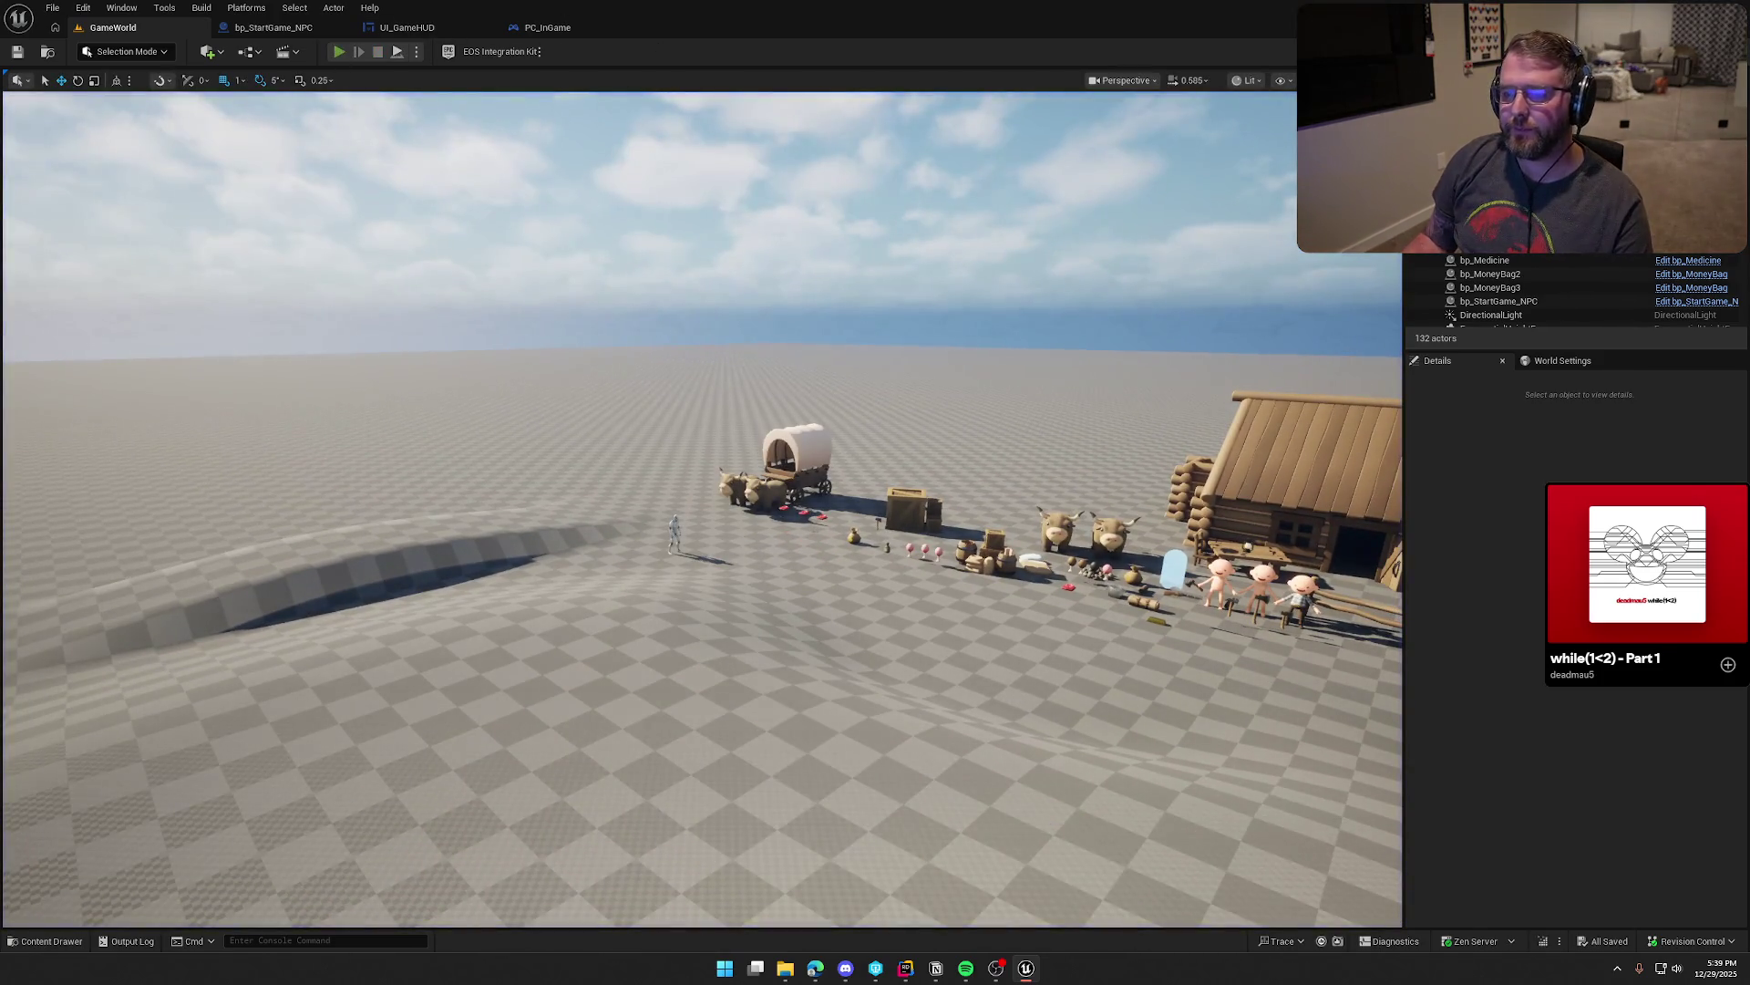
{"action": "key", "text": "w"}
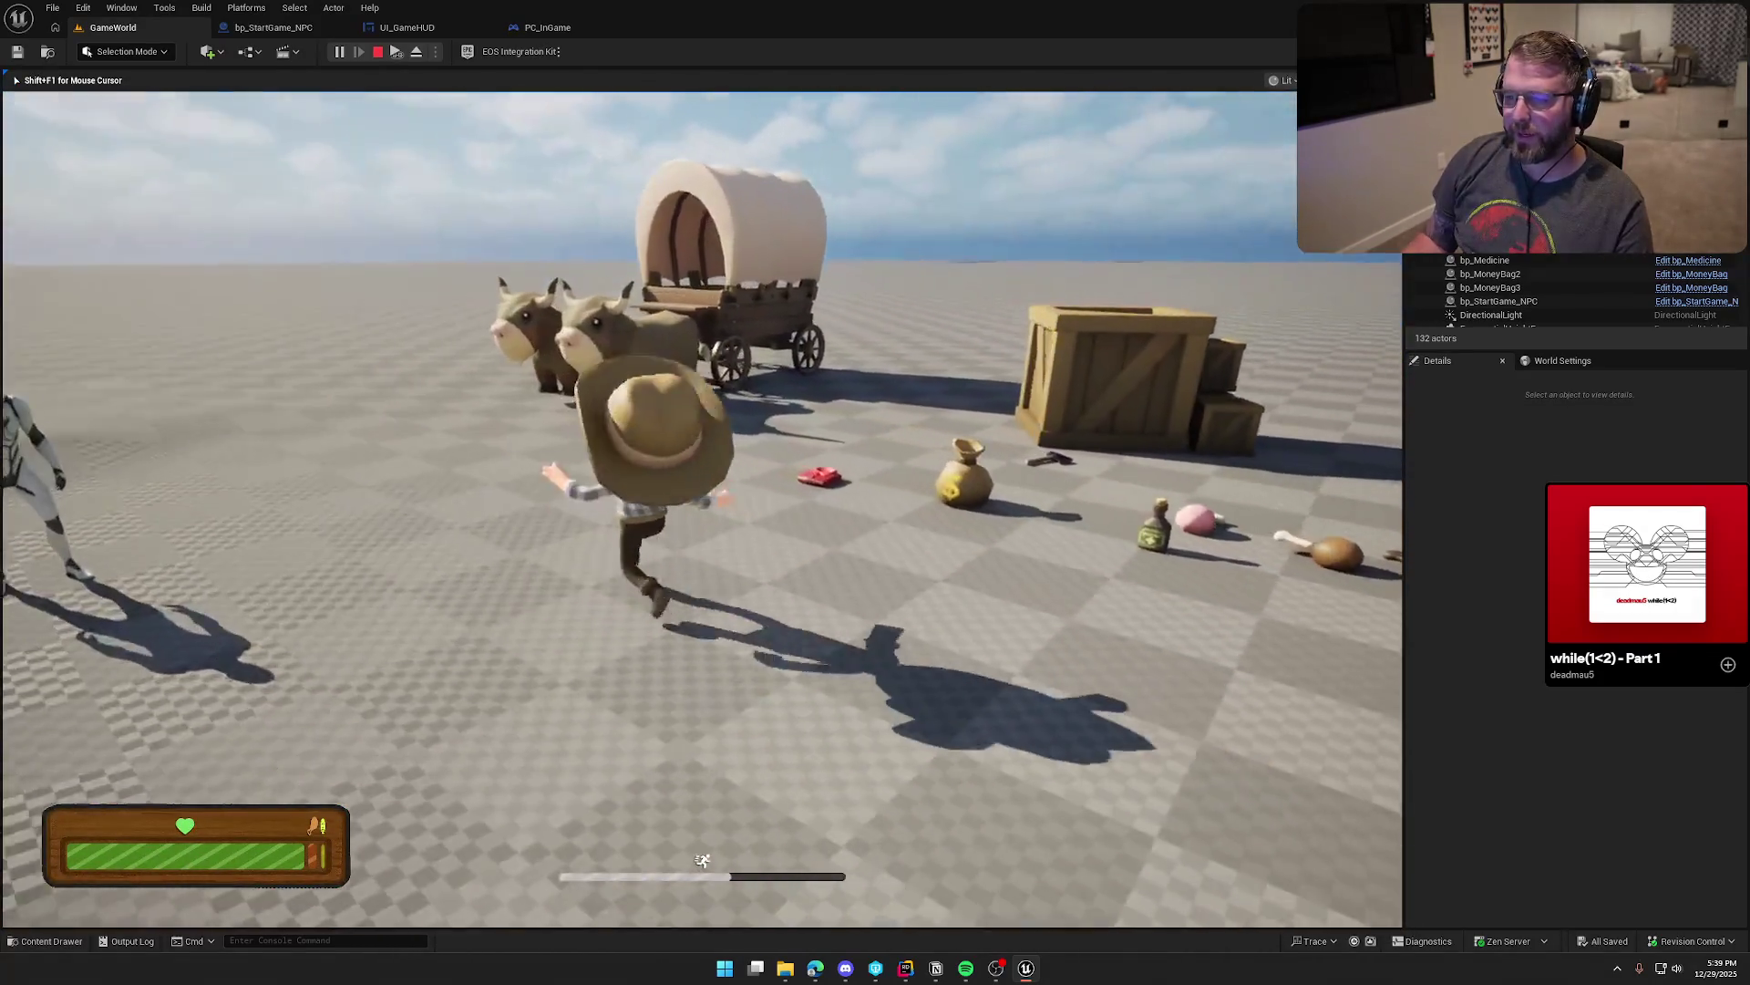
Step: Run the cowboy to the NPC group by the cabin and pick up the red clothing item
{"action": "key", "text": "s"}
{"action": "key", "text": "a"}
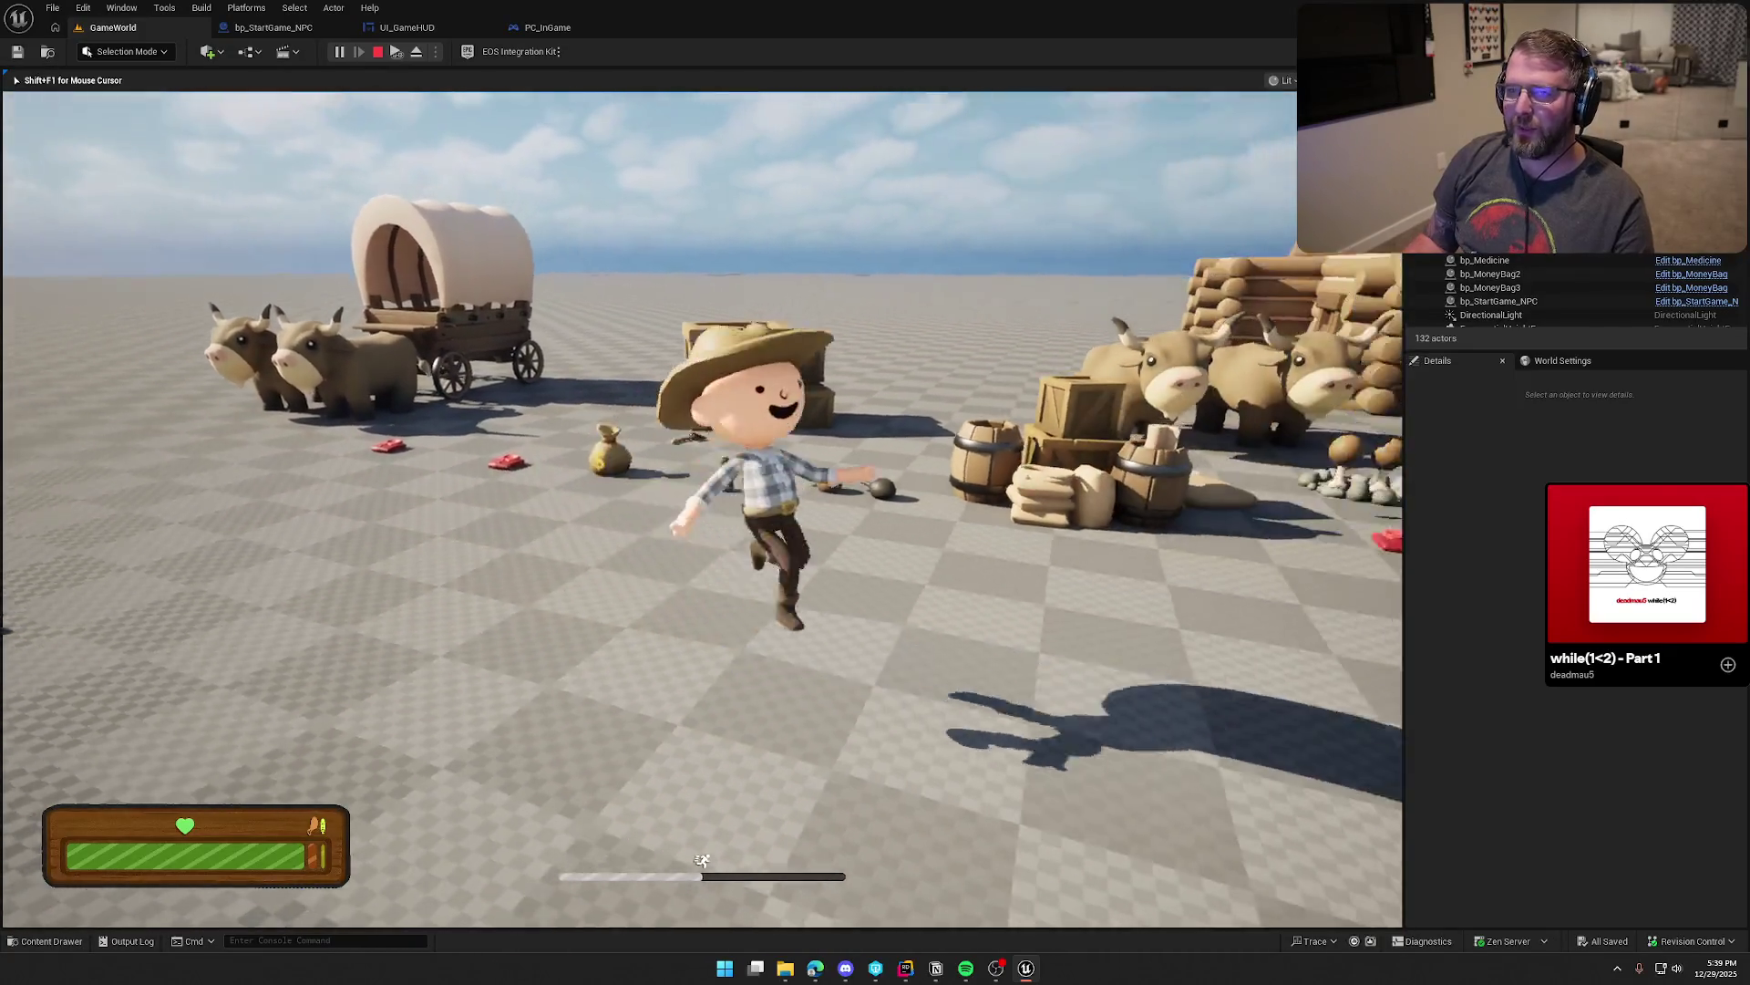
{"action": "key", "text": "w"}
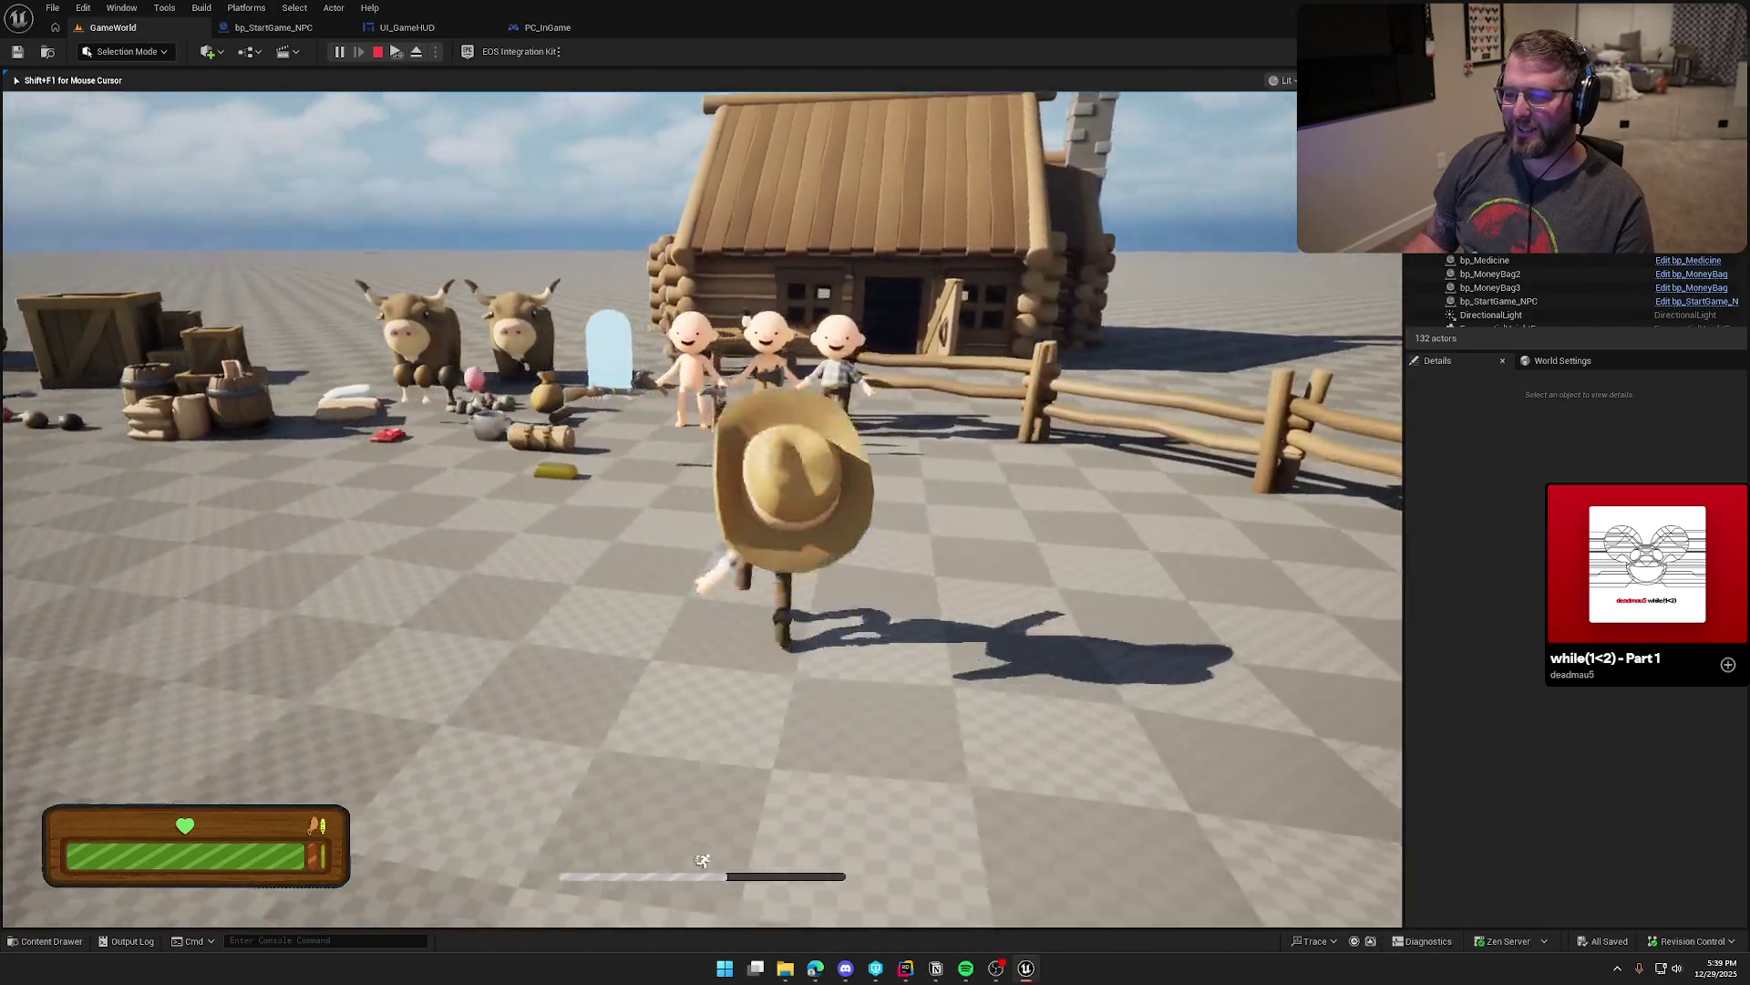
{"action": "key", "text": "a"}
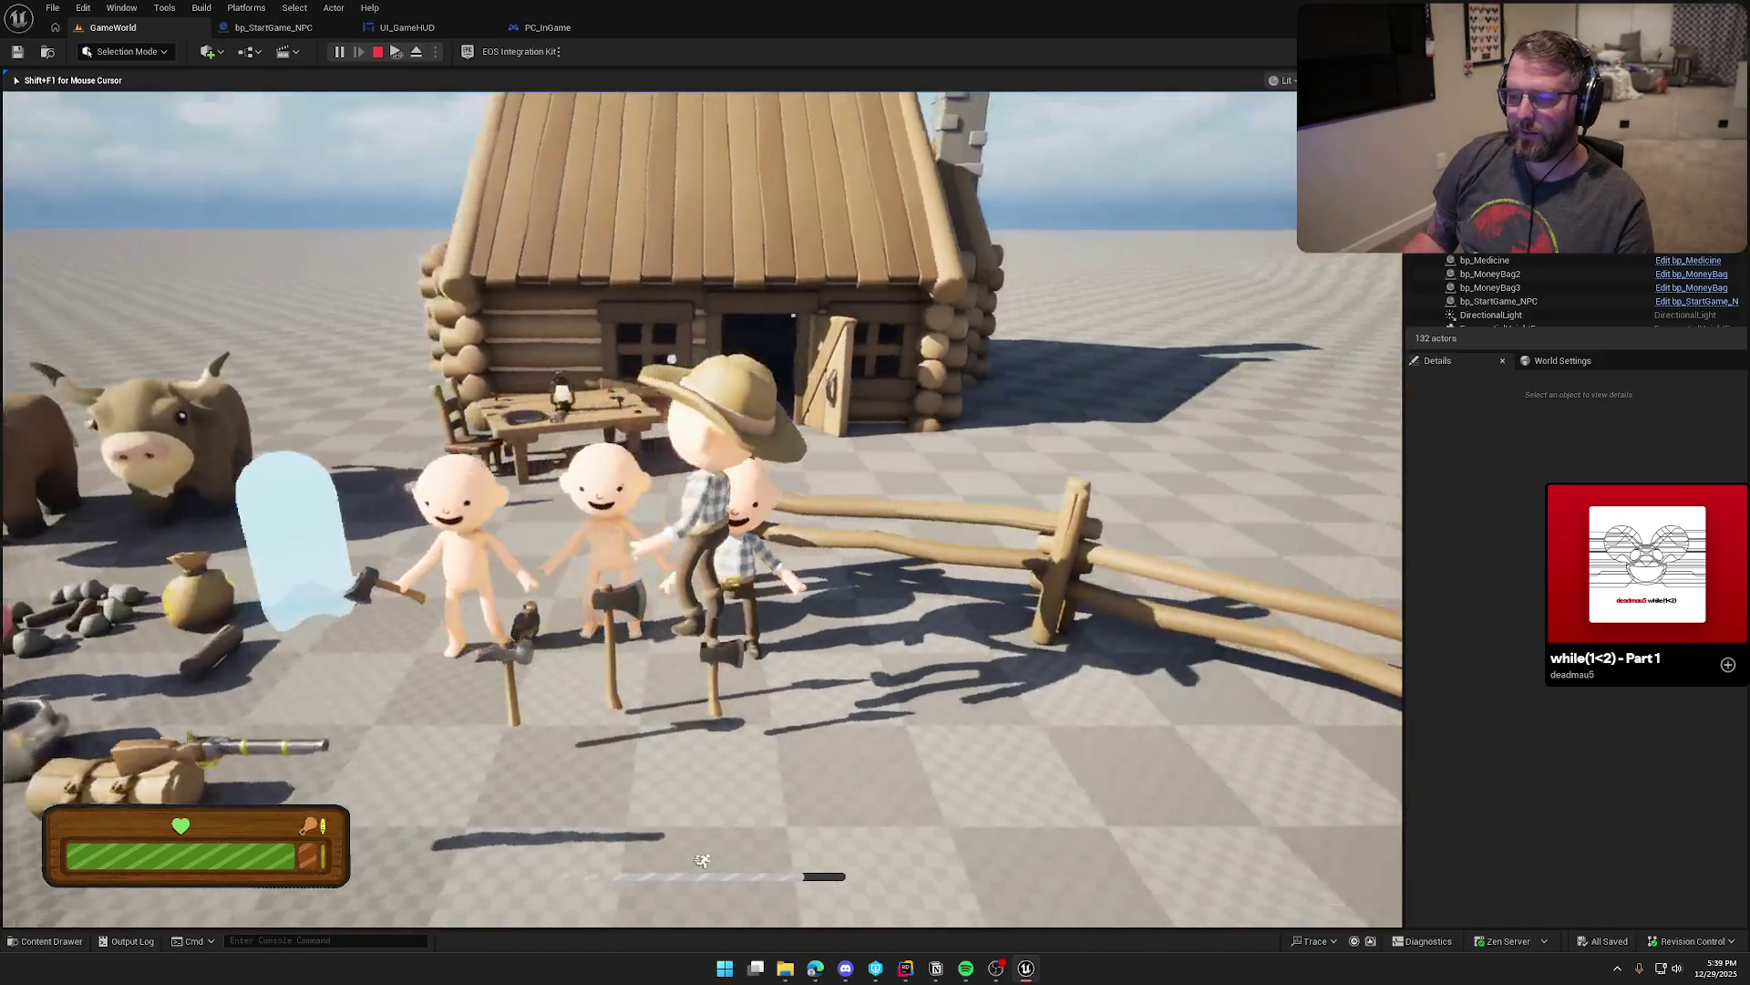
{"action": "key", "text": "s"}
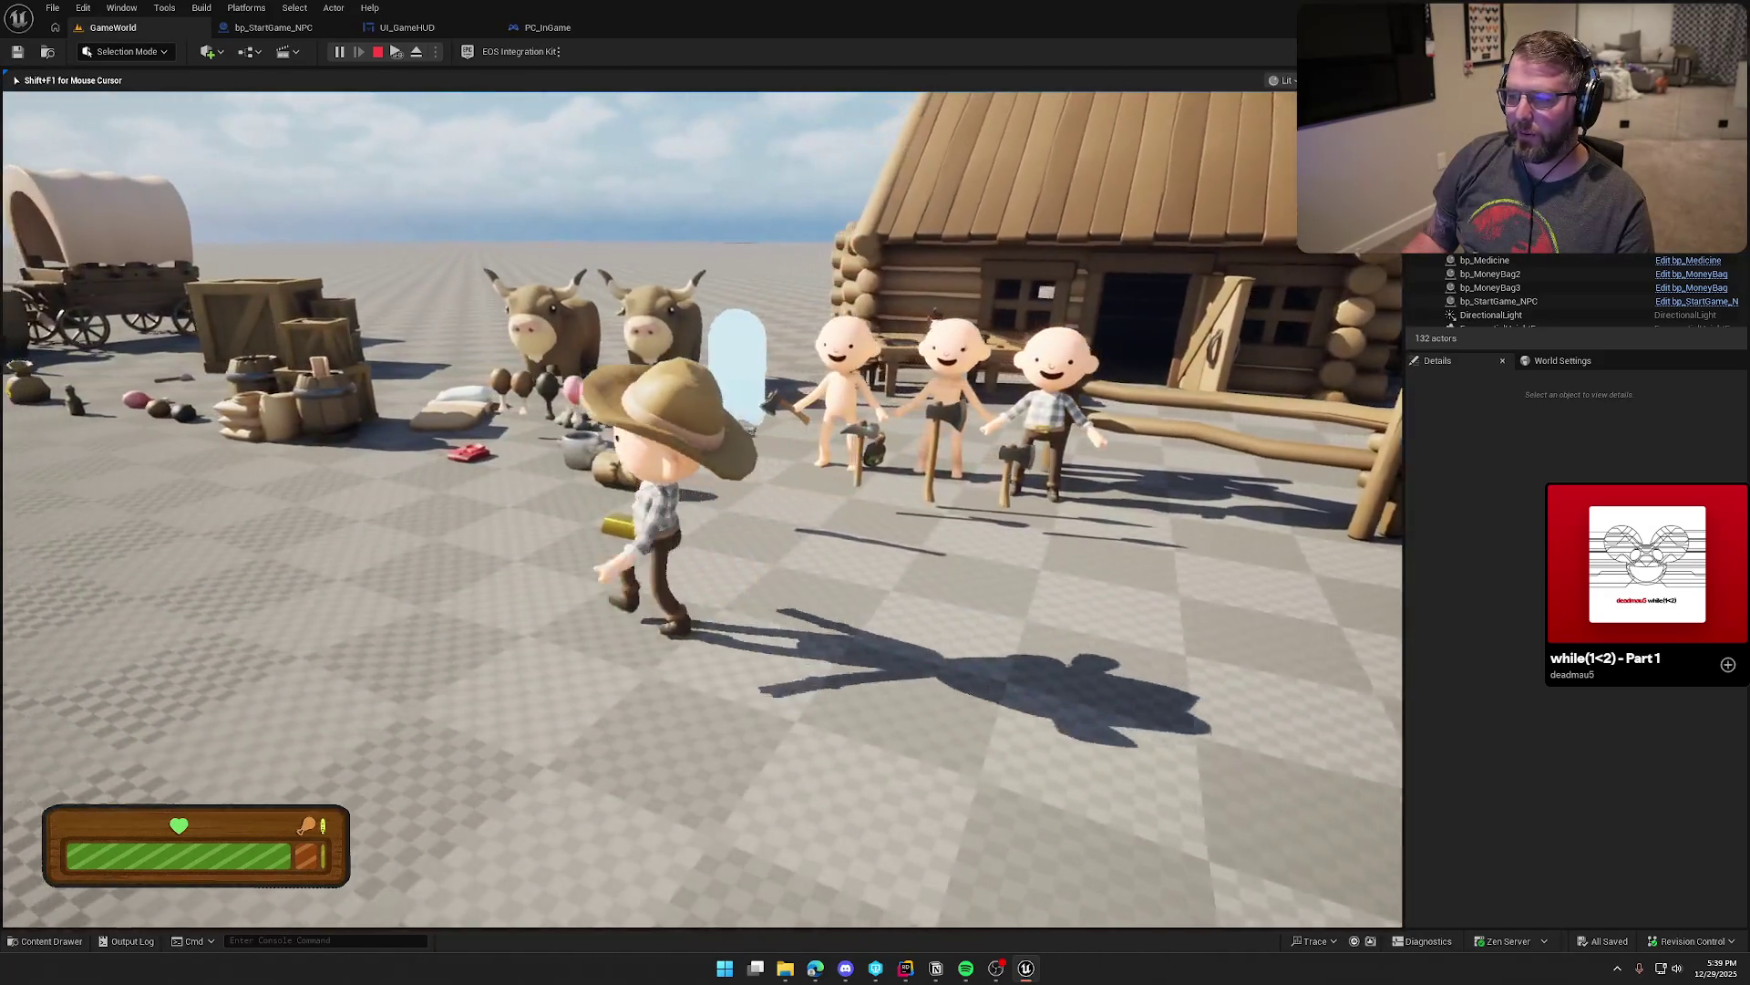
{"action": "key", "text": "a"}
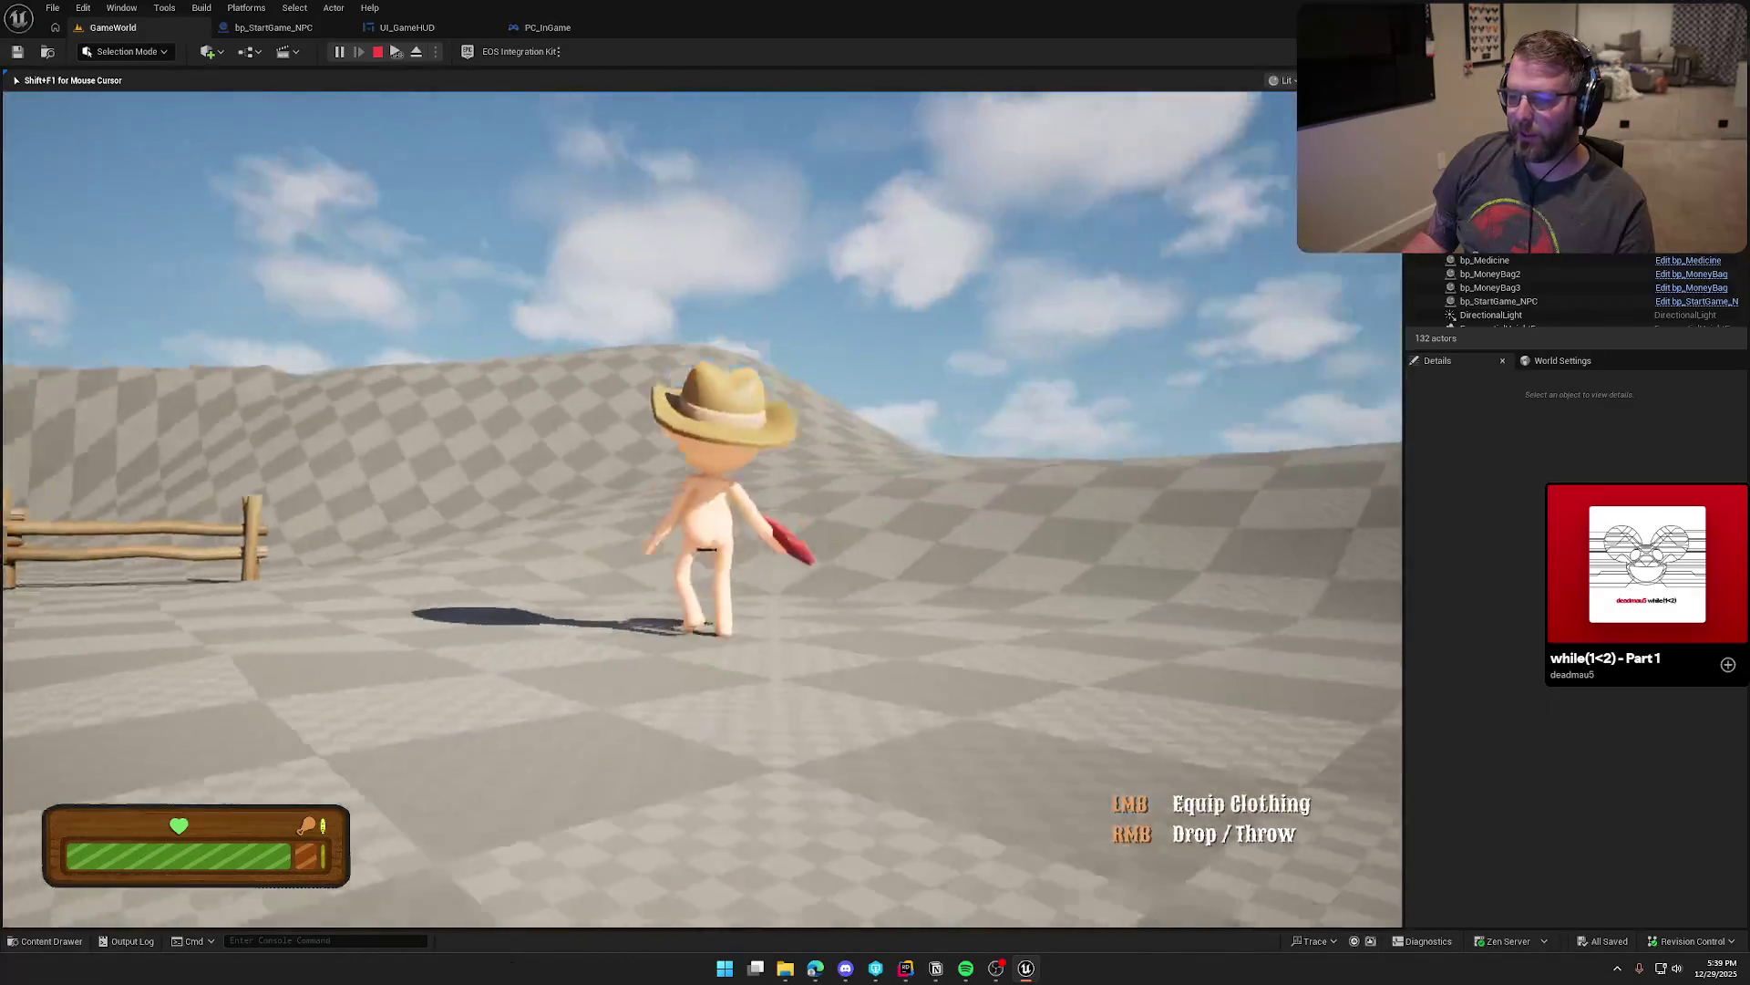
{"action": "key", "text": "w"}
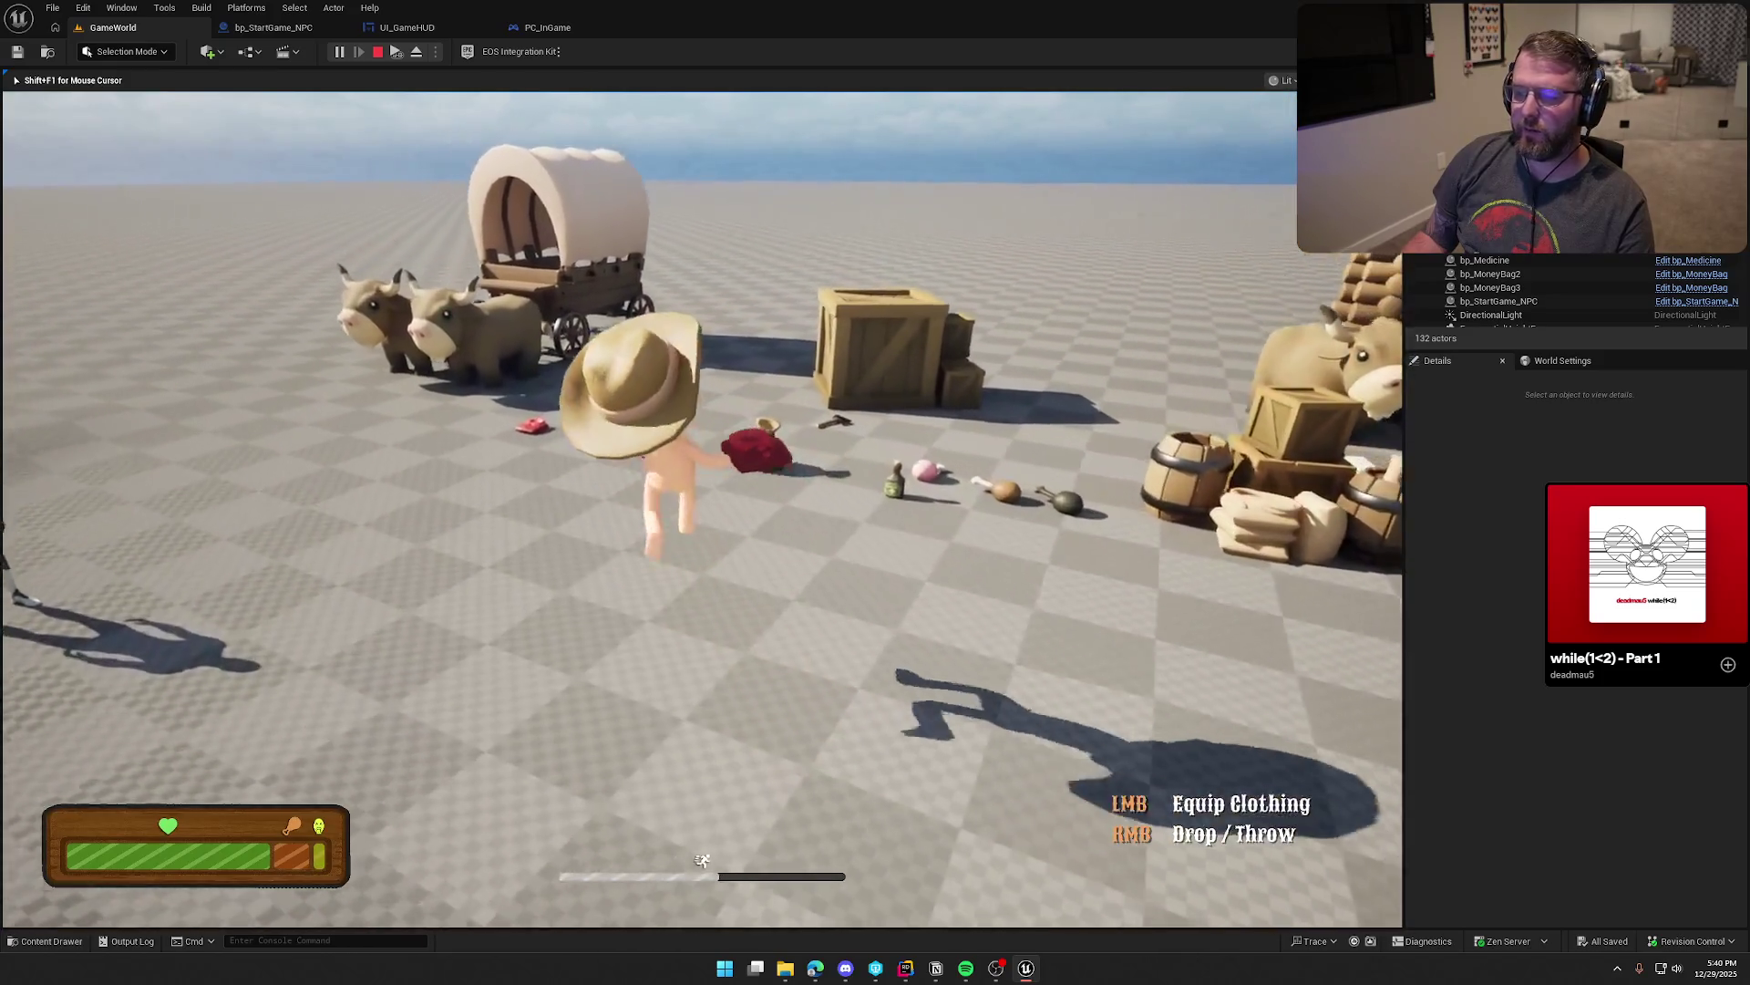
{"action": "key", "text": "s"}
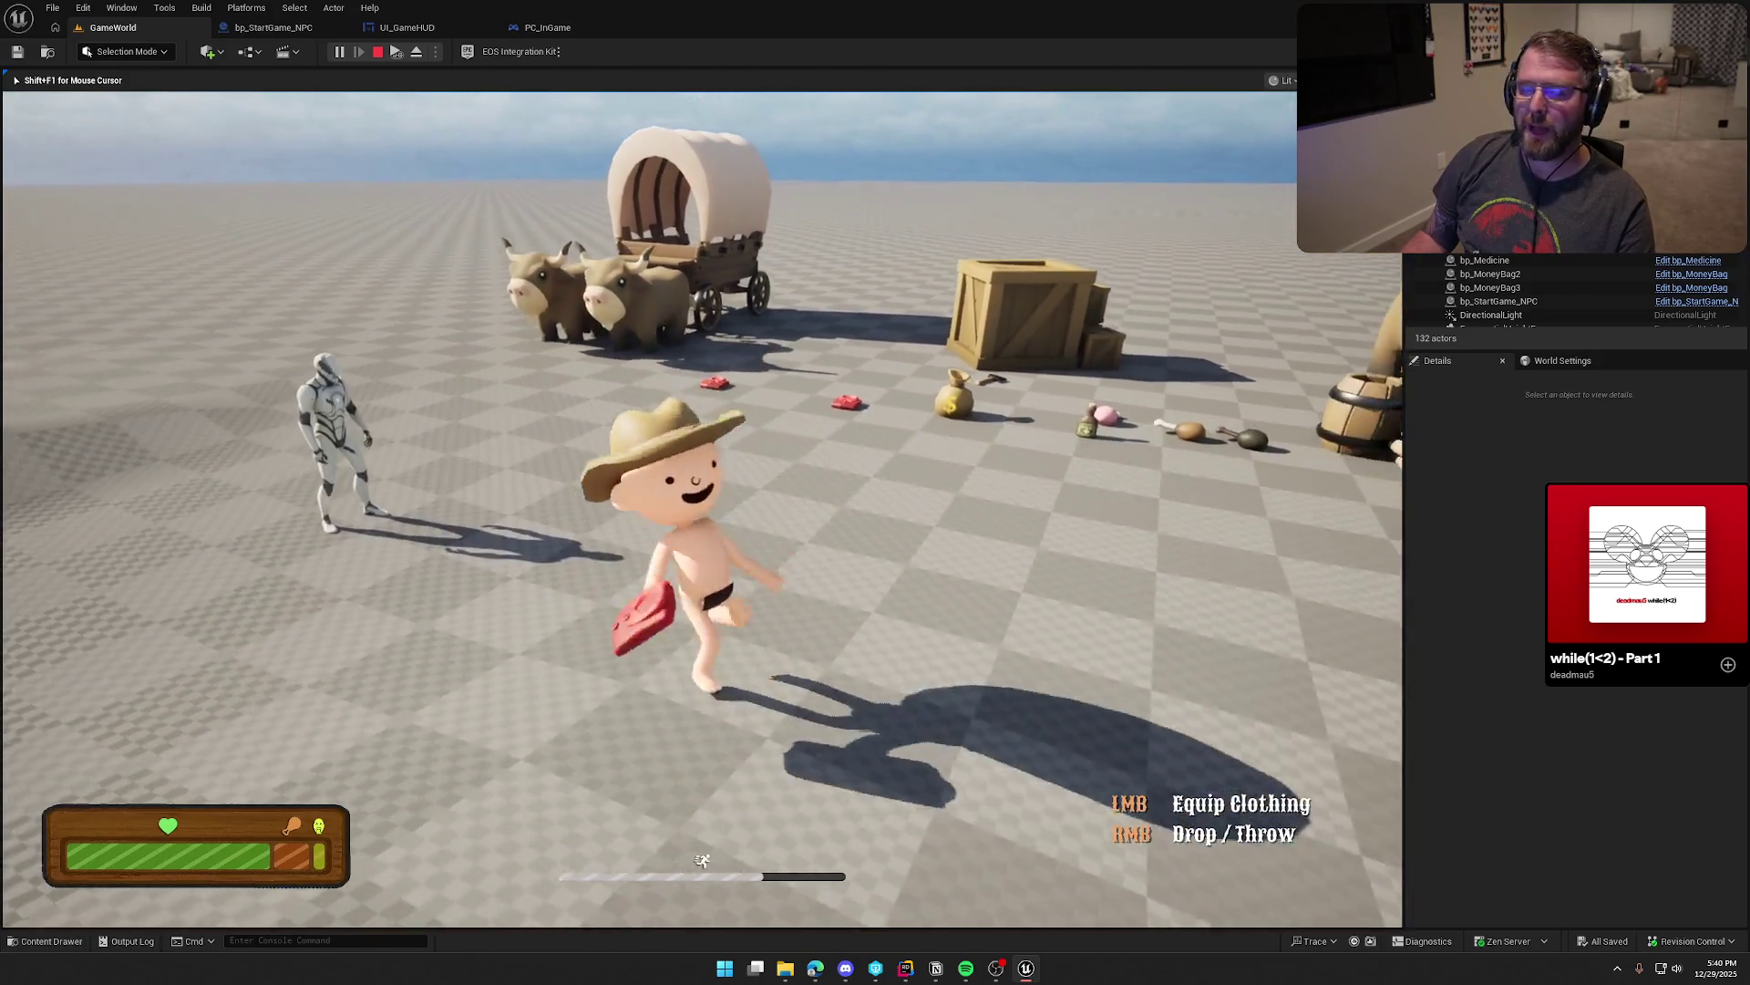
{"action": "key", "text": "w"}
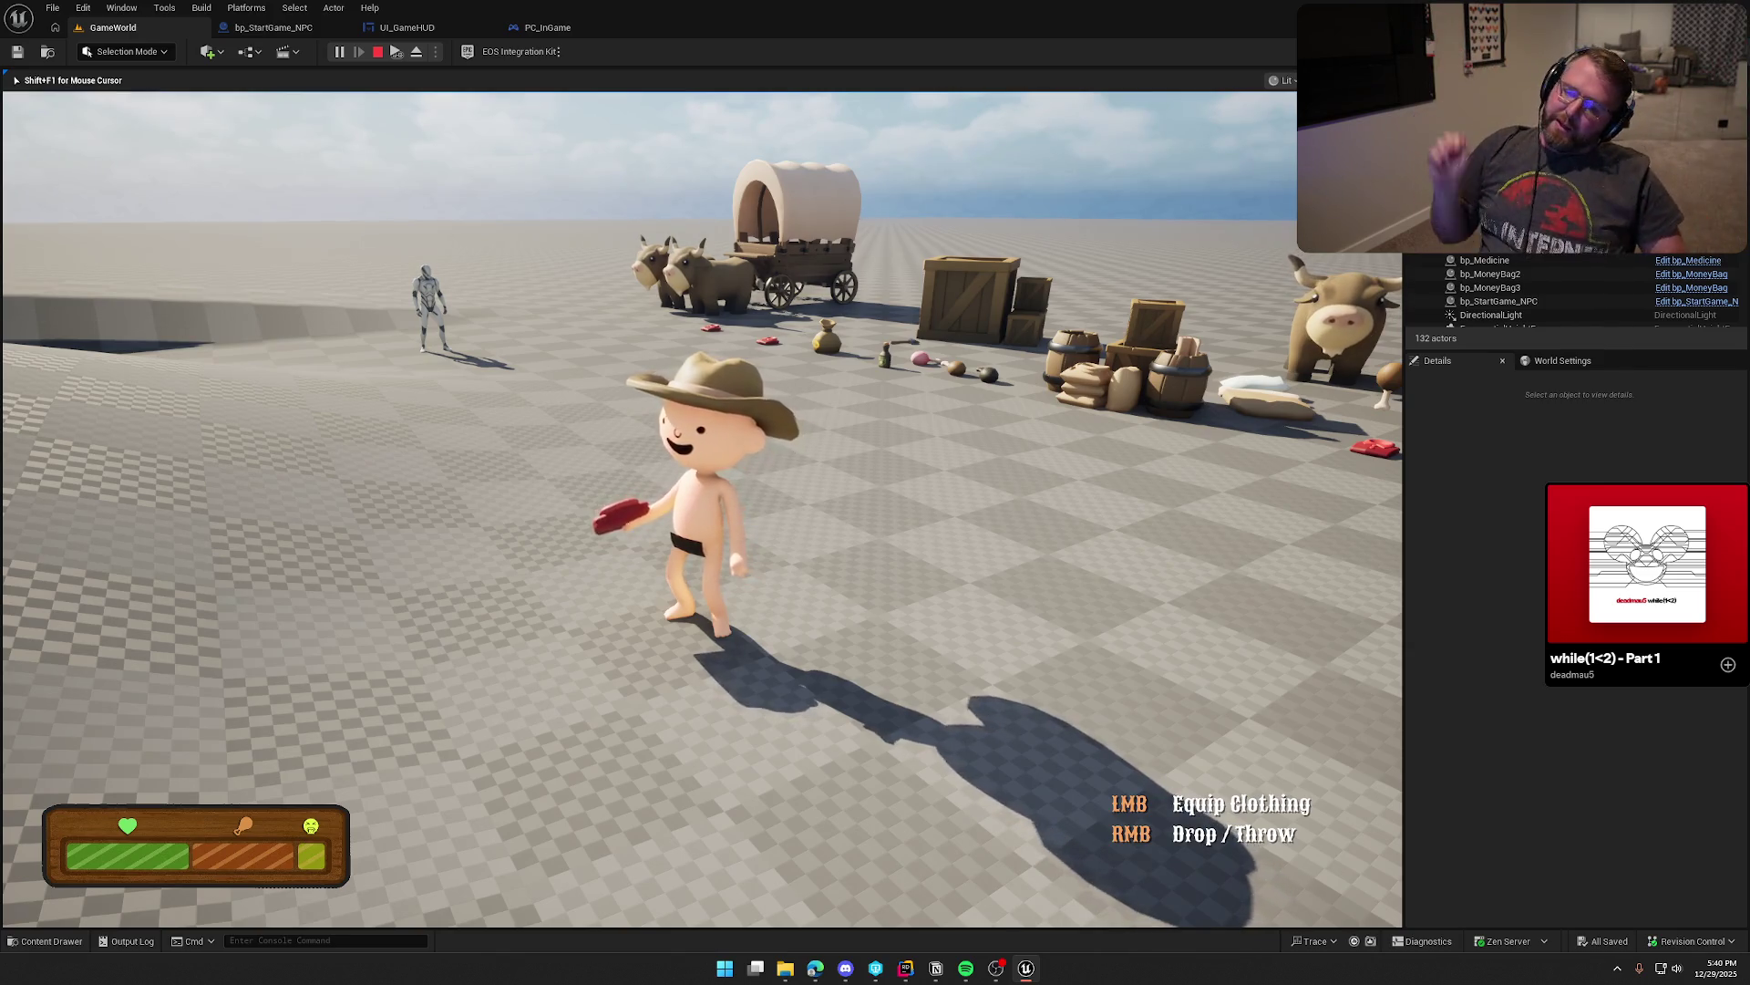
Step: Pick up the drumstick and eat it to restore health
{"action": "key", "text": "shift+w"}
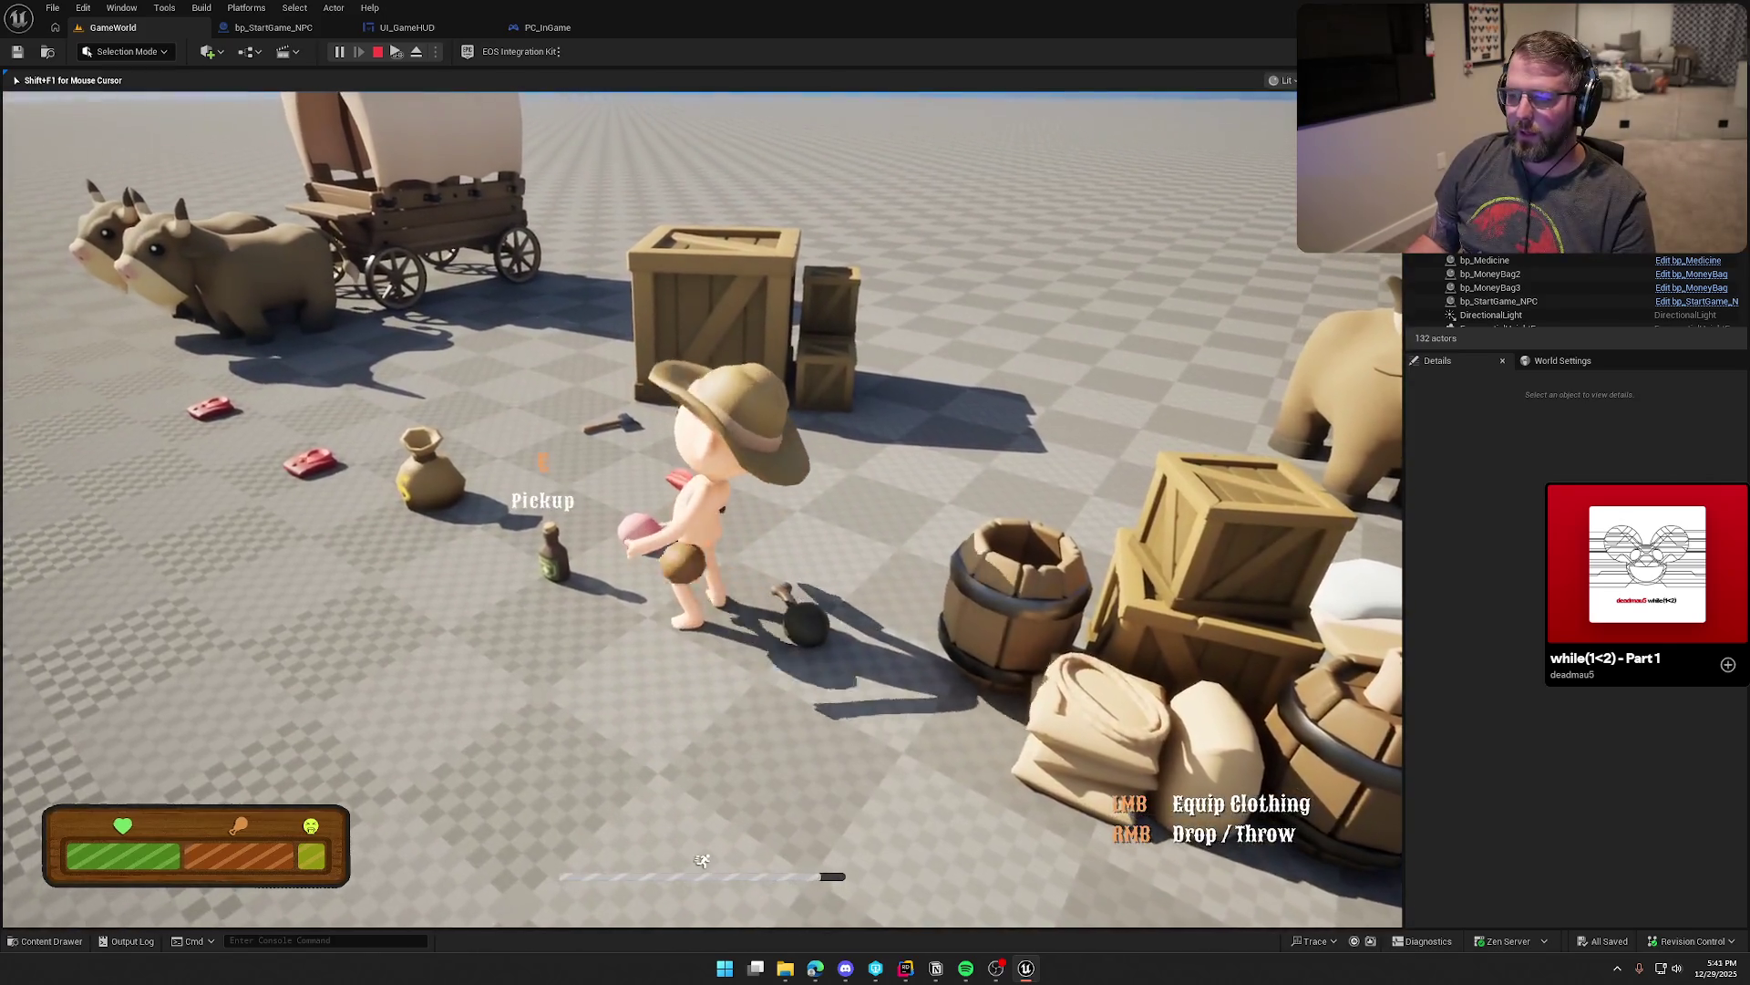
{"action": "key", "text": "e"}
{"action": "key", "text": "e"}
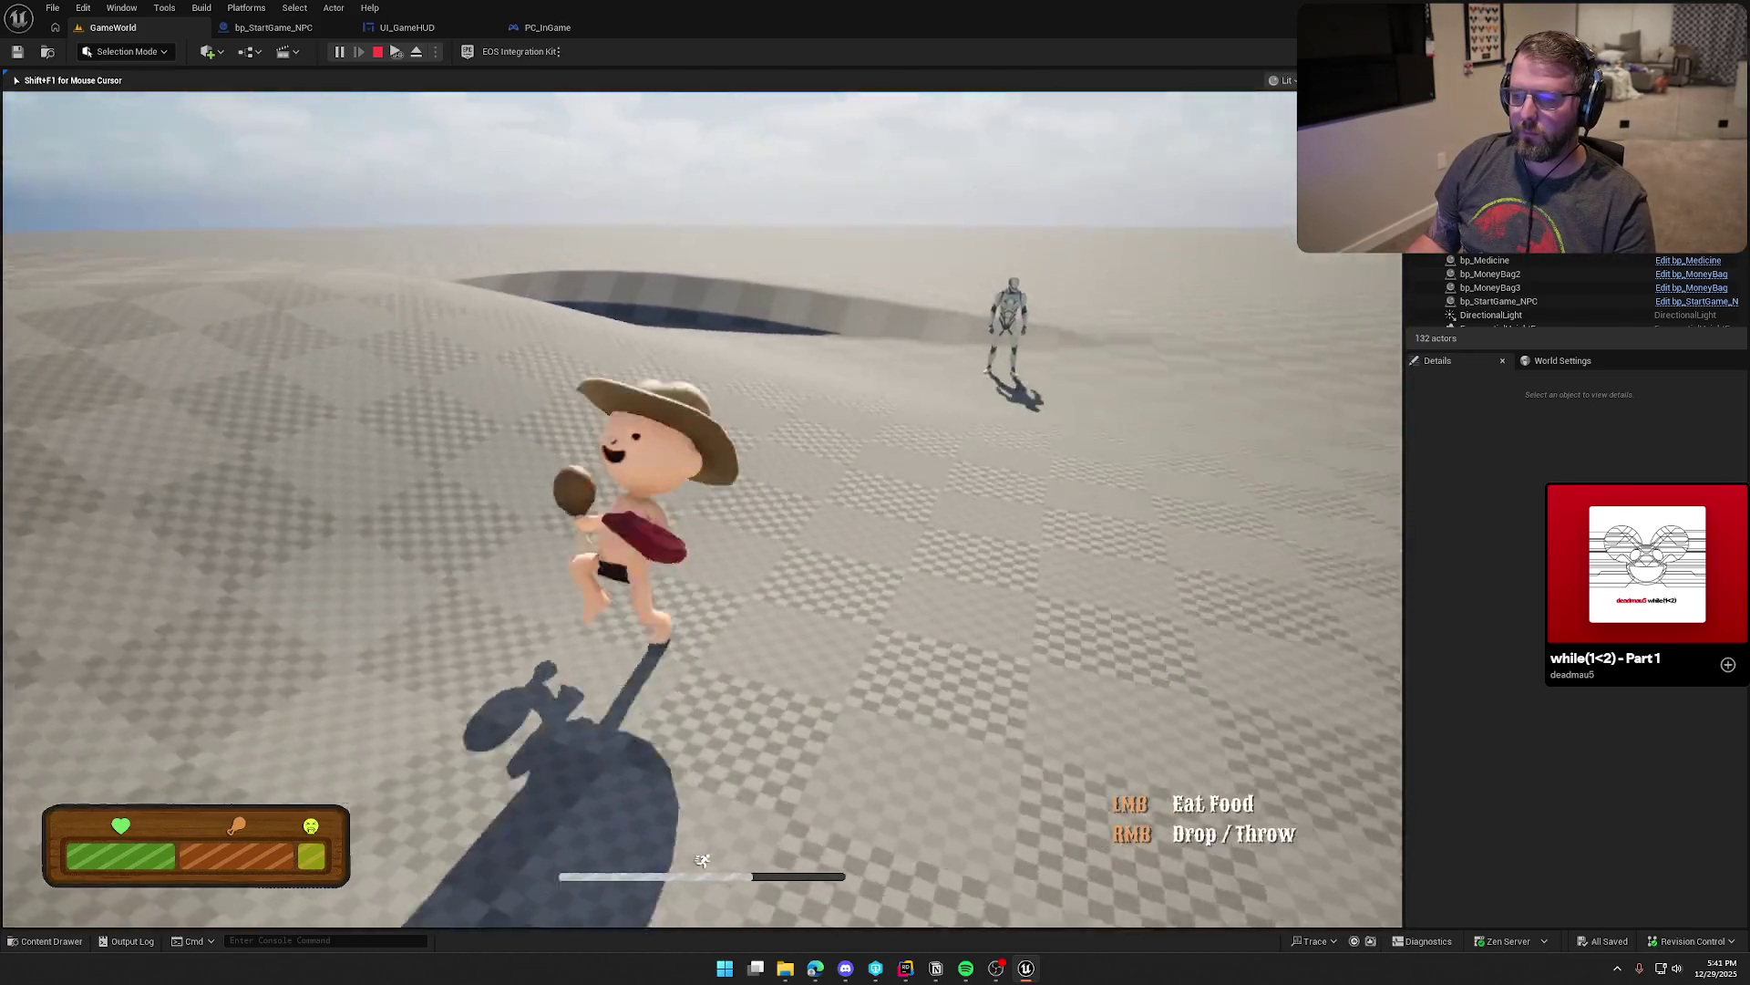
{"action": "key", "text": "w"}
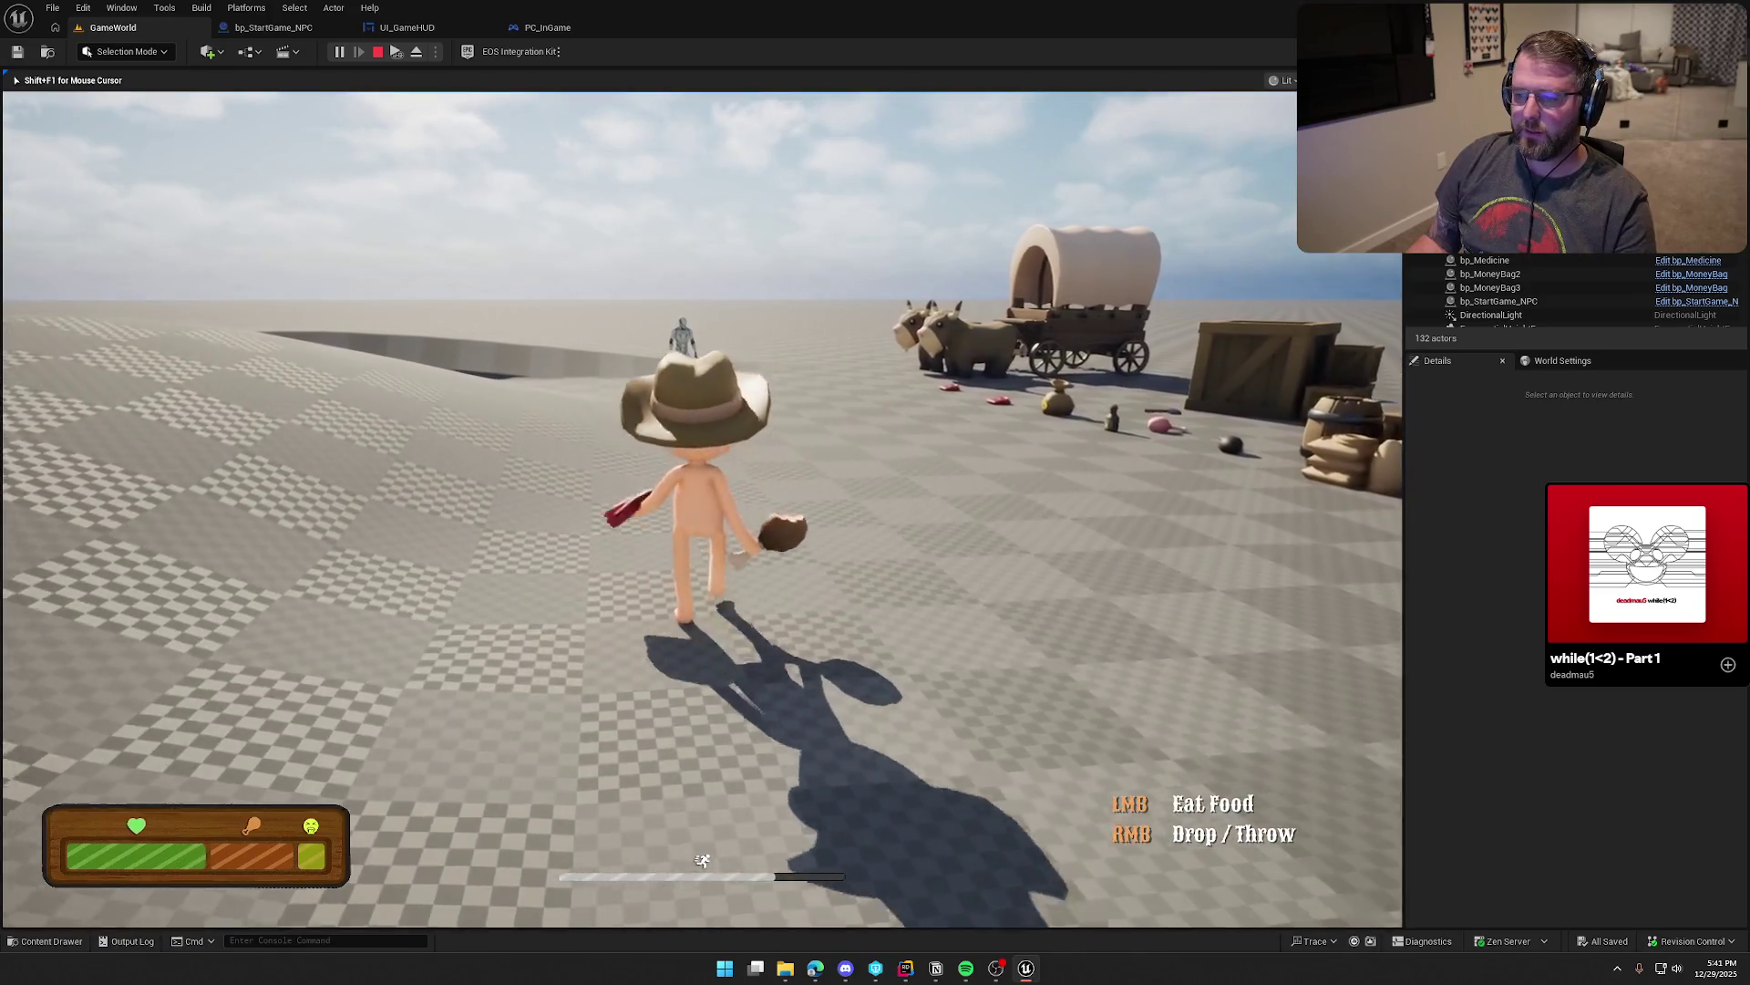
{"action": "left_click", "coordinate": [702, 510]}
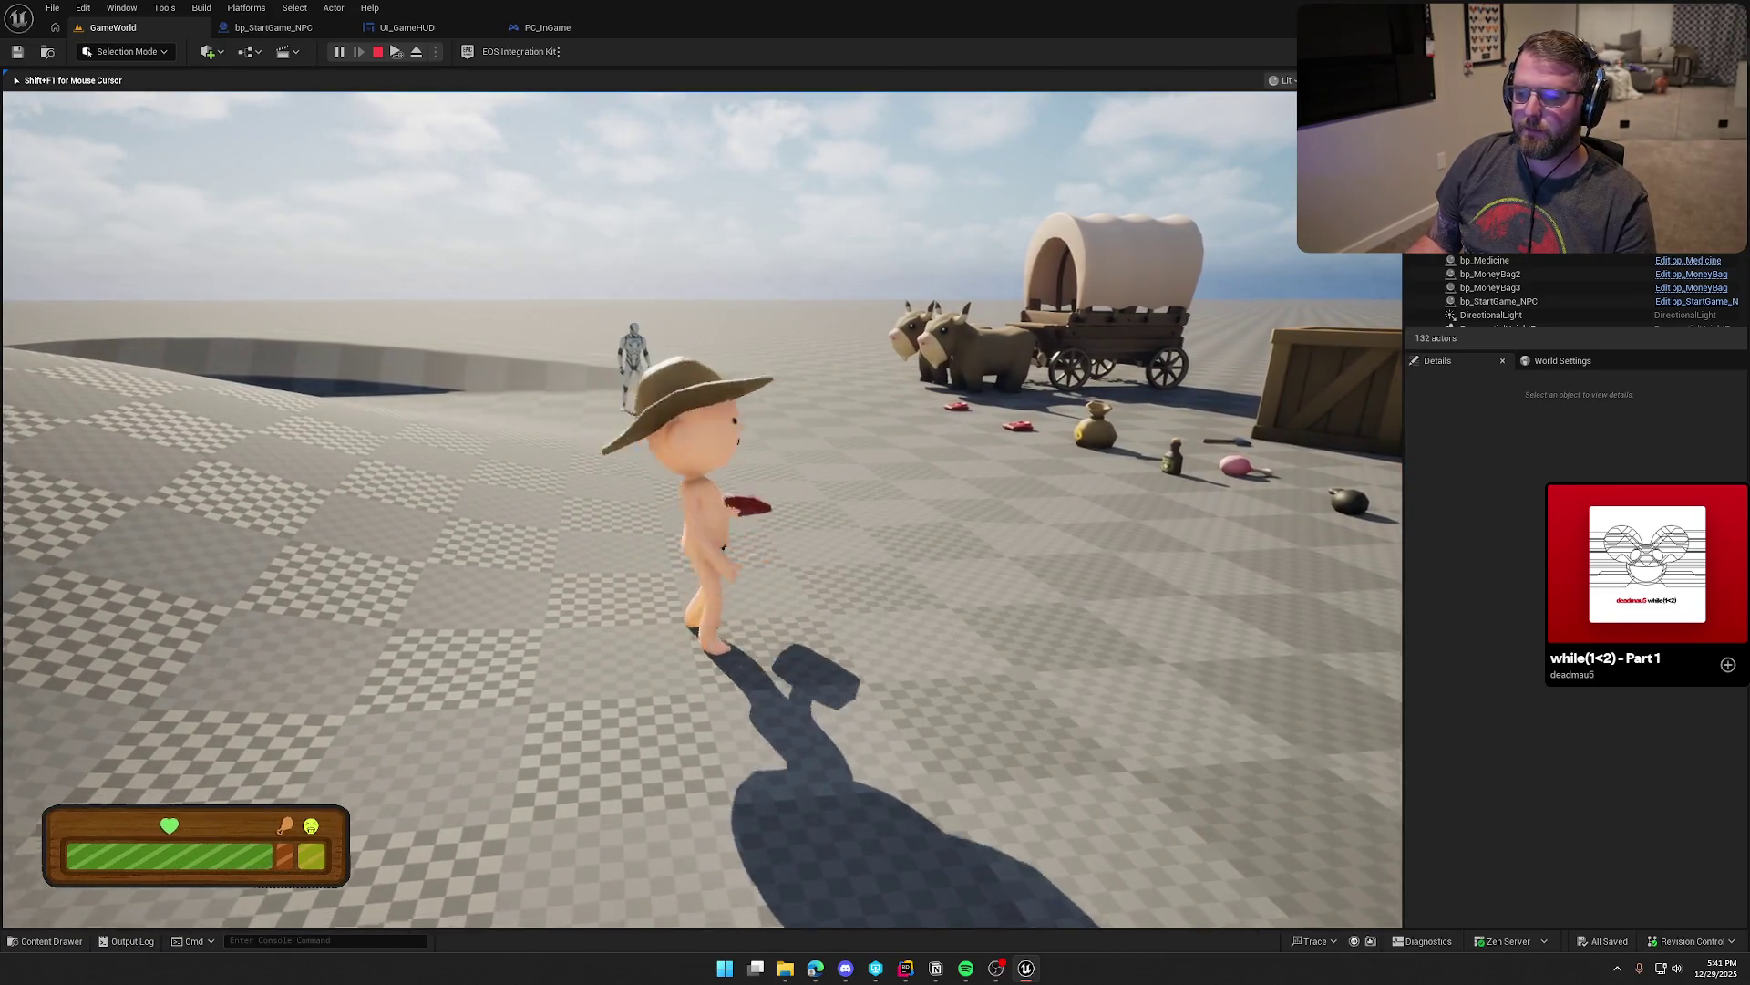
{"action": "key", "text": "s"}
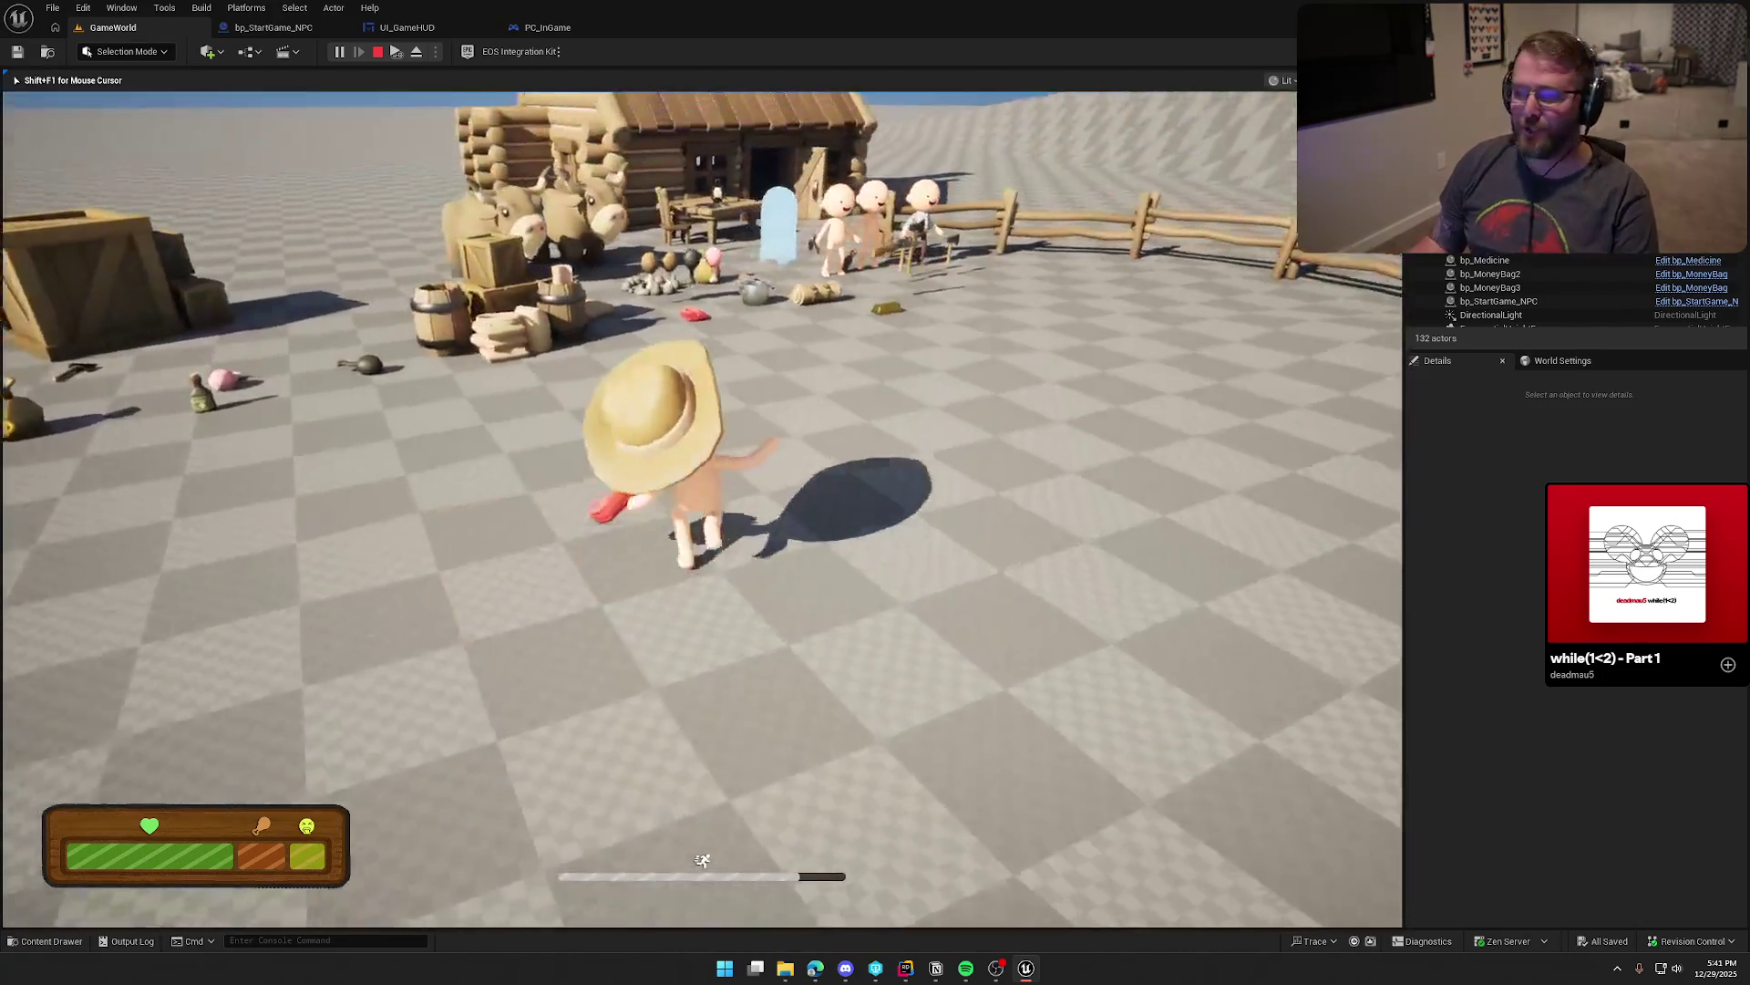
Step: Run into the cabin doorway and back out past the fence toward the crates
{"action": "key", "text": "shift+w"}
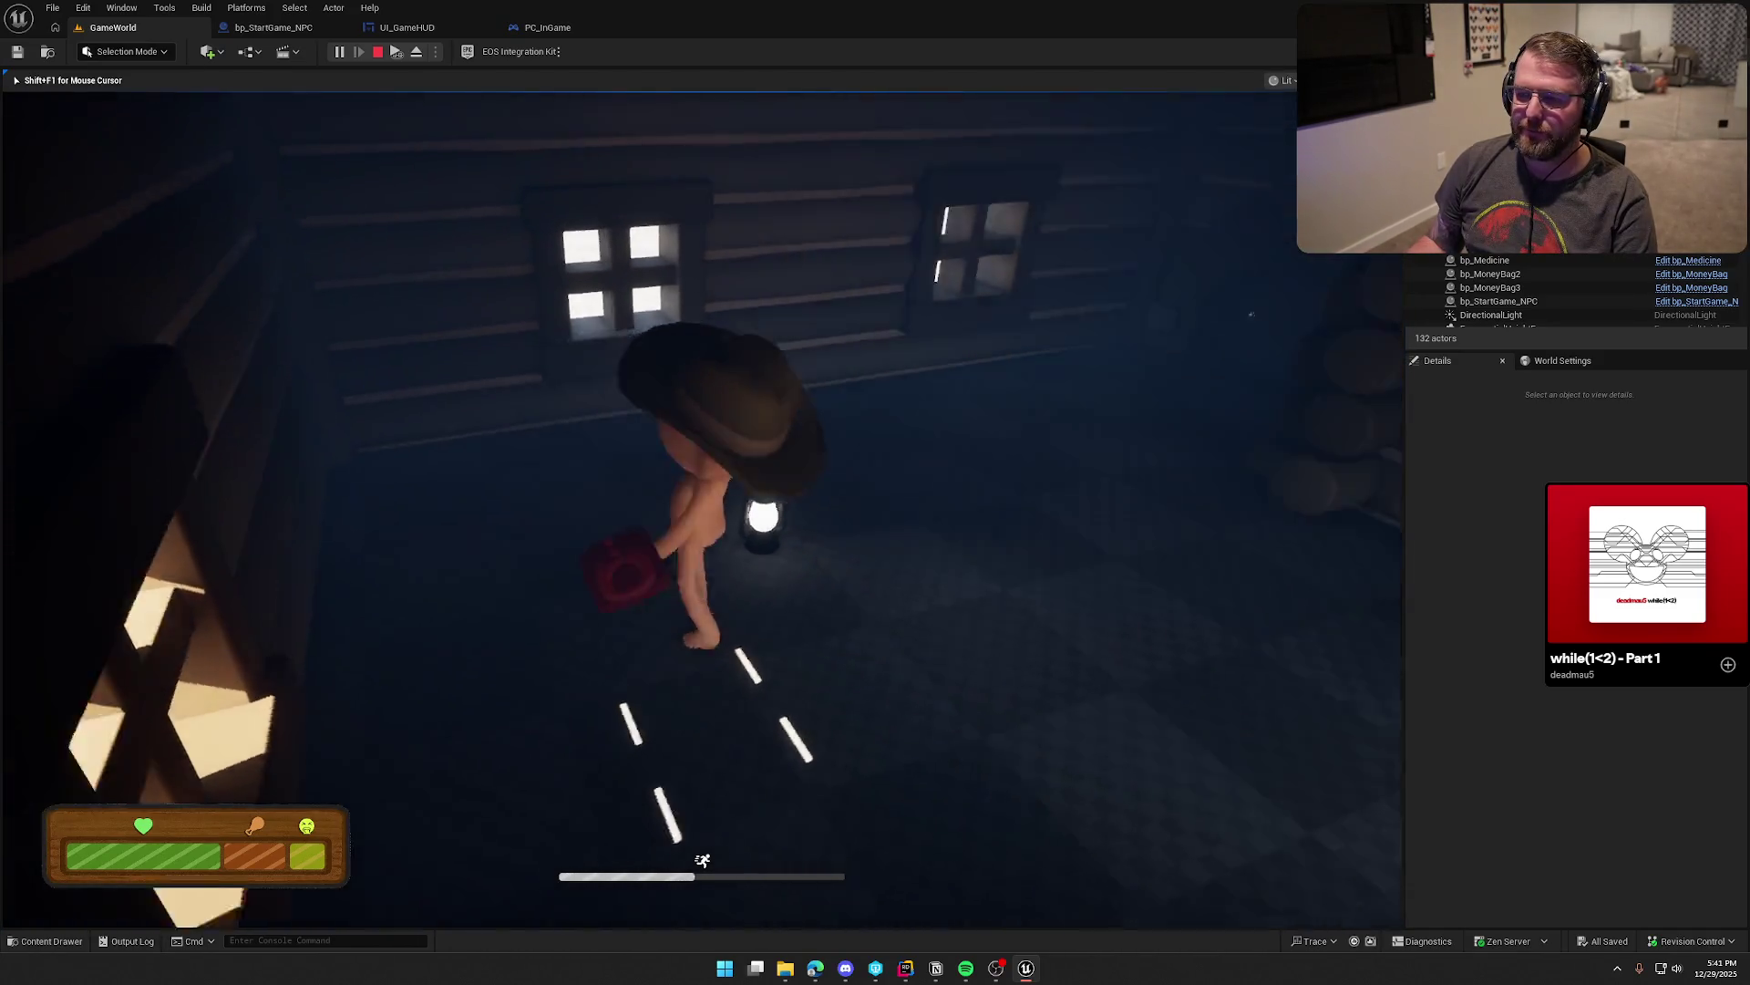
{"action": "key", "text": "shift+w"}
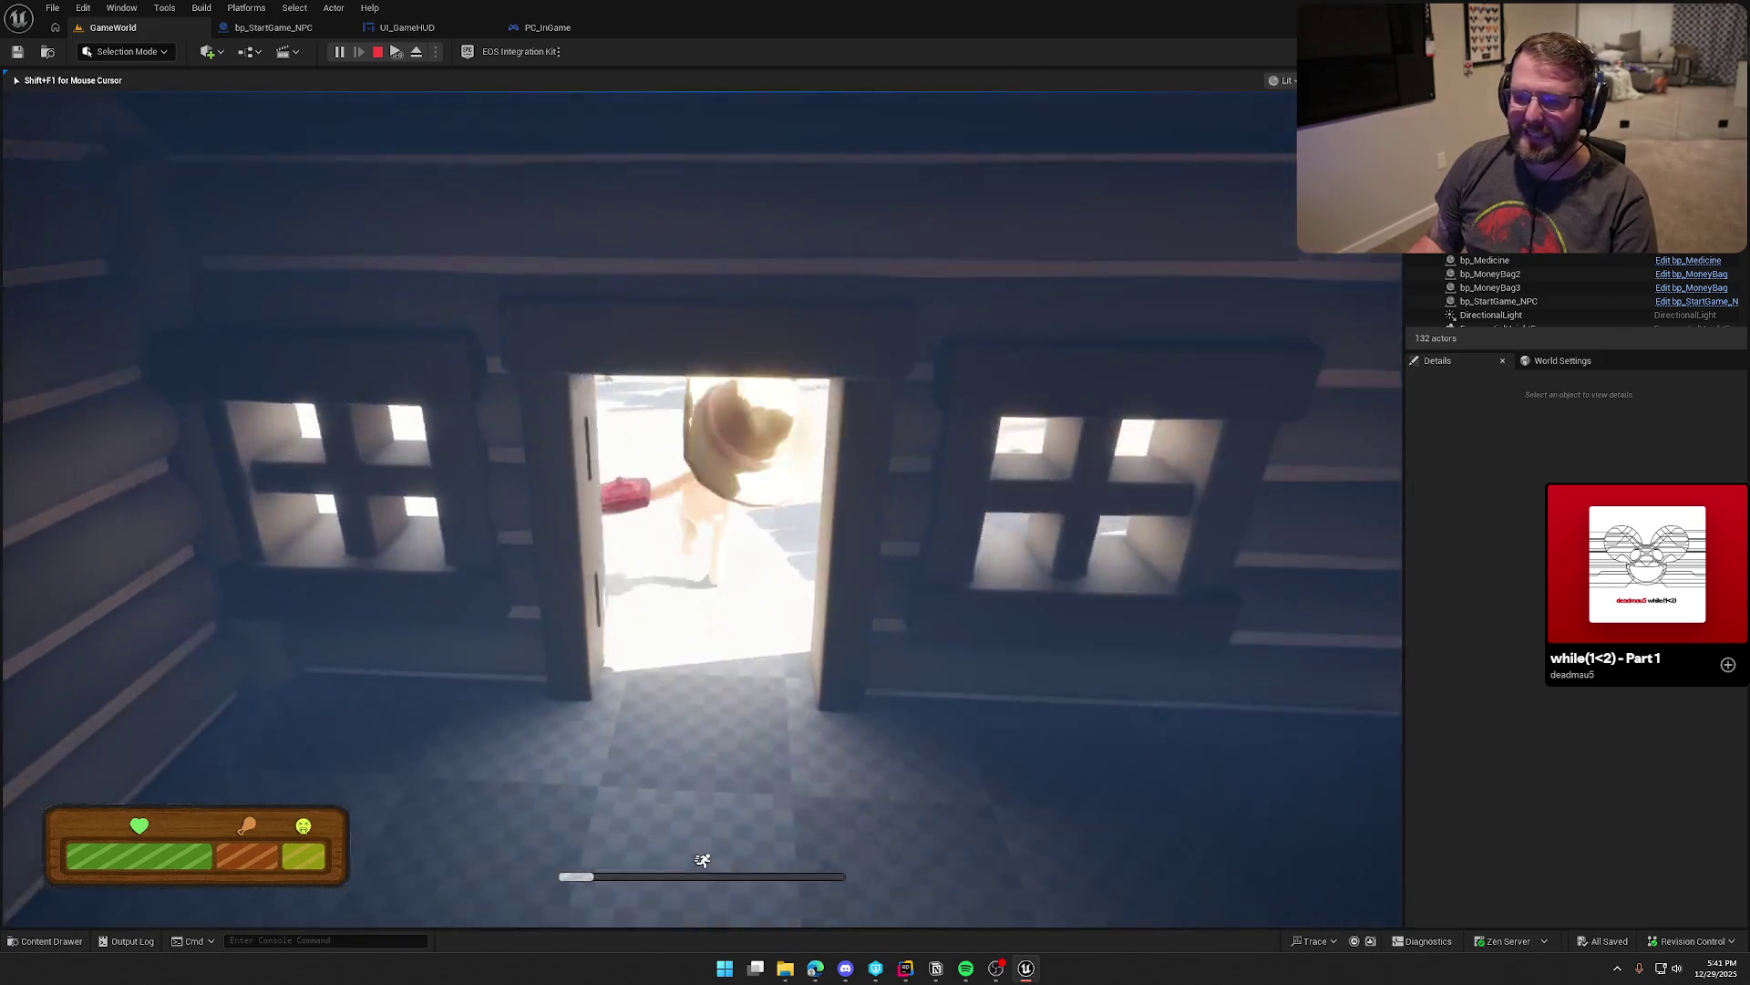
{"action": "key", "text": "shift+w"}
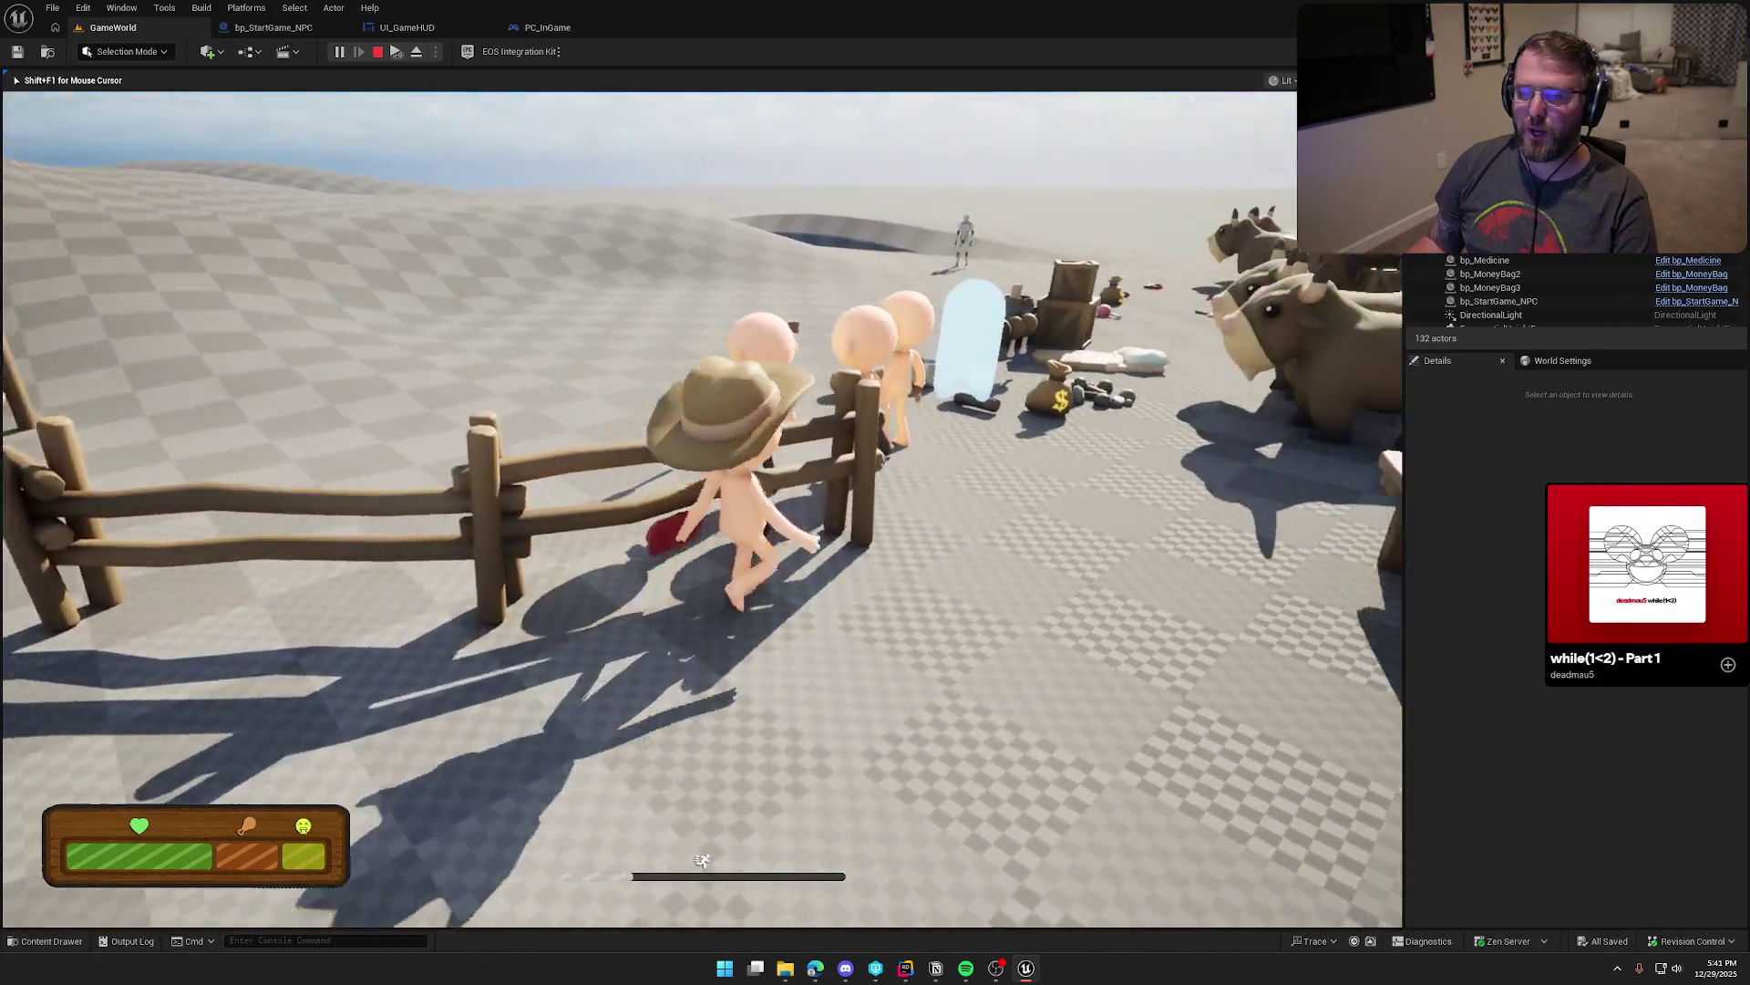
{"action": "key", "text": "w"}
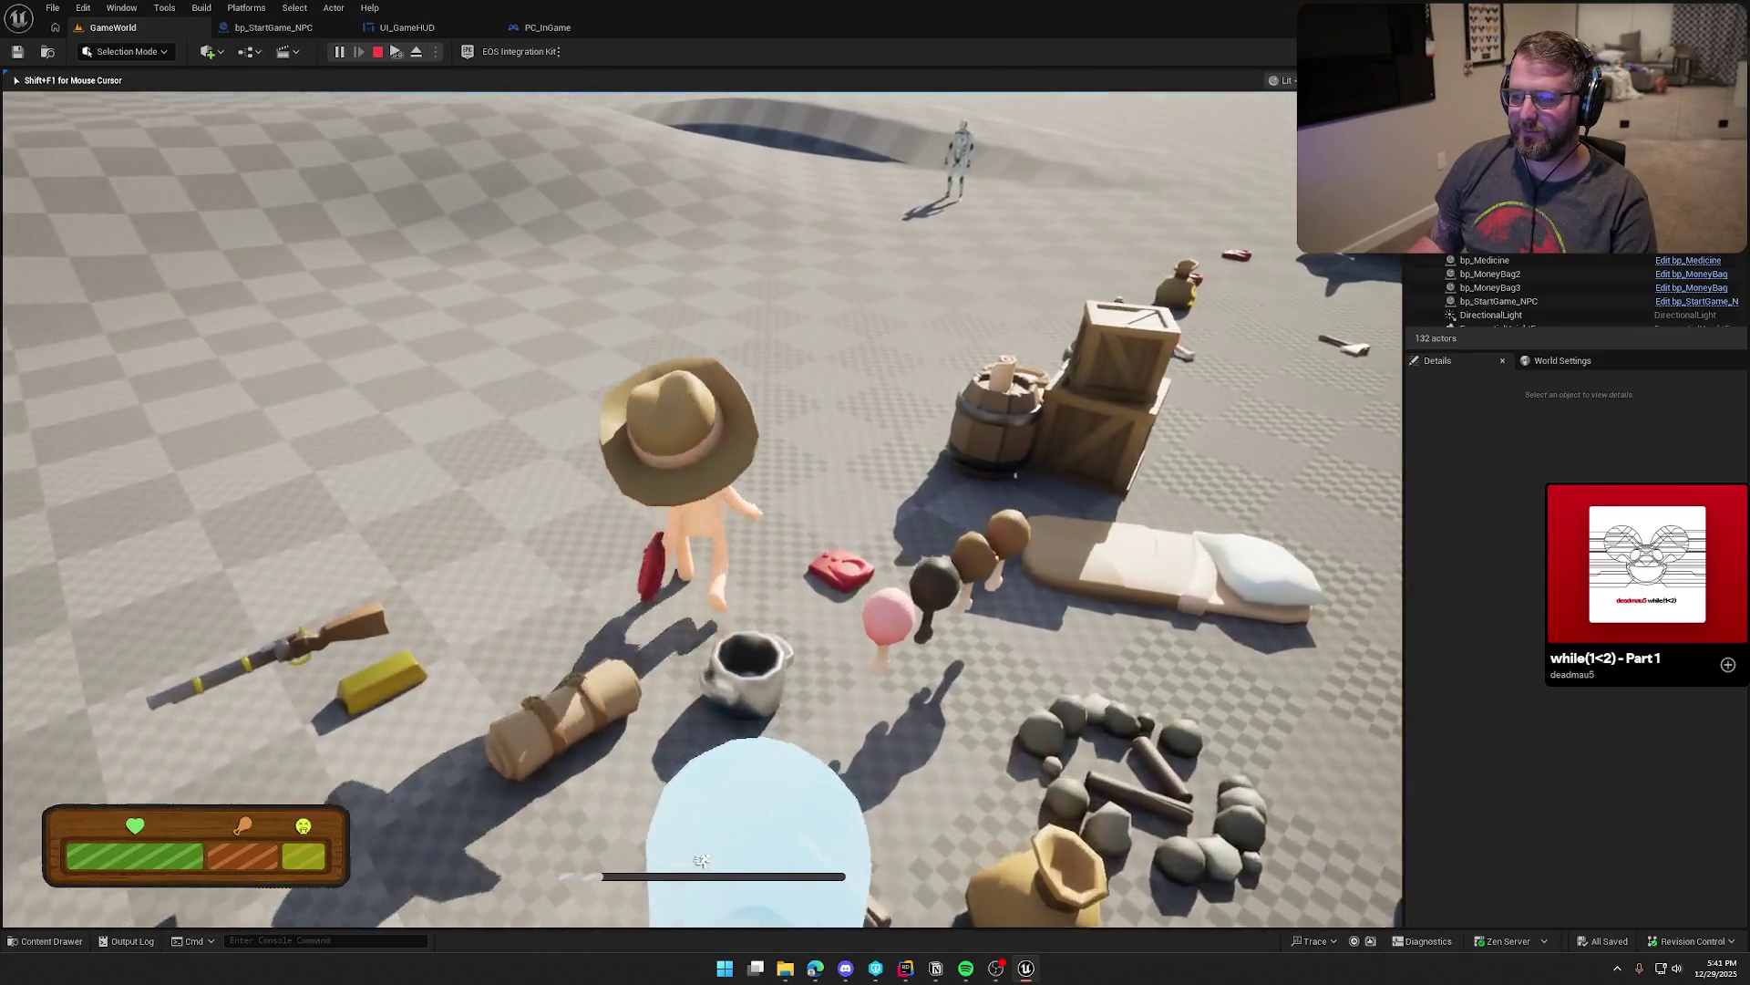
{"action": "key", "text": "s"}
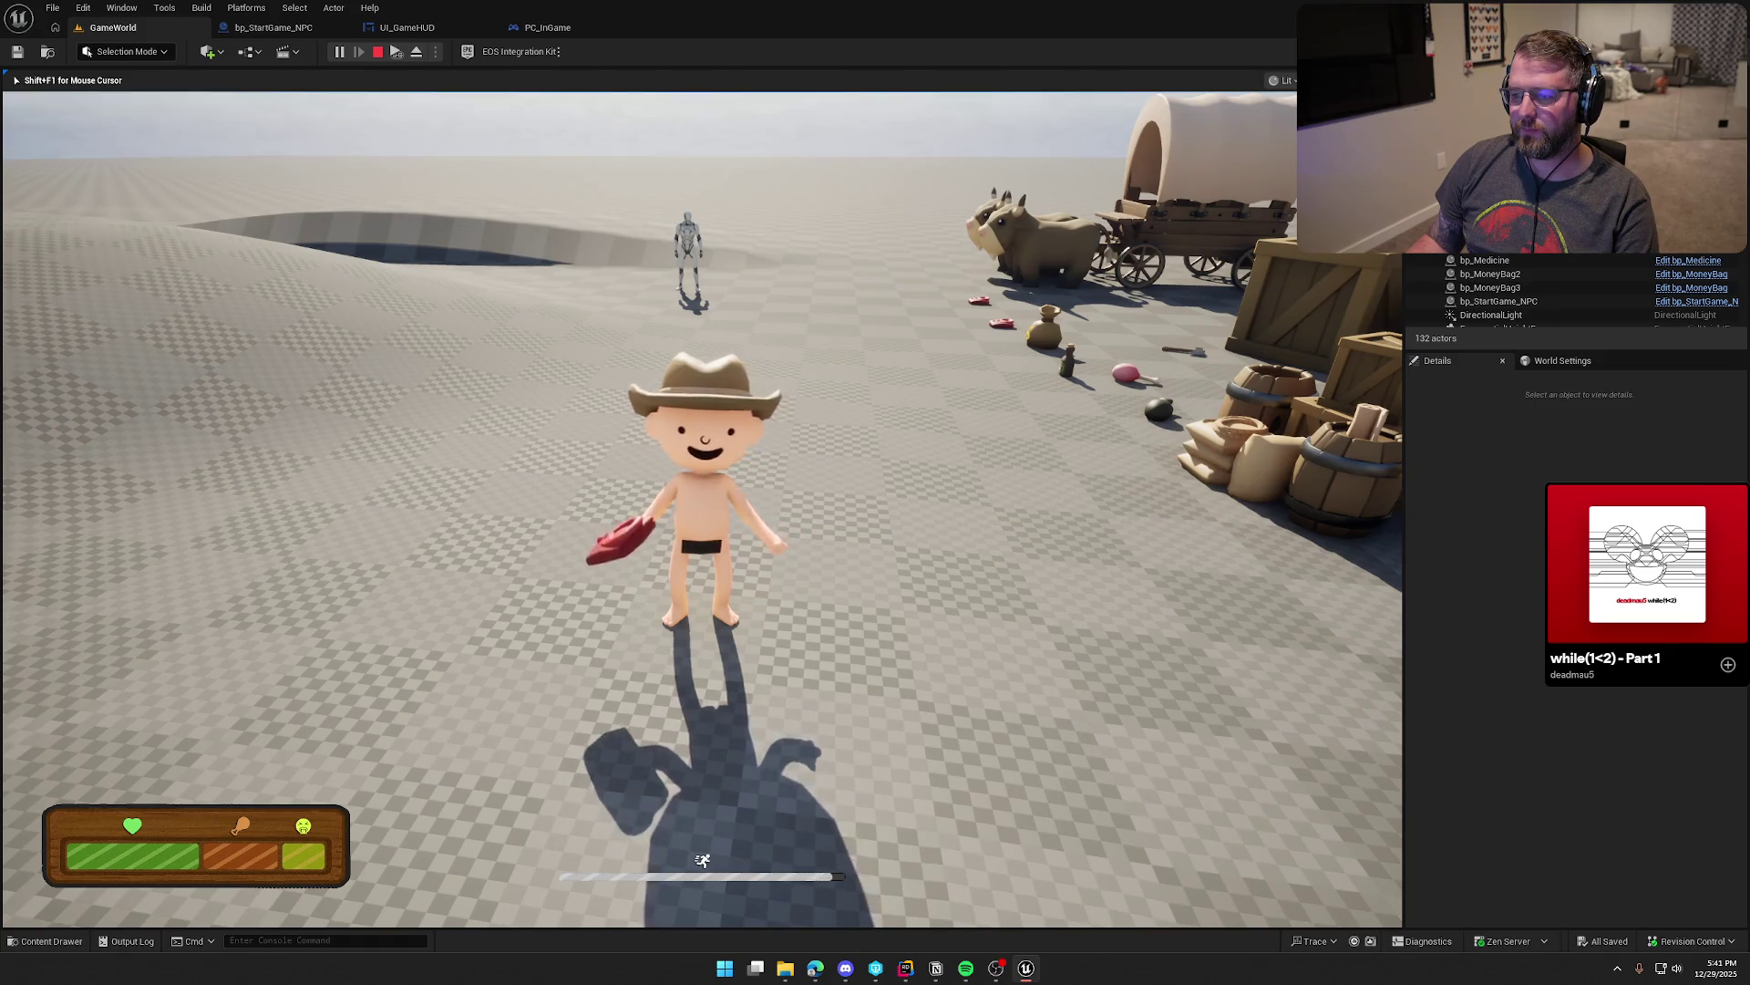
Step: Equip the red clothing, pick up the medicine, then stop the play test
{"action": "key", "text": "w"}
{"action": "key", "text": "e"}
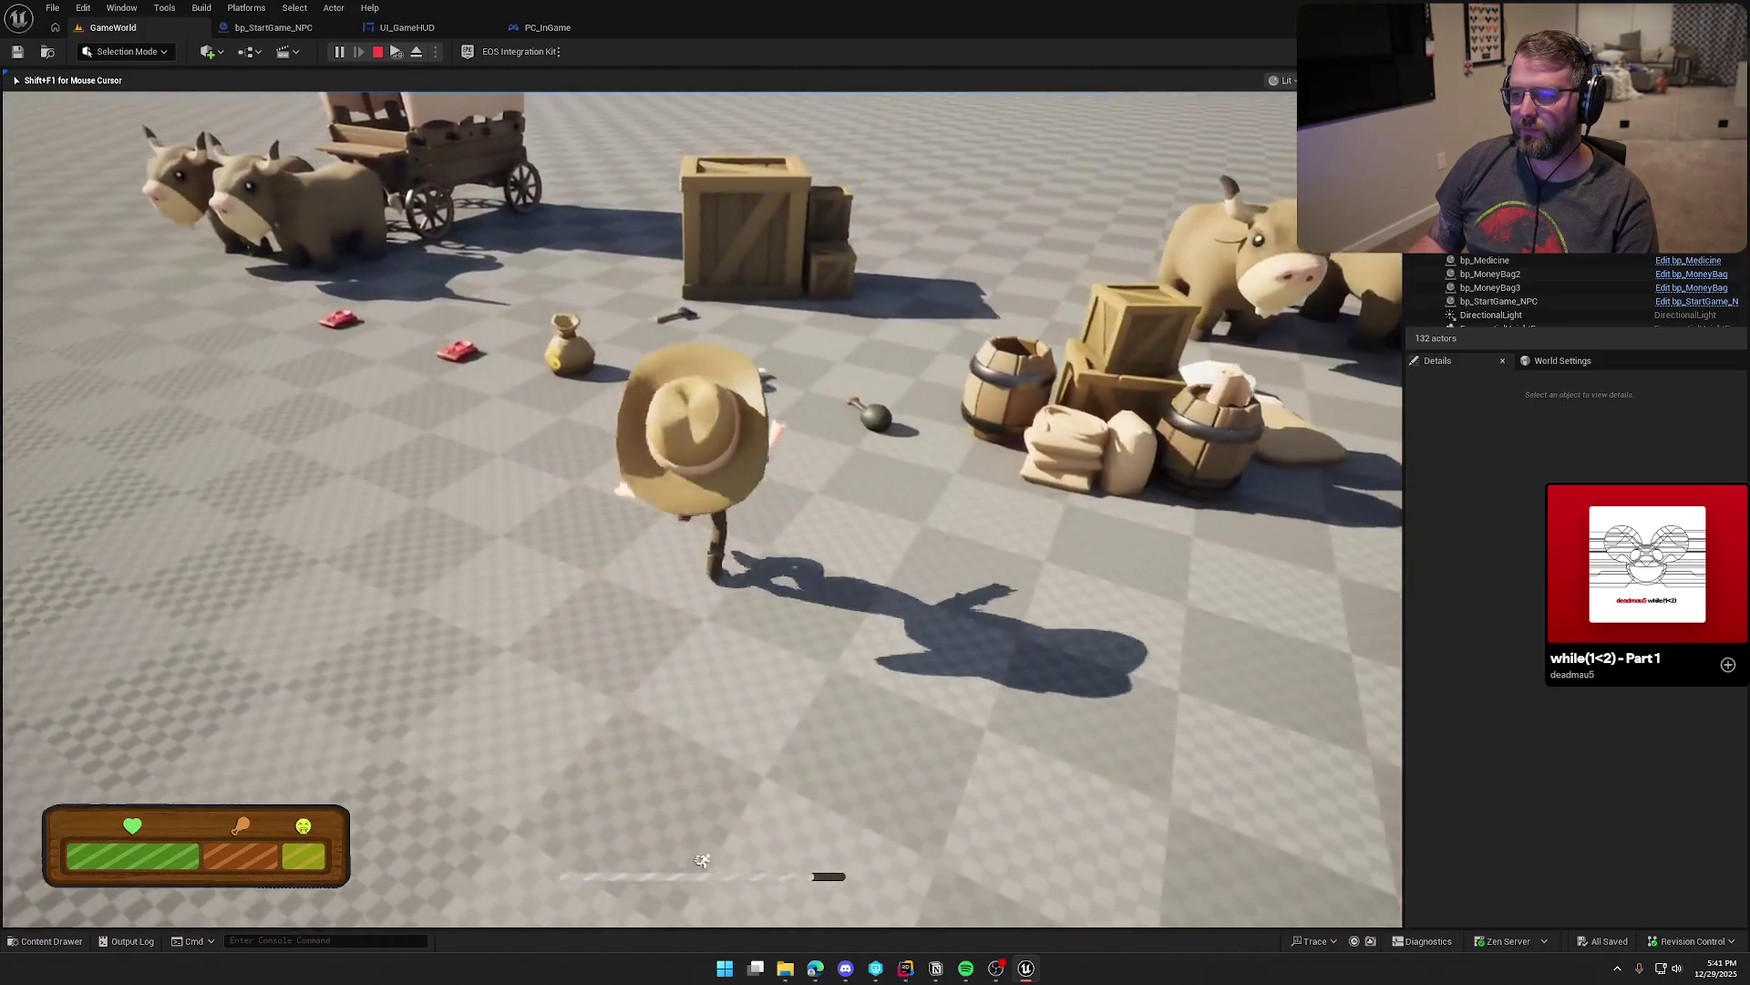
{"action": "key", "text": "e"}
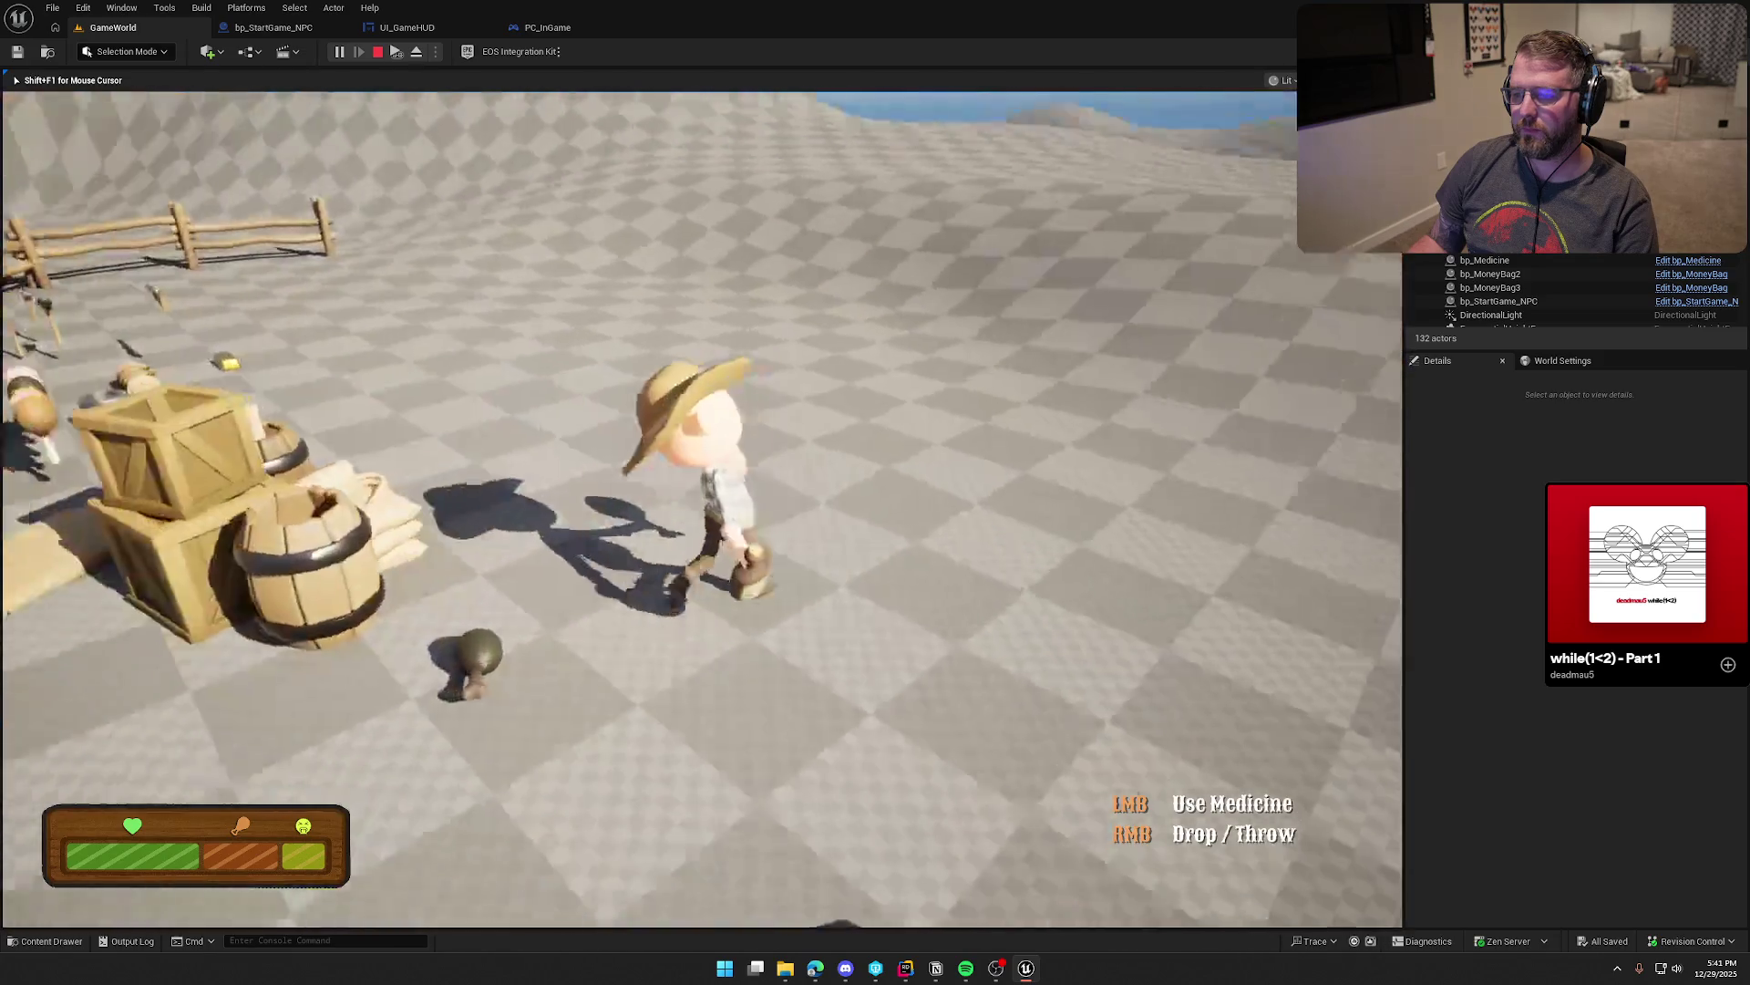
{"action": "key", "text": "shift+w"}
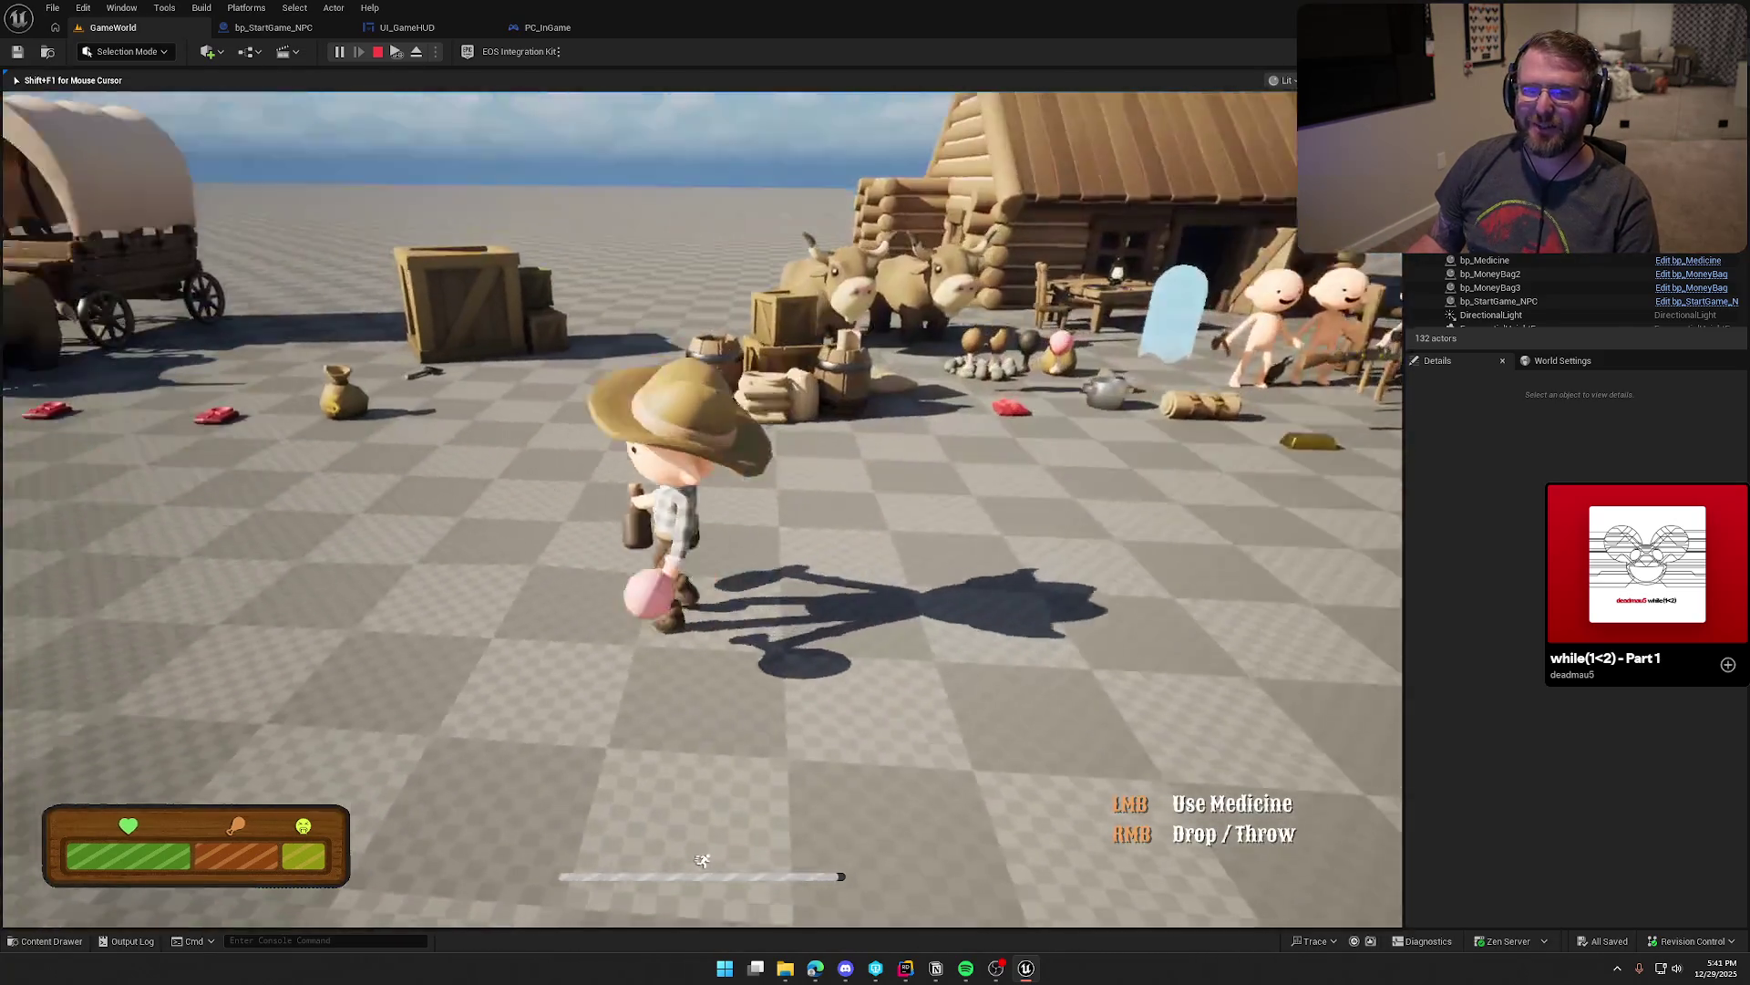
{"action": "key", "text": "s"}
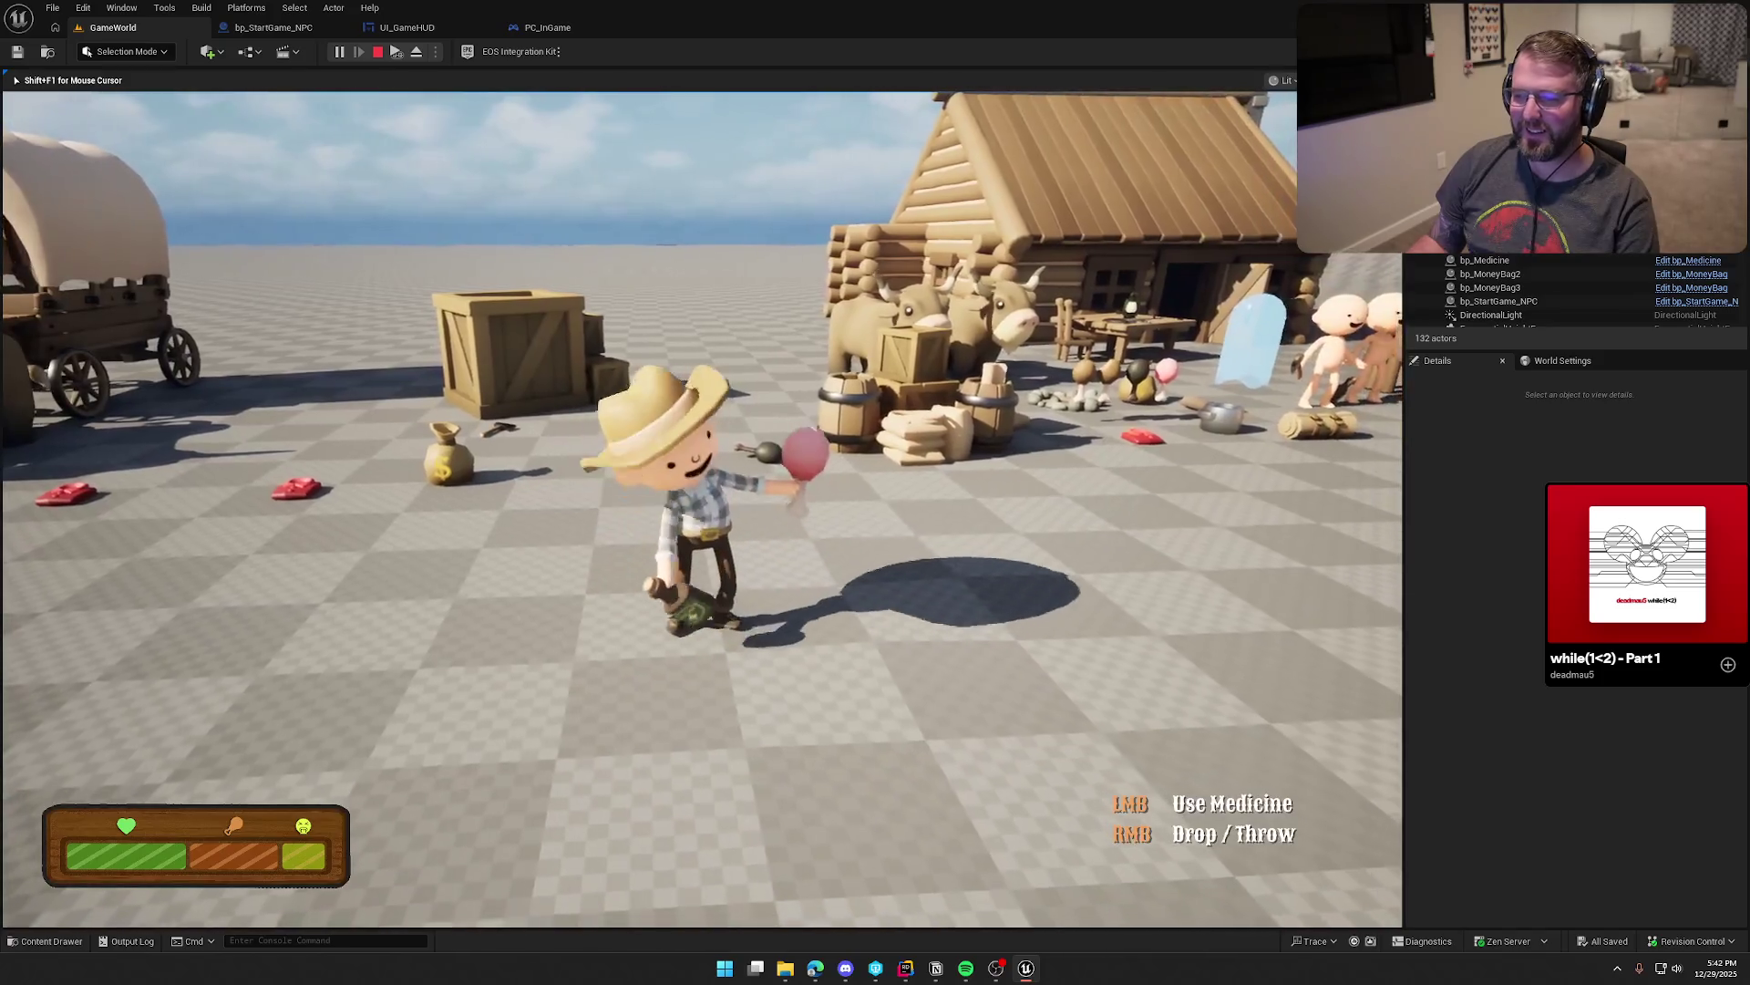
{"action": "key", "text": "Escape"}
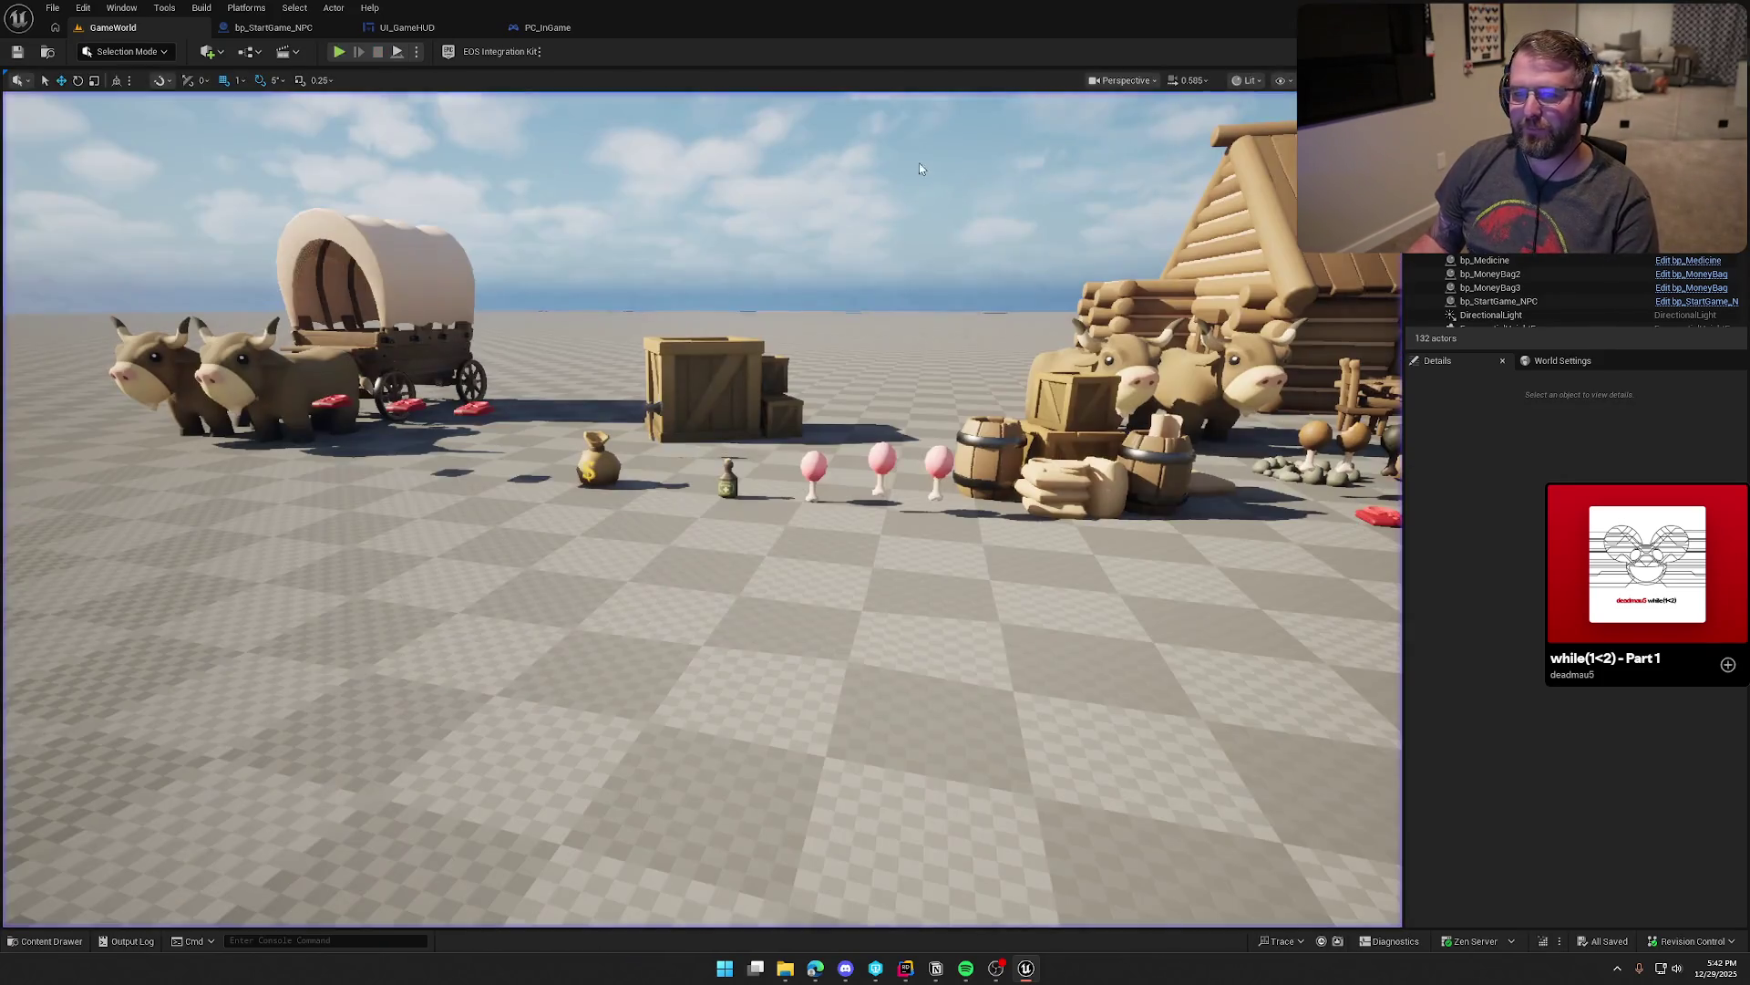
Step: Start Play-in-Editor and have the cowboy pick up the food item by the jug
{"action": "left_click", "coordinate": [338, 51]}
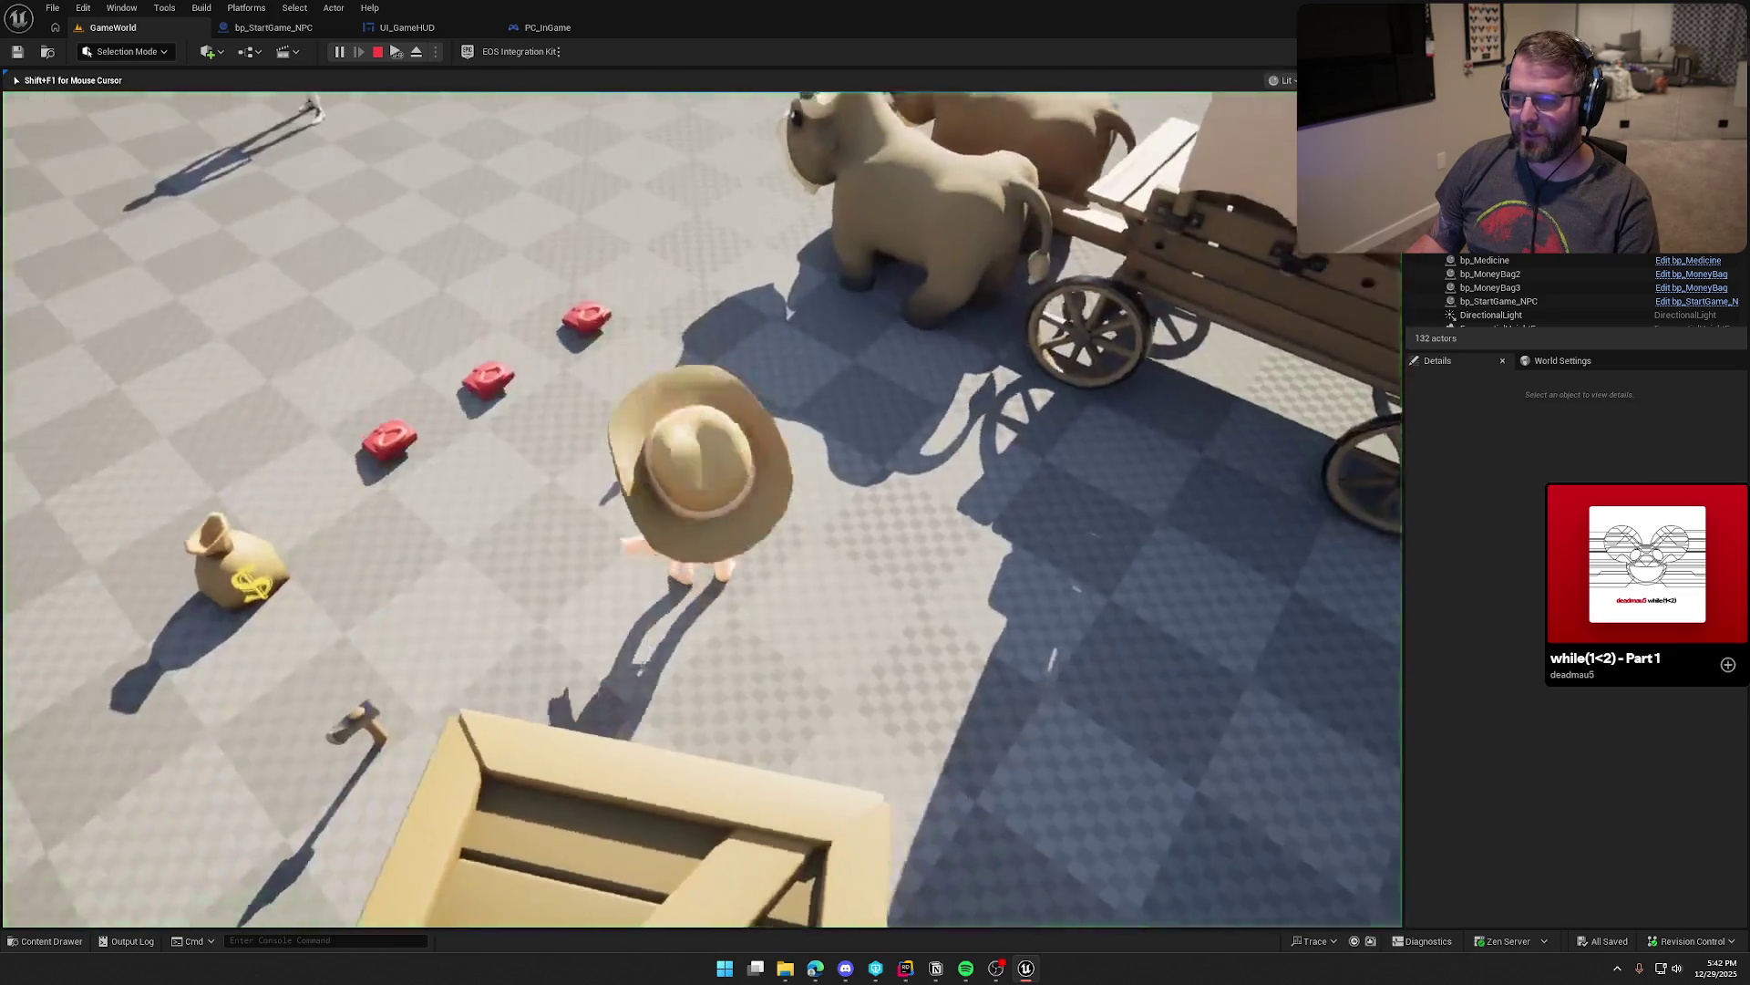
{"action": "key", "text": "w"}
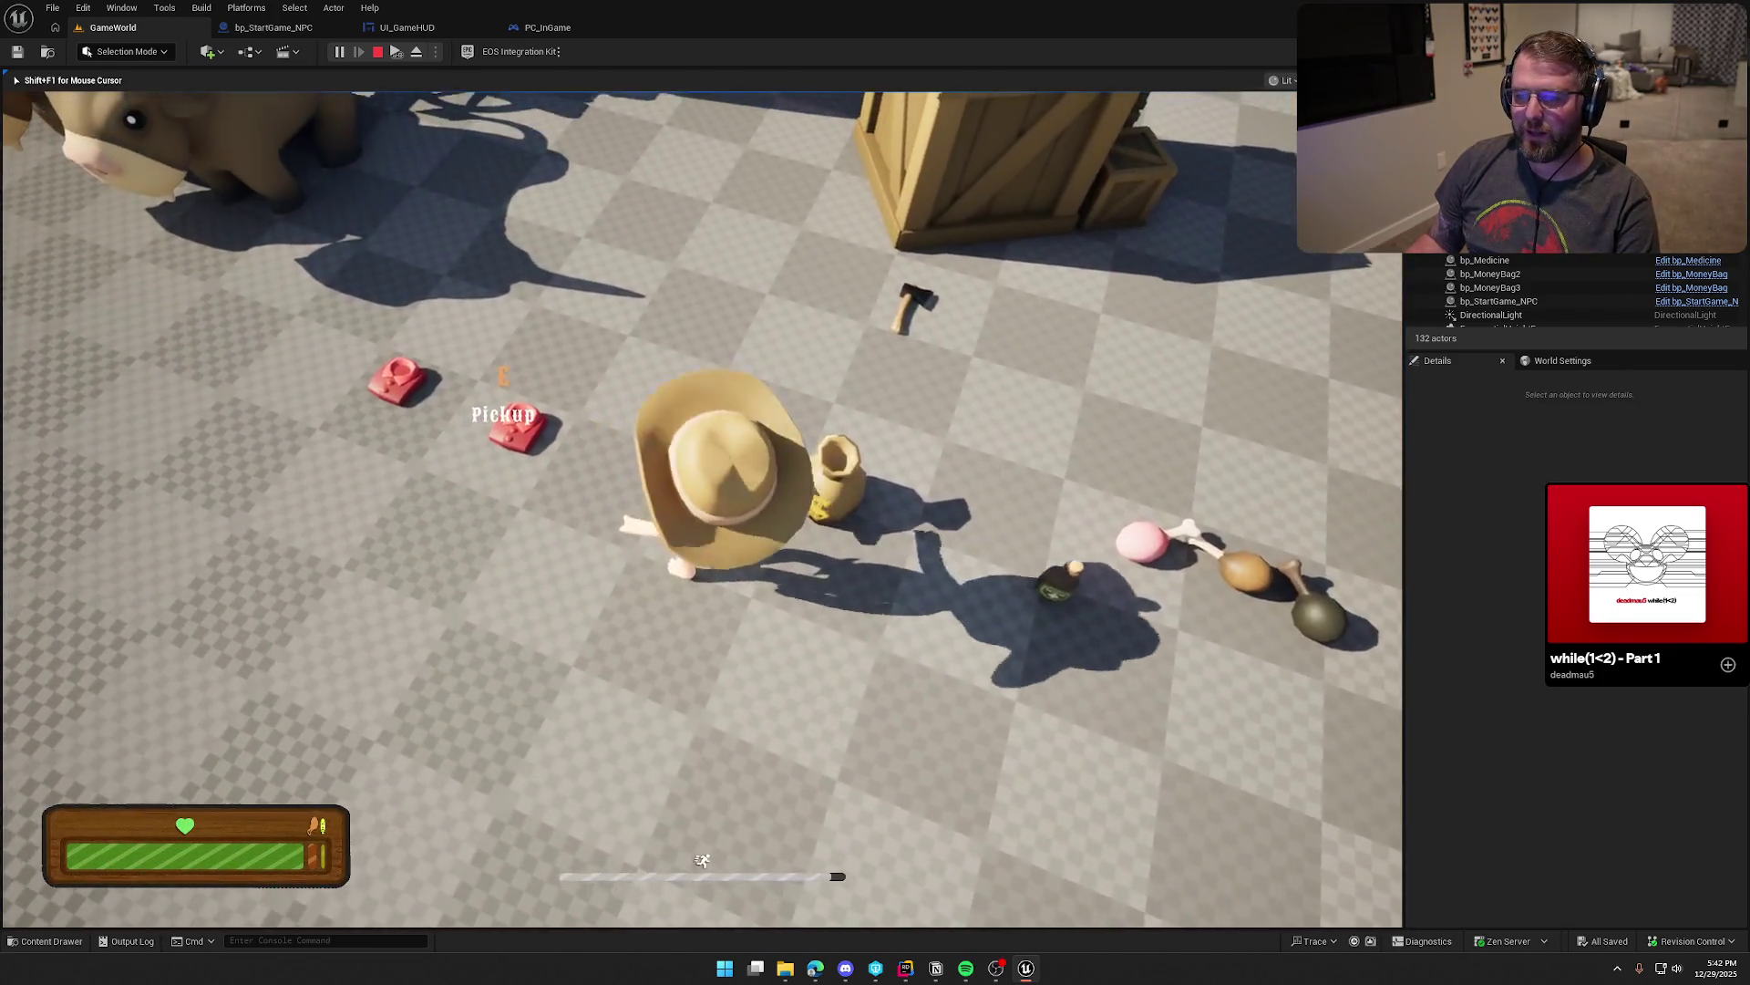
{"action": "key", "text": "e"}
{"action": "key", "text": "e"}
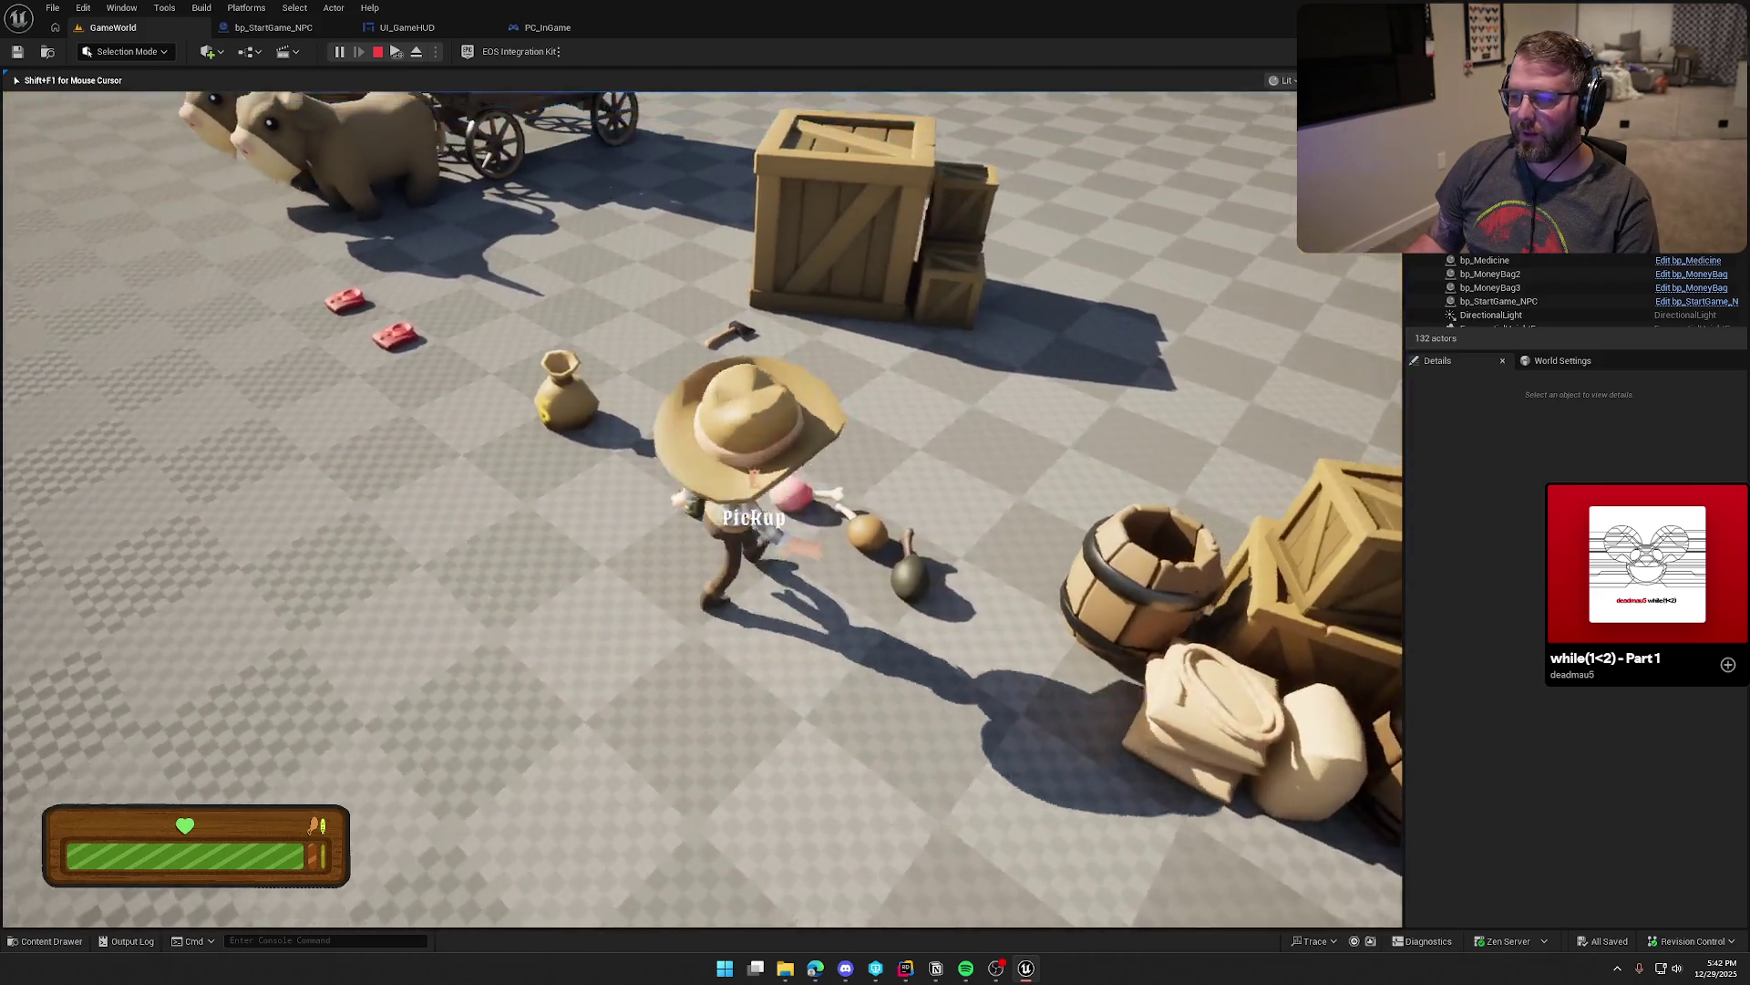
{"action": "key", "text": "s"}
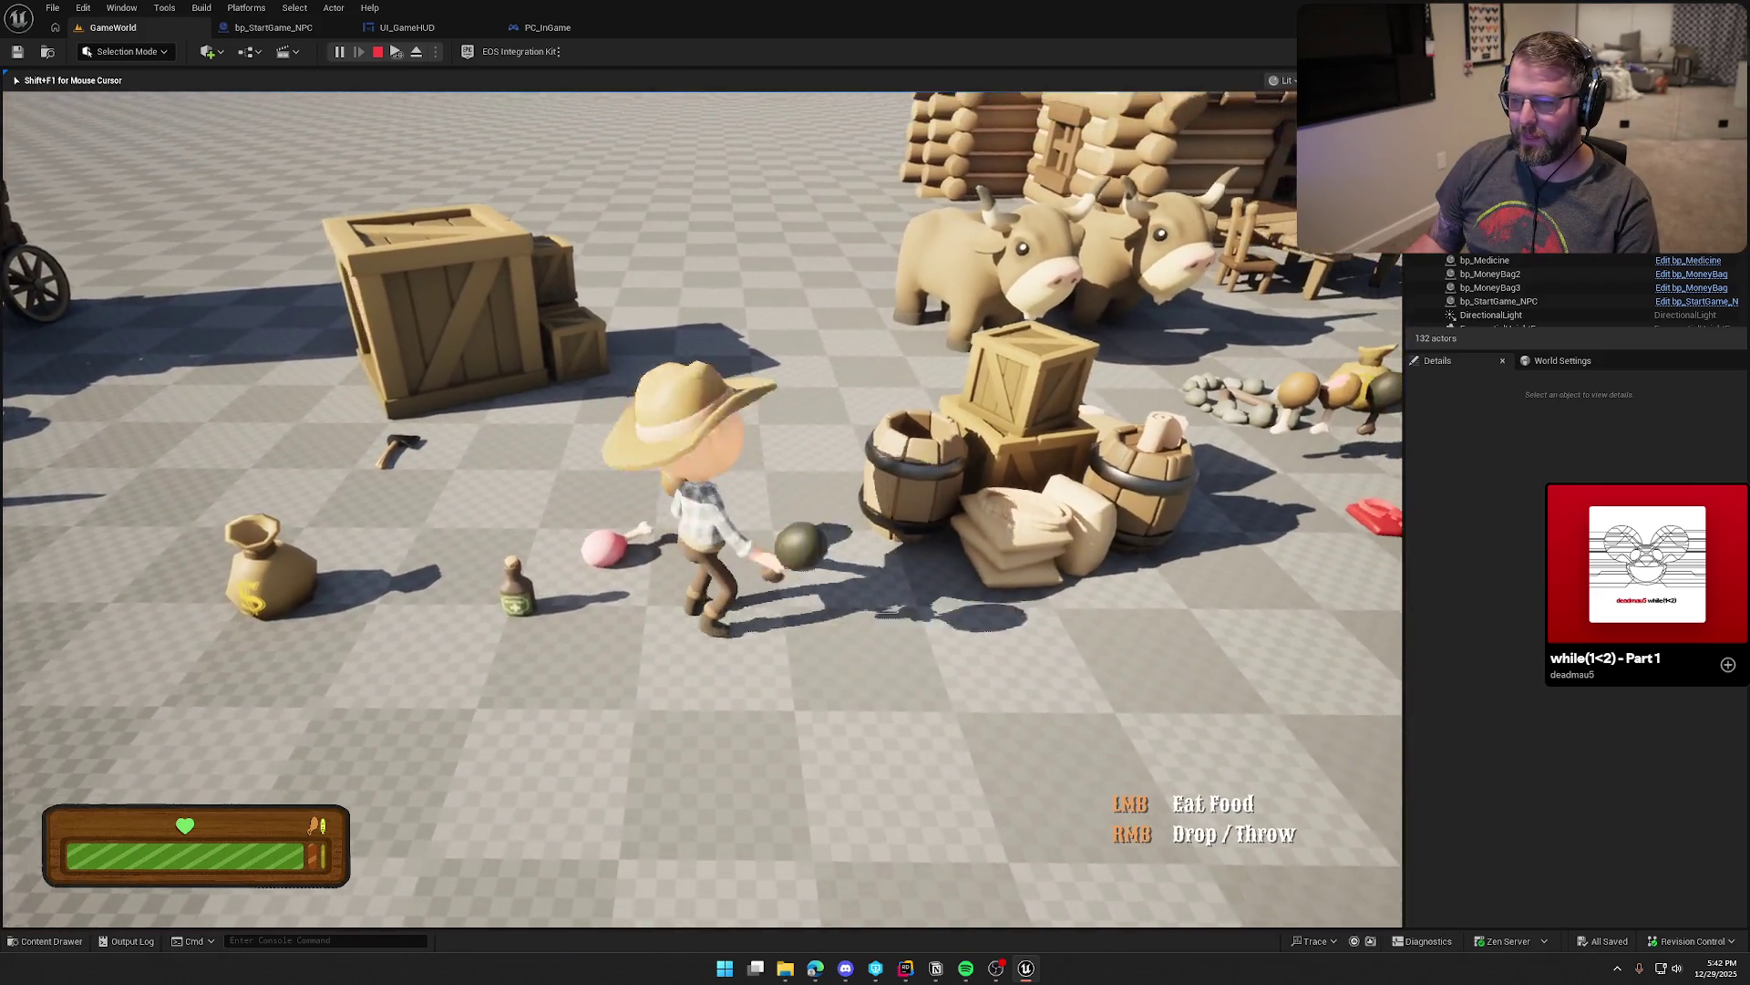
{"action": "key", "text": "w"}
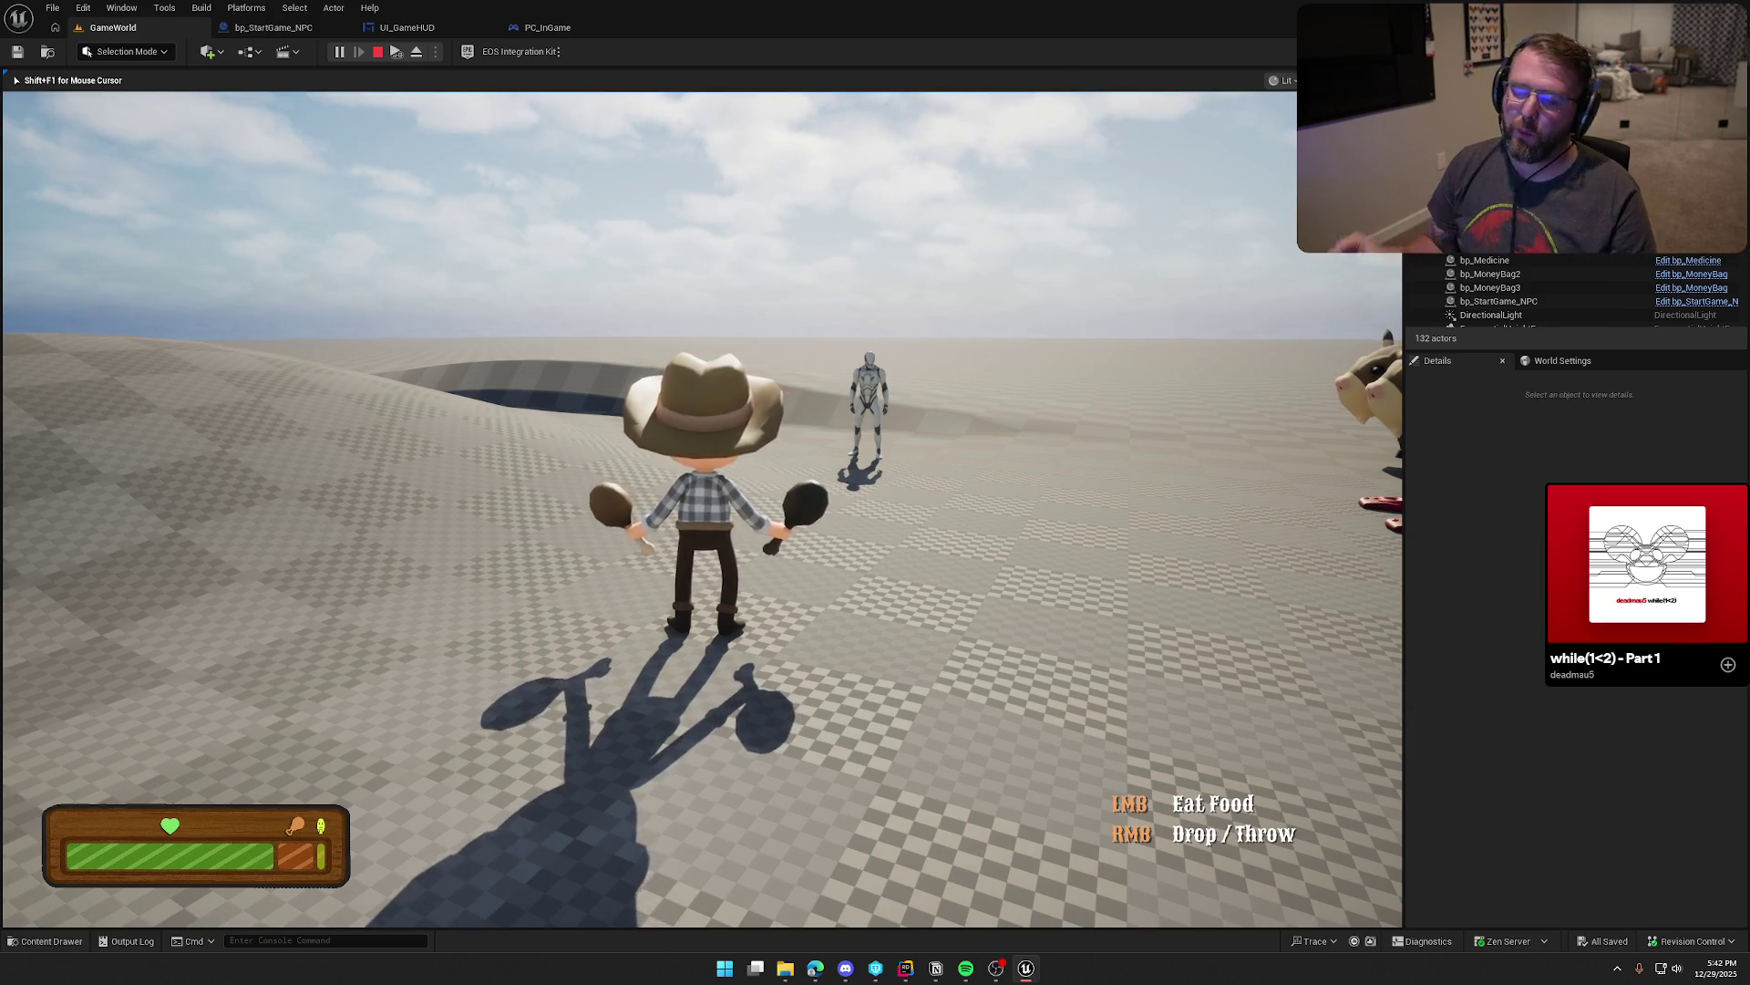
Step: Eat the drumstick, sprint out to the open terrain, and eat the pink food
{"action": "left_click", "coordinate": [702, 508]}
{"action": "key", "text": "shift+w"}
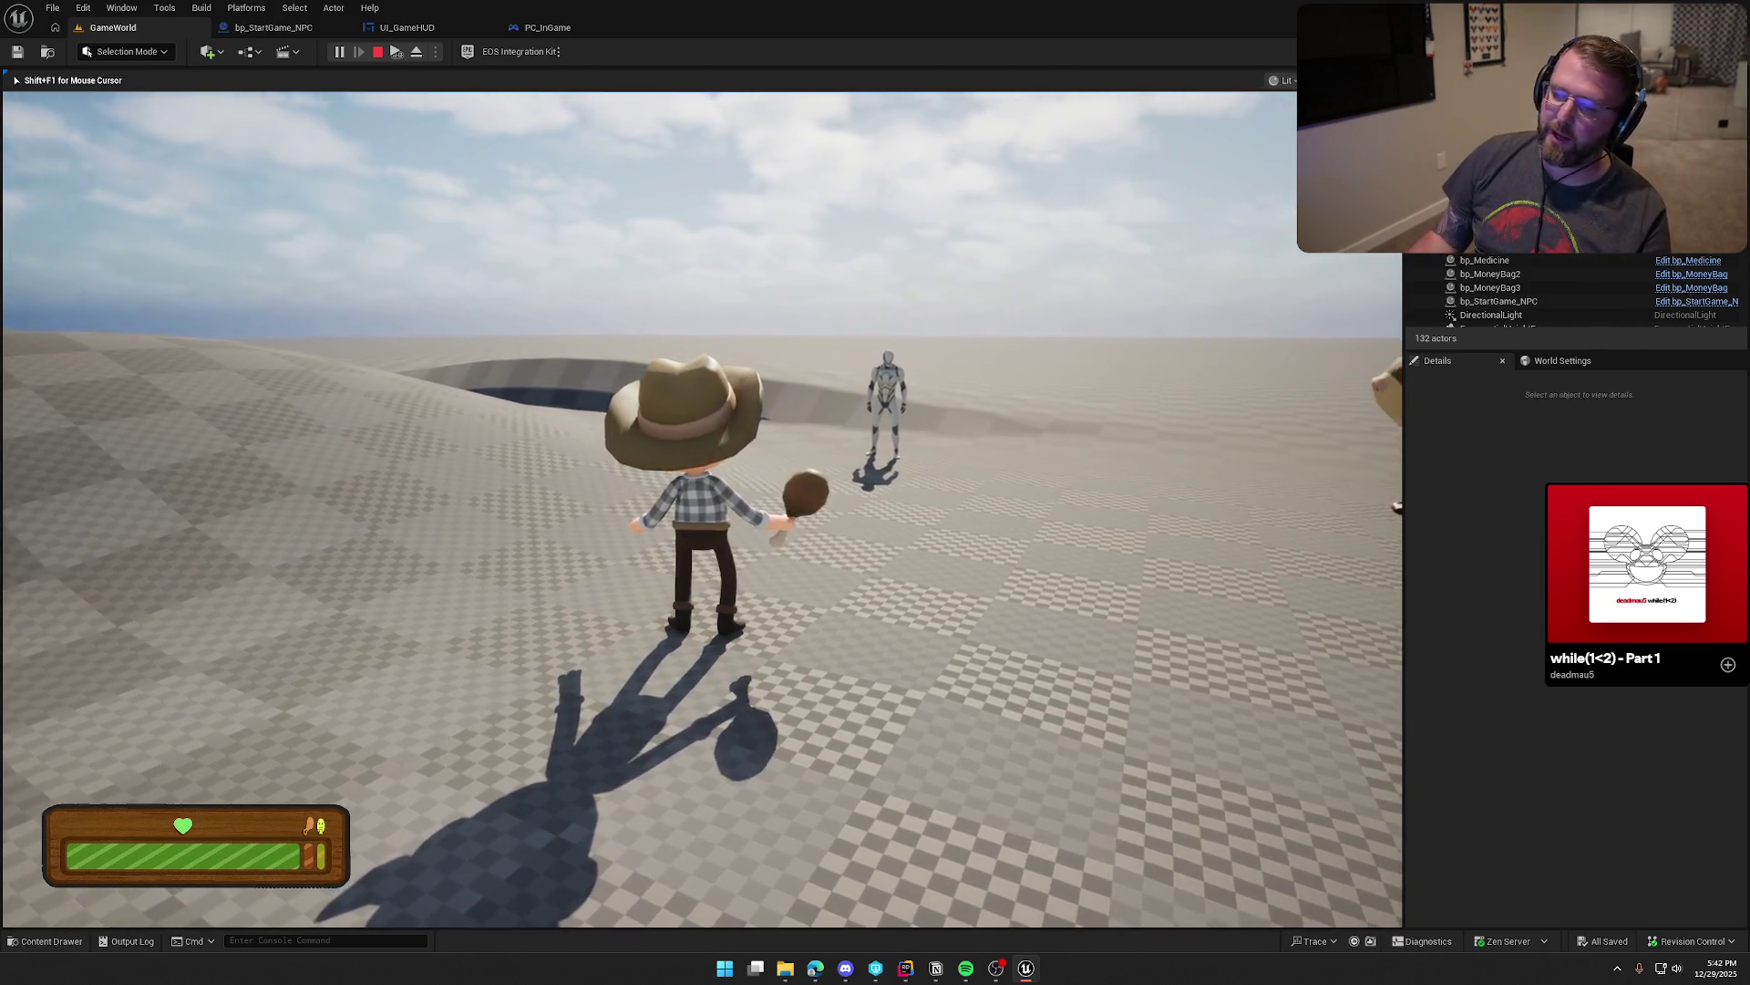
{"action": "key", "text": "shift+w"}
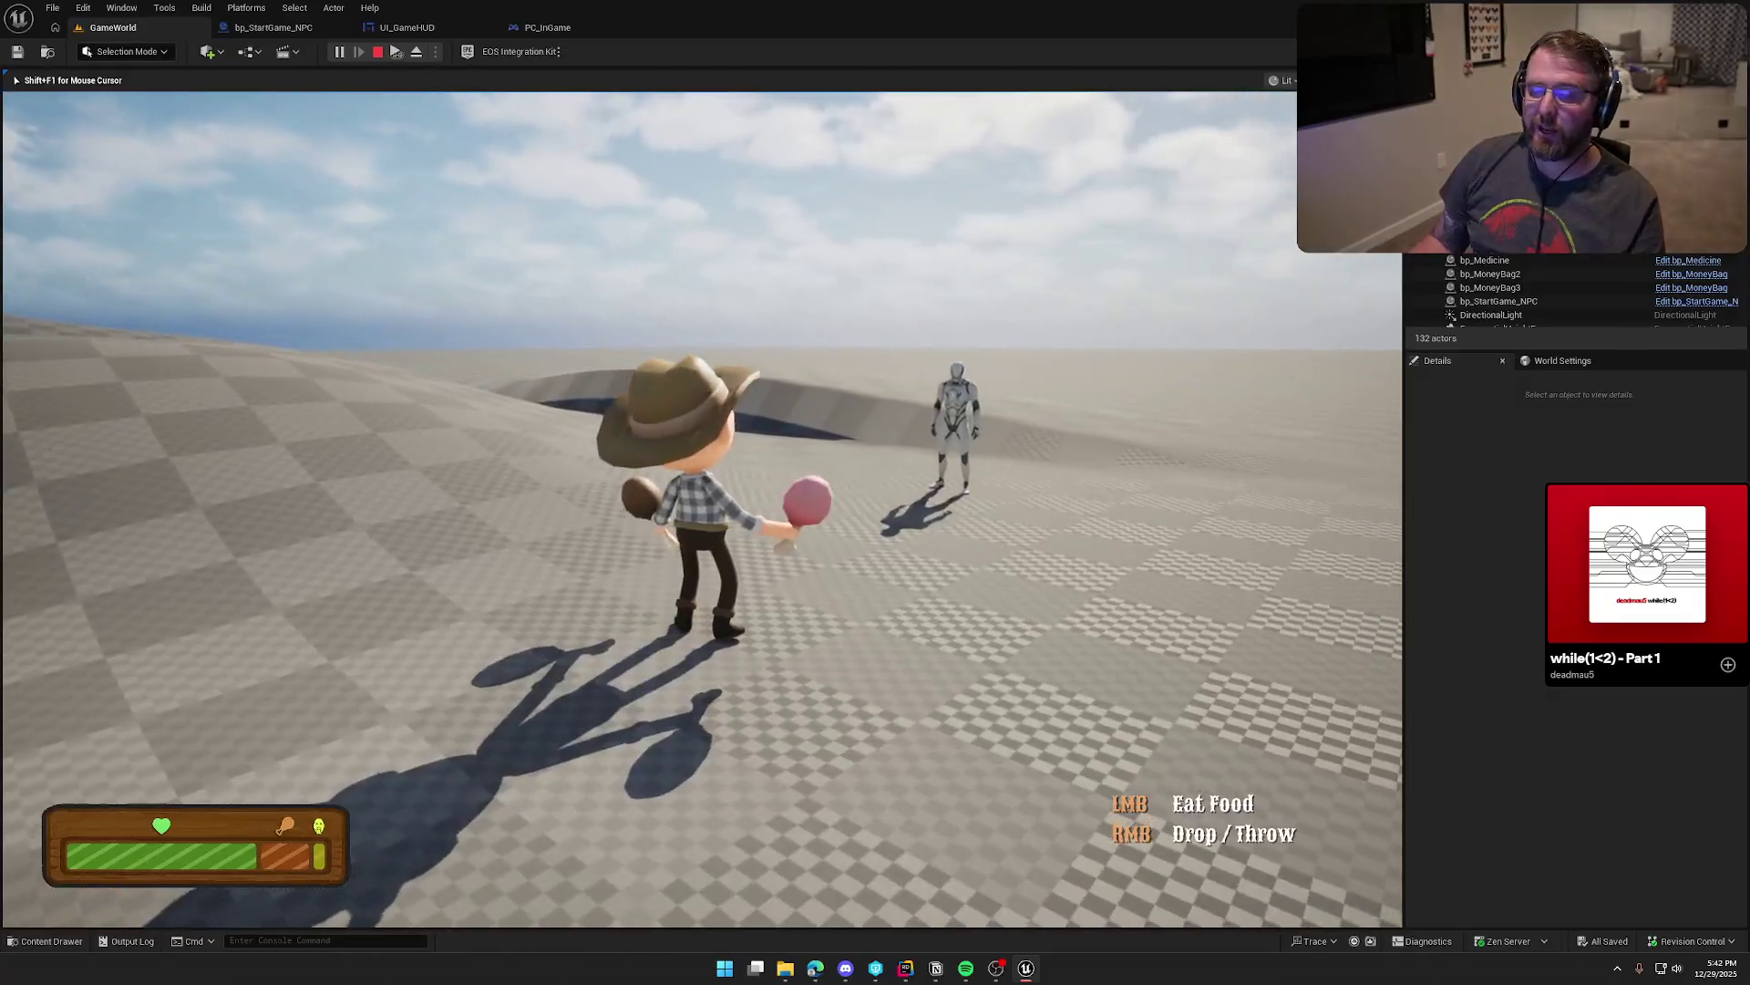
{"action": "left_click", "coordinate": [702, 509]}
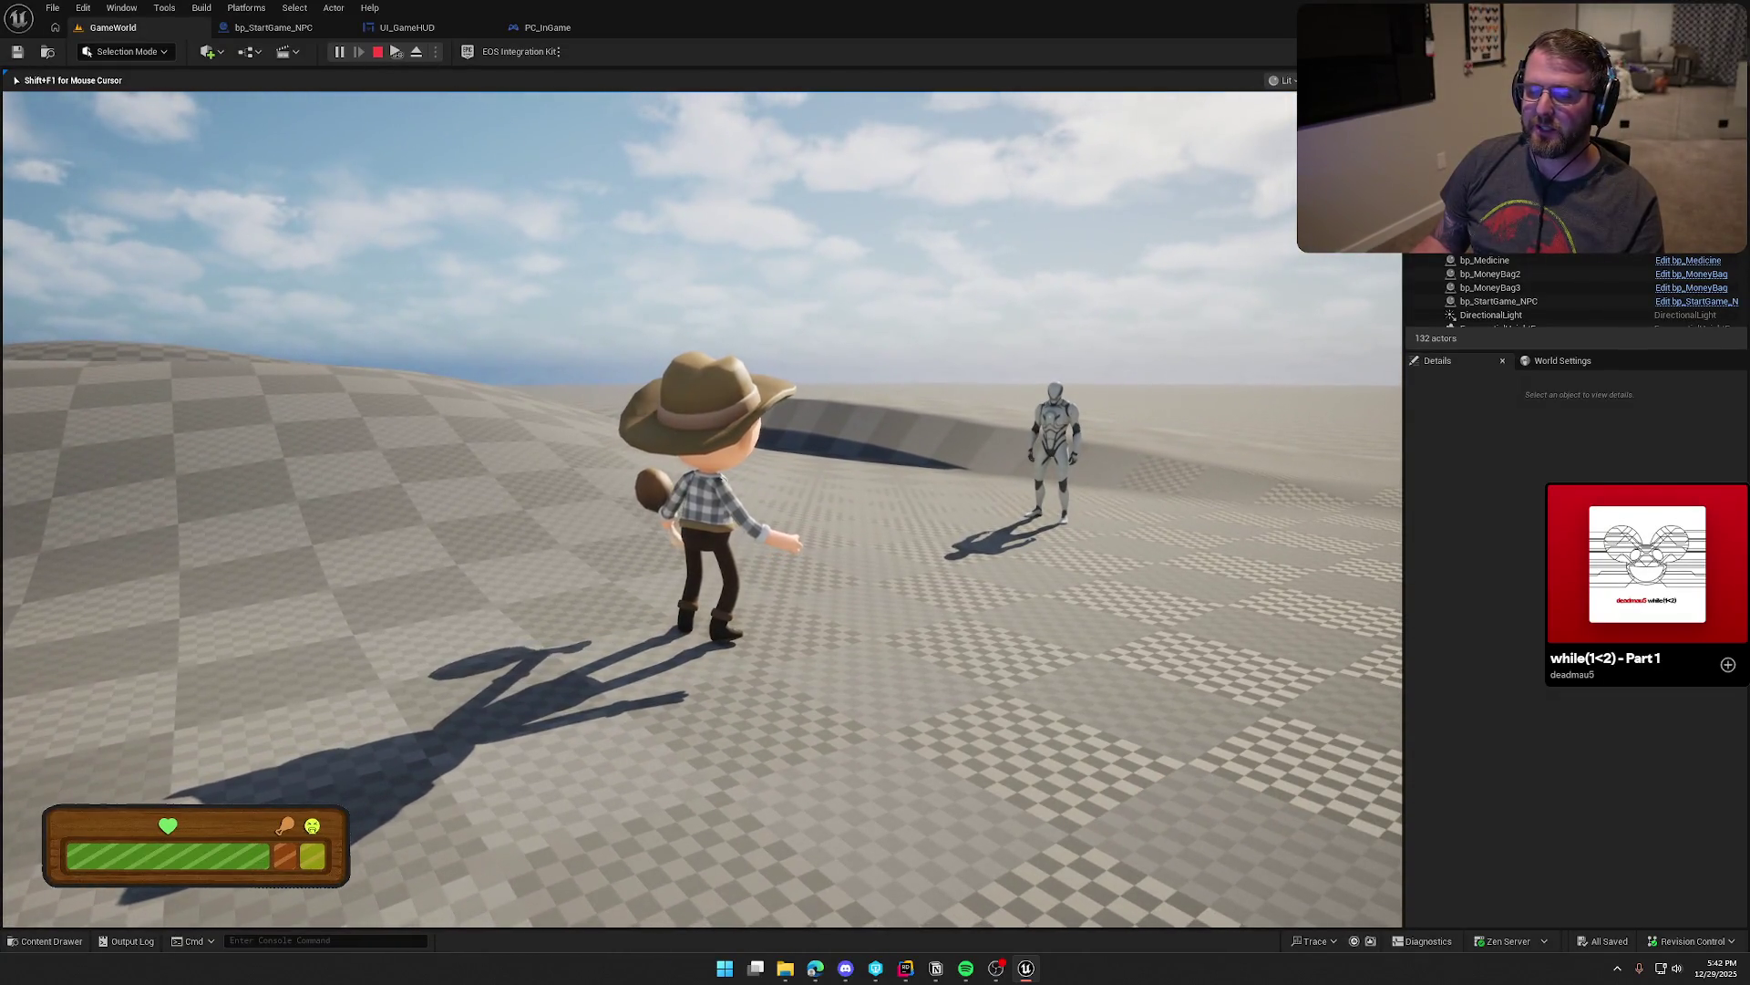
Step: Walk over to the crate and jump off it to grab the money bag
{"action": "key", "text": "a"}
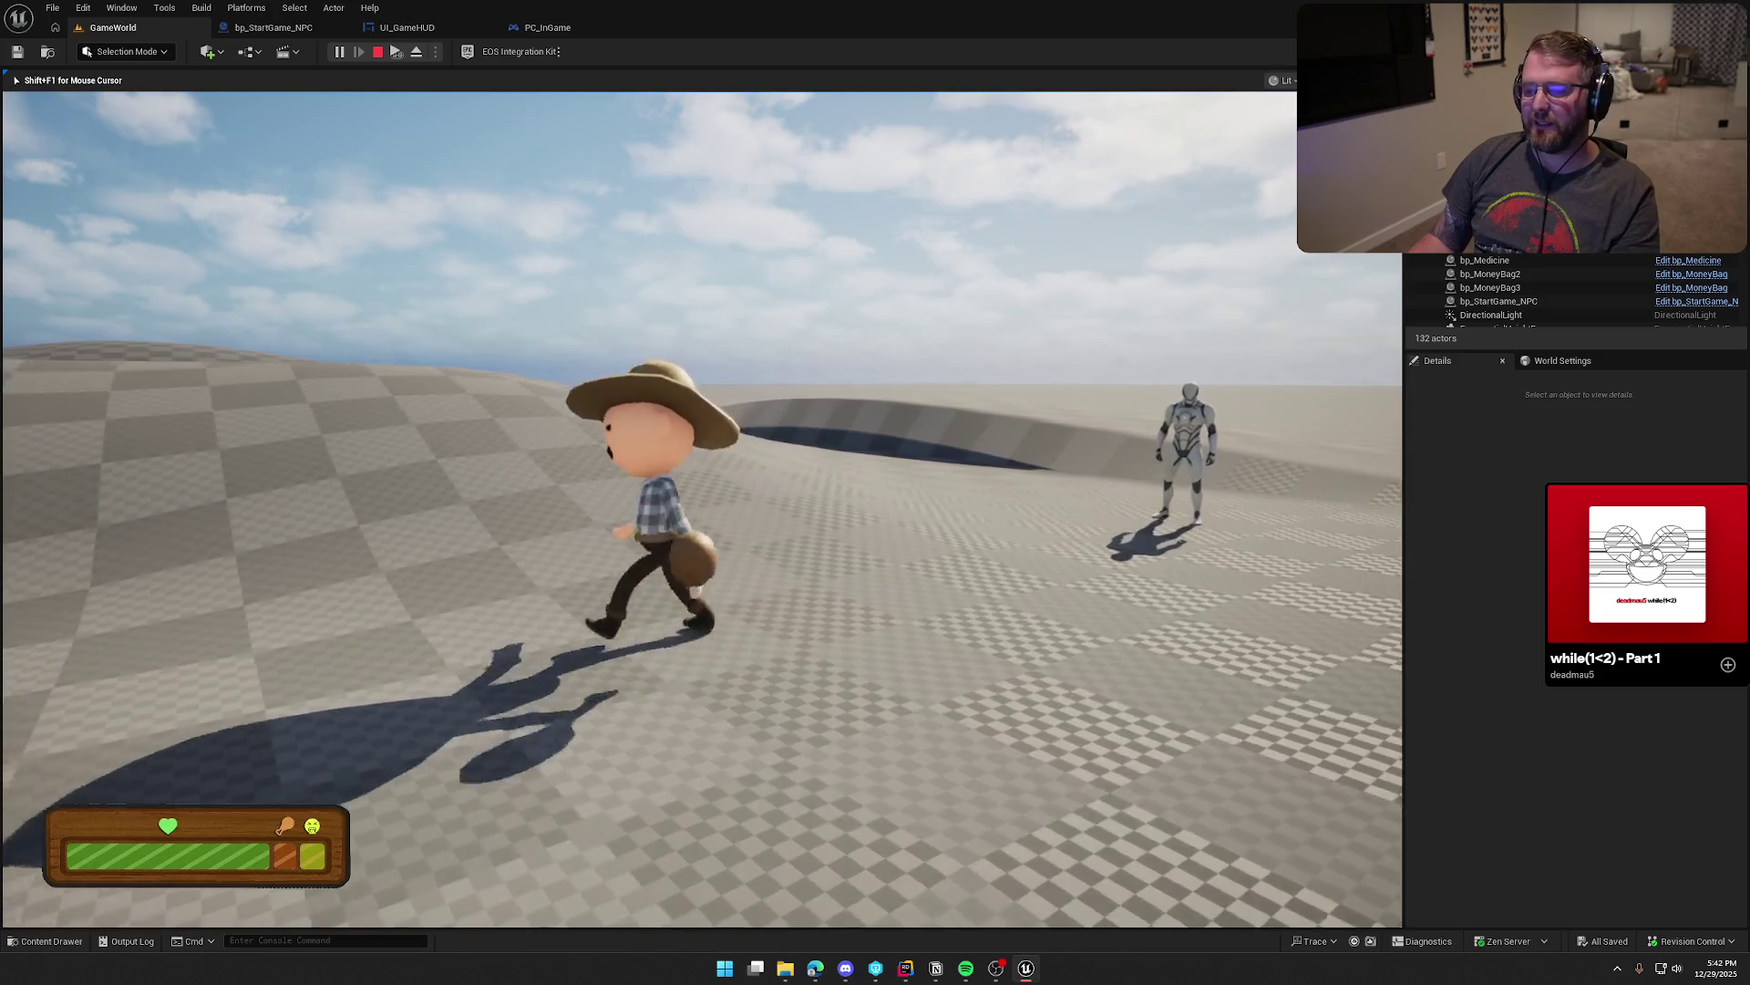
{"action": "key", "text": "e"}
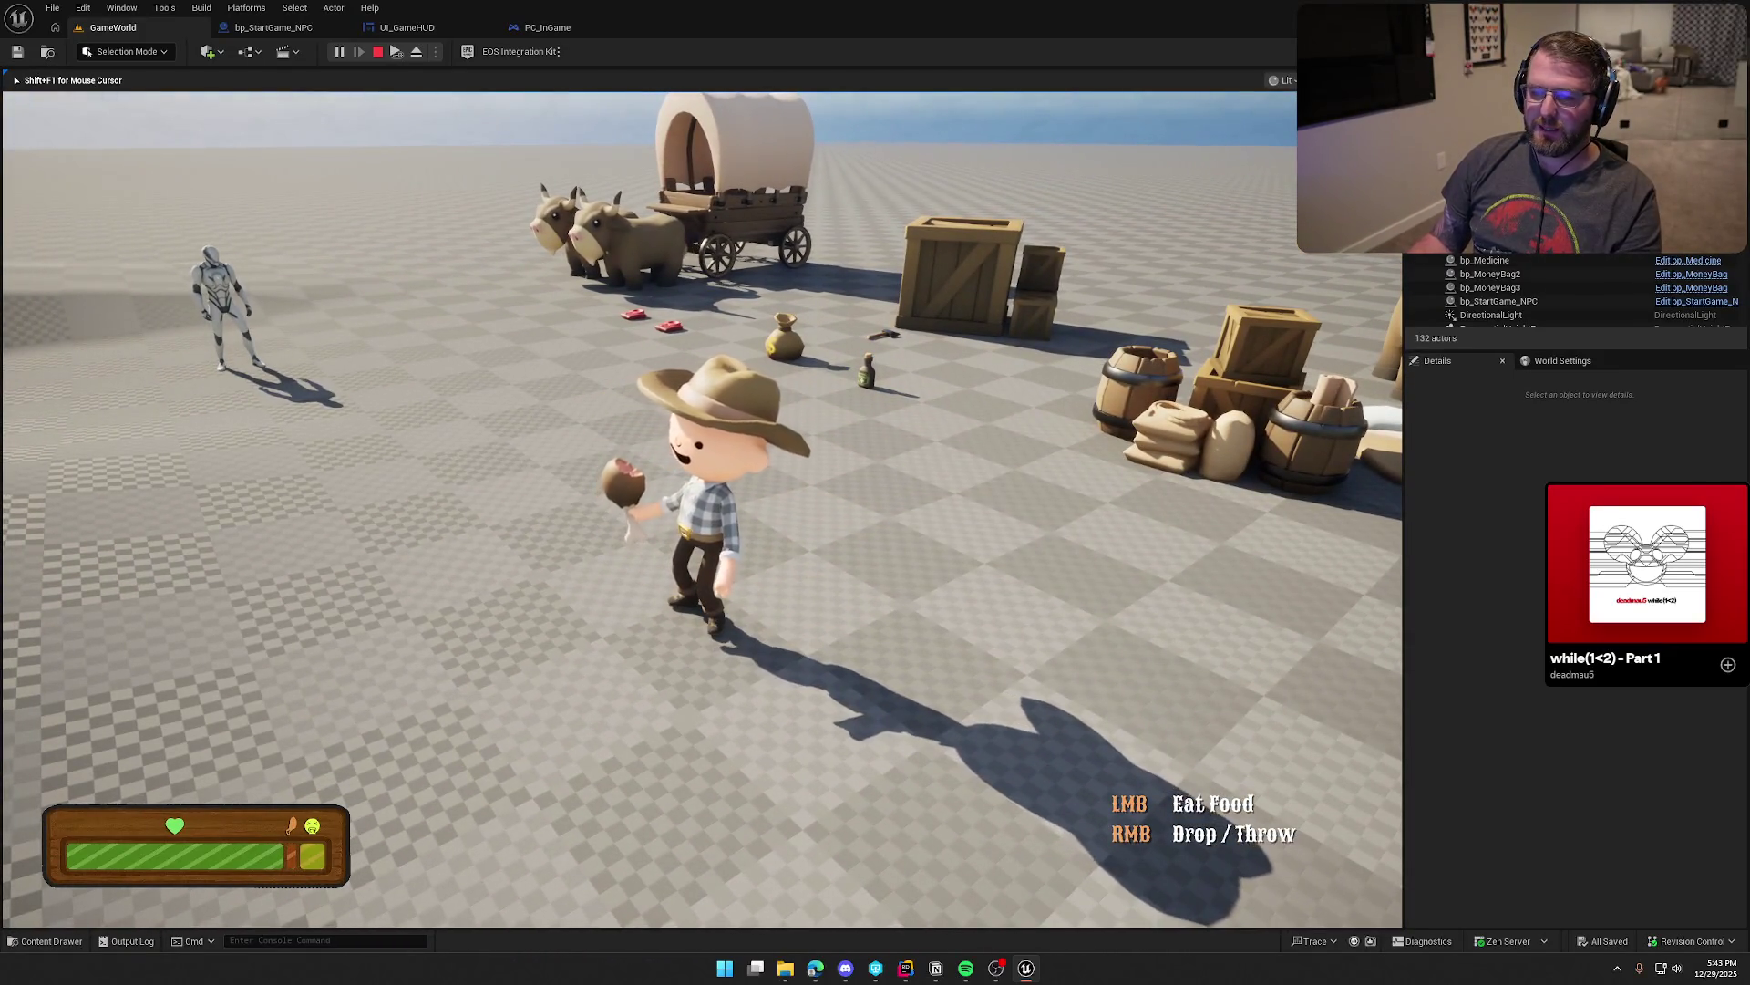
{"action": "key", "text": "w"}
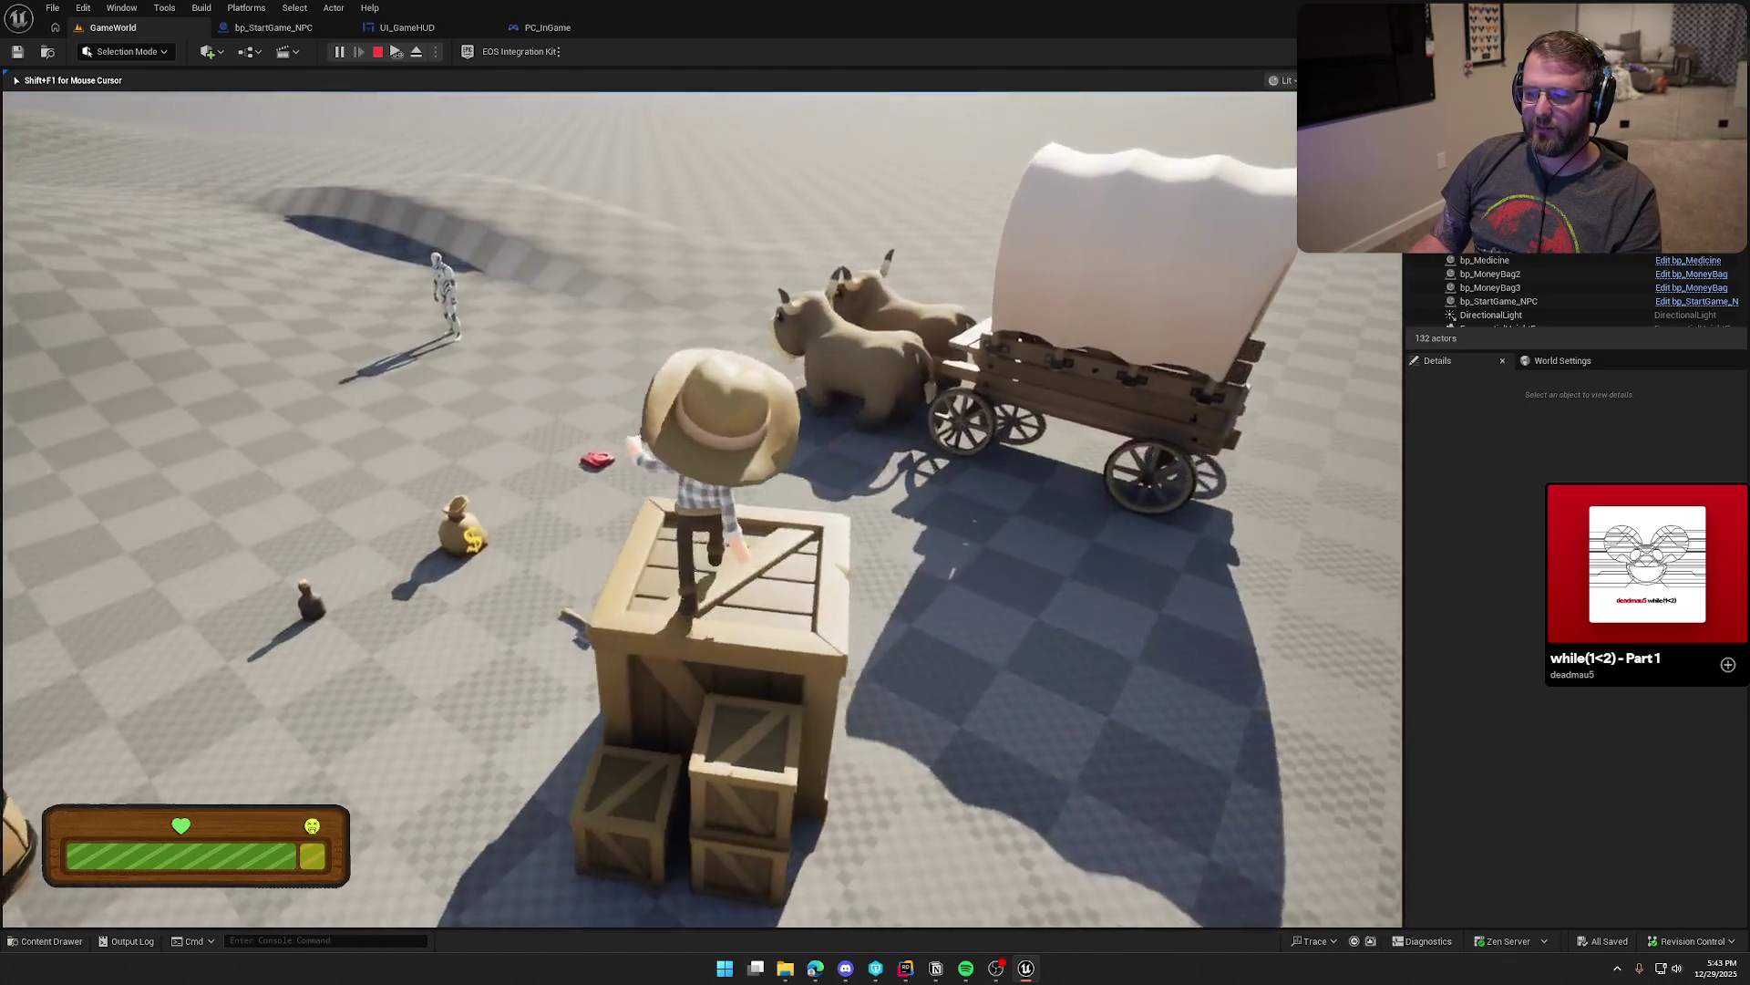
{"action": "key", "text": "w"}
{"action": "key", "text": "w"}
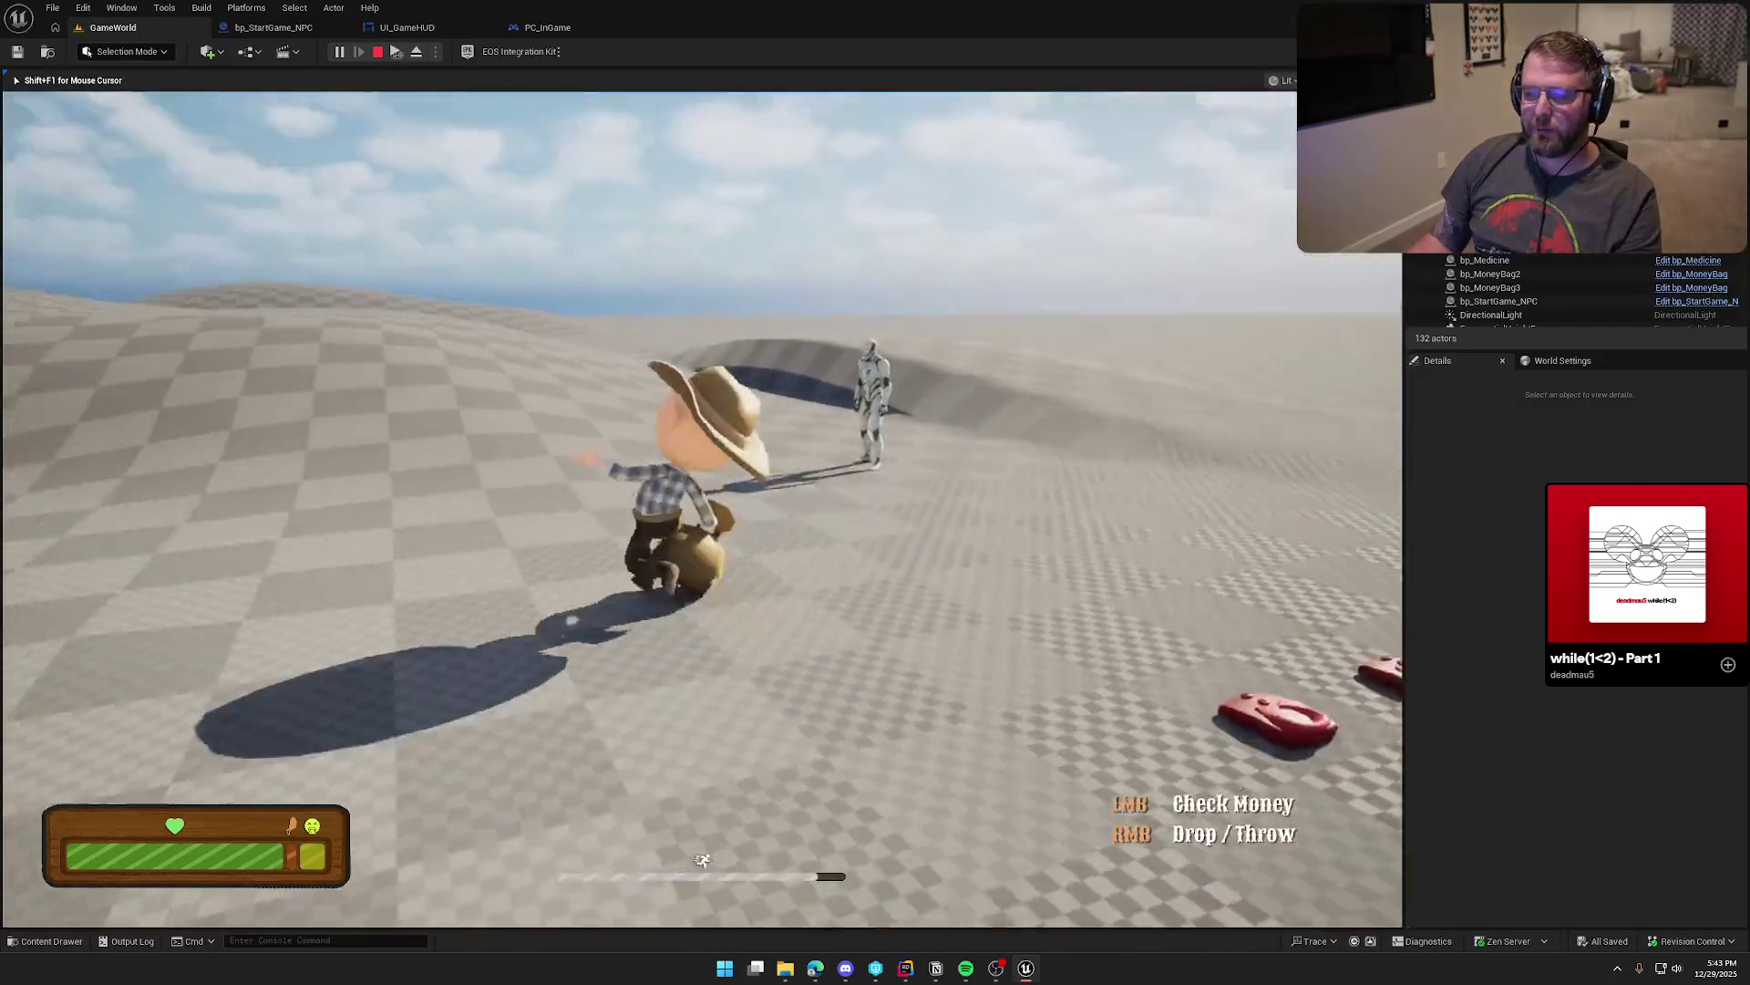
Step: Sprint the cowboy up the slope, toss the money bag away, then run back to the wagon and stop
{"action": "key", "text": "shift"}
{"action": "key", "text": "s"}
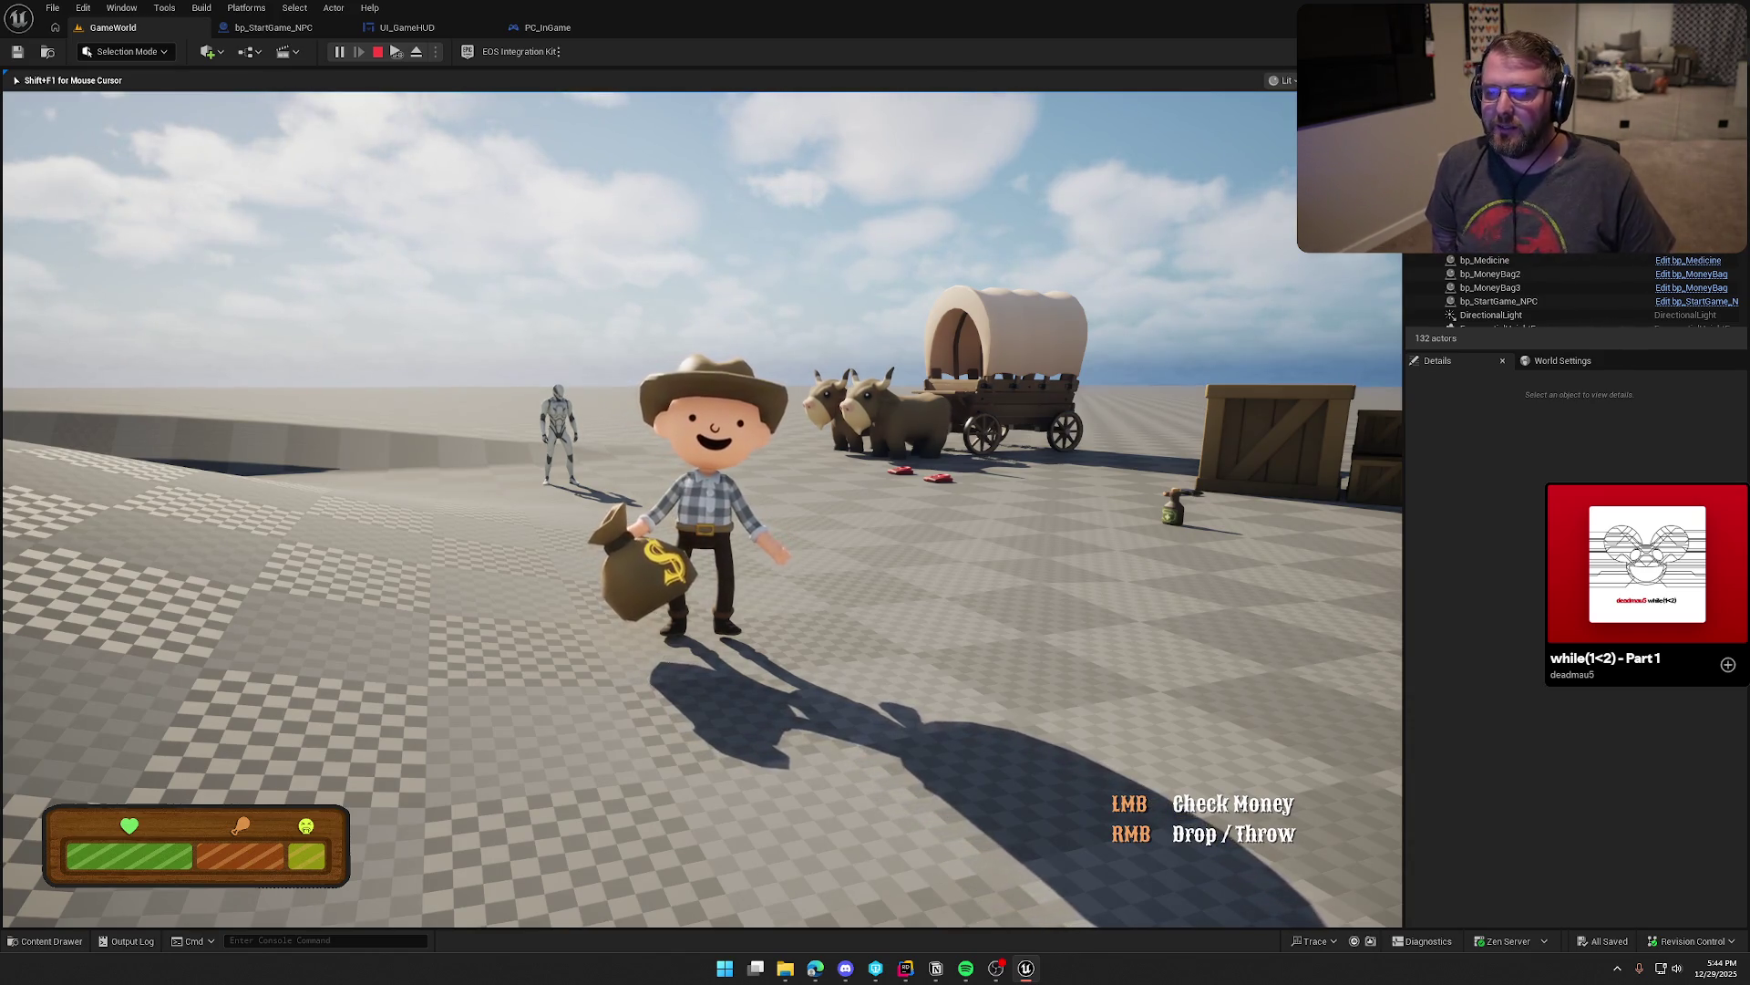
{"action": "key", "text": "shift+w"}
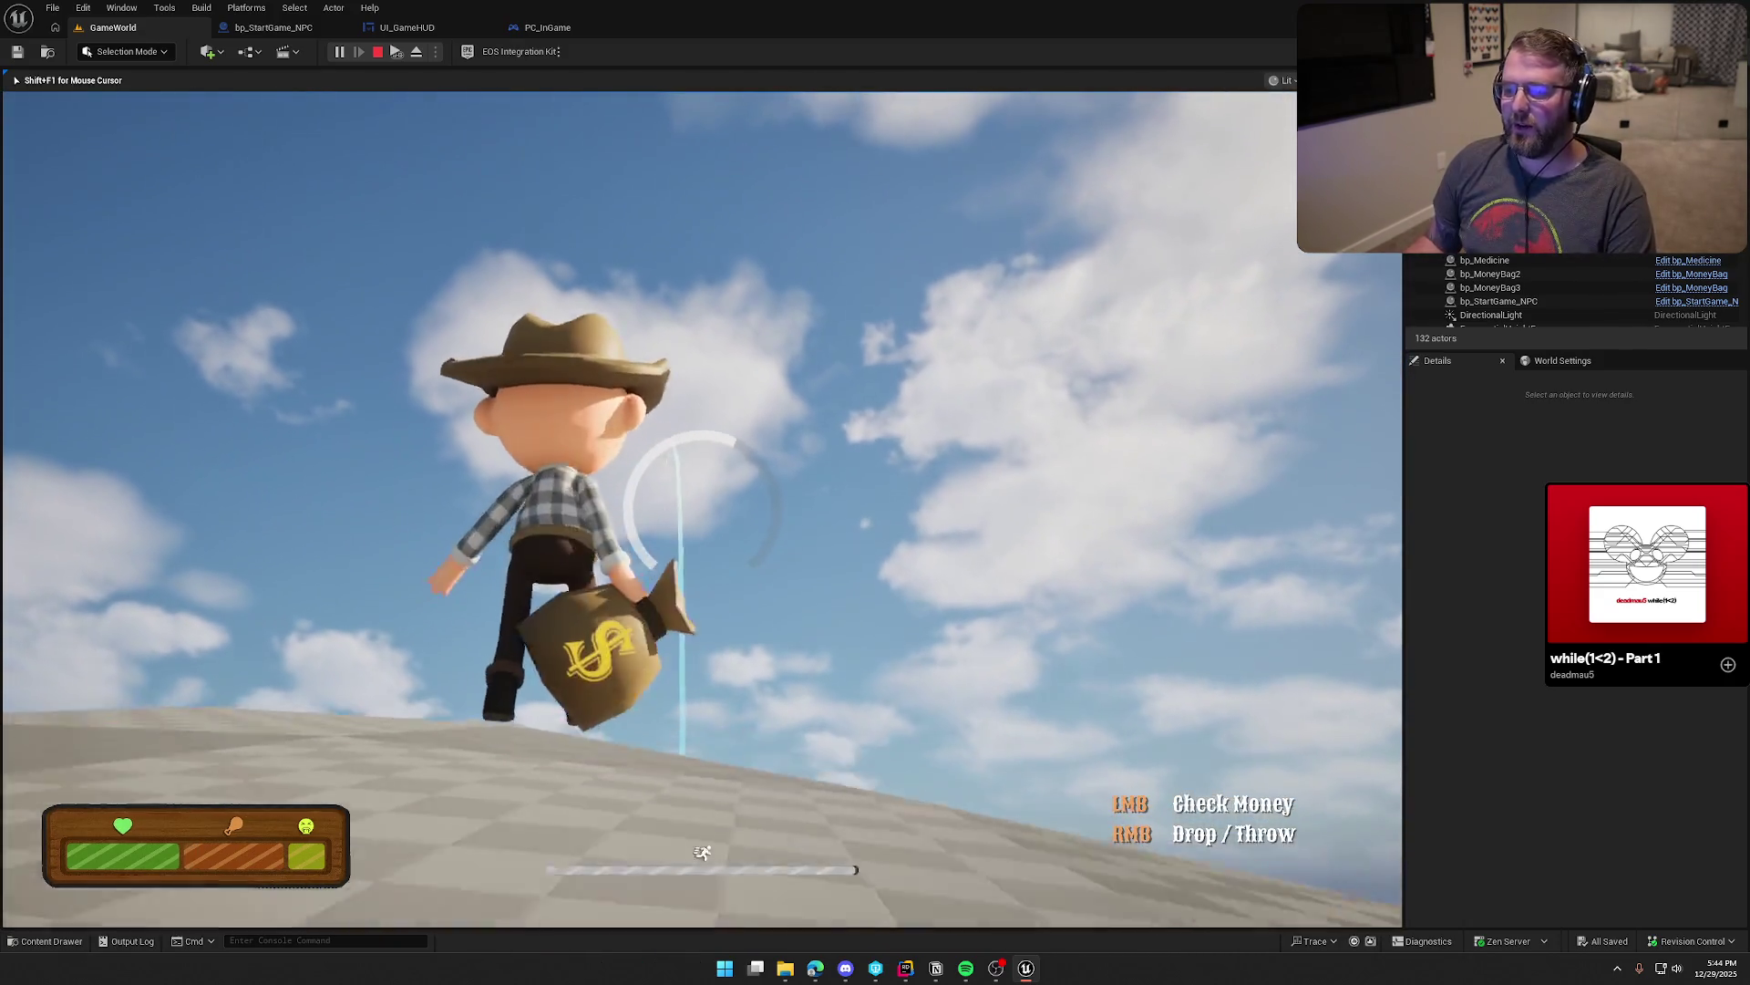
{"action": "right_click", "coordinate": [702, 509]}
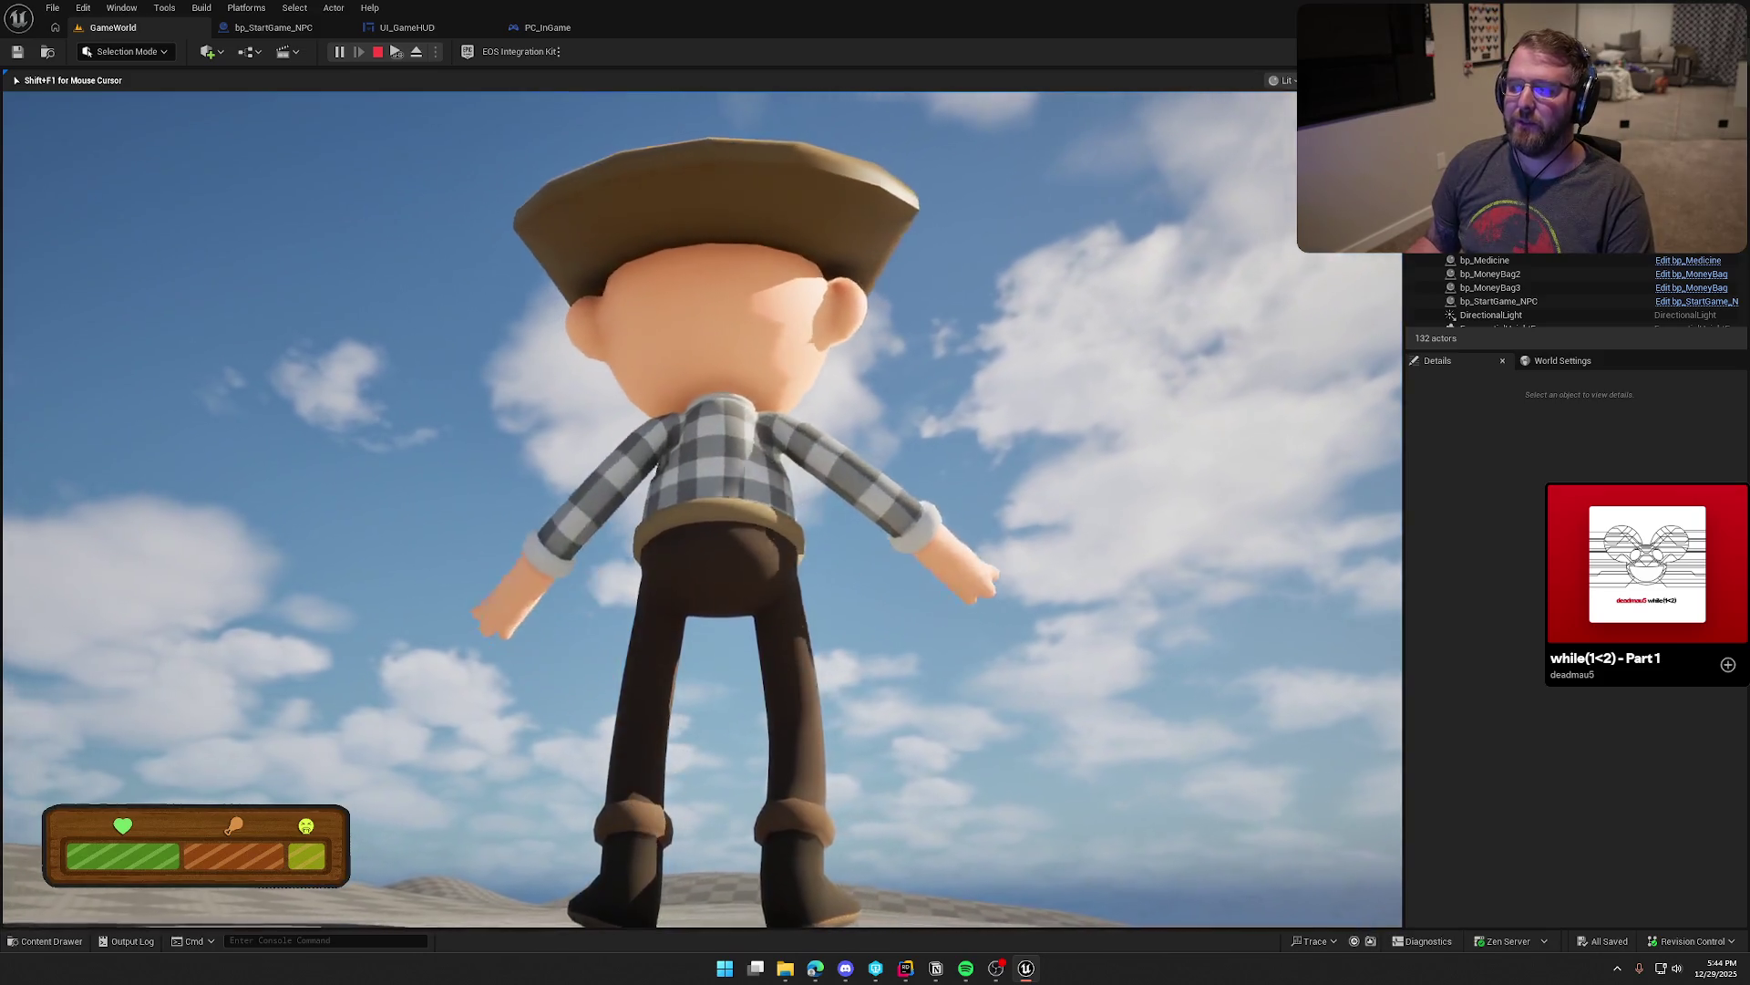
{"action": "key", "text": "shift+w"}
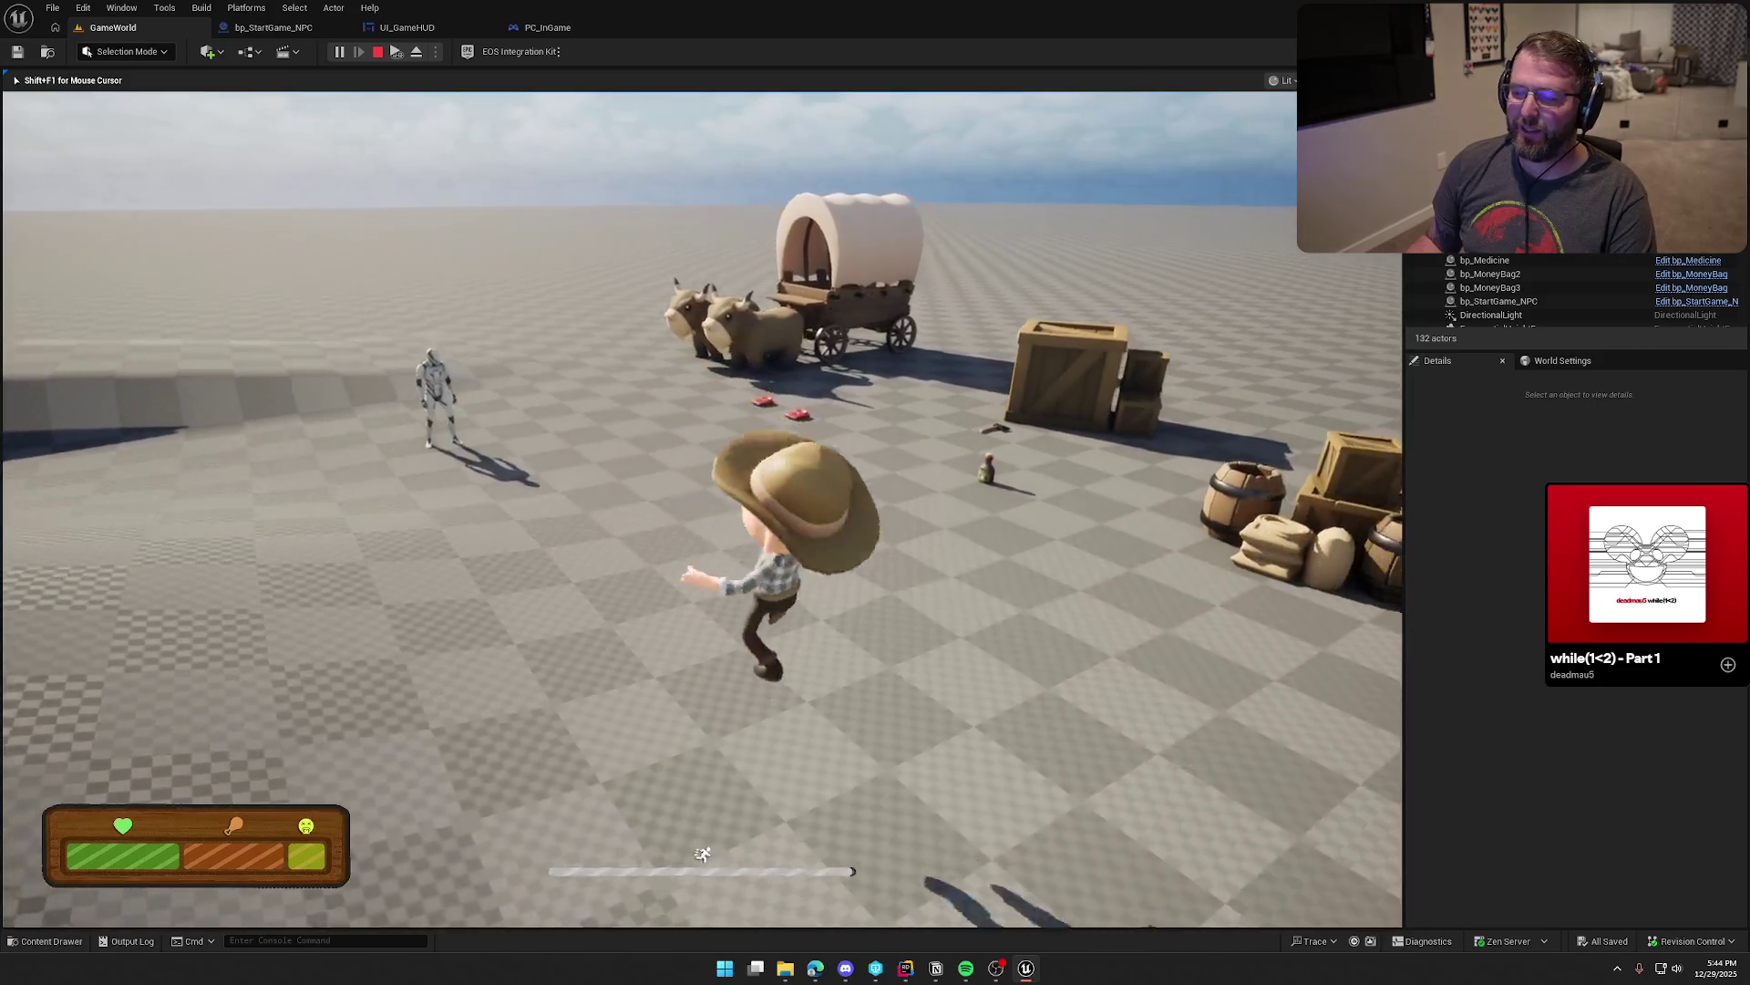
{"action": "key", "text": "s"}
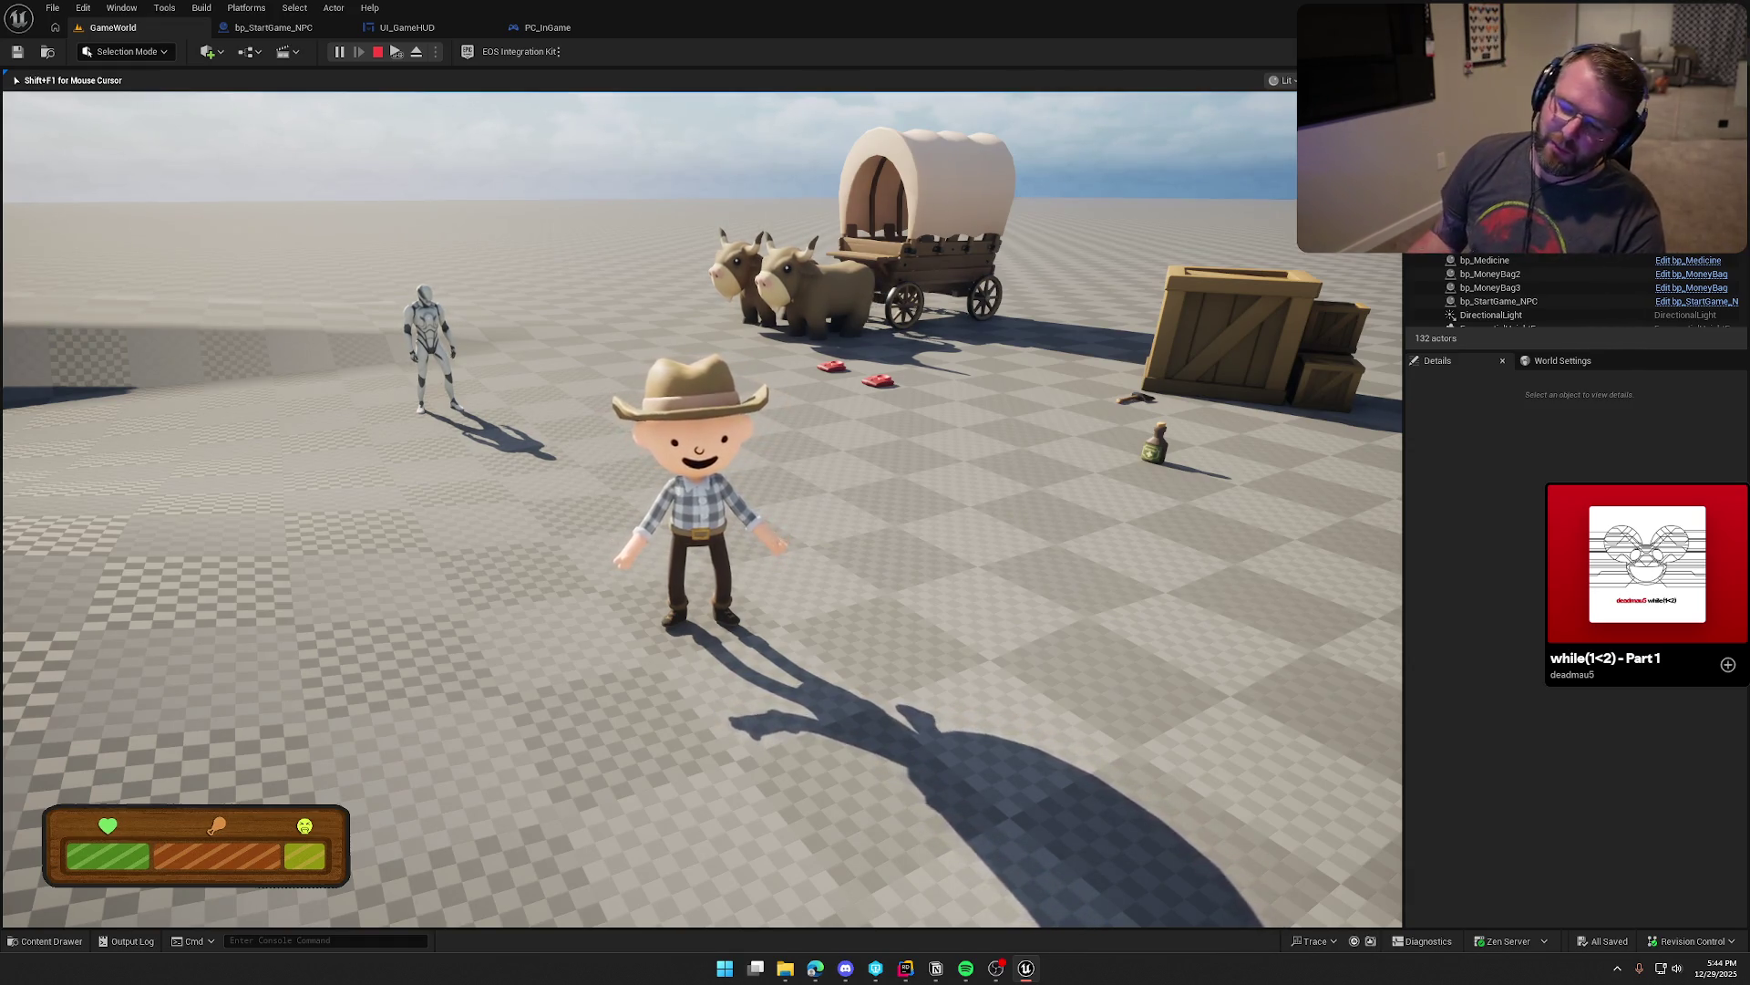
Step: Run the cowboy past the log cabin, cows, crates and wagon, then exit Play In Editor with Esc
{"action": "key", "text": "shift+w"}
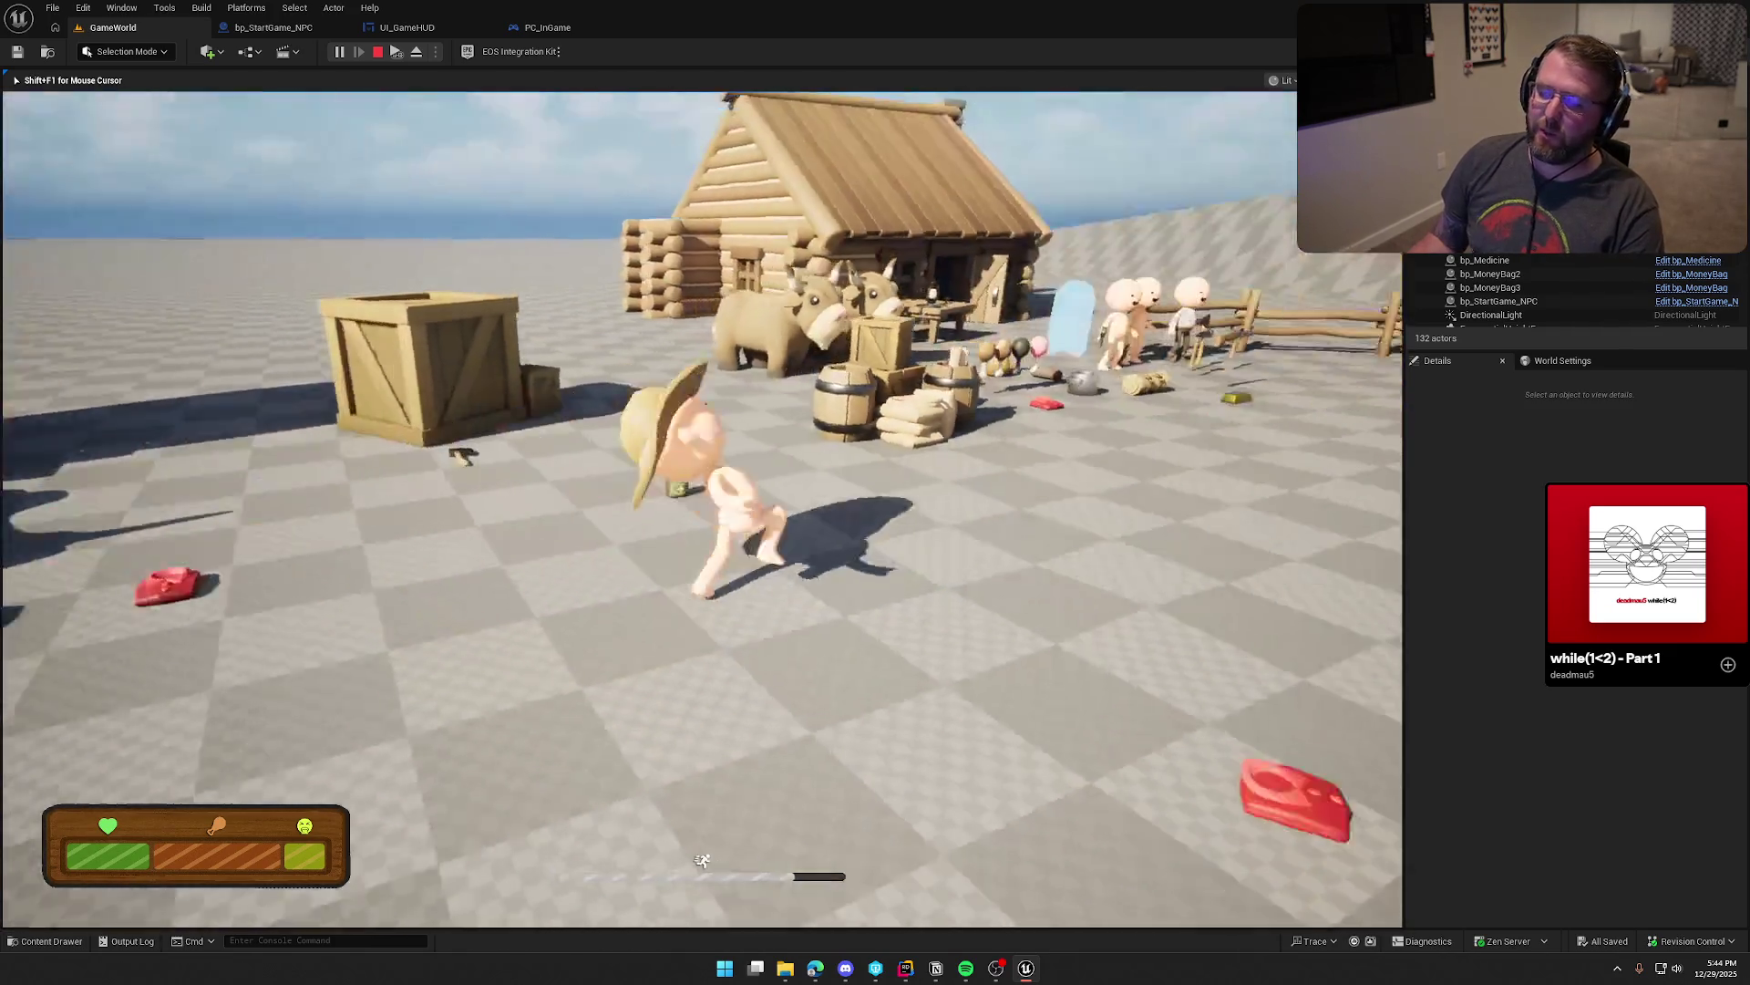
{"action": "key", "text": "shift+s"}
{"action": "key", "text": "w"}
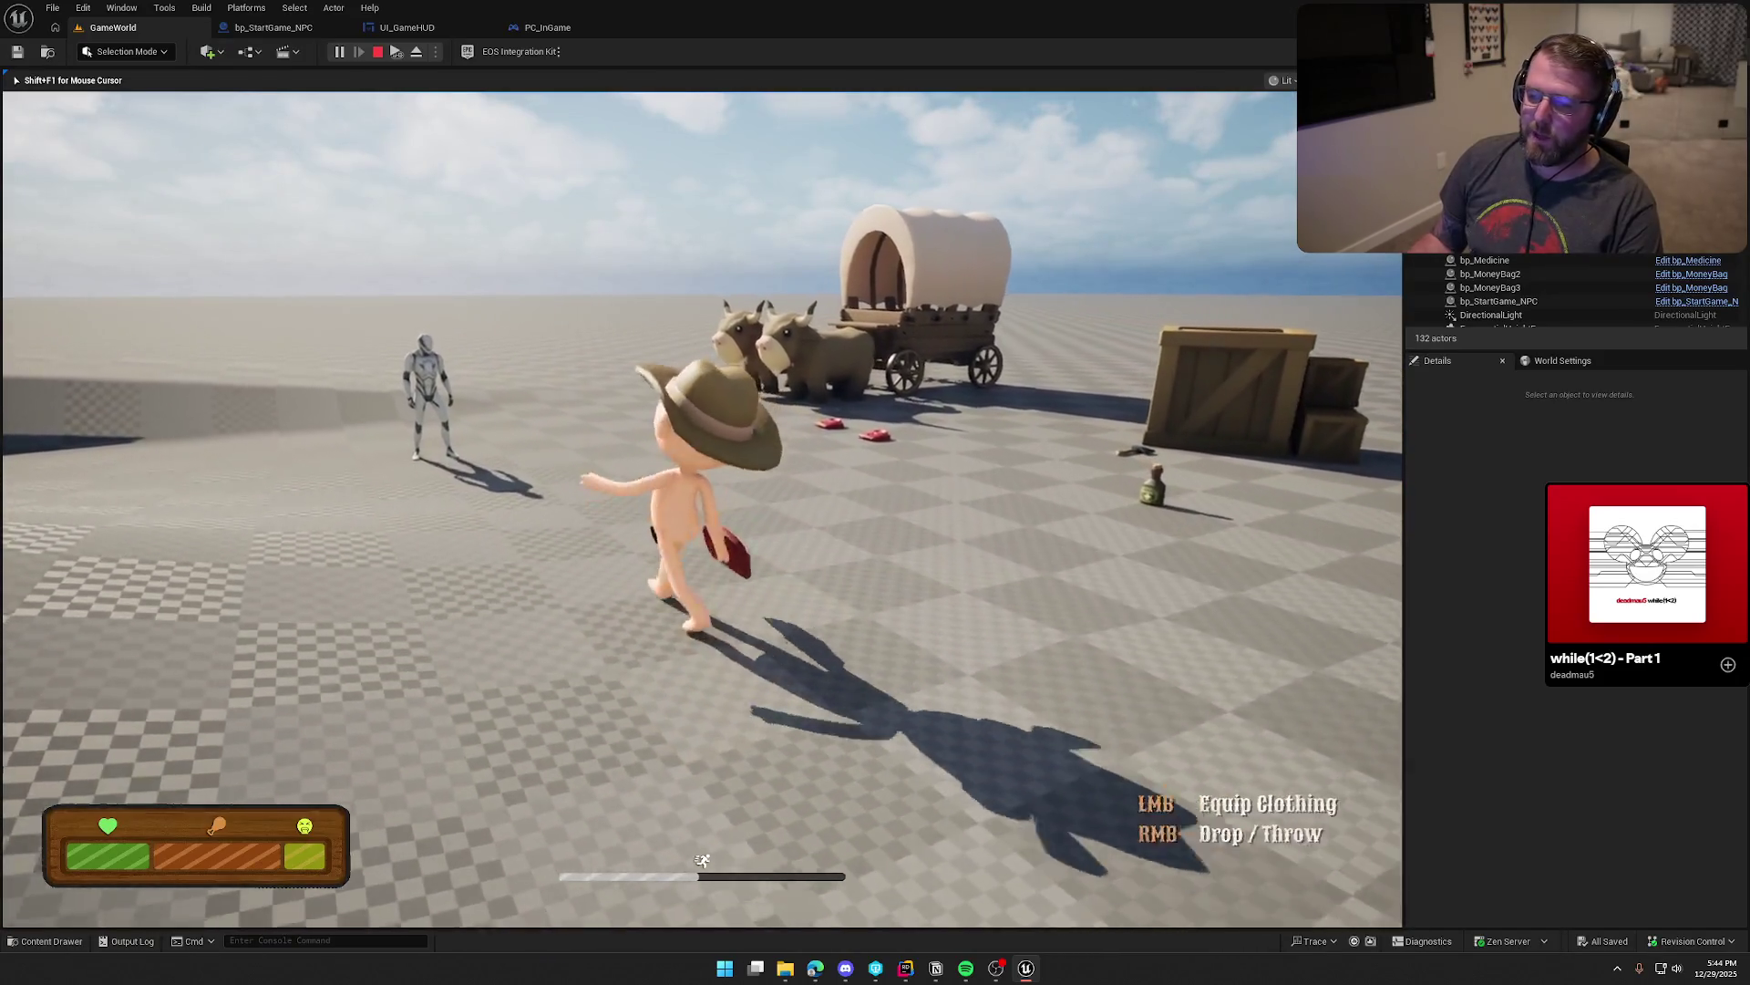
{"action": "key", "text": "w"}
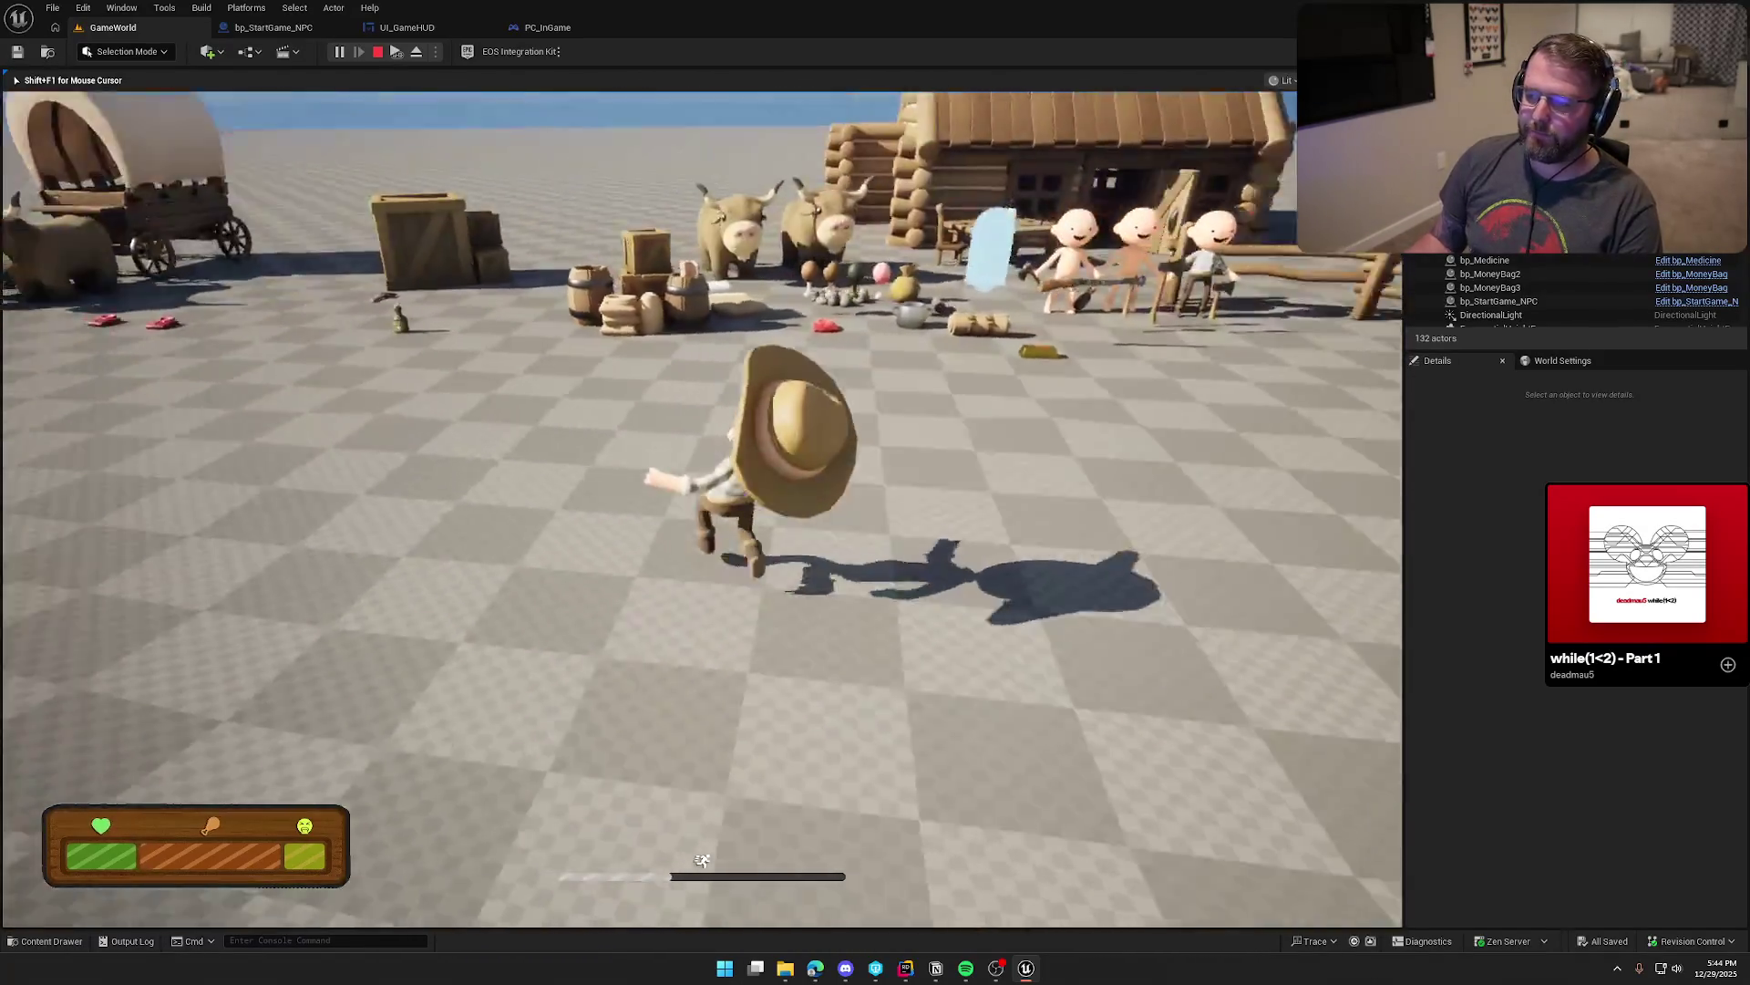
{"action": "key", "text": "w"}
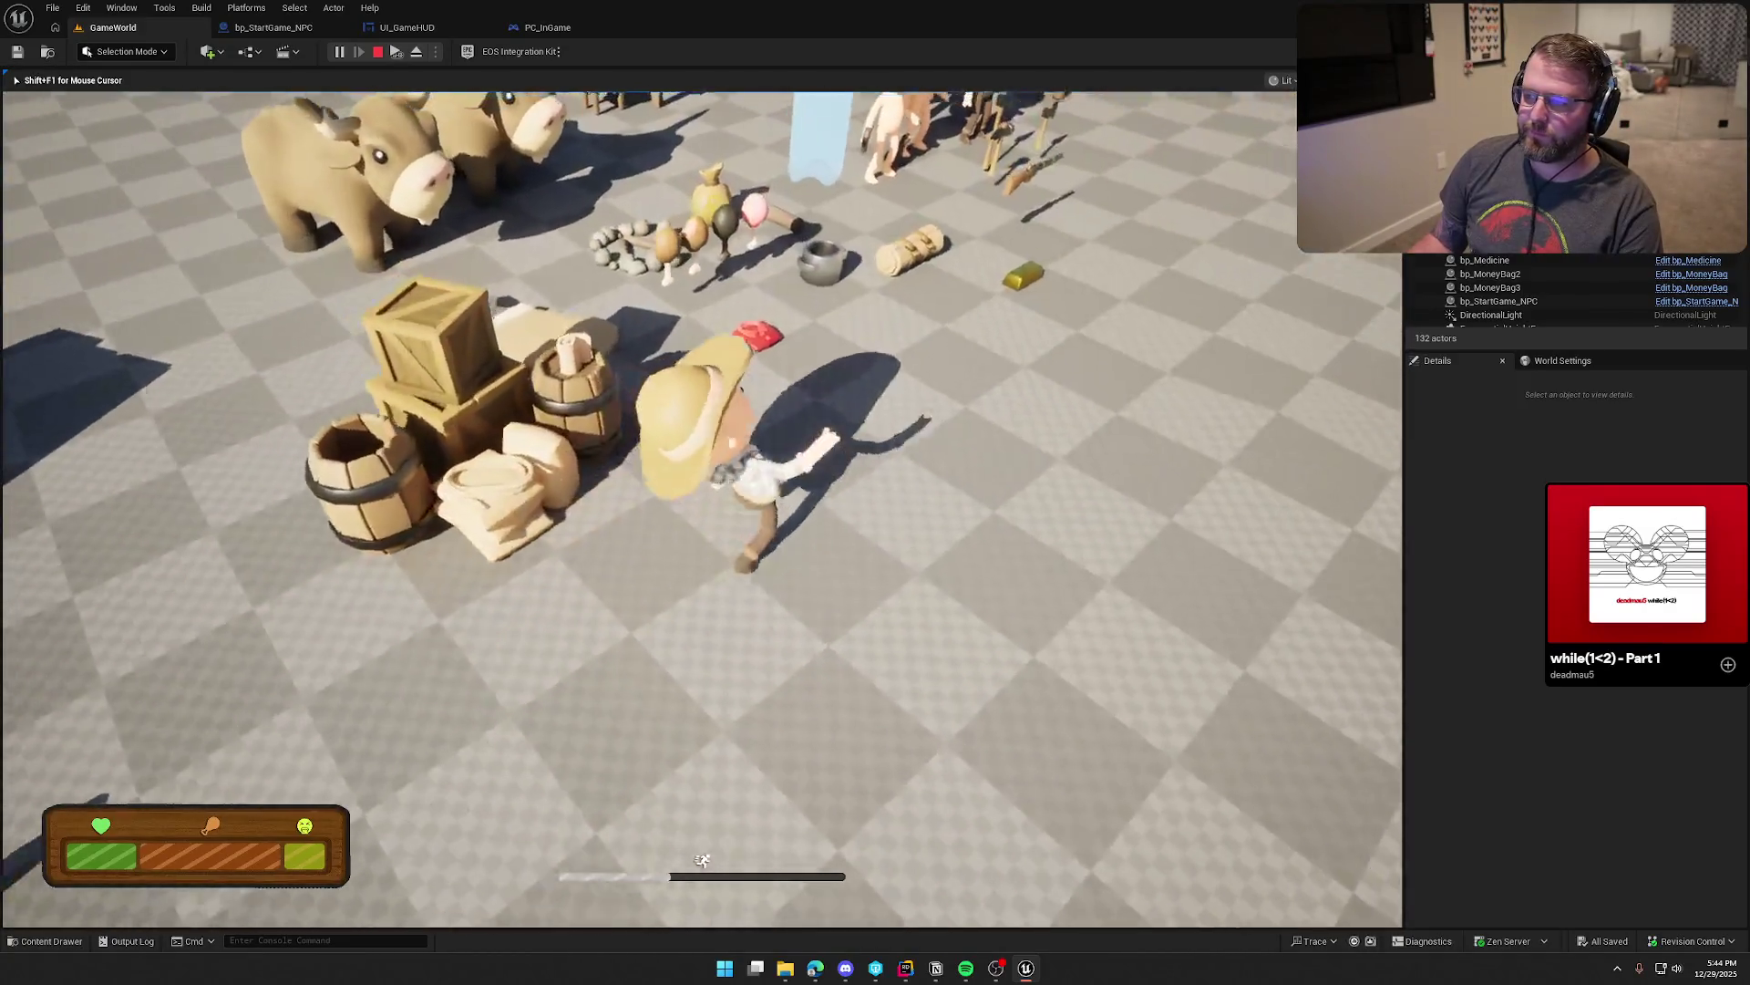
{"action": "key", "text": "w"}
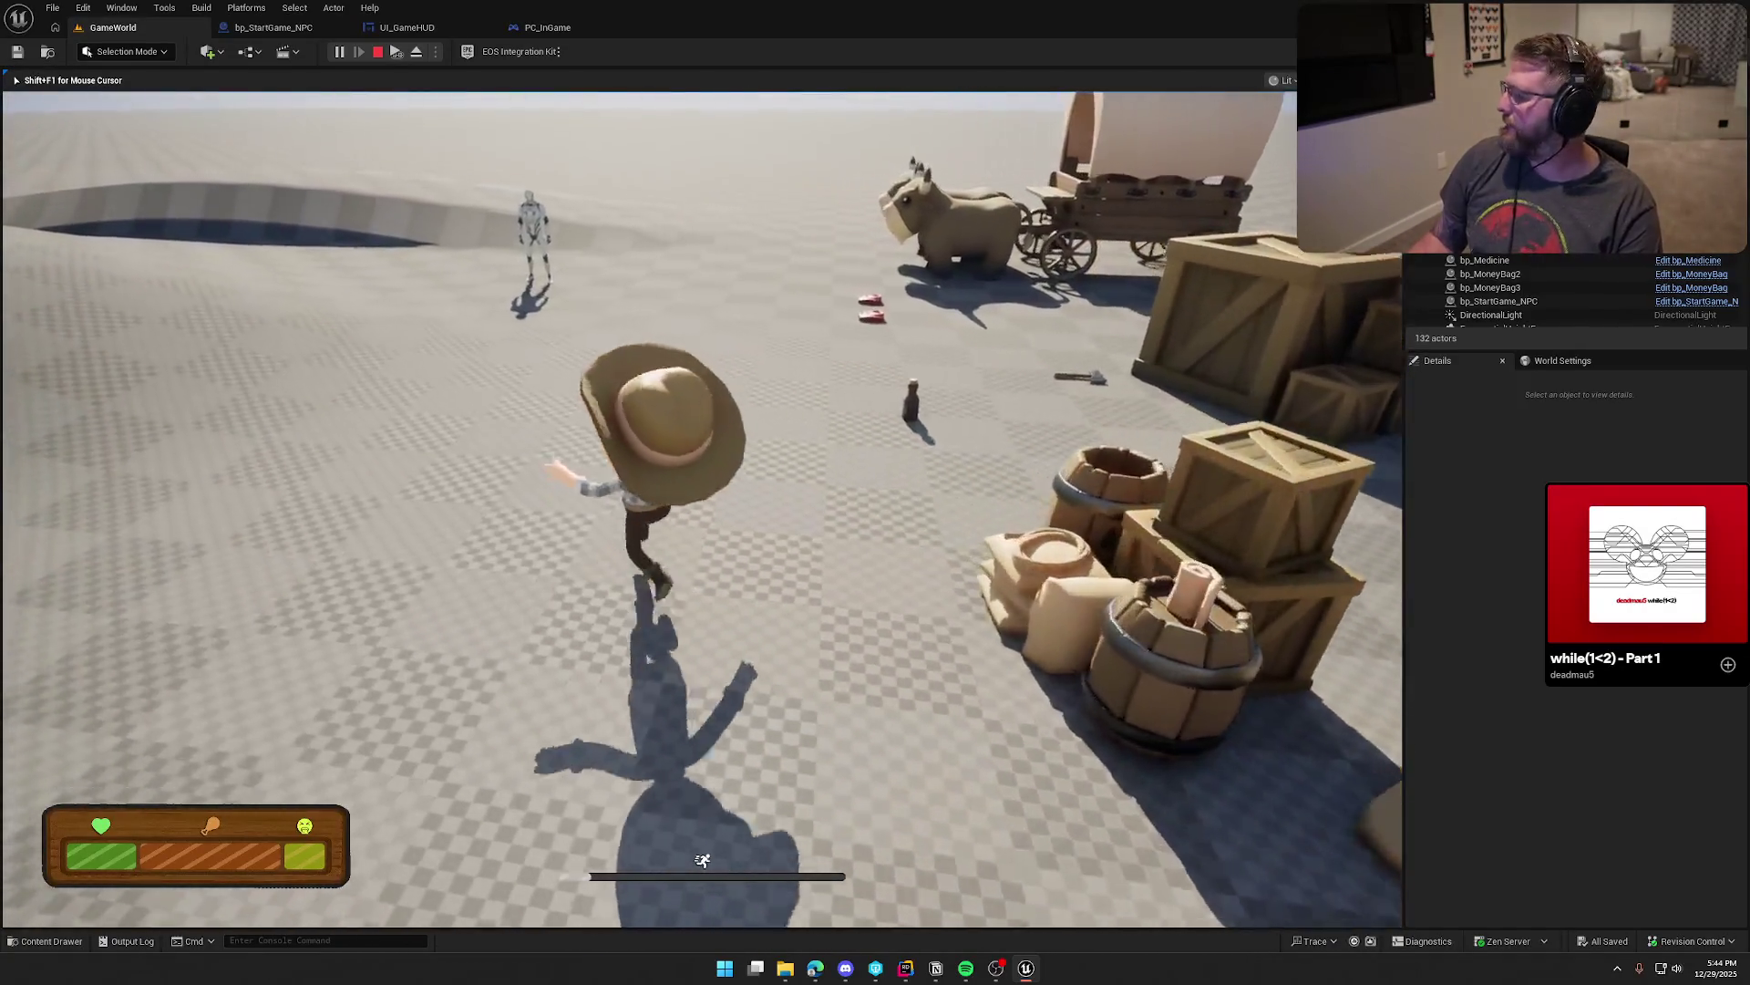
{"action": "key", "text": "s"}
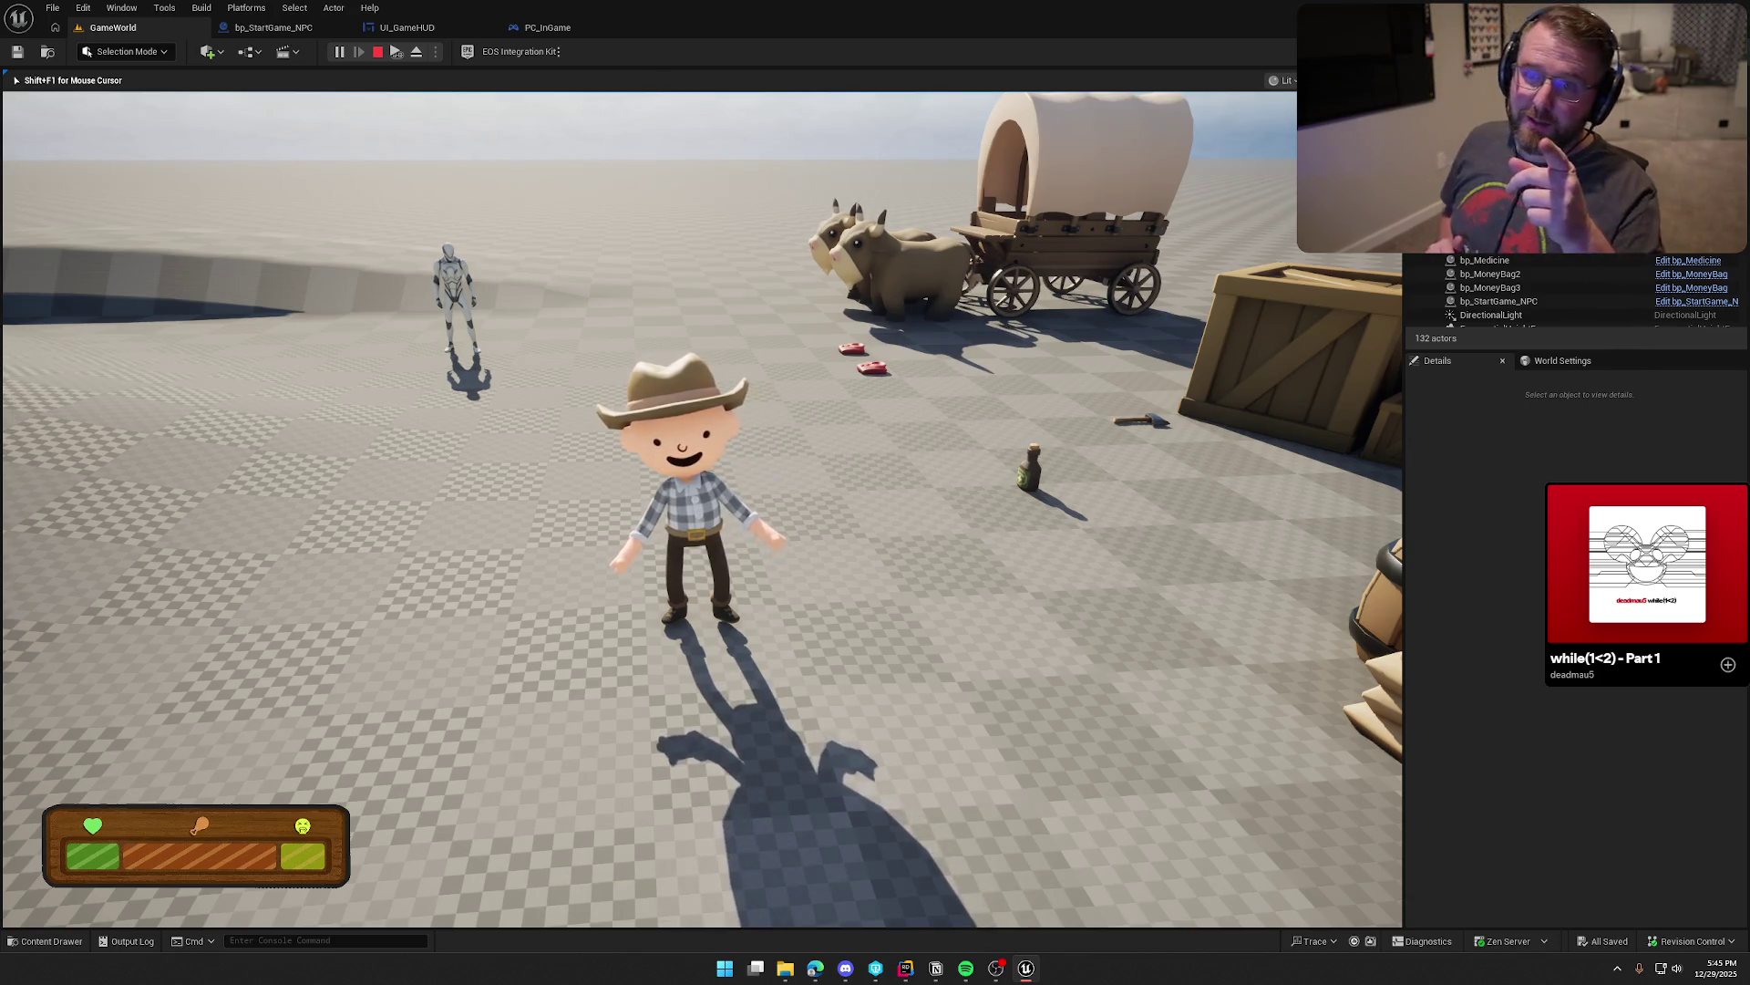
{"action": "key", "text": "Escape"}
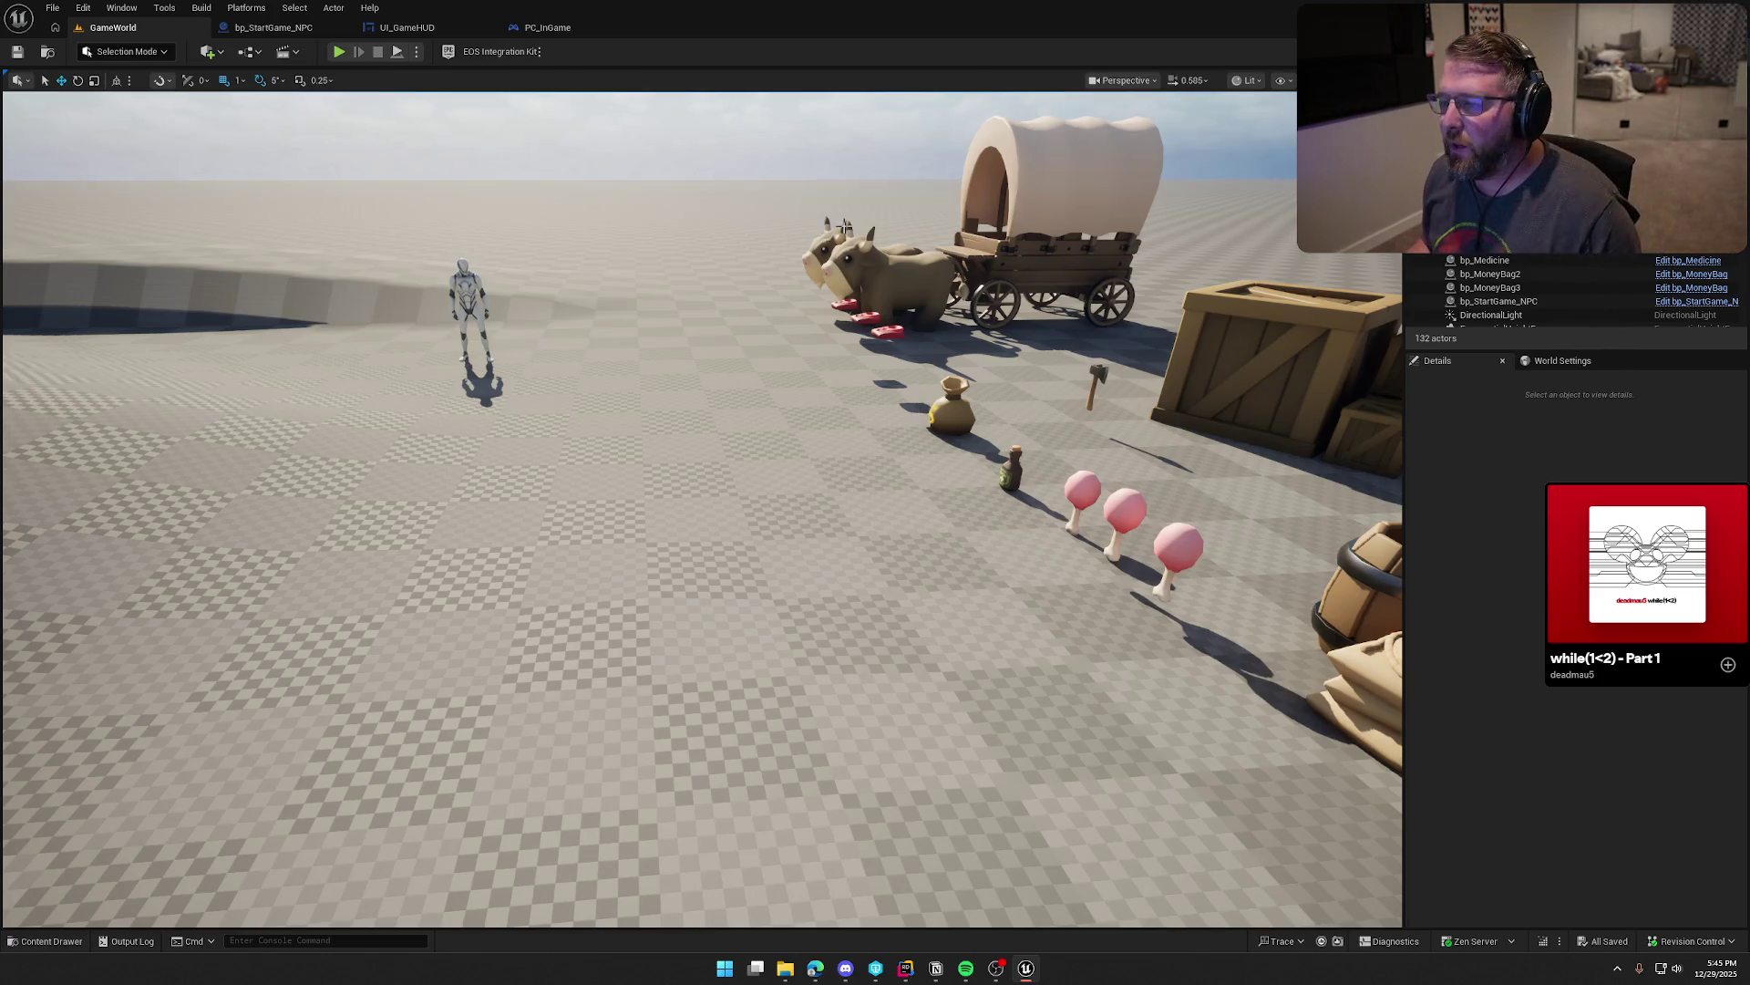
Step: Fly the viewport over the barrels, crates, cabin and cows, then launch Play In Editor
{"action": "left_click_drag", "start_coordinate": [827, 234], "coordinate": [911, 292]}
{"action": "scroll", "coordinate": [643, 348], "scroll_direction": "down", "scroll_amount": 5}
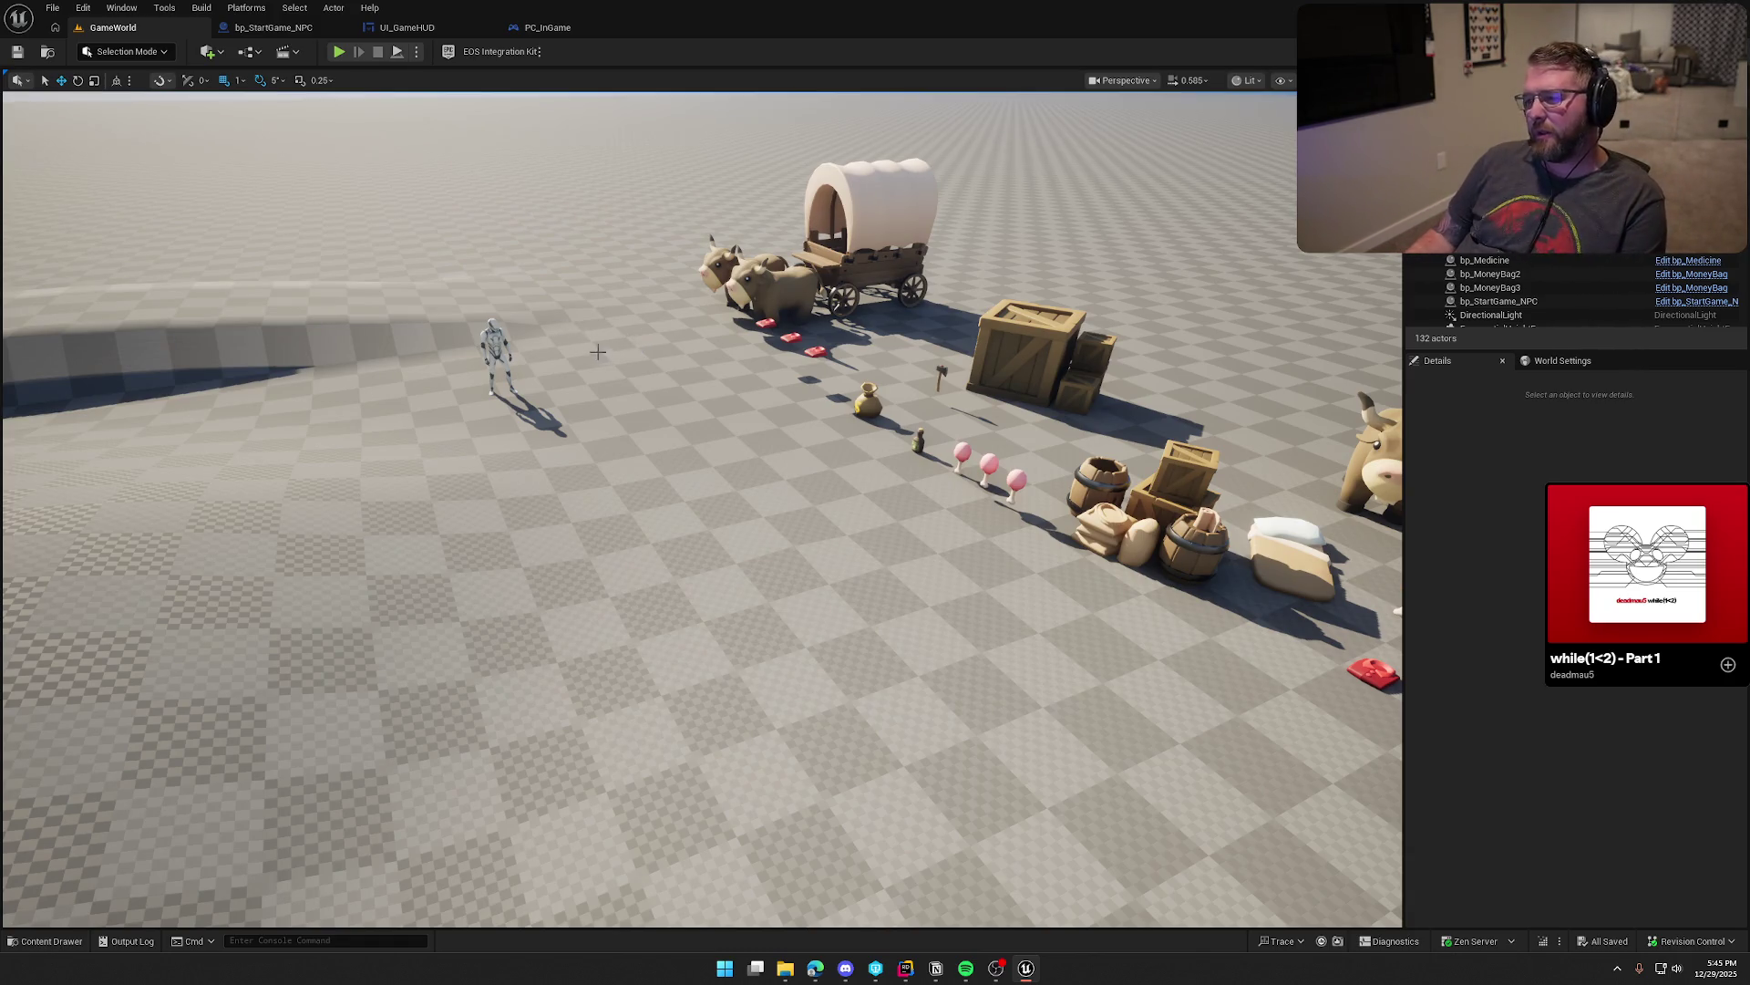
{"action": "mouse_move", "coordinate": [599, 347]}
{"action": "left_mouse_down"}
{"action": "mouse_move", "coordinate": [747, 228]}
{"action": "mouse_move", "coordinate": [762, 137]}
{"action": "mouse_move", "coordinate": [802, 137]}
{"action": "mouse_move", "coordinate": [821, 146]}
{"action": "mouse_move", "coordinate": [748, 174]}
{"action": "mouse_move", "coordinate": [794, 420]}
{"action": "left_mouse_up"}
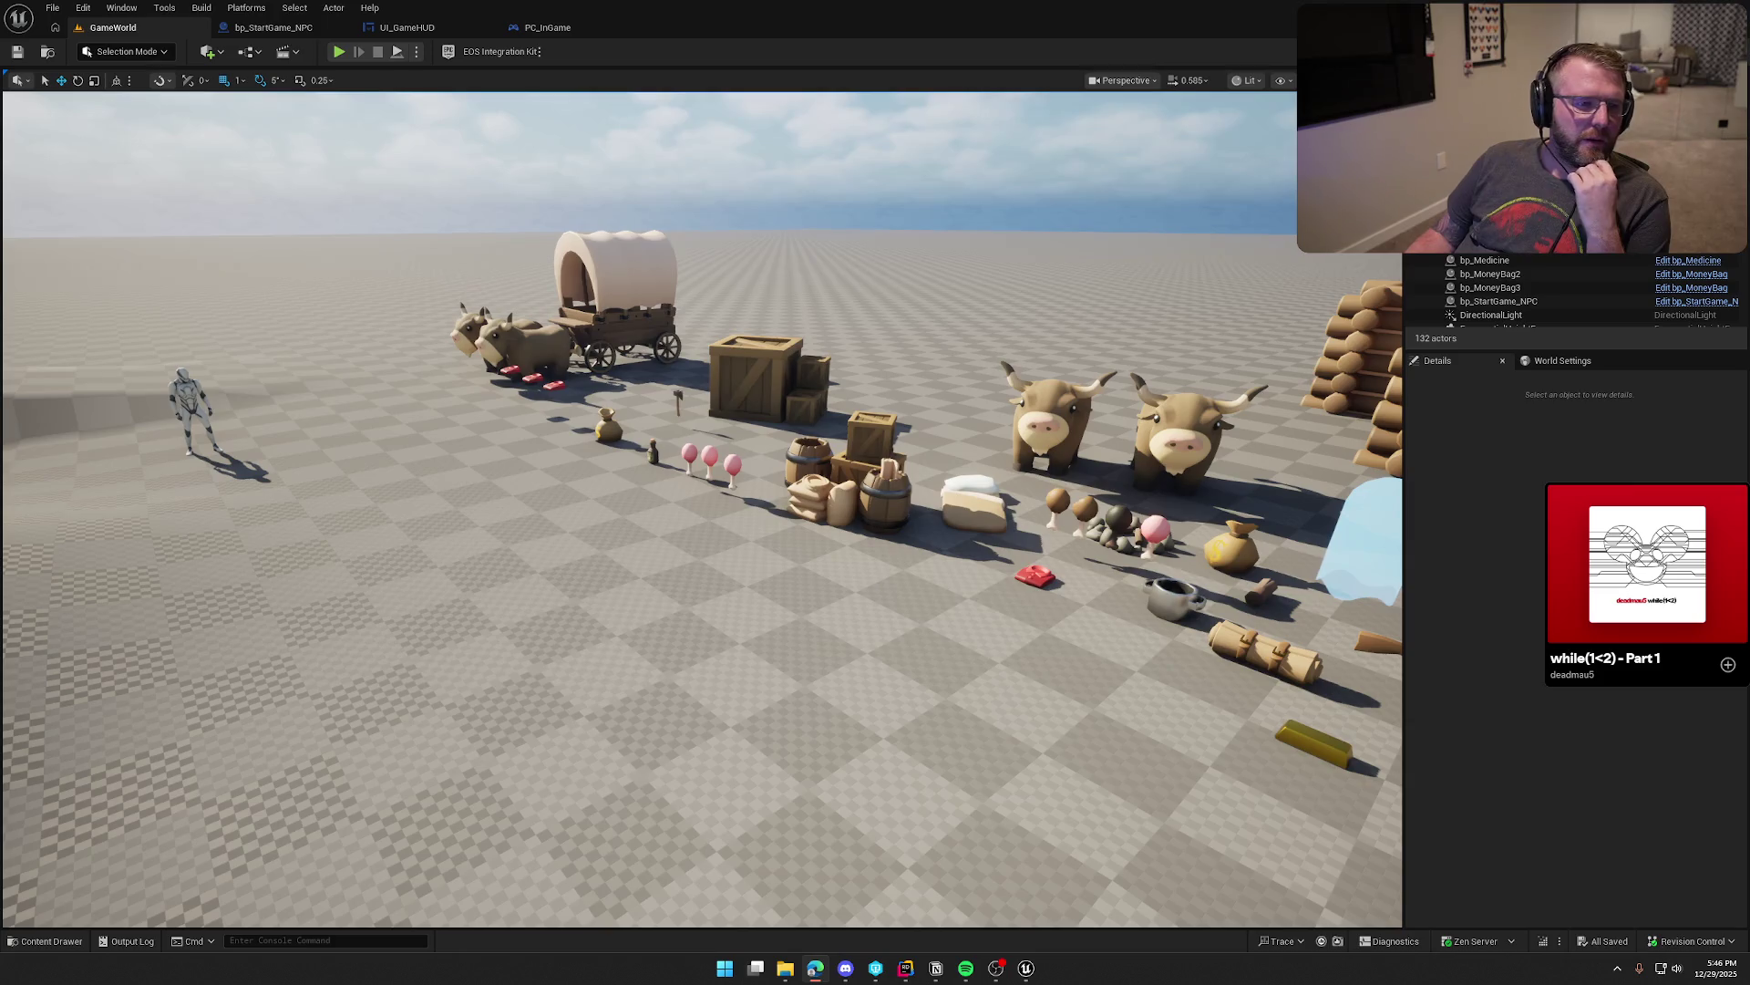
{"action": "left_click", "coordinate": [1522, 564]}
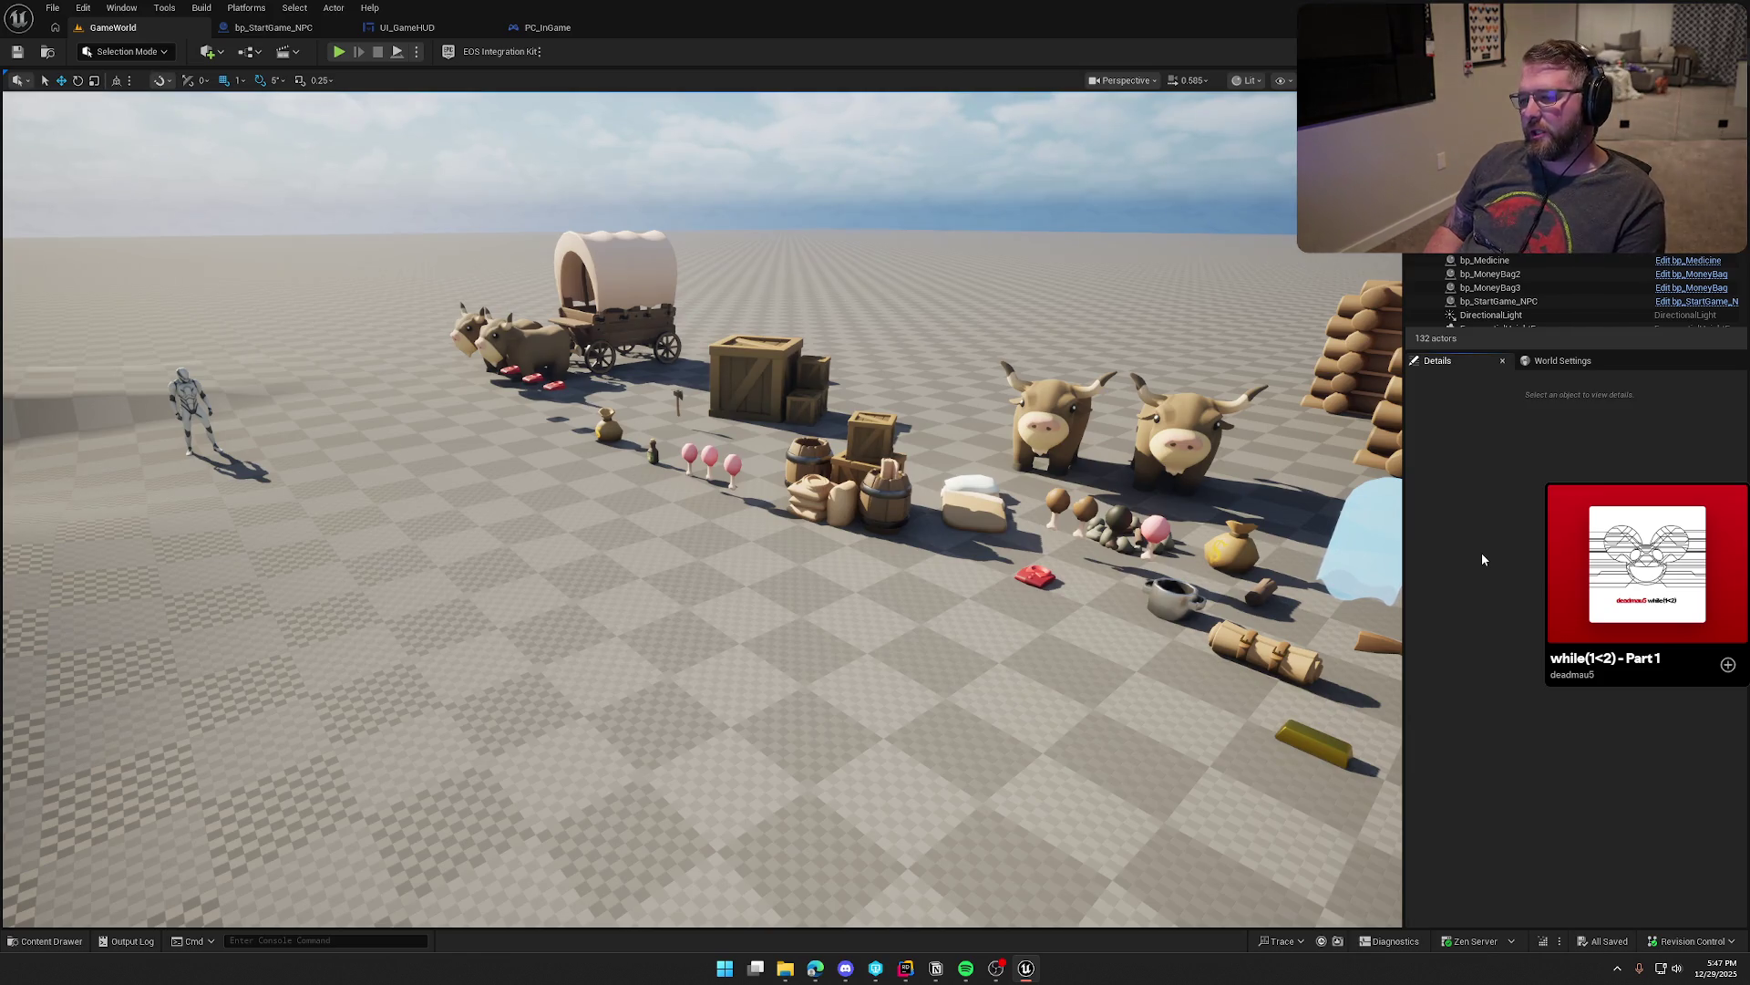
{"action": "left_click", "coordinate": [338, 51]}
Step: Pick up and wear the clothing, jump onto the crates, then run up to the mannequin
{"action": "key", "text": "e"}
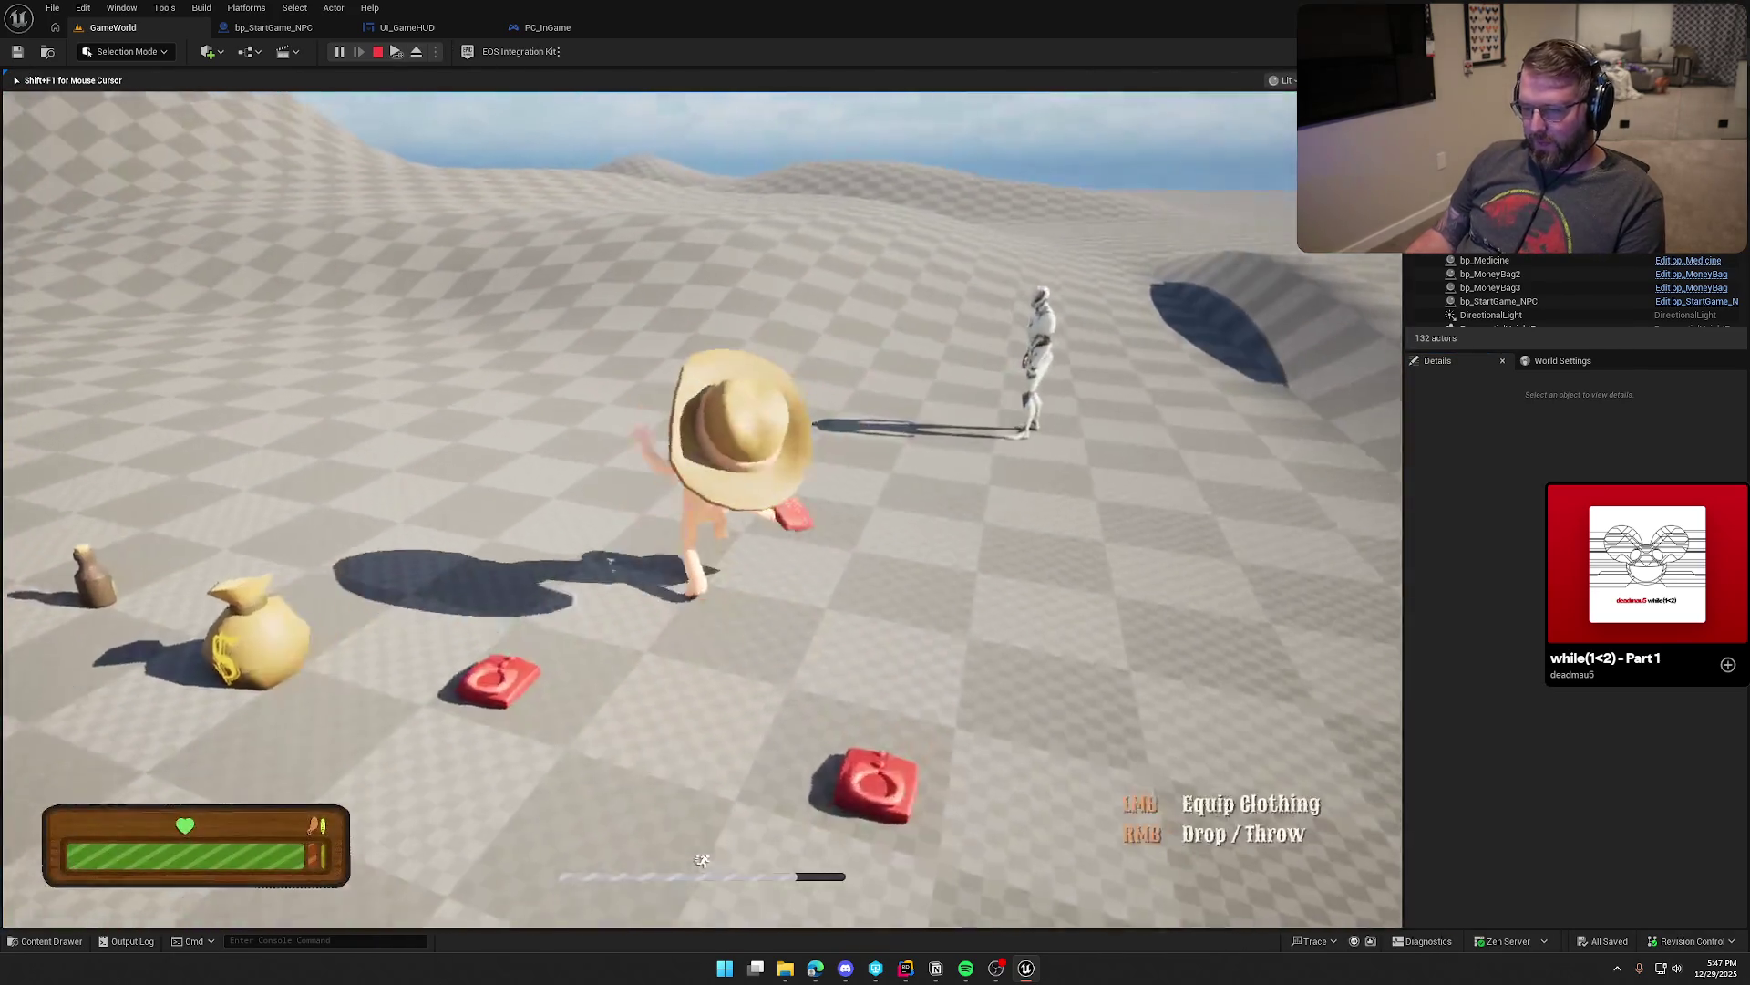
{"action": "key", "text": "e"}
{"action": "key", "text": "w"}
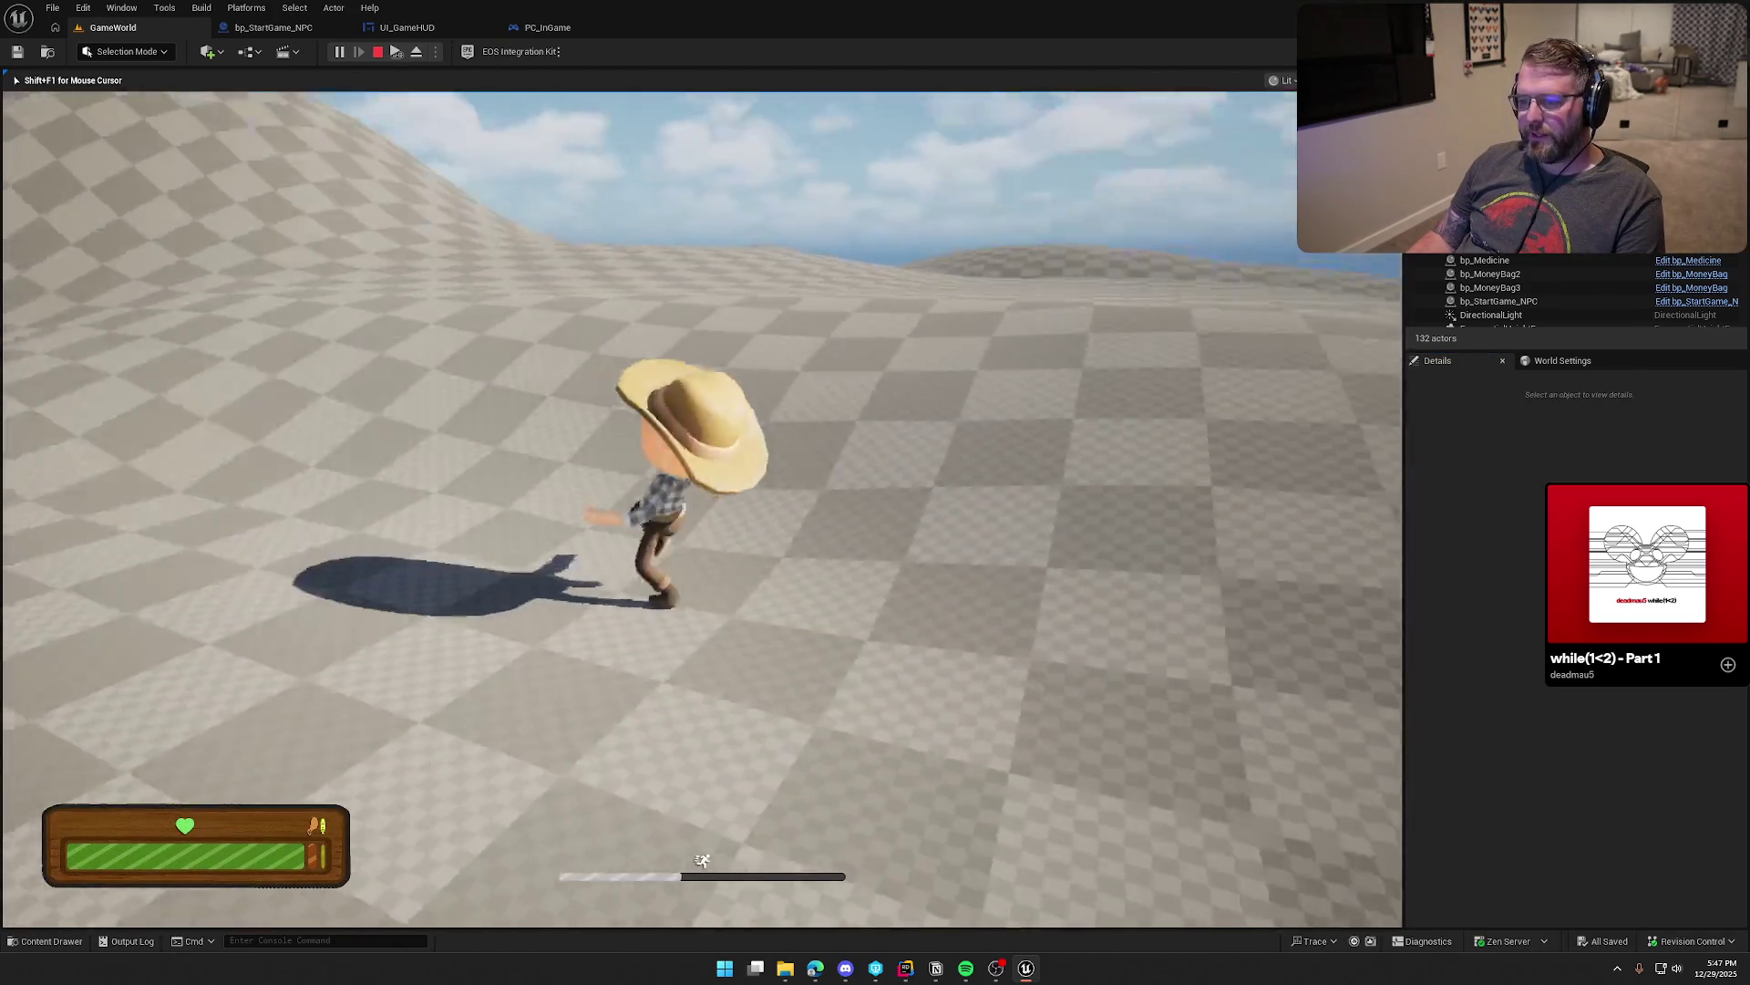
{"action": "key", "text": "w"}
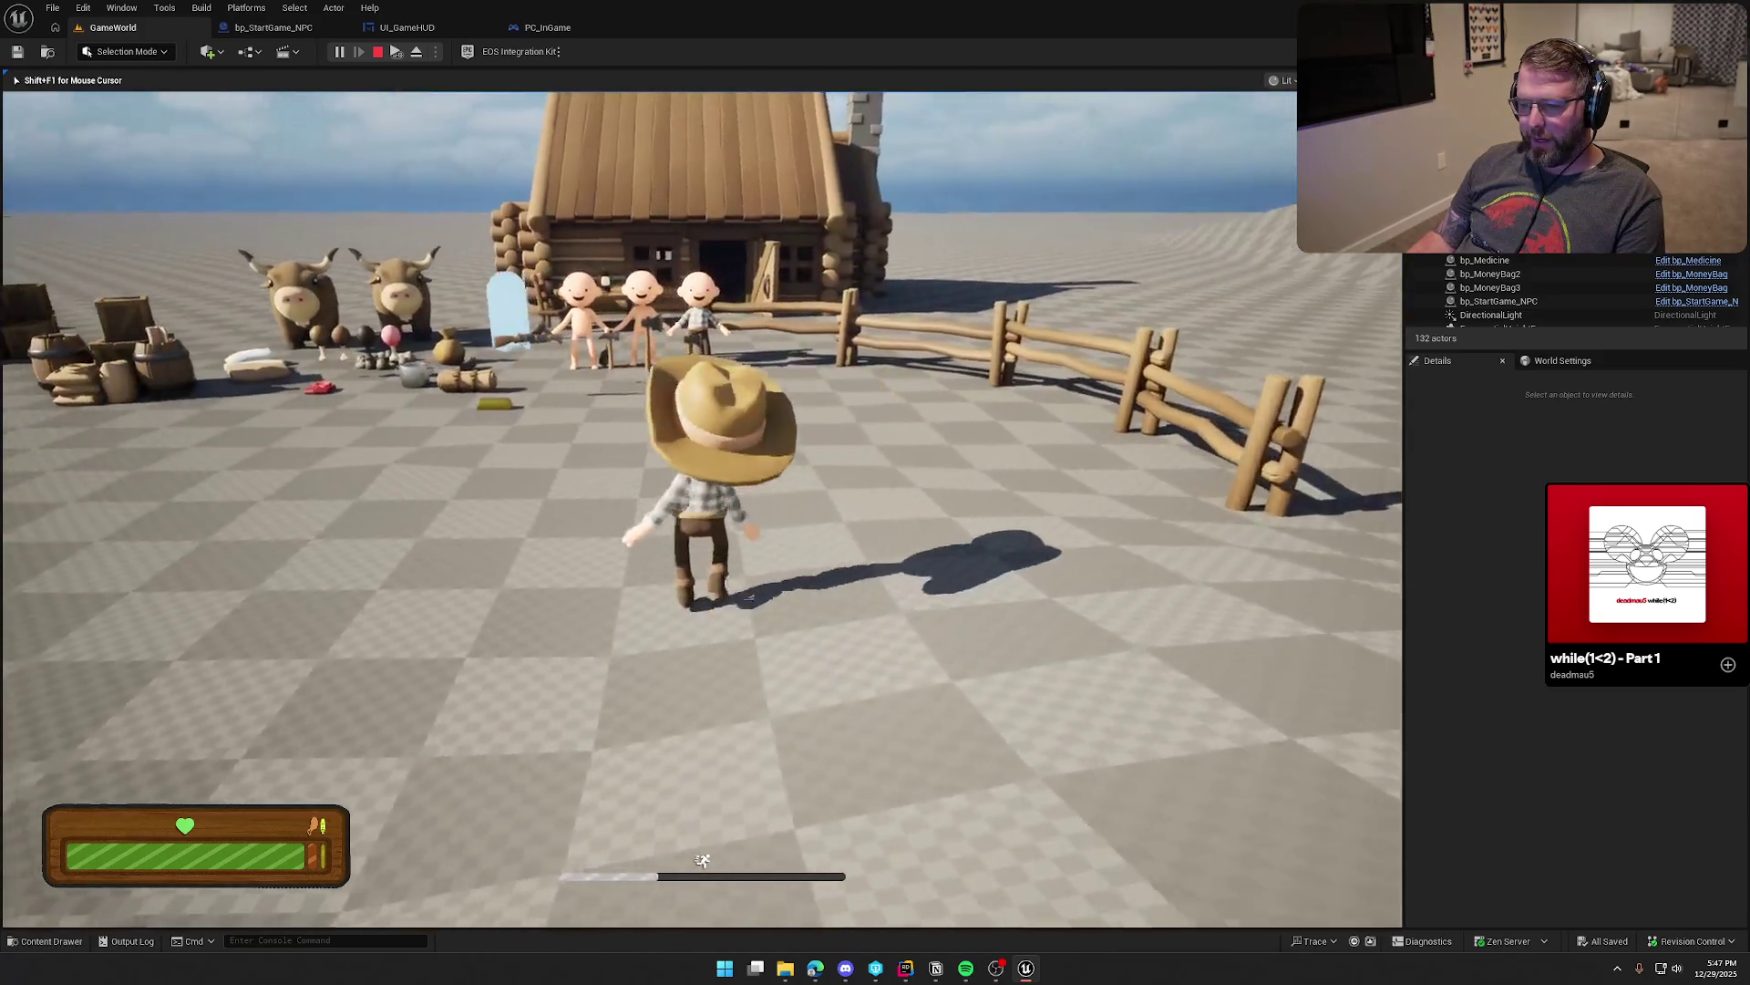
{"action": "key", "text": "w"}
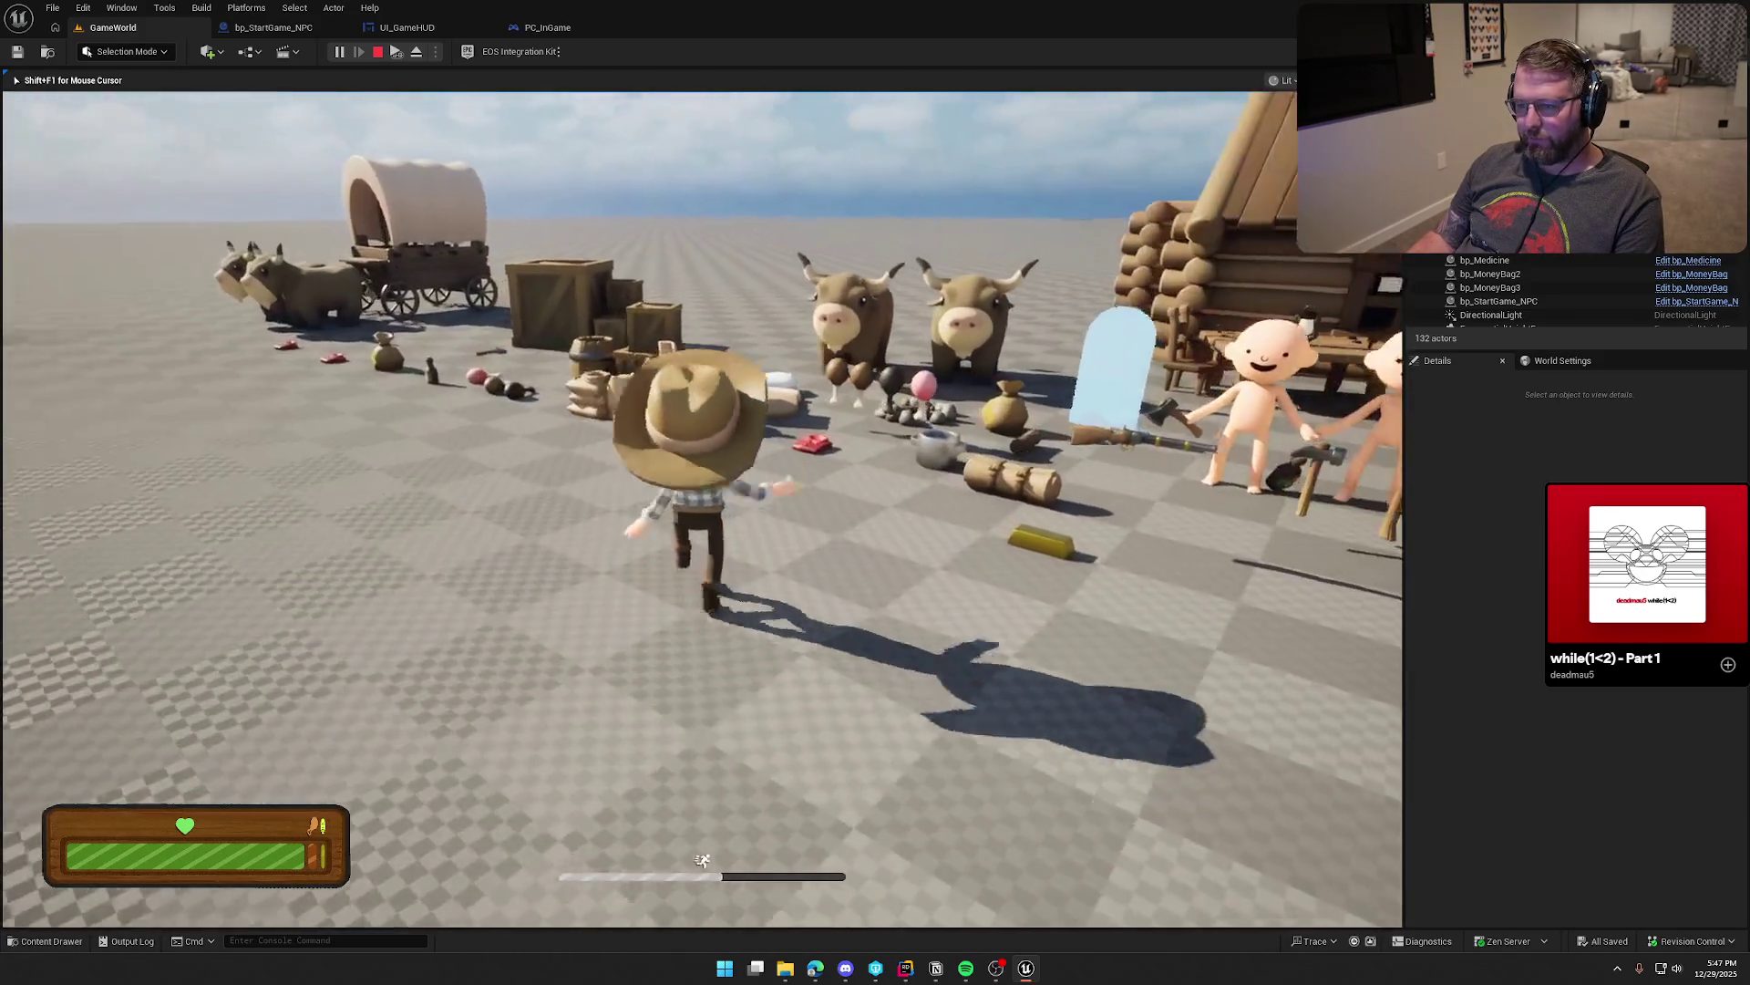
{"action": "key", "text": "w"}
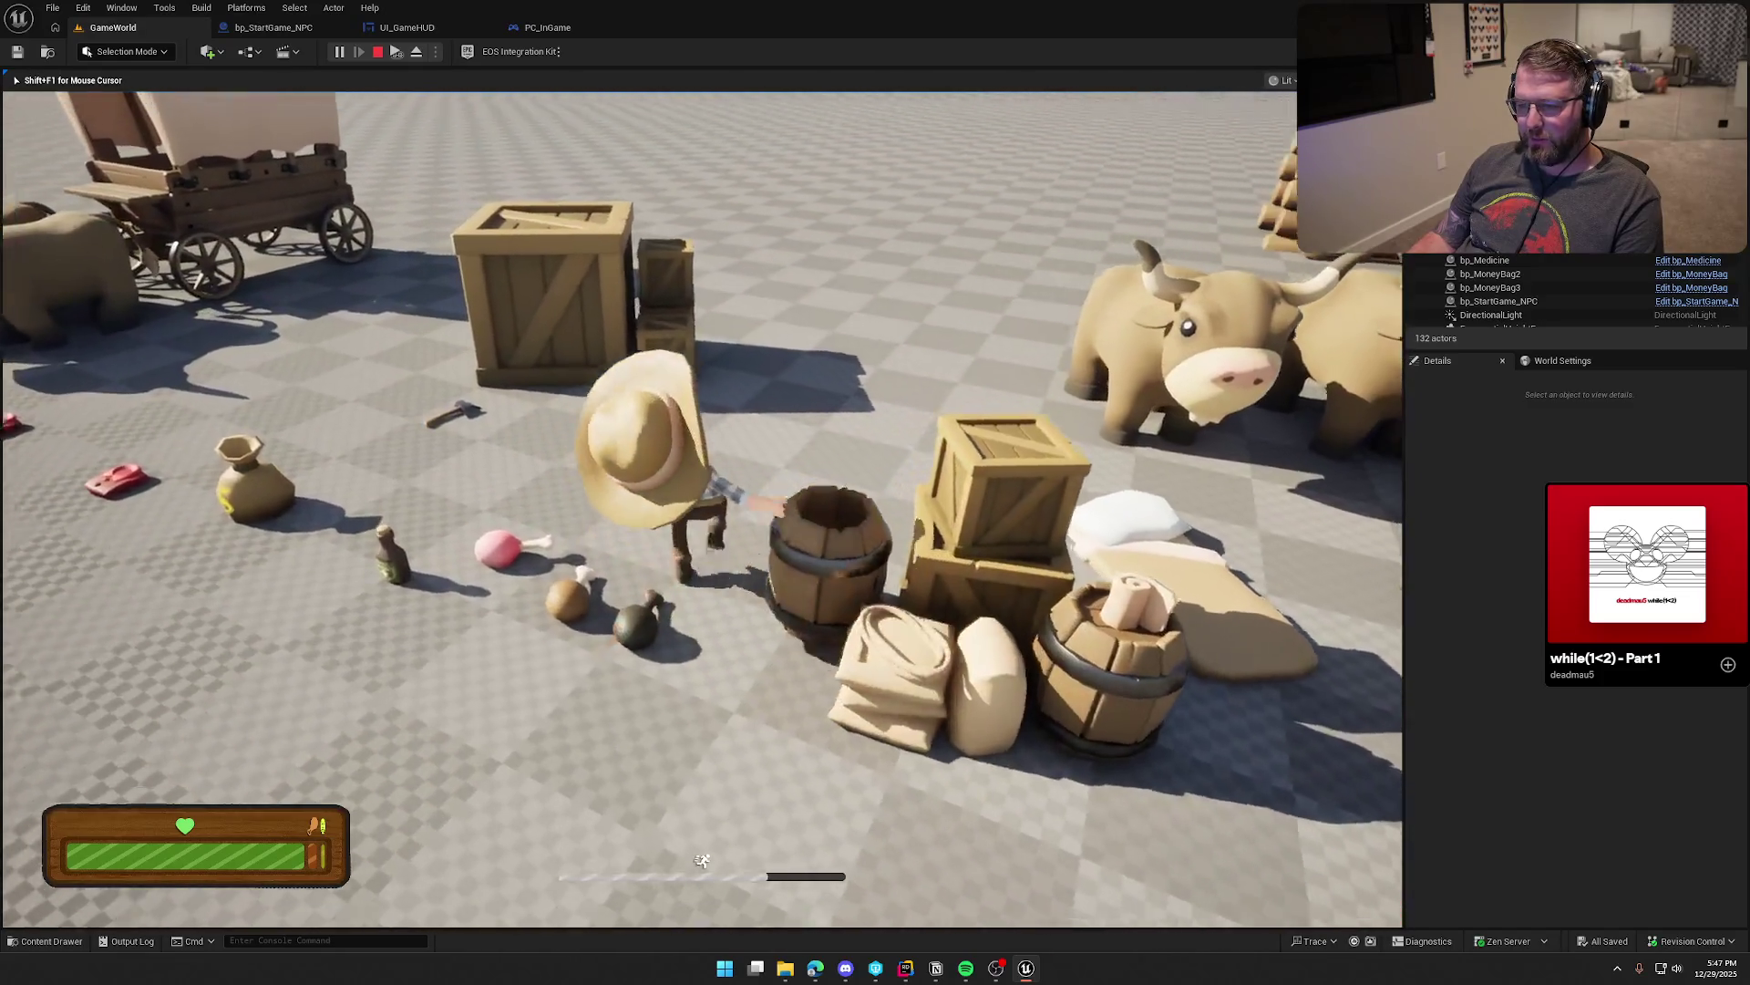
{"action": "key", "text": "w"}
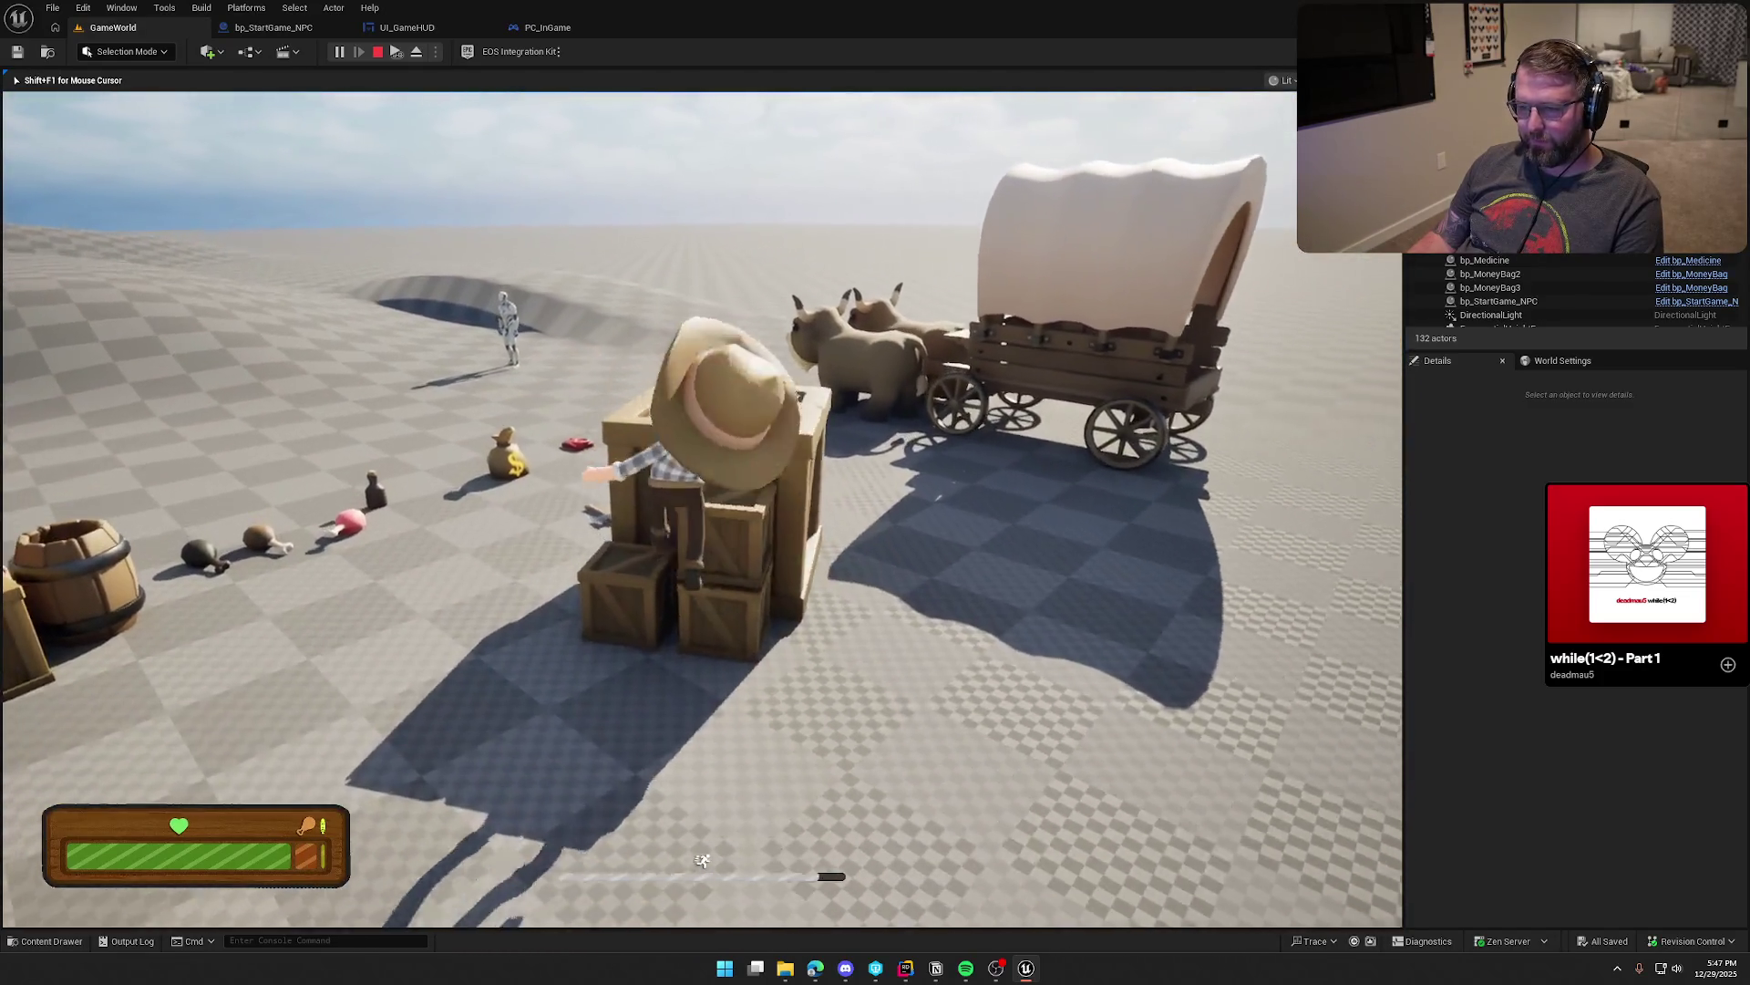
{"action": "key", "text": "space"}
{"action": "key", "text": "w"}
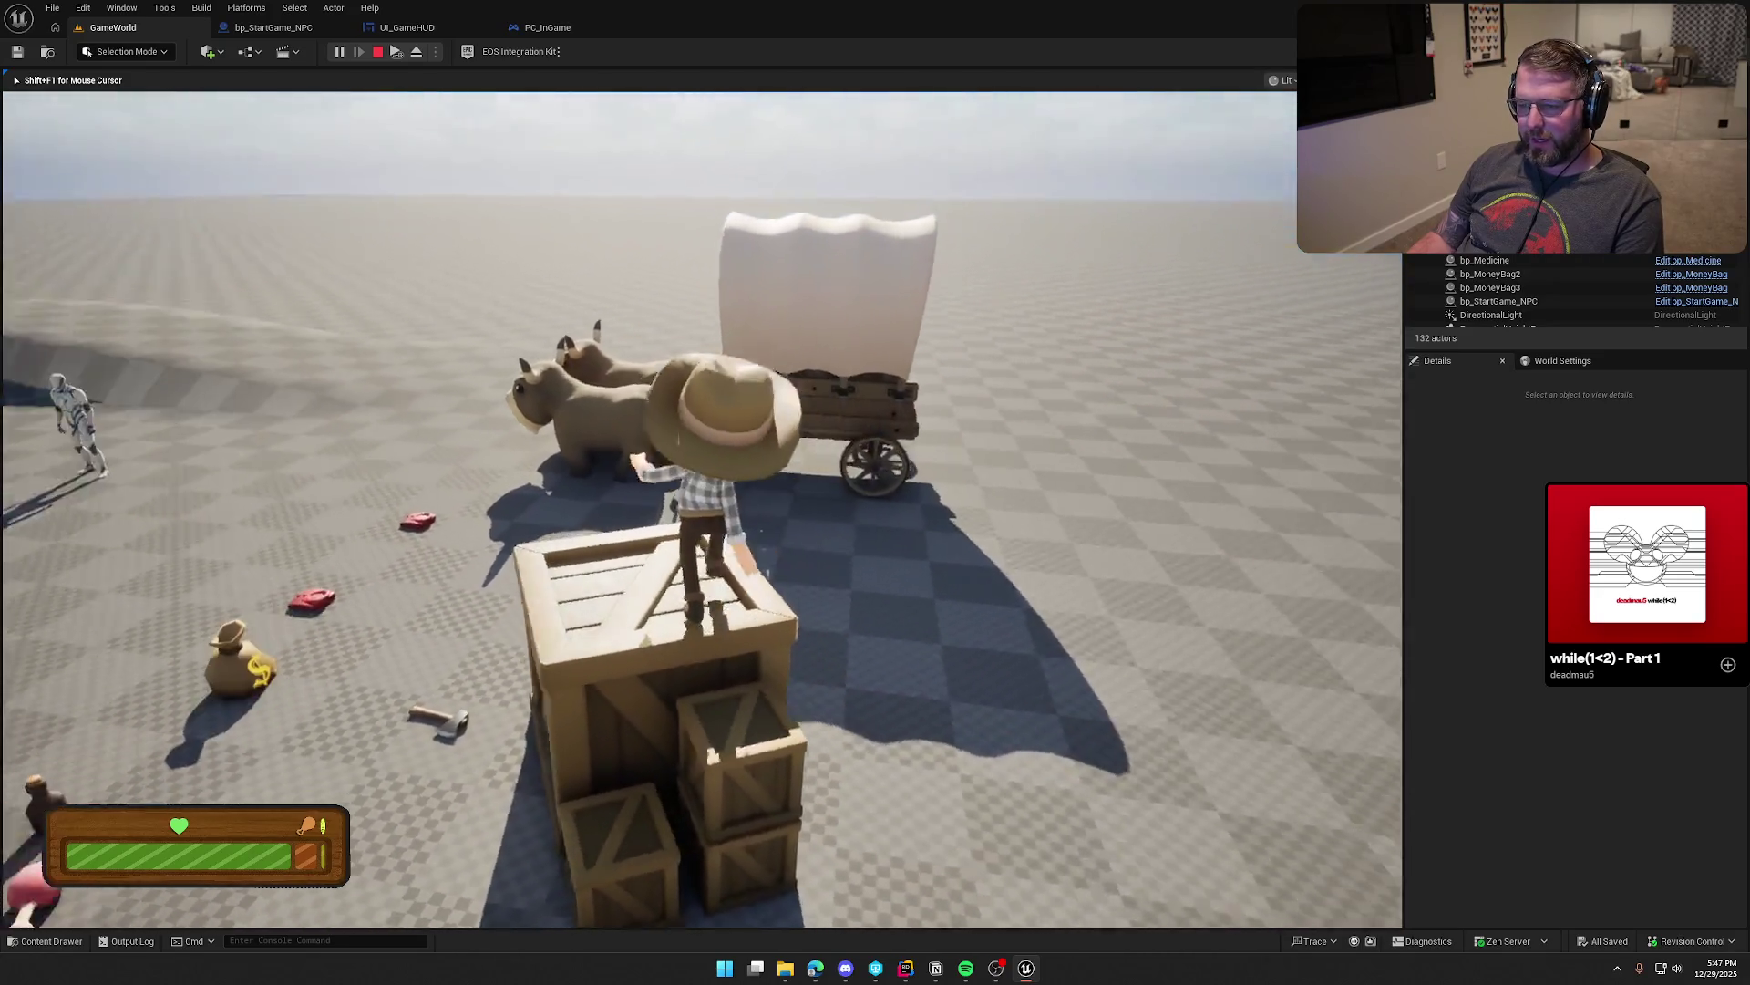
{"action": "key", "text": "w"}
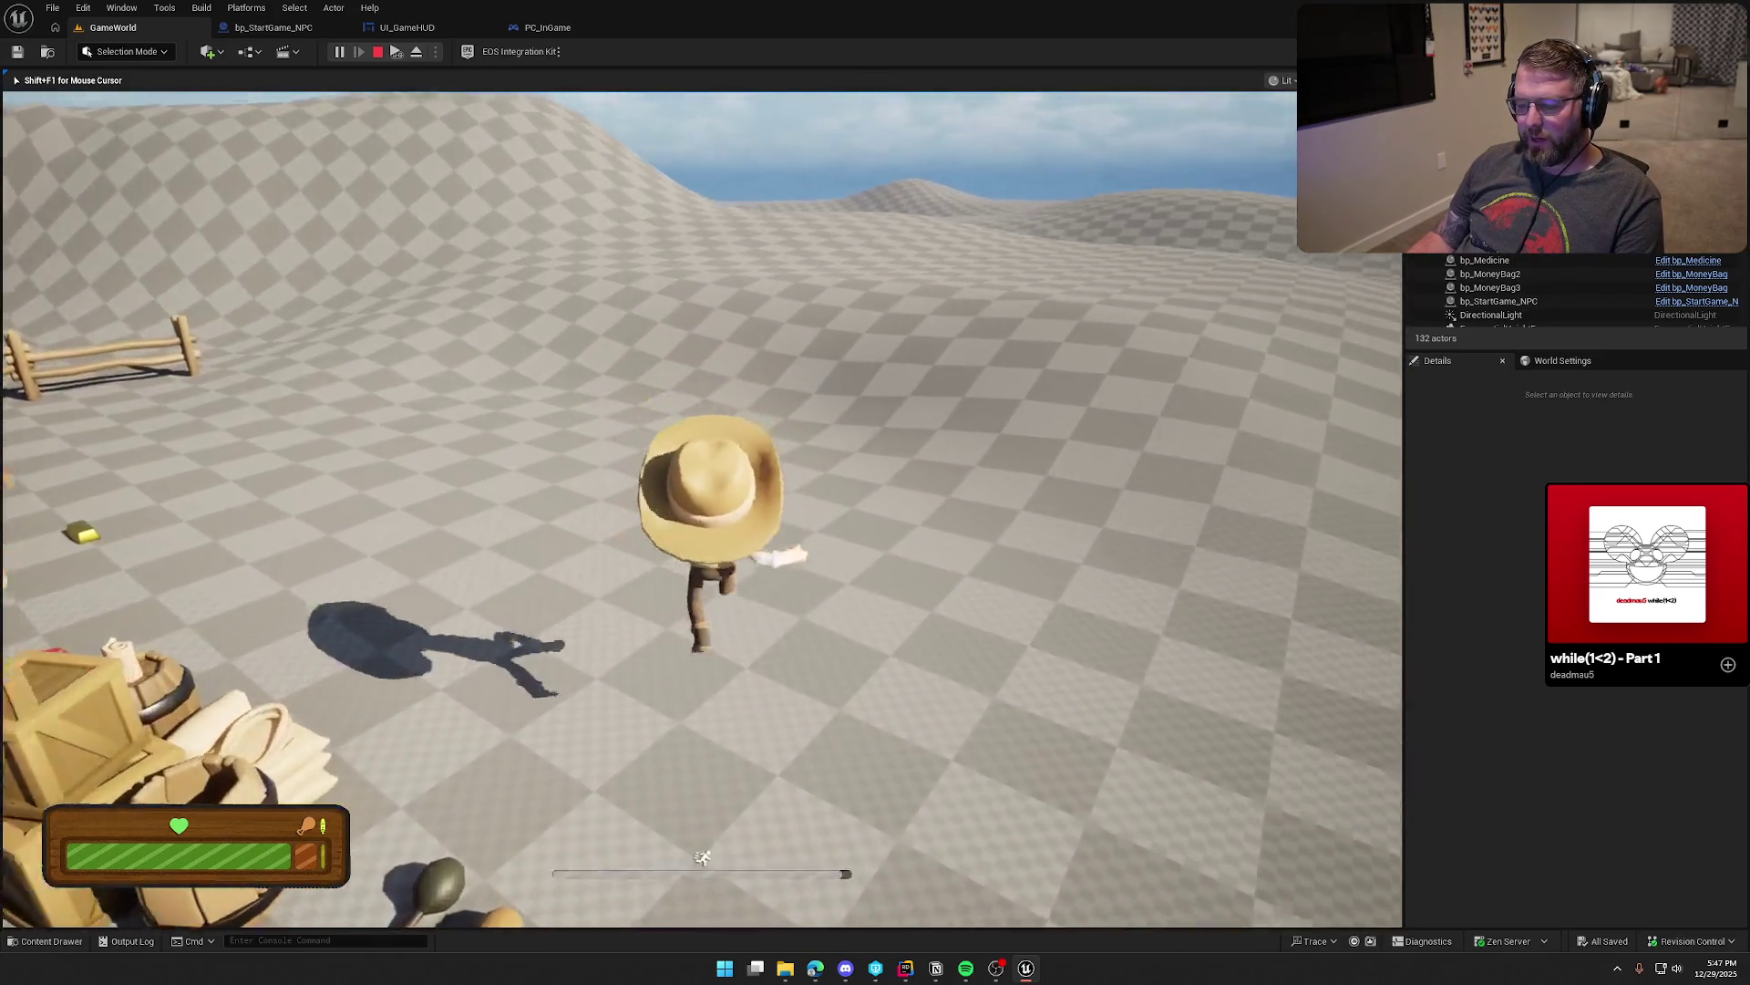
{"action": "key", "text": "w"}
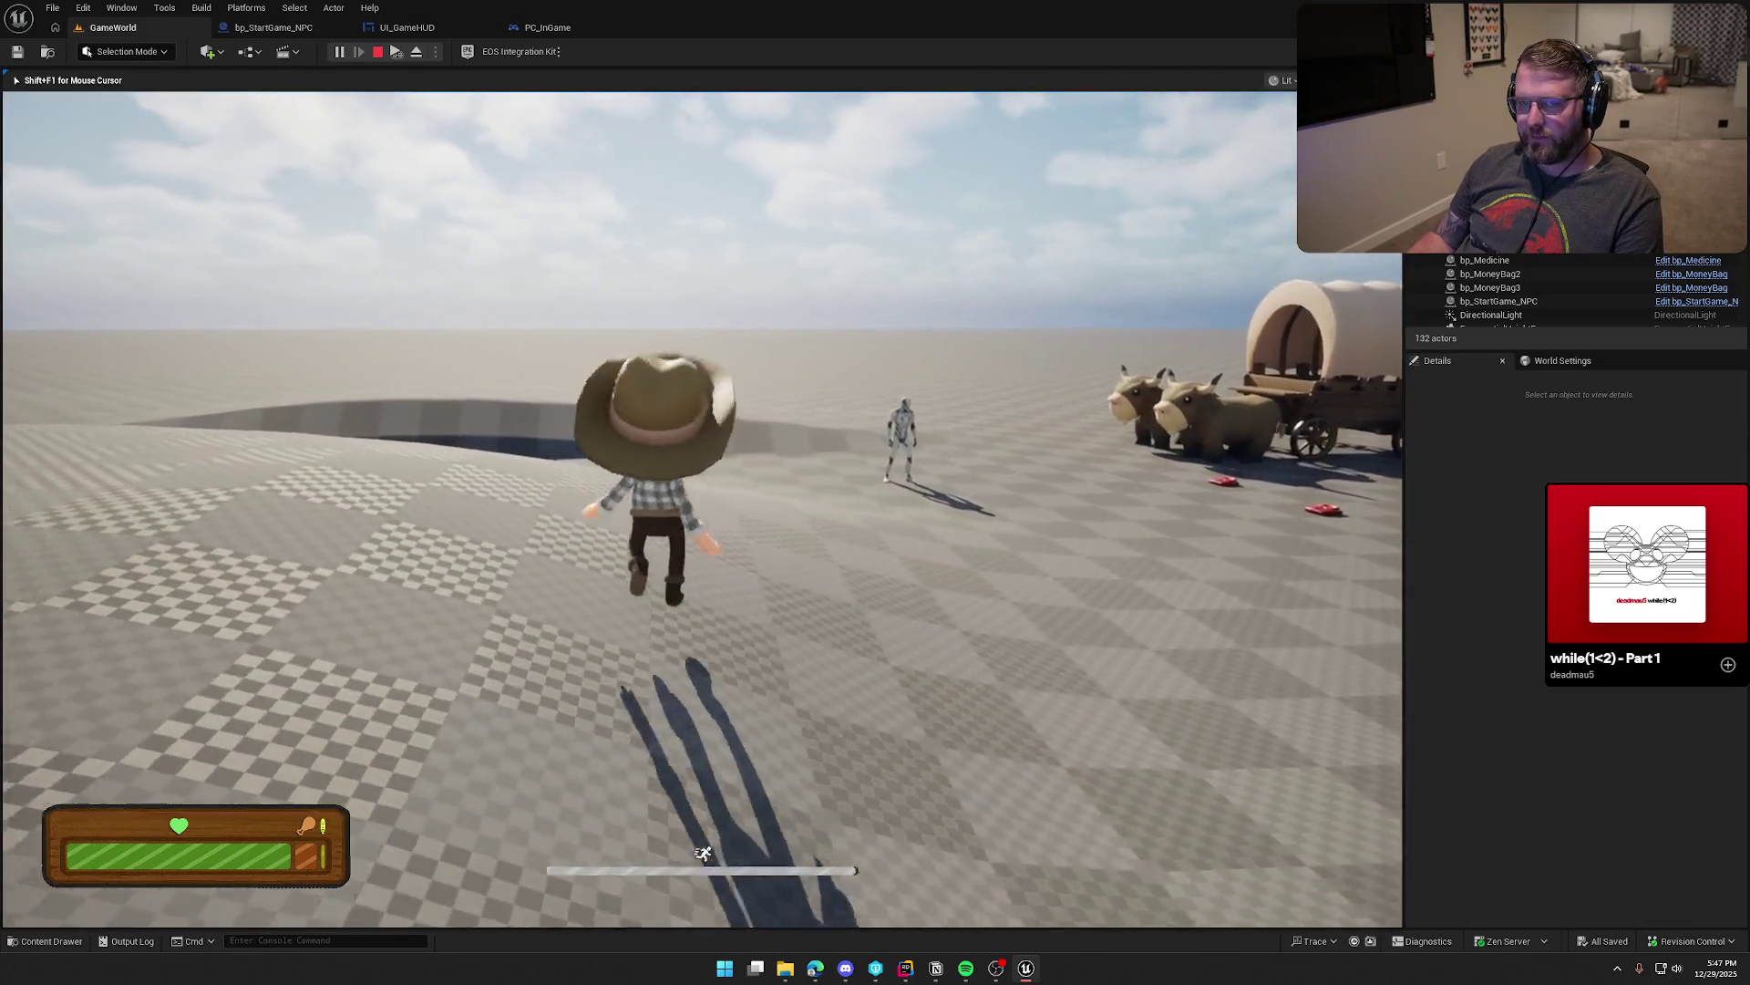
{"action": "key", "text": "w"}
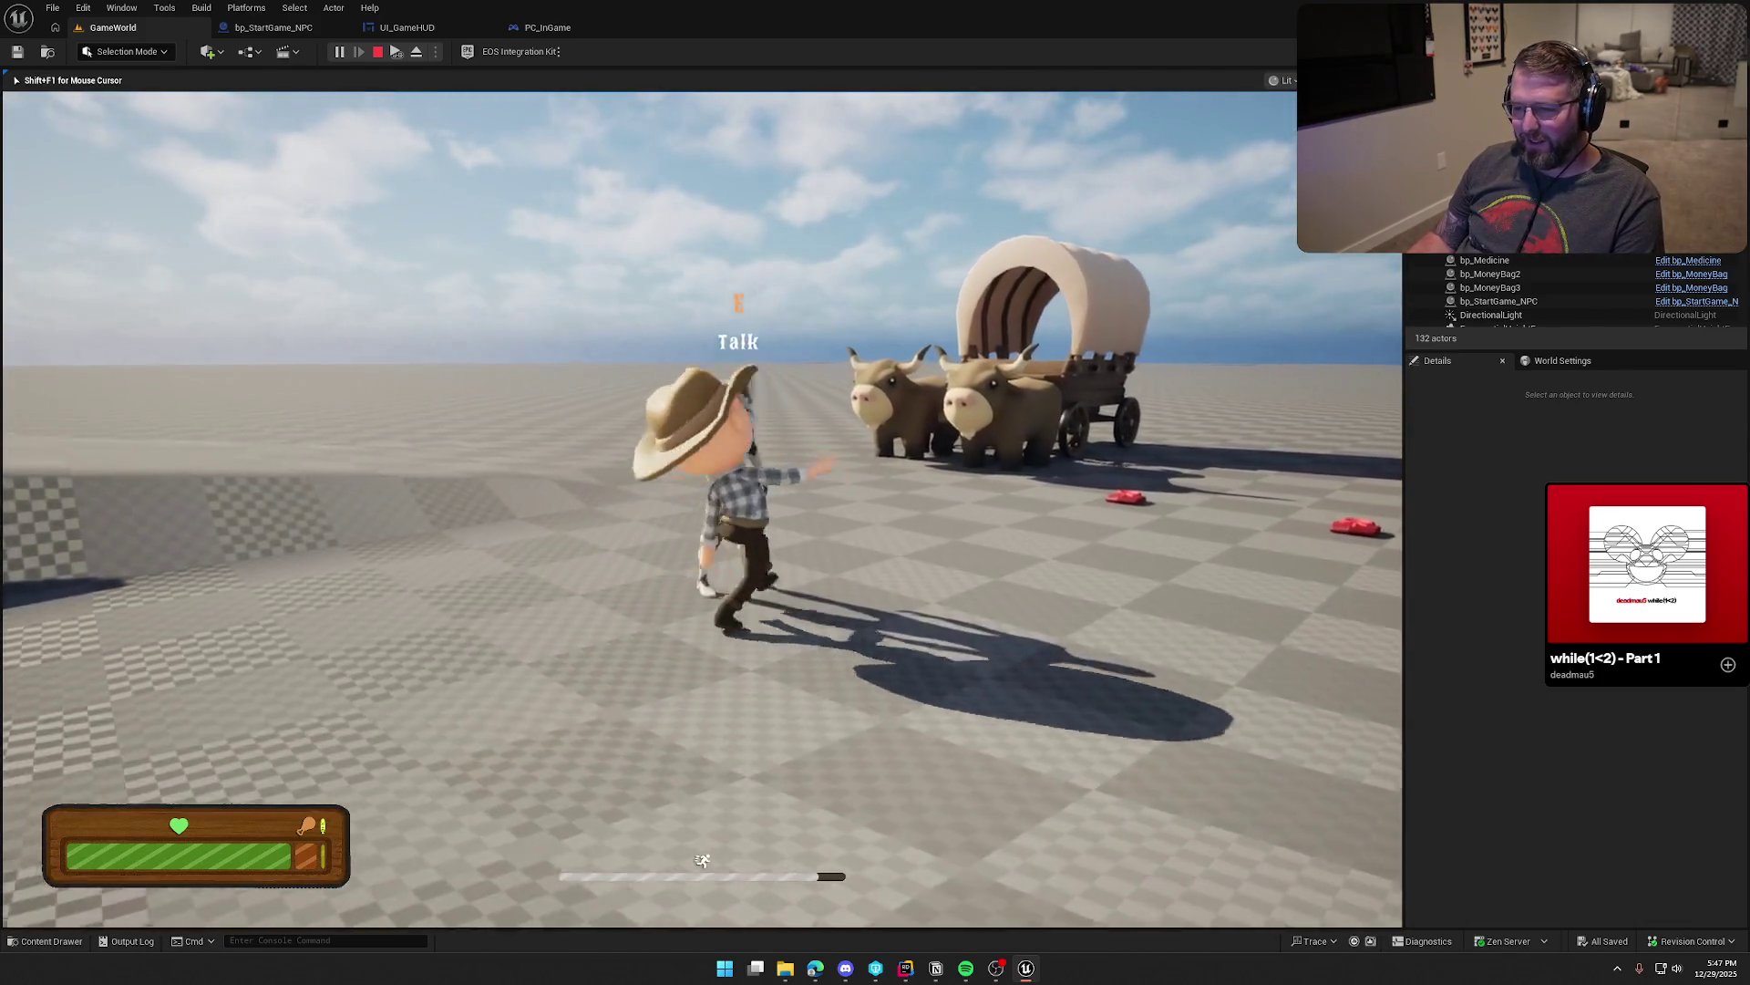
Step: Talk to the mannequin to start the Starting Trail countdown, run around, then stop playing
{"action": "key", "text": "e"}
{"action": "key", "text": "w"}
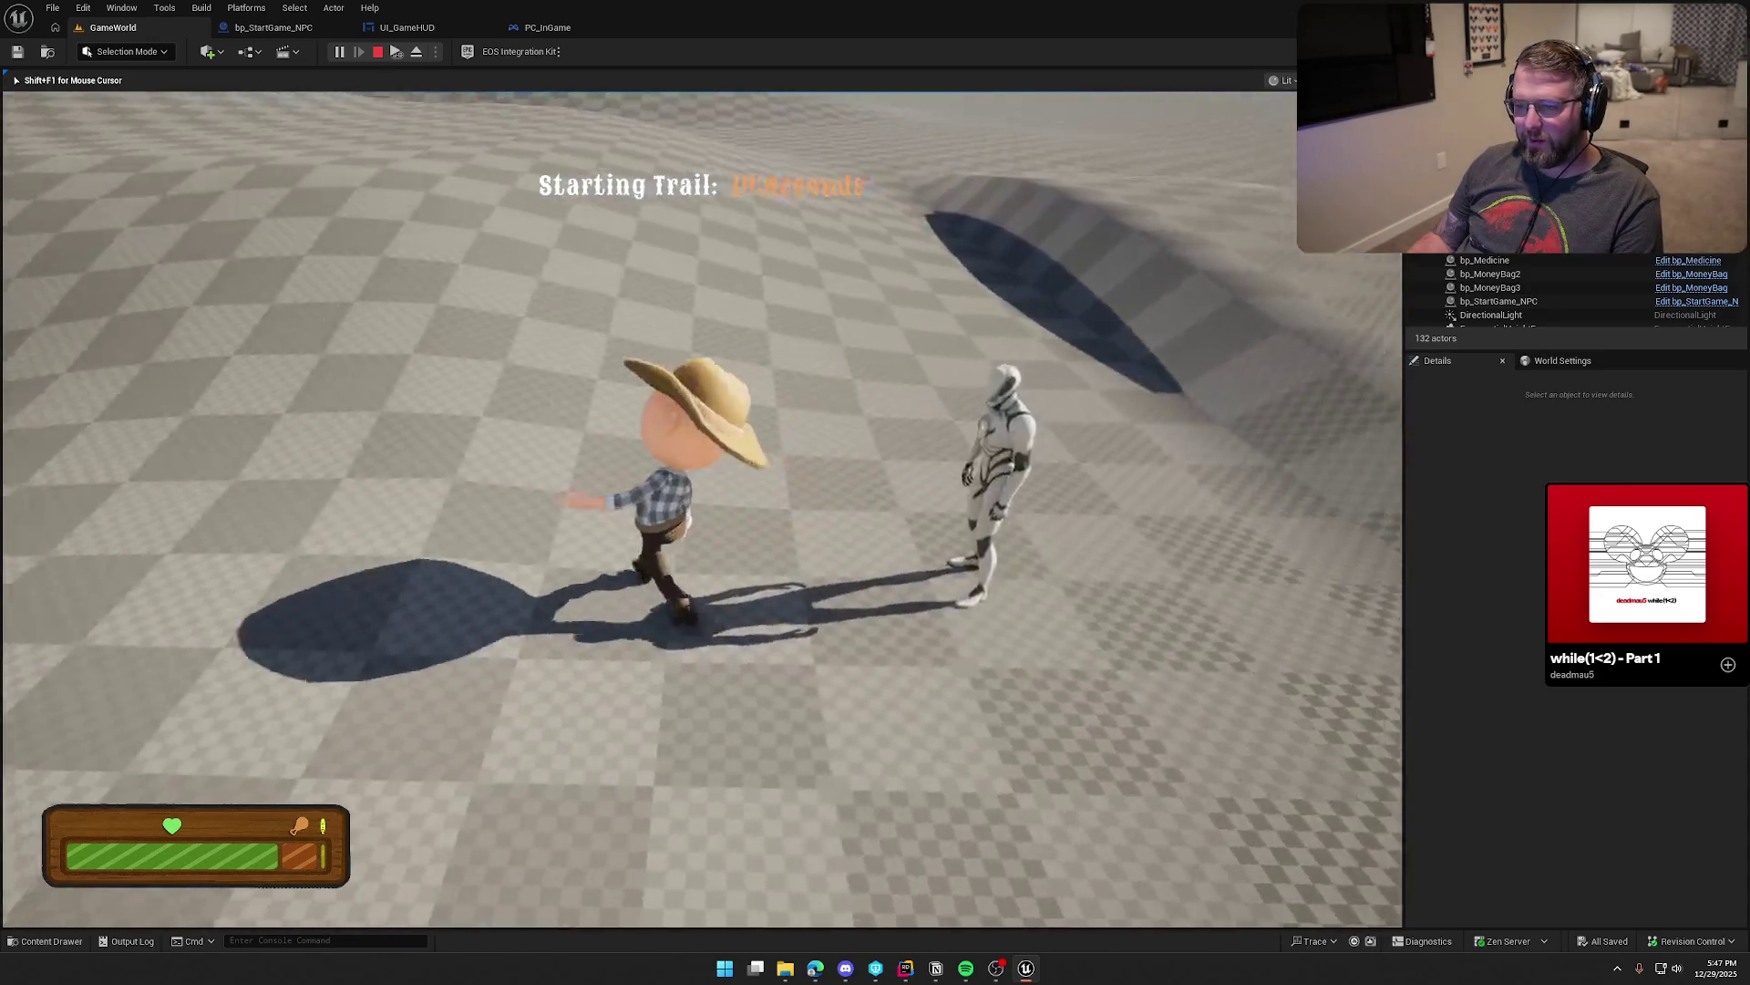
{"action": "key", "text": "w"}
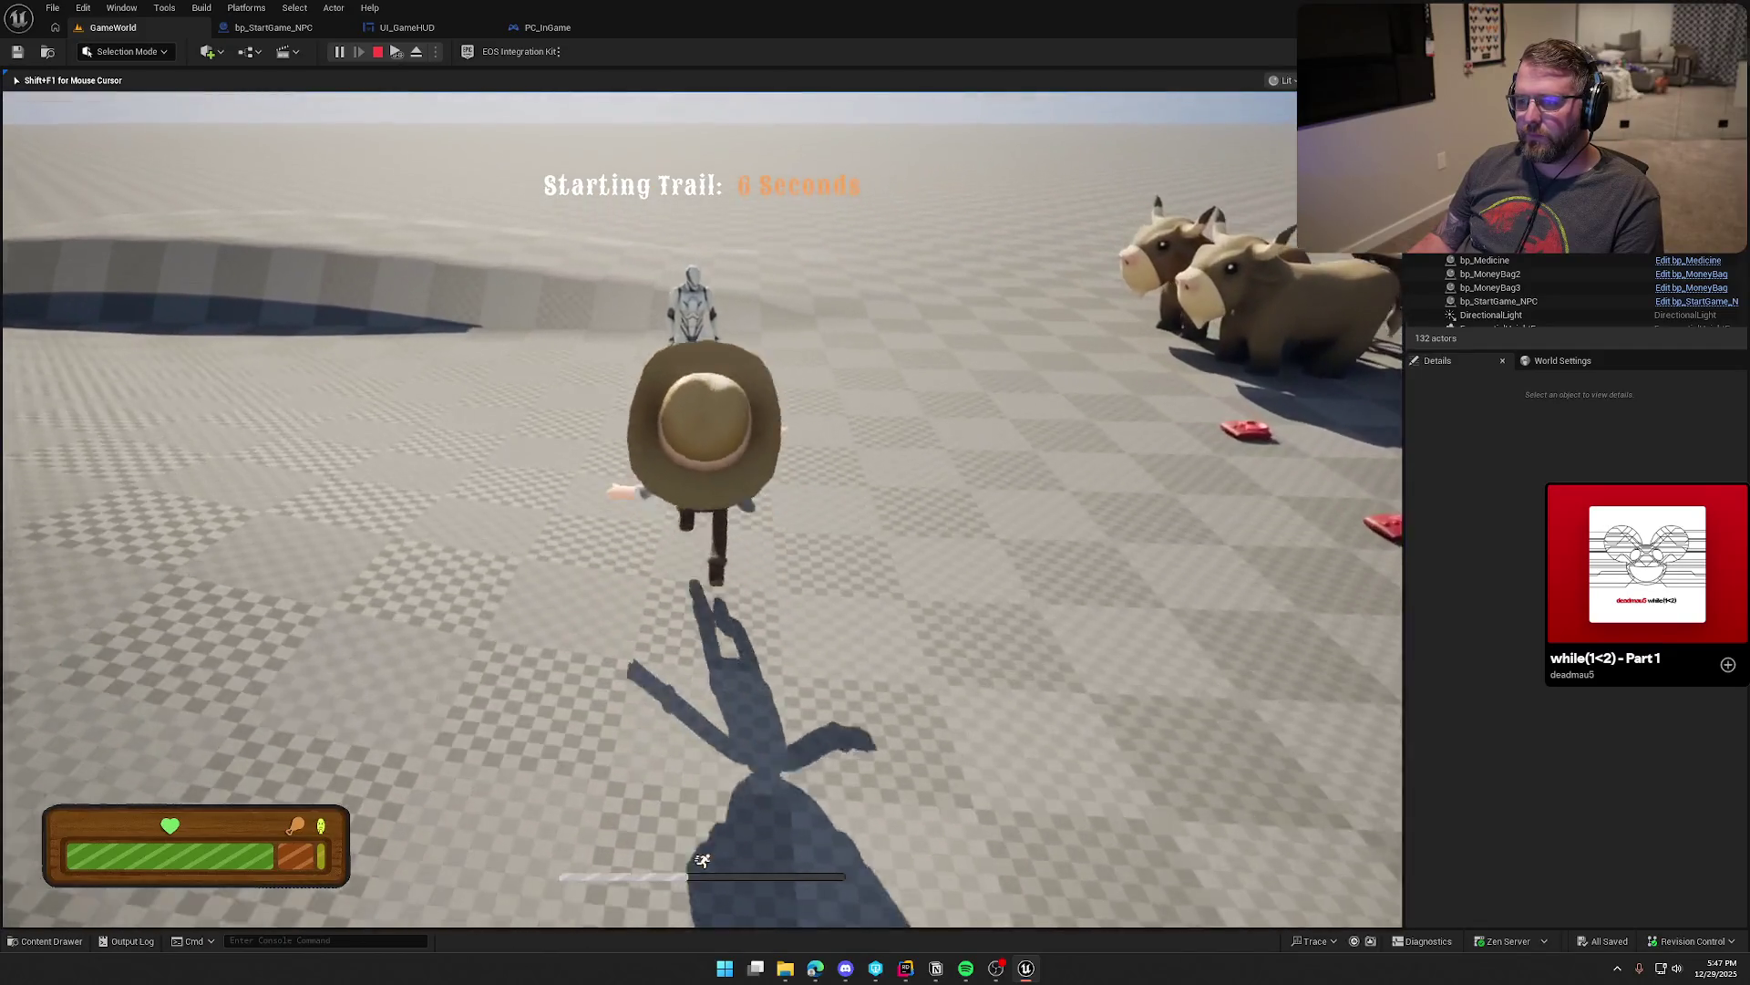
{"action": "key", "text": "s"}
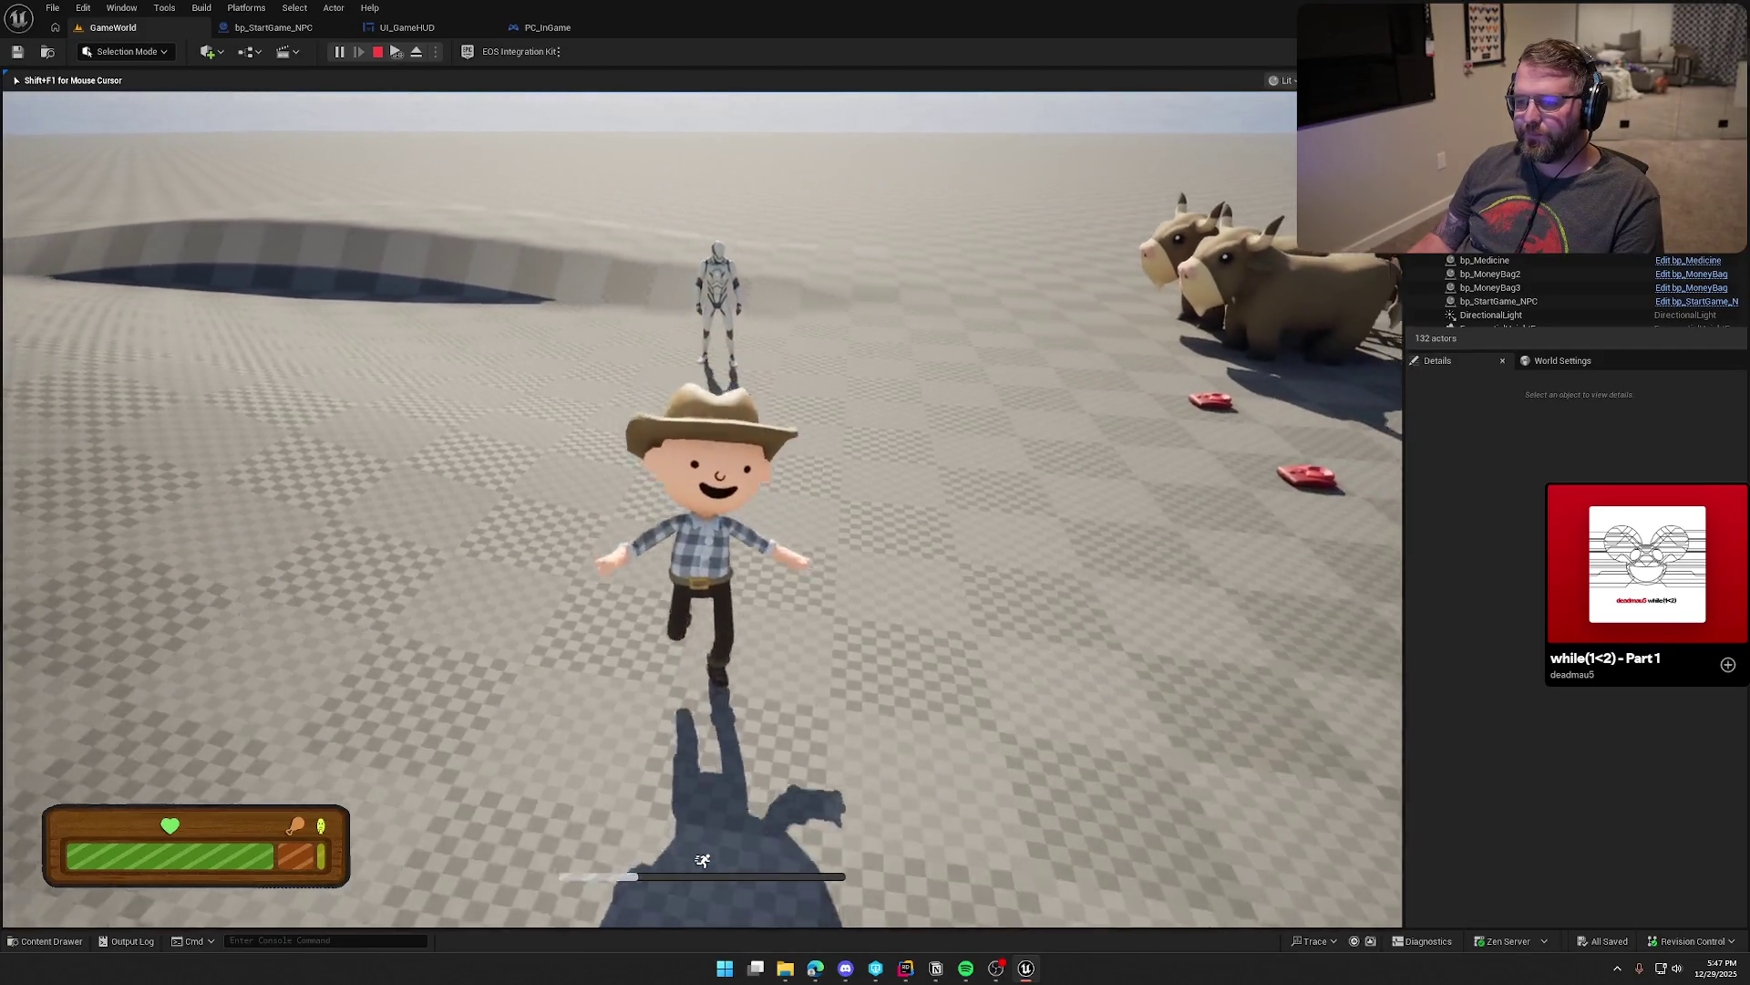
{"action": "key", "text": "w"}
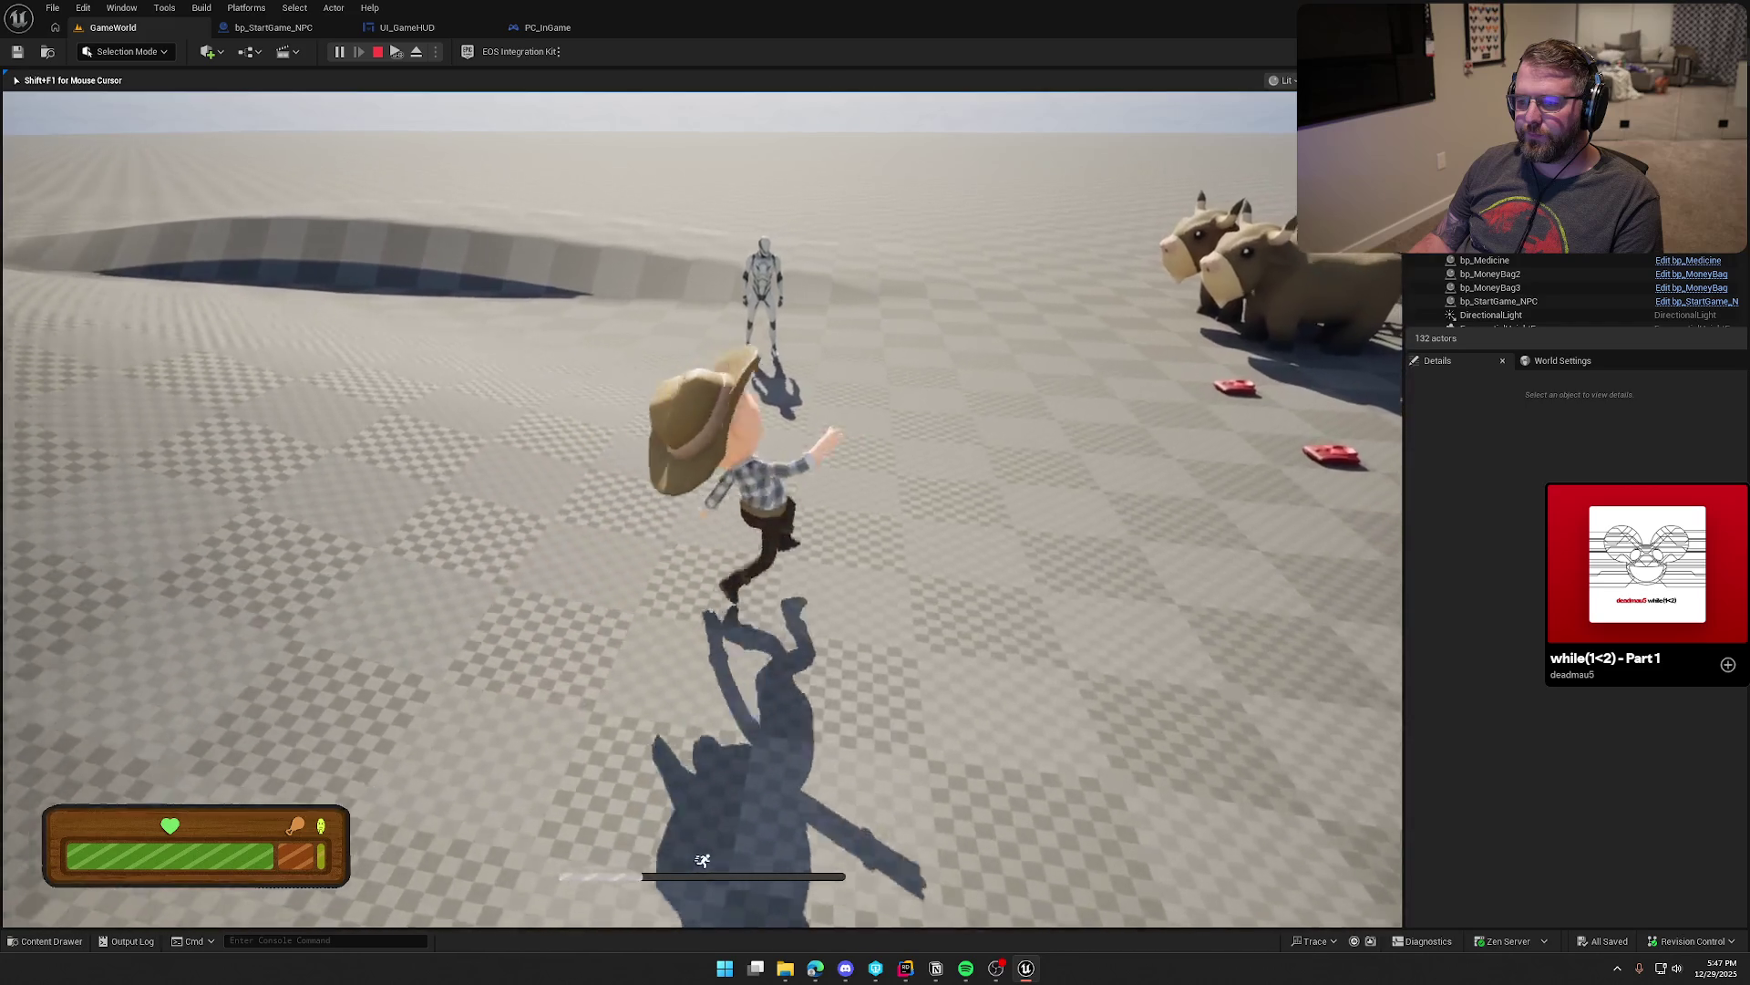
{"action": "key", "text": "s"}
{"action": "key", "text": "w"}
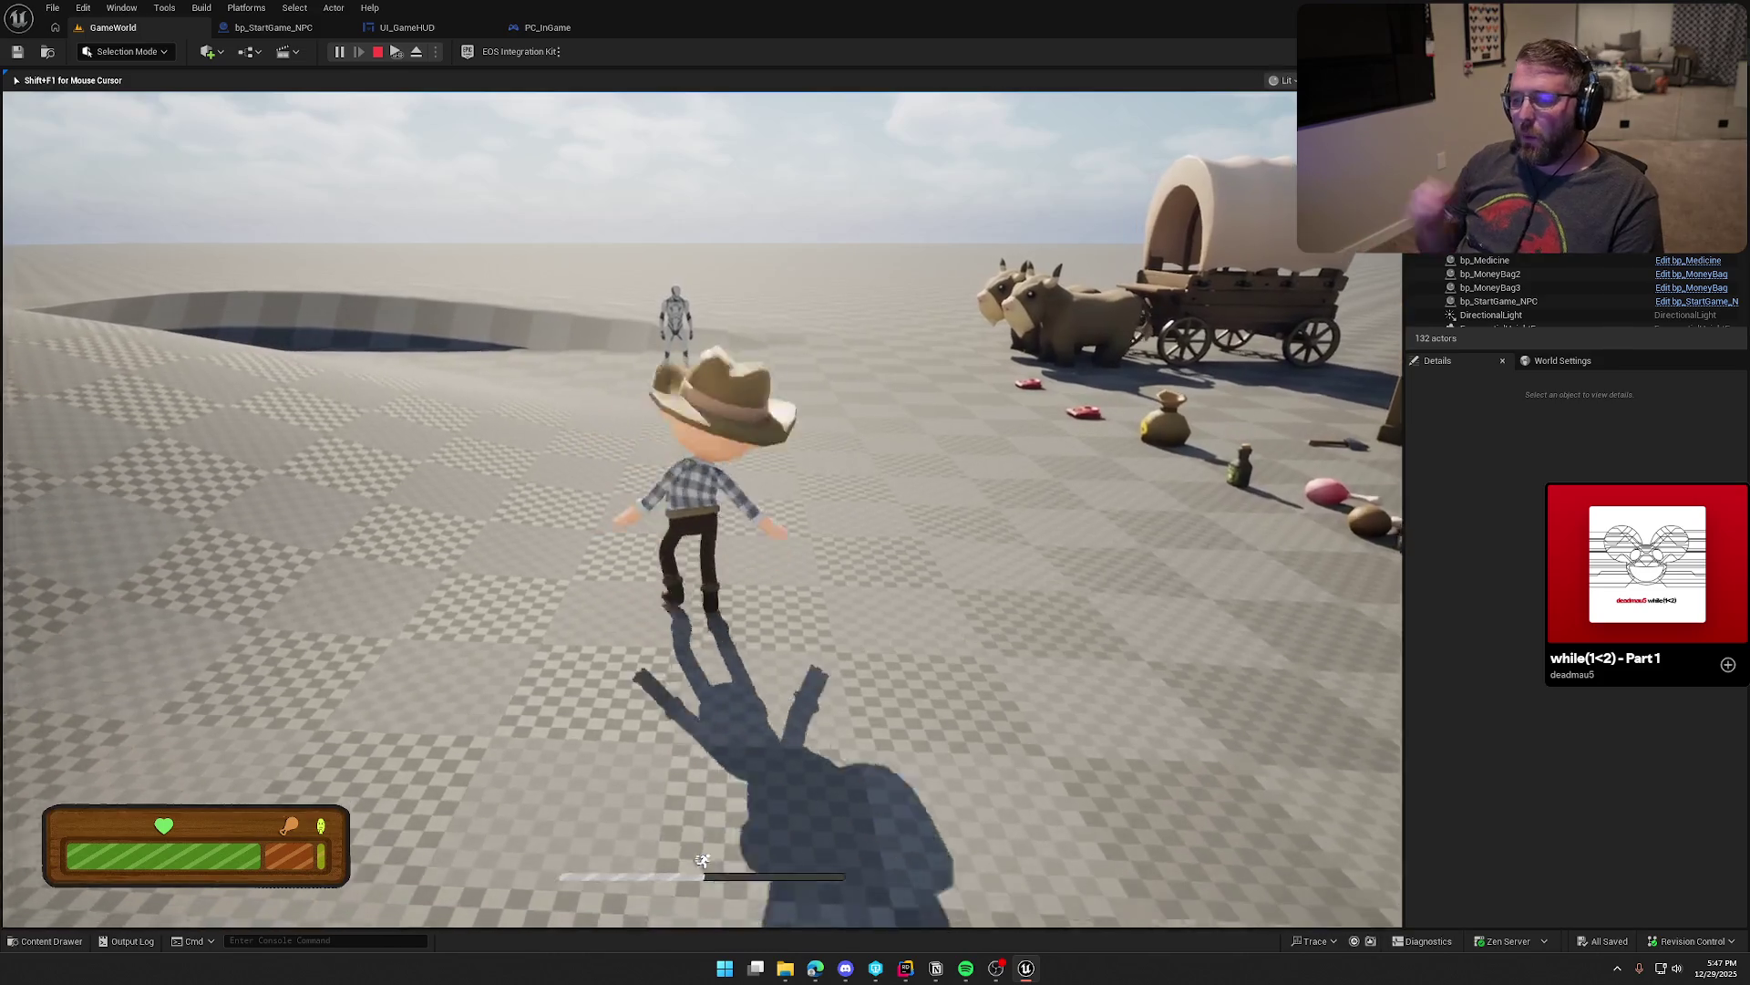
{"action": "key", "text": "Escape"}
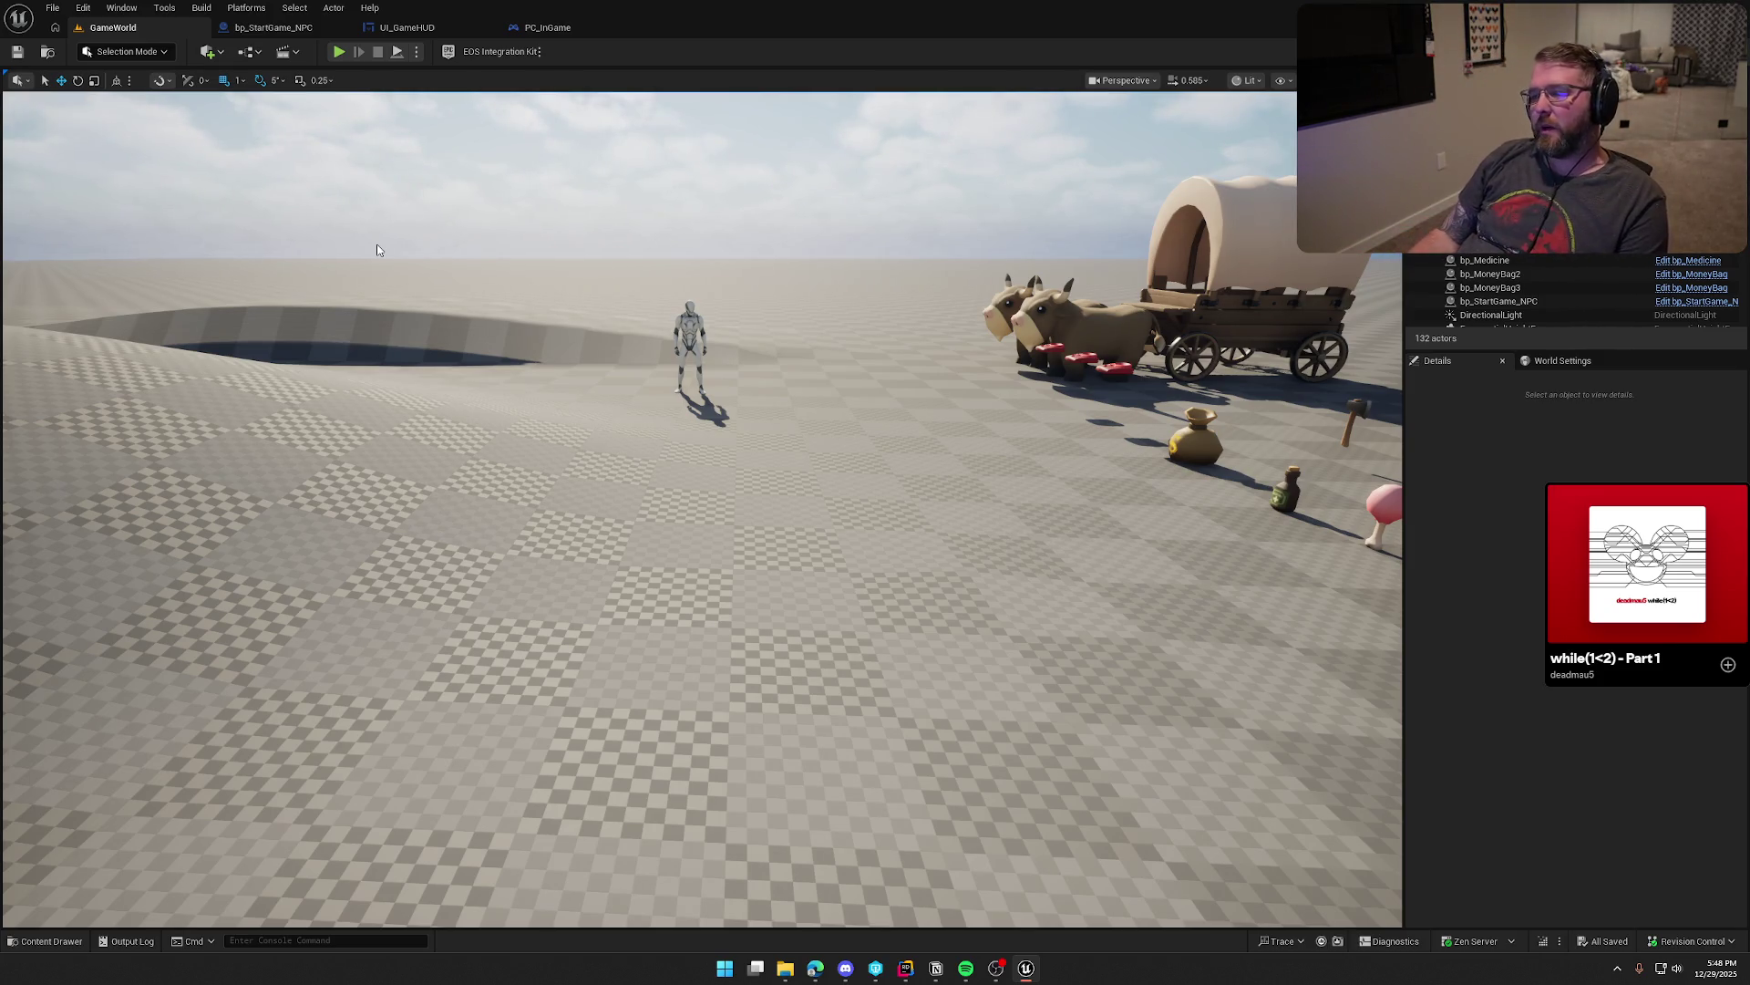
{"action": "left_click", "coordinate": [339, 52]}
Step: Run the character past the cabin crates toward the wagon and cattle, picking up a red item
{"action": "key", "text": "w"}
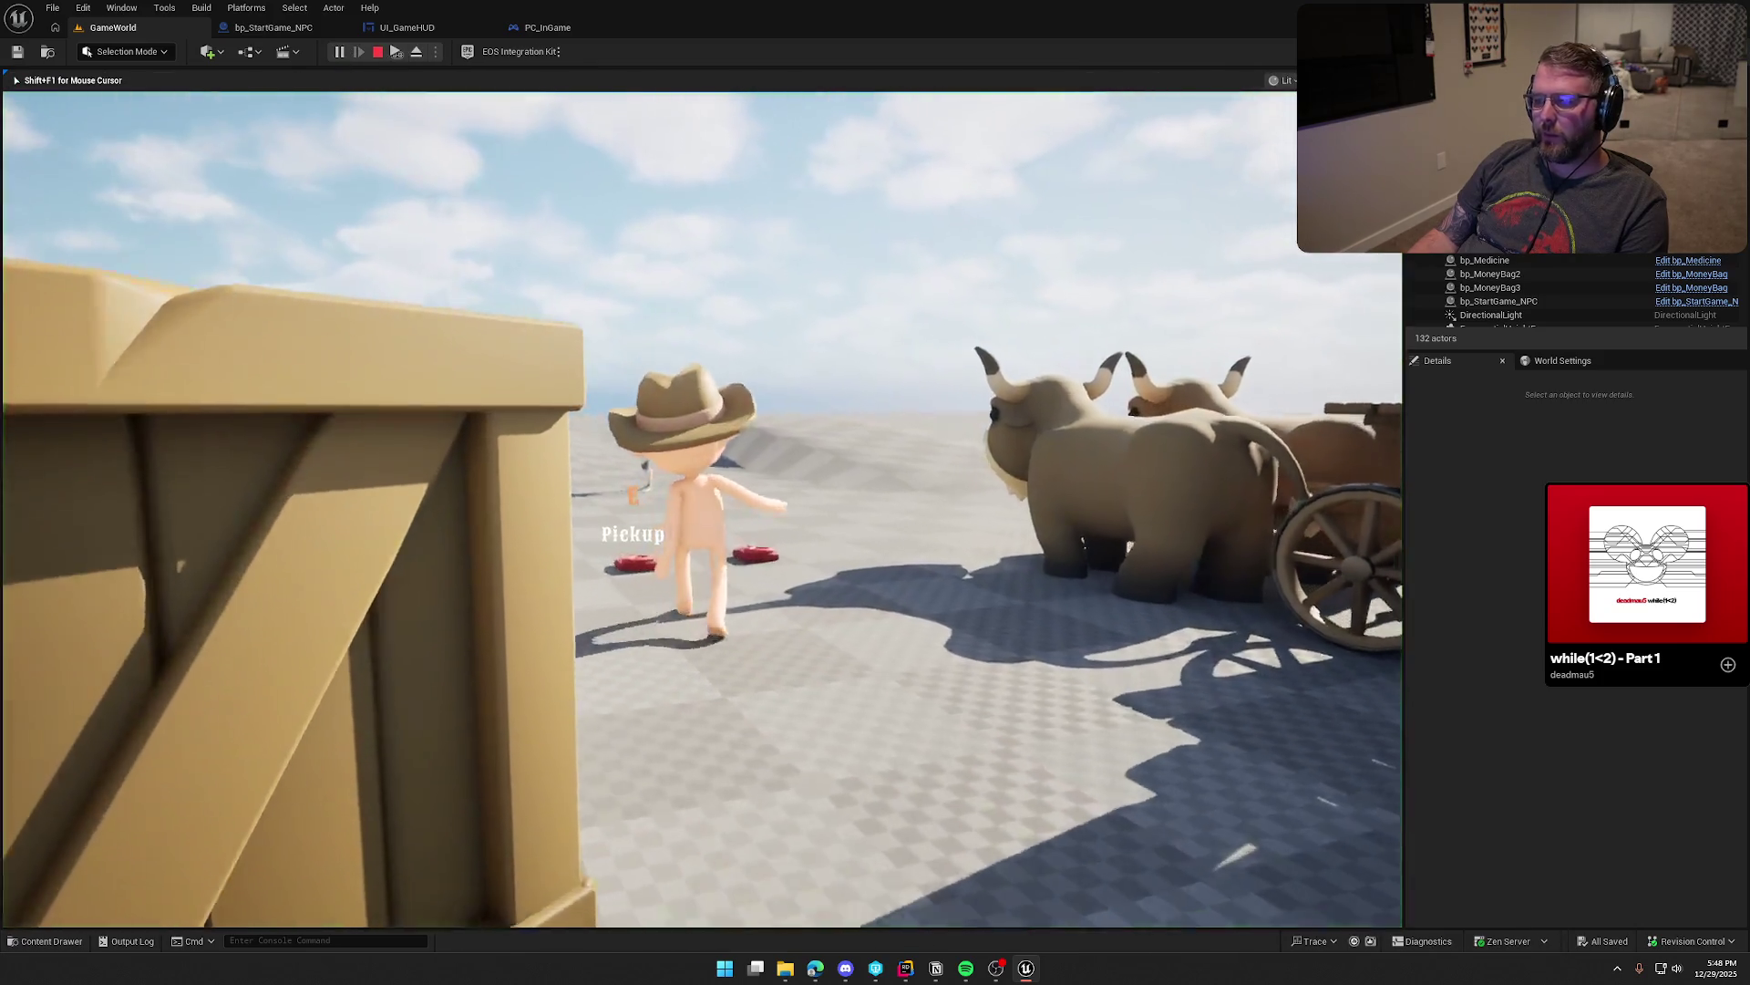
{"action": "key", "text": "w"}
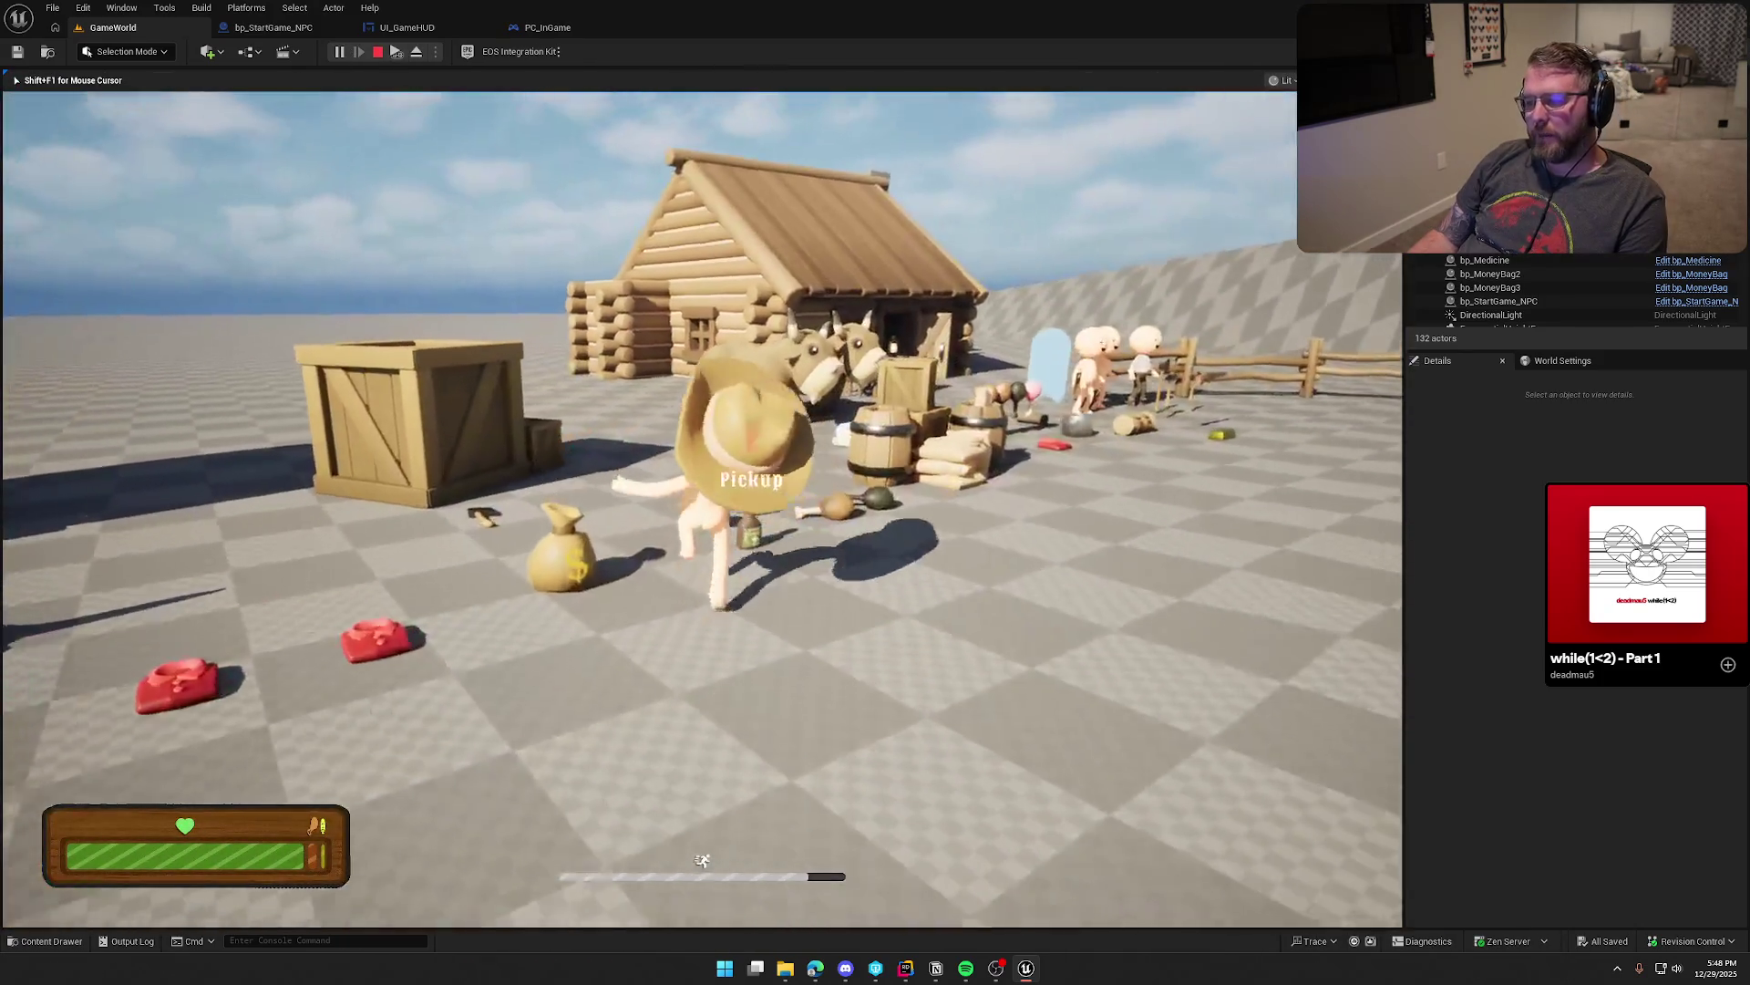
{"action": "key", "text": "w"}
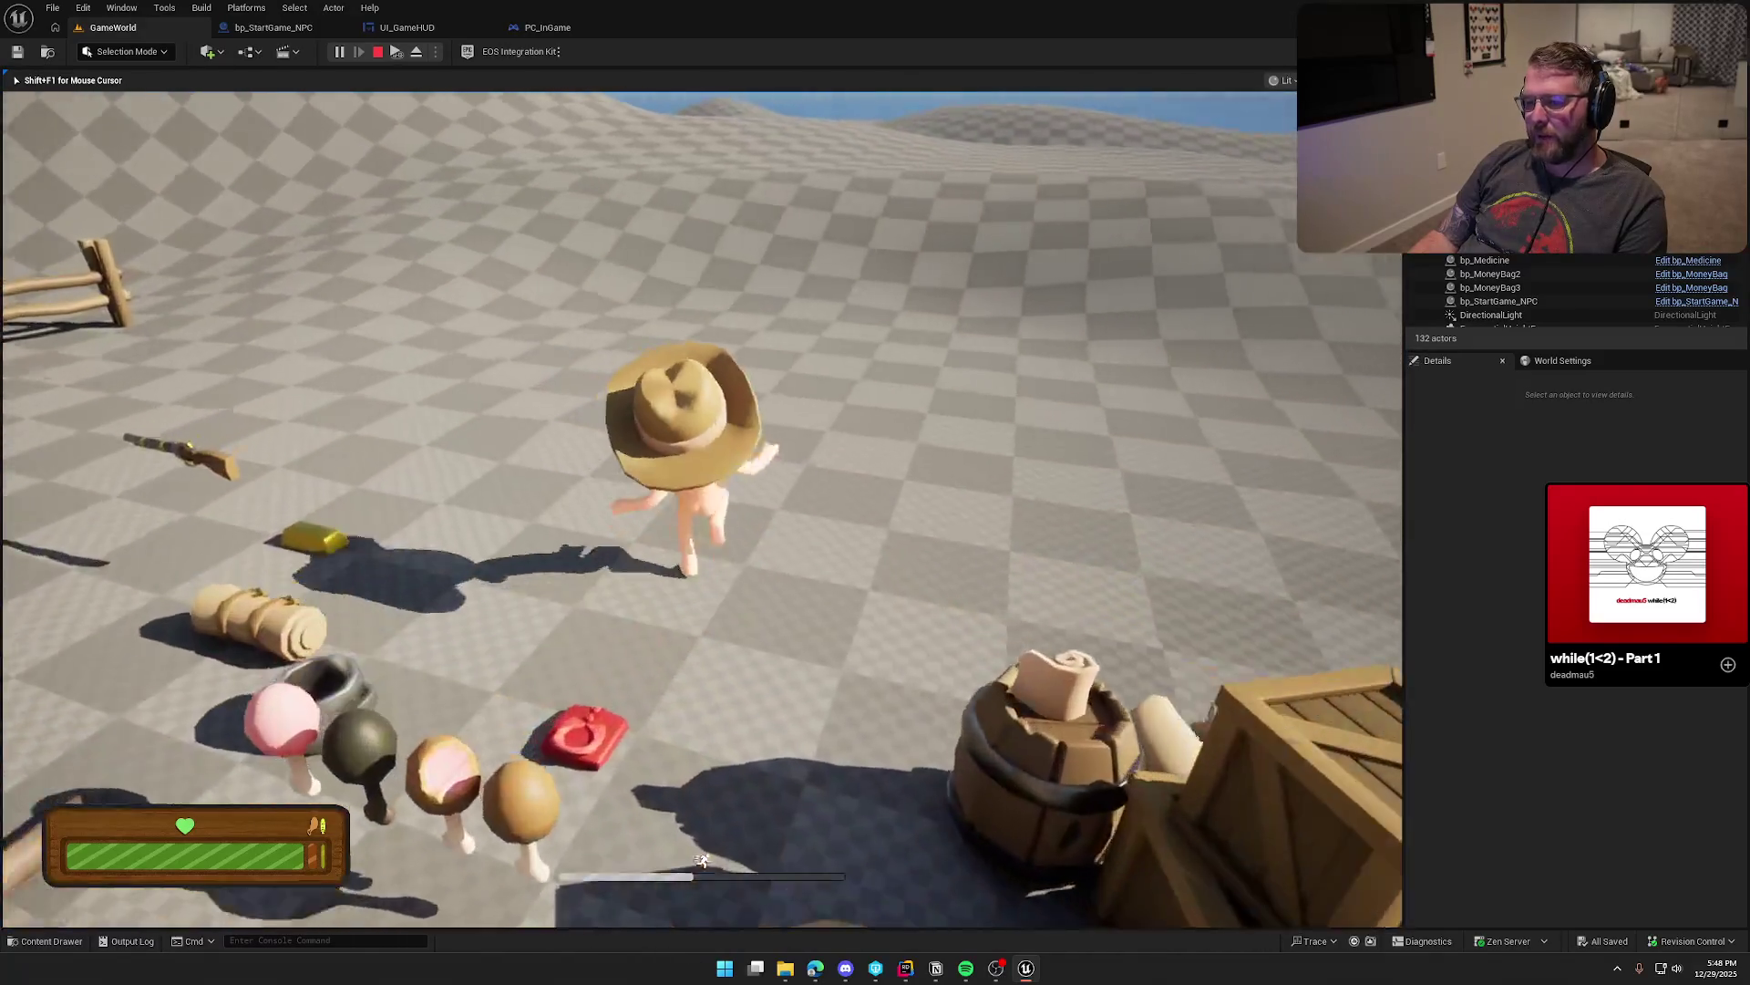
{"action": "key", "text": "w"}
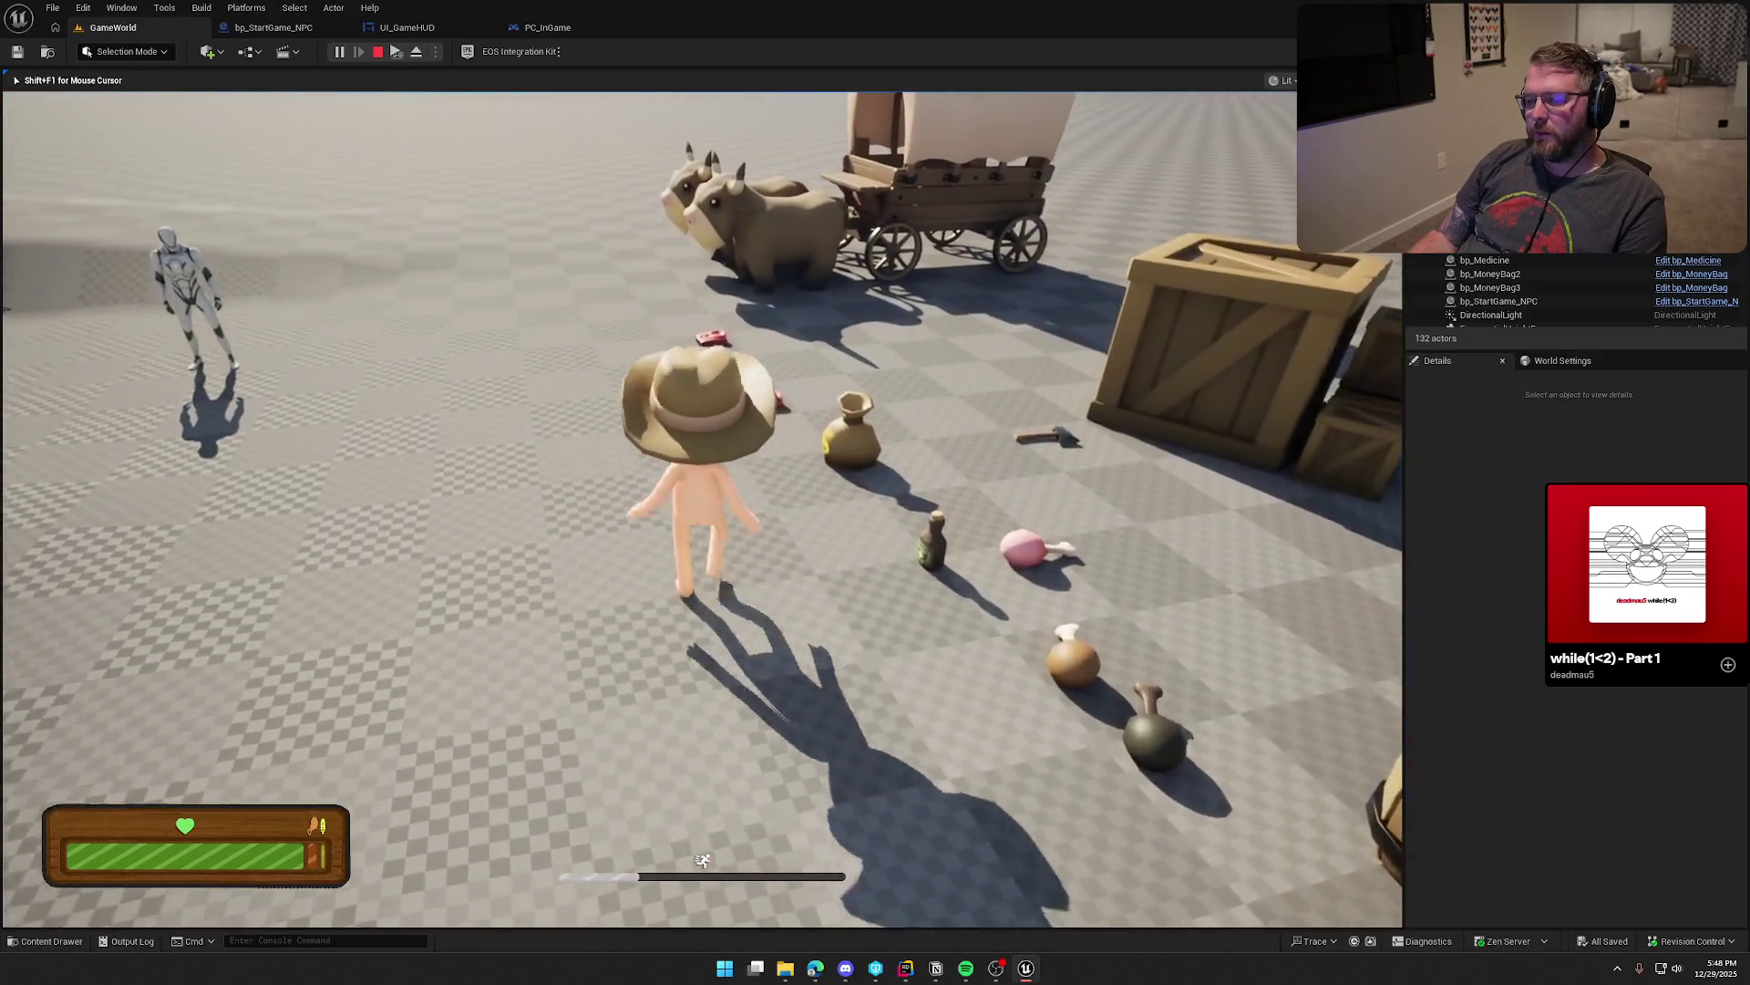
{"action": "key", "text": "w"}
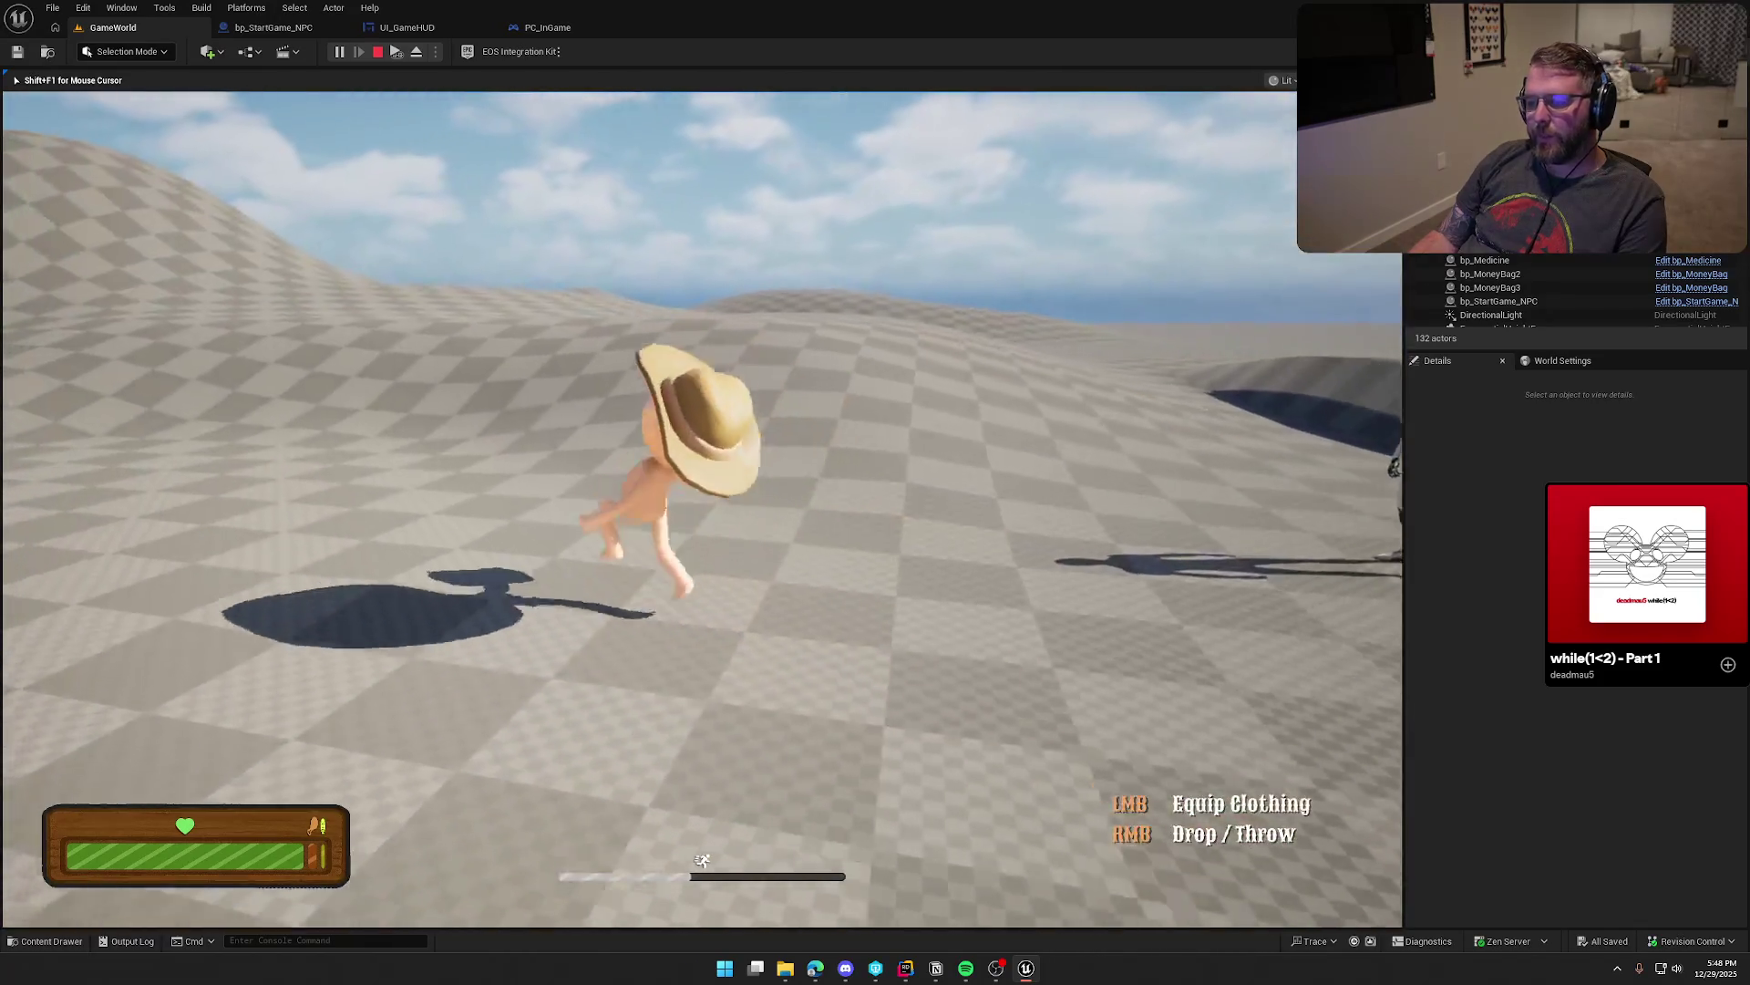
{"action": "key", "text": "w"}
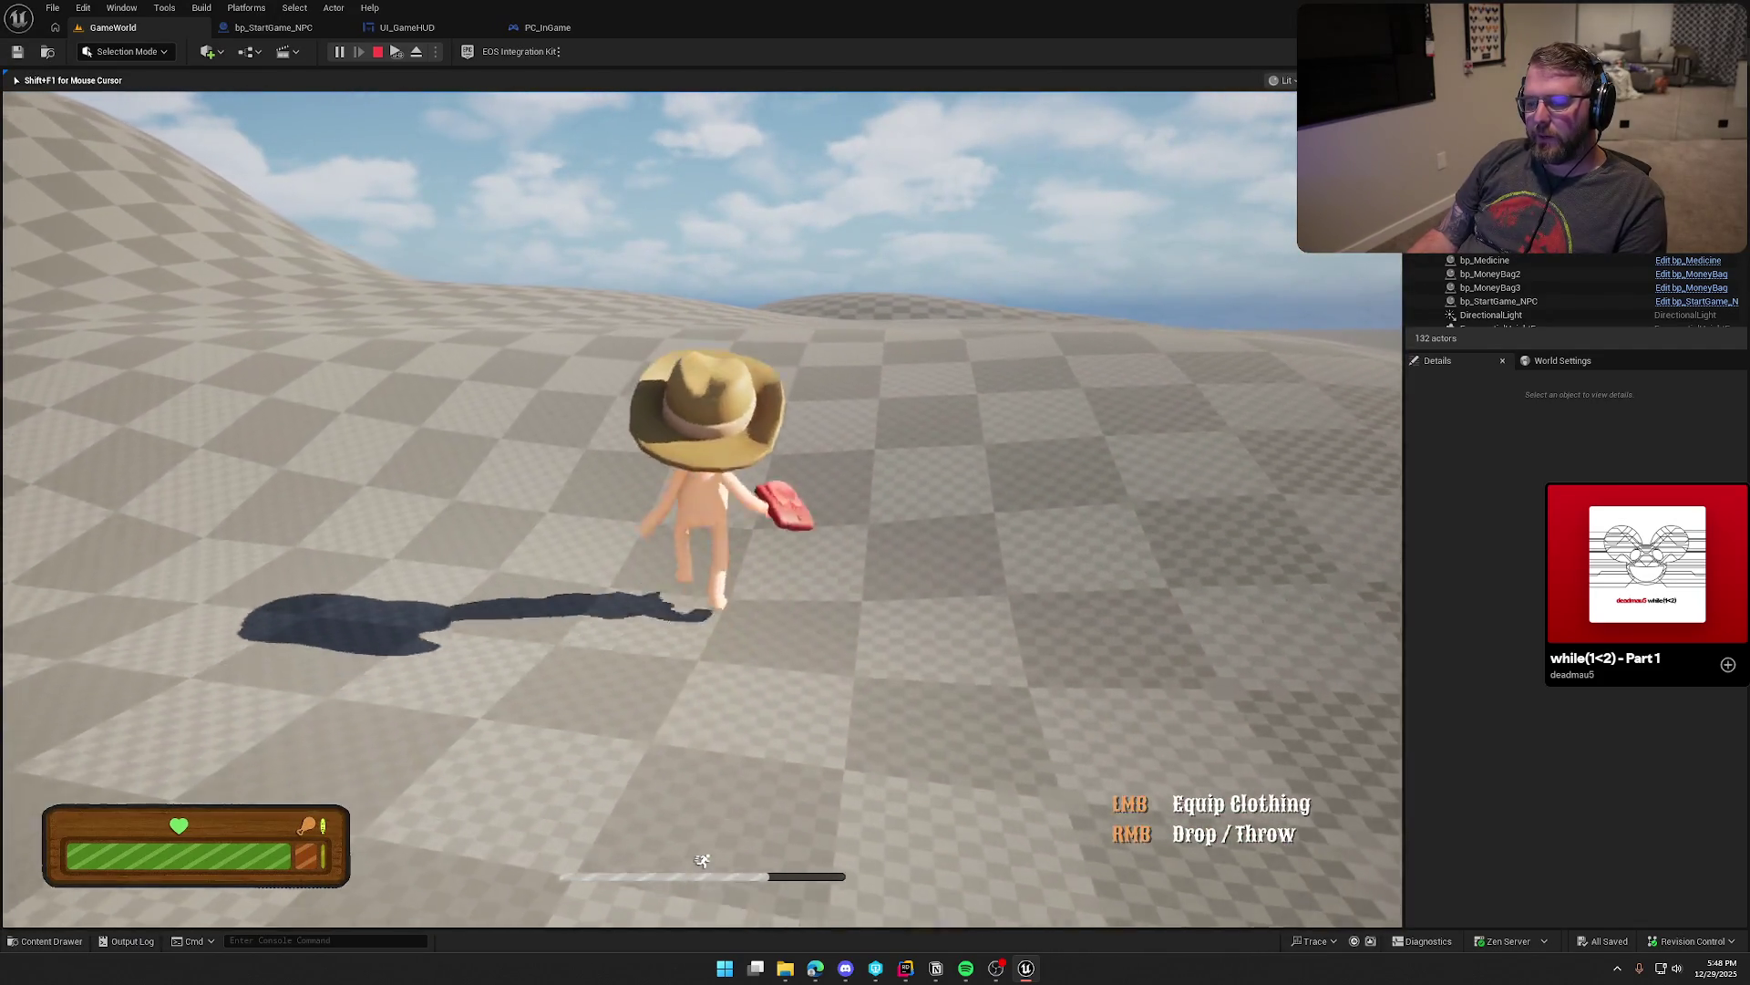
{"action": "key", "text": "w"}
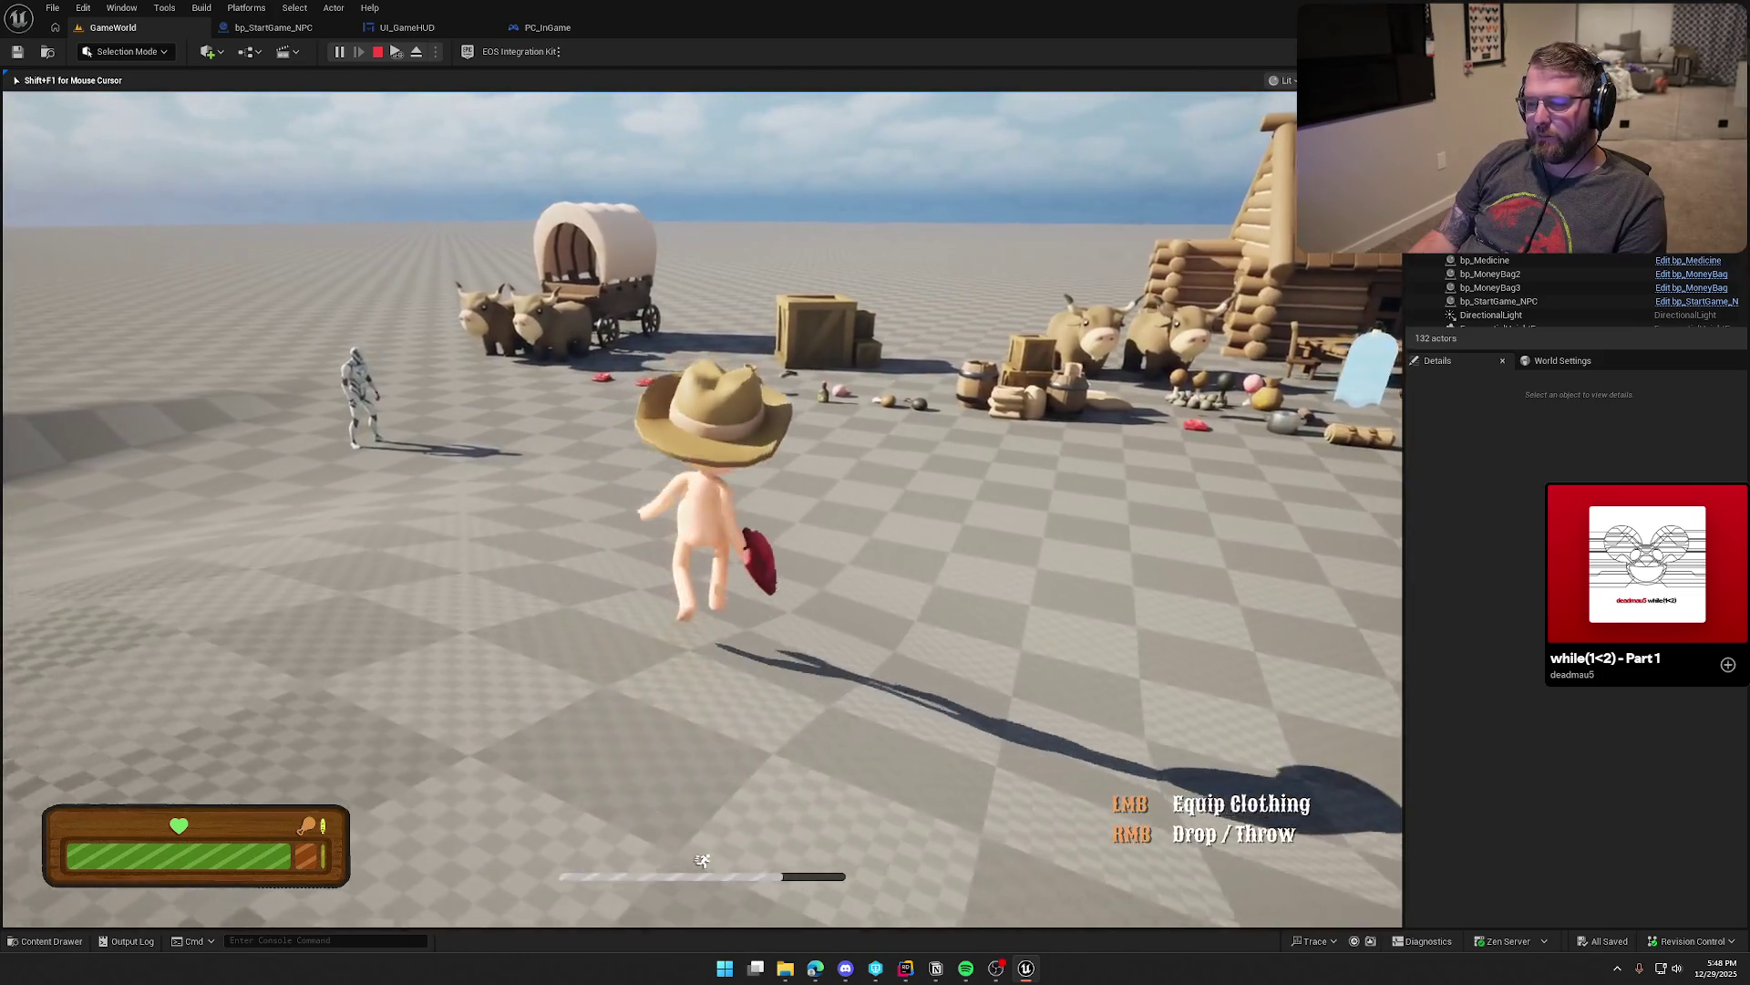
{"action": "key", "text": "w"}
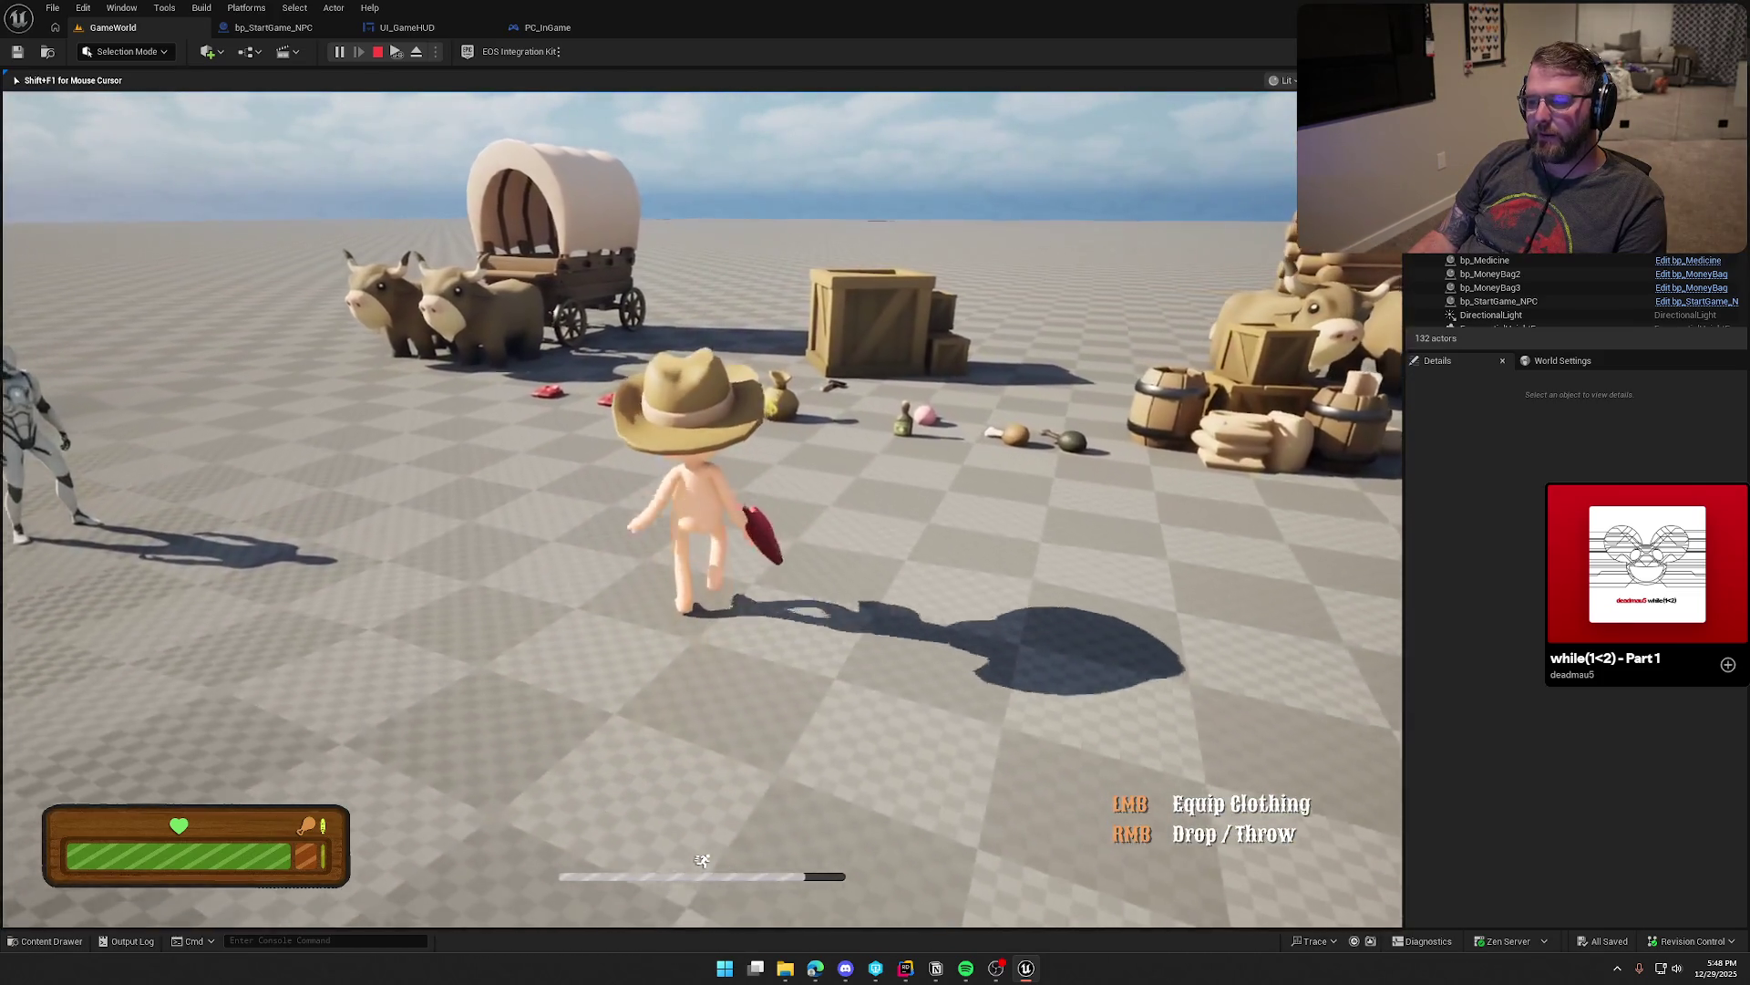
Step: Sprint and jump across the terrain, pick up the red clothing, walk off, then end the playtest
{"action": "key", "text": "shift"}
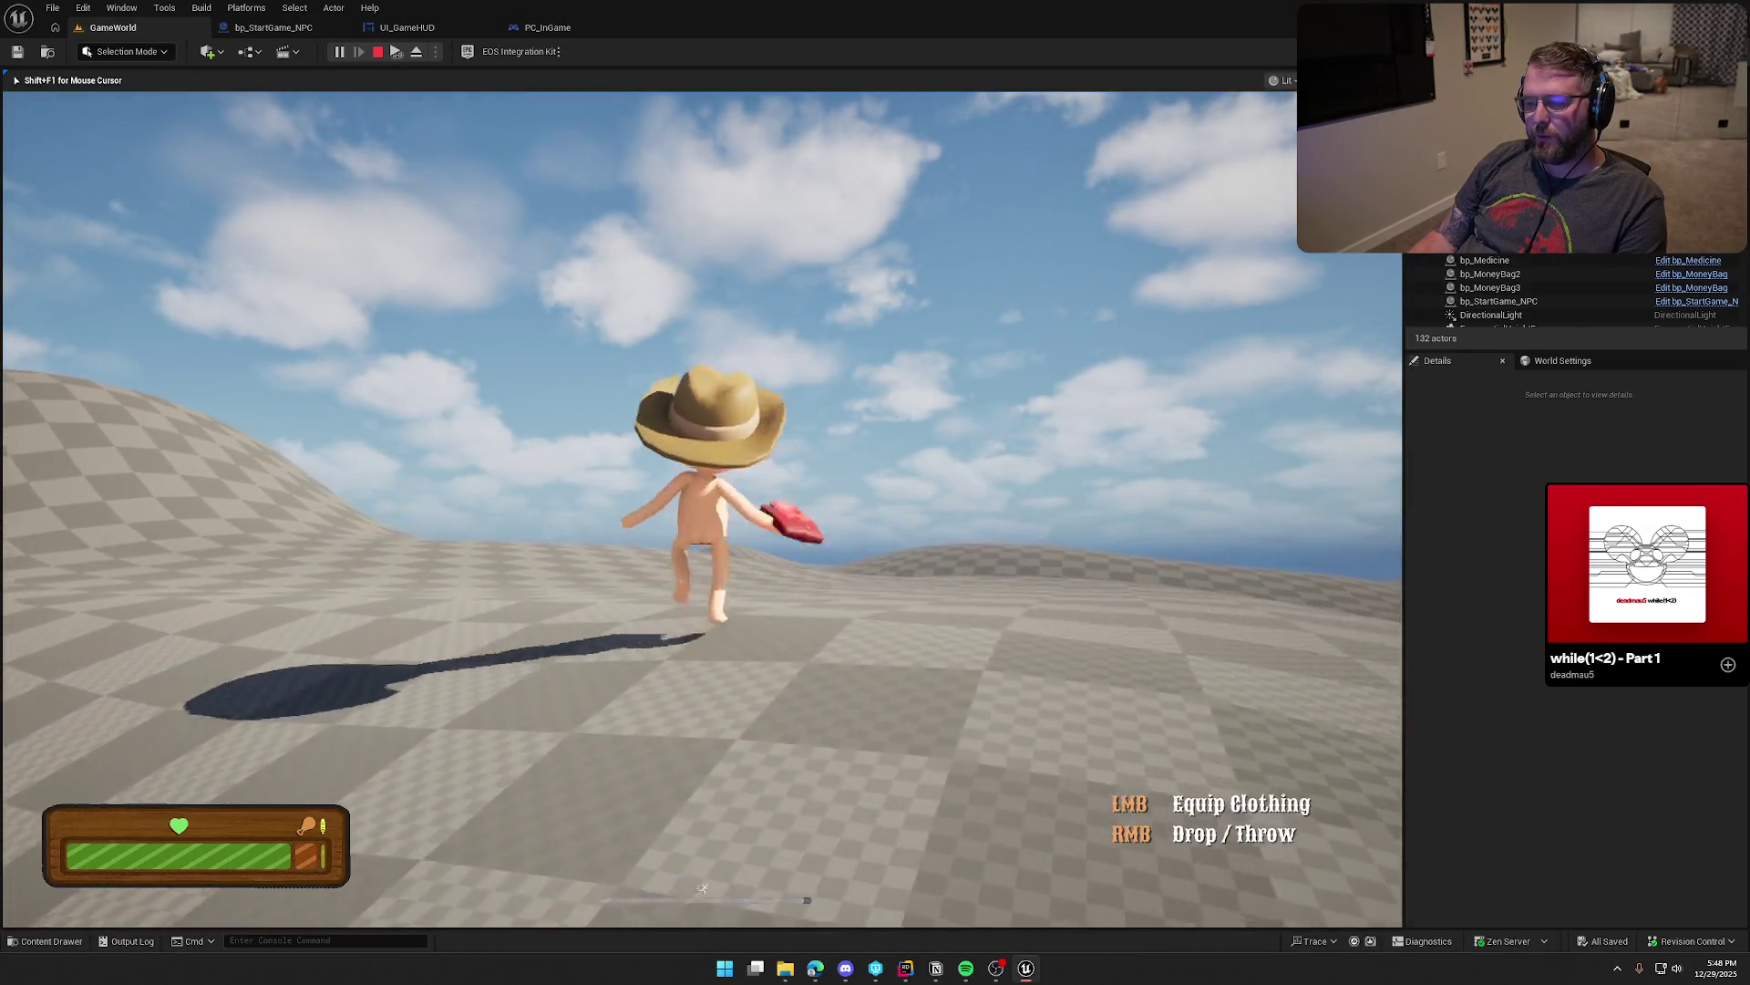
{"action": "key", "text": "space"}
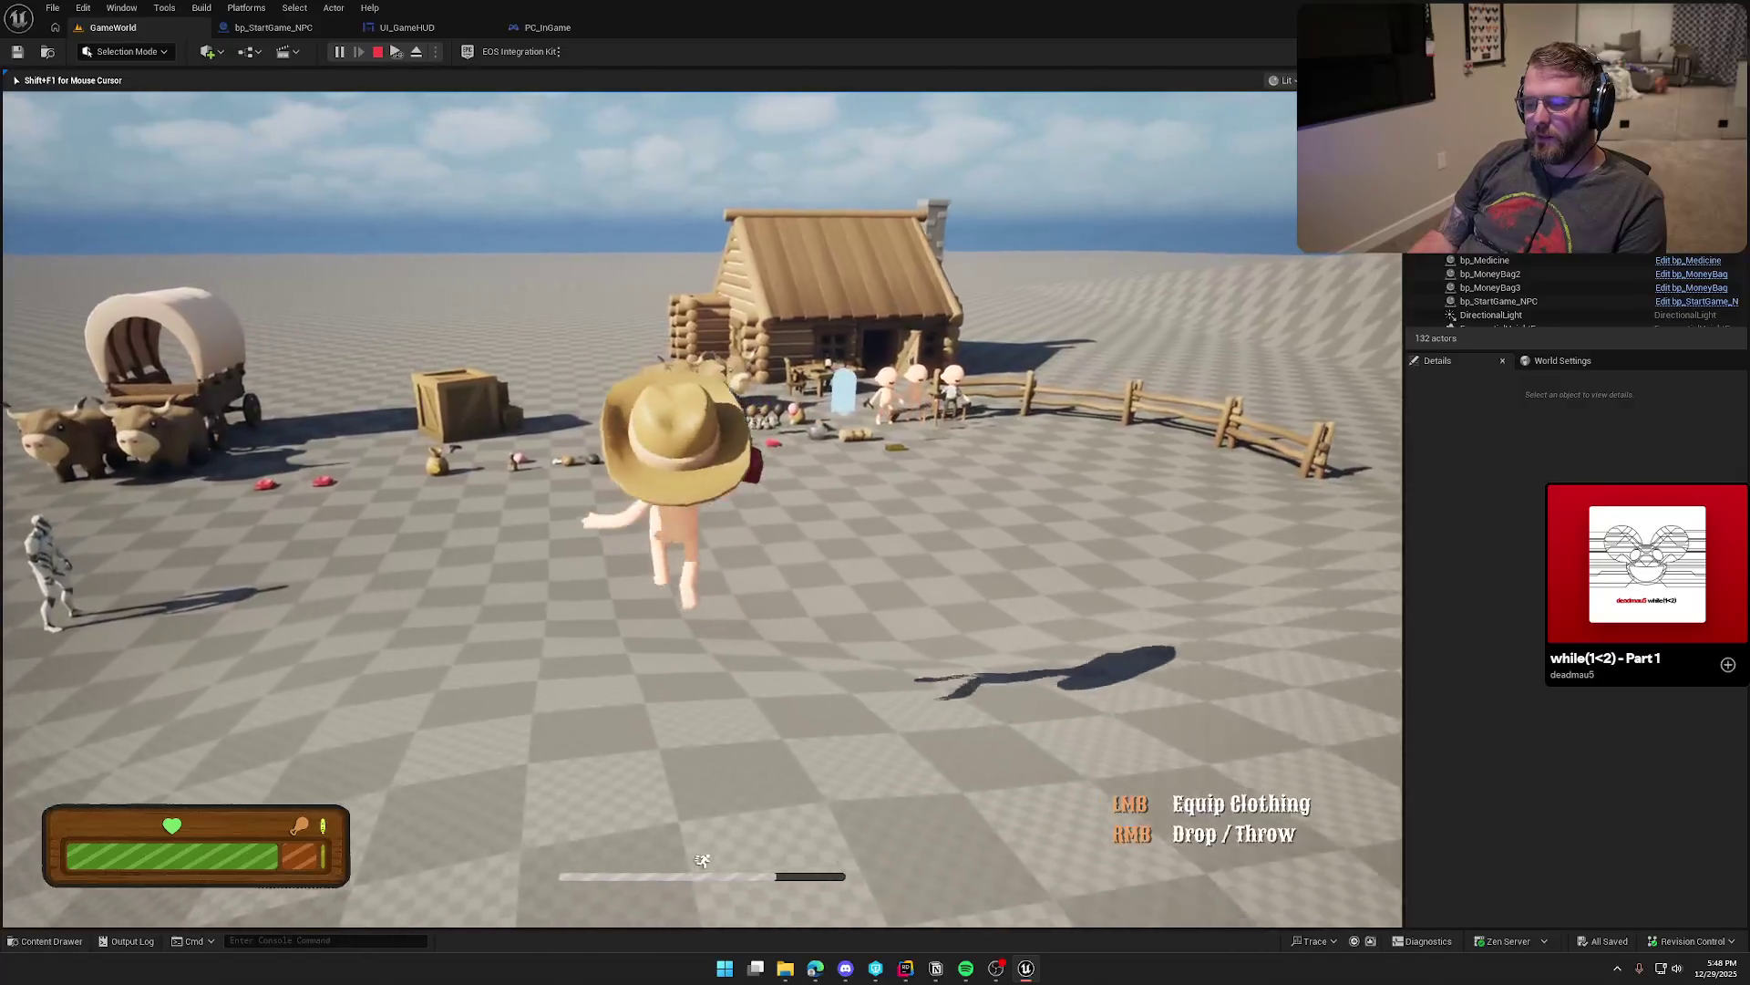
{"action": "key", "text": "s"}
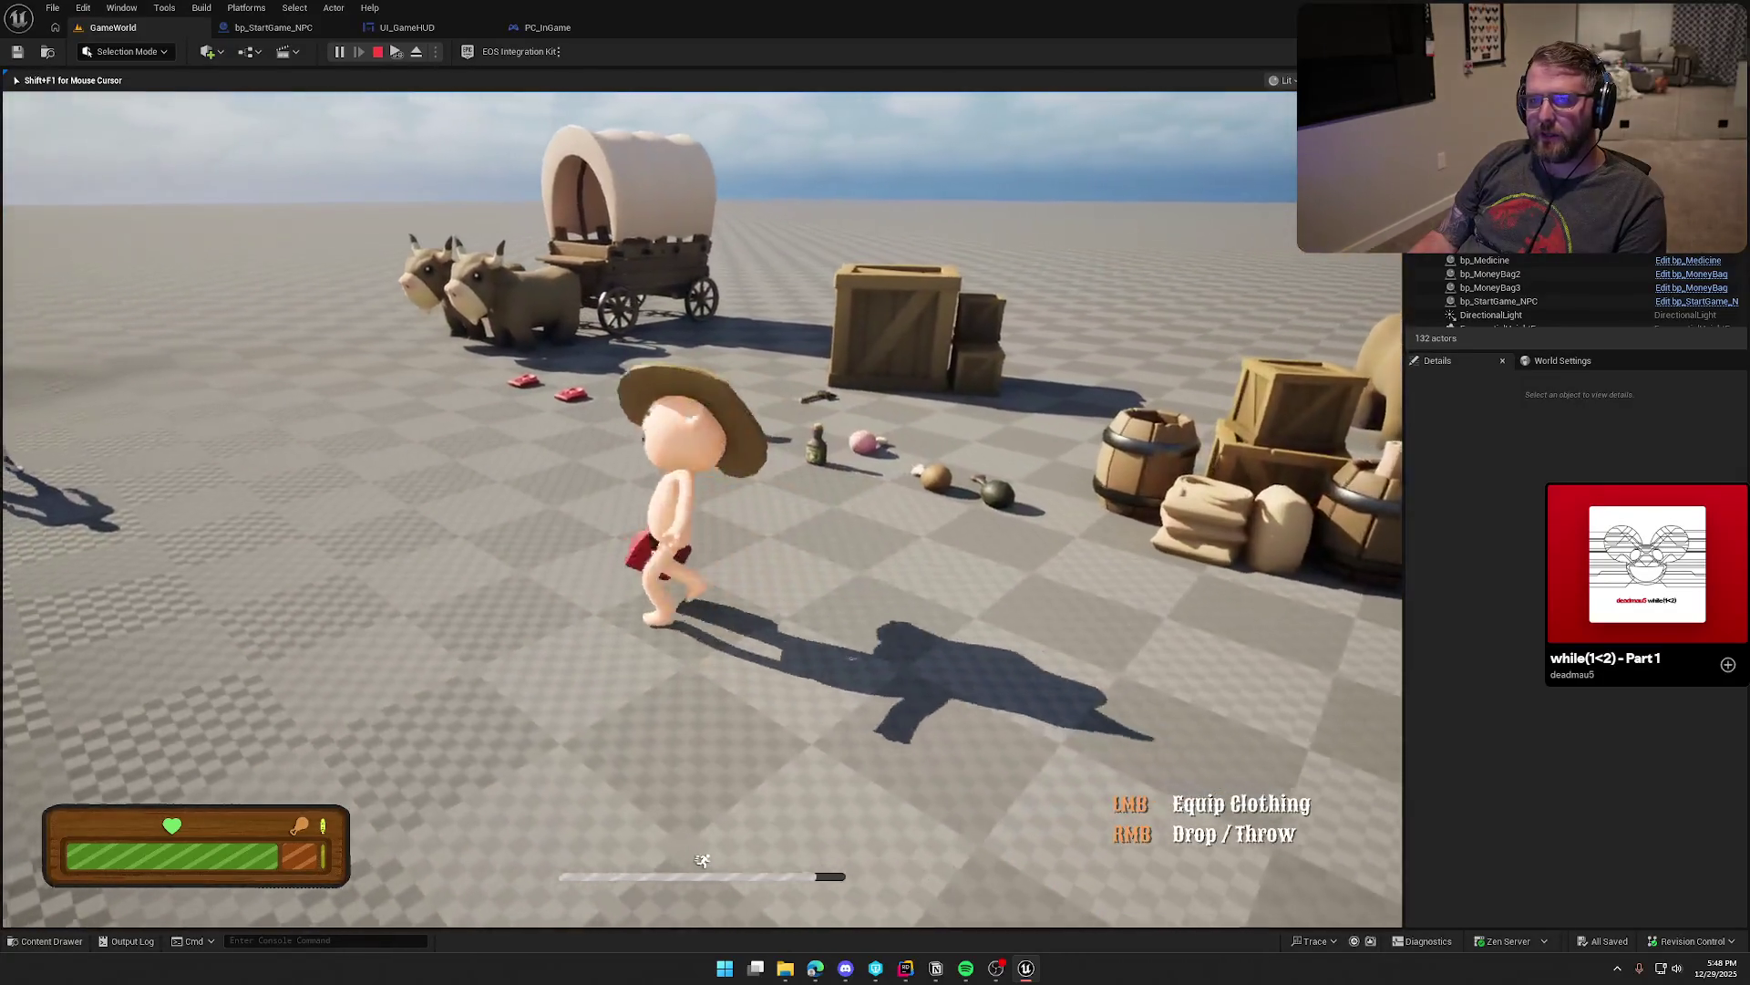
{"action": "key", "text": "s"}
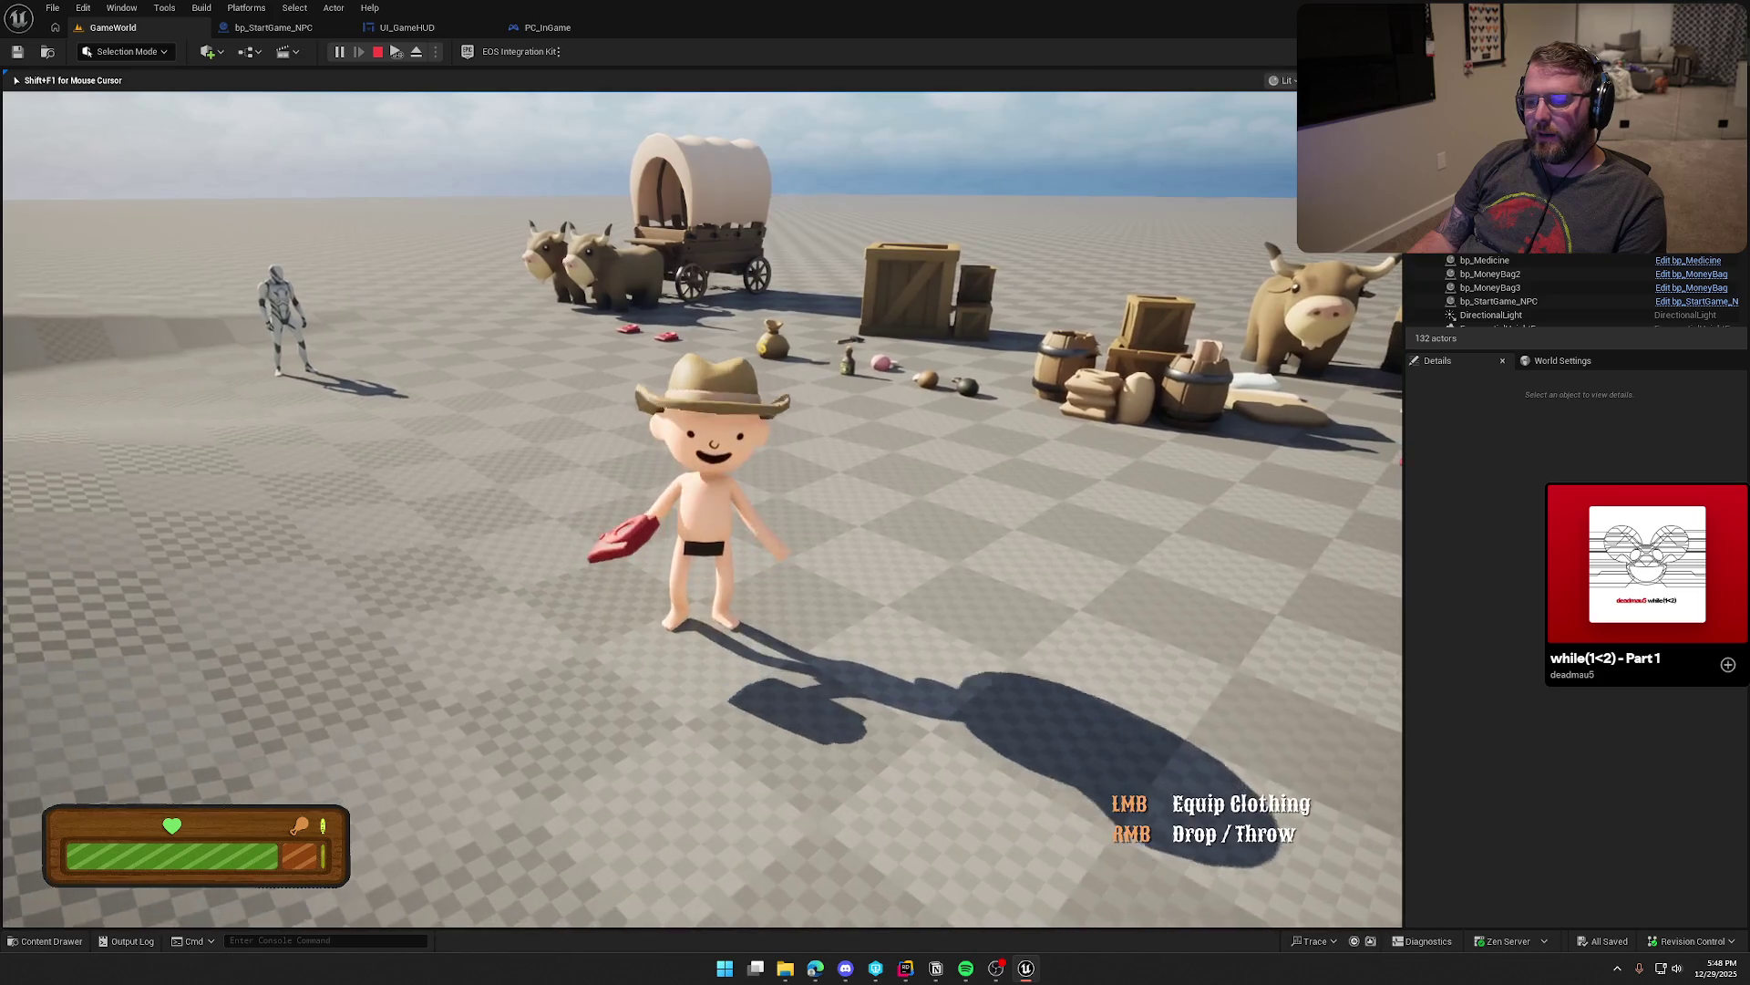
{"action": "key", "text": "e"}
{"action": "key", "text": "w"}
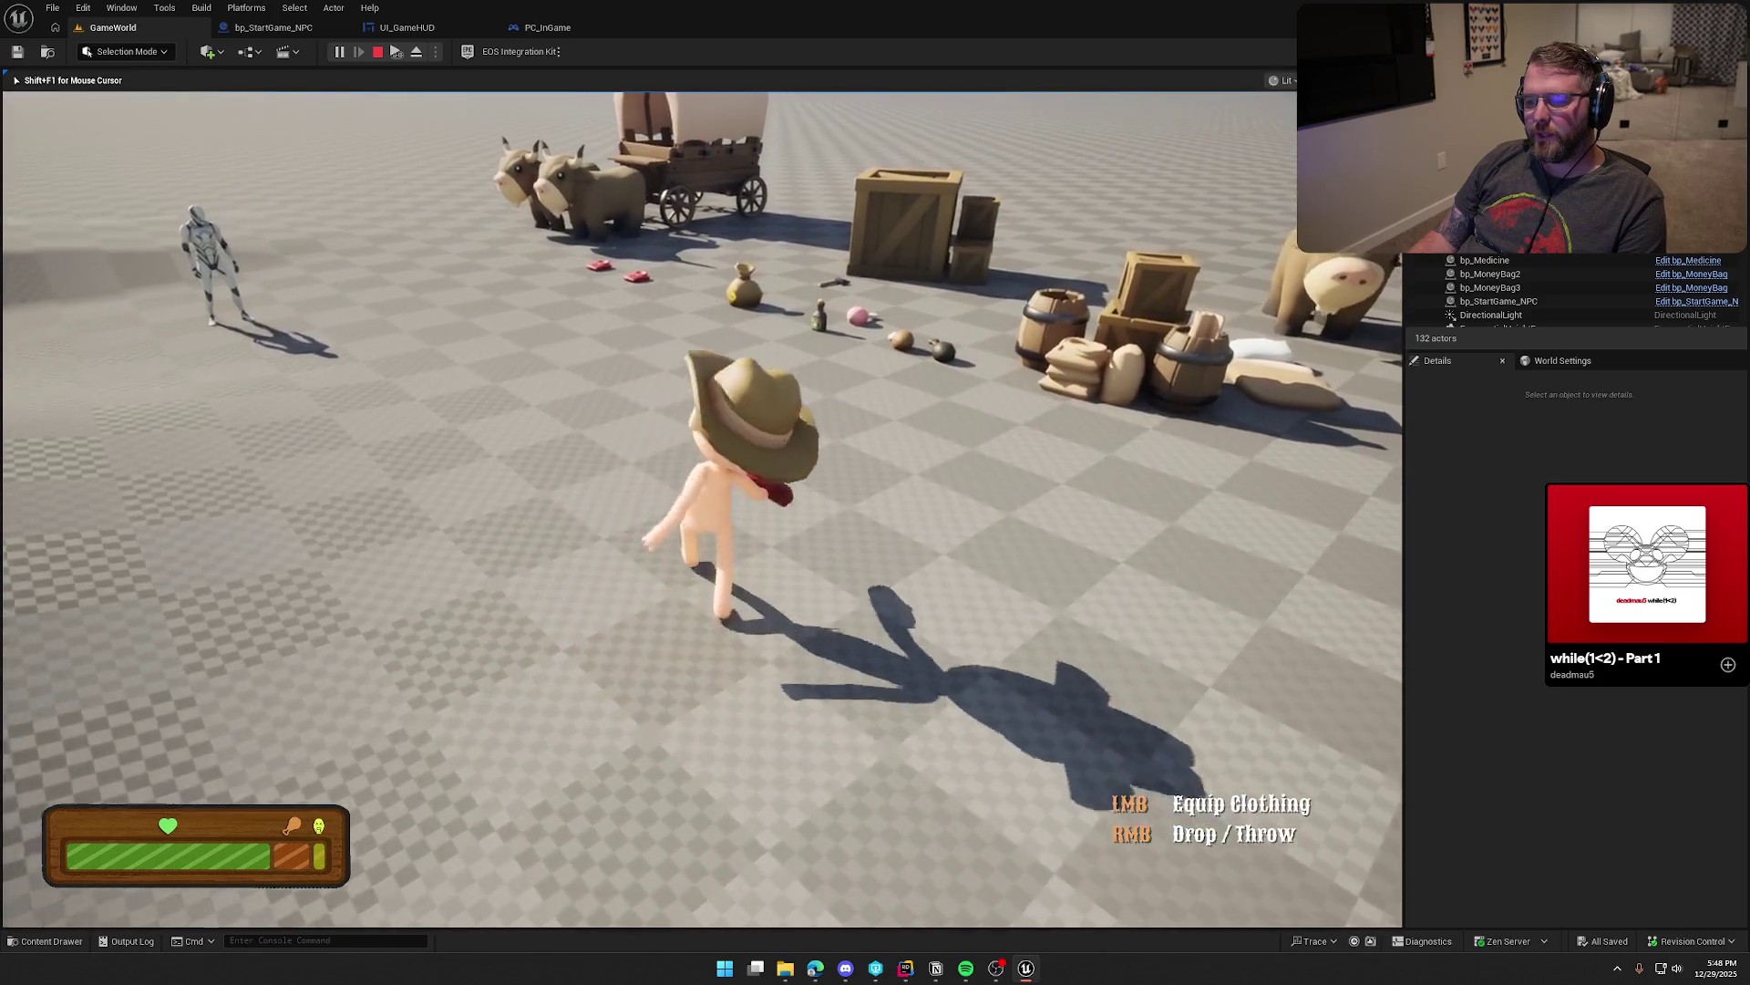
{"action": "key", "text": "f"}
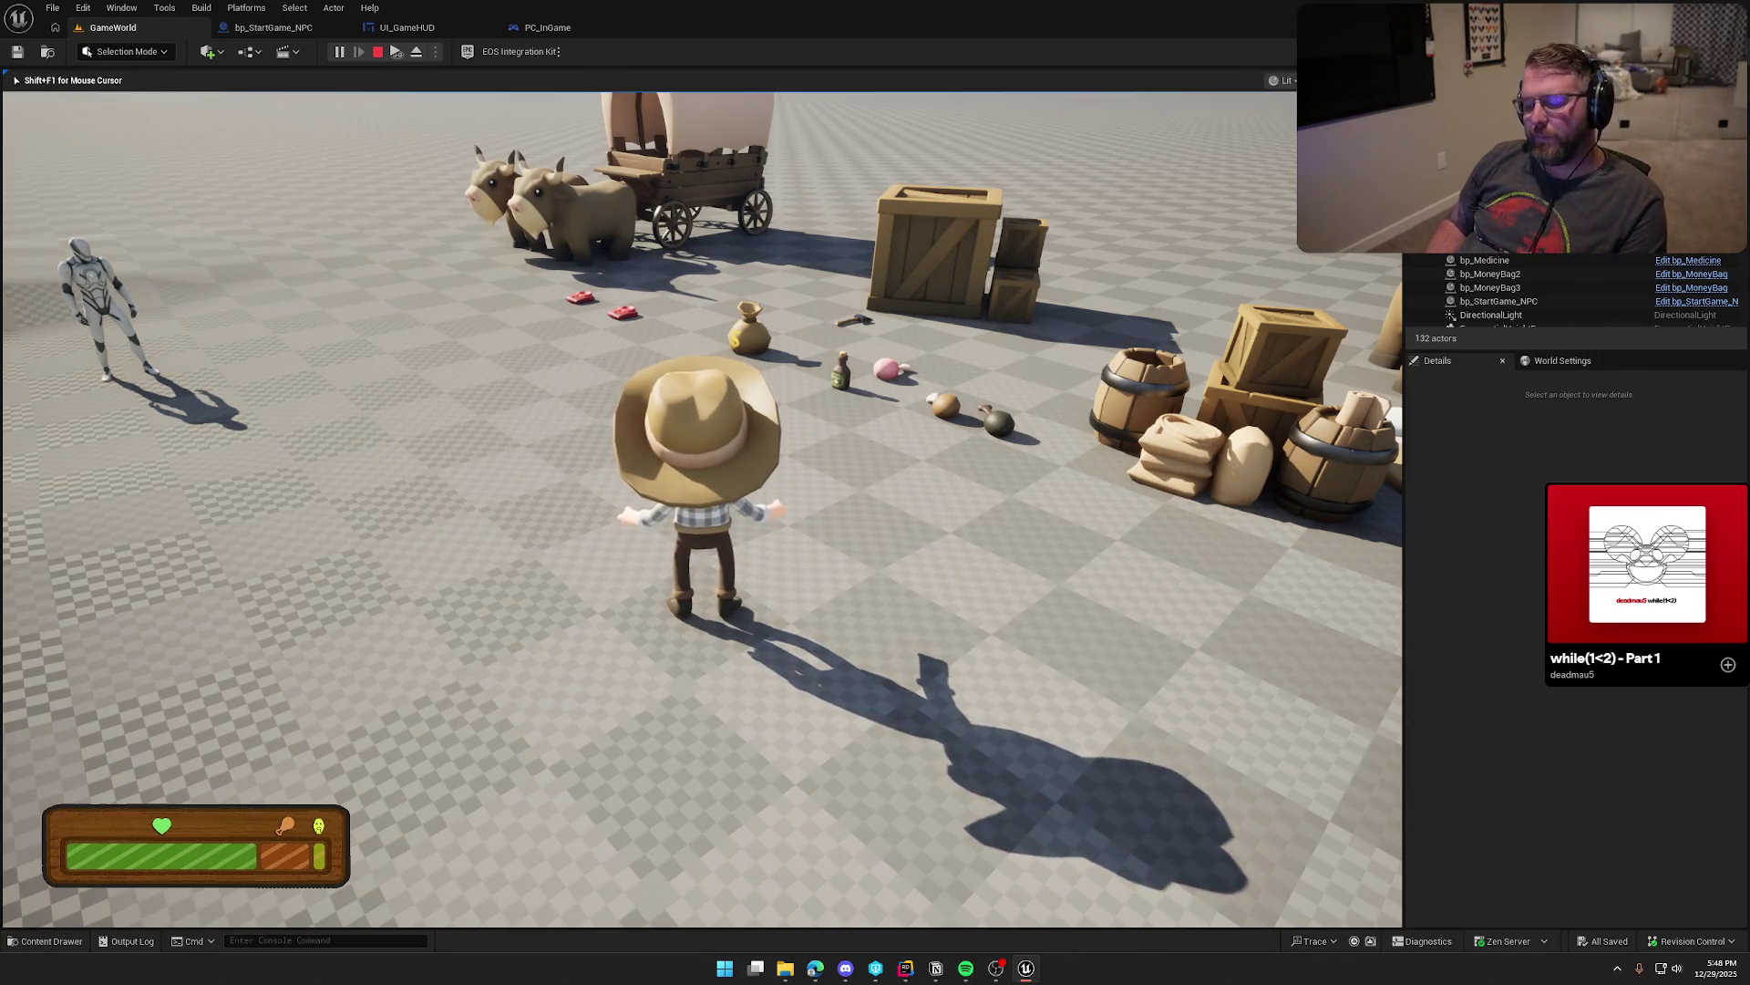
{"action": "key", "text": "Escape"}
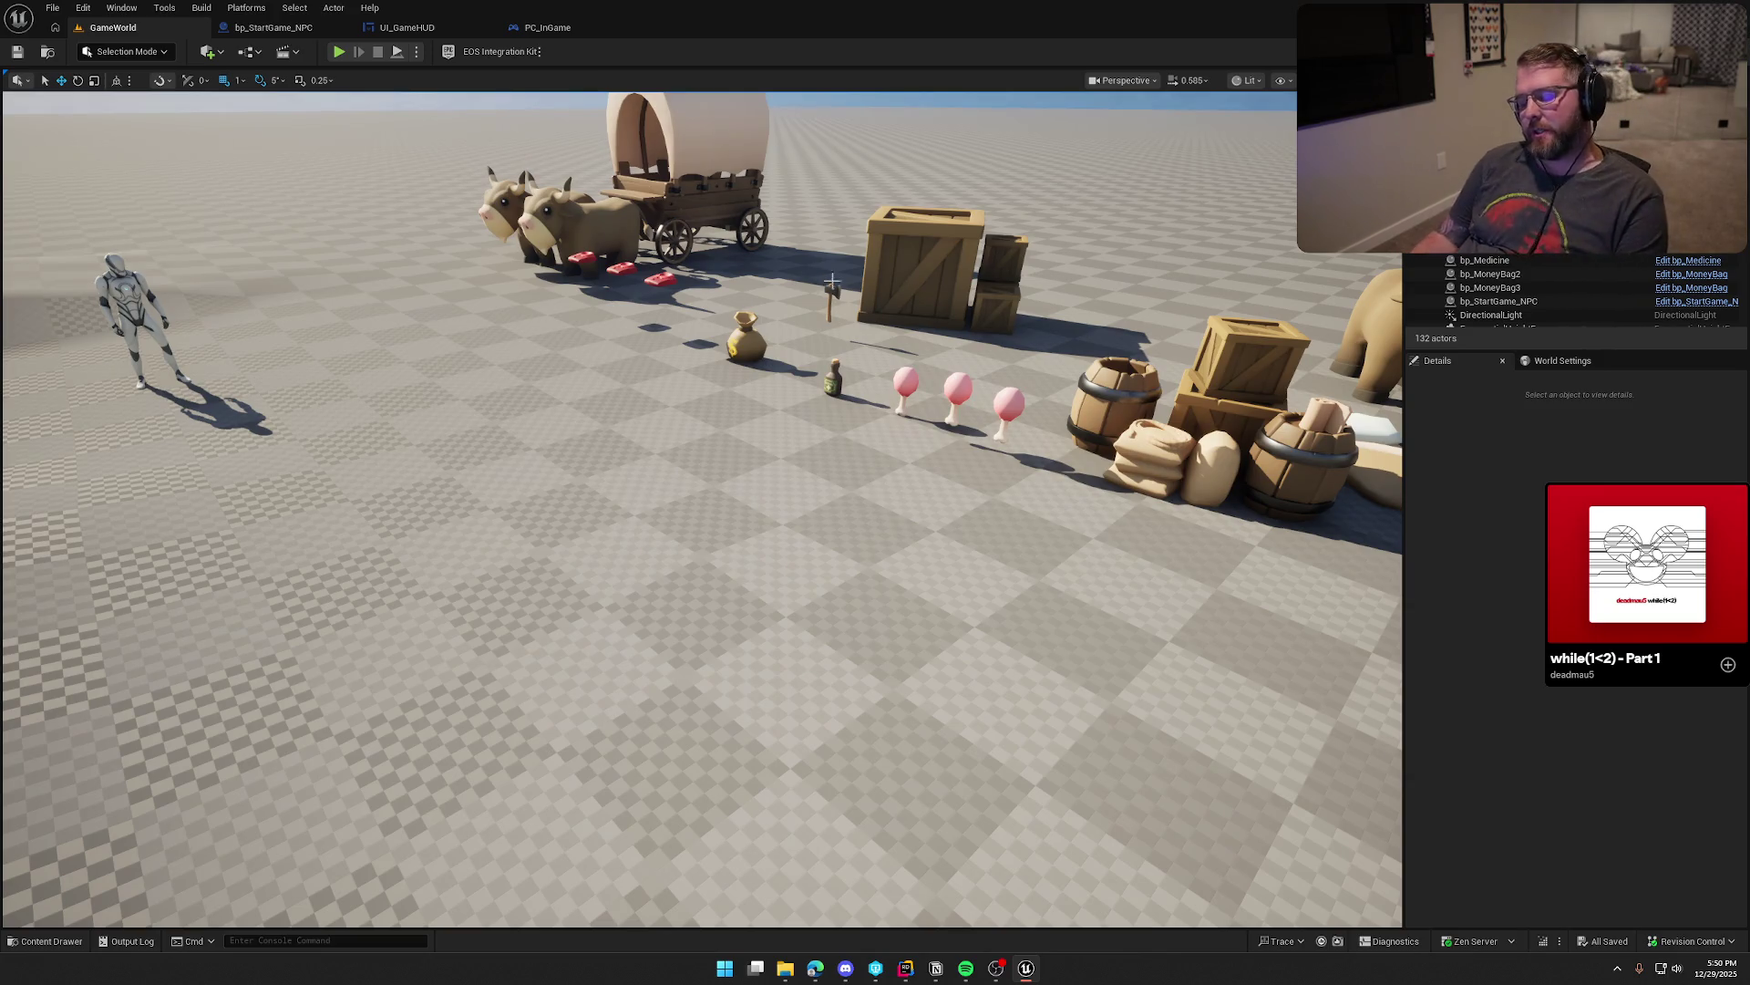
{"action": "left_click", "coordinate": [338, 52]}
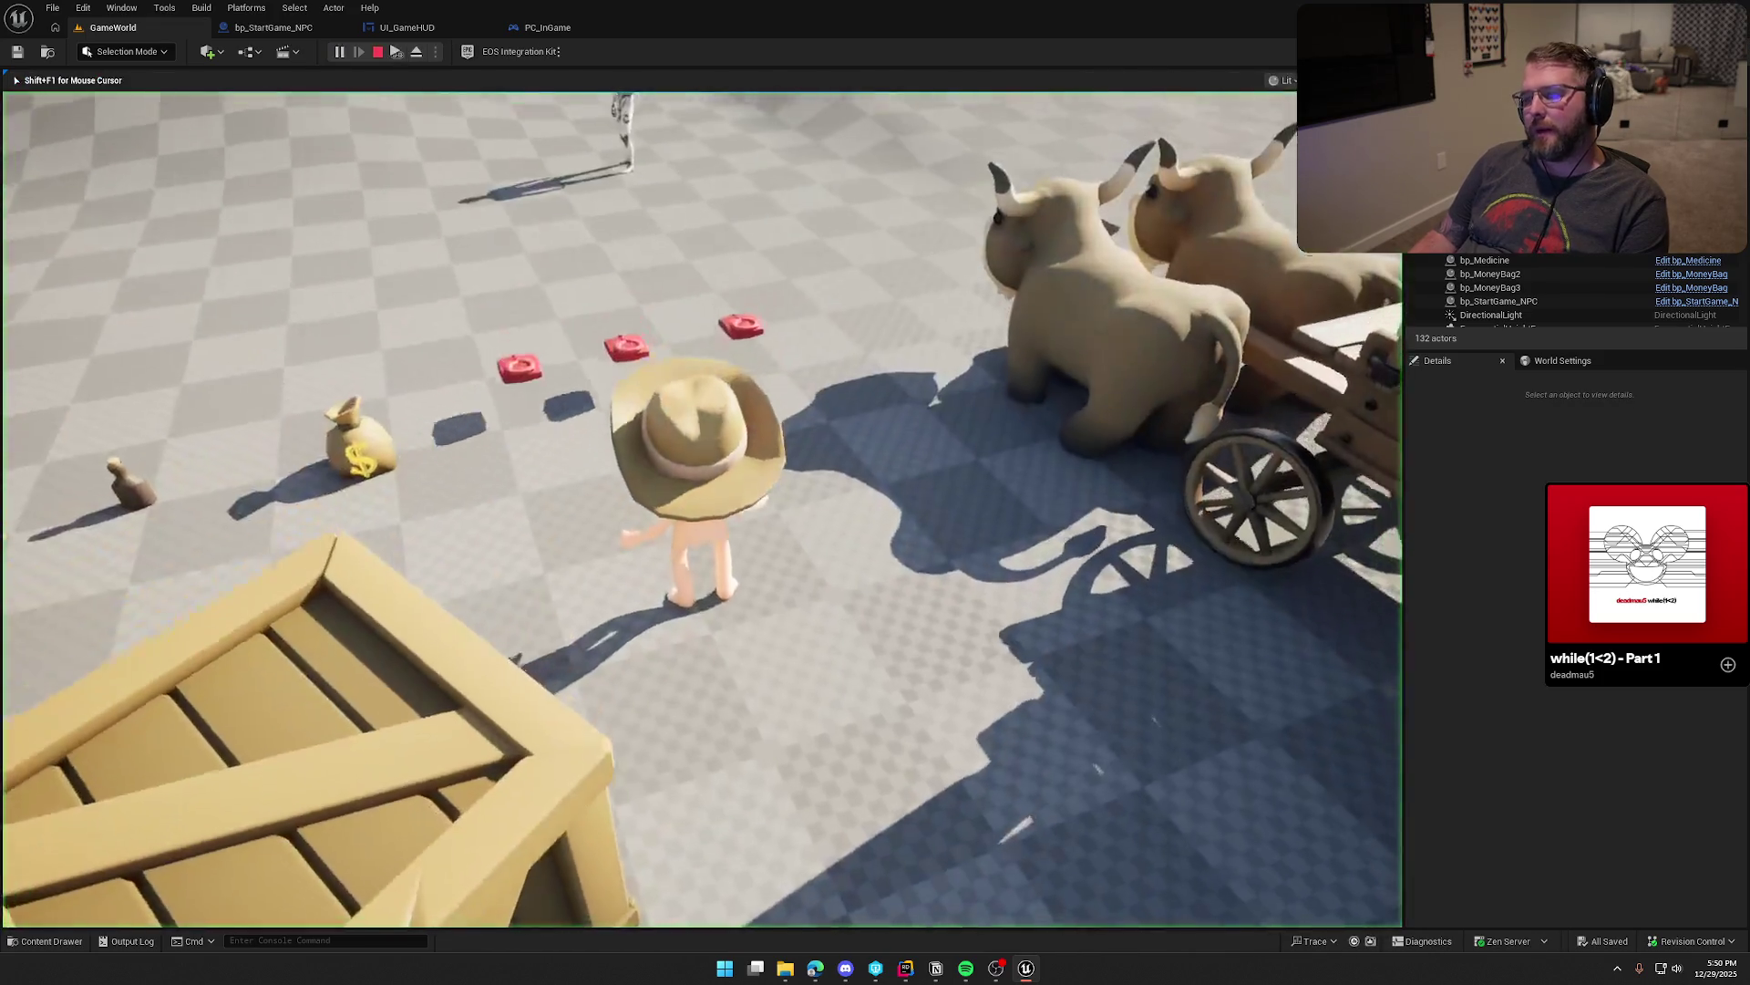
{"action": "key", "text": "w"}
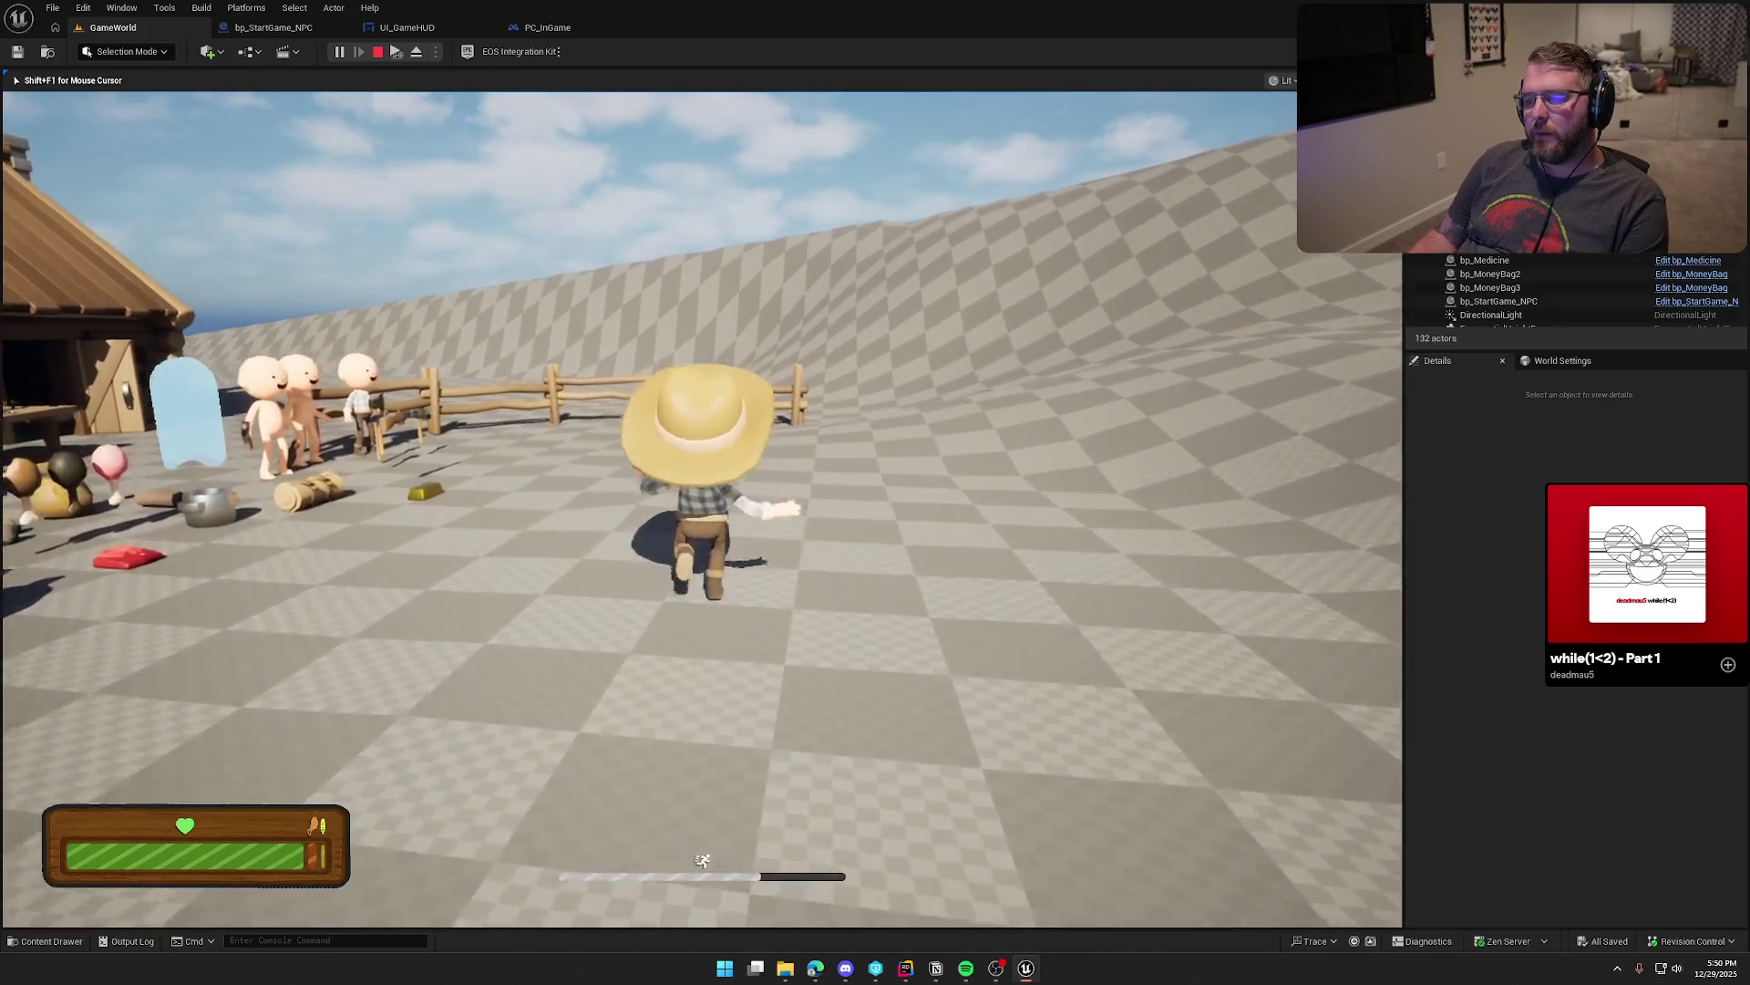
{"action": "key", "text": "s"}
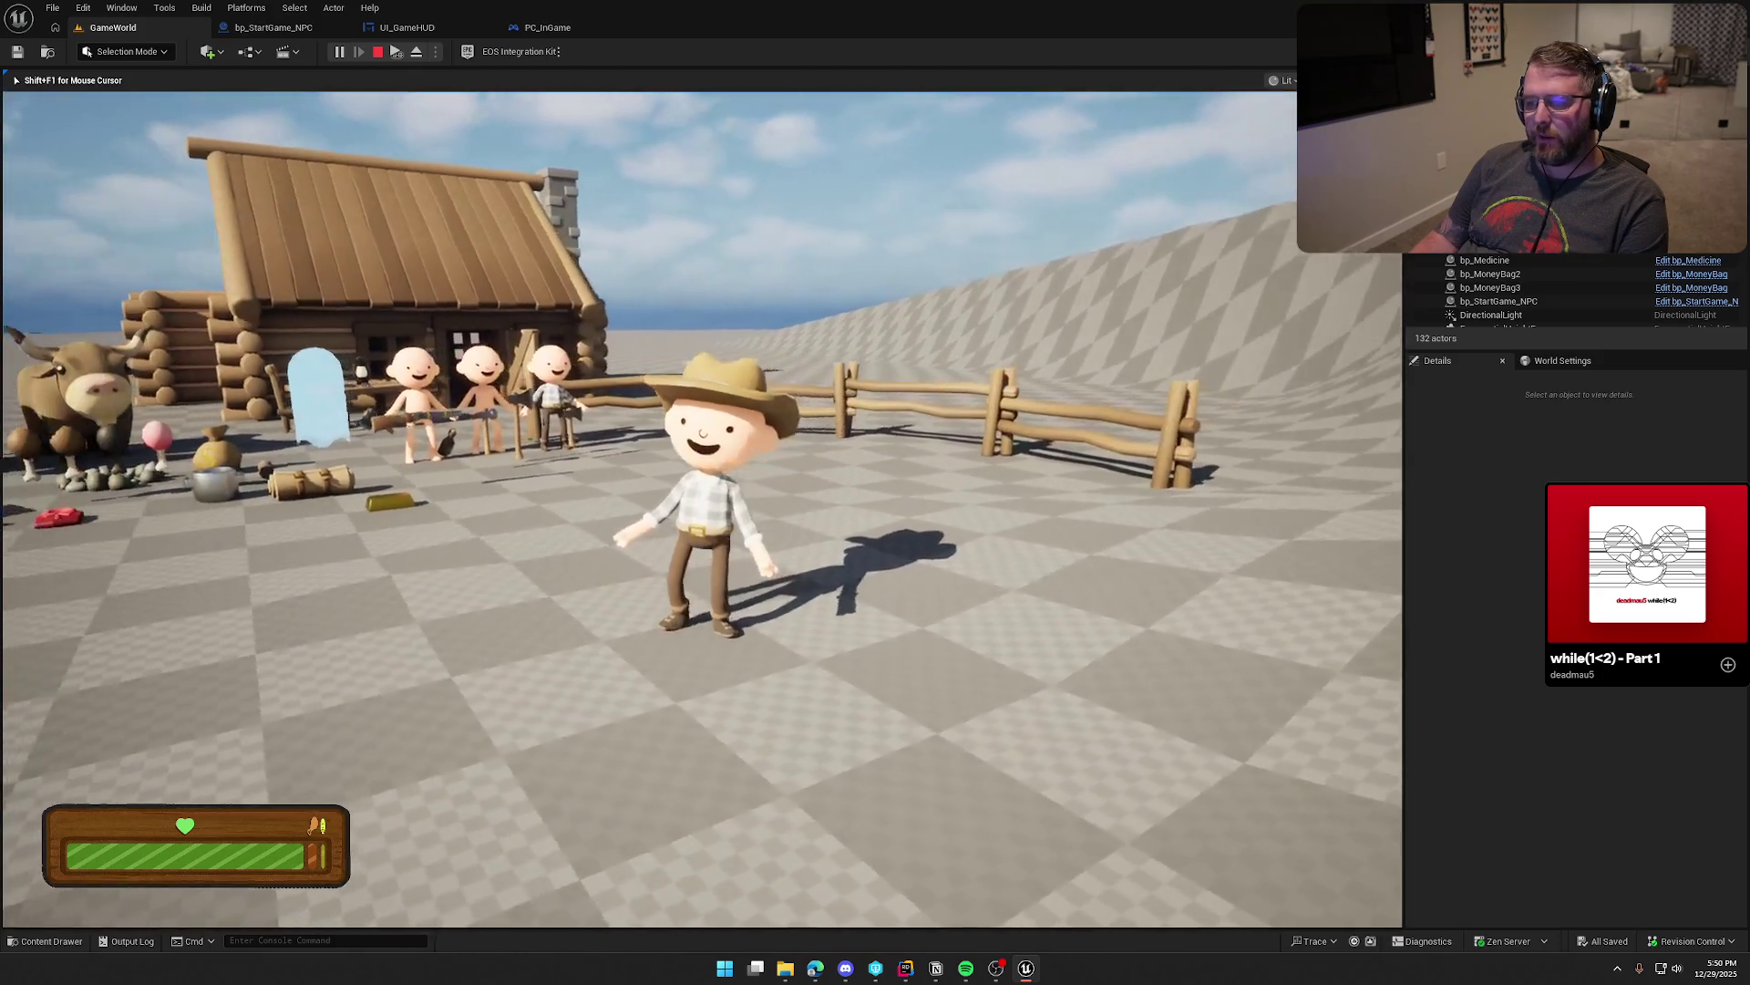
{"action": "key", "text": "w"}
{"action": "key", "text": "s"}
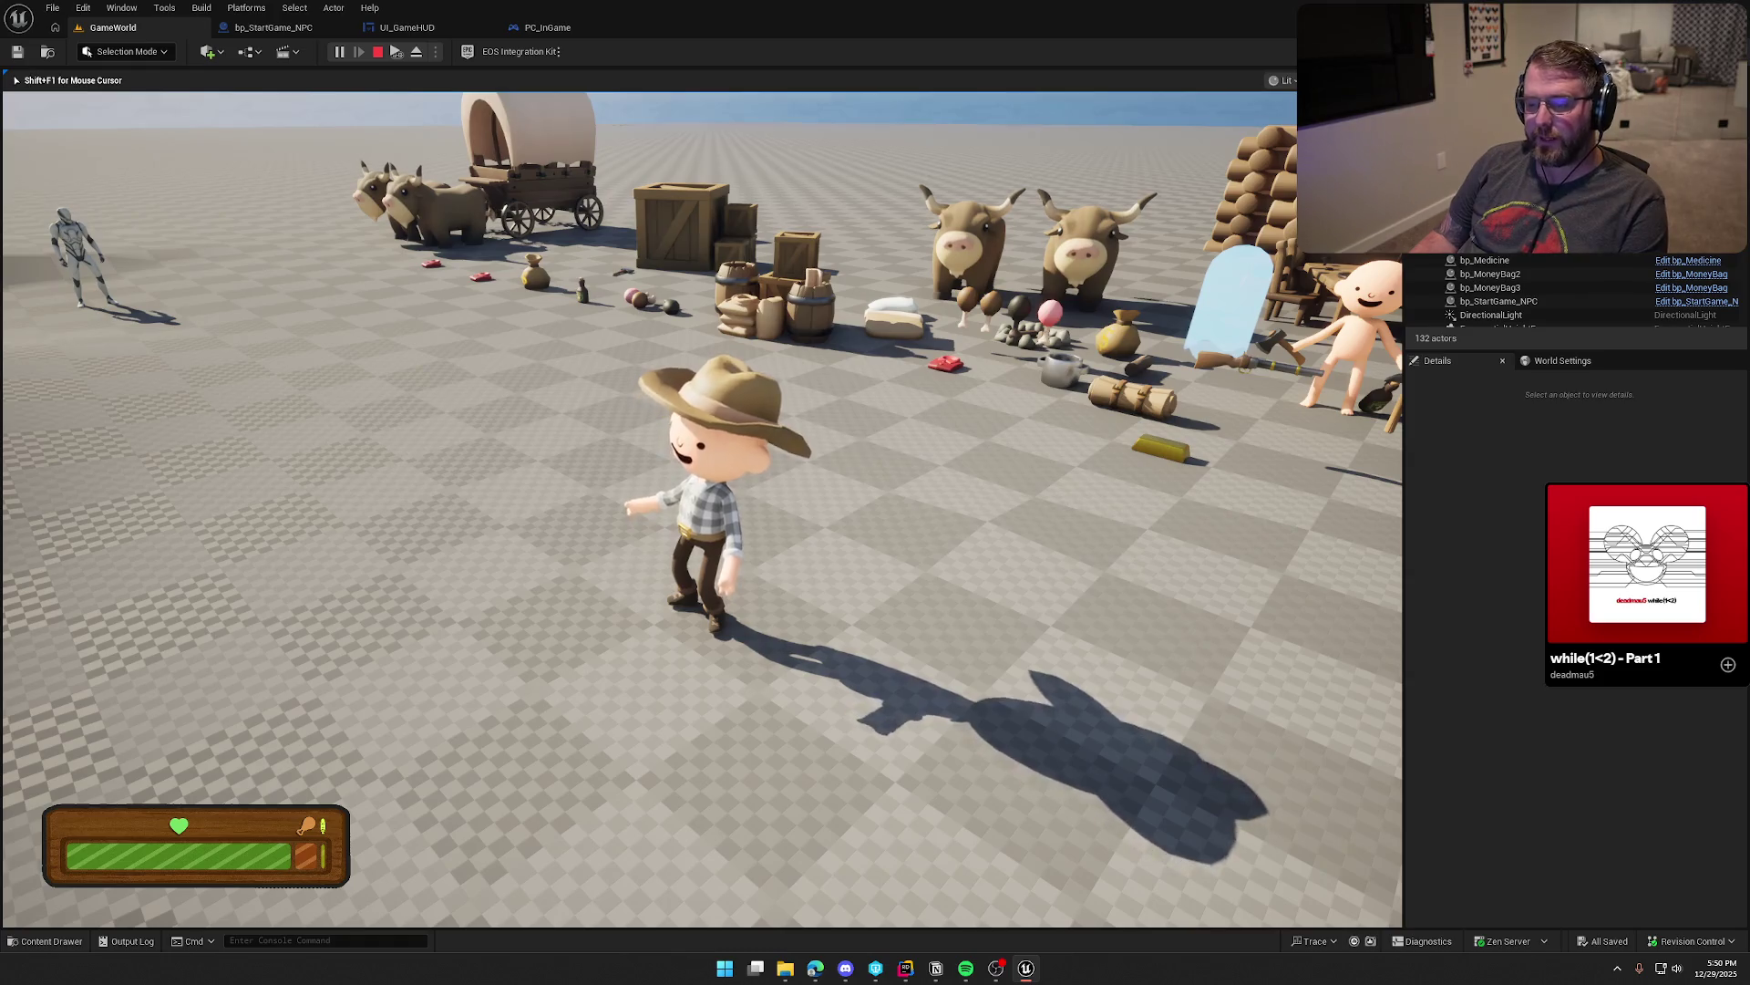
{"action": "key", "text": "w"}
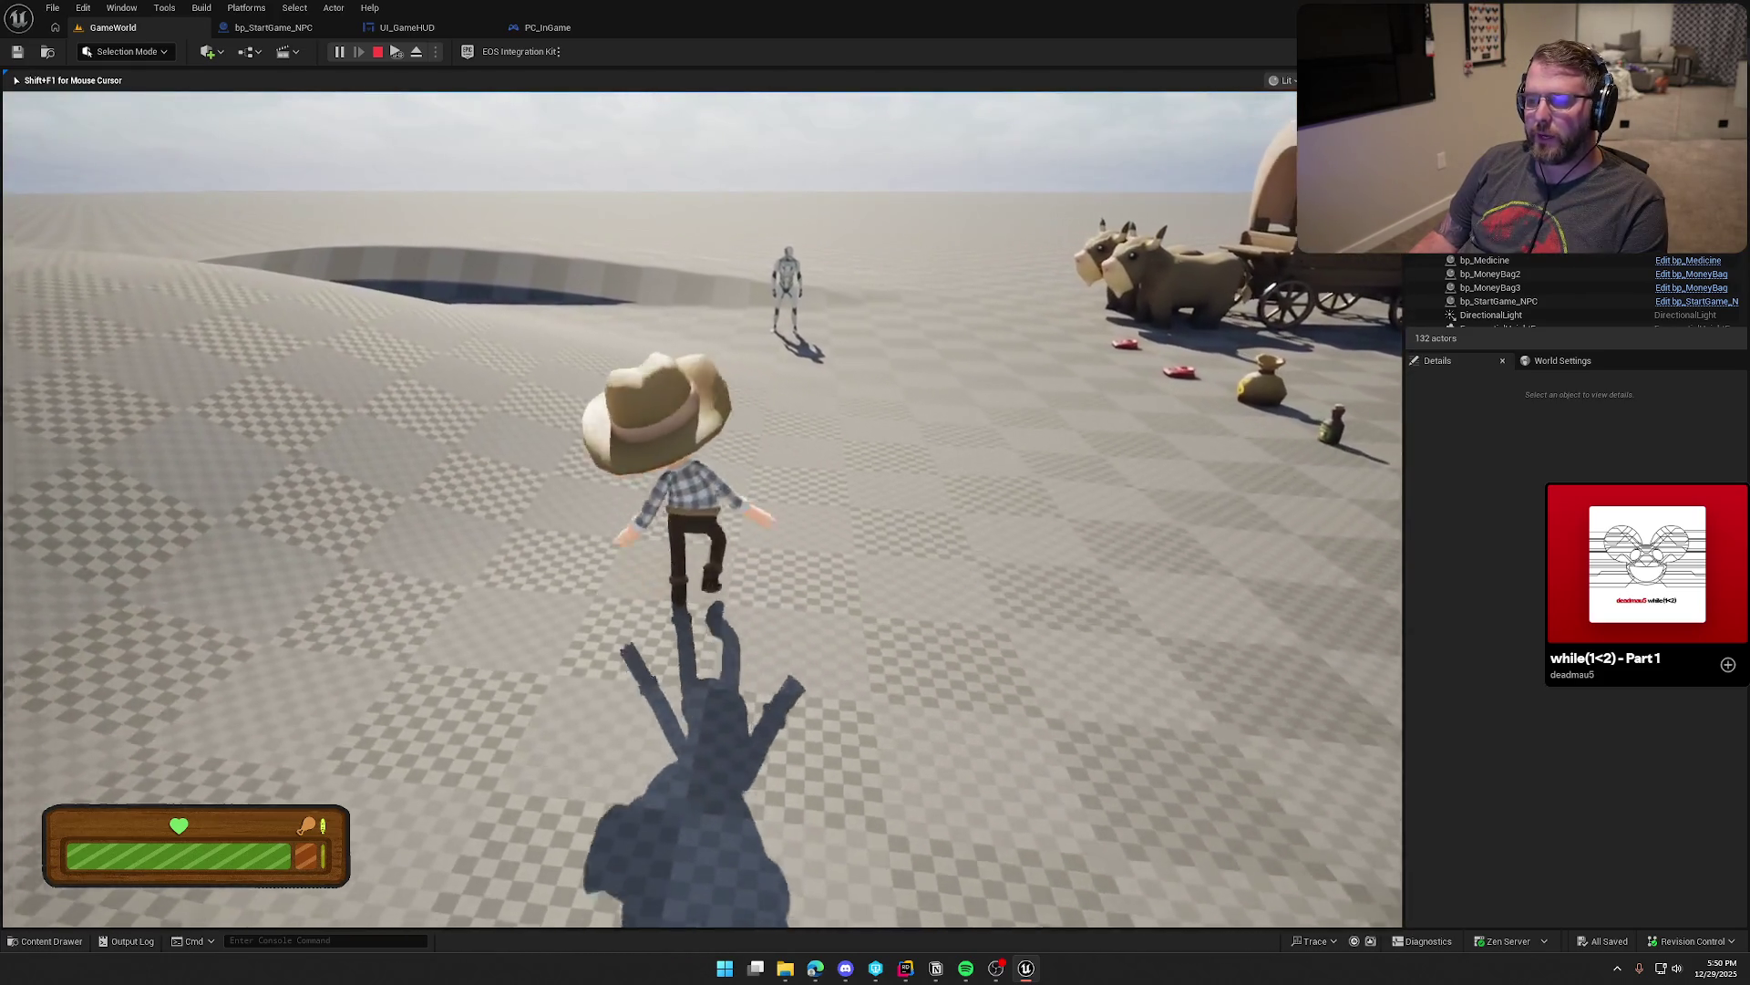
{"action": "key", "text": "s"}
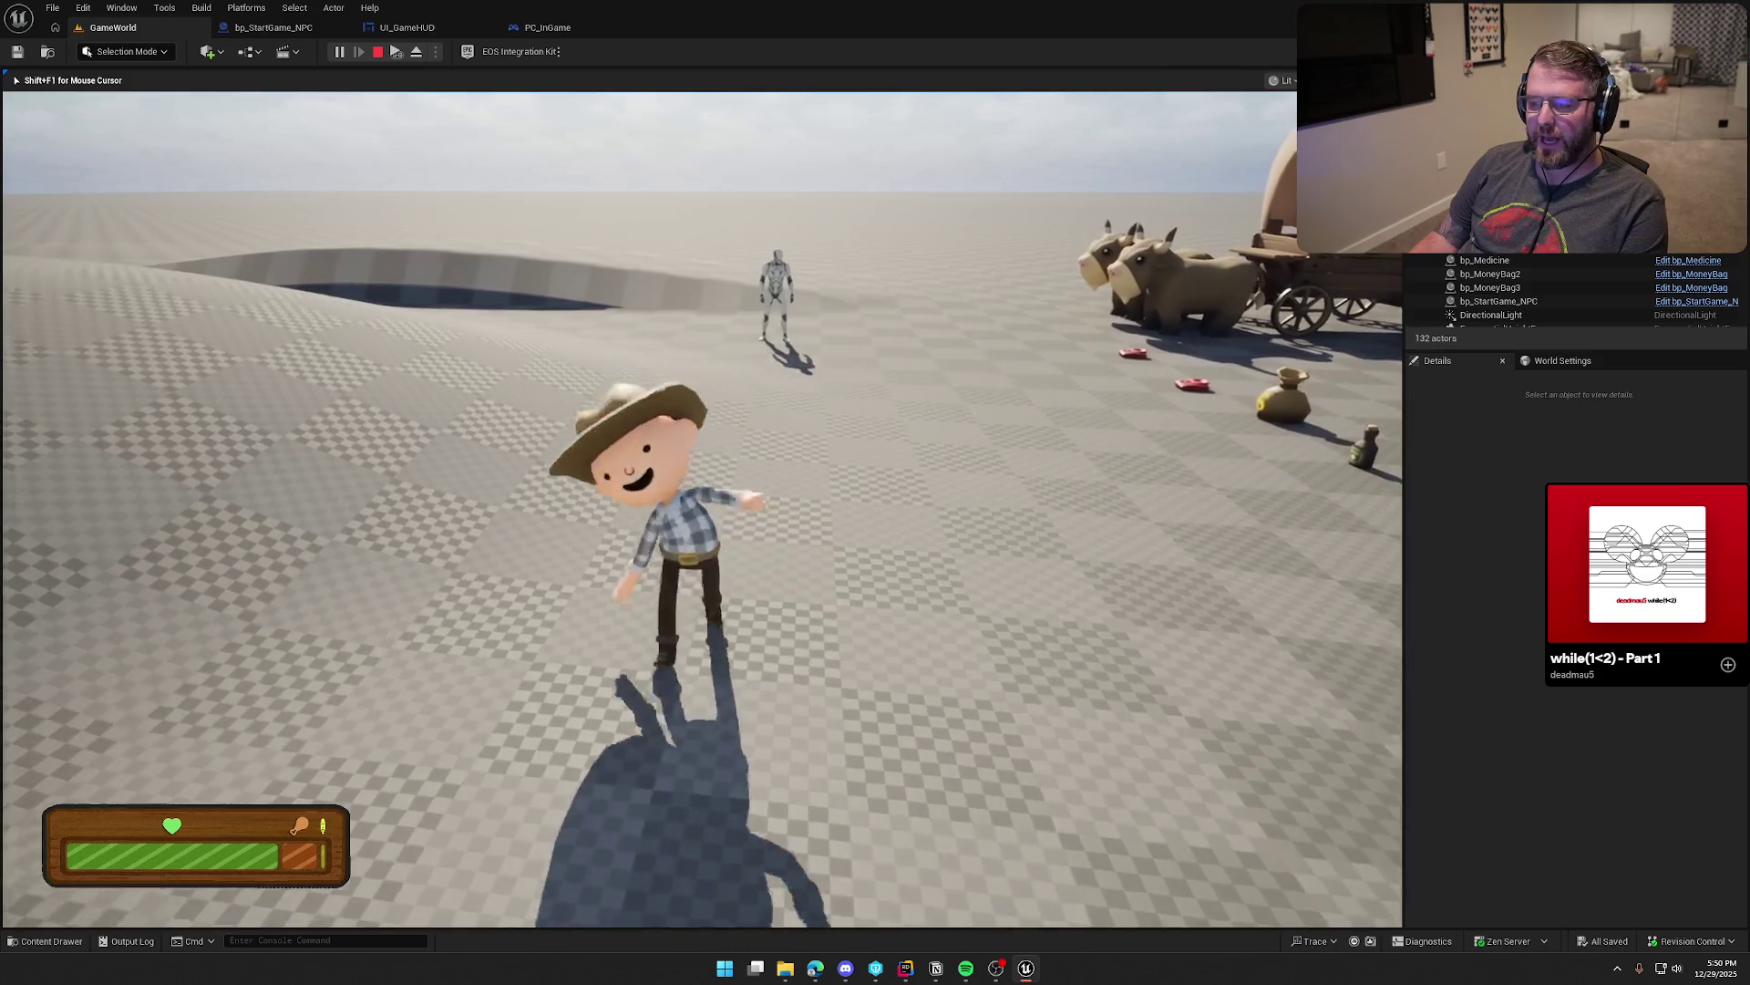
{"action": "key", "text": "d"}
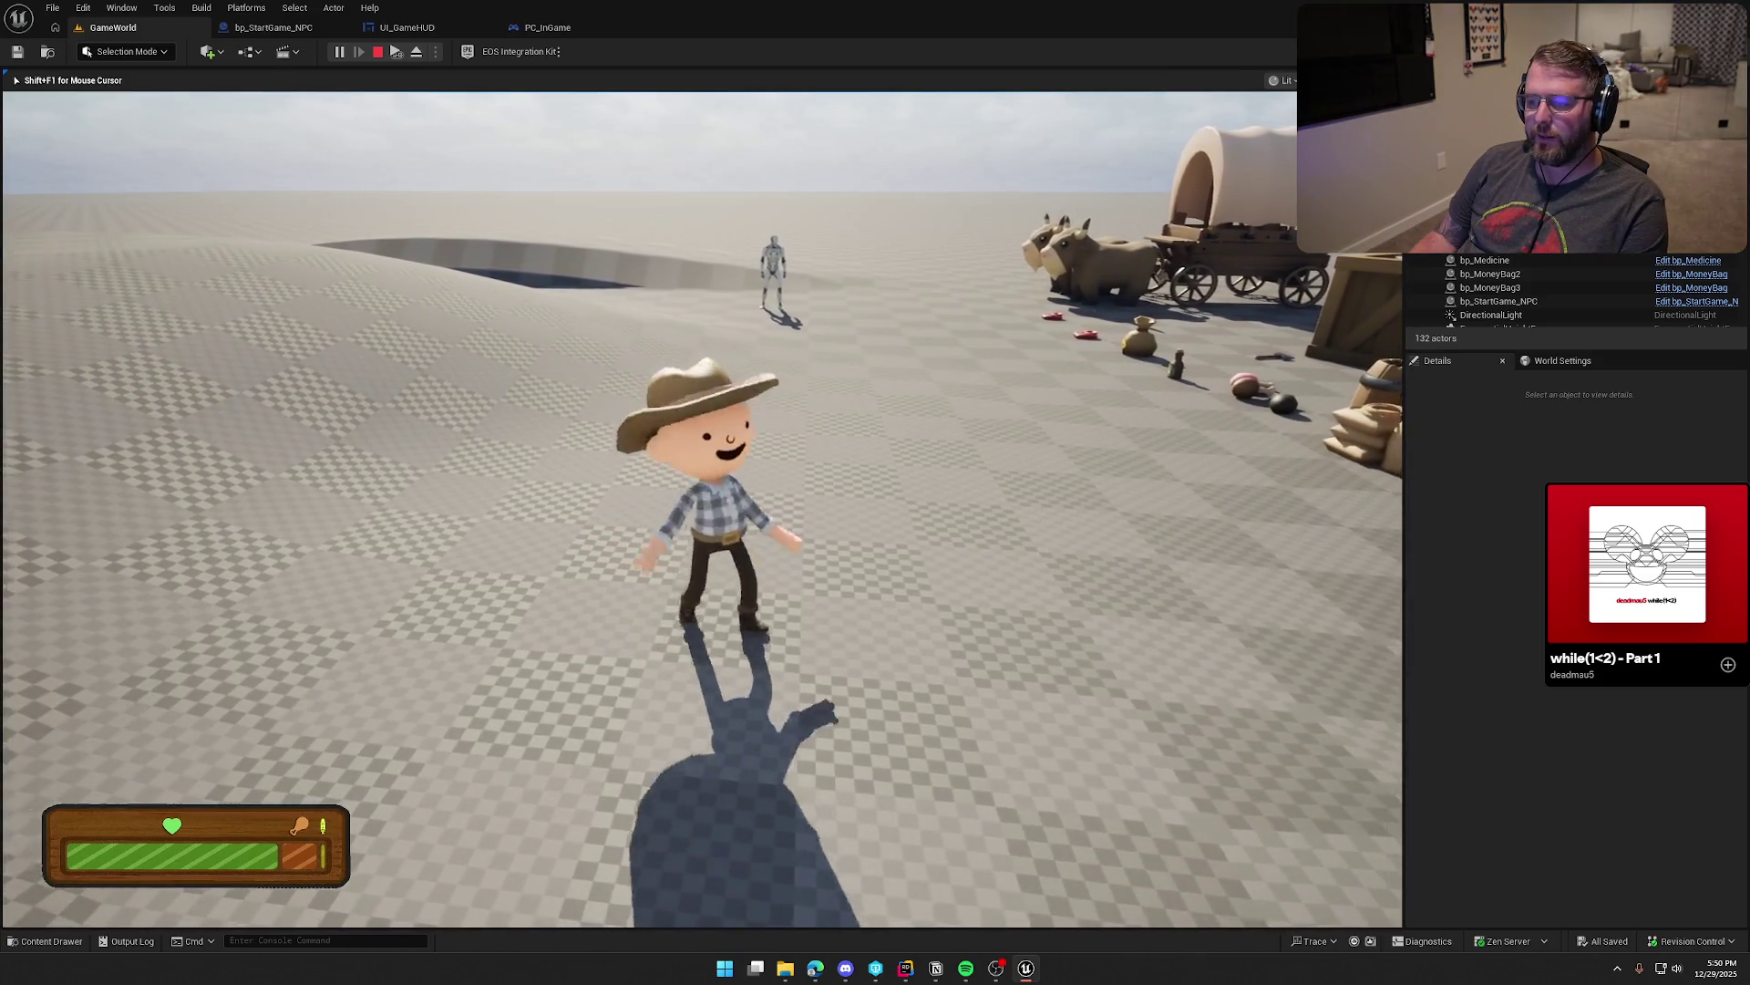
{"action": "key", "text": "w"}
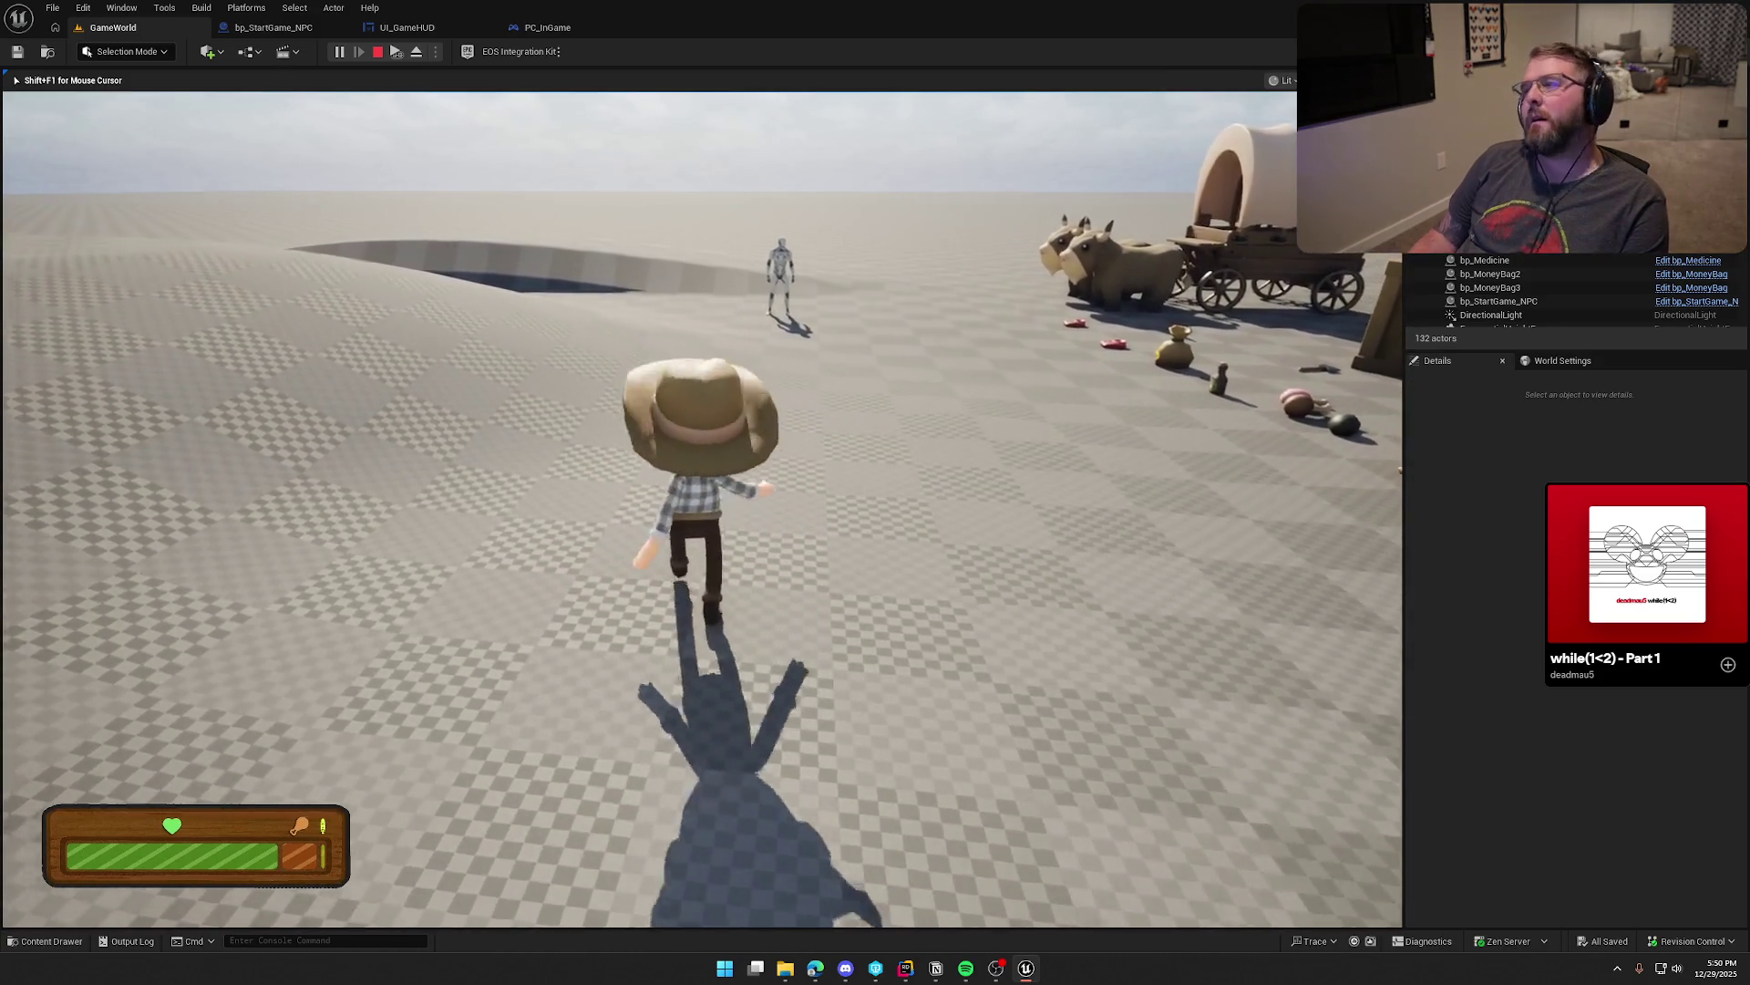
{"action": "key", "text": "Escape"}
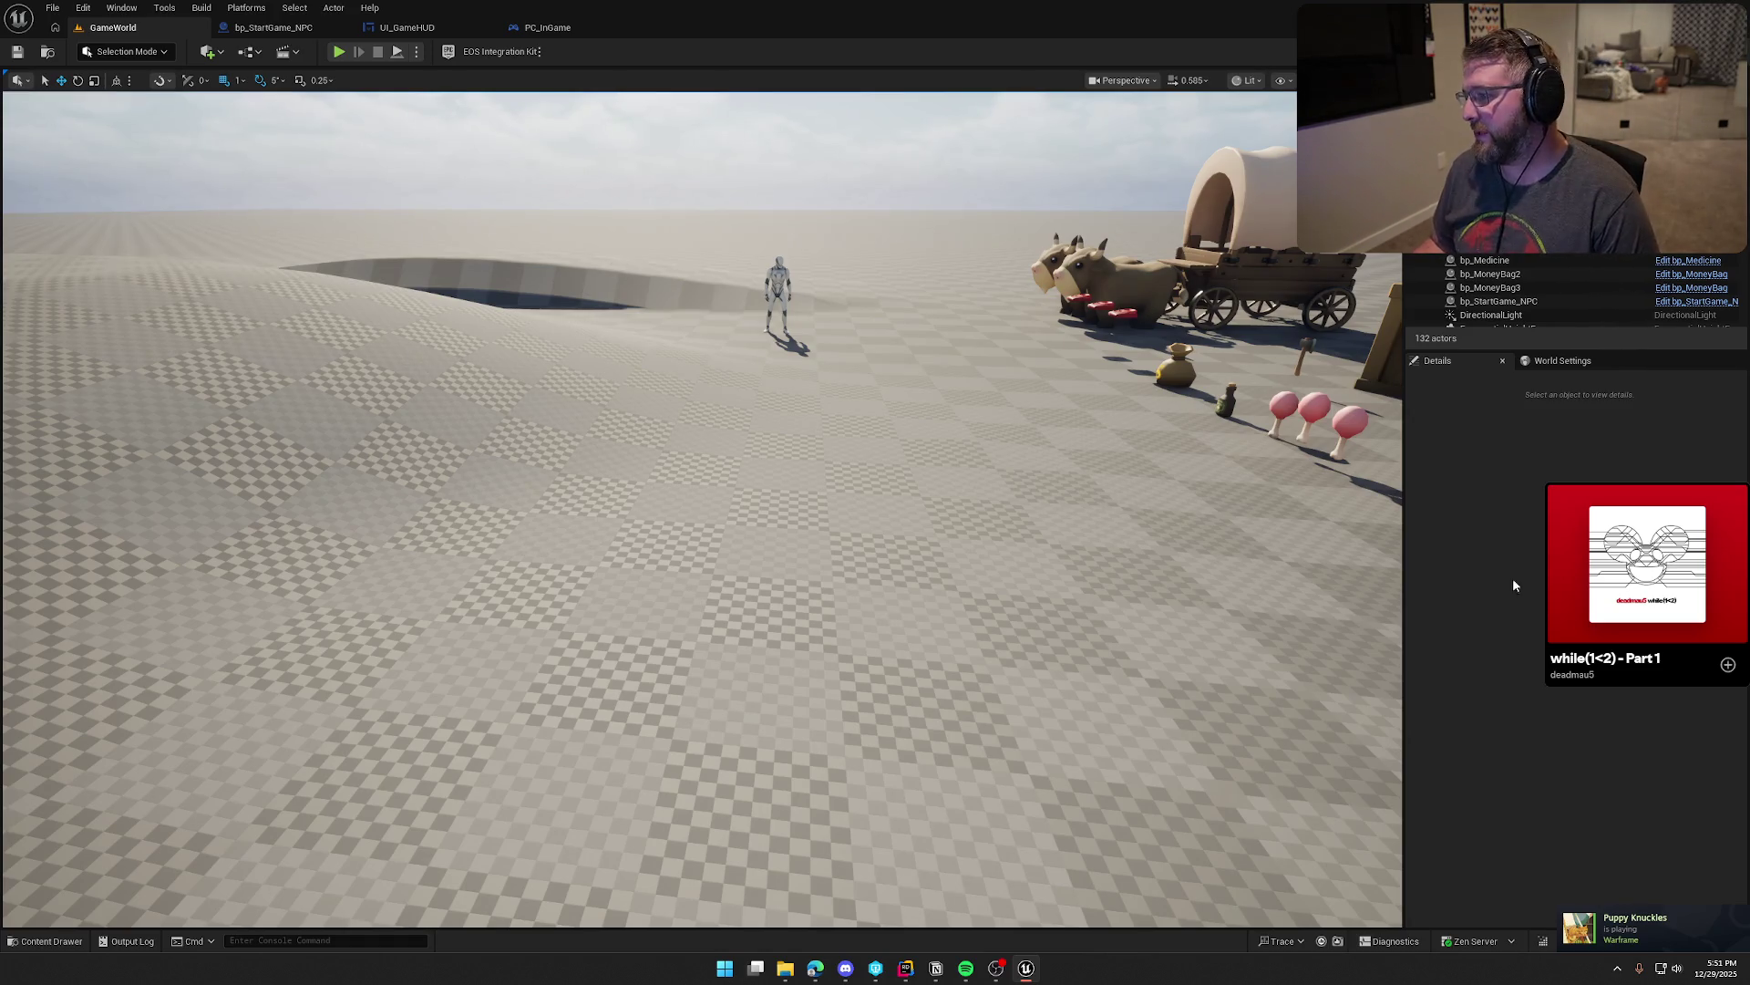
Step: Fly the viewport back to show the mannequin, wagon, oxen, crates and scattered items together
{"action": "left_click_drag", "start_coordinate": [1350, 547], "coordinate": [1304, 584]}
{"action": "mouse_move", "coordinate": [977, 415]}
{"action": "left_mouse_down"}
{"action": "mouse_move", "coordinate": [959, 501]}
{"action": "mouse_move", "coordinate": [977, 414]}
{"action": "left_mouse_up"}
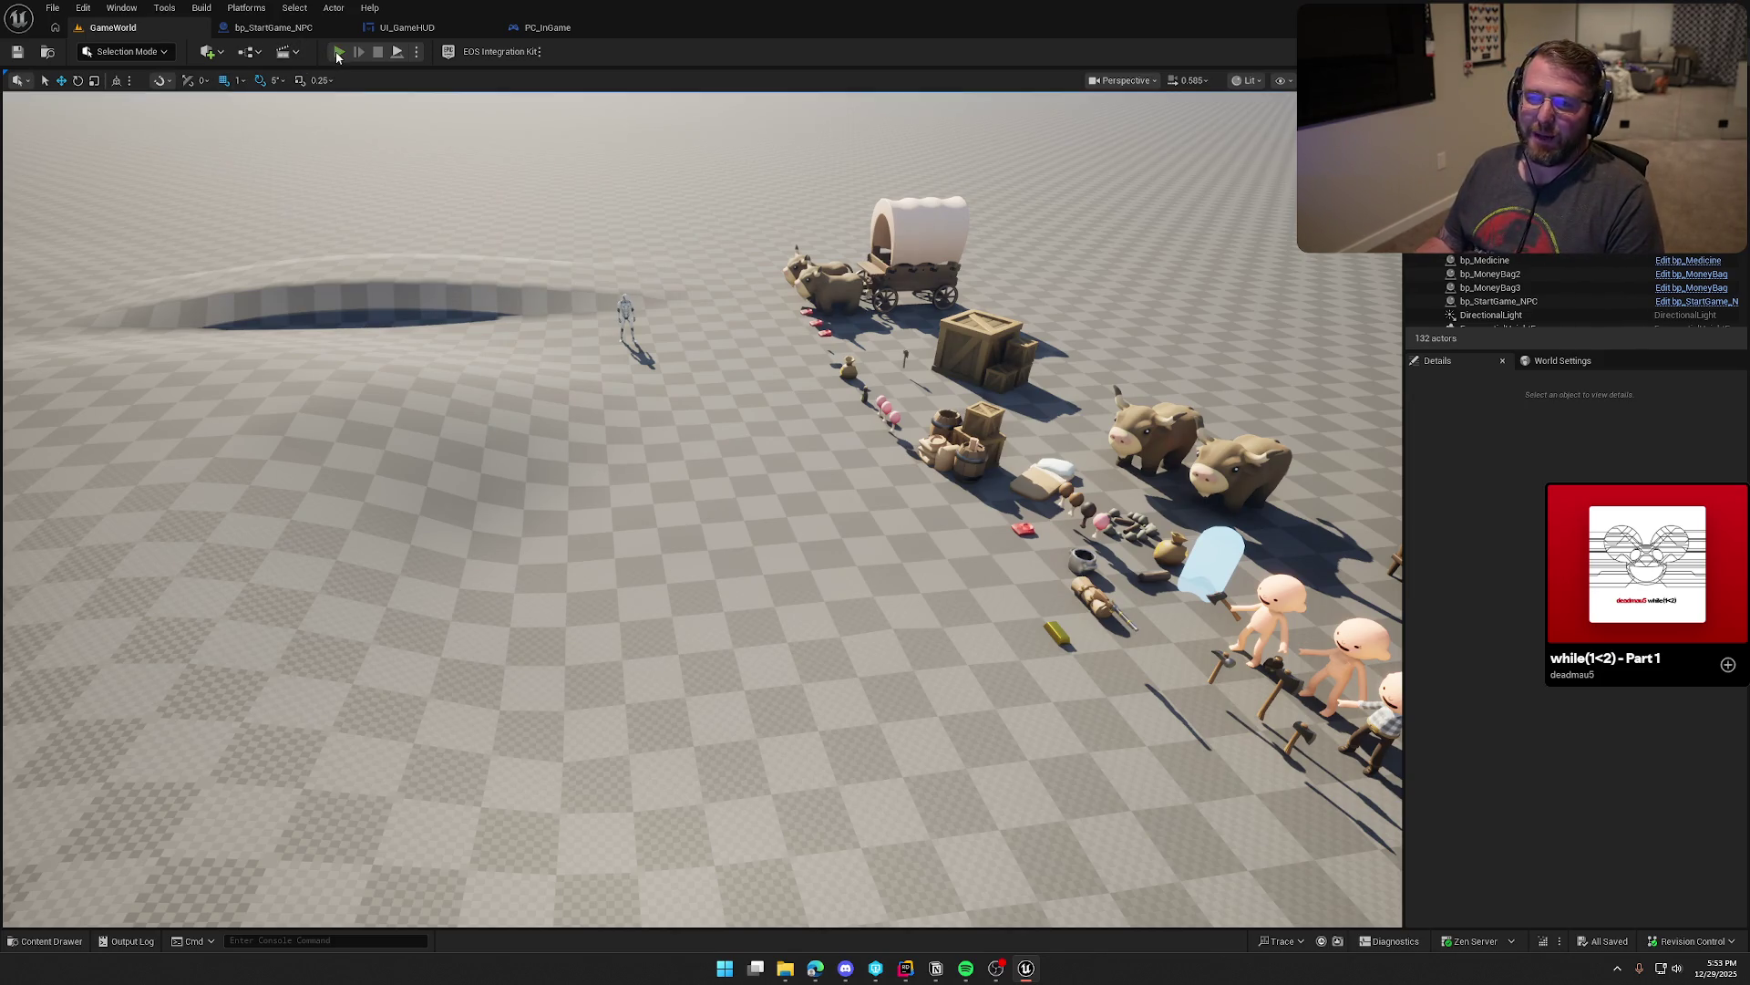
{"action": "left_click", "coordinate": [337, 53]}
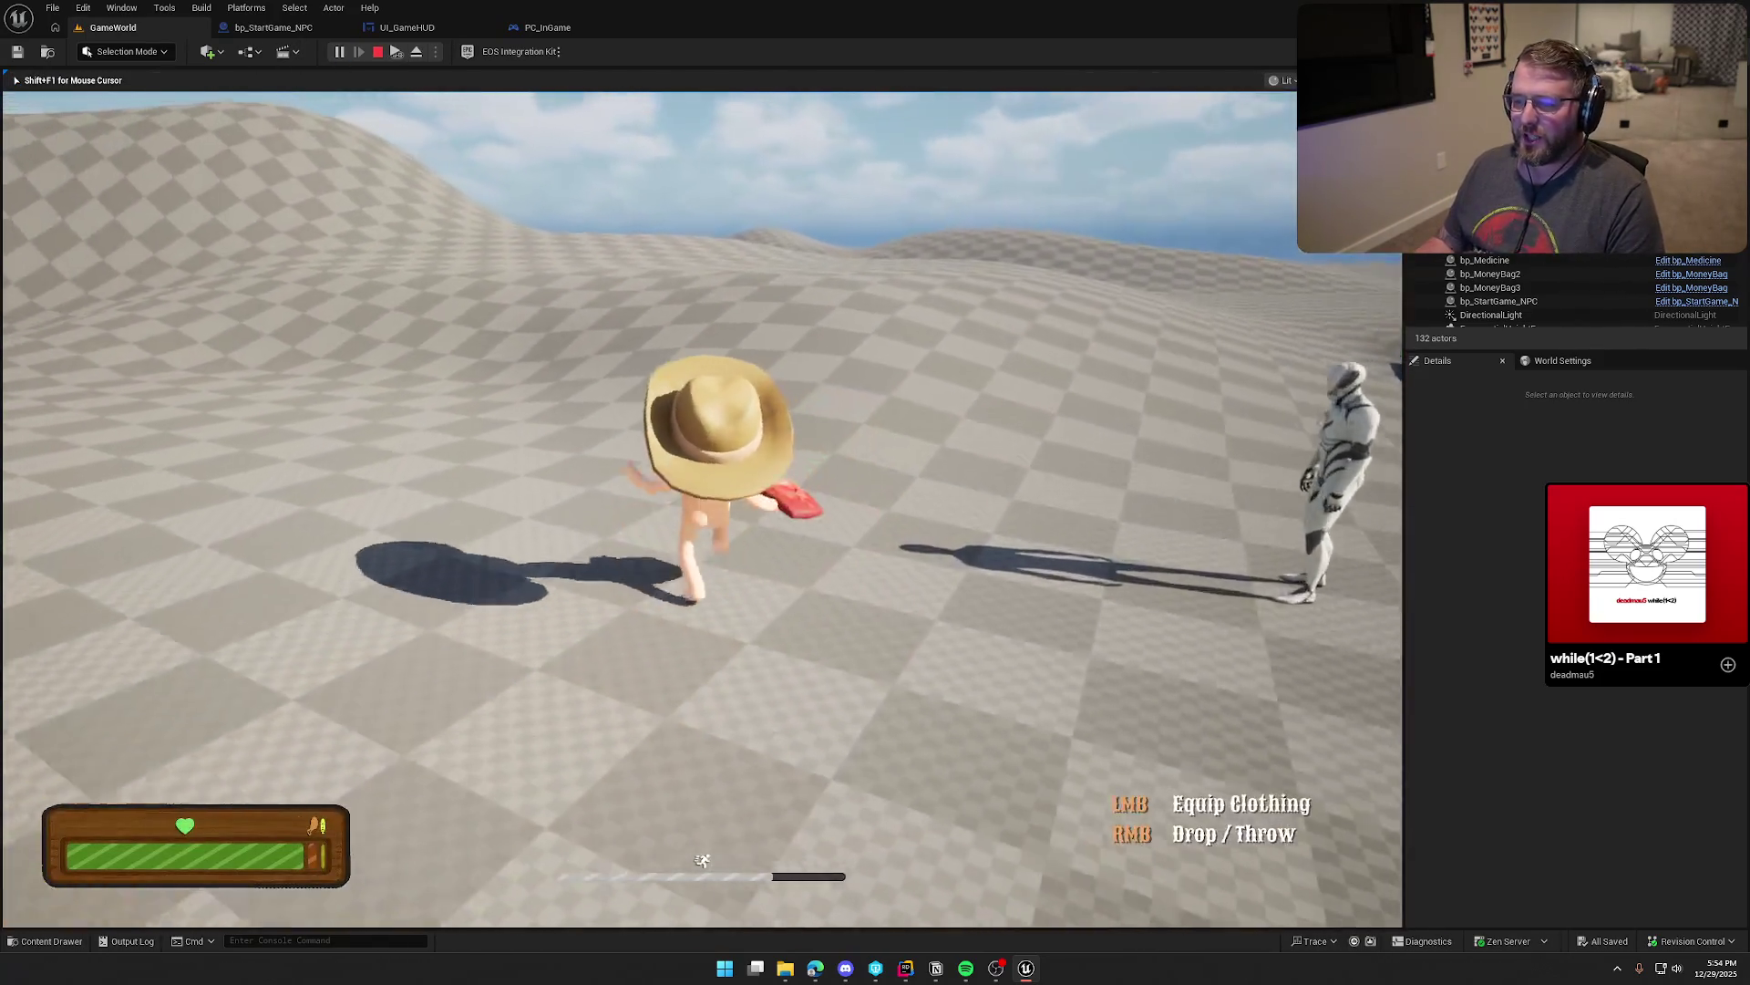
{"action": "left_click", "coordinate": [702, 511]}
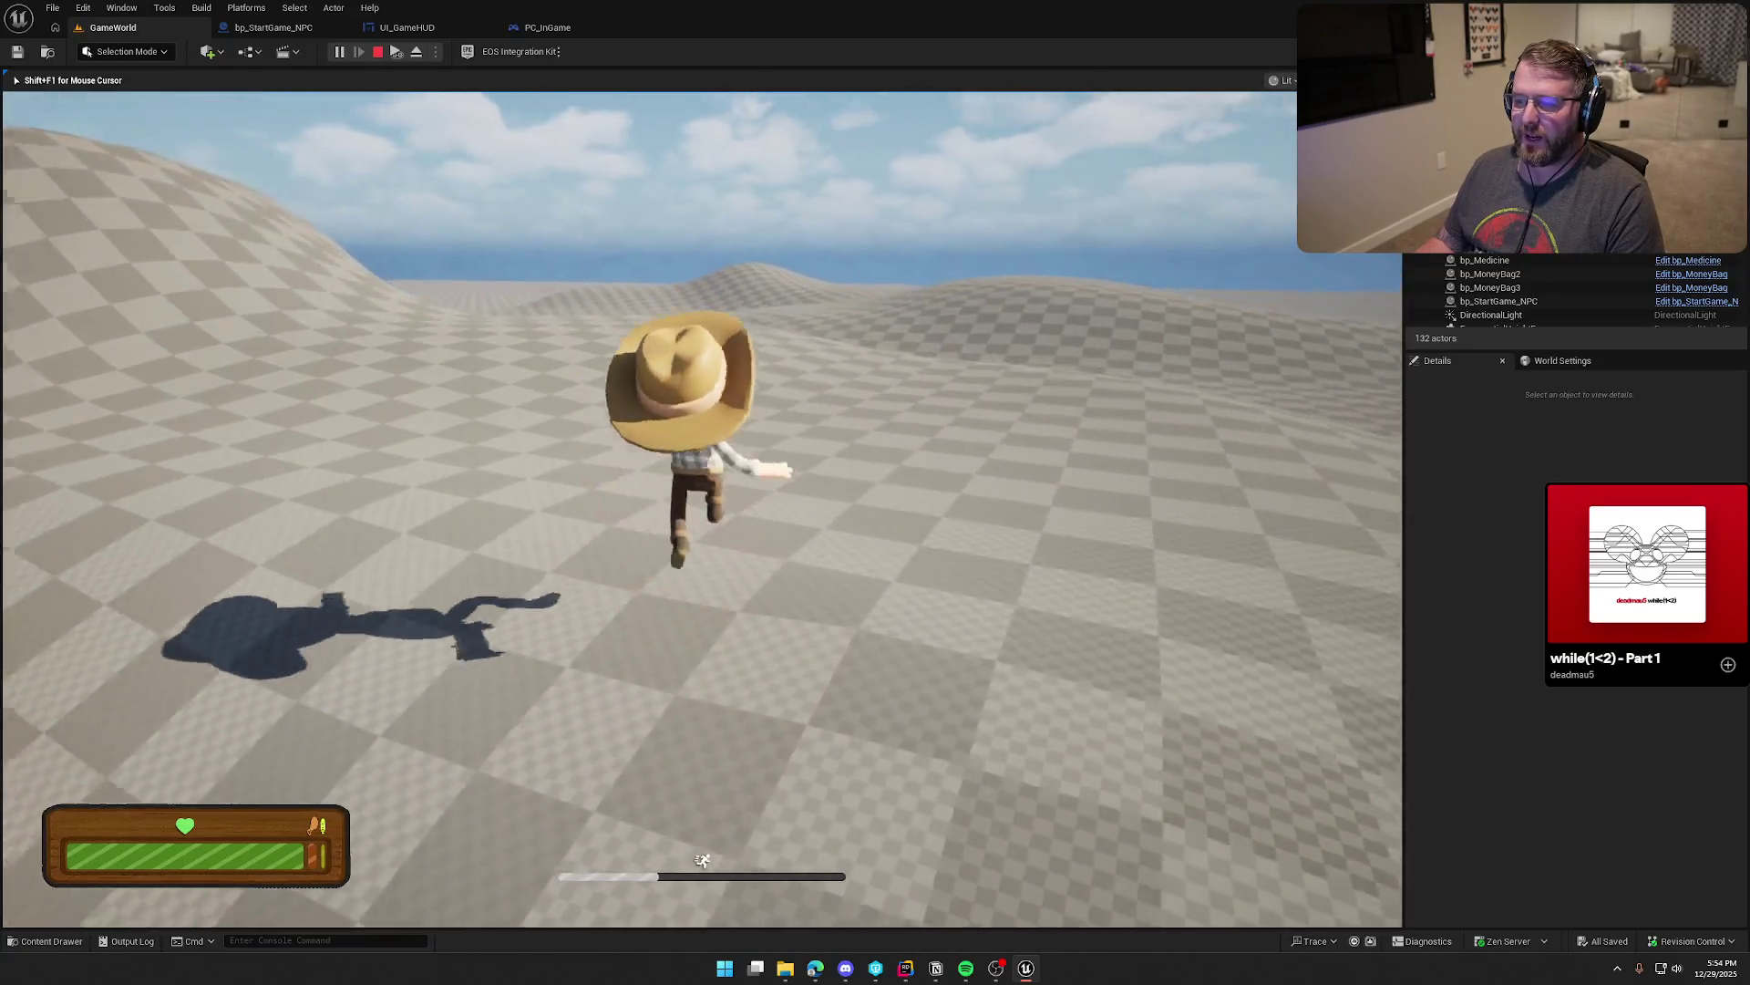
{"action": "key", "text": "w"}
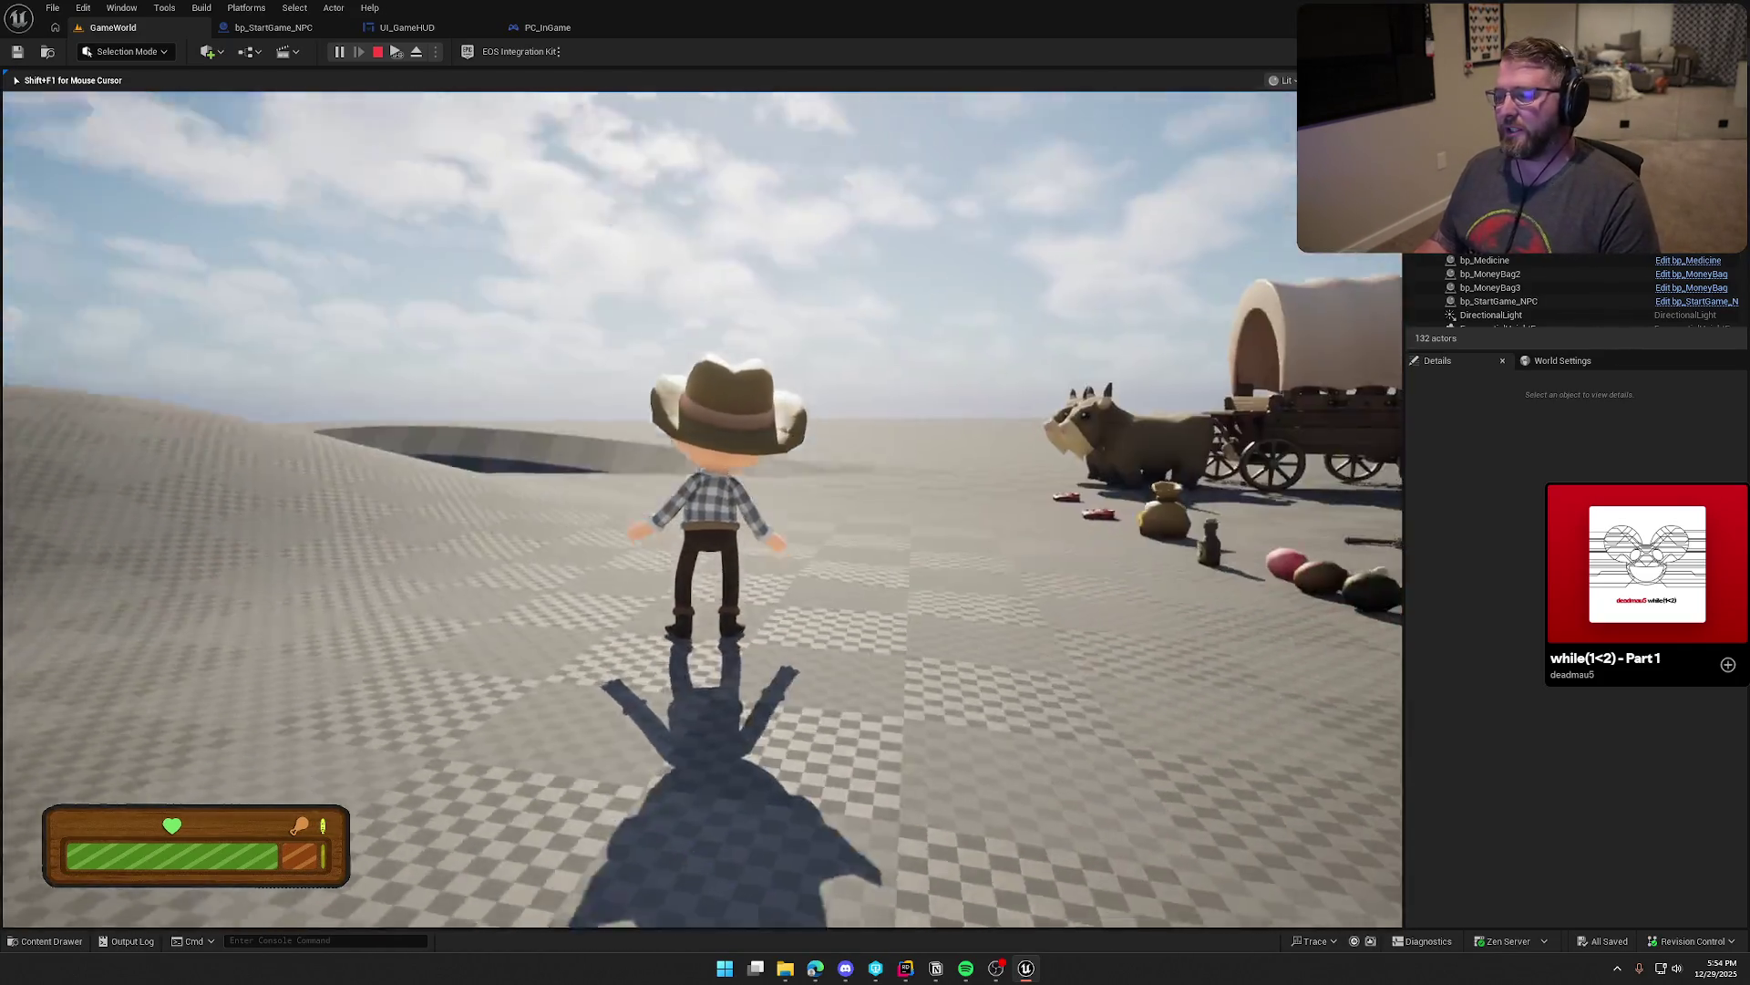
{"action": "key", "text": "w"}
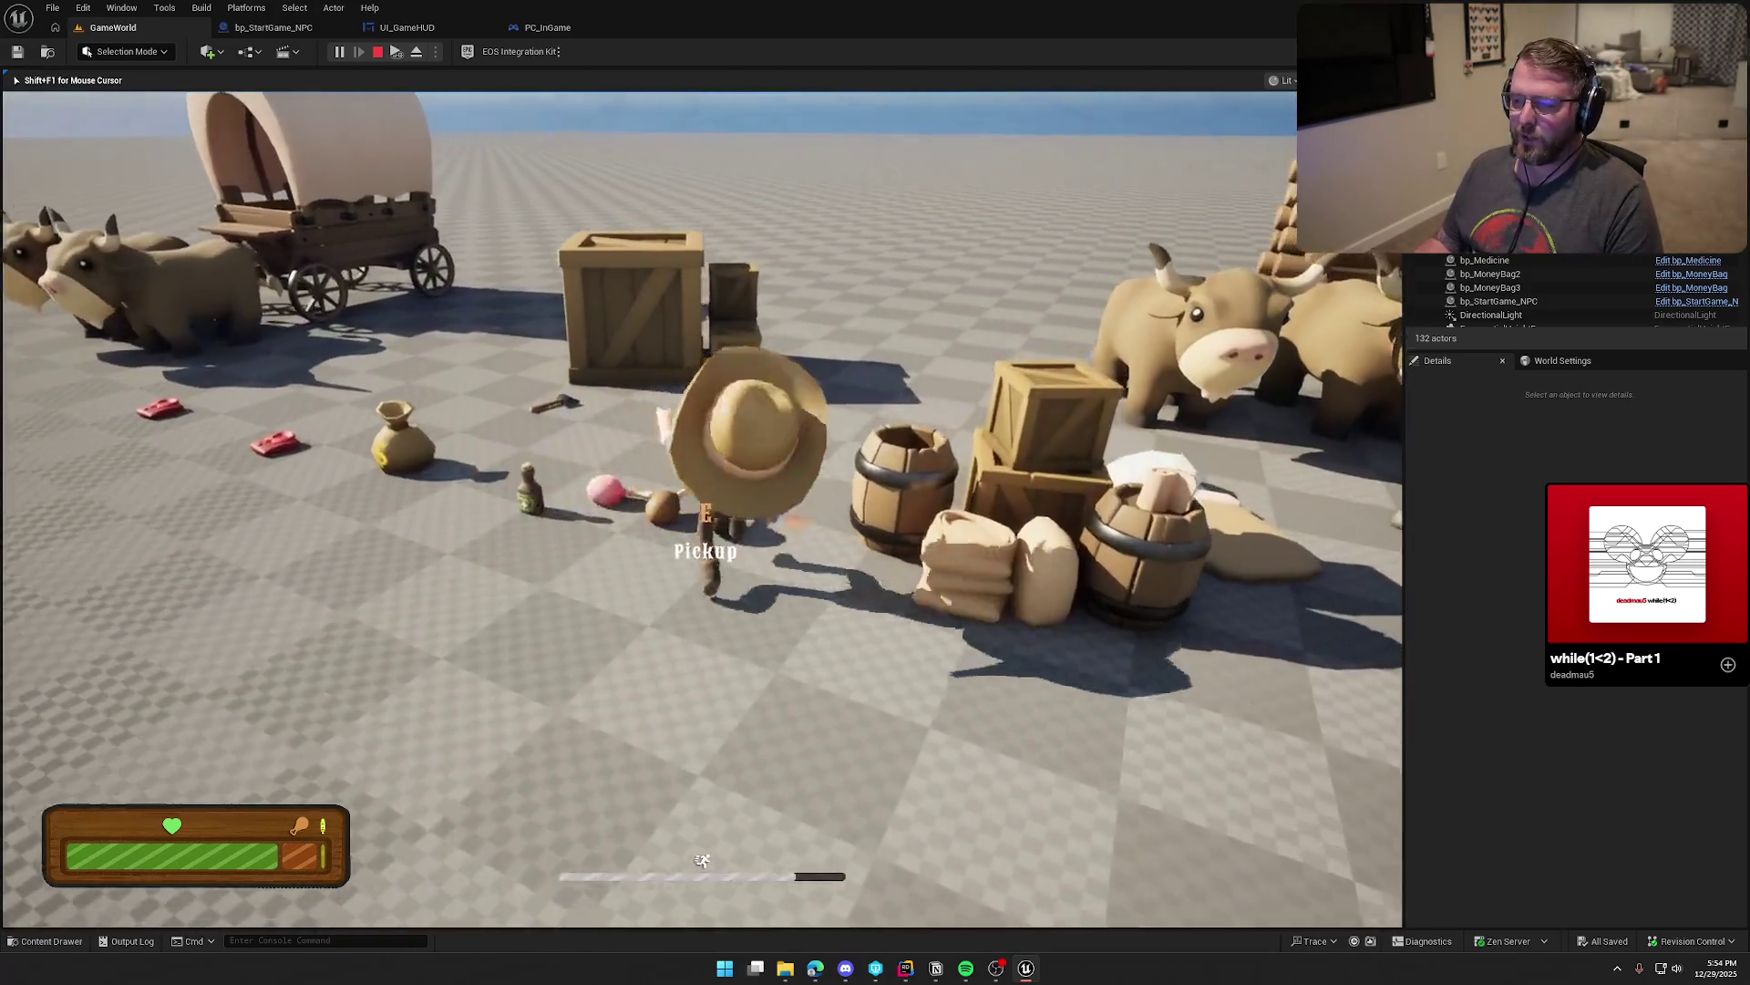
{"action": "key", "text": "w"}
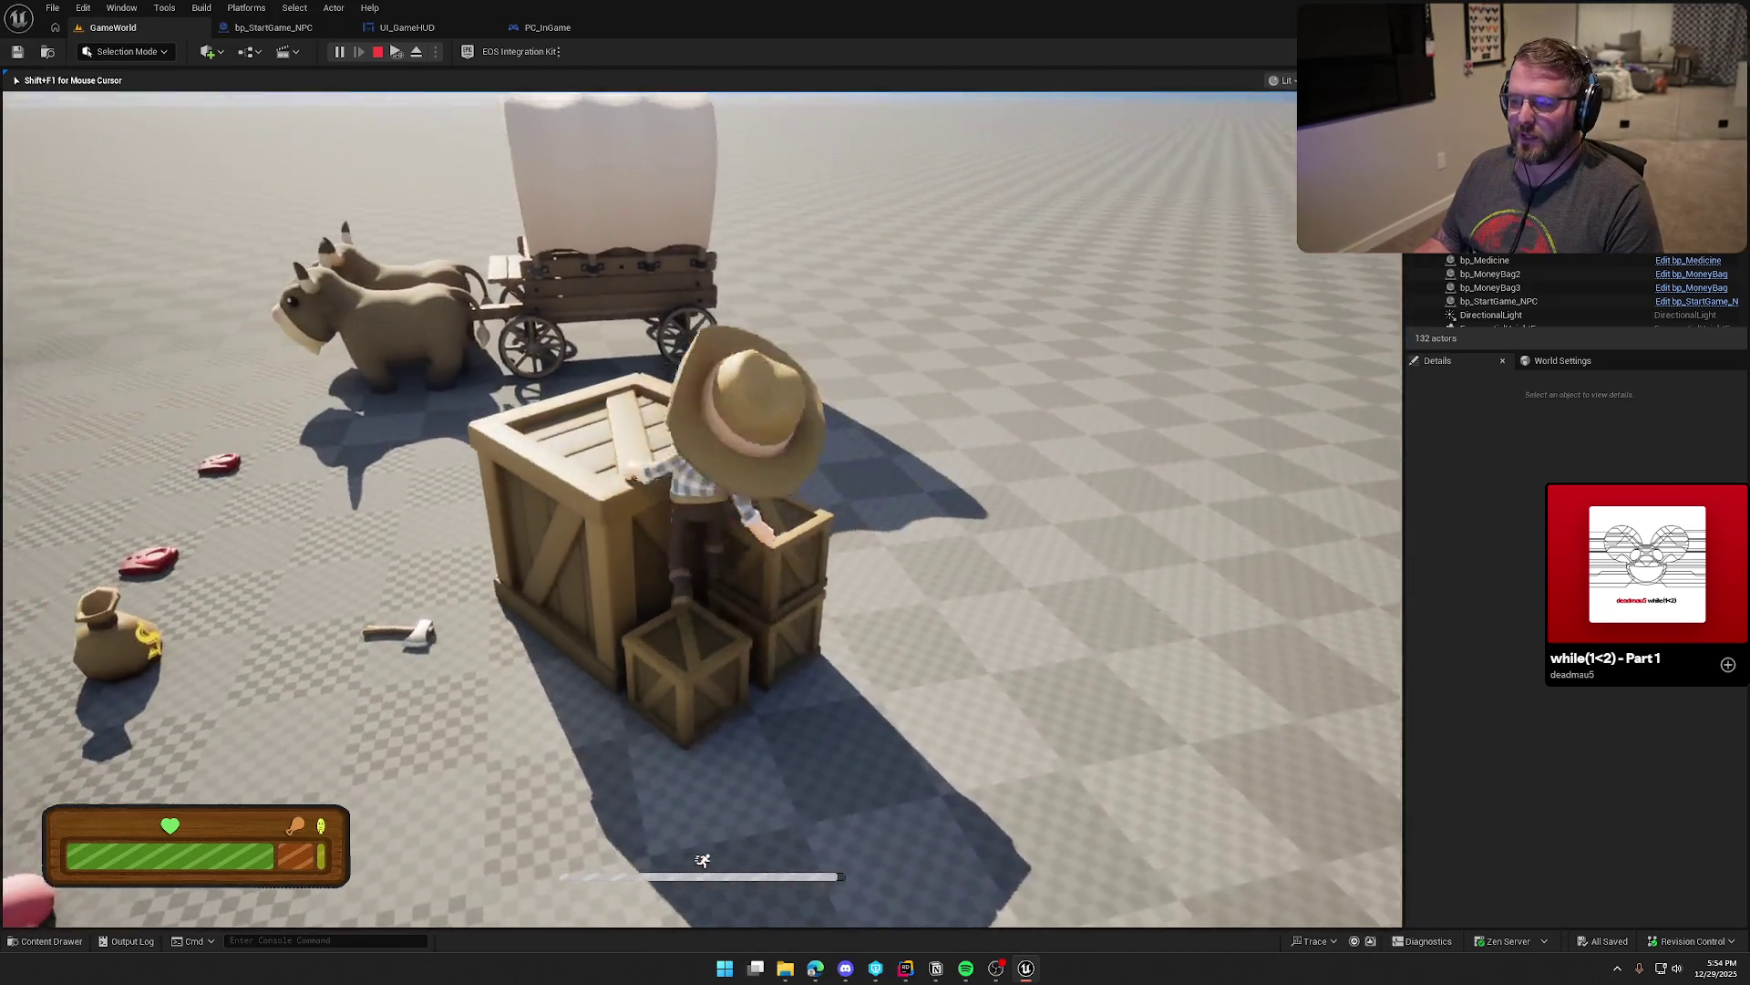
{"action": "key", "text": "w"}
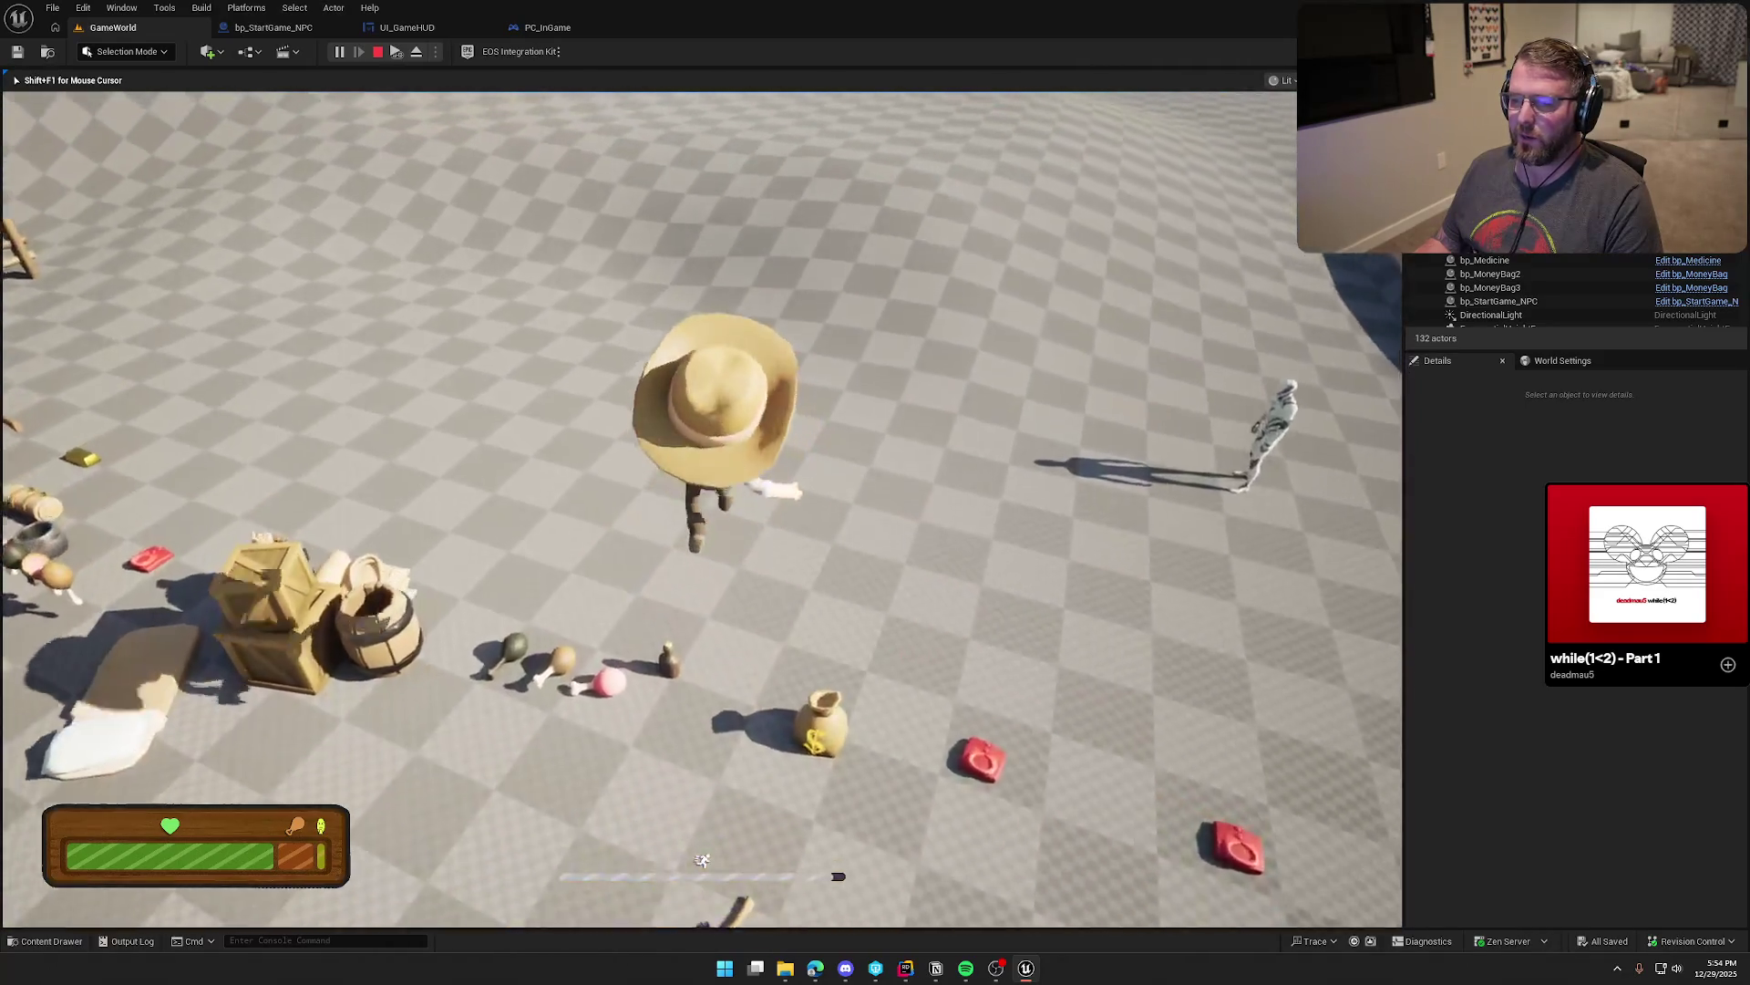
{"action": "key", "text": "w"}
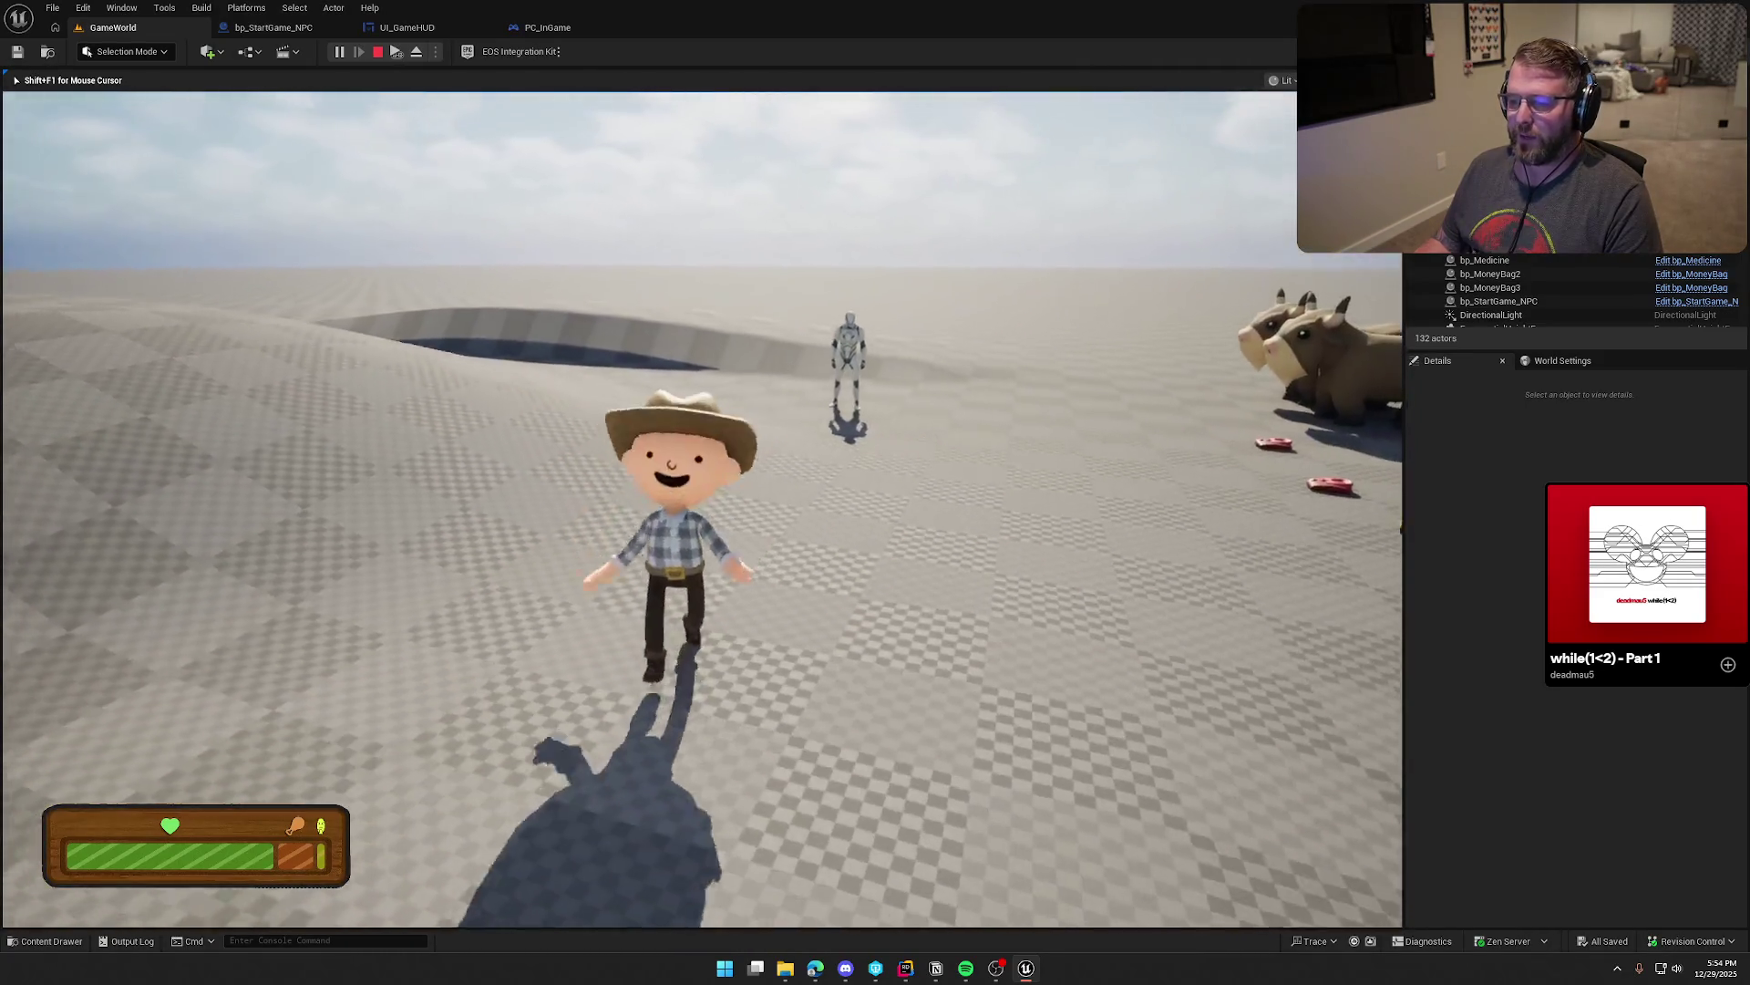
{"action": "key", "text": "w"}
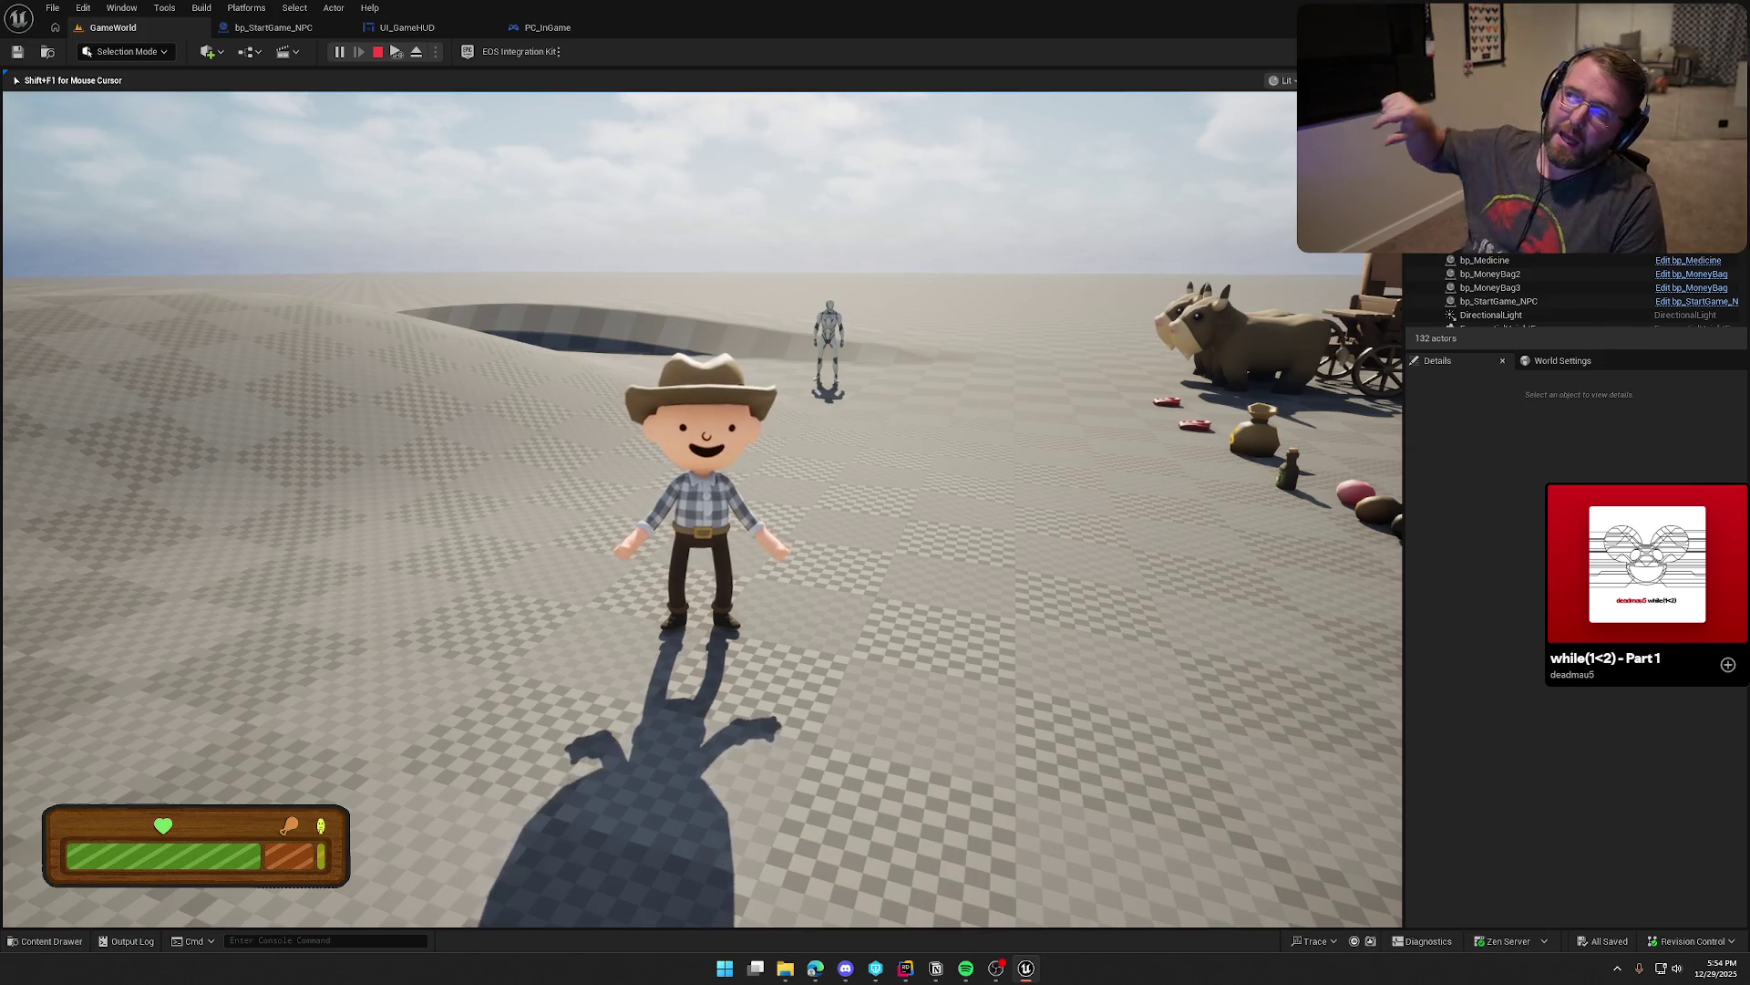
{"action": "key", "text": "shift+w"}
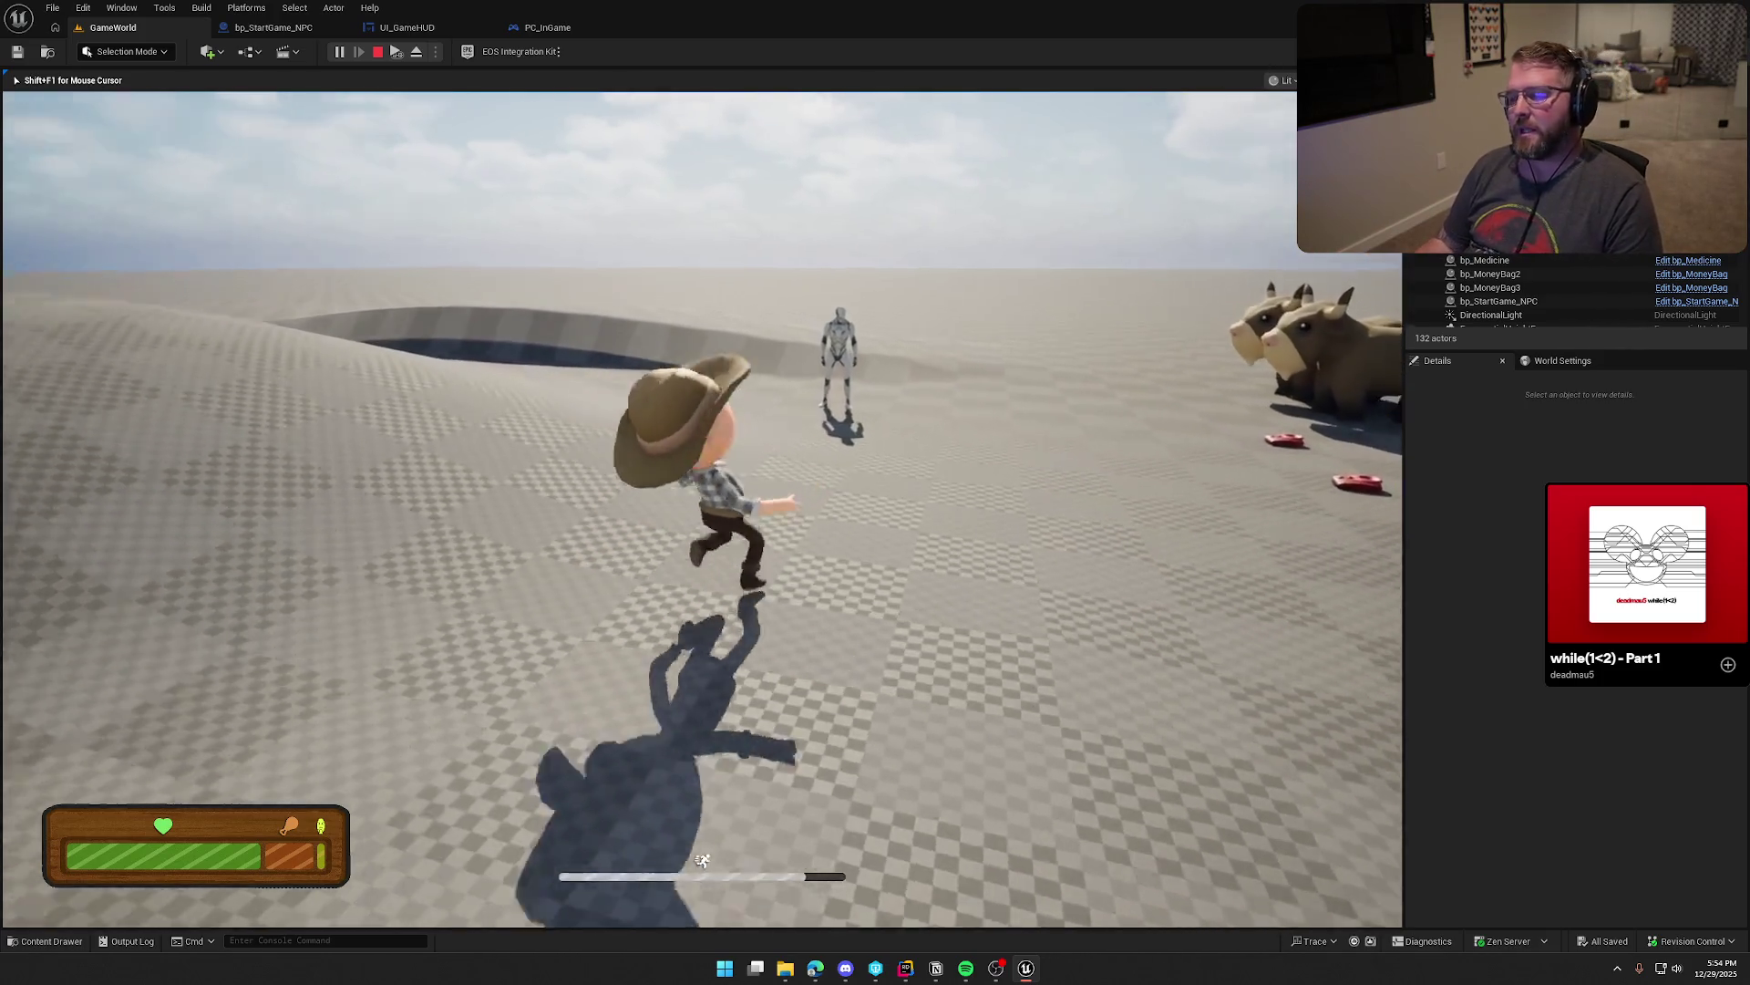
{"action": "key", "text": "Escape"}
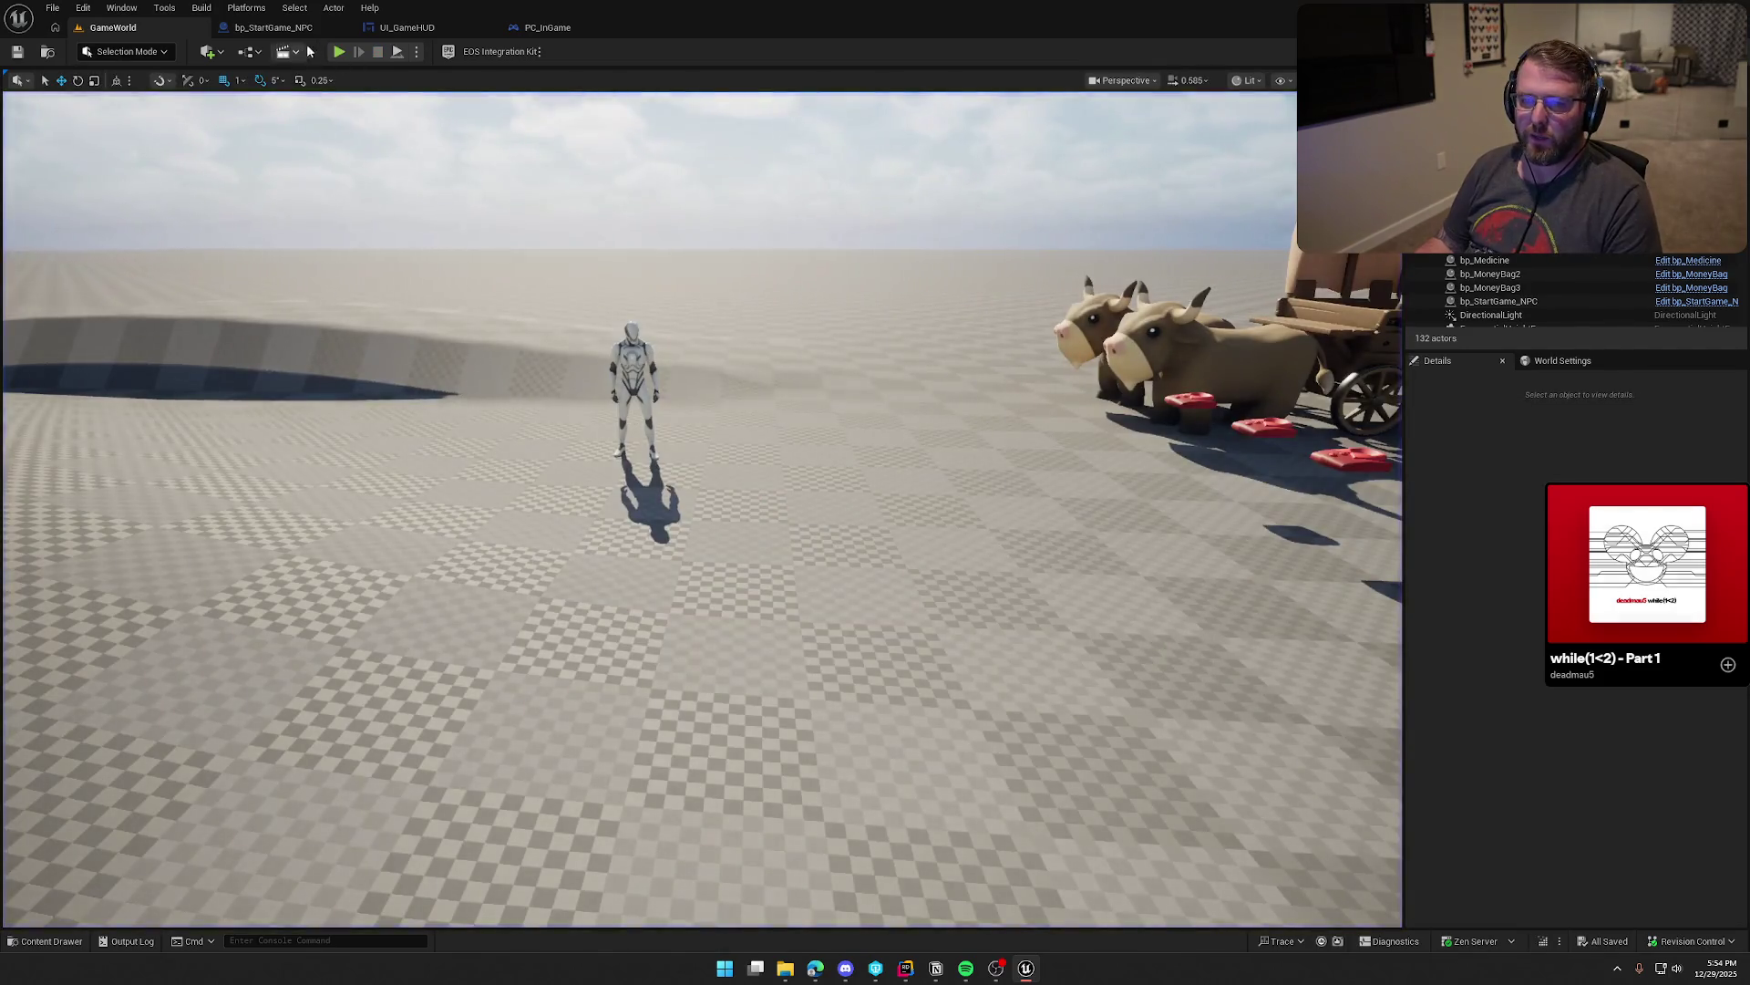
{"action": "left_click", "coordinate": [273, 27]}
{"action": "scroll", "coordinate": [593, 347], "scroll_direction": "up", "scroll_amount": 3}
{"action": "mouse_move", "coordinate": [501, 258]}
{"action": "left_mouse_down"}
{"action": "mouse_move", "coordinate": [695, 565]}
{"action": "mouse_move", "coordinate": [640, 529]}
{"action": "left_mouse_up"}
{"action": "mouse_move", "coordinate": [506, 251]}
{"action": "left_mouse_down"}
{"action": "mouse_move", "coordinate": [688, 380]}
{"action": "mouse_move", "coordinate": [677, 425]}
{"action": "mouse_move", "coordinate": [651, 408]}
{"action": "mouse_move", "coordinate": [671, 427]}
{"action": "left_mouse_up"}
{"action": "left_click", "coordinate": [588, 430]}
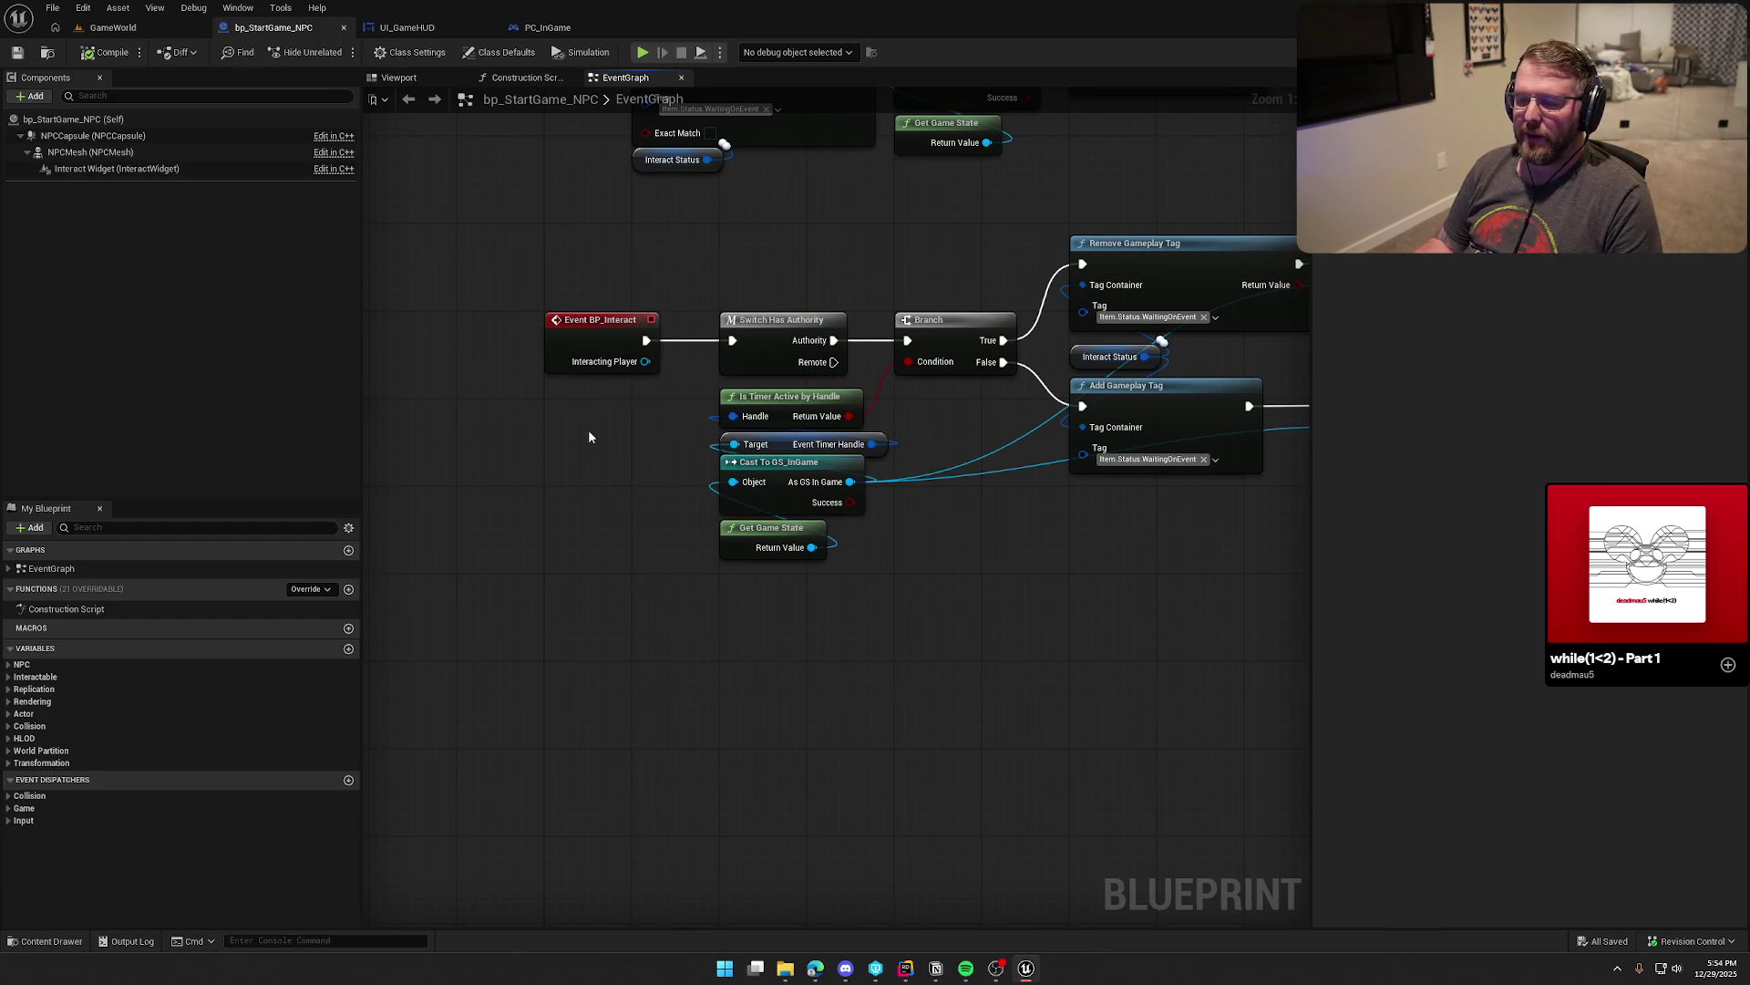
{"action": "left_click_drag", "start_coordinate": [517, 254], "coordinate": [678, 457]}
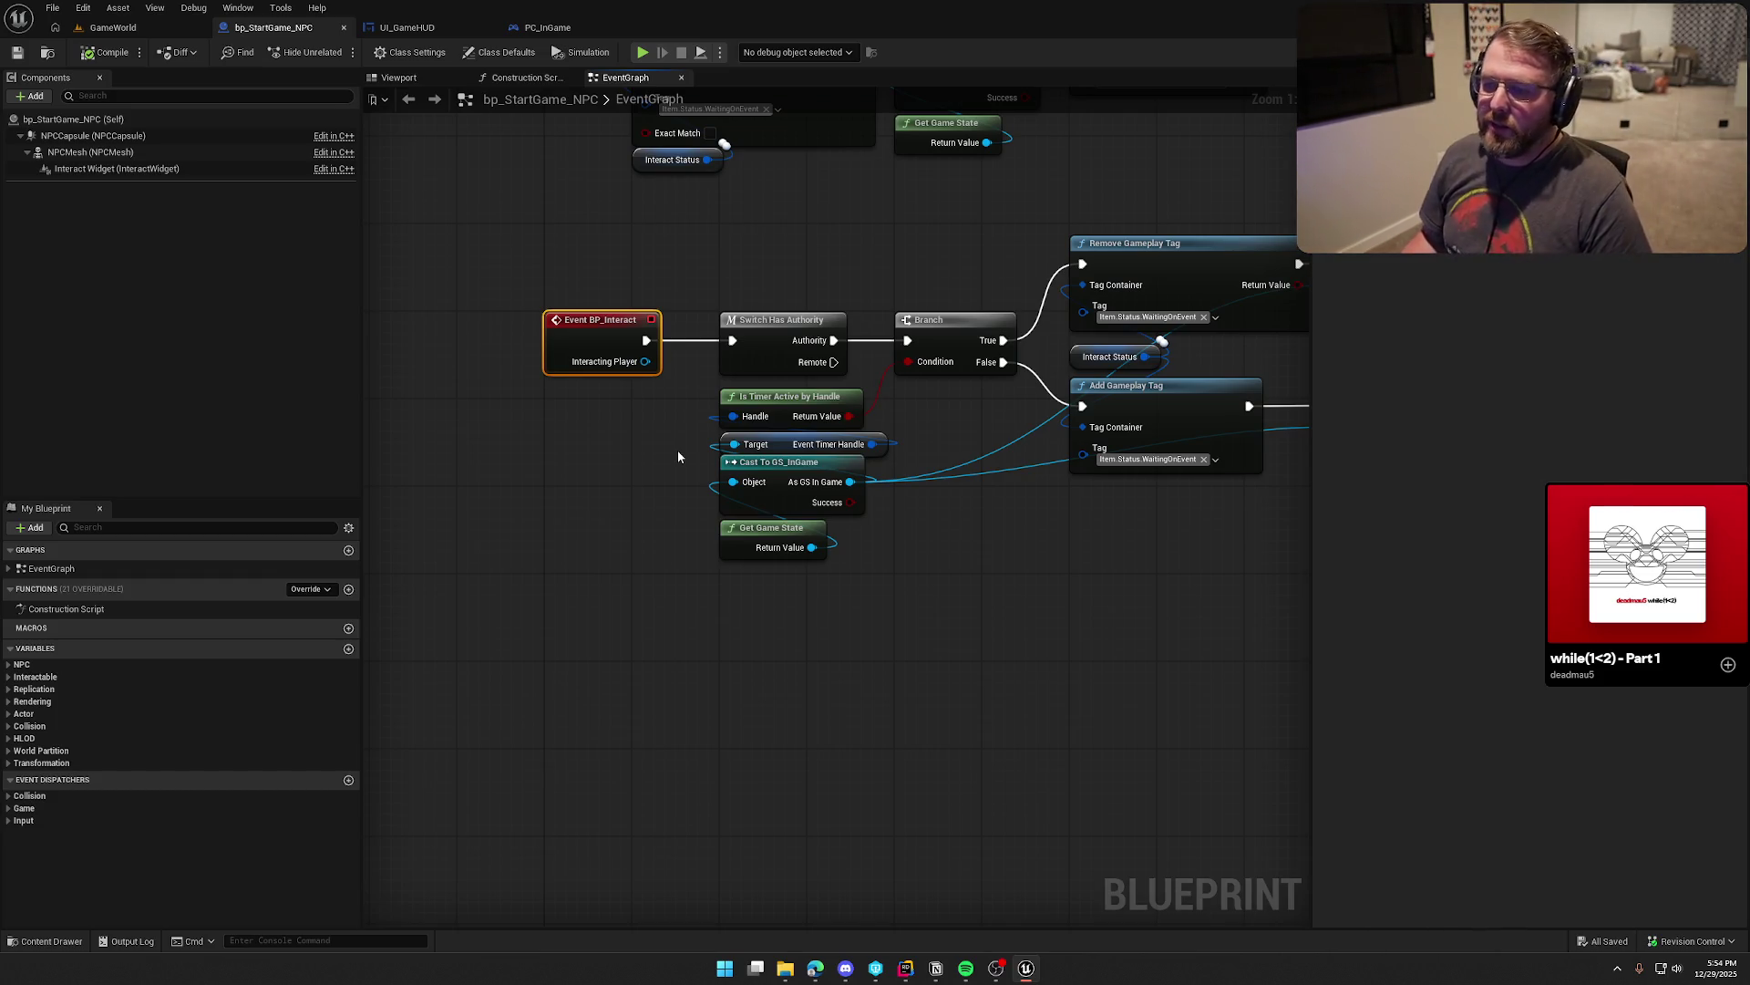
{"action": "left_click", "coordinate": [677, 451]}
{"action": "mouse_move", "coordinate": [658, 462]}
{"action": "left_mouse_down"}
{"action": "mouse_move", "coordinate": [688, 477]}
{"action": "mouse_move", "coordinate": [496, 554]}
{"action": "mouse_move", "coordinate": [715, 690]}
{"action": "mouse_move", "coordinate": [1047, 760]}
{"action": "mouse_move", "coordinate": [903, 723]}
{"action": "left_mouse_up"}
{"action": "mouse_move", "coordinate": [500, 278]}
{"action": "left_mouse_down"}
{"action": "mouse_move", "coordinate": [593, 383]}
{"action": "mouse_move", "coordinate": [1211, 675]}
{"action": "left_mouse_up"}
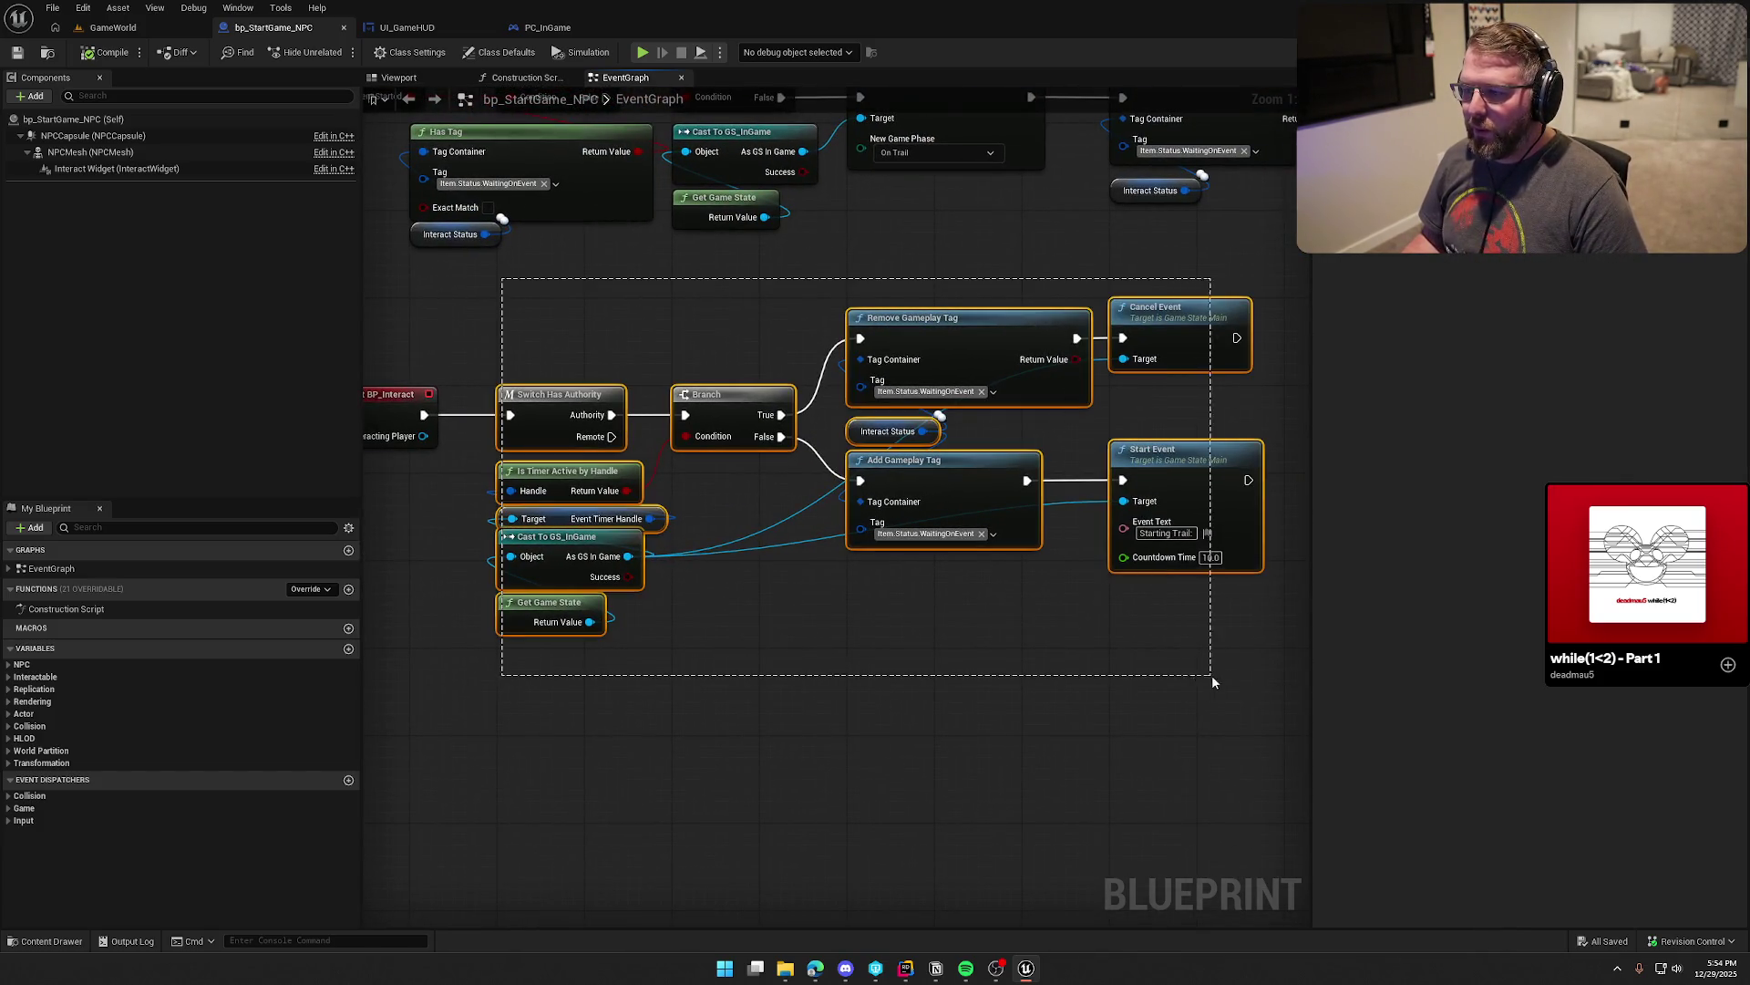
{"action": "mouse_move", "coordinate": [825, 648]}
{"action": "left_mouse_down"}
{"action": "mouse_move", "coordinate": [894, 649]}
{"action": "mouse_move", "coordinate": [914, 613]}
{"action": "left_mouse_up"}
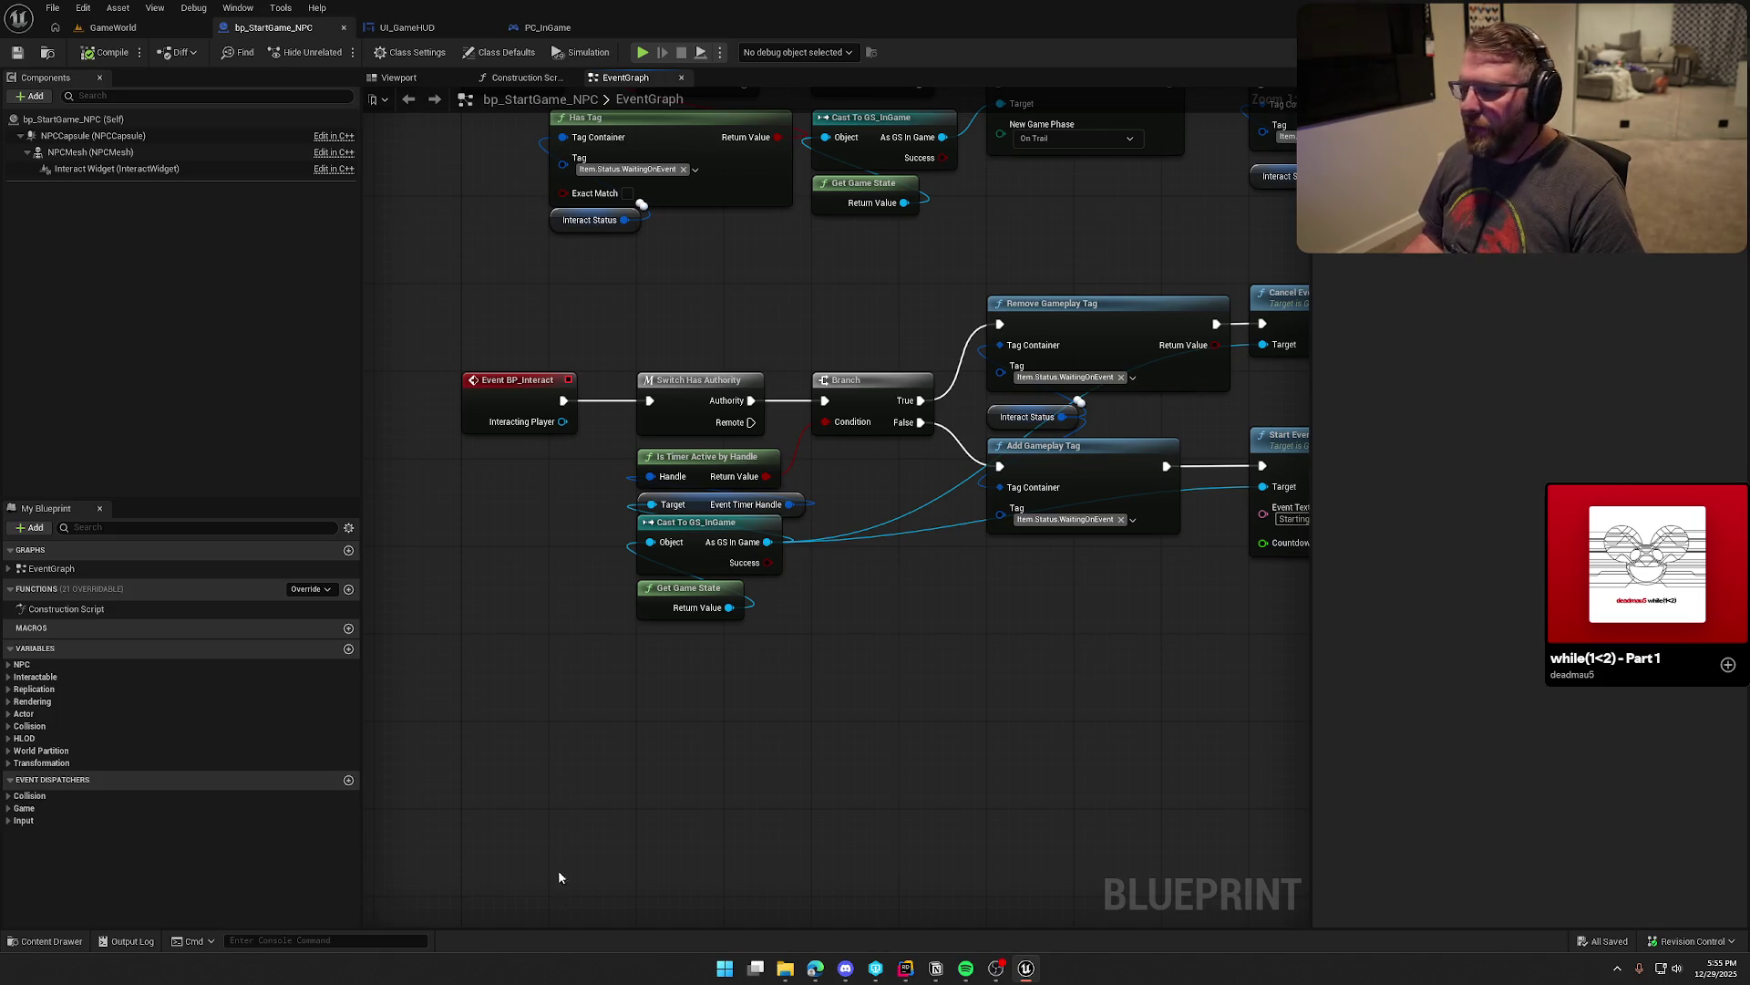
{"action": "scroll", "coordinate": [558, 869], "scroll_direction": "down", "scroll_amount": 4}
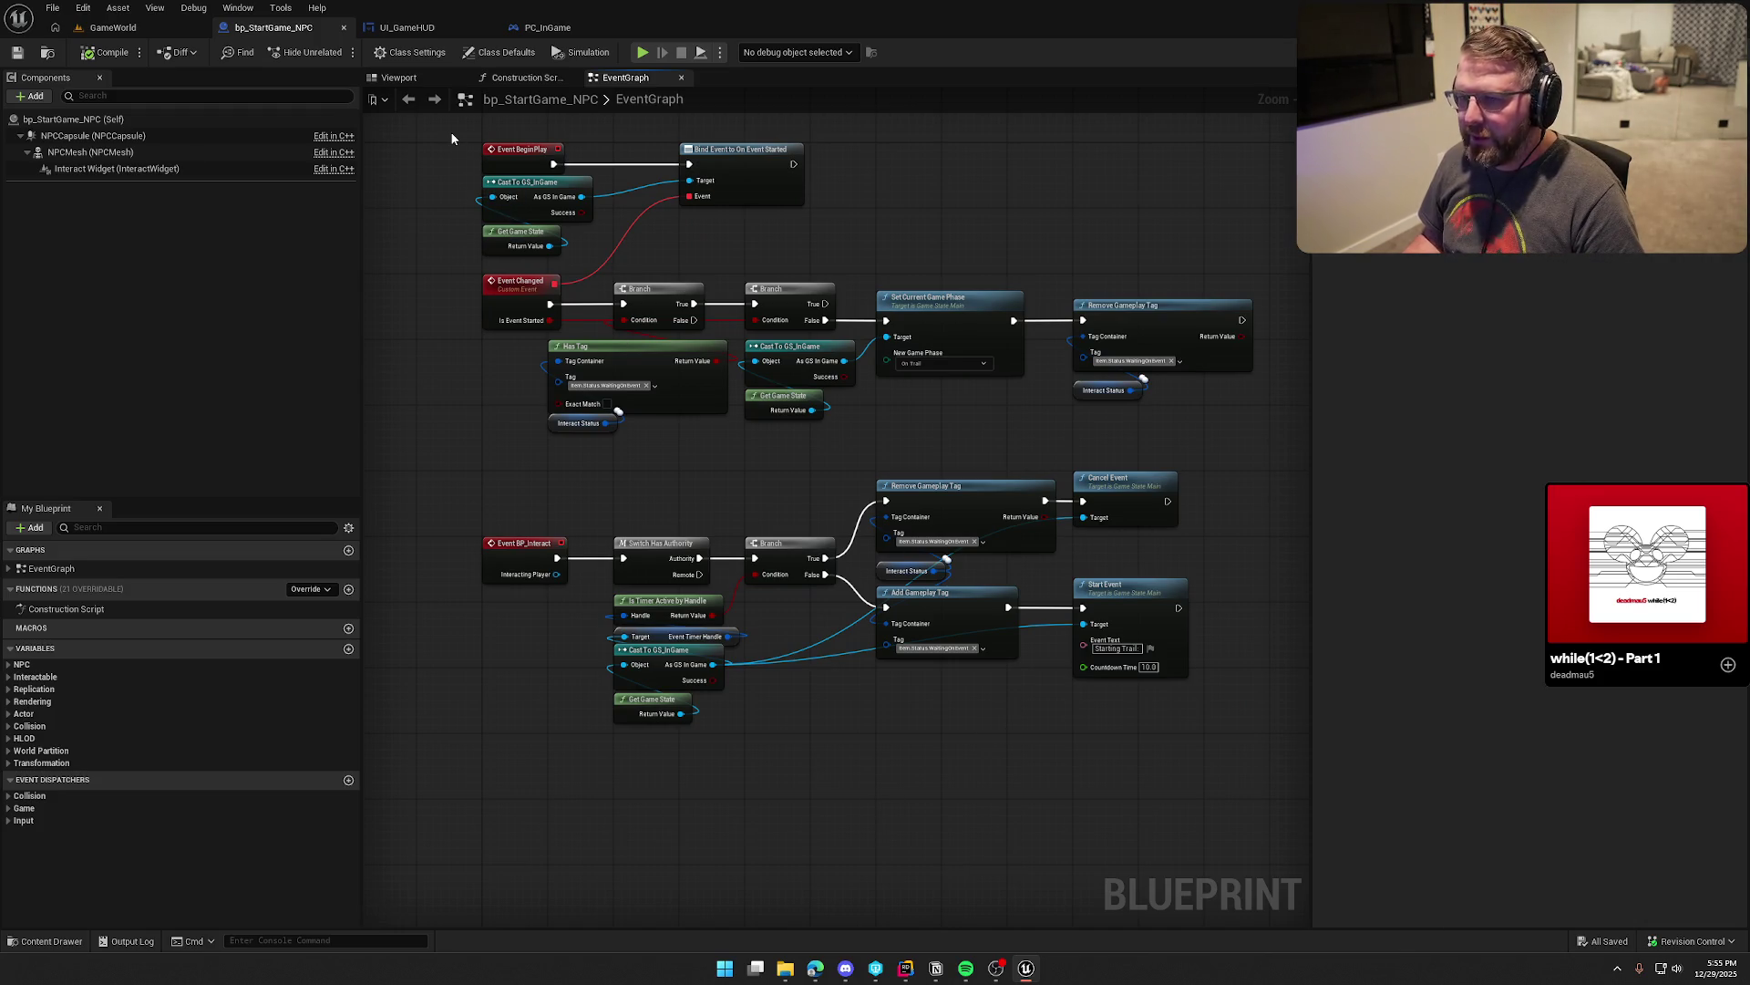
Step: Select the Set Current Game Phase node and nudge the Interact Status node upward
{"action": "left_click_drag", "start_coordinate": [452, 134], "coordinate": [1228, 725]}
{"action": "left_click", "coordinate": [893, 306]}
{"action": "scroll", "coordinate": [844, 542], "scroll_direction": "up", "scroll_amount": 4}
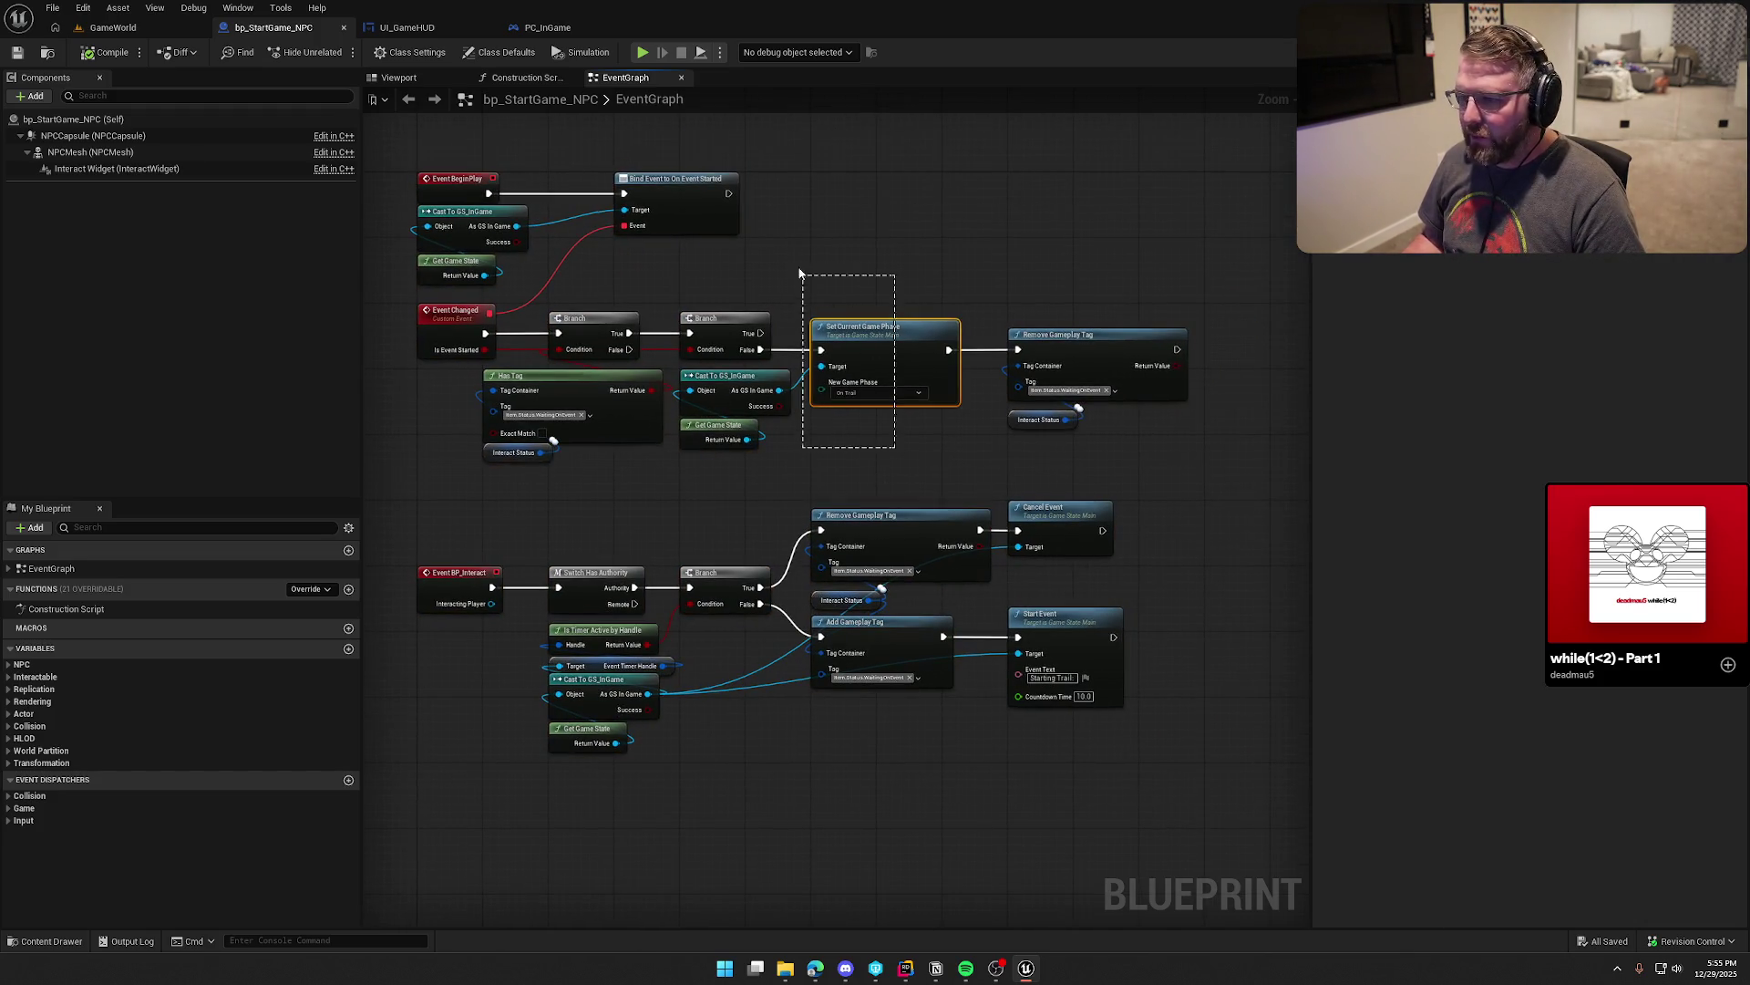
{"action": "left_click_drag", "start_coordinate": [844, 542], "coordinate": [788, 553]}
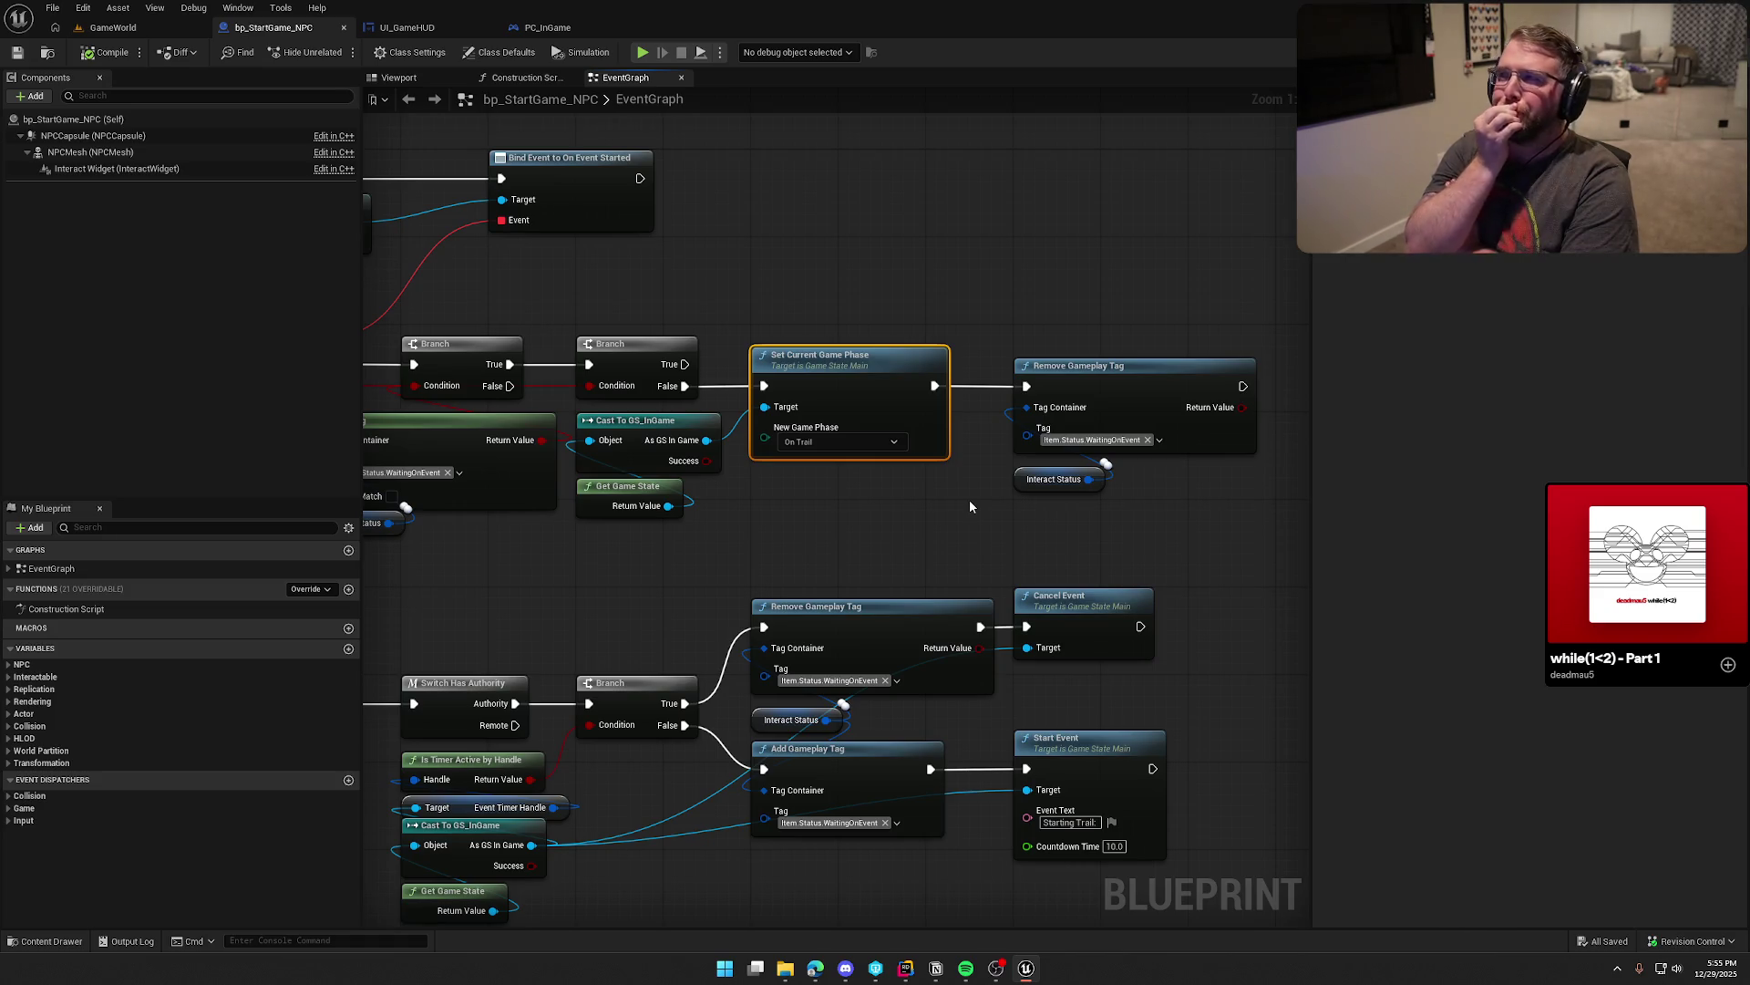
{"action": "mouse_move", "coordinate": [970, 500]}
{"action": "left_mouse_down"}
{"action": "mouse_move", "coordinate": [848, 496]}
{"action": "mouse_move", "coordinate": [804, 407]}
{"action": "mouse_move", "coordinate": [893, 280]}
{"action": "mouse_move", "coordinate": [980, 254]}
{"action": "left_mouse_up"}
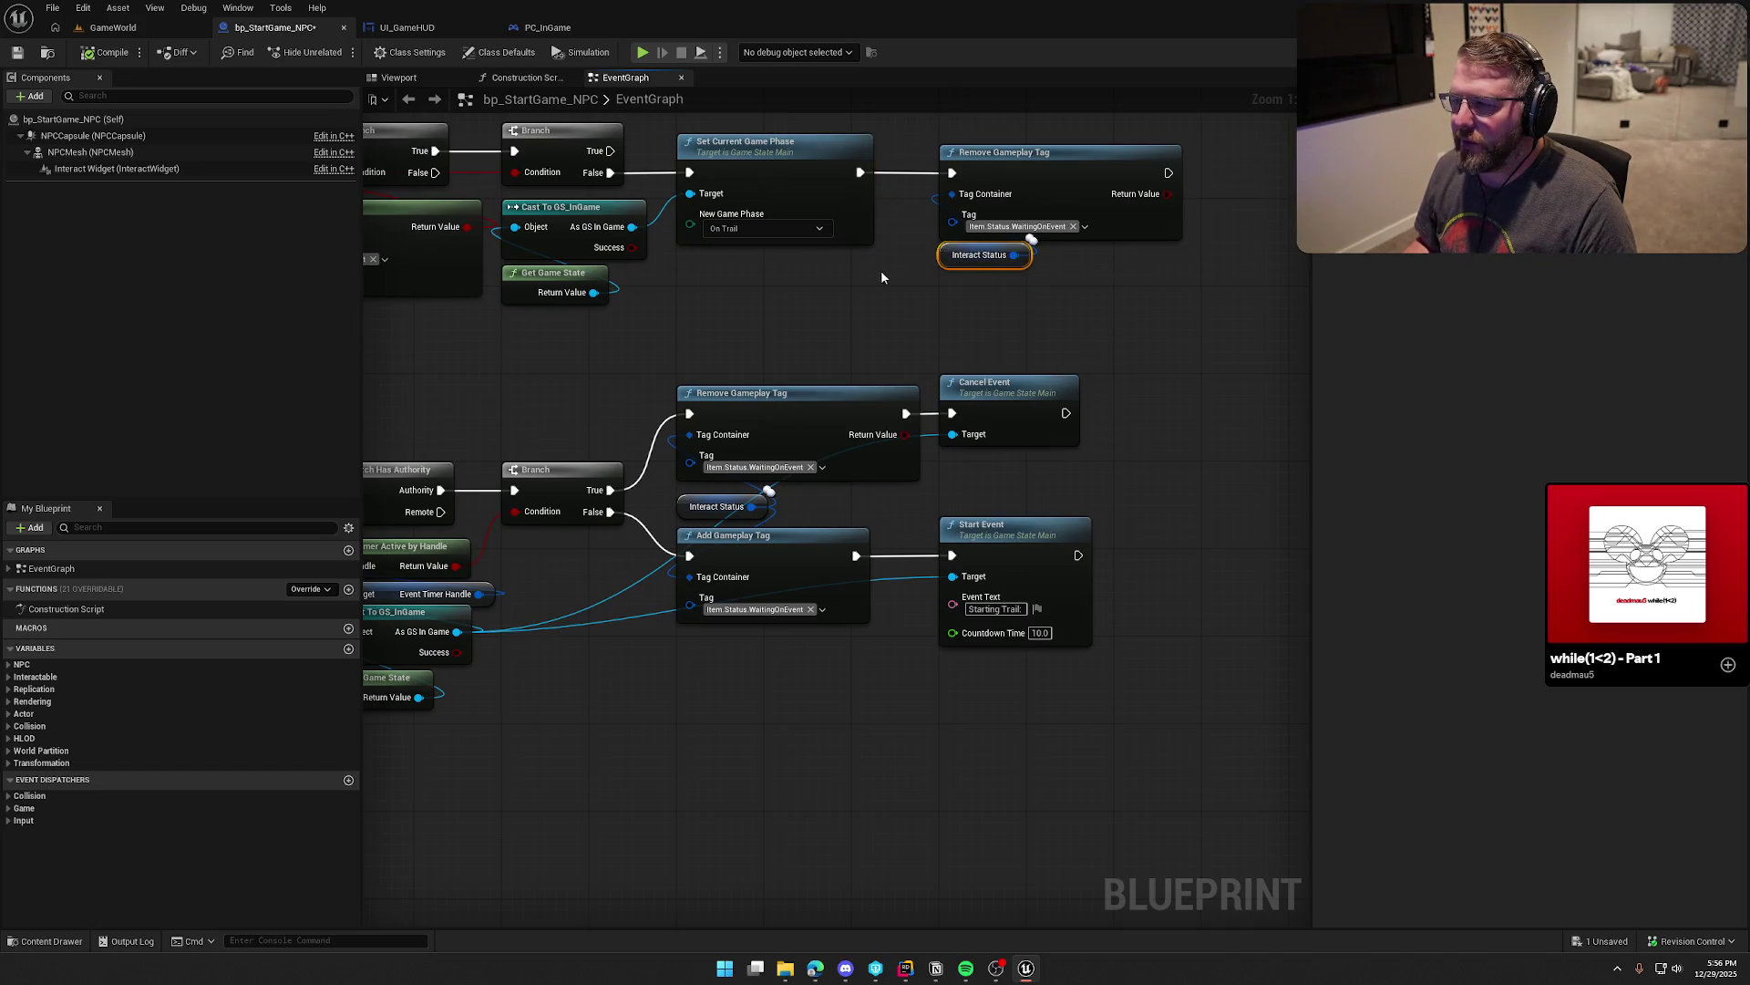
{"action": "mouse_move", "coordinate": [870, 265]}
{"action": "left_mouse_down"}
{"action": "mouse_move", "coordinate": [902, 339]}
{"action": "mouse_move", "coordinate": [711, 210]}
{"action": "mouse_move", "coordinate": [701, 180]}
{"action": "left_mouse_up"}
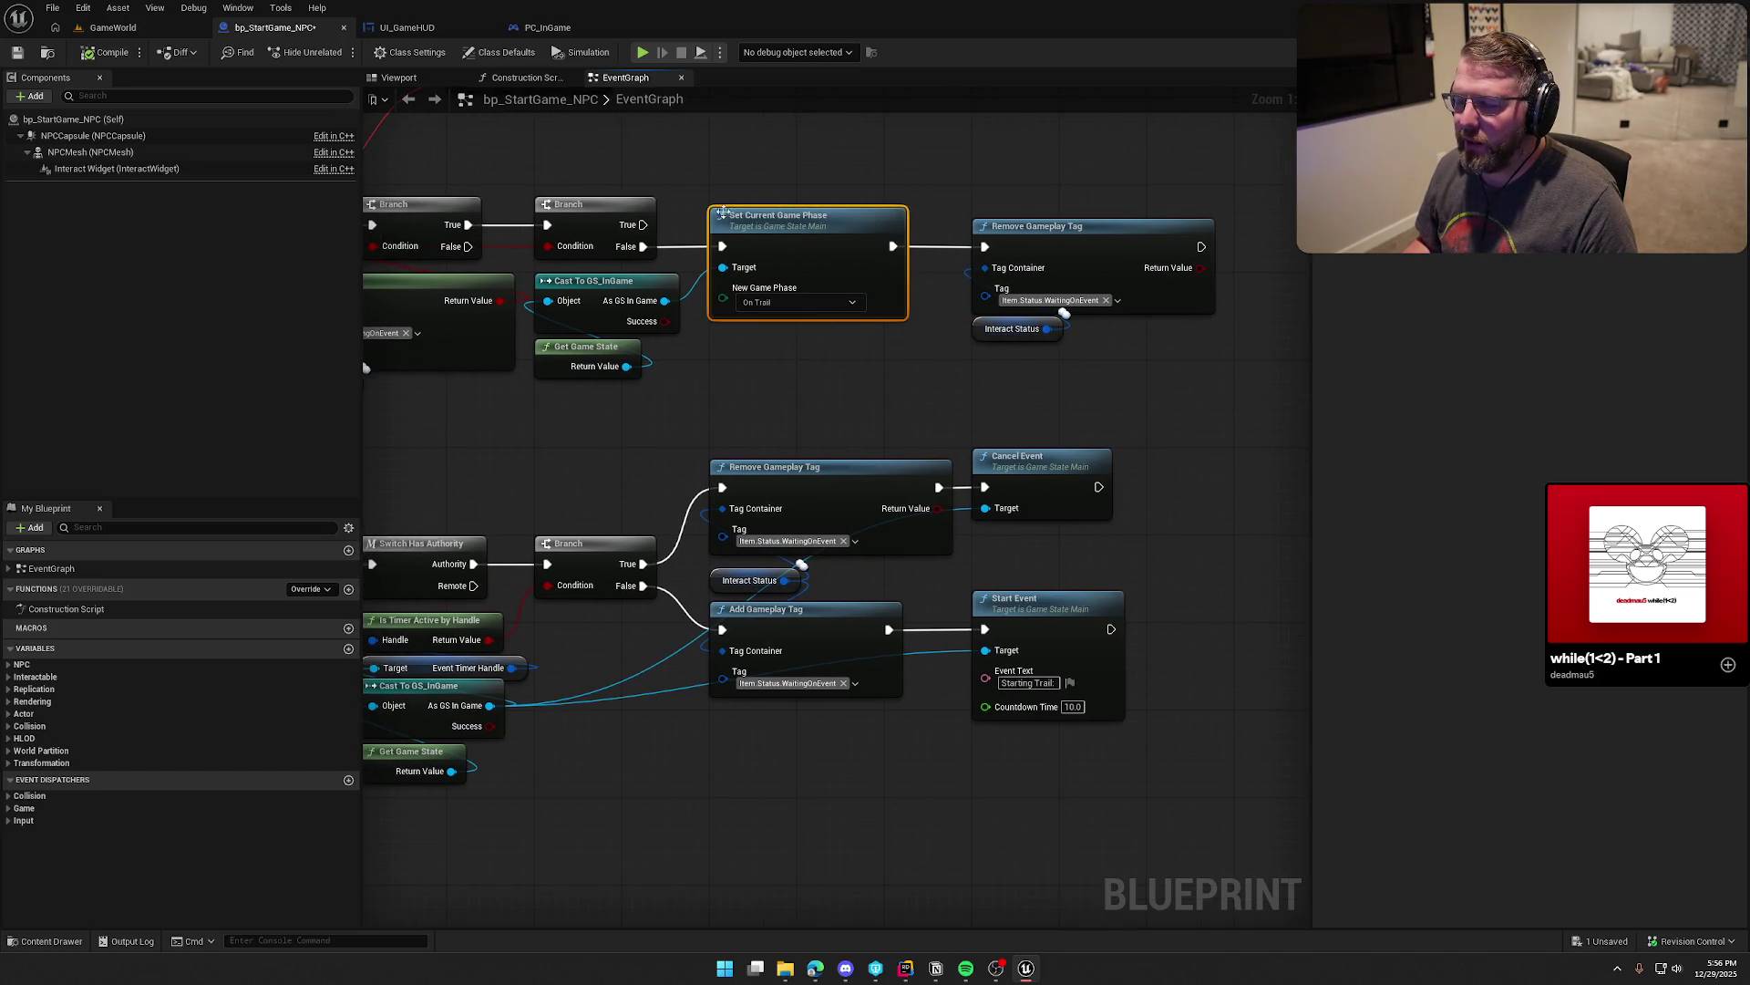
{"action": "left_click", "coordinate": [793, 370]}
Step: Box-select the Branch, cast and game phase nodes, deselect them, and save the blueprint
{"action": "left_click_drag", "start_coordinate": [811, 375], "coordinate": [881, 372]}
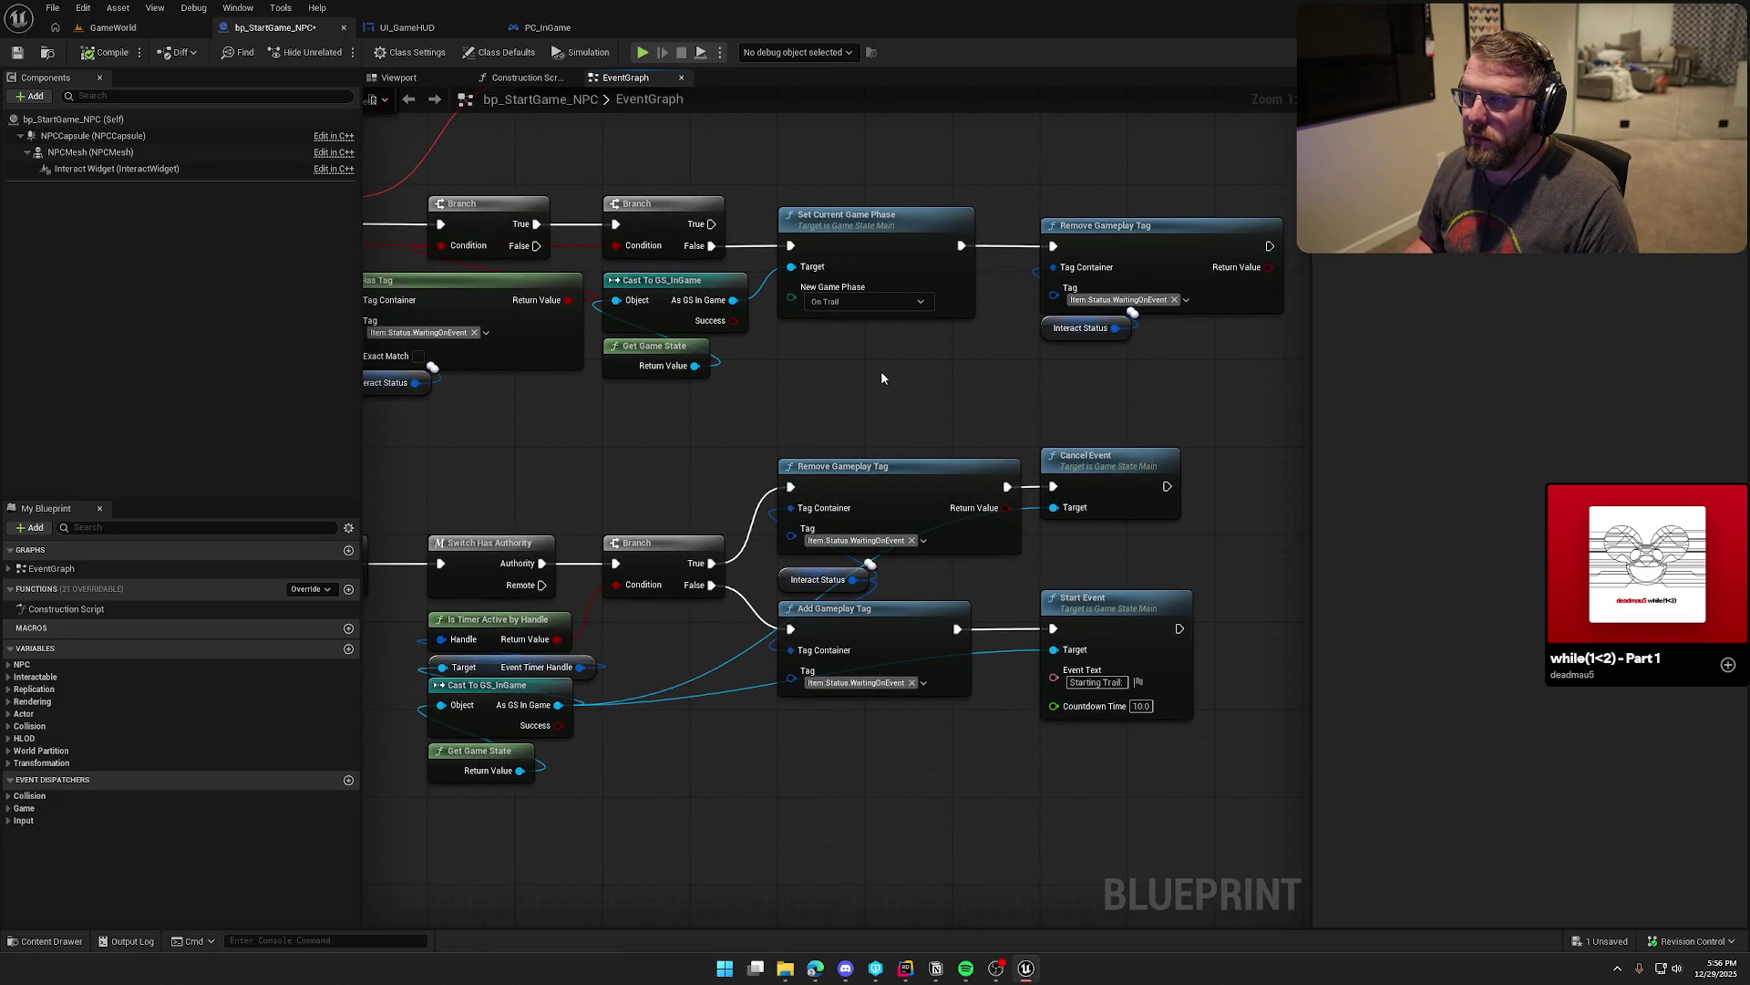
{"action": "mouse_move", "coordinate": [881, 377]}
{"action": "left_mouse_down"}
{"action": "mouse_move", "coordinate": [1031, 355]}
{"action": "mouse_move", "coordinate": [915, 396]}
{"action": "left_mouse_up"}
{"action": "scroll", "coordinate": [915, 397], "scroll_direction": "down", "scroll_amount": 2}
{"action": "left_click_drag", "start_coordinate": [742, 282], "coordinate": [986, 500]}
{"action": "left_click", "coordinate": [879, 260]}
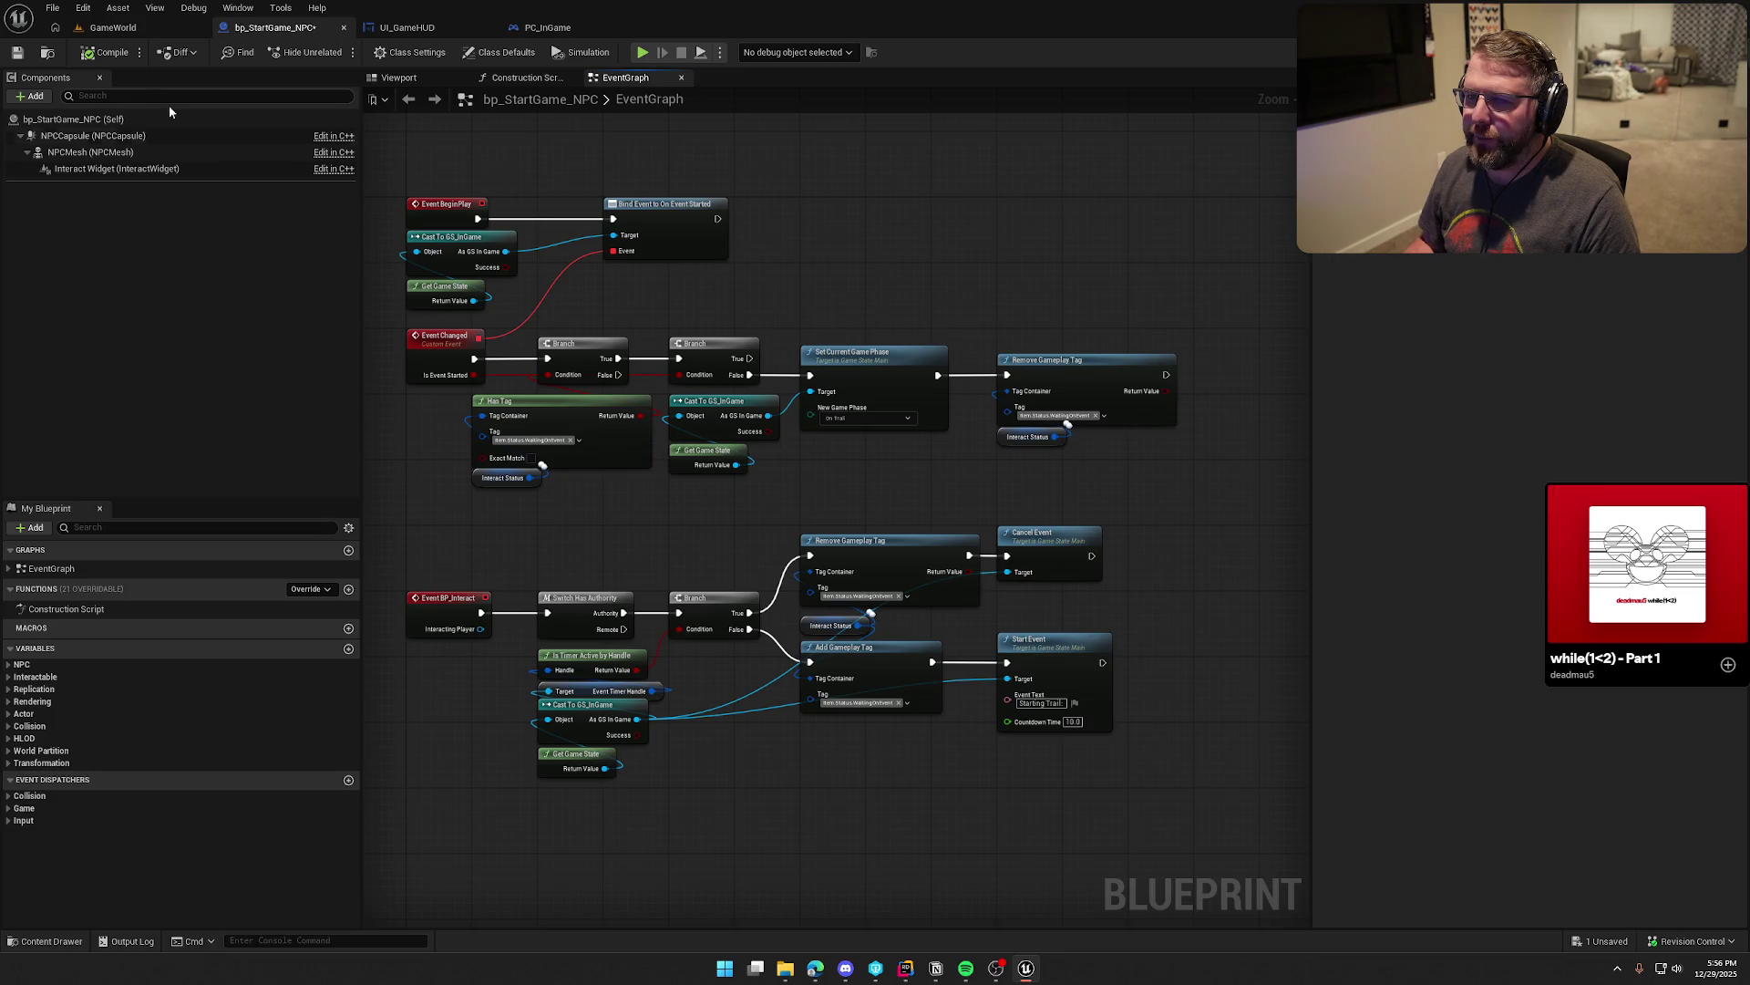
{"action": "key", "text": "ctrl+s"}
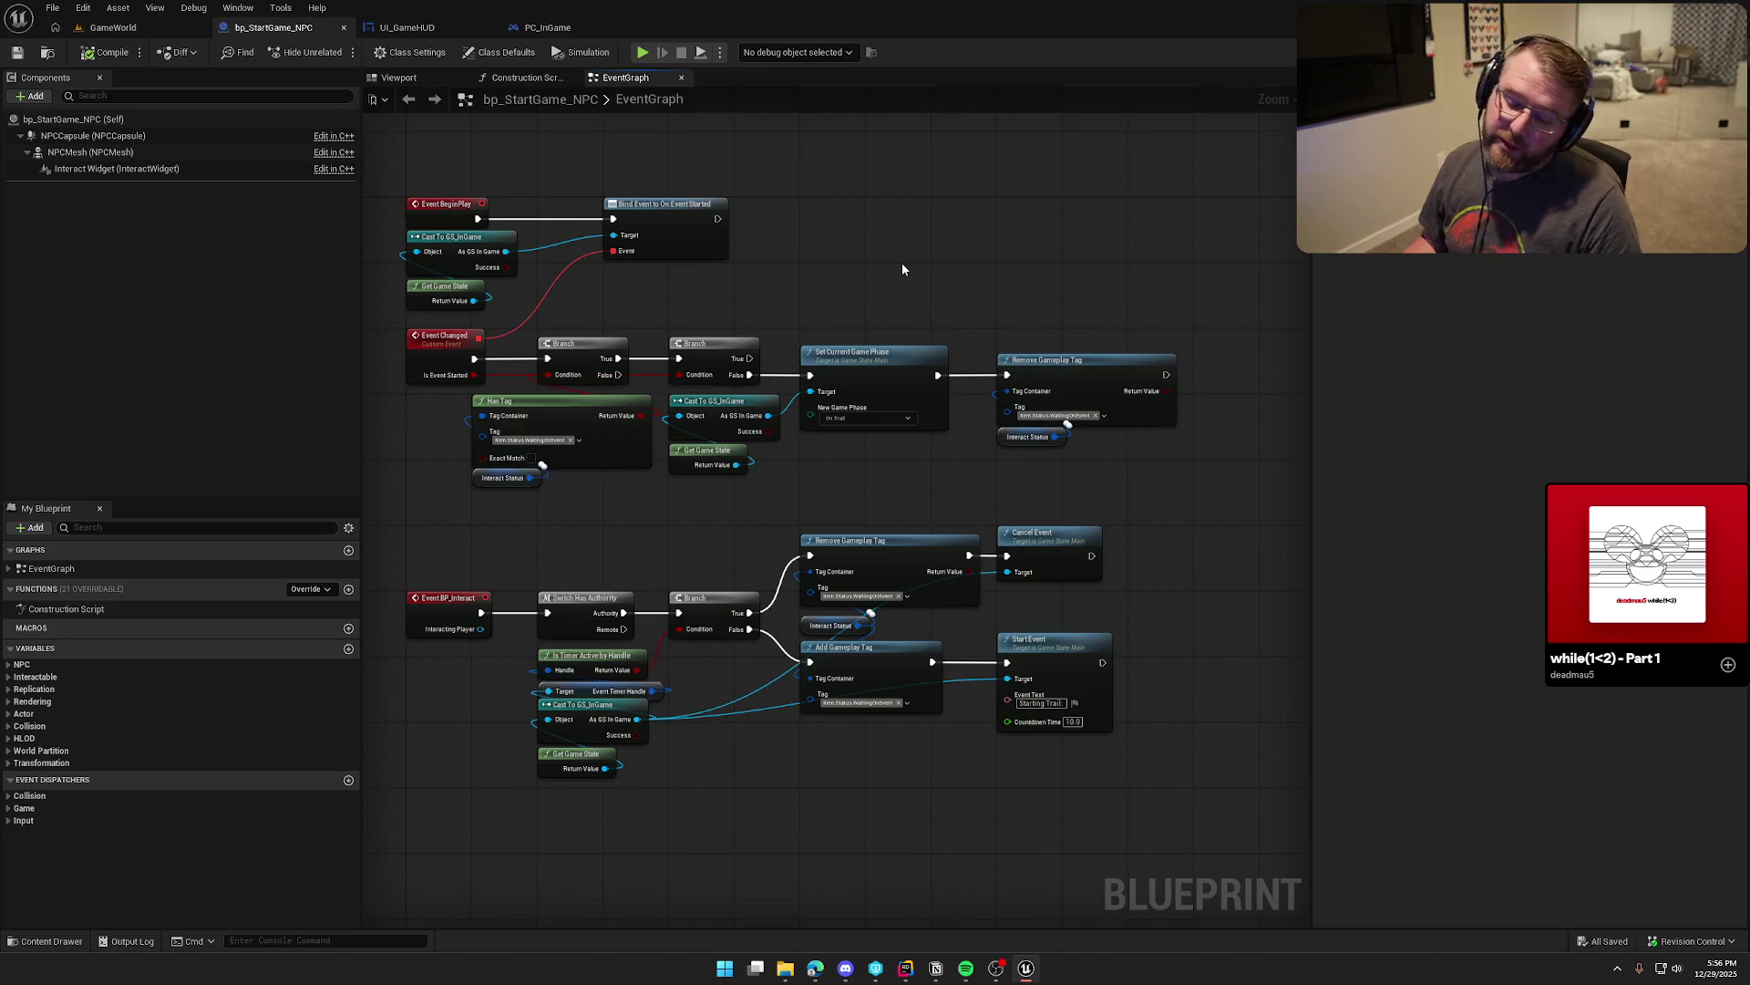
Step: Search the graph's All Actions list for 'eik' and browse the results
{"action": "right_click", "coordinate": [939, 213]}
{"action": "type", "text": "eik"}
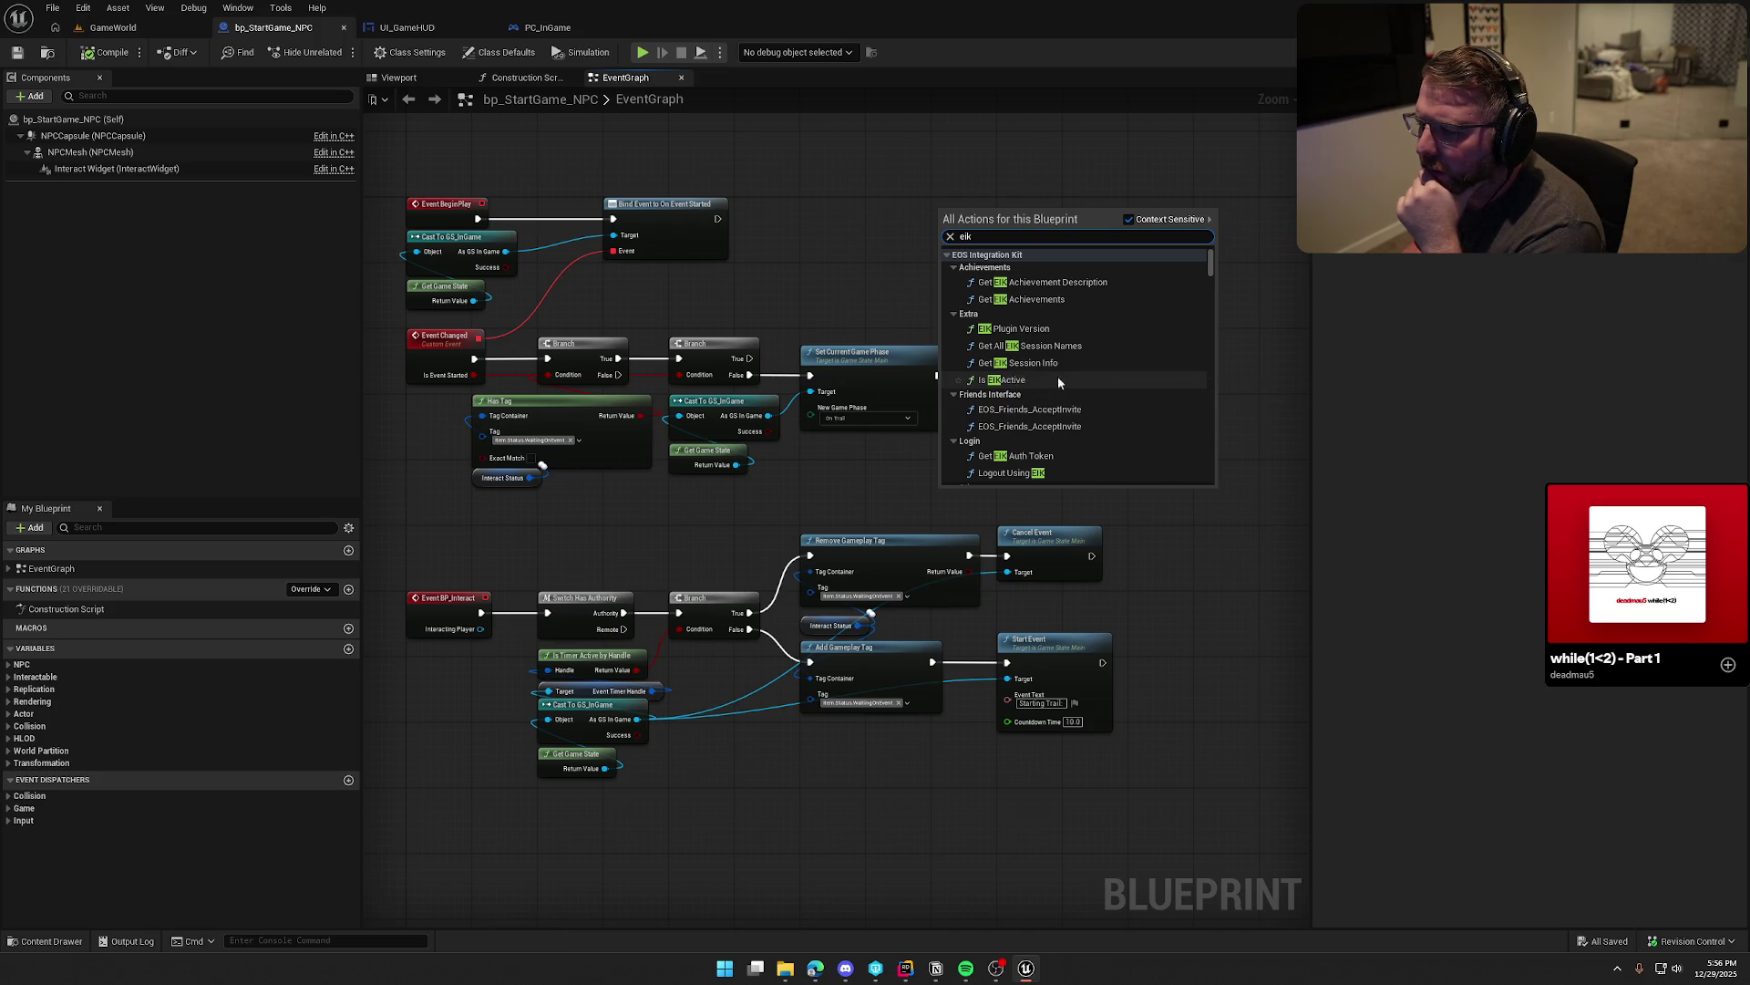
{"action": "scroll", "coordinate": [1158, 408], "scroll_direction": "up", "scroll_amount": 2}
{"action": "scroll", "coordinate": [1136, 393], "scroll_direction": "up", "scroll_amount": 1}
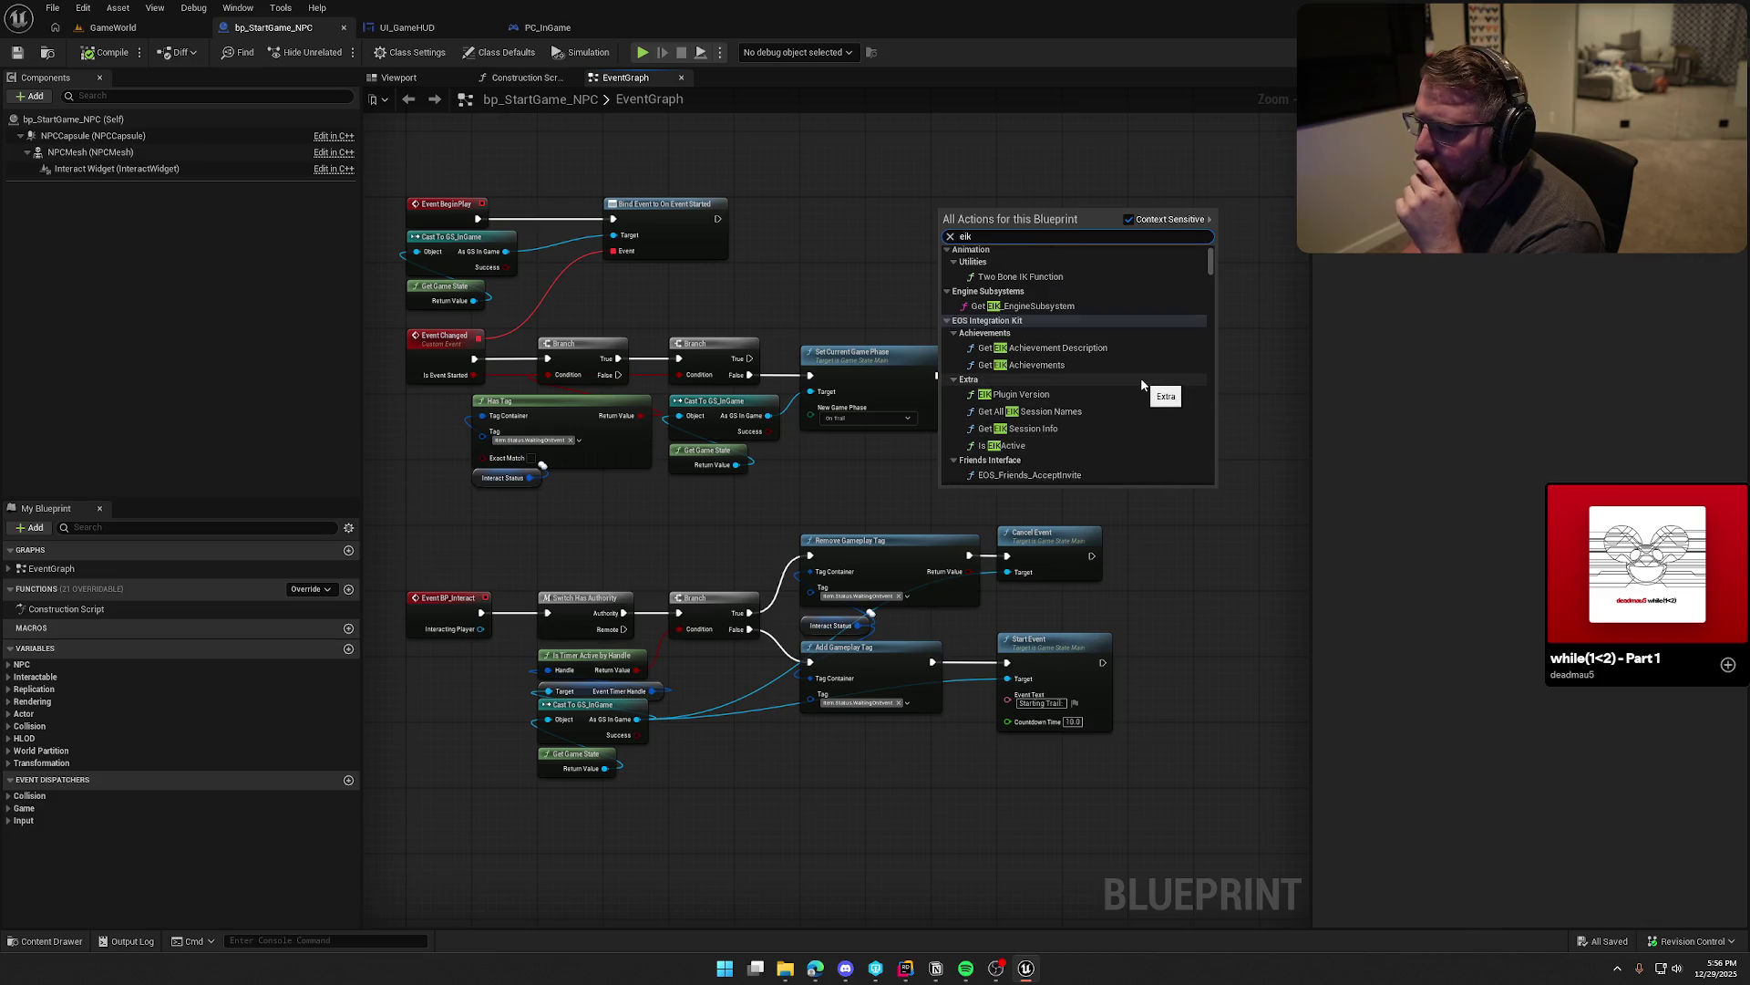
{"action": "scroll", "coordinate": [1142, 384], "scroll_direction": "up", "scroll_amount": 2}
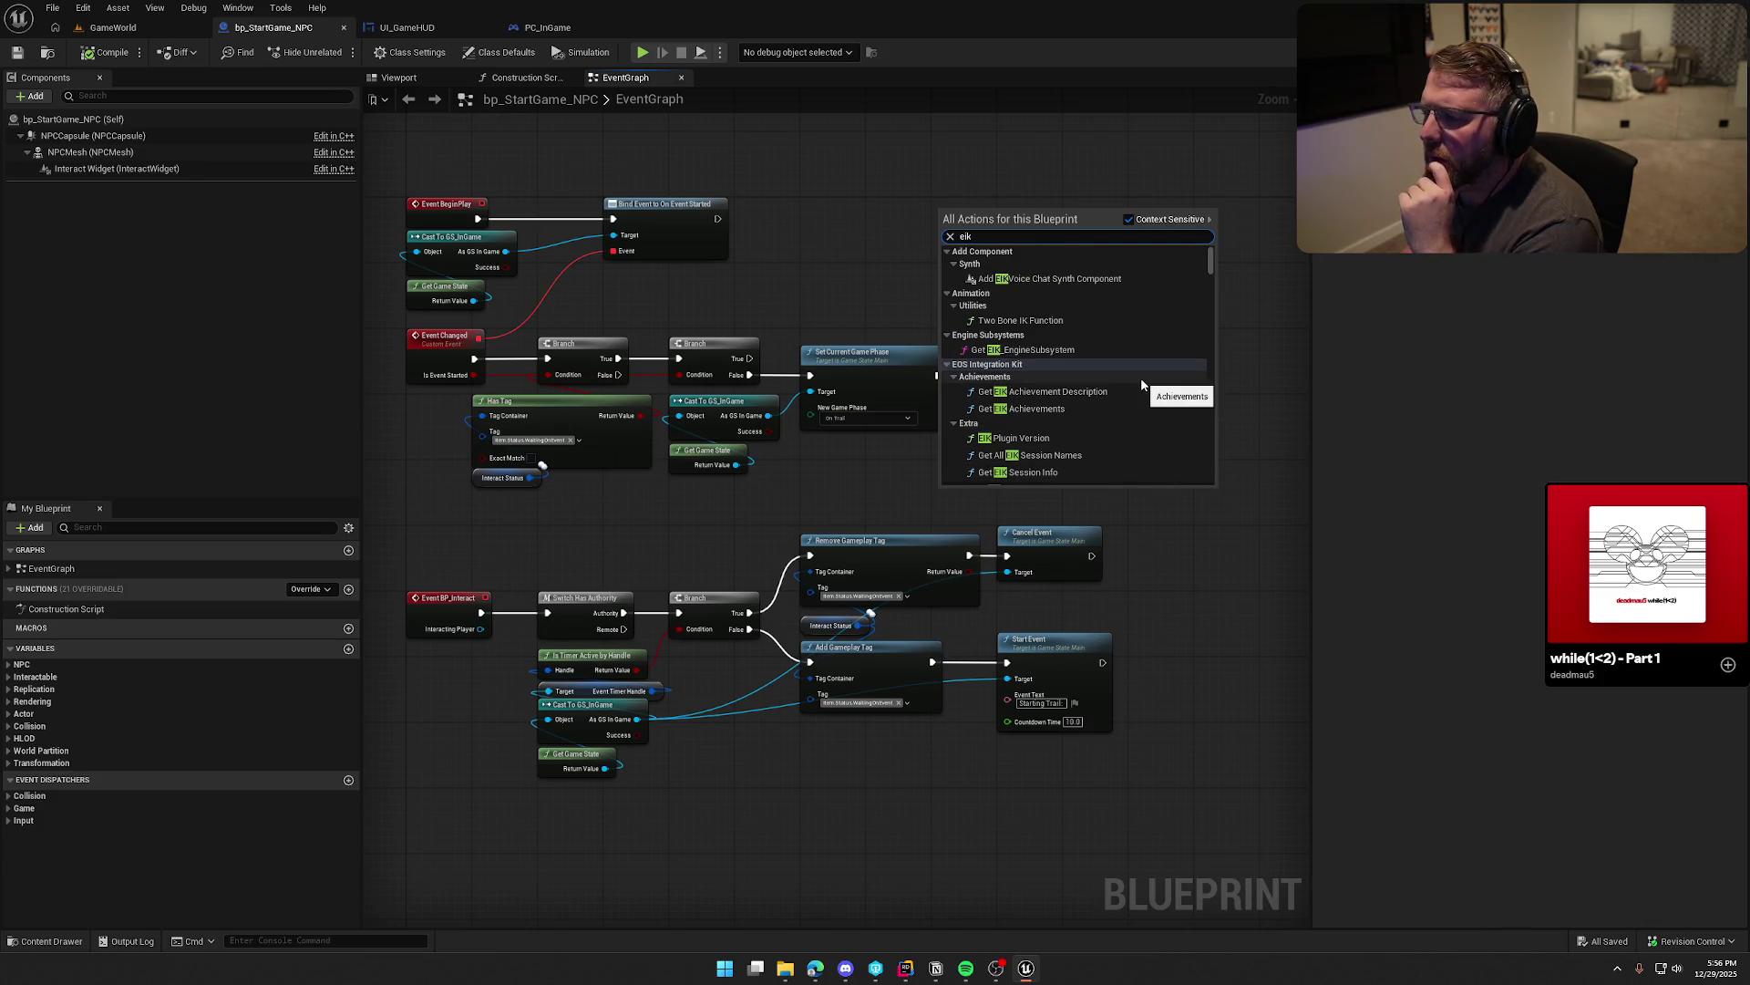
{"action": "scroll", "coordinate": [1140, 383], "scroll_direction": "down", "scroll_amount": 5}
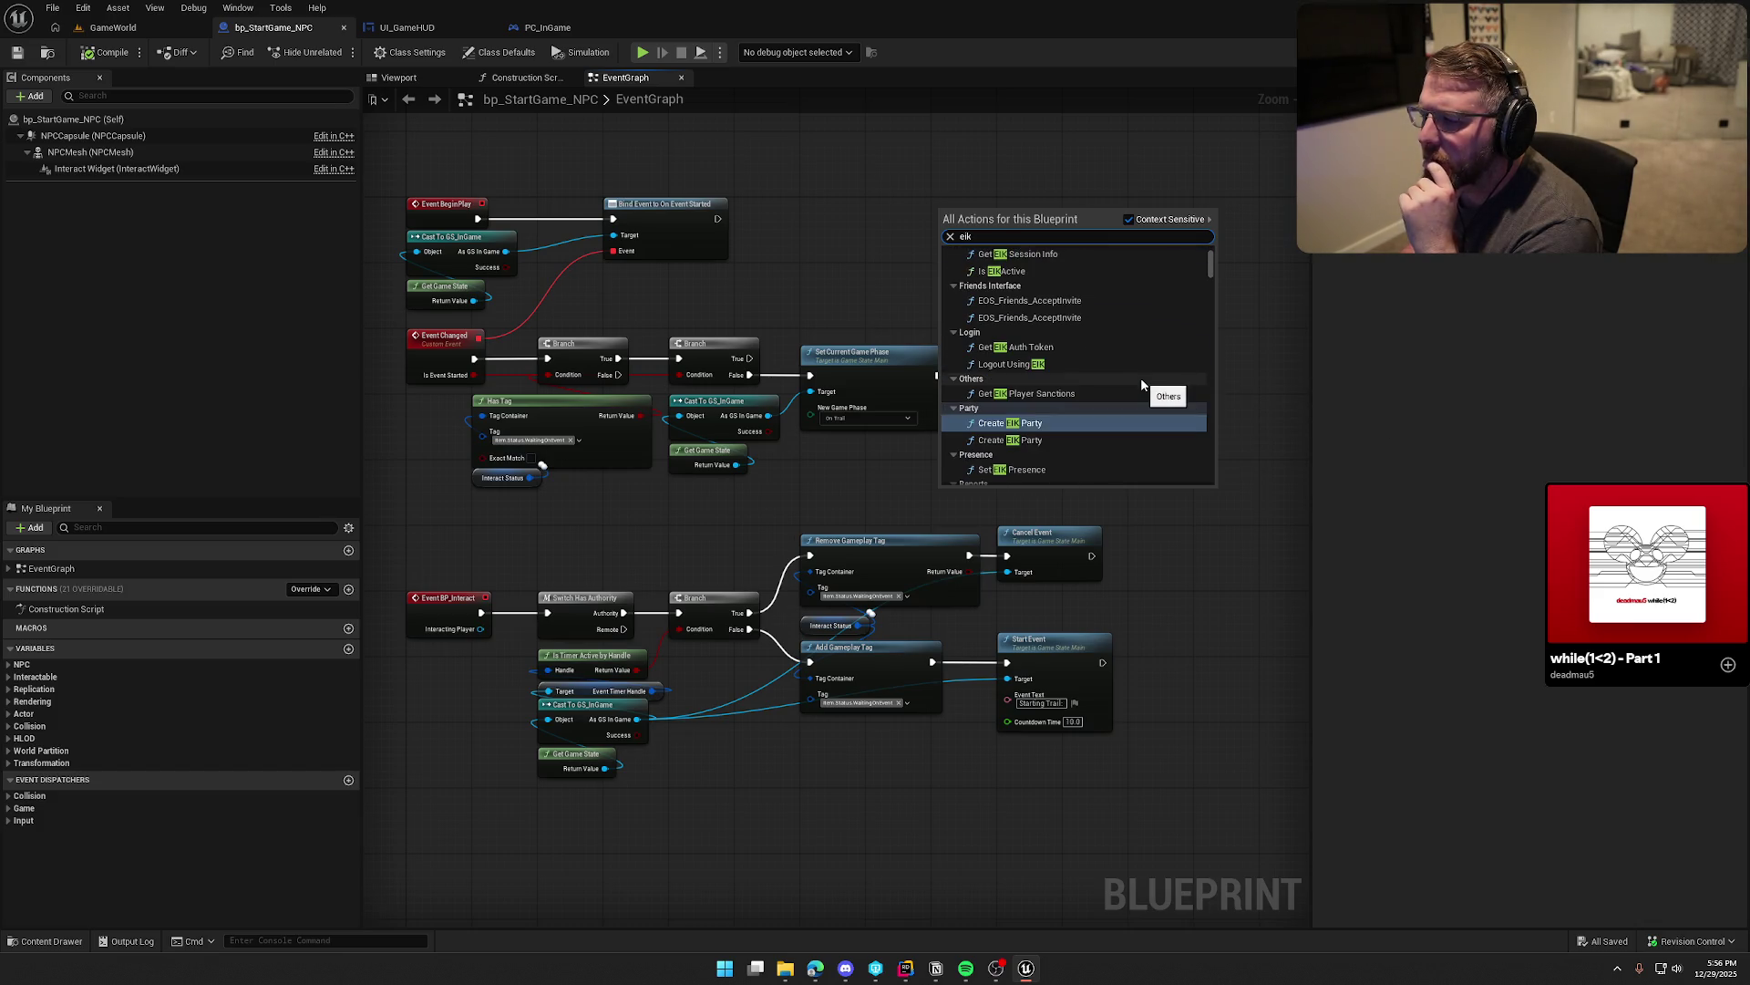
{"action": "scroll", "coordinate": [1141, 381], "scroll_direction": "down", "scroll_amount": 2}
{"action": "scroll", "coordinate": [1142, 383], "scroll_direction": "down", "scroll_amount": 2}
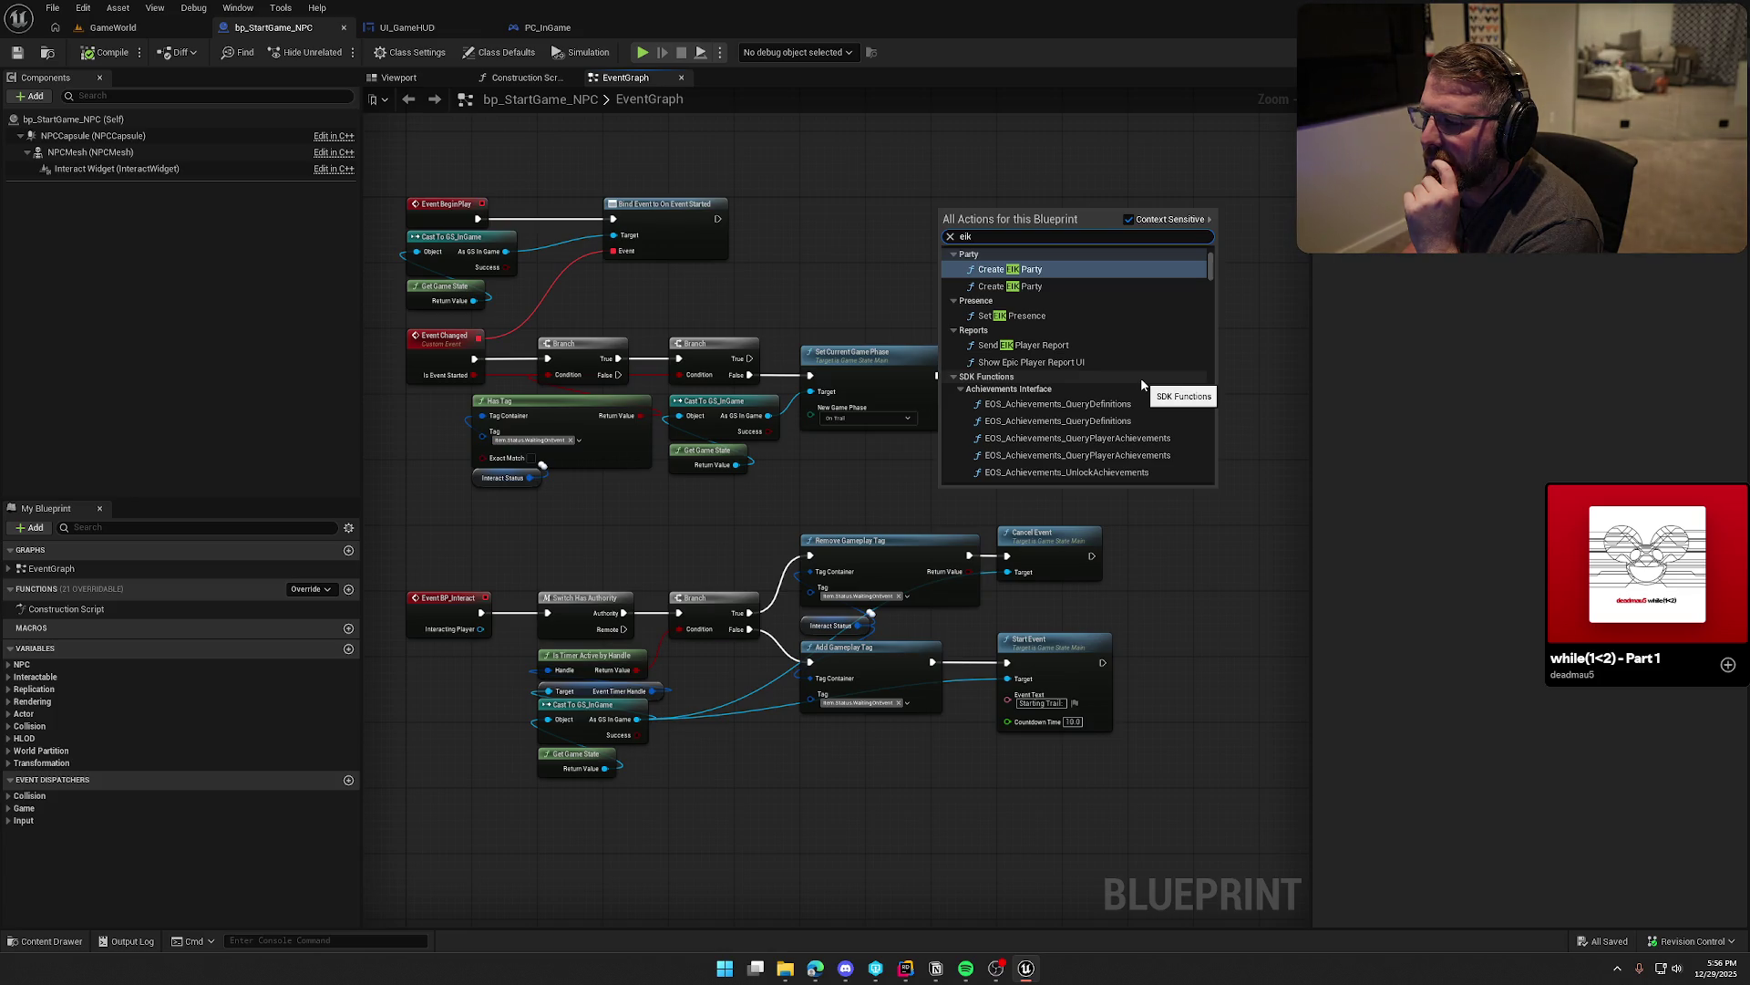
{"action": "scroll", "coordinate": [1141, 383], "scroll_direction": "down", "scroll_amount": 4}
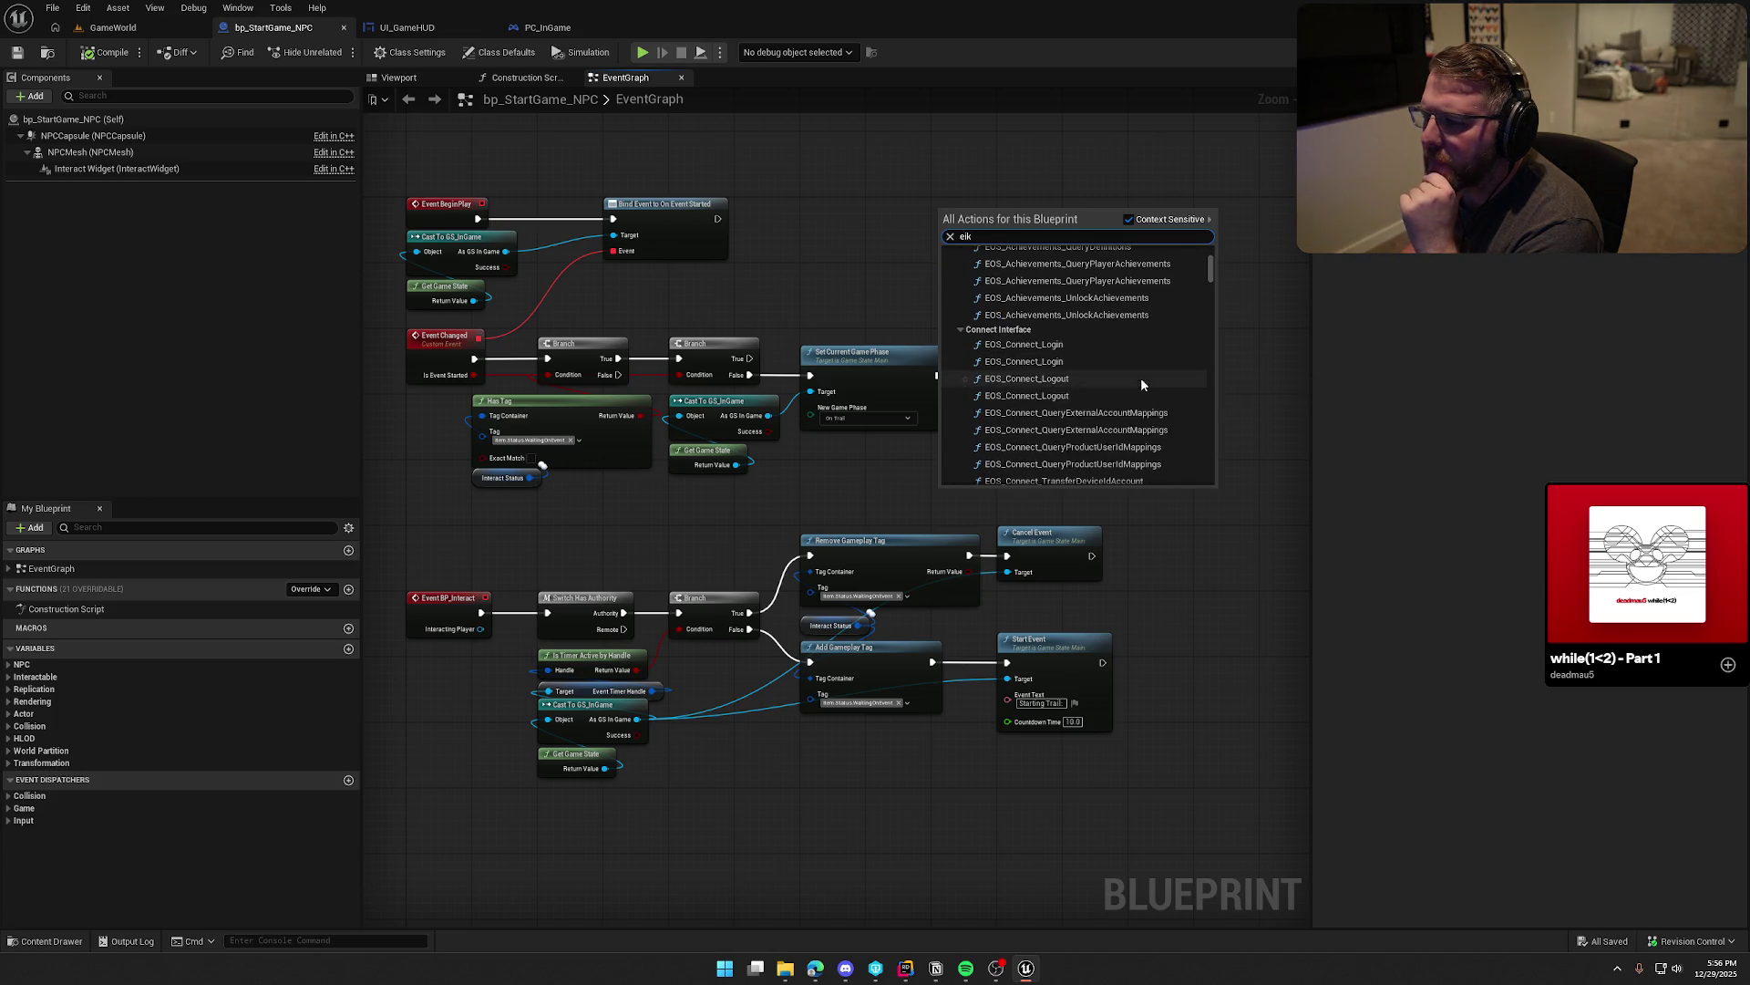
{"action": "scroll", "coordinate": [1144, 379], "scroll_direction": "up", "scroll_amount": 2}
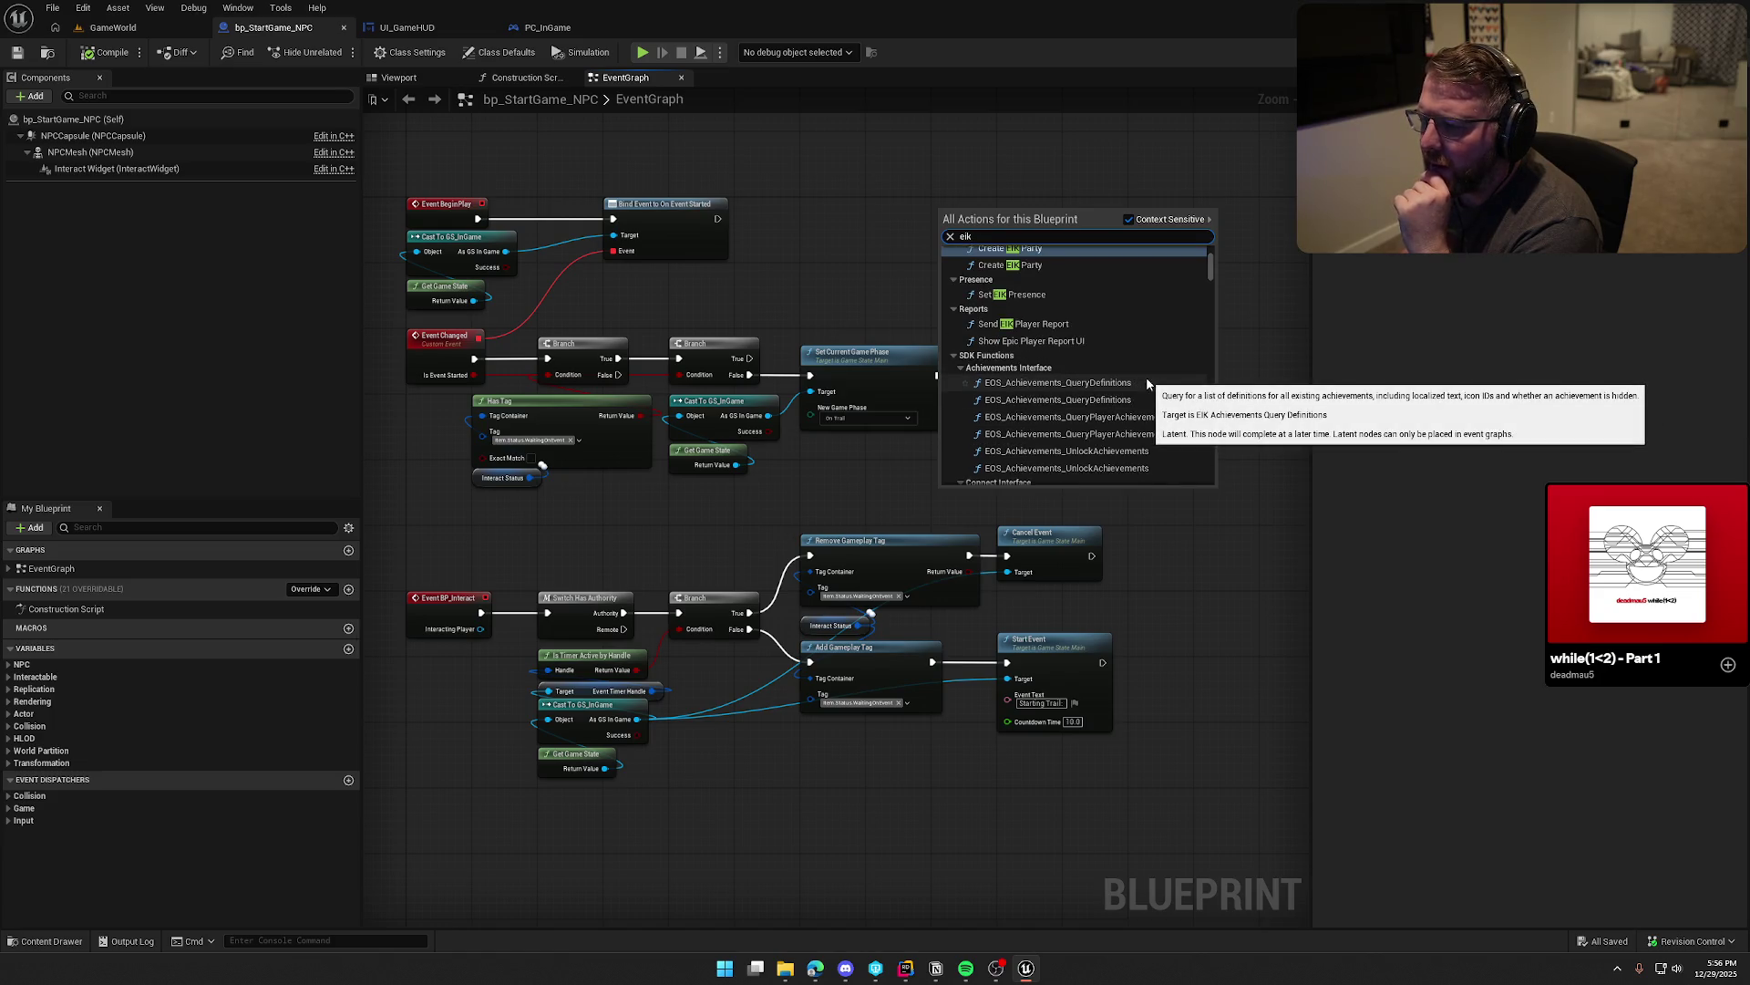
{"action": "scroll", "coordinate": [1148, 381], "scroll_direction": "down", "scroll_amount": 5}
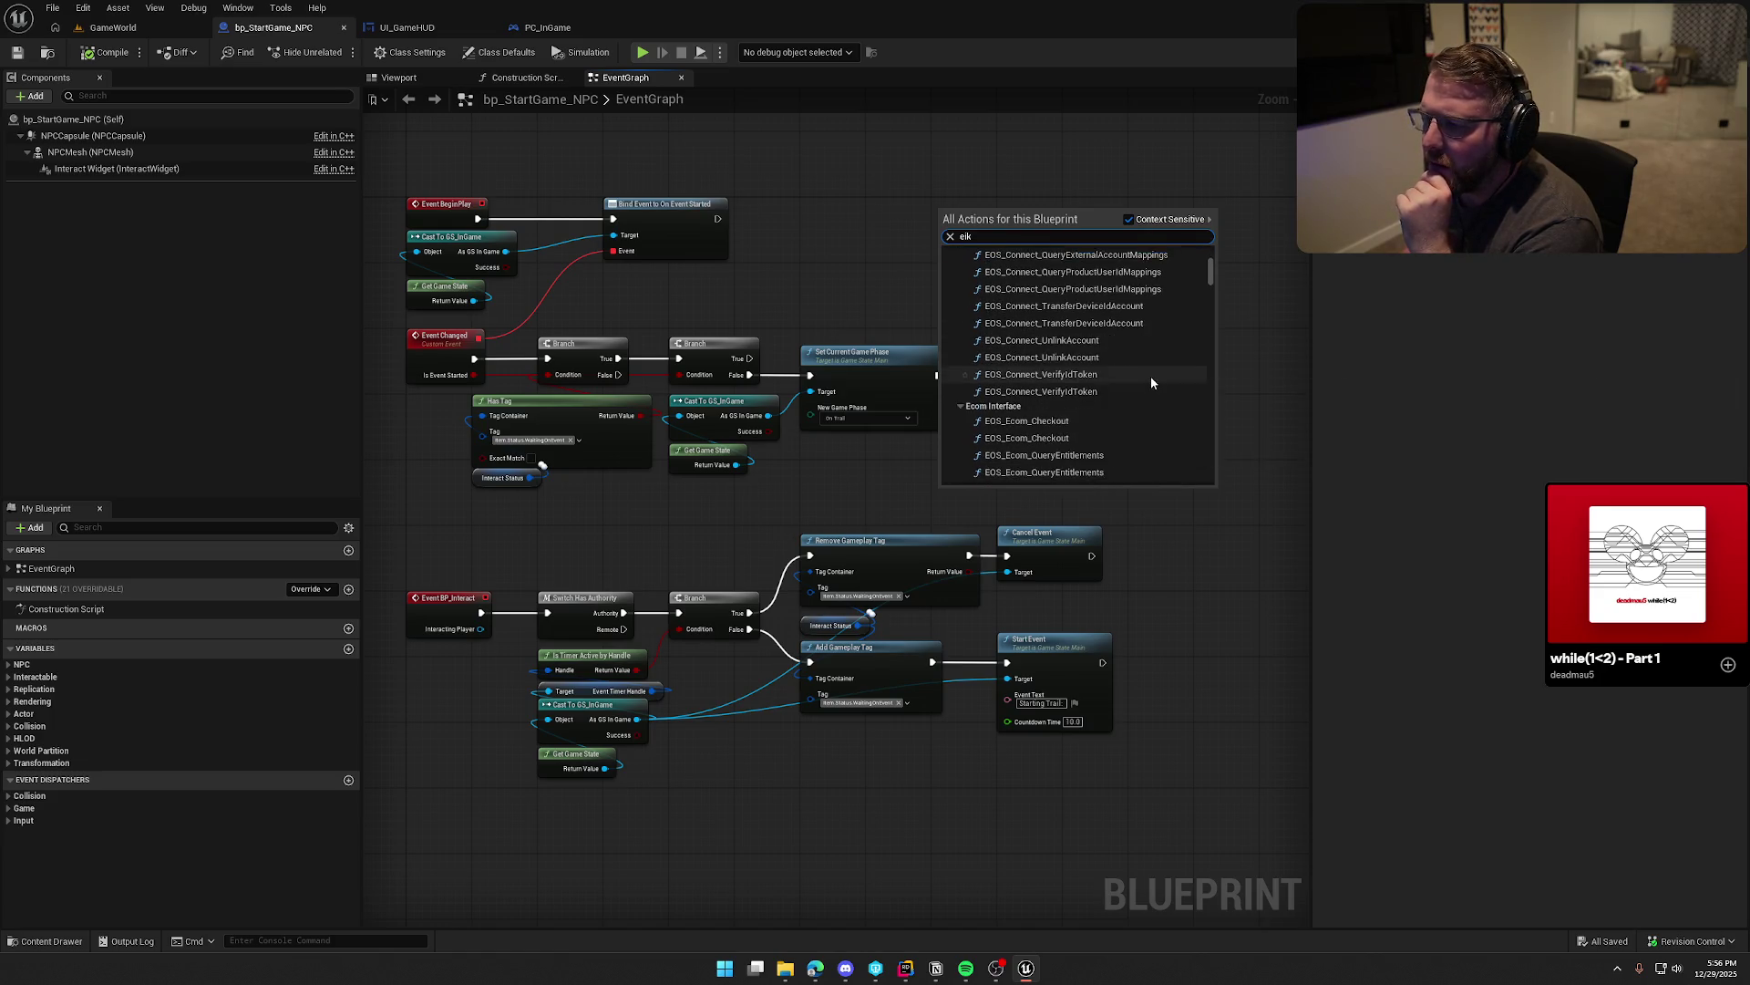
{"action": "scroll", "coordinate": [1153, 383], "scroll_direction": "down", "scroll_amount": 10}
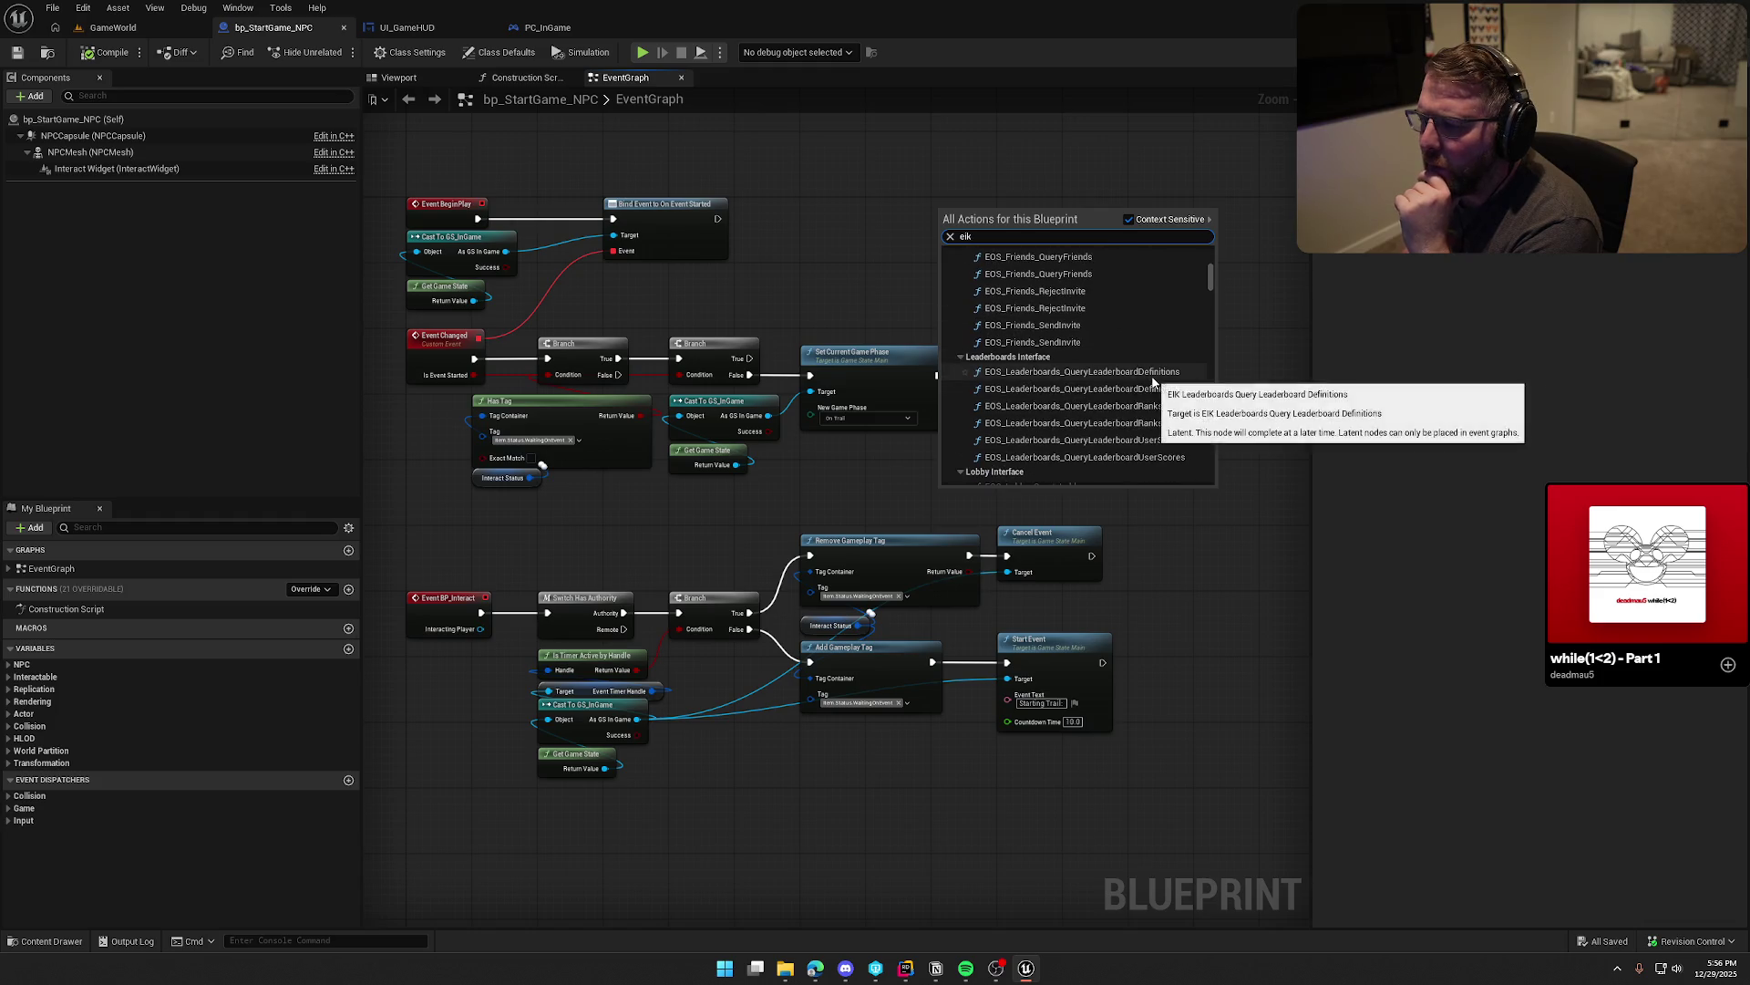
{"action": "scroll", "coordinate": [1154, 383], "scroll_direction": "down", "scroll_amount": 3}
{"action": "scroll", "coordinate": [1153, 383], "scroll_direction": "down", "scroll_amount": 8}
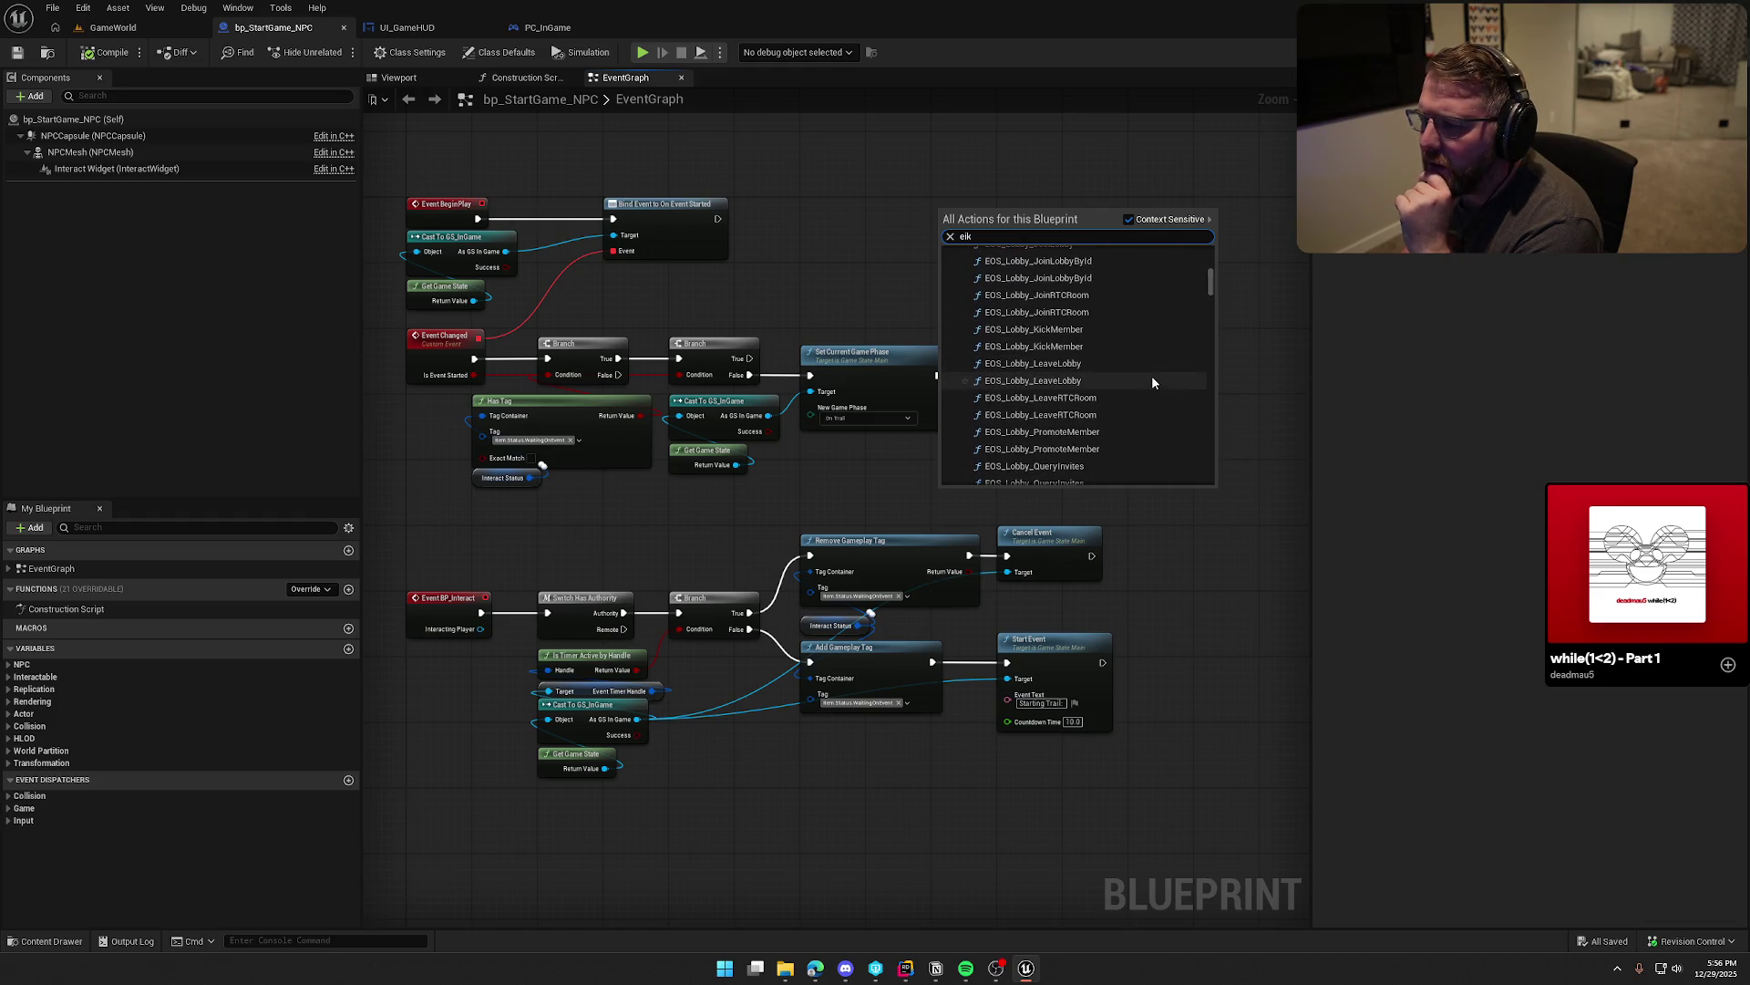
{"action": "scroll", "coordinate": [1153, 383], "scroll_direction": "down", "scroll_amount": 10}
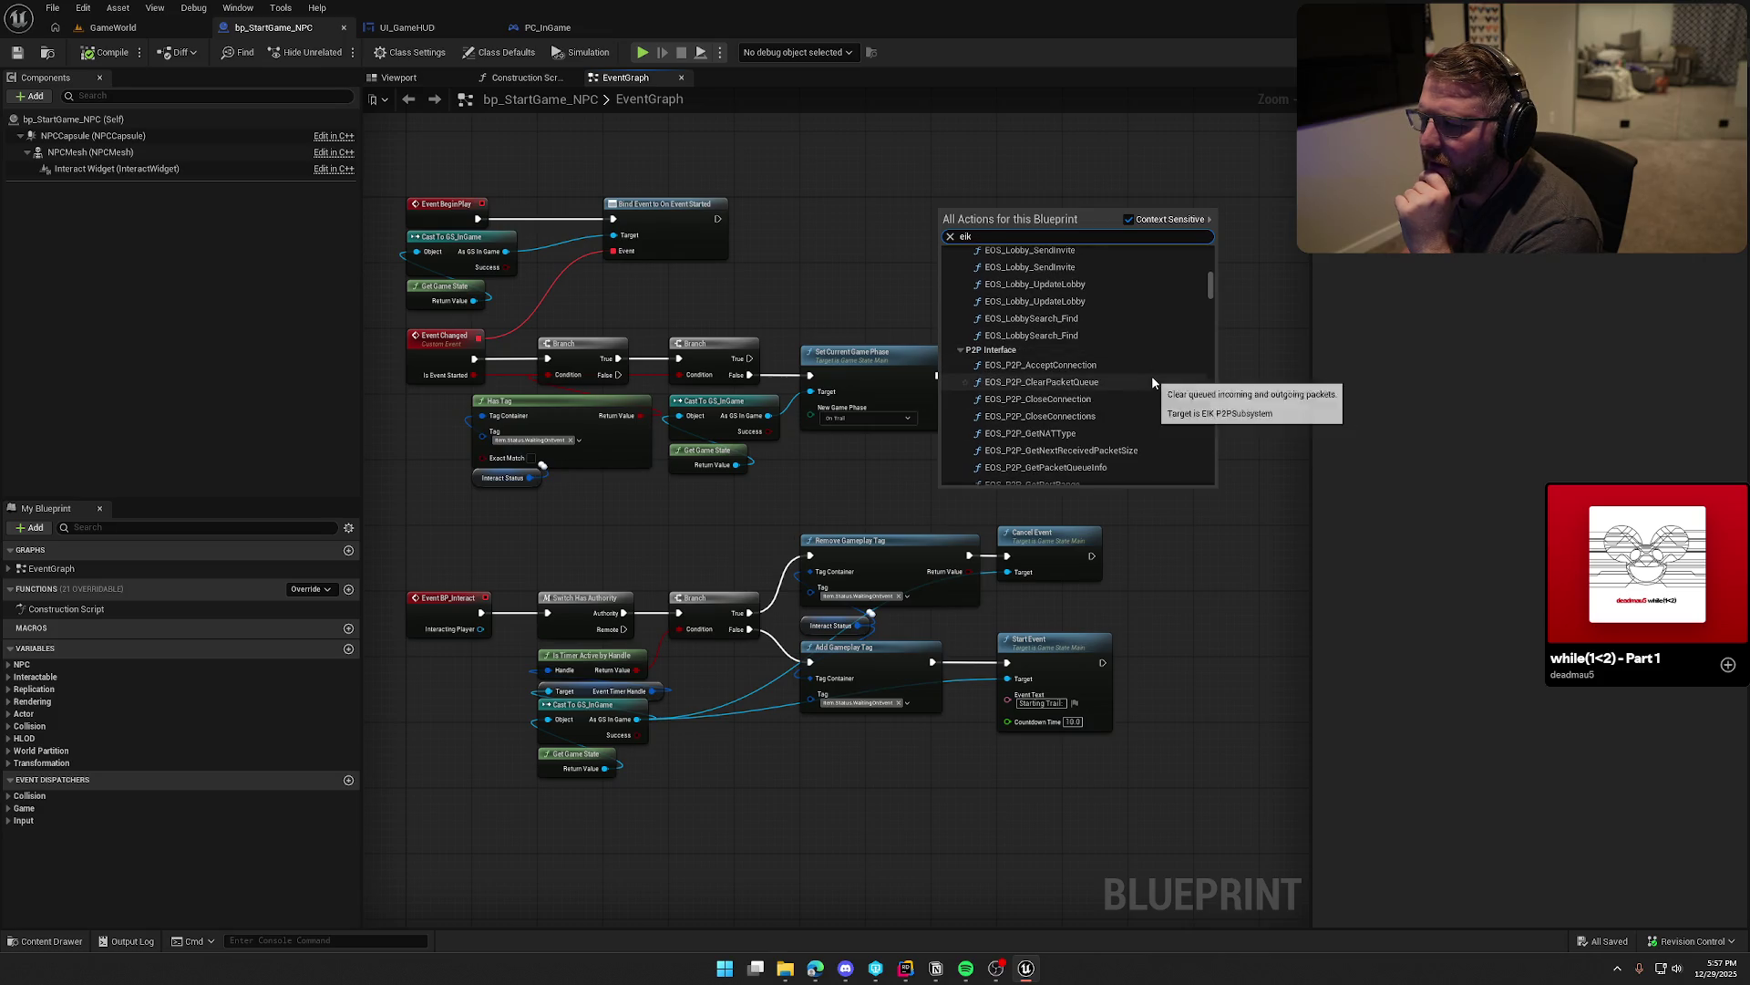
Step: Search the actions for 'status', review the results, then clear the search
{"action": "type", "text": " status"}
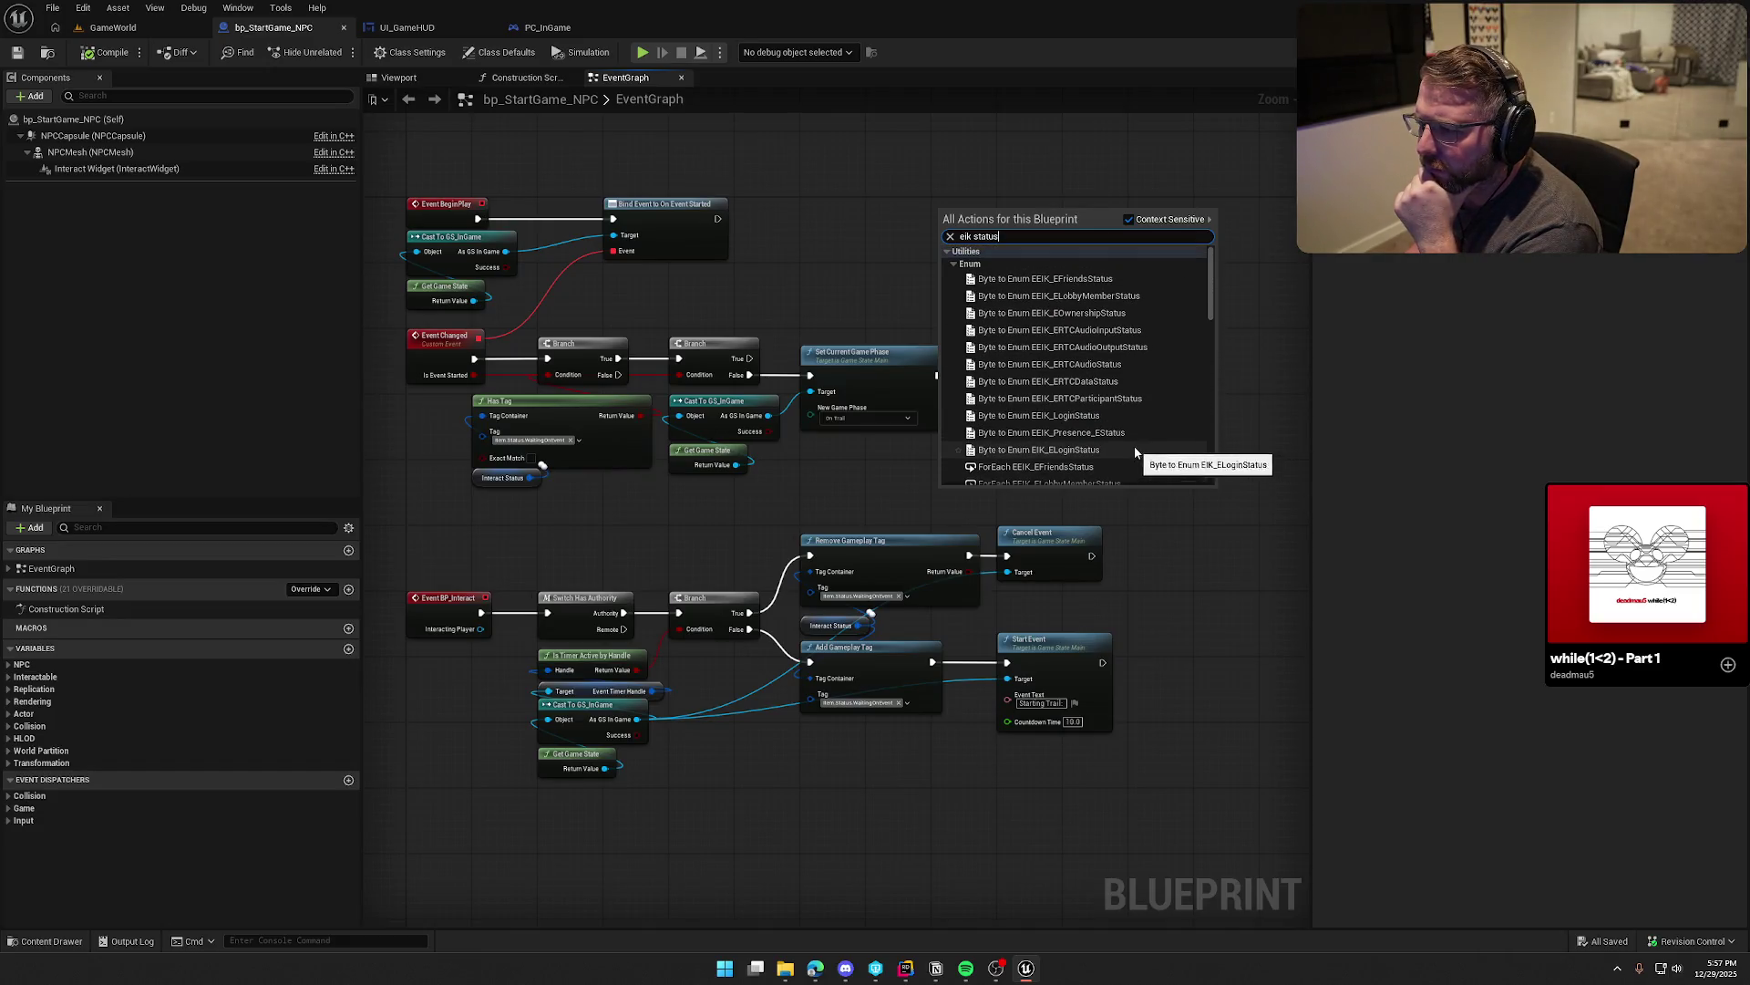
{"action": "scroll", "coordinate": [1145, 450], "scroll_direction": "down", "scroll_amount": 8}
{"action": "scroll", "coordinate": [1132, 441], "scroll_direction": "down", "scroll_amount": 5}
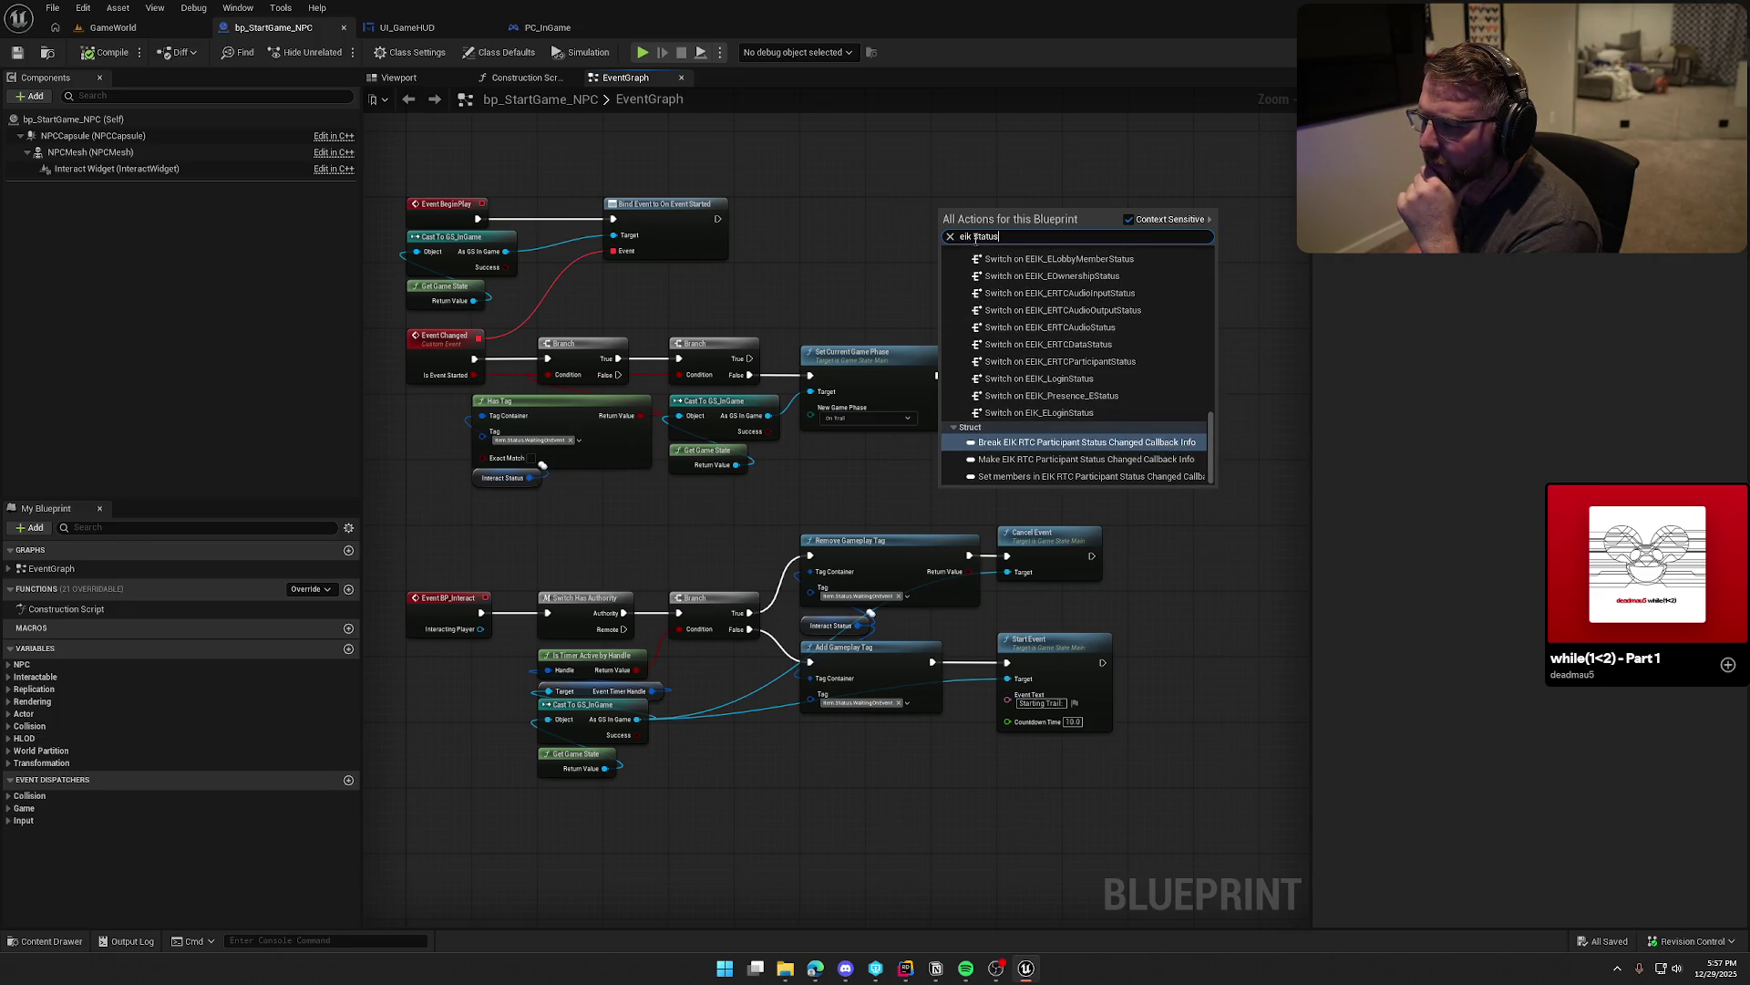
{"action": "double_click", "coordinate": [1058, 237]}
{"action": "key", "text": "BackSpace"}
{"action": "key", "text": "BackSpace"}
{"action": "key", "text": "BackSpace"}
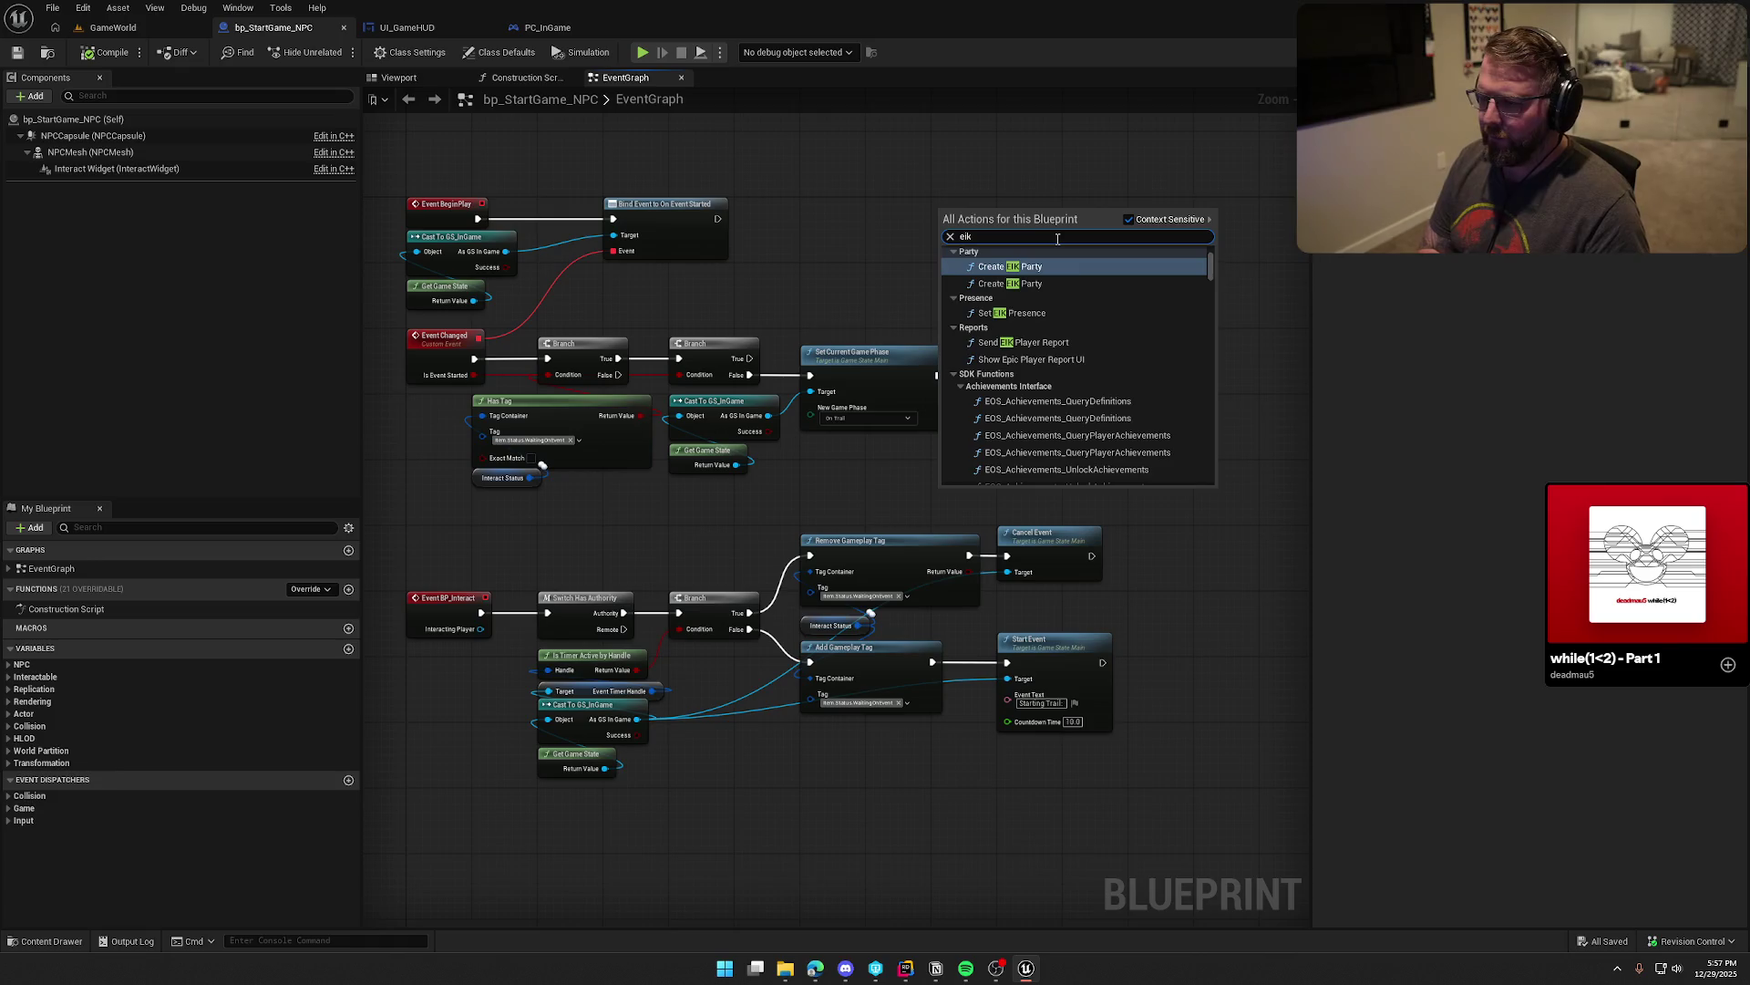
Step: Search for 'lobby', scroll the matches, then add 'up' to reach EOS_Lobby_UpdateLobby
{"action": "type", "text": "lobby"}
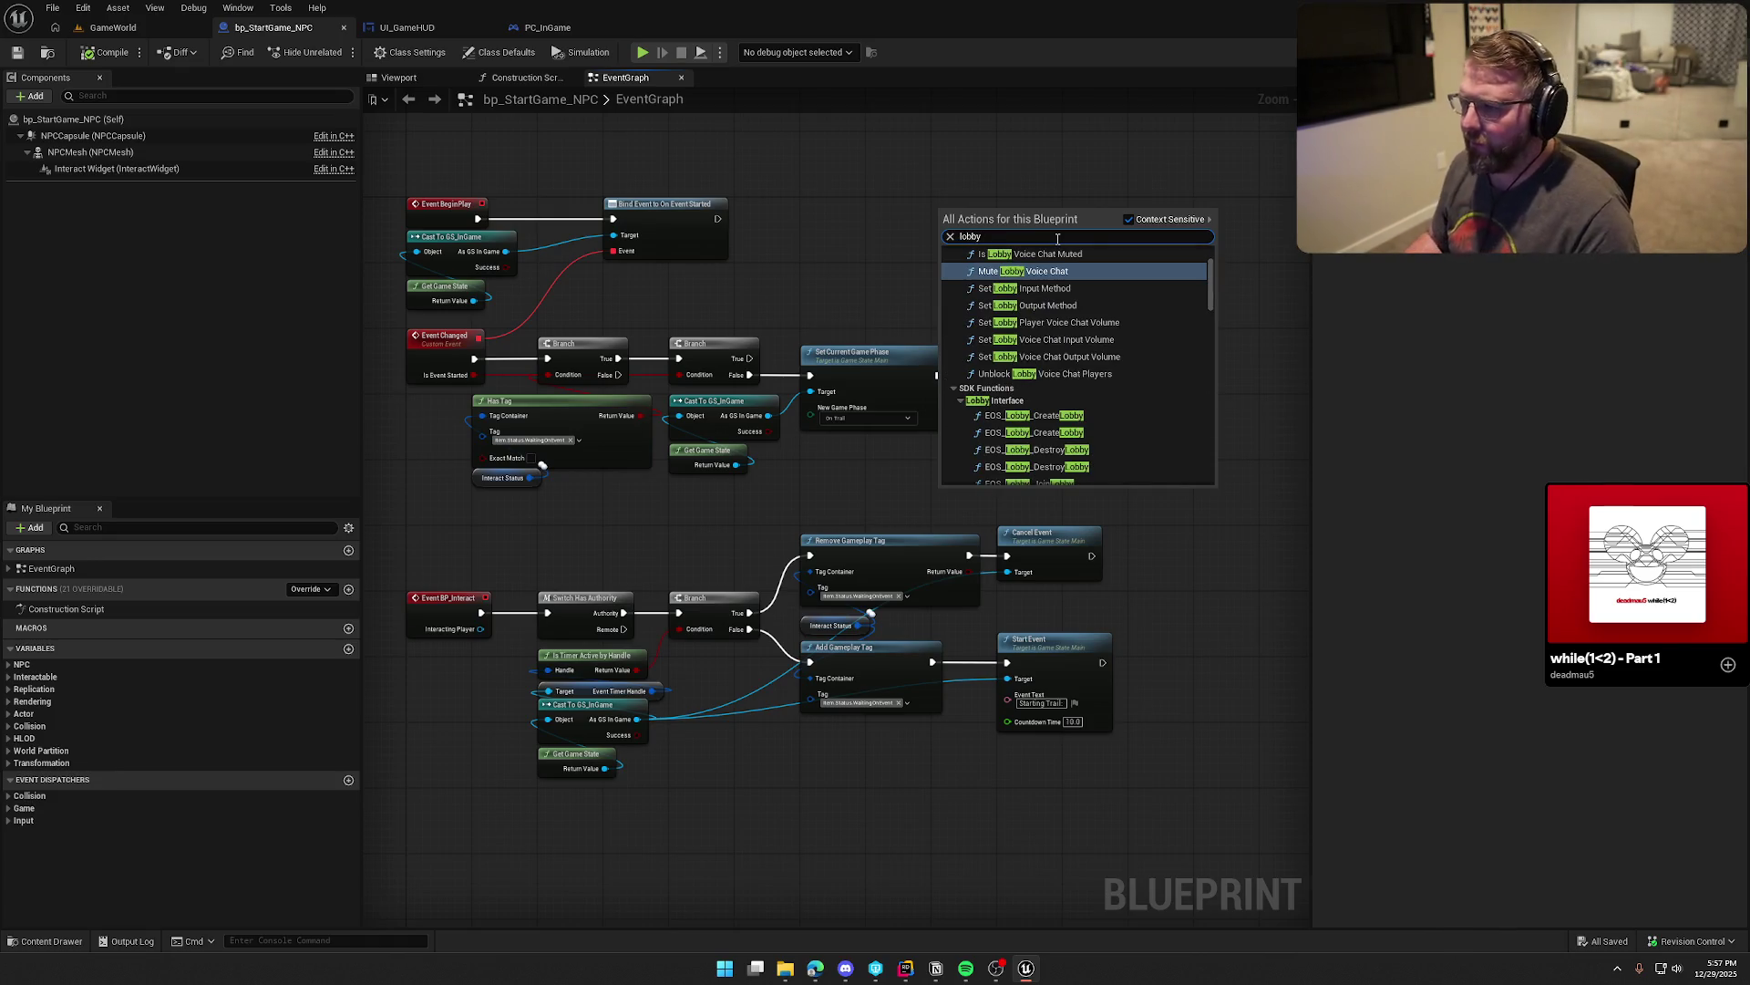
{"action": "scroll", "coordinate": [1094, 364], "scroll_direction": "up", "scroll_amount": 3}
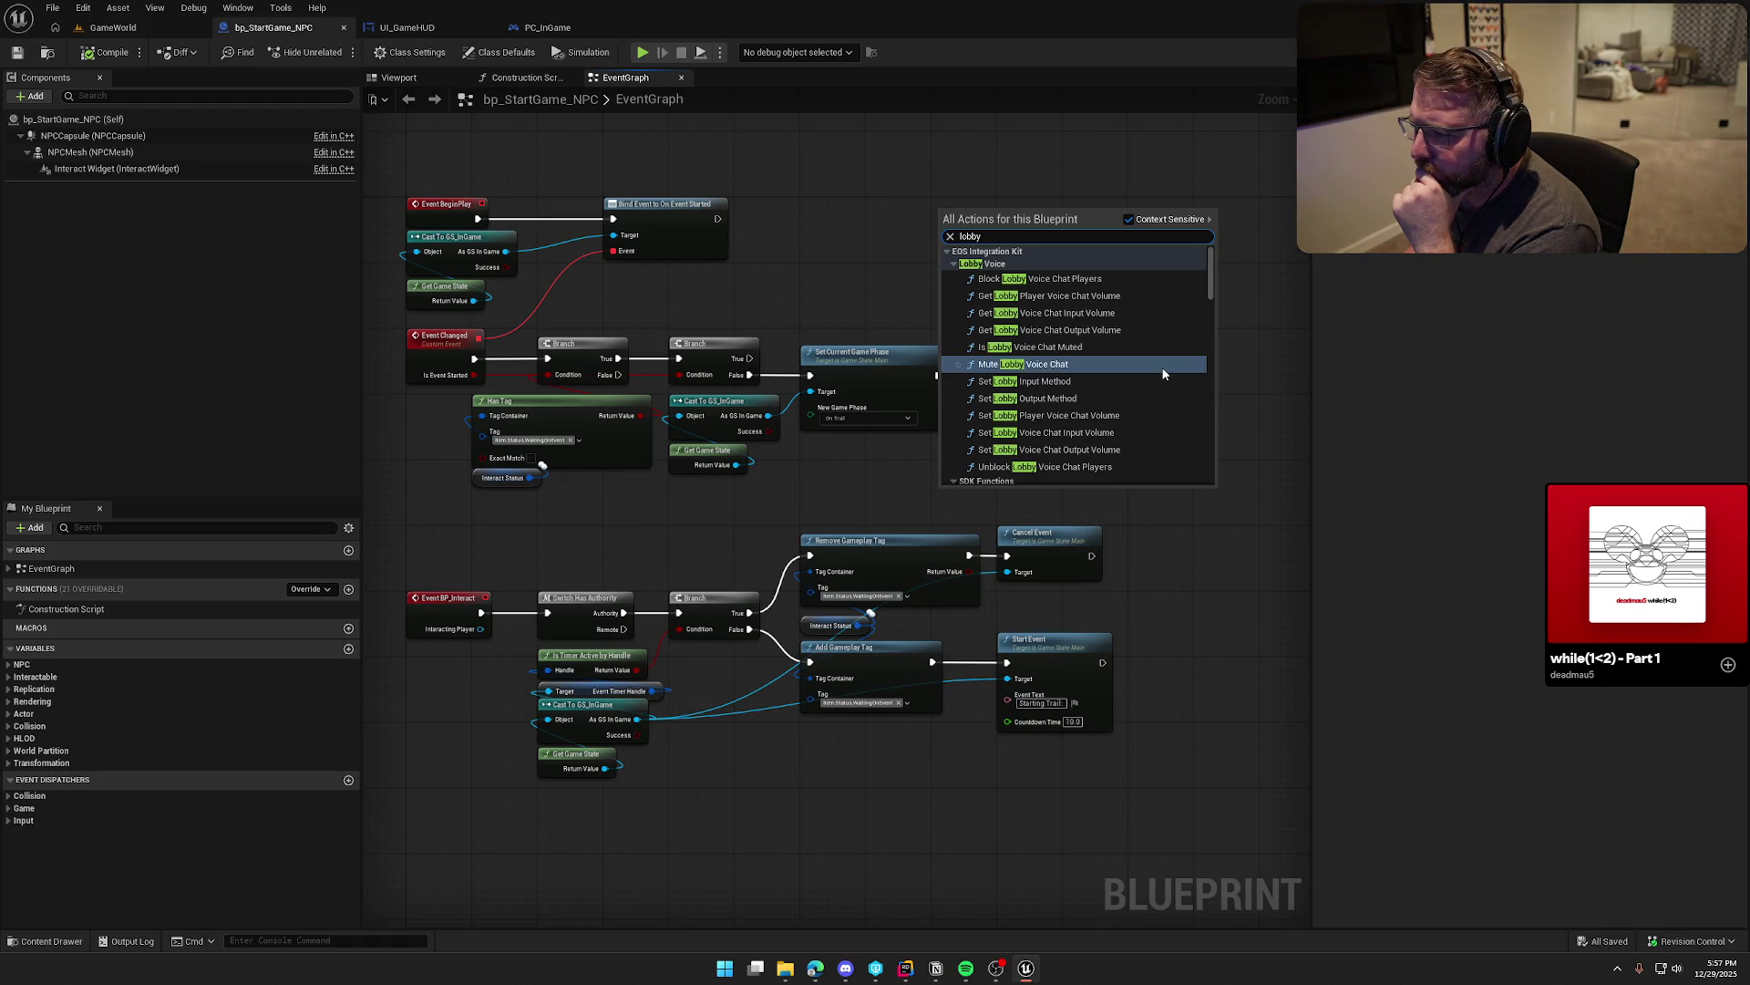
{"action": "scroll", "coordinate": [1149, 365], "scroll_direction": "down", "scroll_amount": 2}
{"action": "scroll", "coordinate": [1156, 369], "scroll_direction": "down", "scroll_amount": 3}
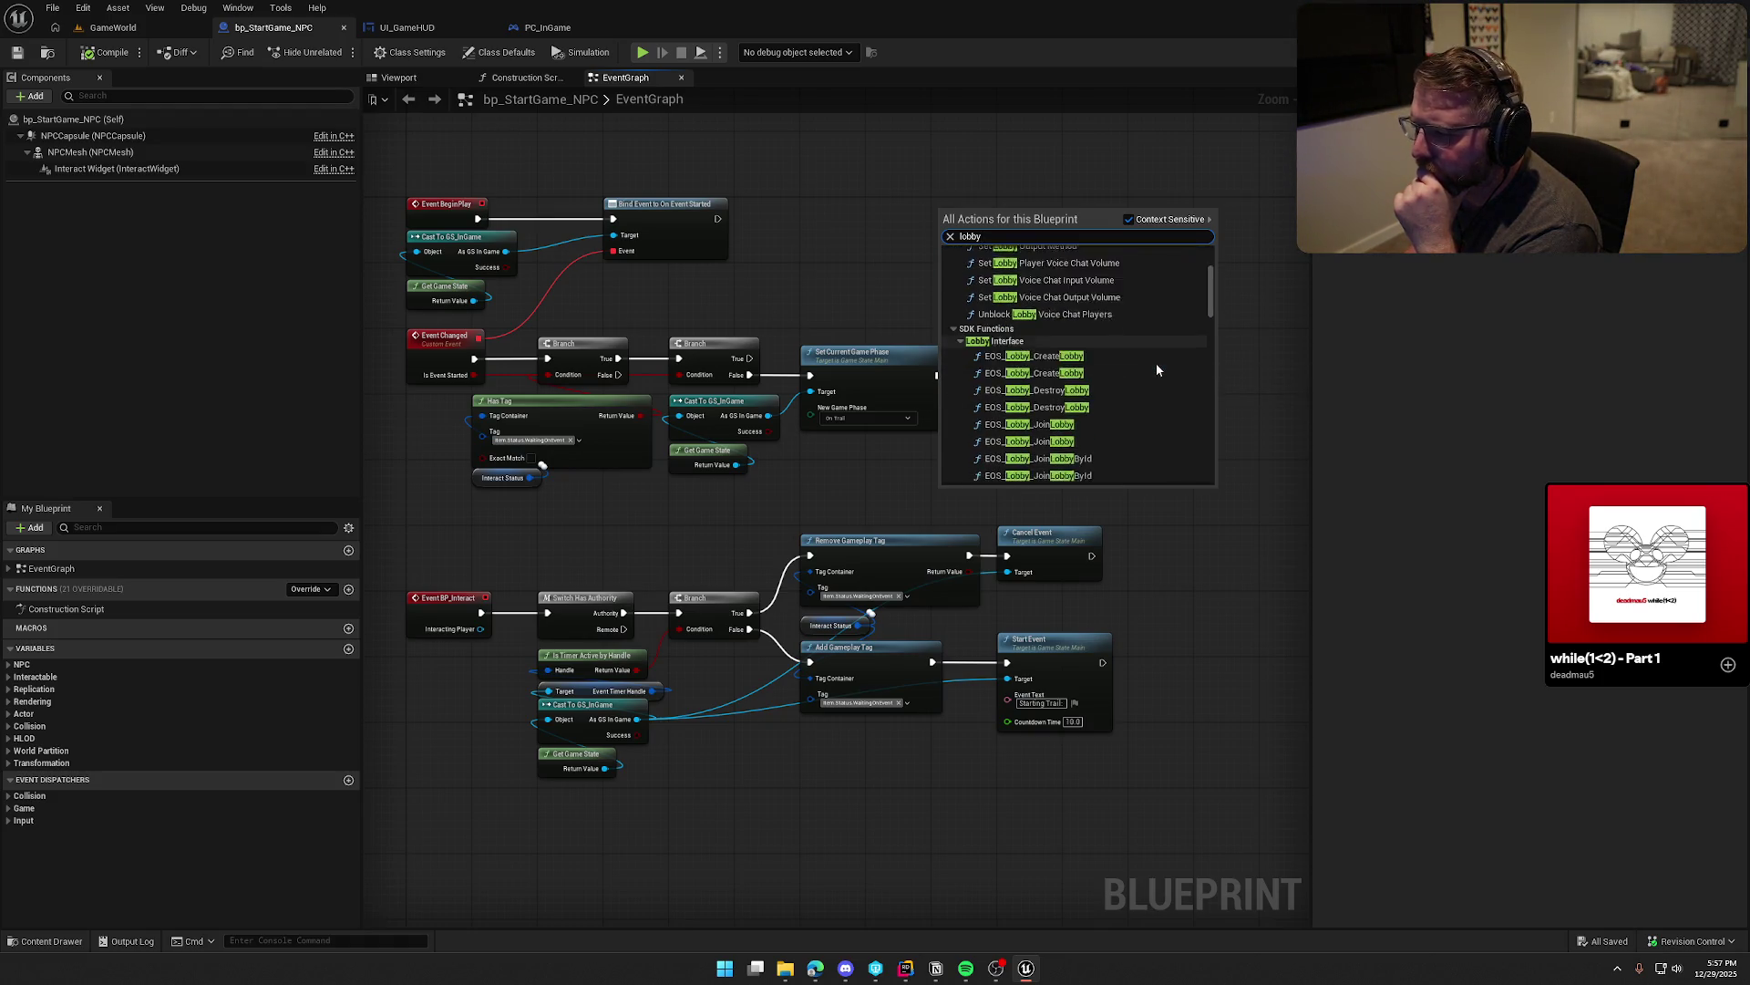
{"action": "scroll", "coordinate": [1156, 369], "scroll_direction": "down", "scroll_amount": 4}
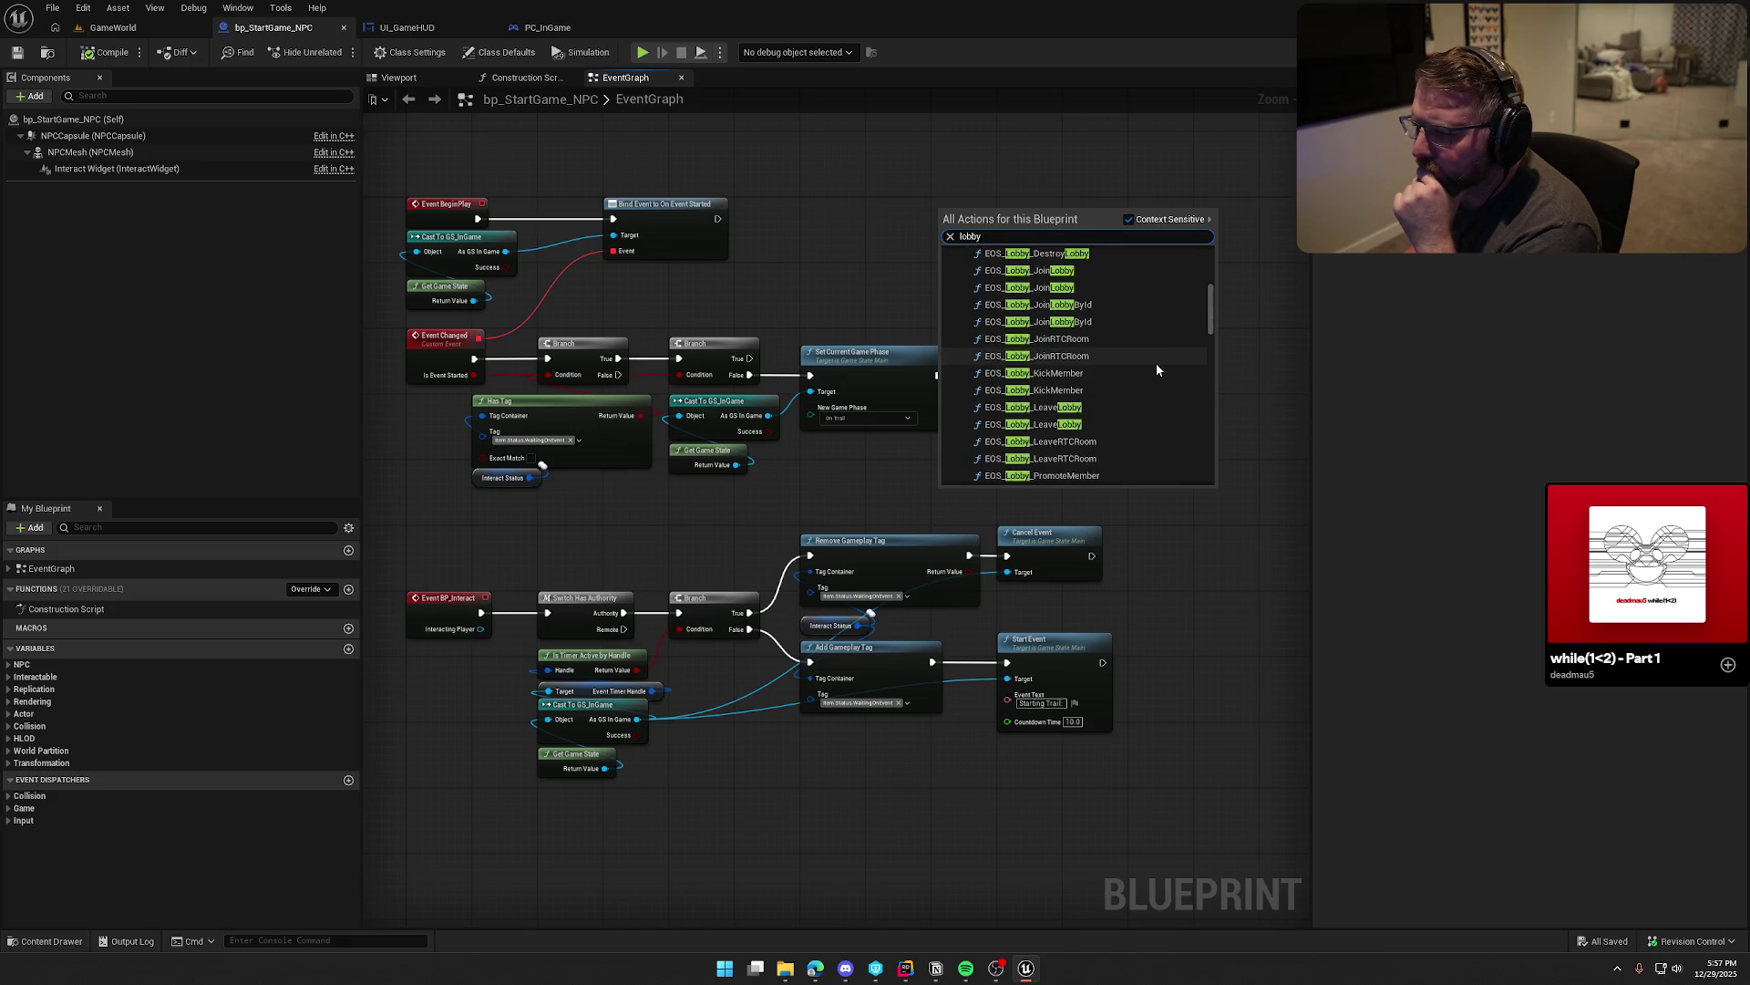
{"action": "scroll", "coordinate": [1156, 369], "scroll_direction": "down", "scroll_amount": 2}
{"action": "scroll", "coordinate": [1155, 370], "scroll_direction": "down", "scroll_amount": 2}
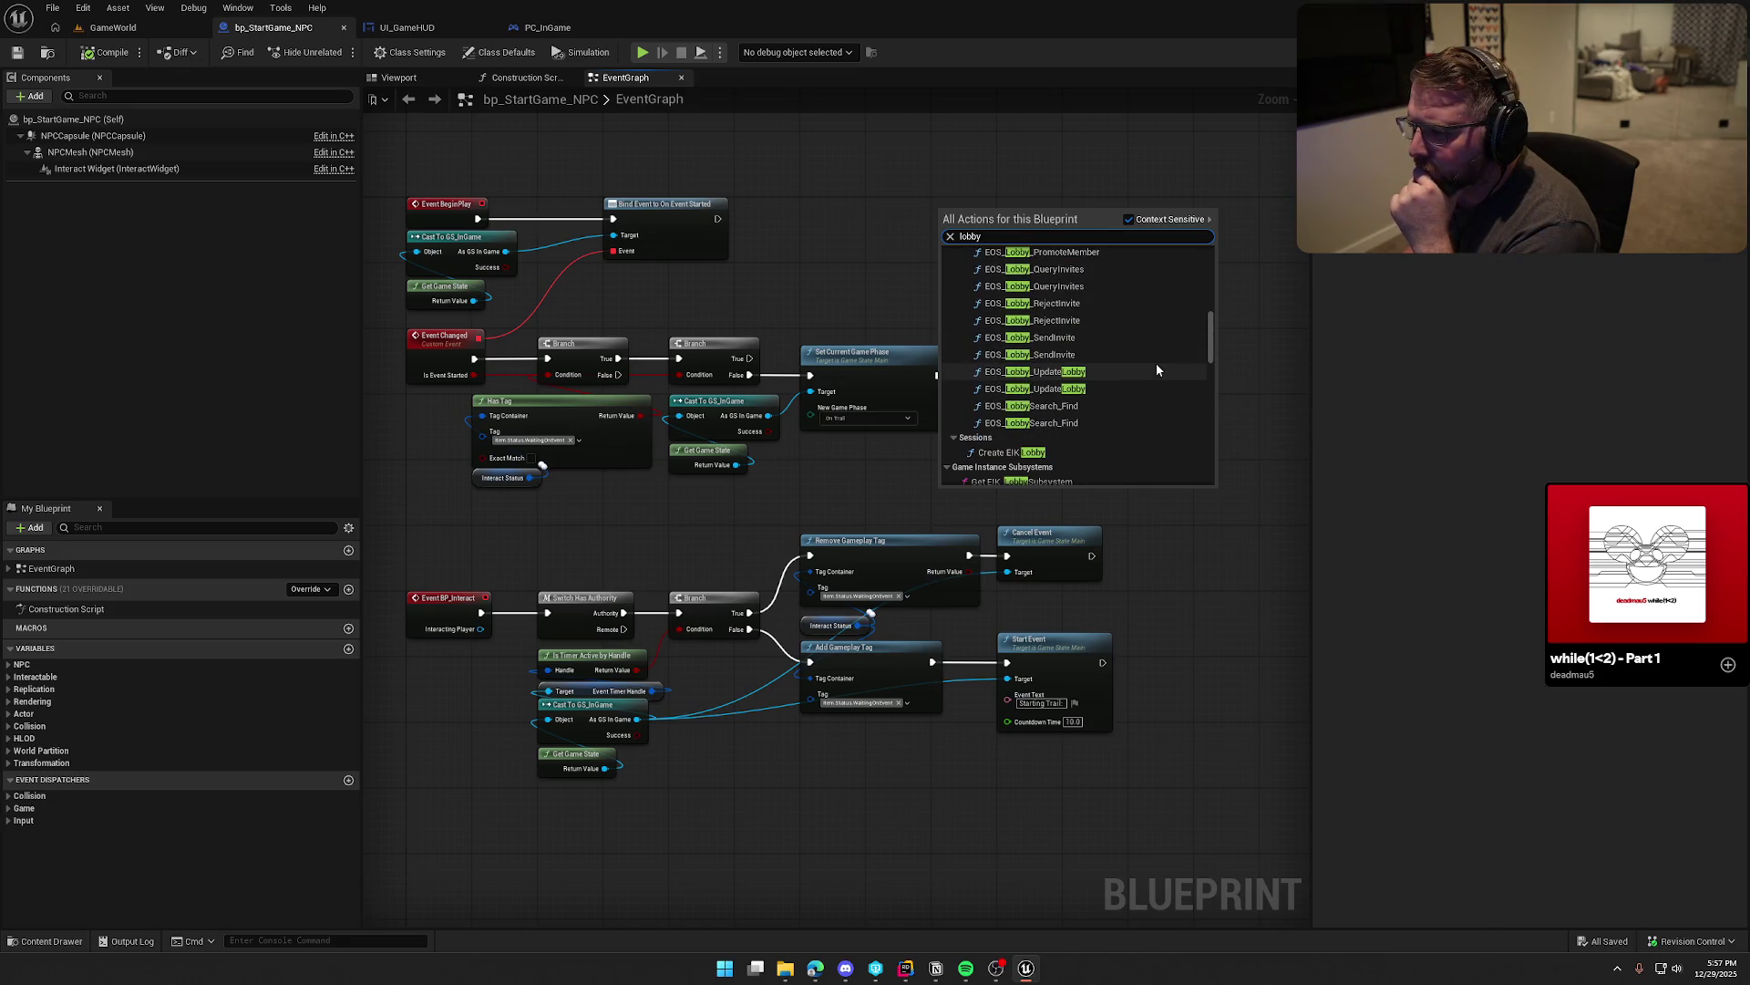
{"action": "scroll", "coordinate": [1156, 369], "scroll_direction": "down", "scroll_amount": 1}
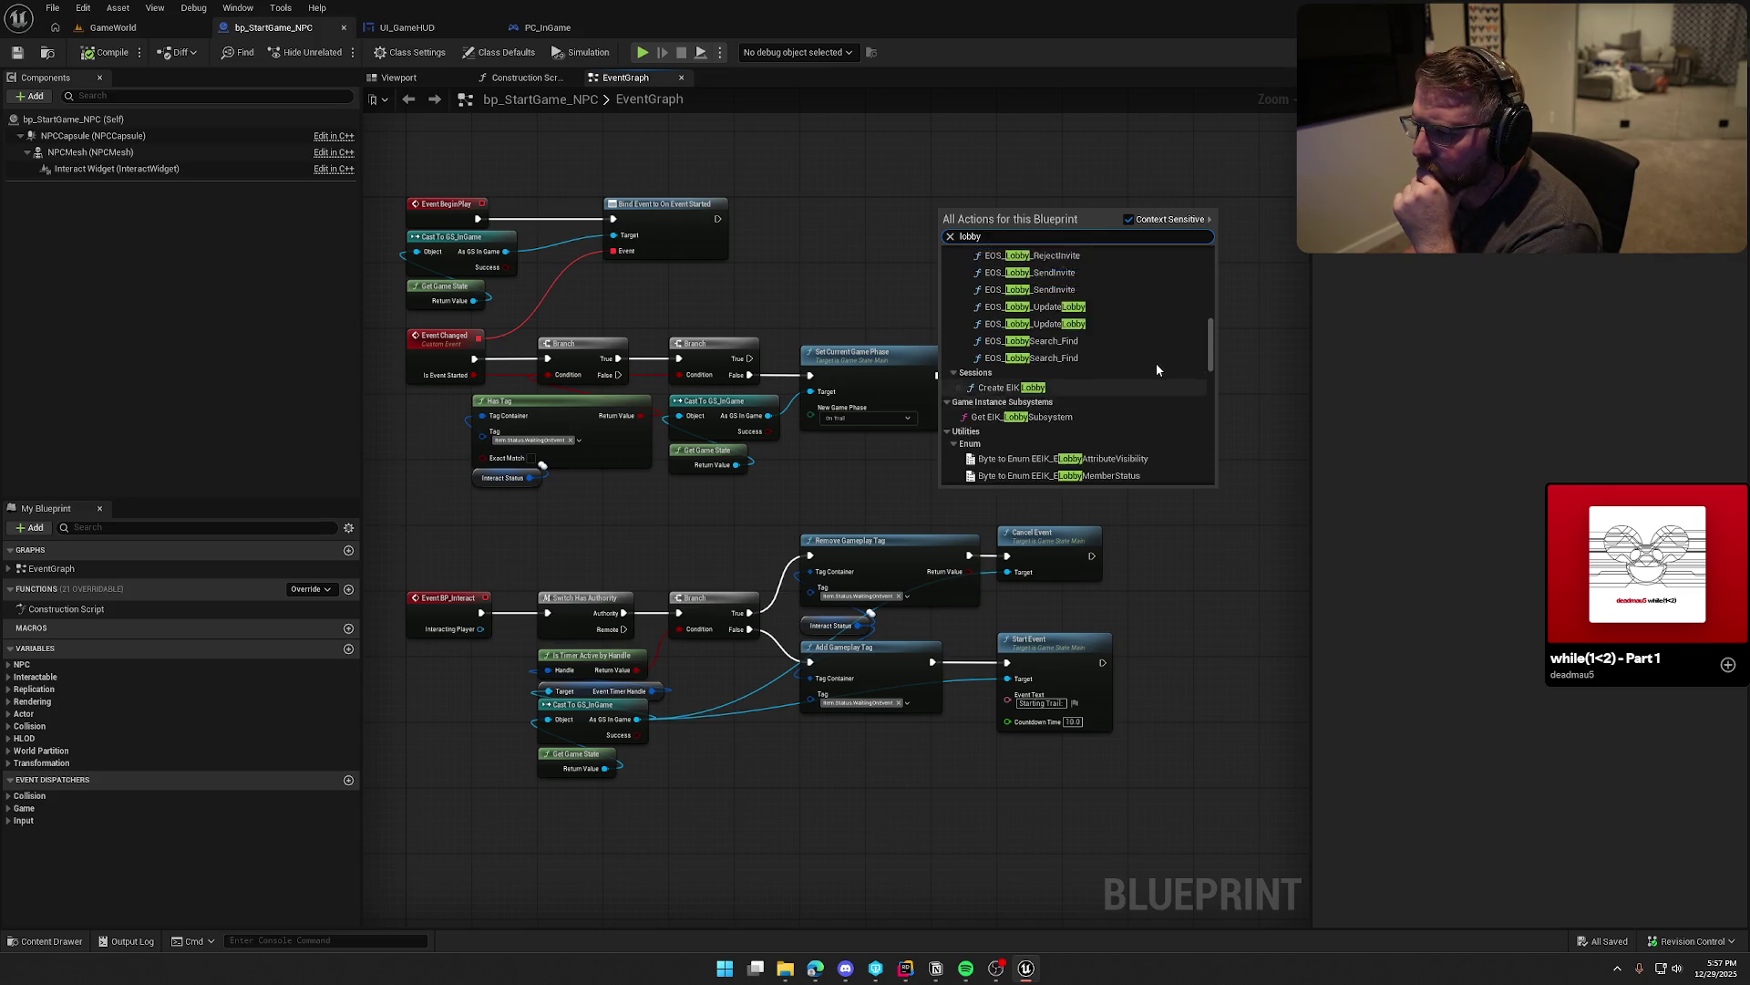
{"action": "scroll", "coordinate": [1098, 365], "scroll_direction": "down", "scroll_amount": 2}
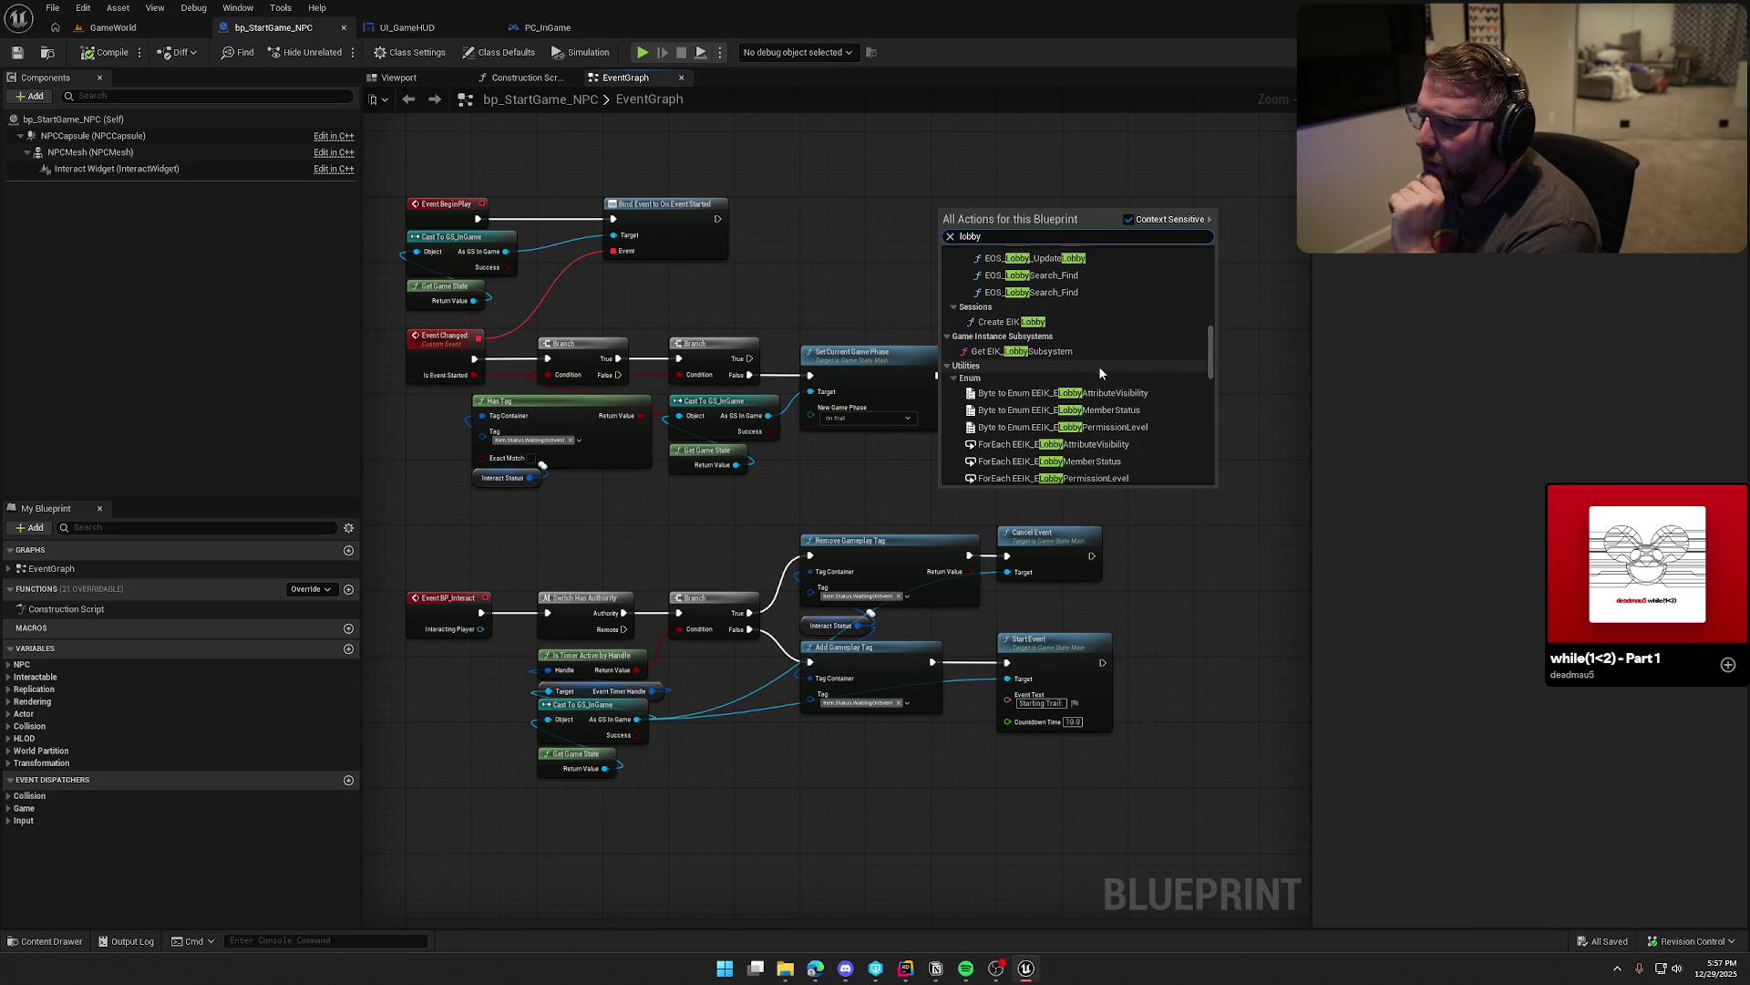
{"action": "scroll", "coordinate": [1137, 376], "scroll_direction": "down", "scroll_amount": 10}
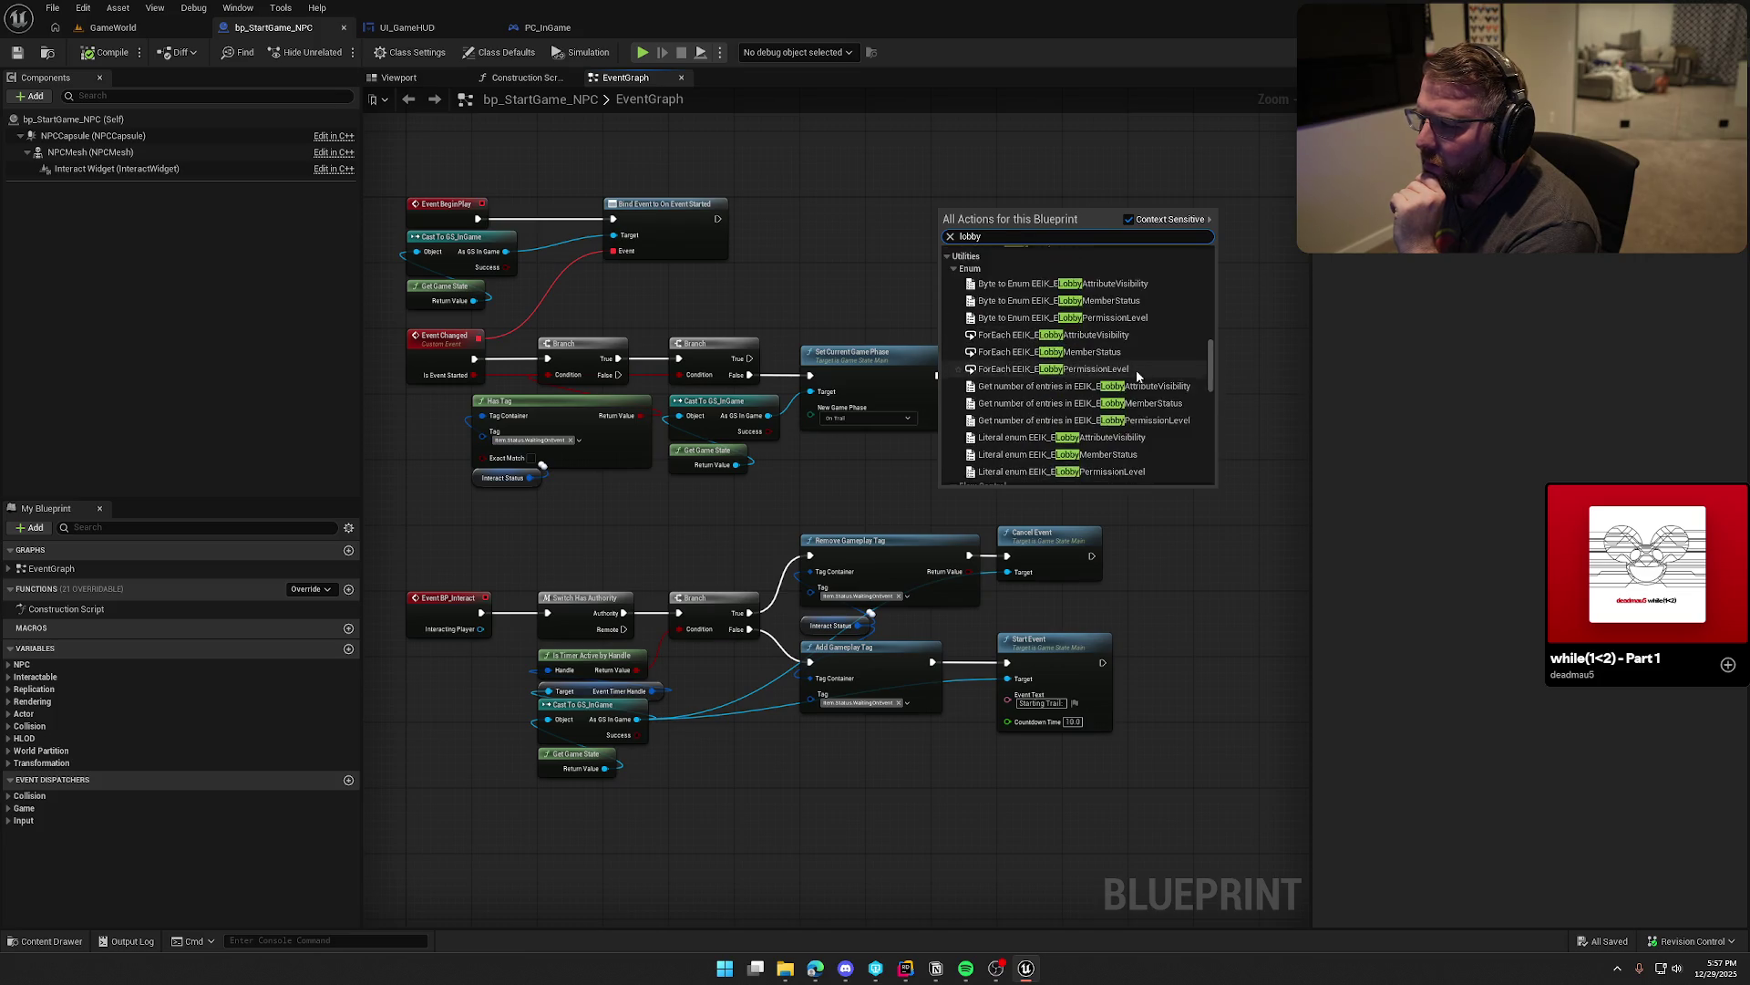
{"action": "scroll", "coordinate": [1130, 370], "scroll_direction": "up", "scroll_amount": 10}
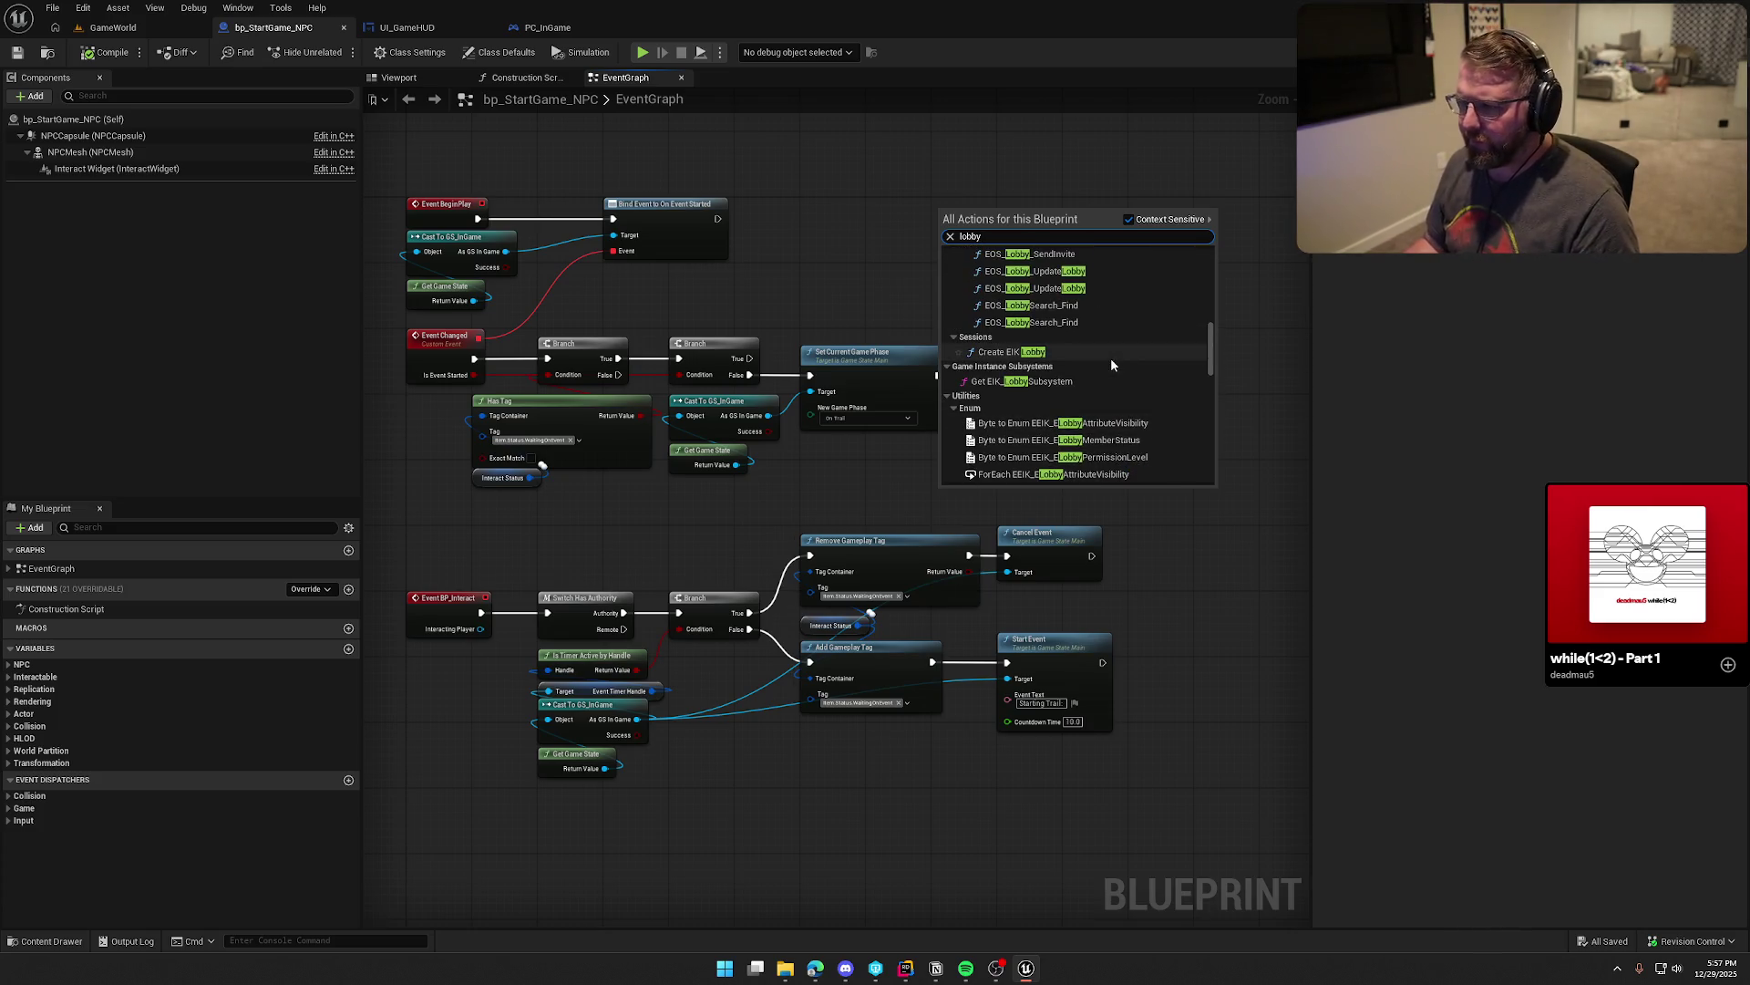
{"action": "scroll", "coordinate": [1111, 362], "scroll_direction": "up", "scroll_amount": 5}
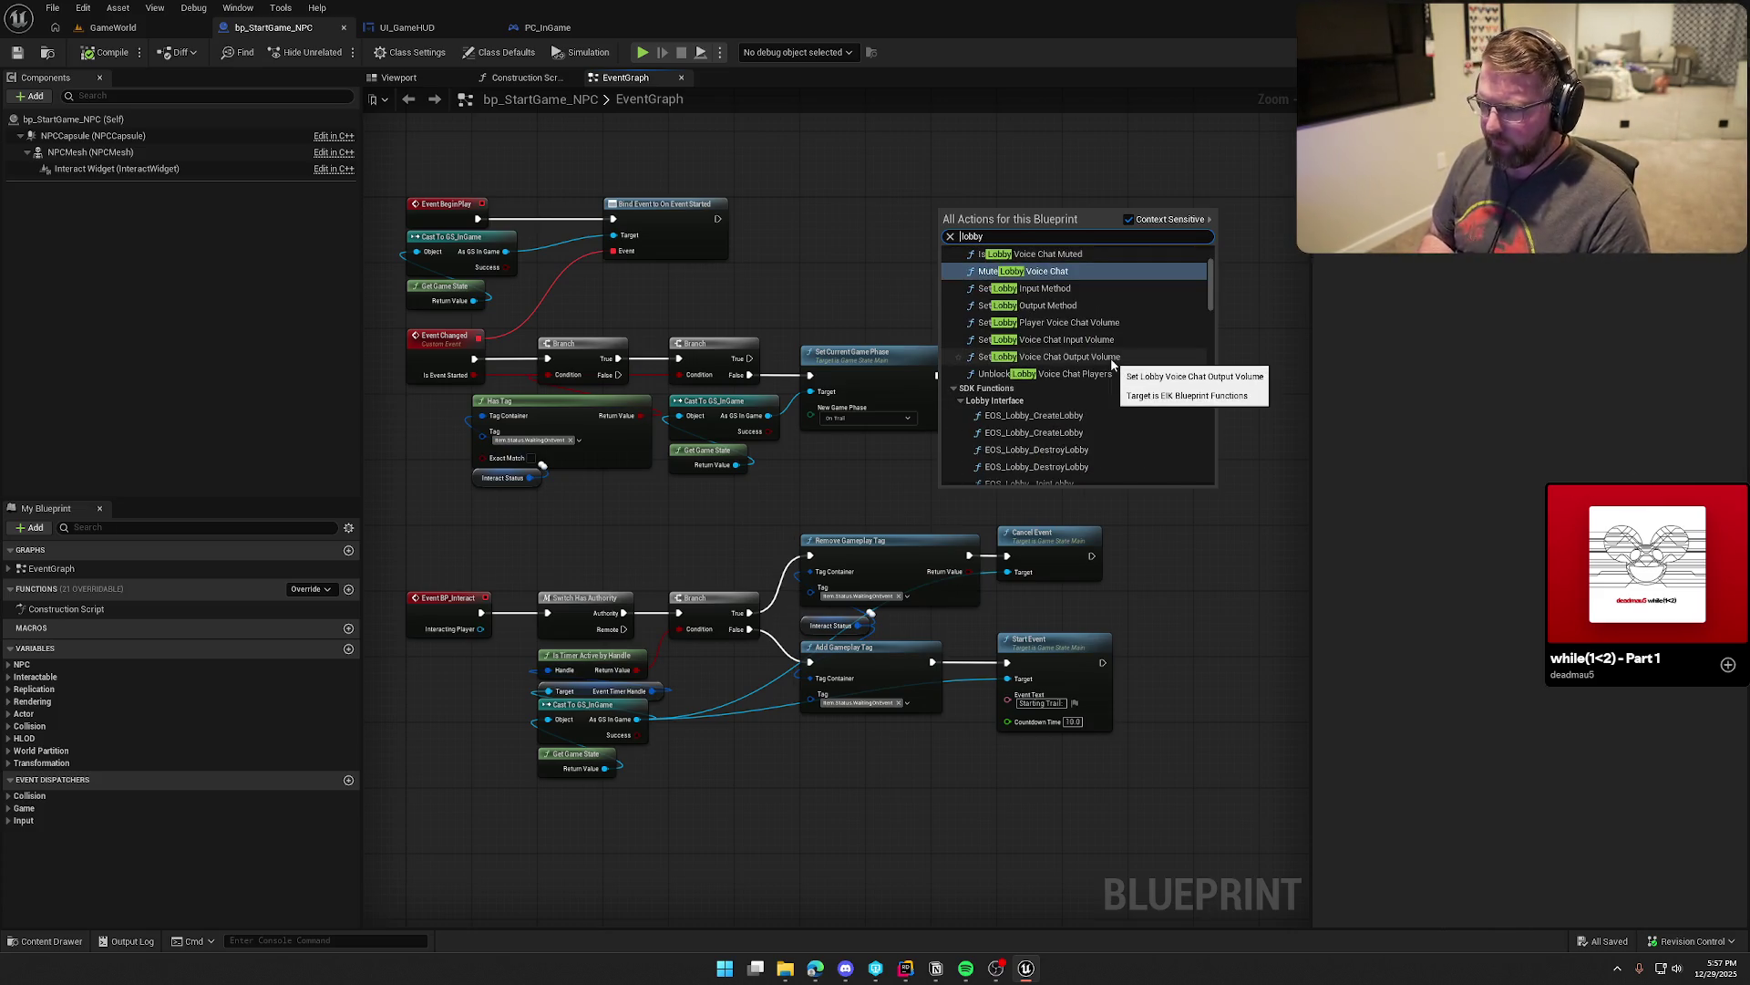
{"action": "type", "text": "up"}
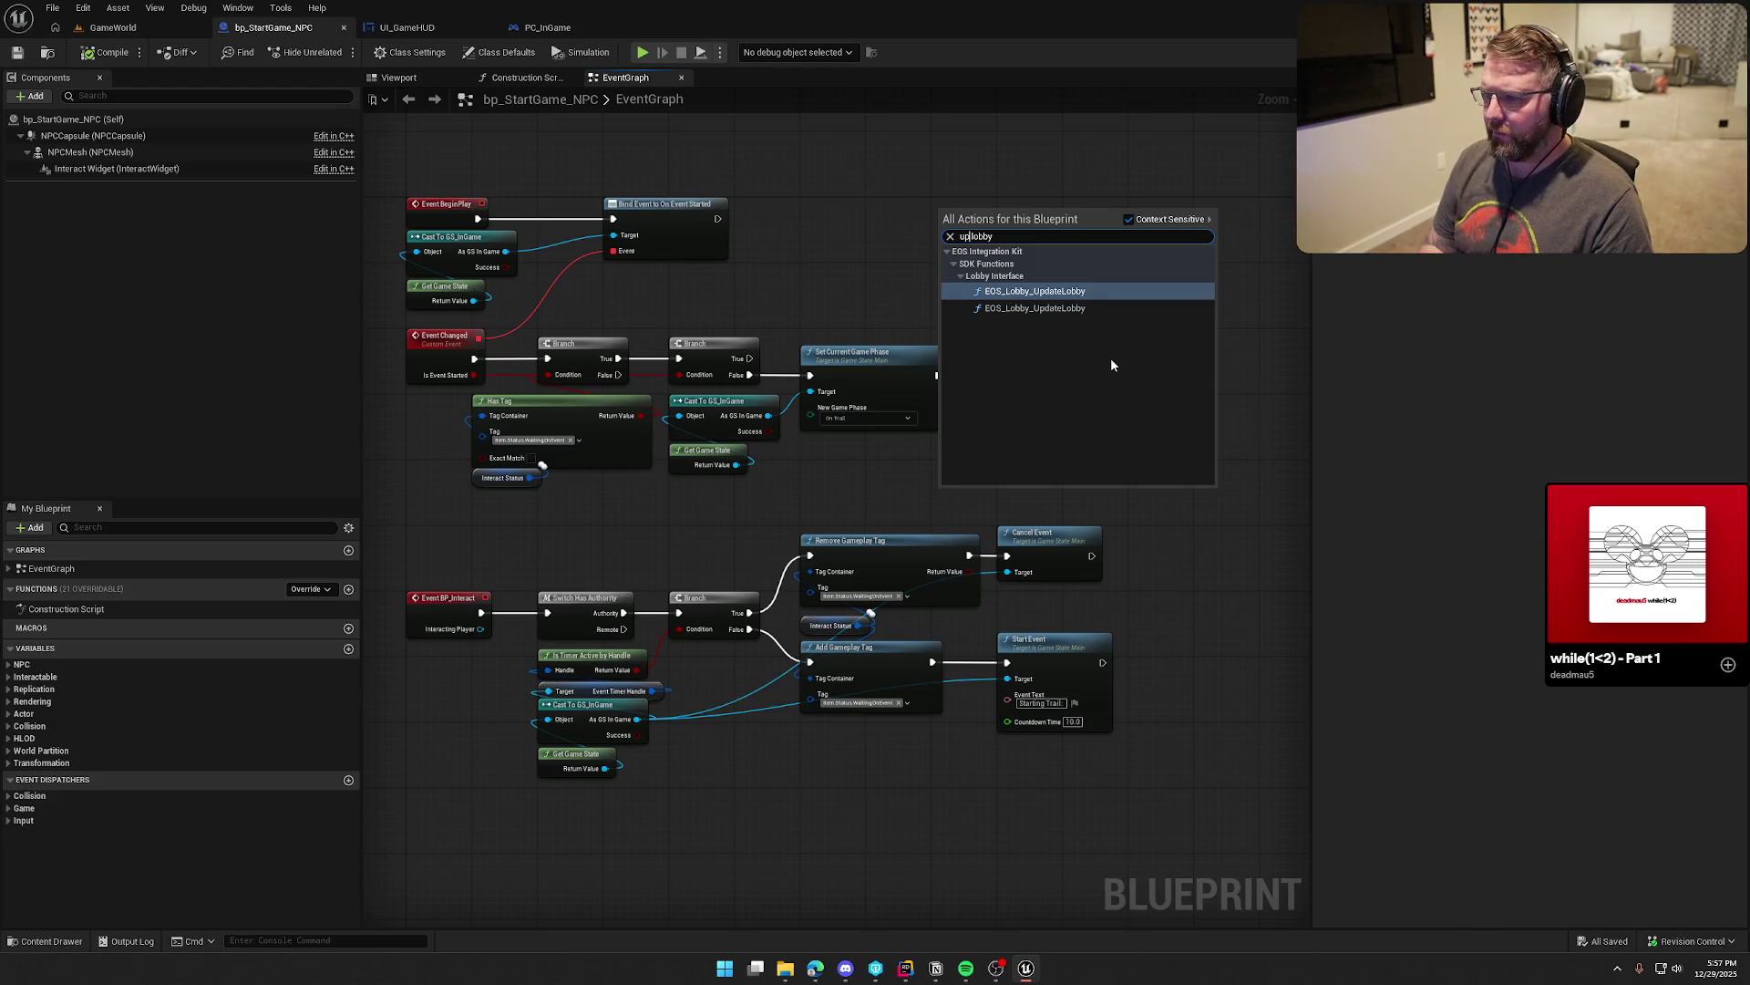
Step: Place EOS_Lobby_UpdateLobby, inspect its handle pin, delete it, save, and switch to the docs browser
{"action": "left_click", "coordinate": [1027, 296]}
{"action": "scroll", "coordinate": [1026, 296], "scroll_direction": "up", "scroll_amount": 1}
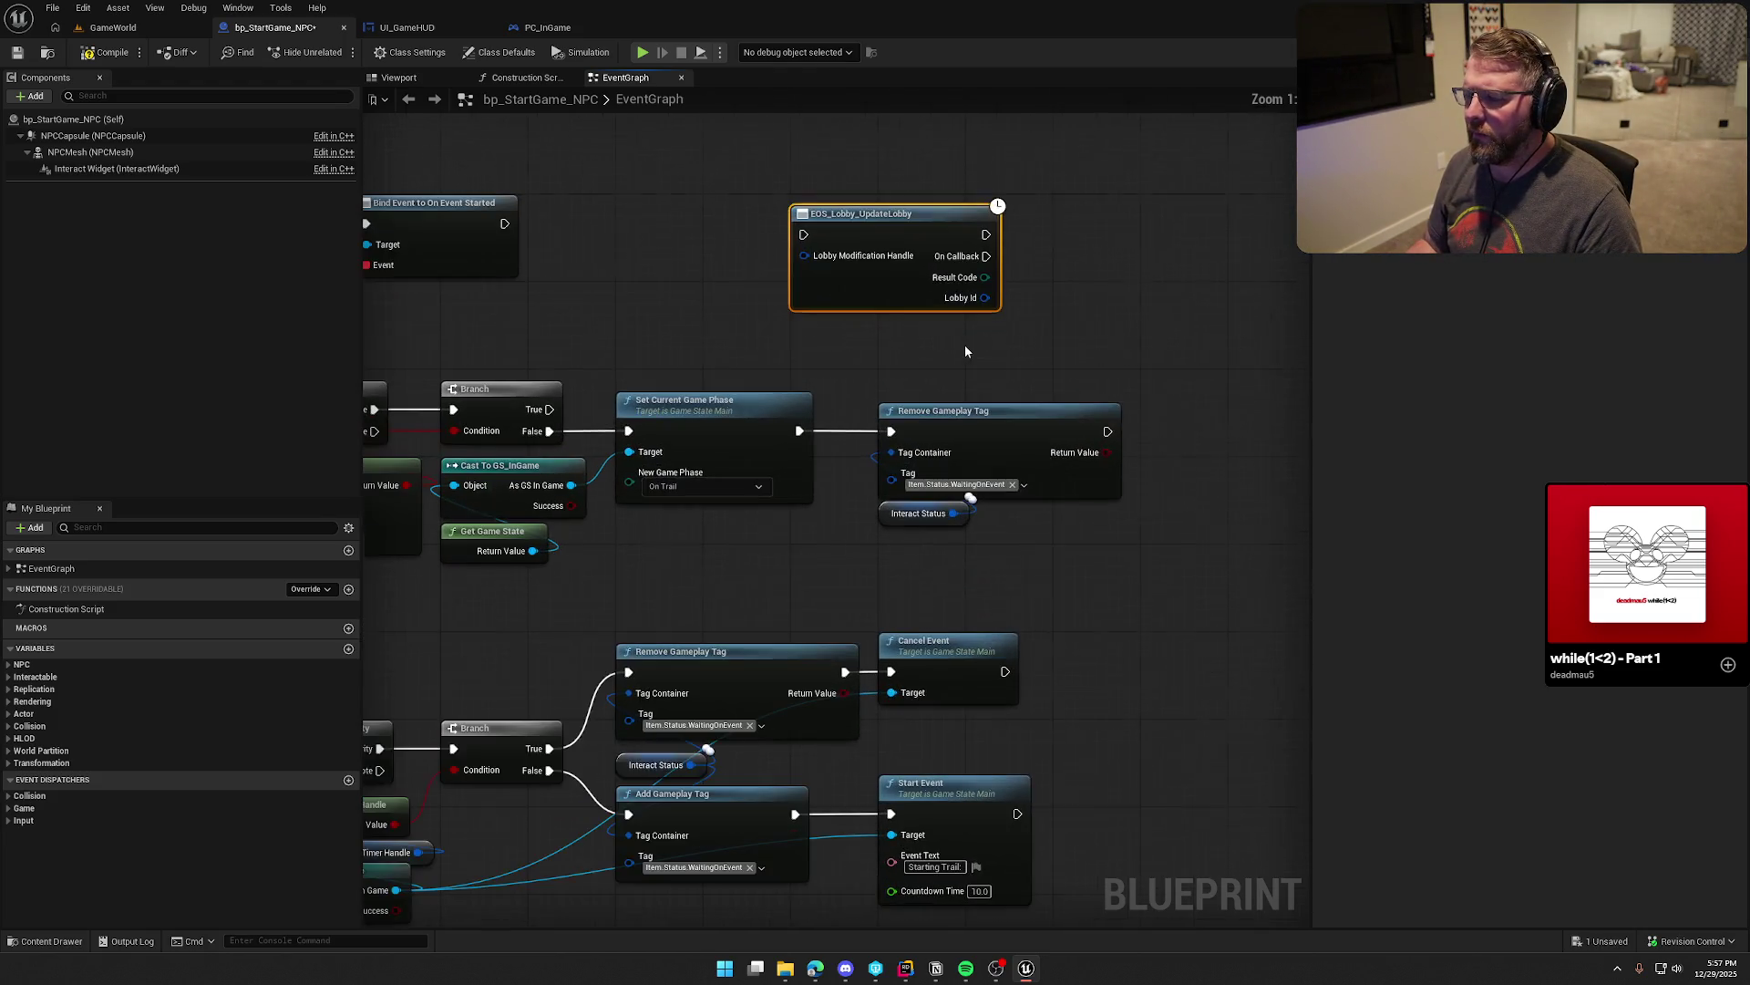
{"action": "right_click", "coordinate": [805, 258]}
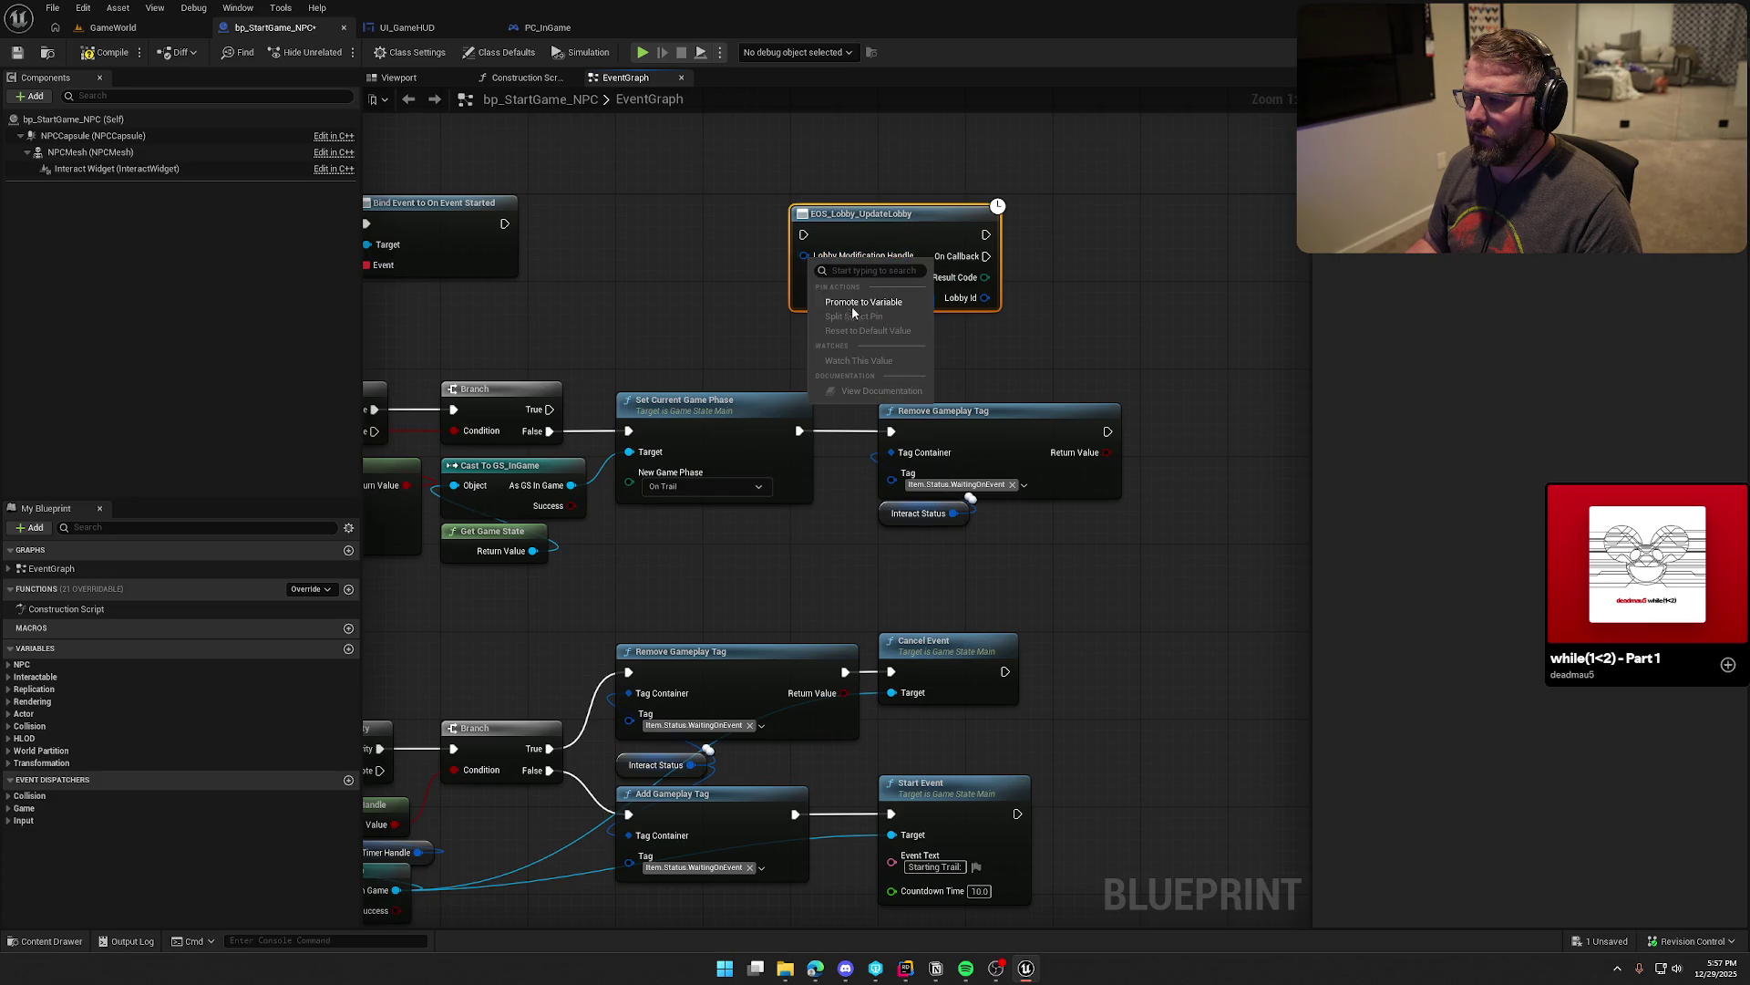
{"action": "key", "text": "Escape"}
{"action": "left_click_drag", "start_coordinate": [737, 152], "coordinate": [1092, 319]}
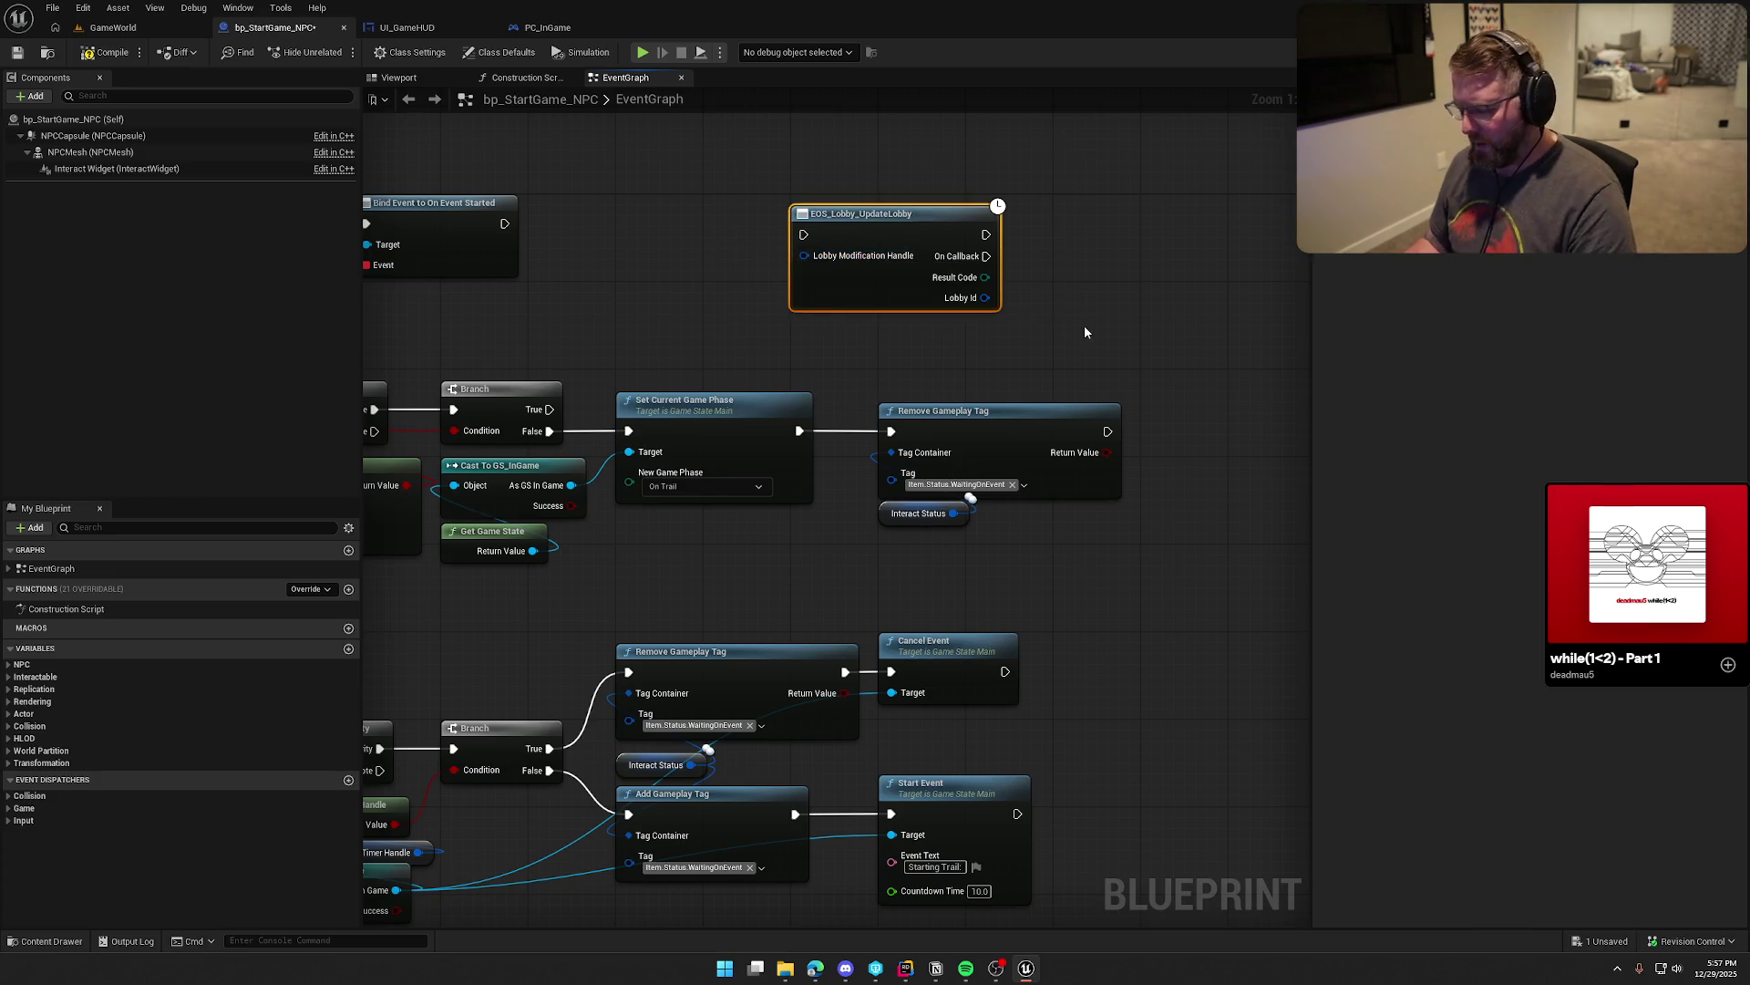
{"action": "key", "text": "Delete"}
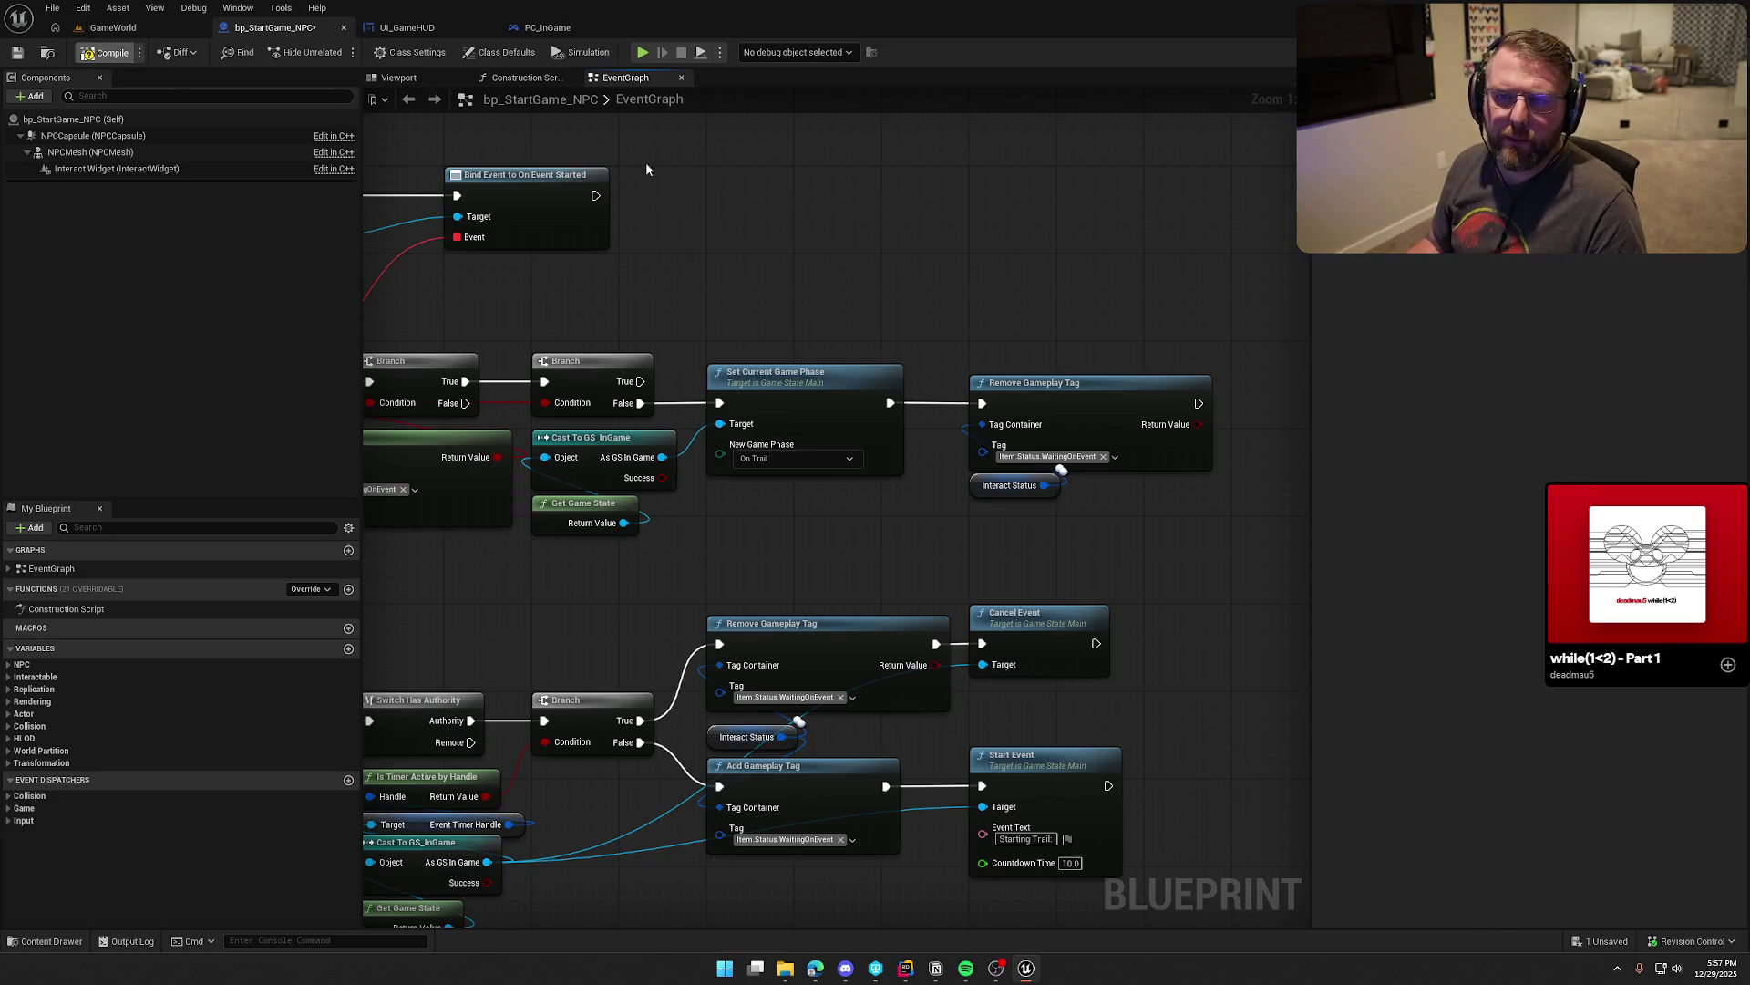
{"action": "key", "text": "ctrl+s"}
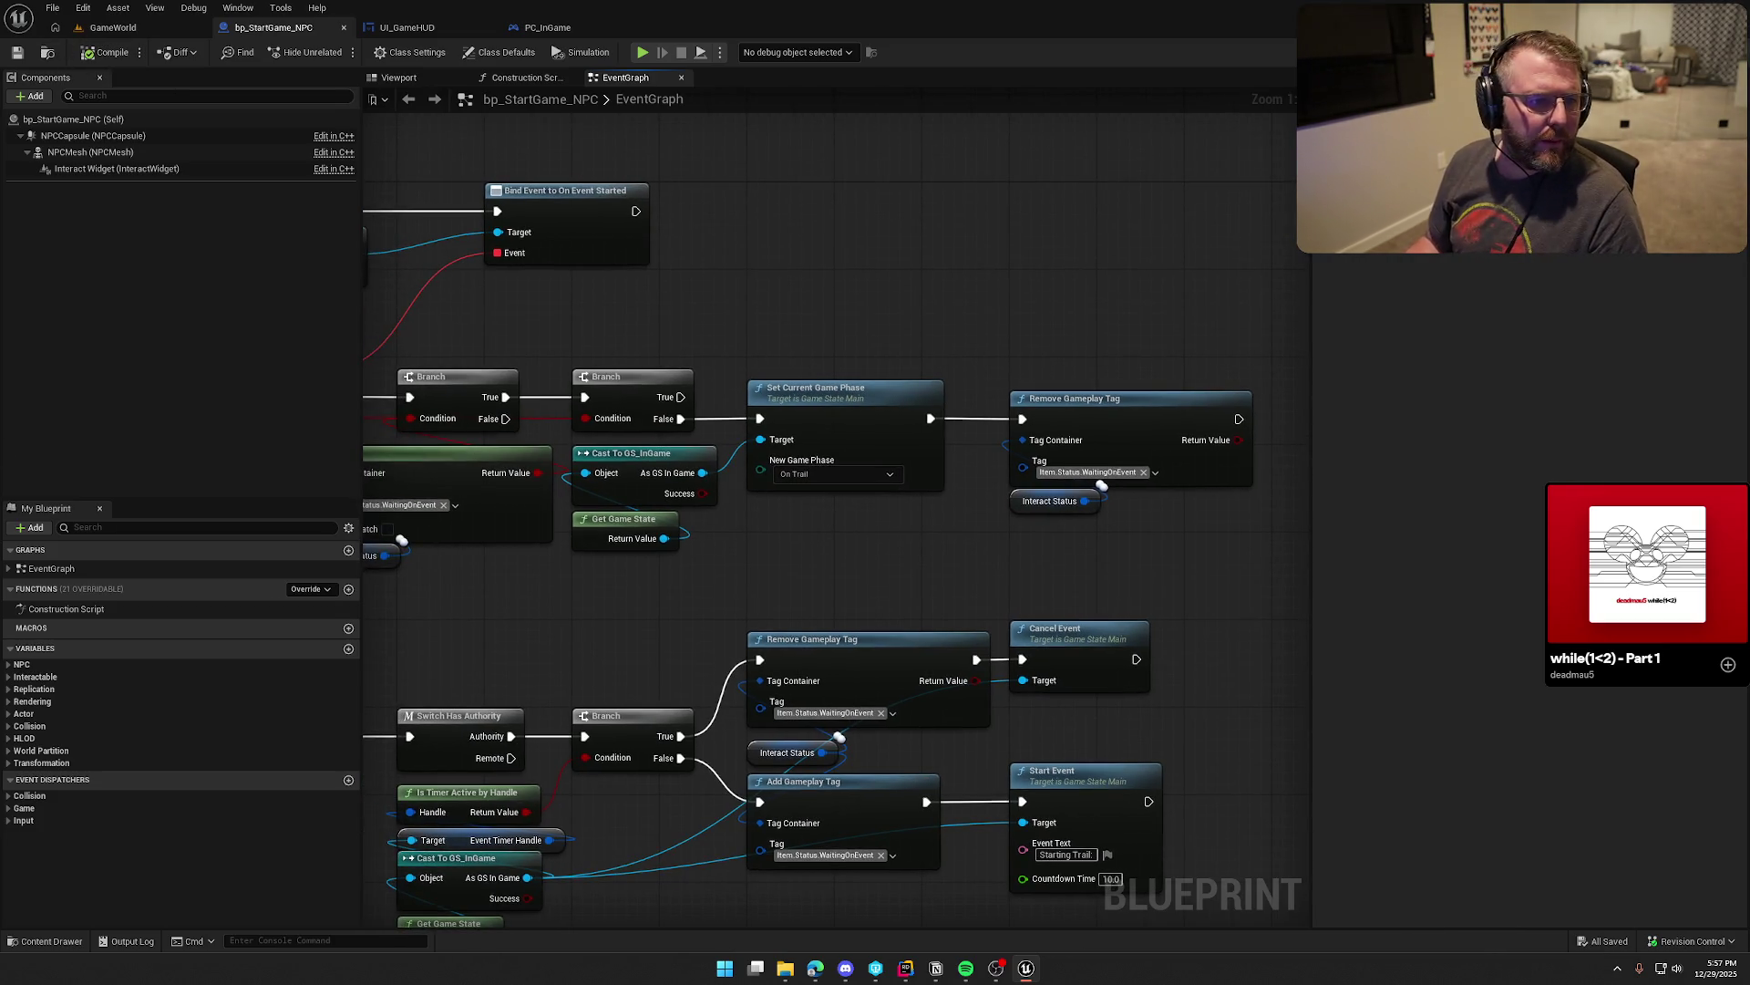
{"action": "key", "text": "alt+Tab"}
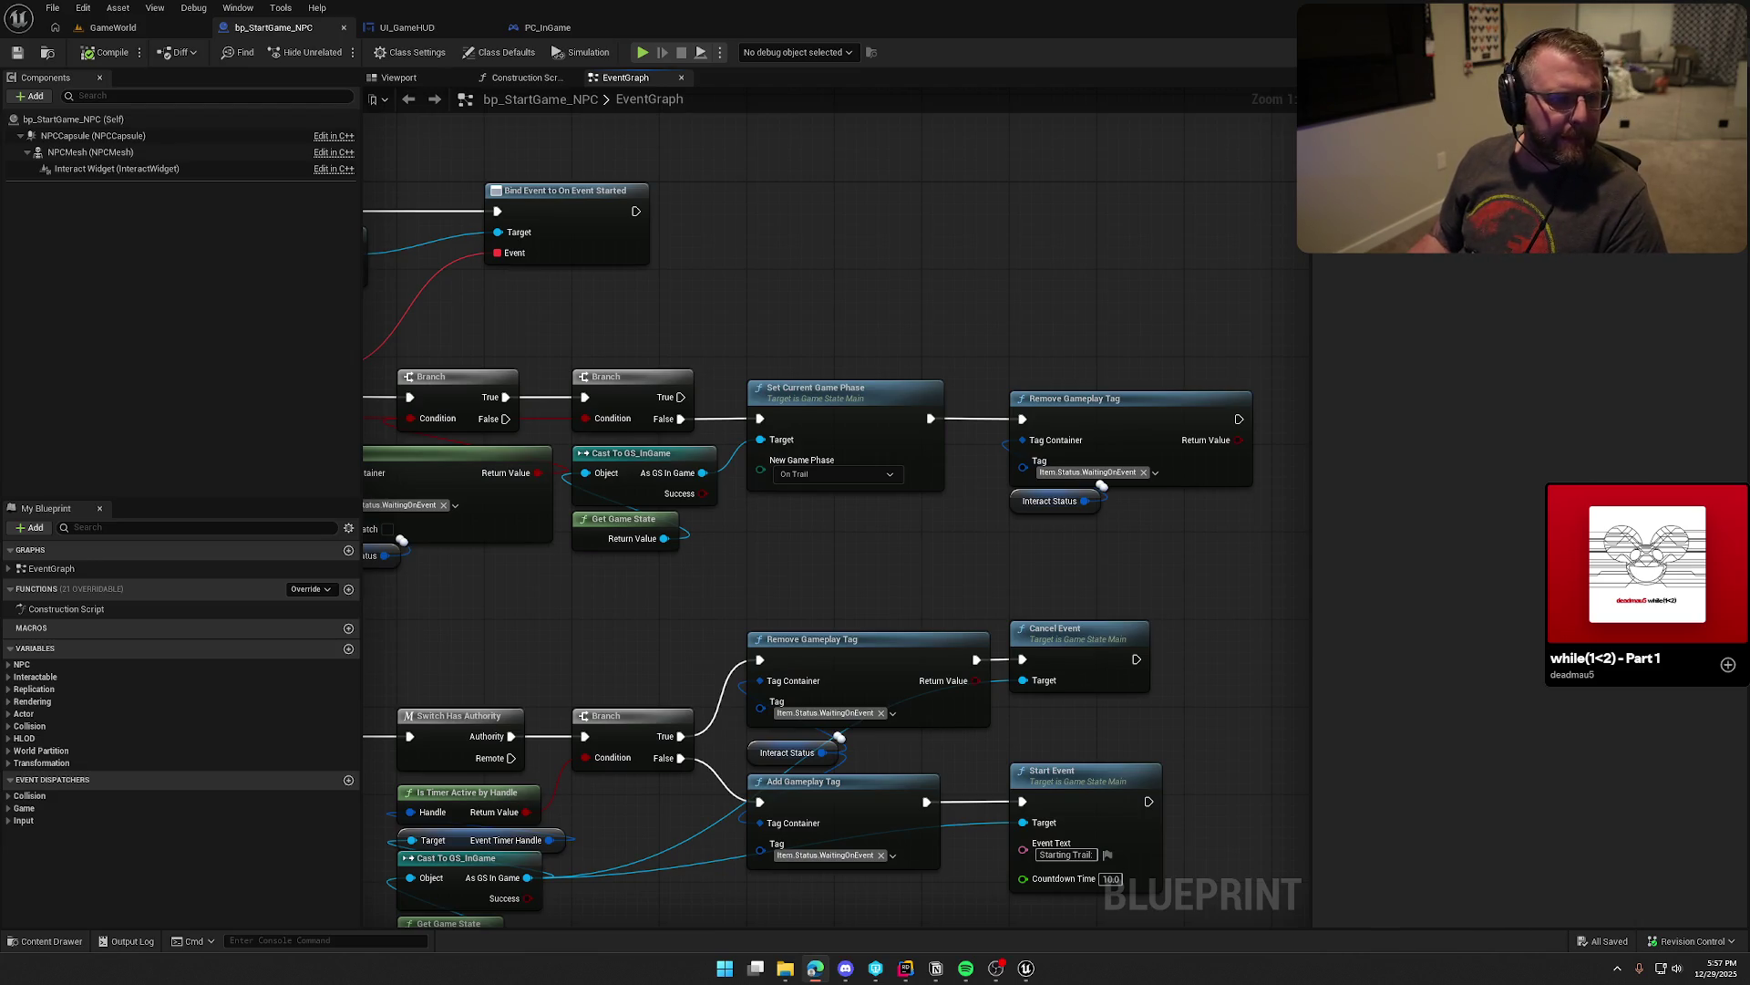
{"action": "key", "text": "alt+Tab"}
Step: Maximize the docs and open Matchmaking > Lobbies at its Updating a Lobby section
{"action": "key", "text": "super+Up"}
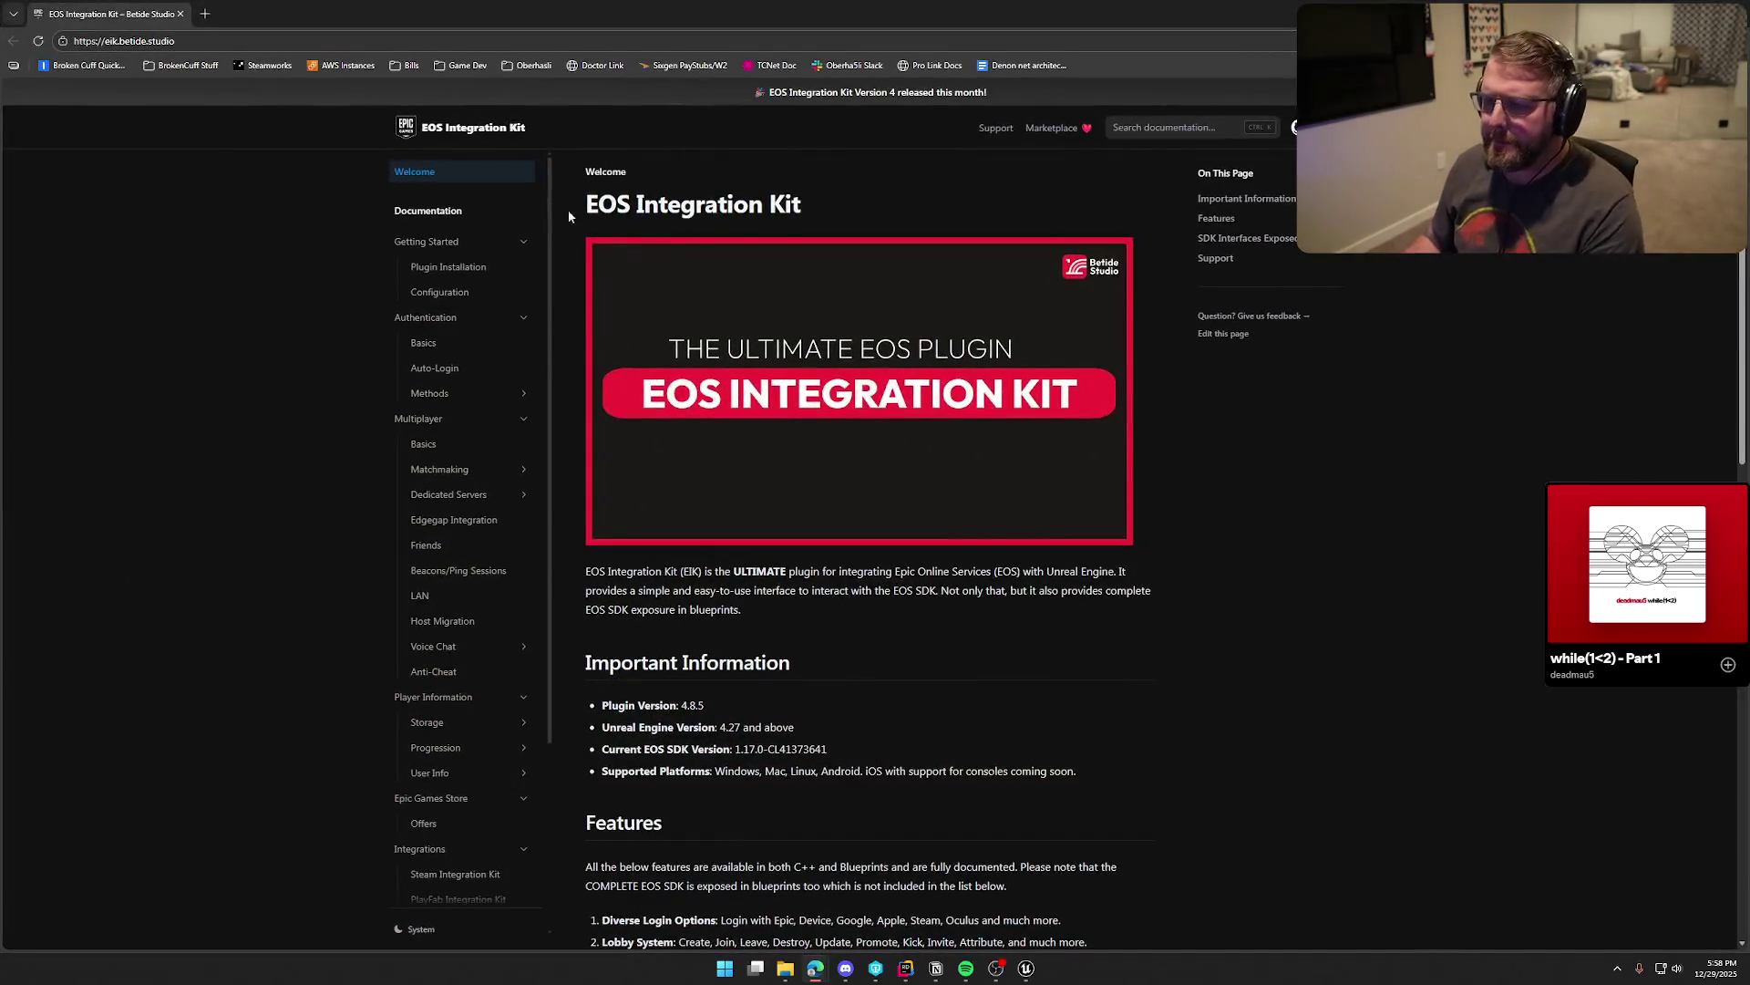
{"action": "left_click", "coordinate": [456, 445]}
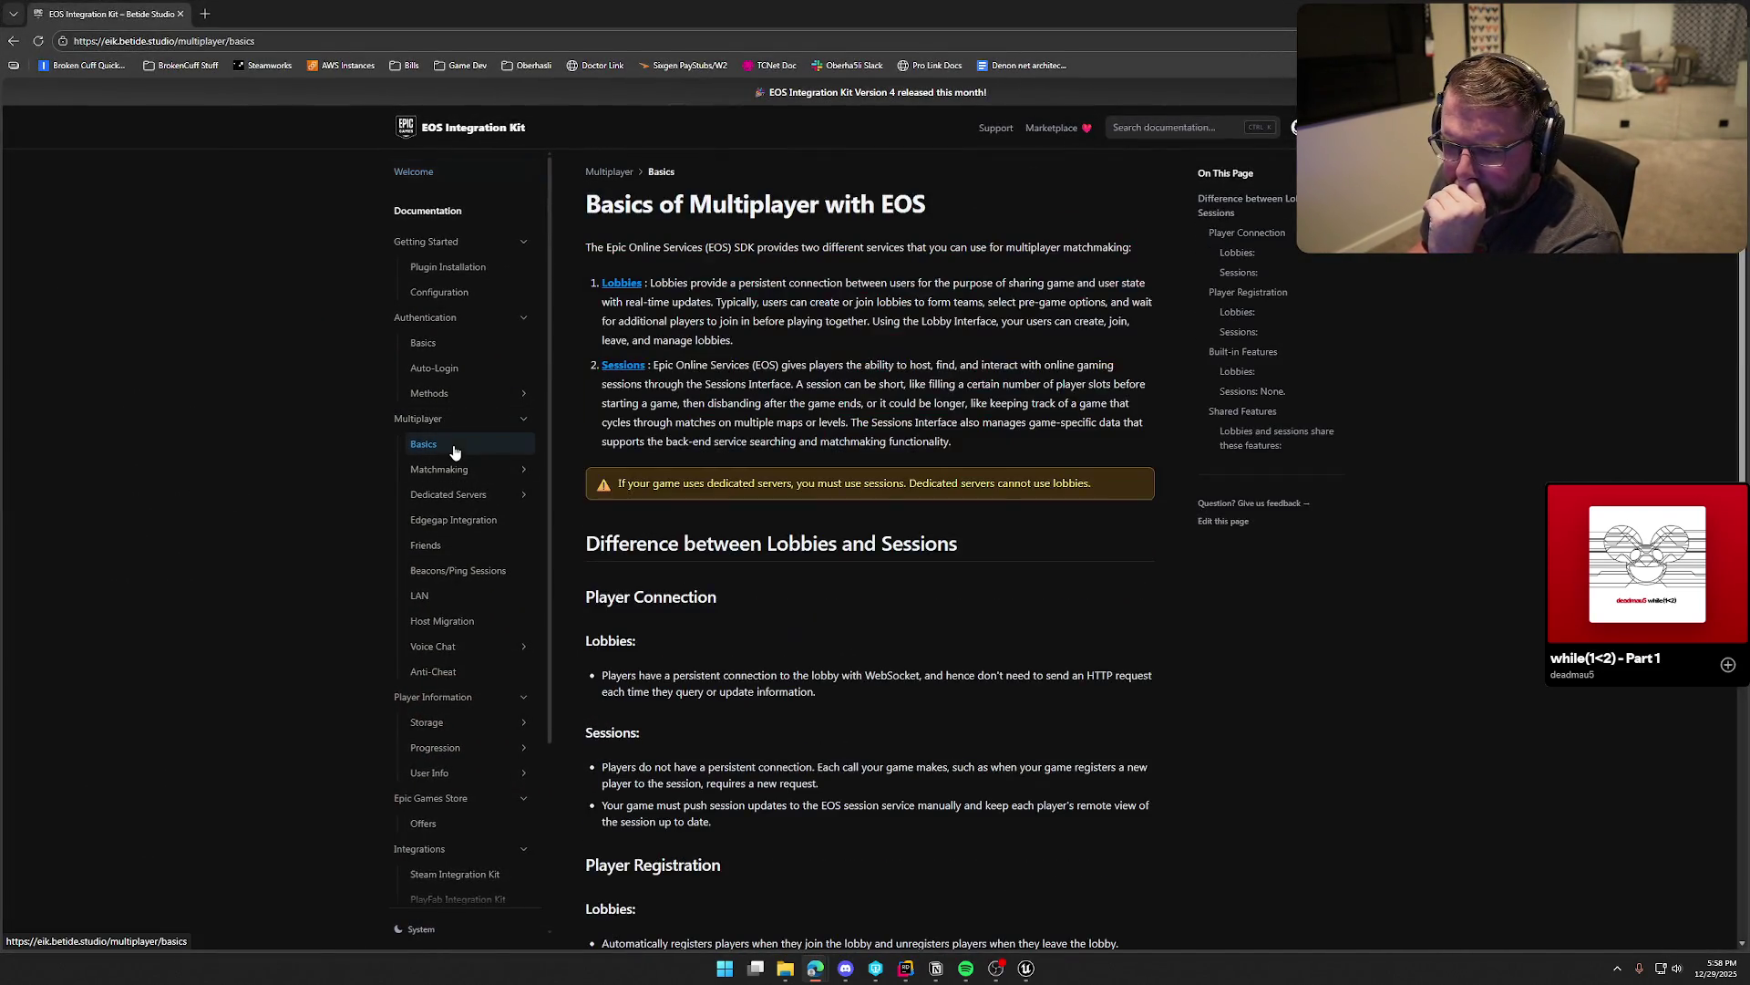
{"action": "left_click", "coordinate": [458, 468]}
{"action": "left_click", "coordinate": [465, 495]}
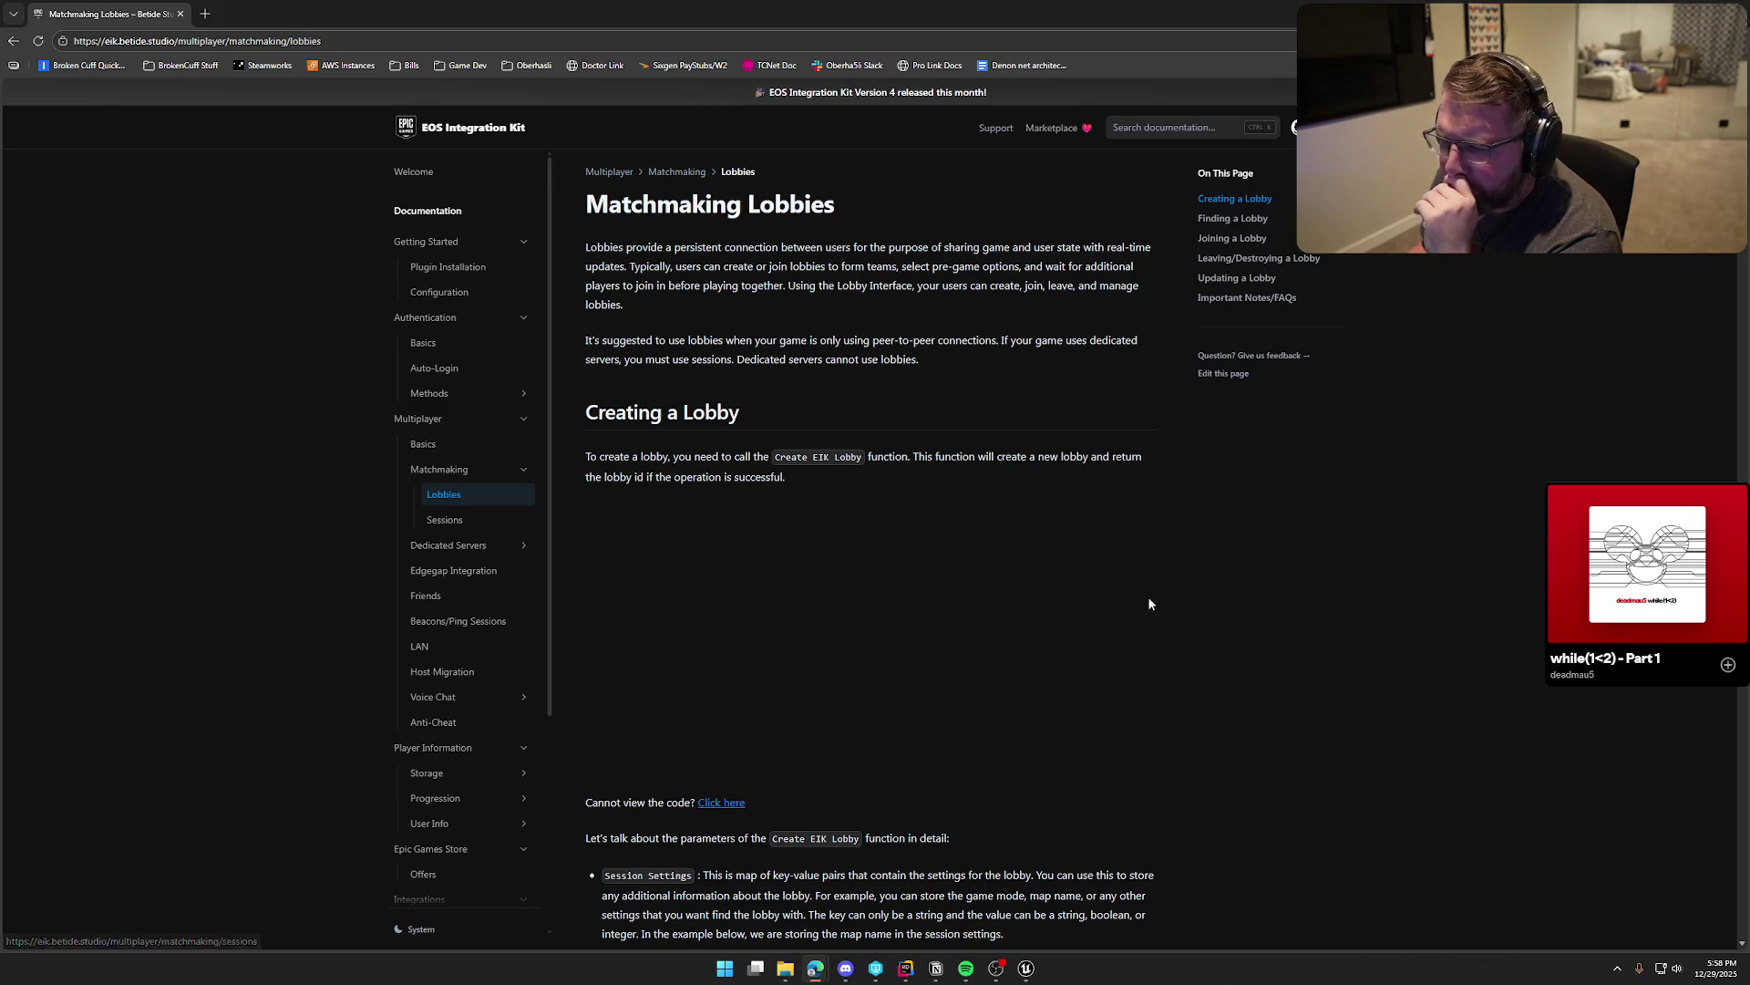
{"action": "left_click", "coordinate": [1231, 277]}
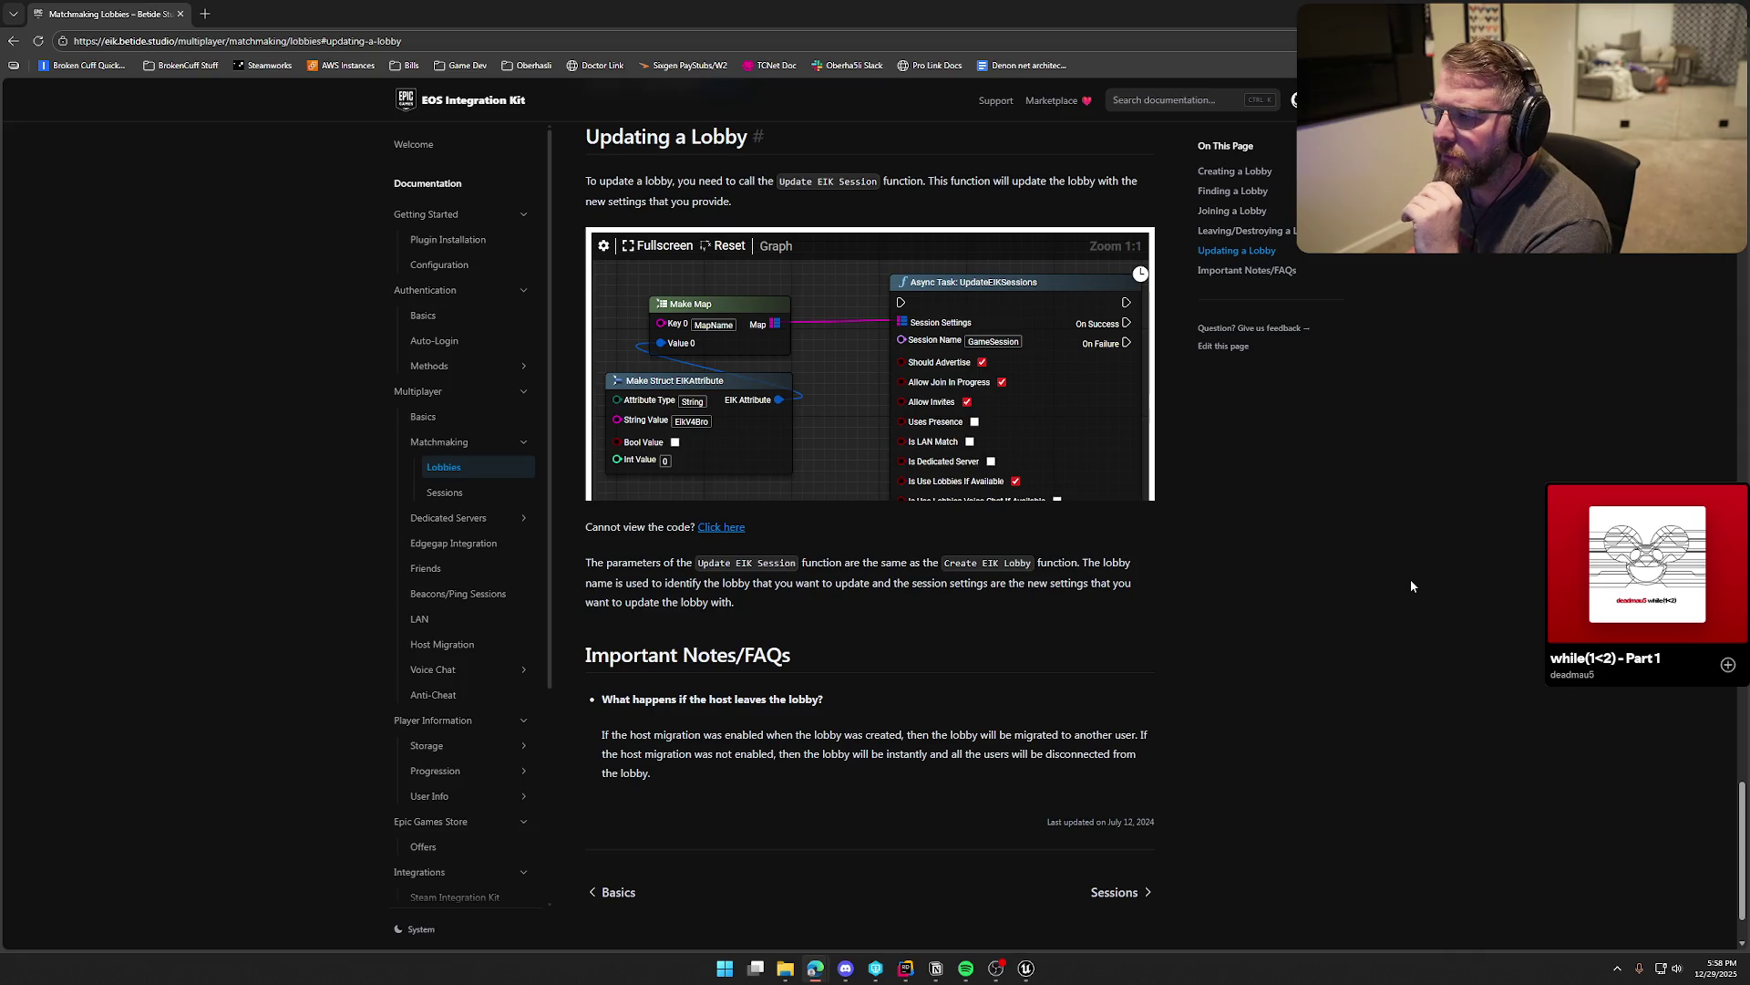
Step: Scroll and pan the Updating a Lobby example graph to study its settings
{"action": "scroll", "coordinate": [1046, 402], "scroll_direction": "down", "scroll_amount": 1}
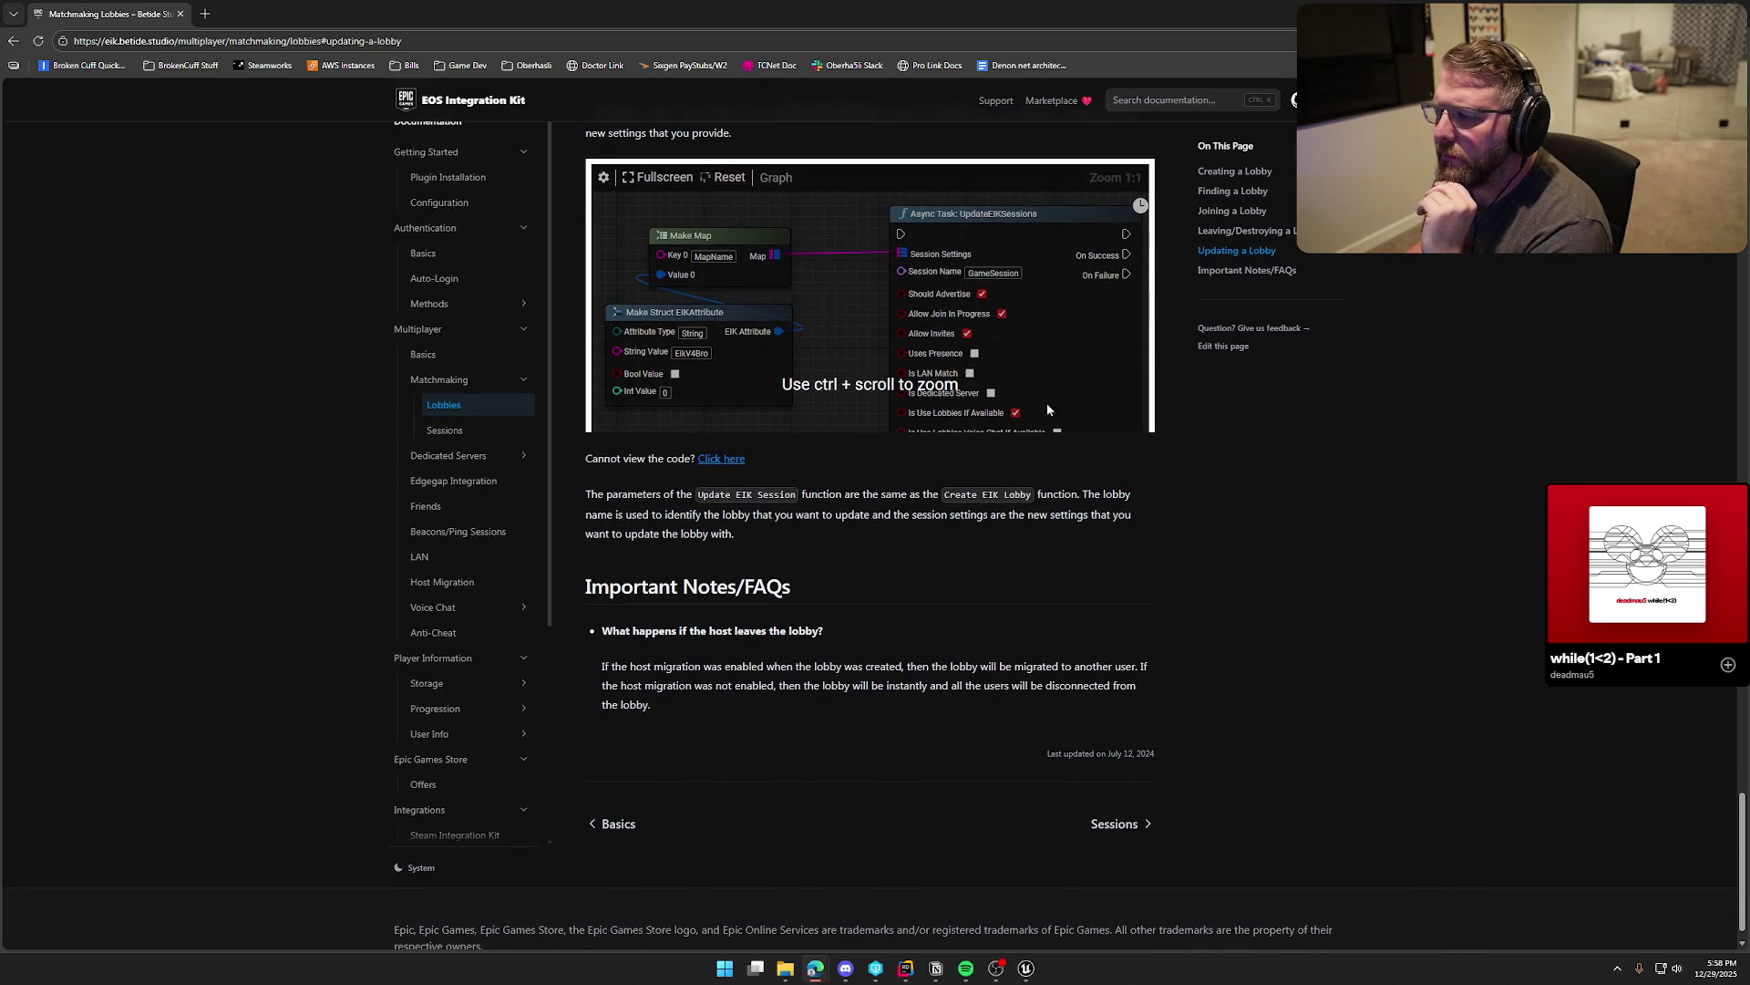
{"action": "scroll", "coordinate": [857, 285], "scroll_direction": "up", "scroll_amount": 1}
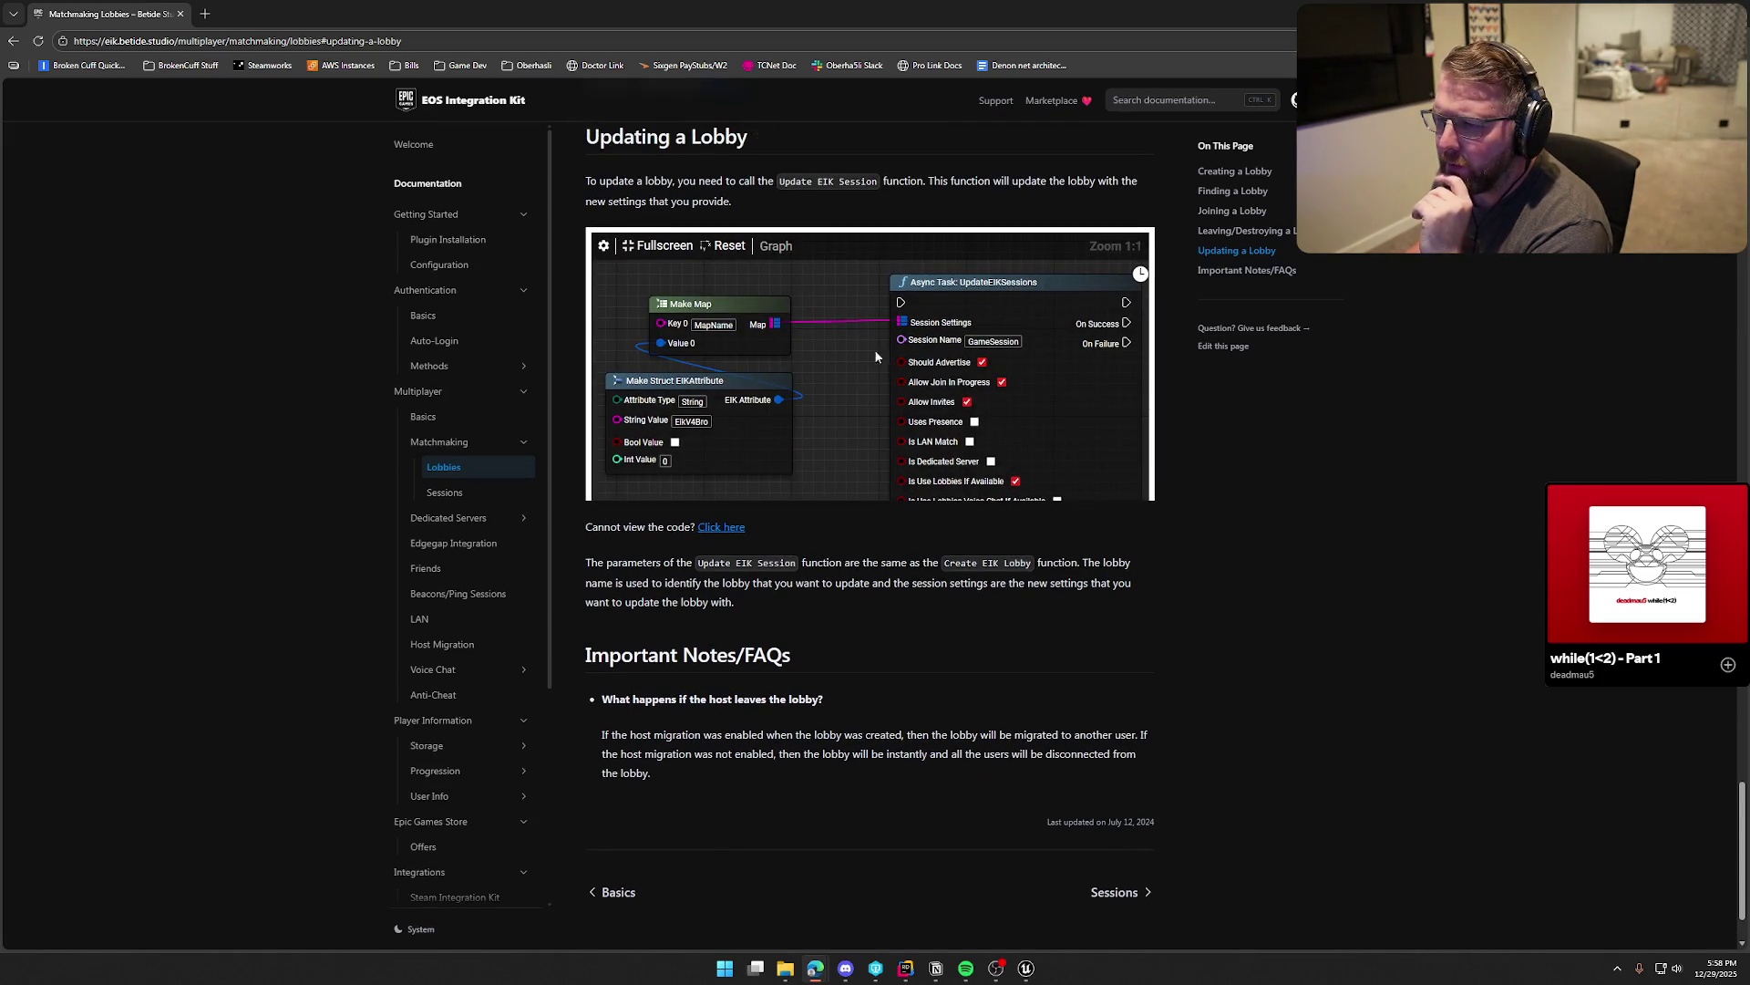
{"action": "mouse_move", "coordinate": [869, 376]}
{"action": "left_mouse_down"}
{"action": "mouse_move", "coordinate": [814, 303]}
{"action": "mouse_move", "coordinate": [795, 304]}
{"action": "left_mouse_up"}
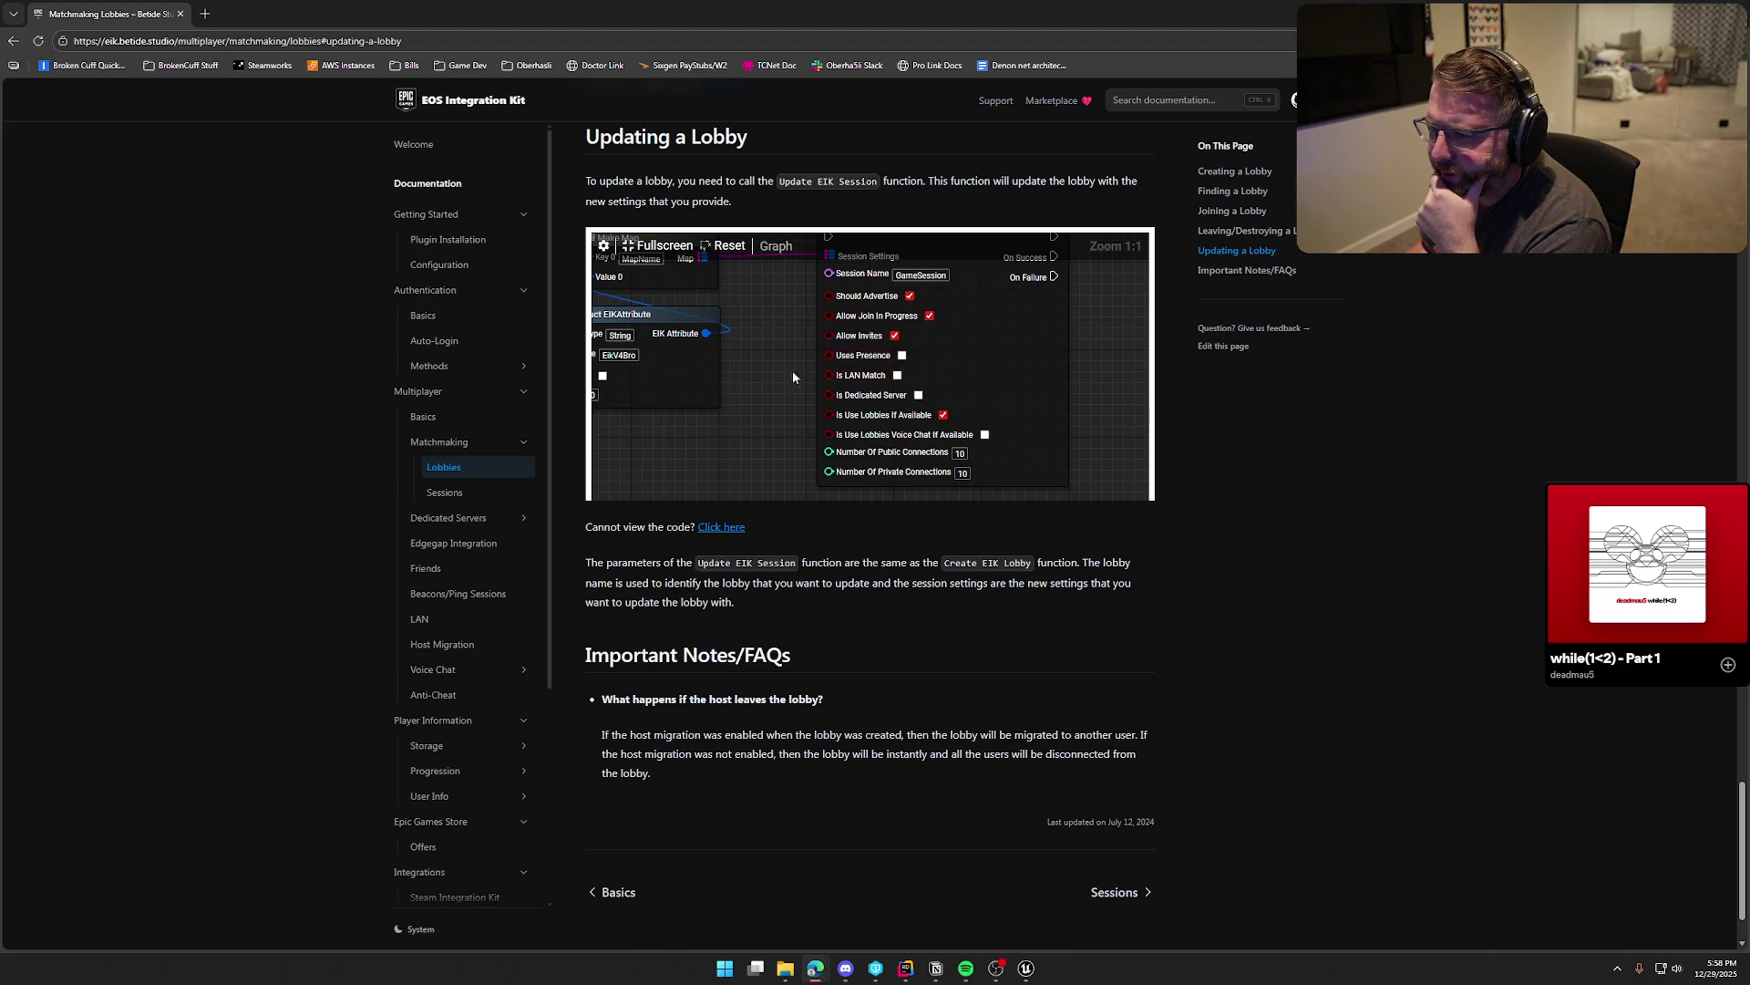
{"action": "mouse_move", "coordinate": [784, 359]}
{"action": "left_mouse_down"}
{"action": "mouse_move", "coordinate": [771, 418]}
{"action": "mouse_move", "coordinate": [776, 378]}
{"action": "left_mouse_up"}
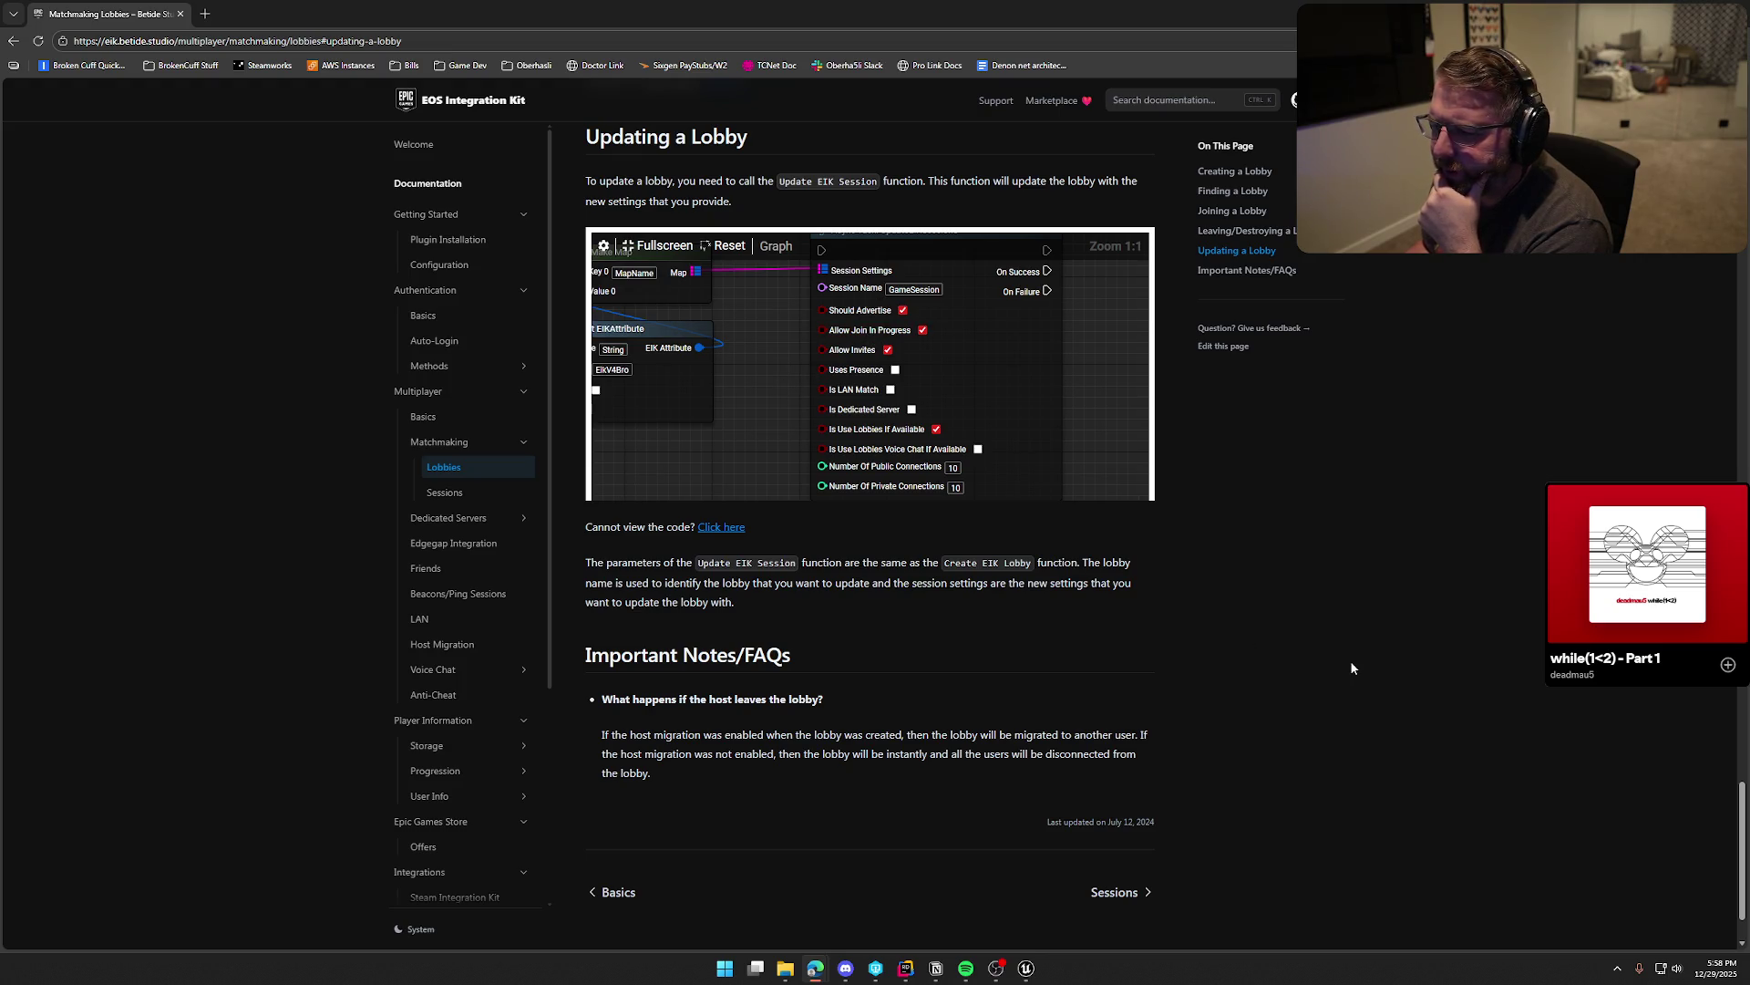
{"action": "scroll", "coordinate": [1351, 668], "scroll_direction": "down", "scroll_amount": 2}
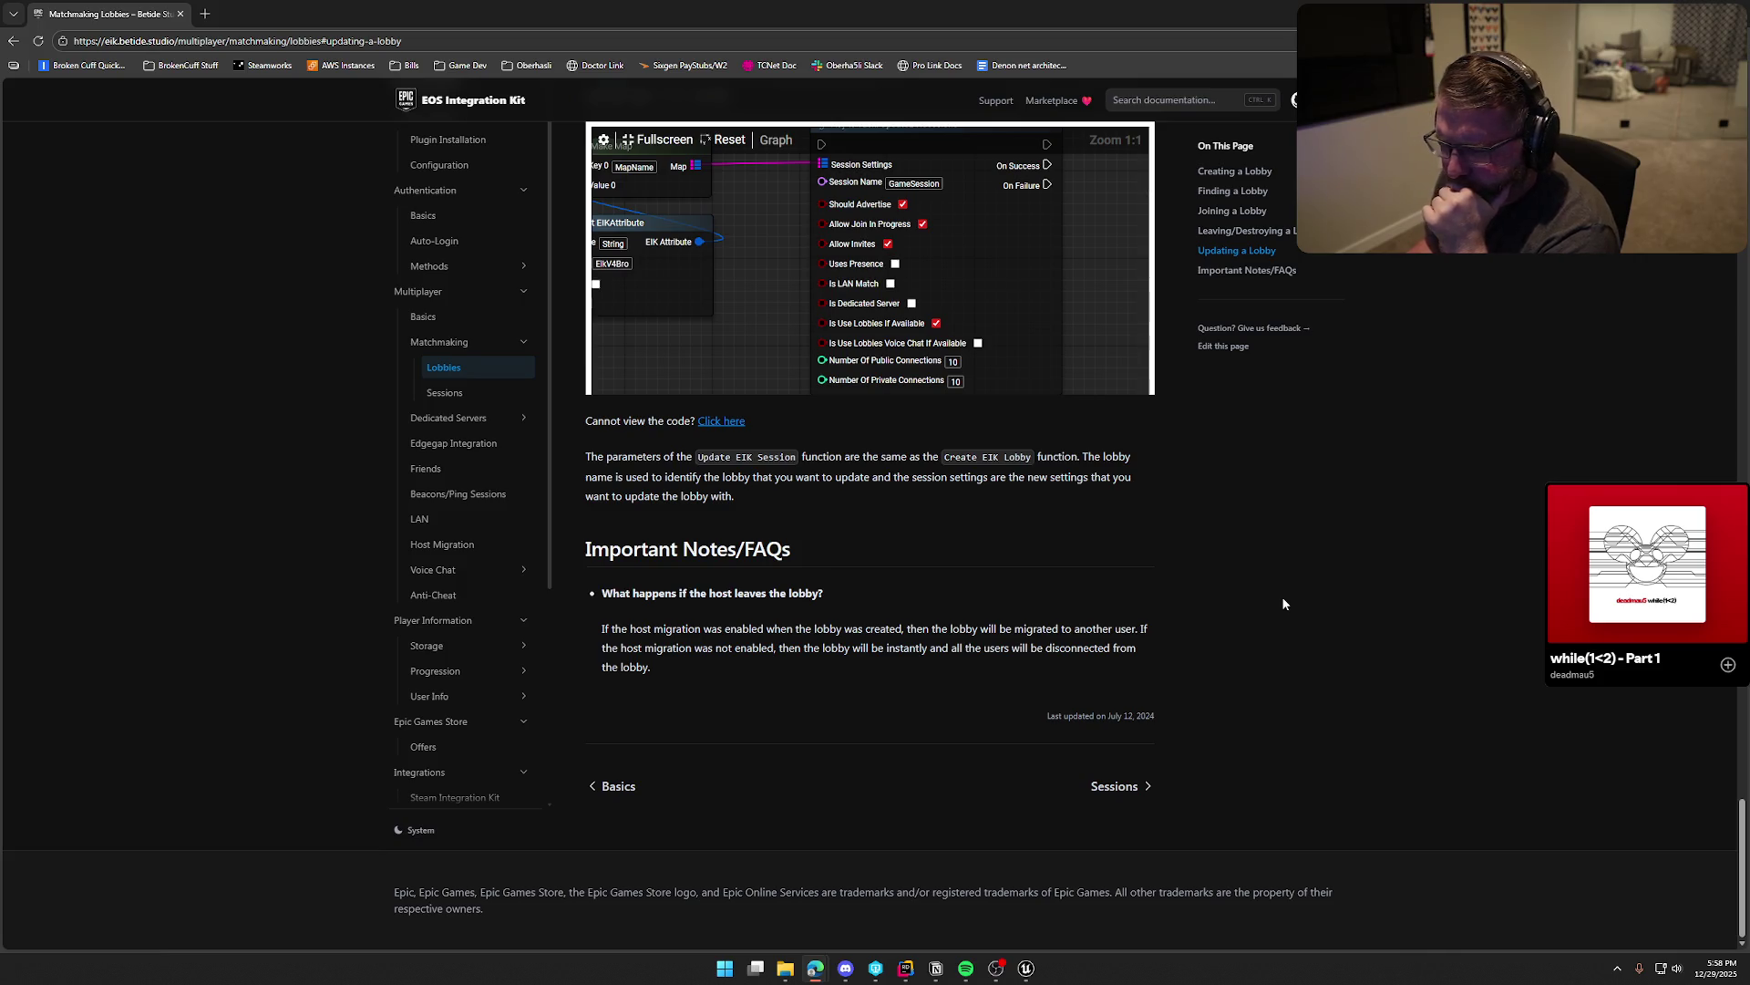
Step: Scroll the Matchmaking Lobbies docs back up to Creating a Lobby, then return to bp_StartGame_NPC's EventGraph
{"action": "scroll", "coordinate": [1282, 603], "scroll_direction": "up", "scroll_amount": 4}
{"action": "scroll", "coordinate": [1283, 602], "scroll_direction": "up", "scroll_amount": 3}
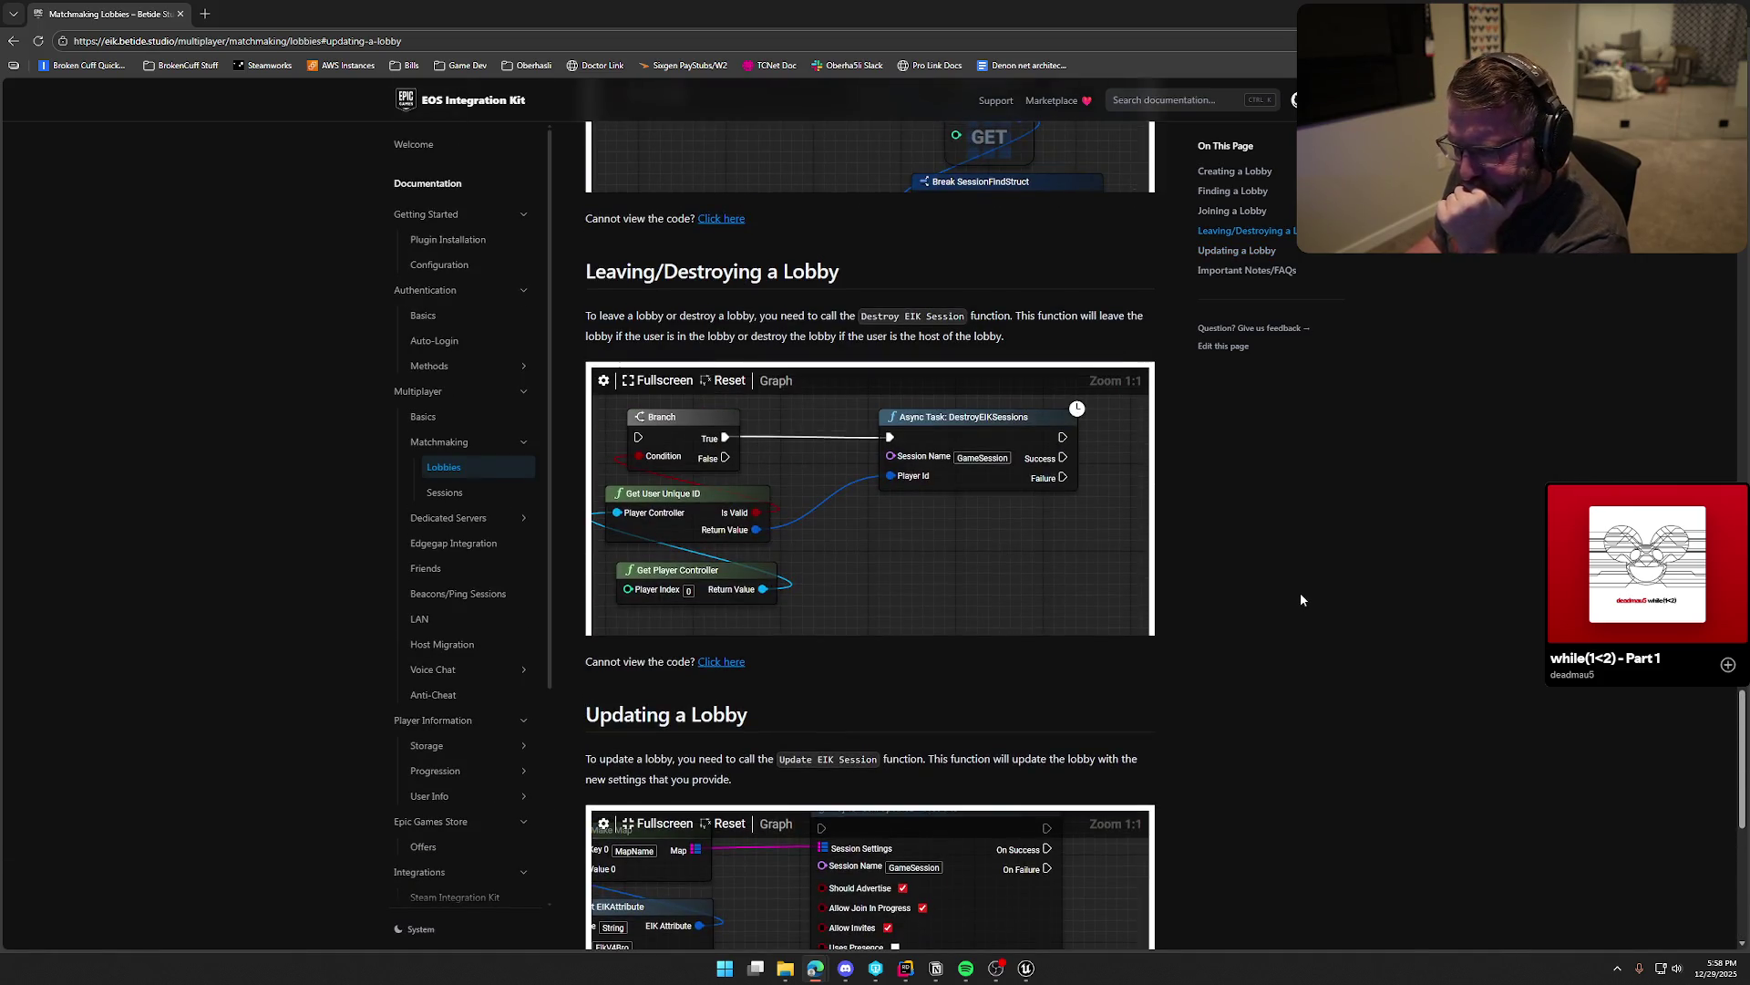
{"action": "scroll", "coordinate": [1301, 599], "scroll_direction": "up", "scroll_amount": 4}
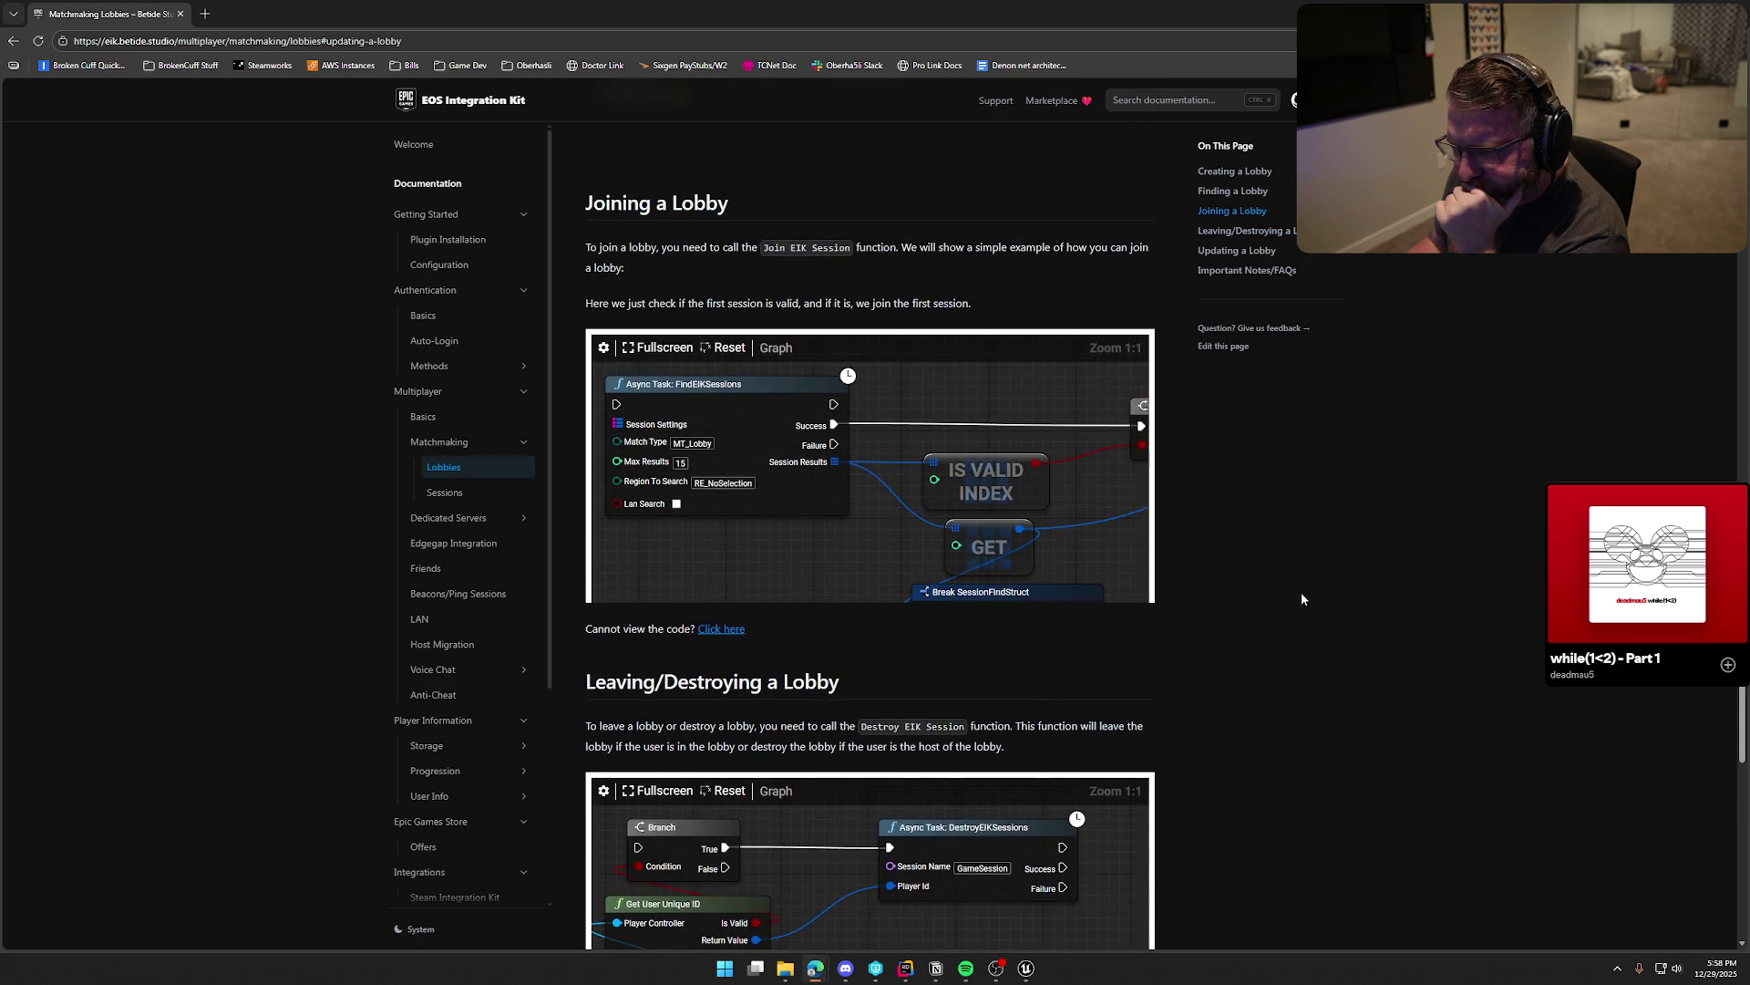
{"action": "scroll", "coordinate": [1302, 598], "scroll_direction": "up", "scroll_amount": 7}
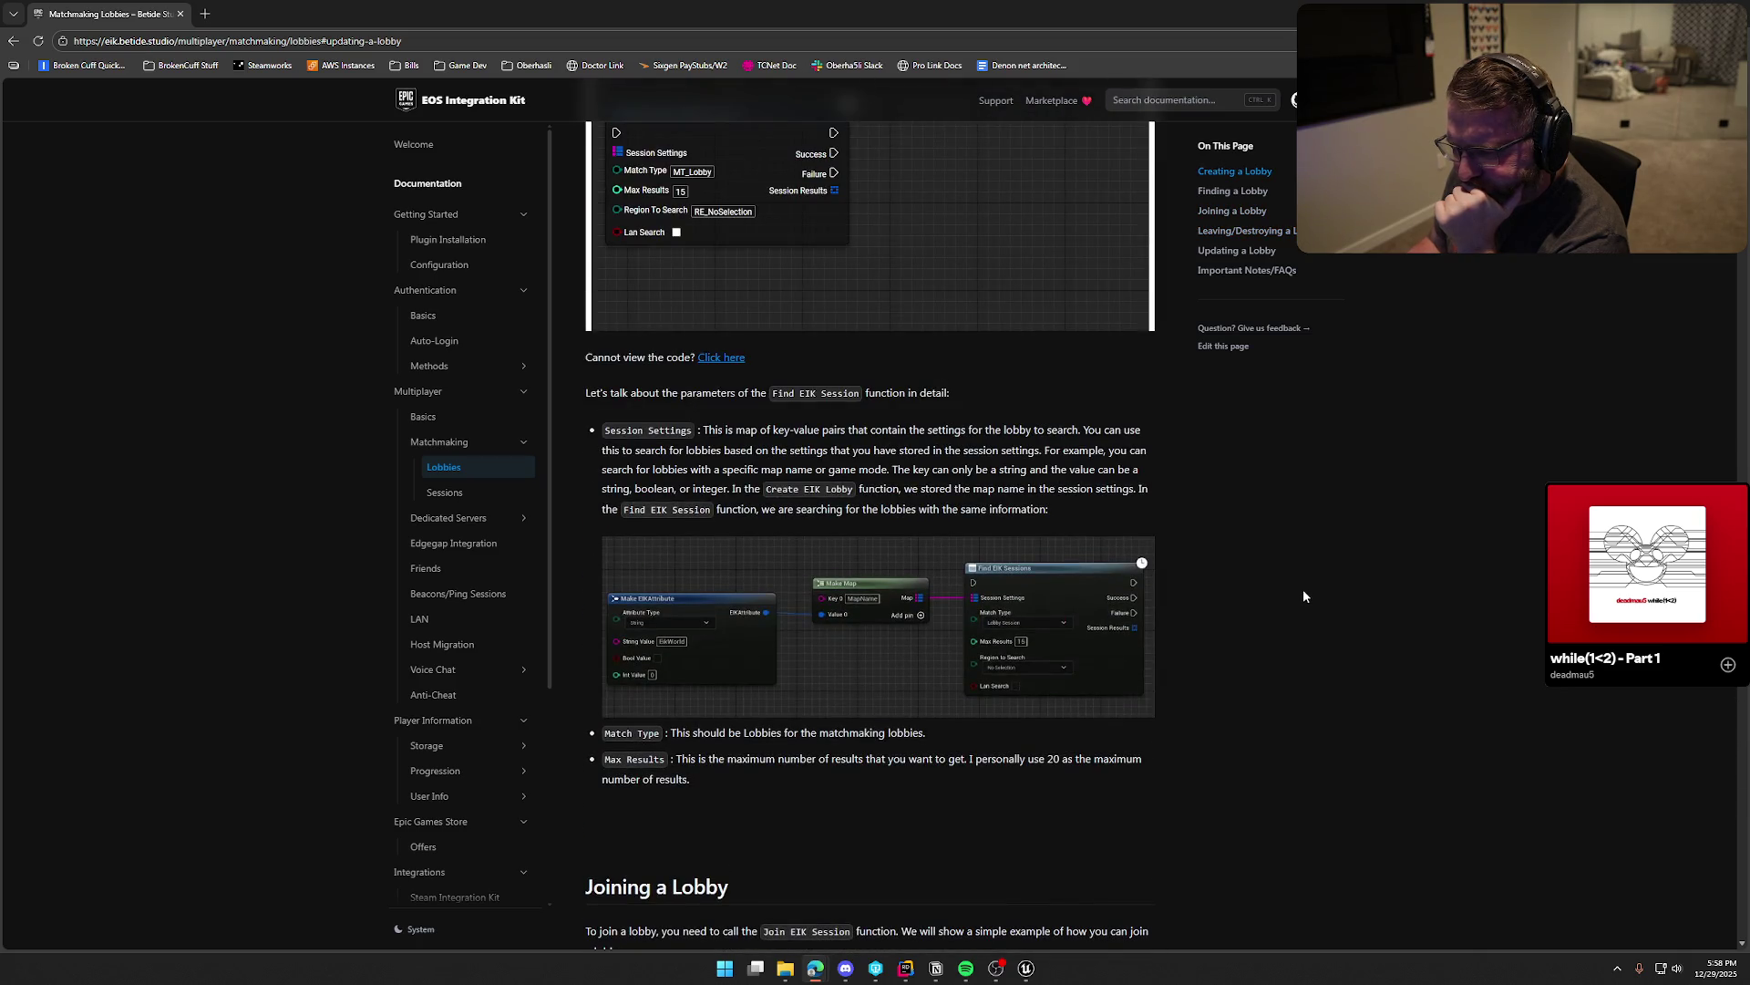
{"action": "scroll", "coordinate": [1304, 596], "scroll_direction": "up", "scroll_amount": 10}
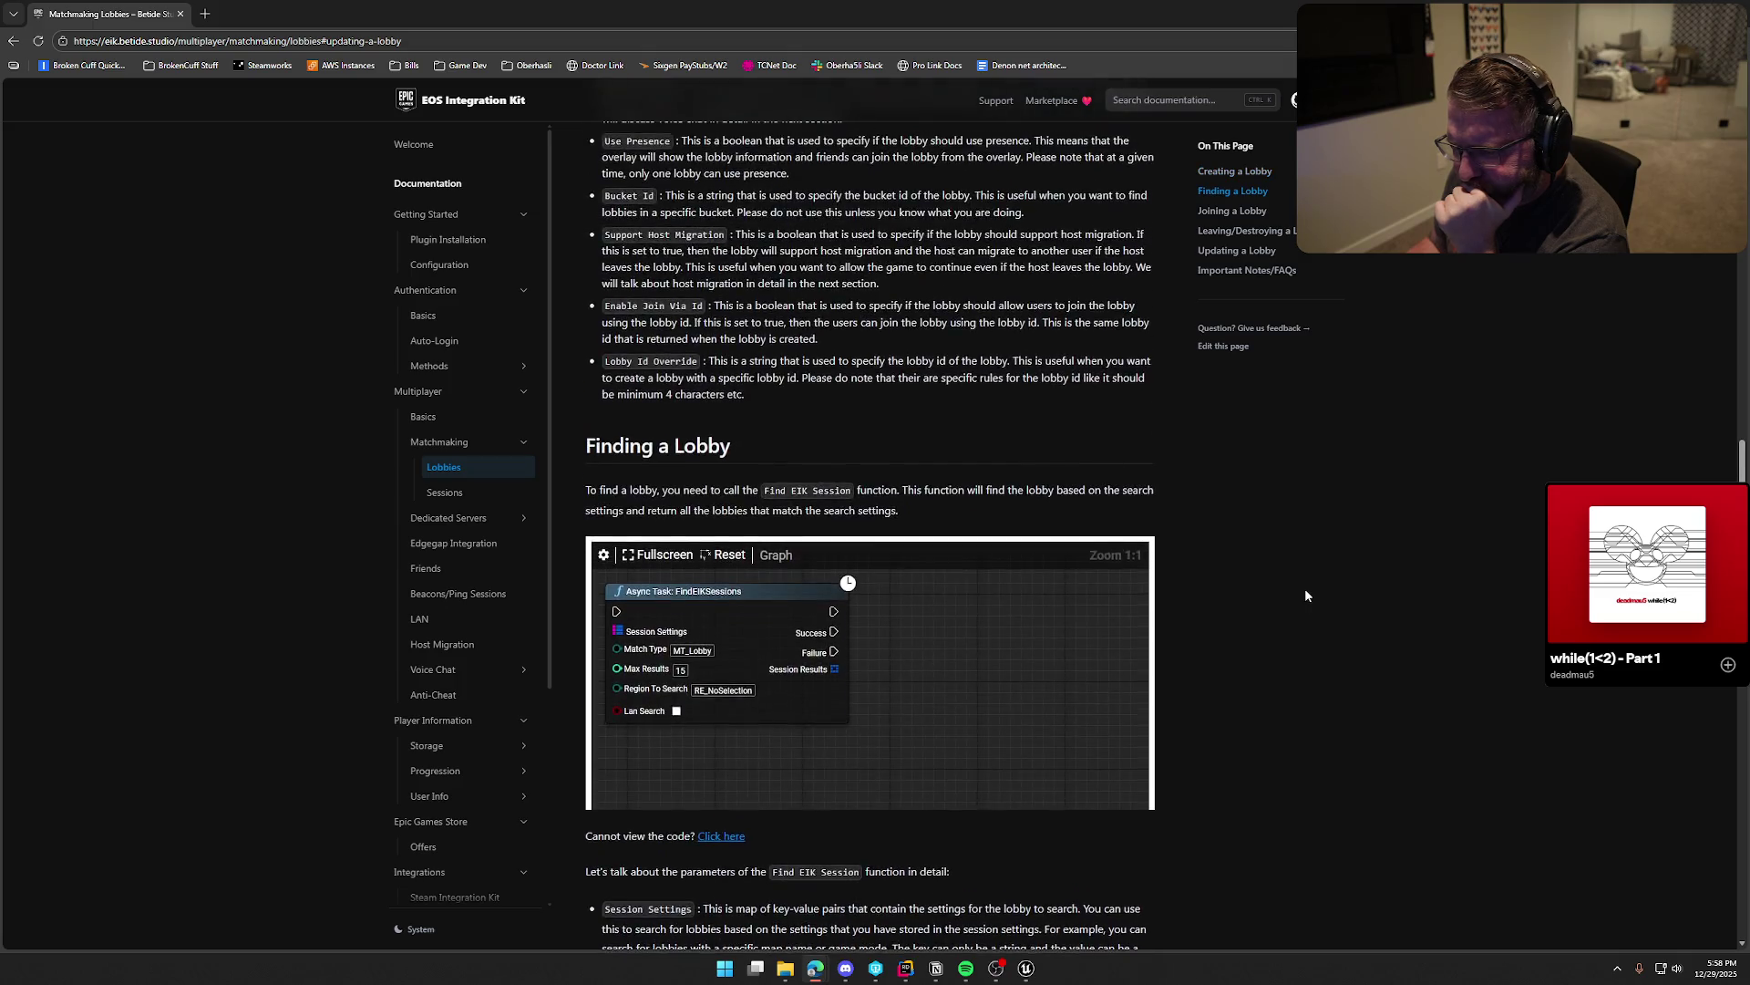
{"action": "scroll", "coordinate": [1305, 596], "scroll_direction": "up", "scroll_amount": 7}
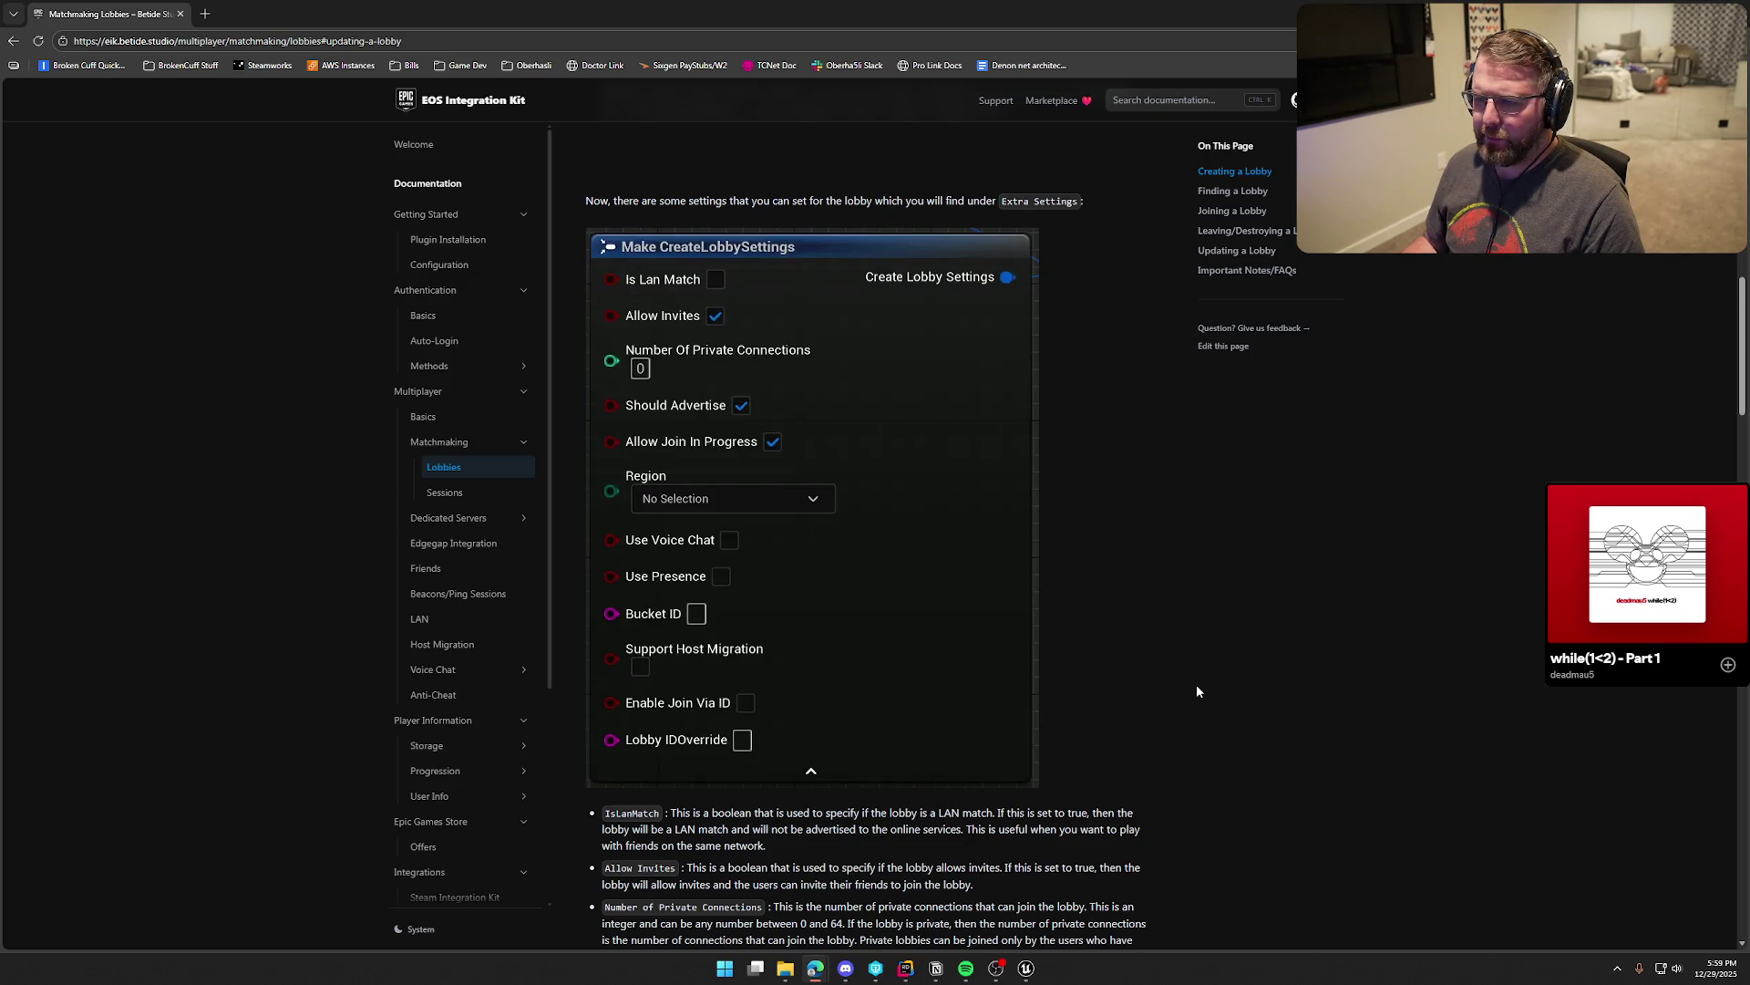
{"action": "scroll", "coordinate": [1199, 691], "scroll_direction": "up", "scroll_amount": 10}
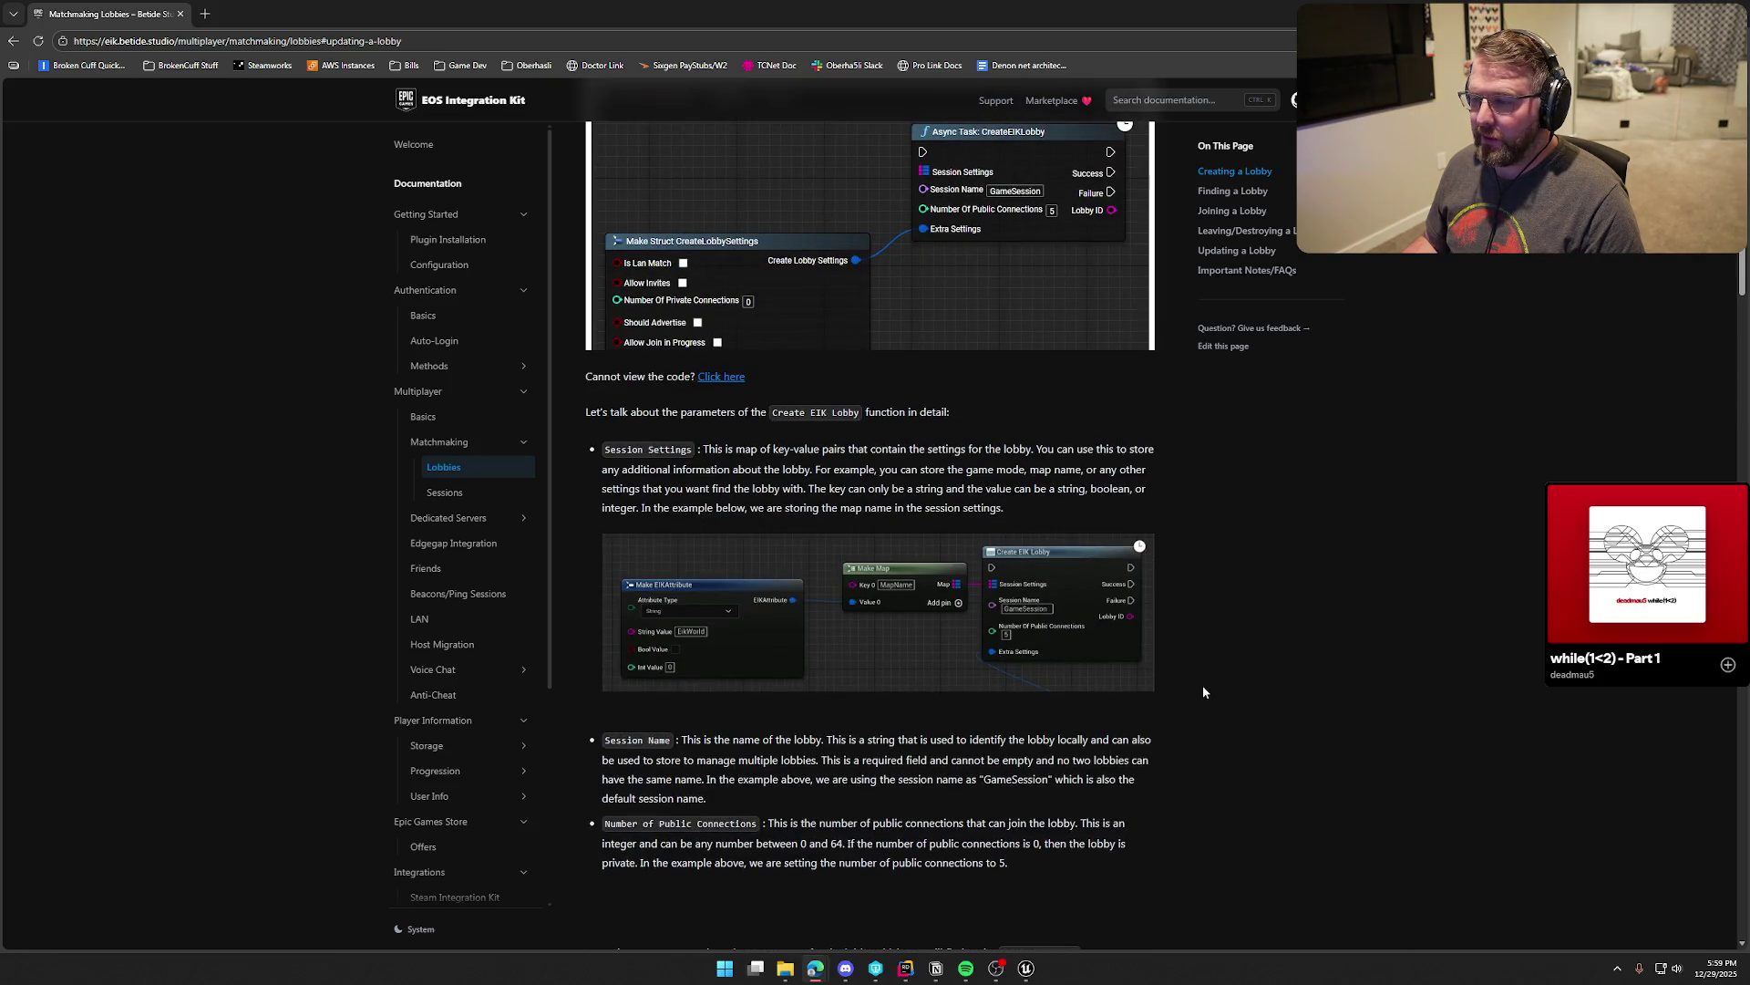
{"action": "scroll", "coordinate": [1203, 692], "scroll_direction": "down", "scroll_amount": 4}
{"action": "scroll", "coordinate": [1214, 693], "scroll_direction": "up", "scroll_amount": 4}
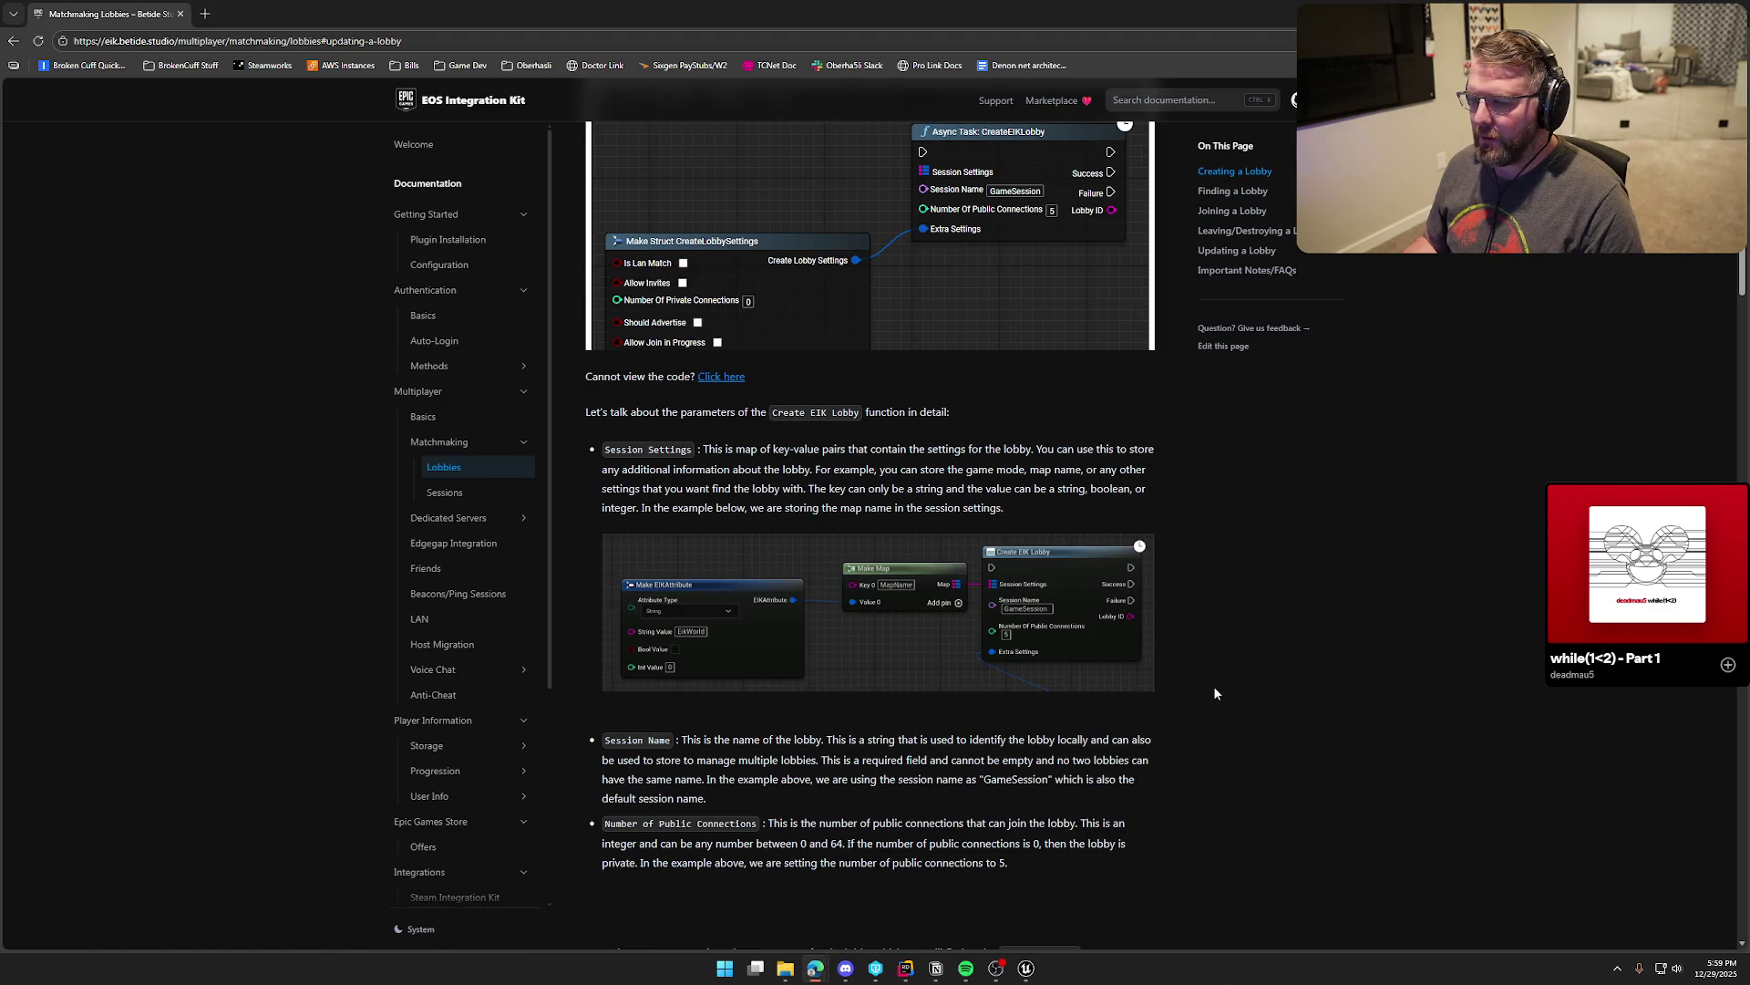
{"action": "scroll", "coordinate": [1214, 693], "scroll_direction": "up", "scroll_amount": 4}
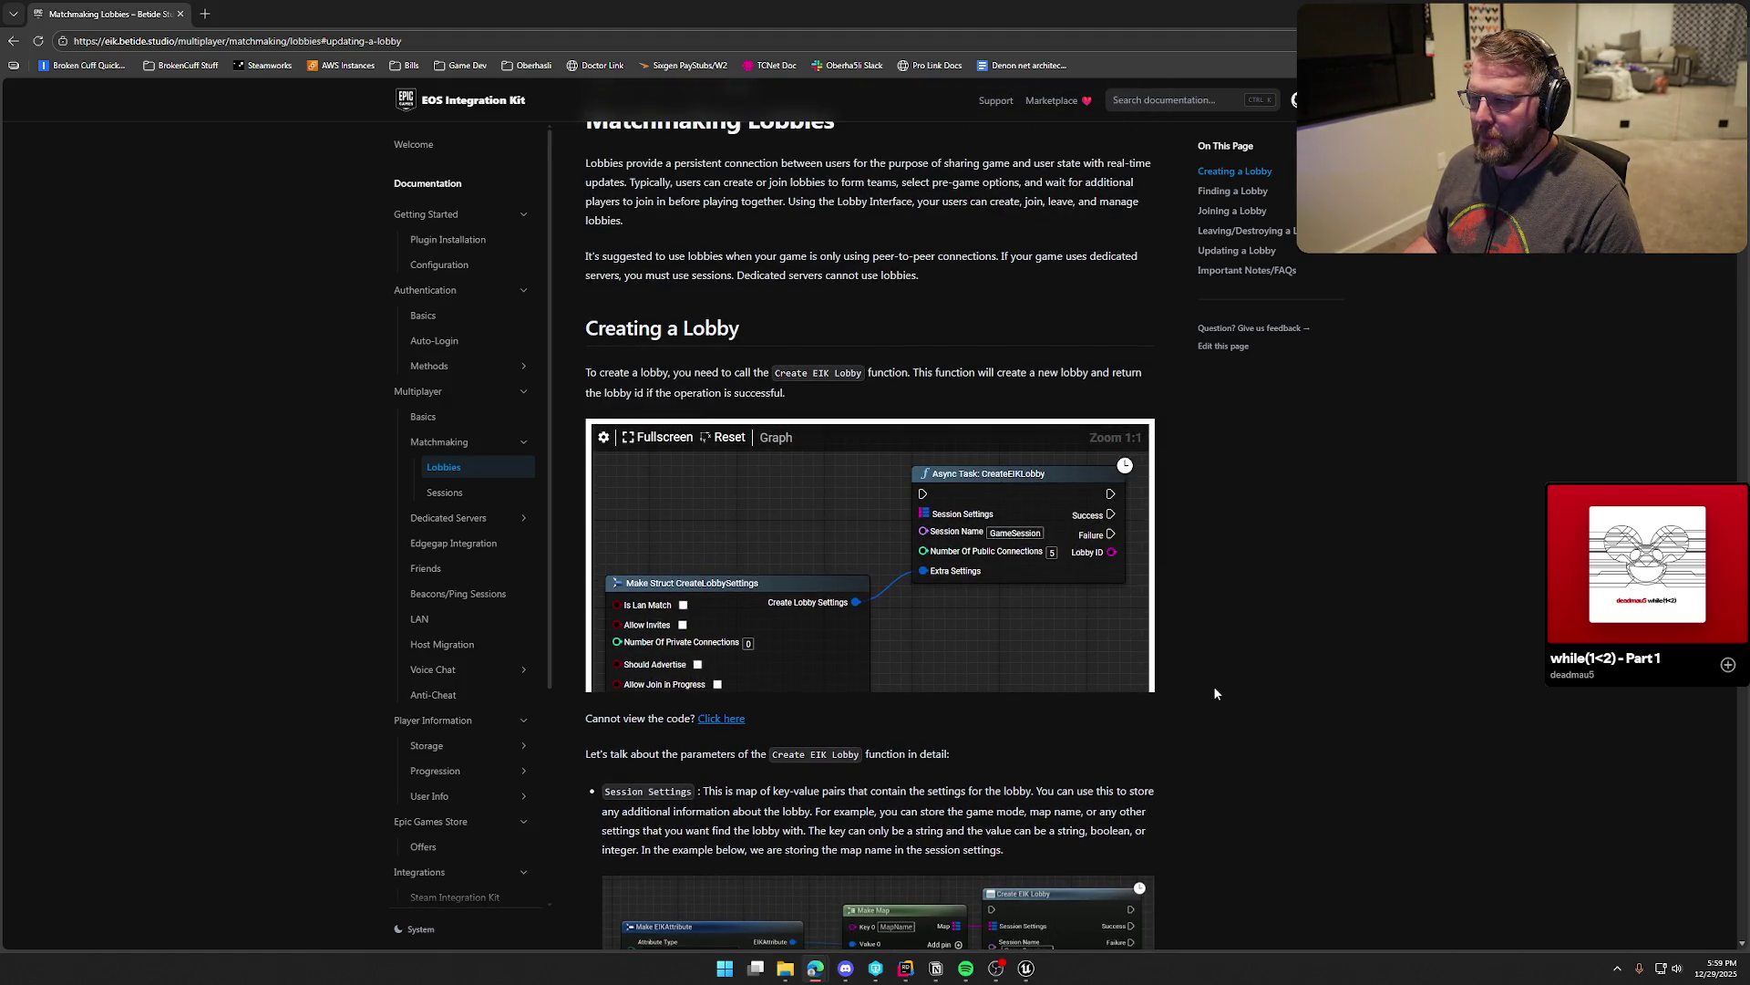
{"action": "scroll", "coordinate": [1214, 693], "scroll_direction": "up", "scroll_amount": 1}
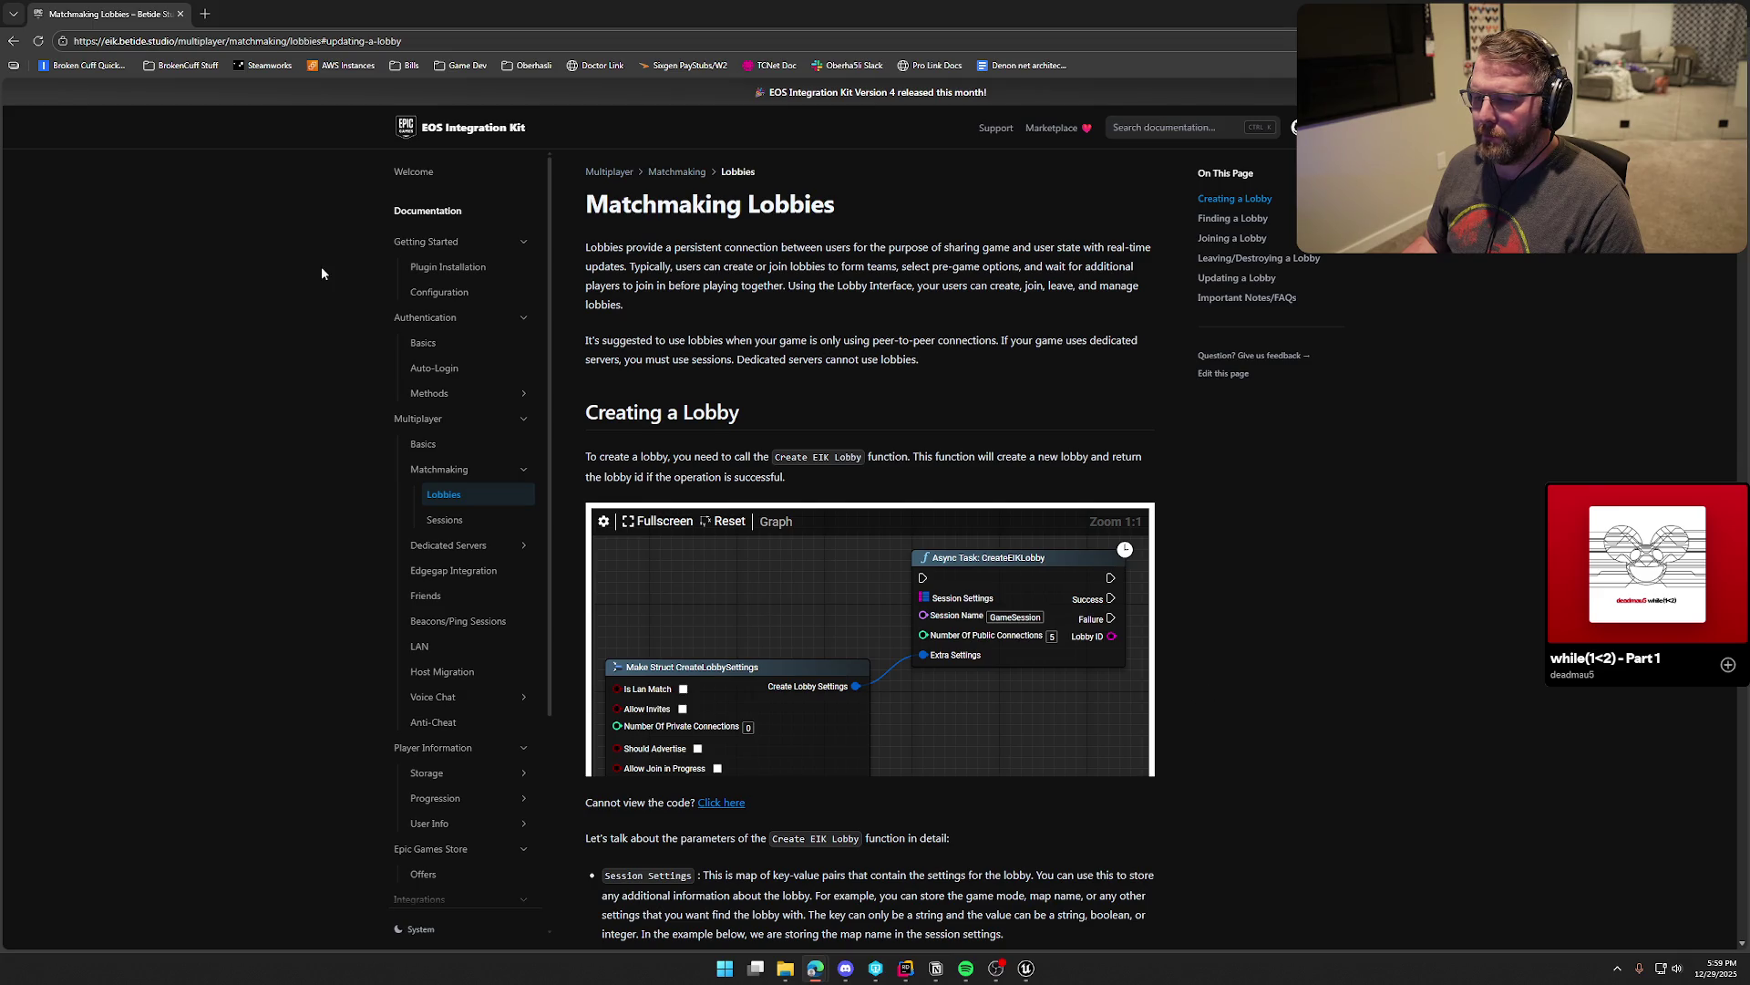
{"action": "key", "text": "alt+Tab"}
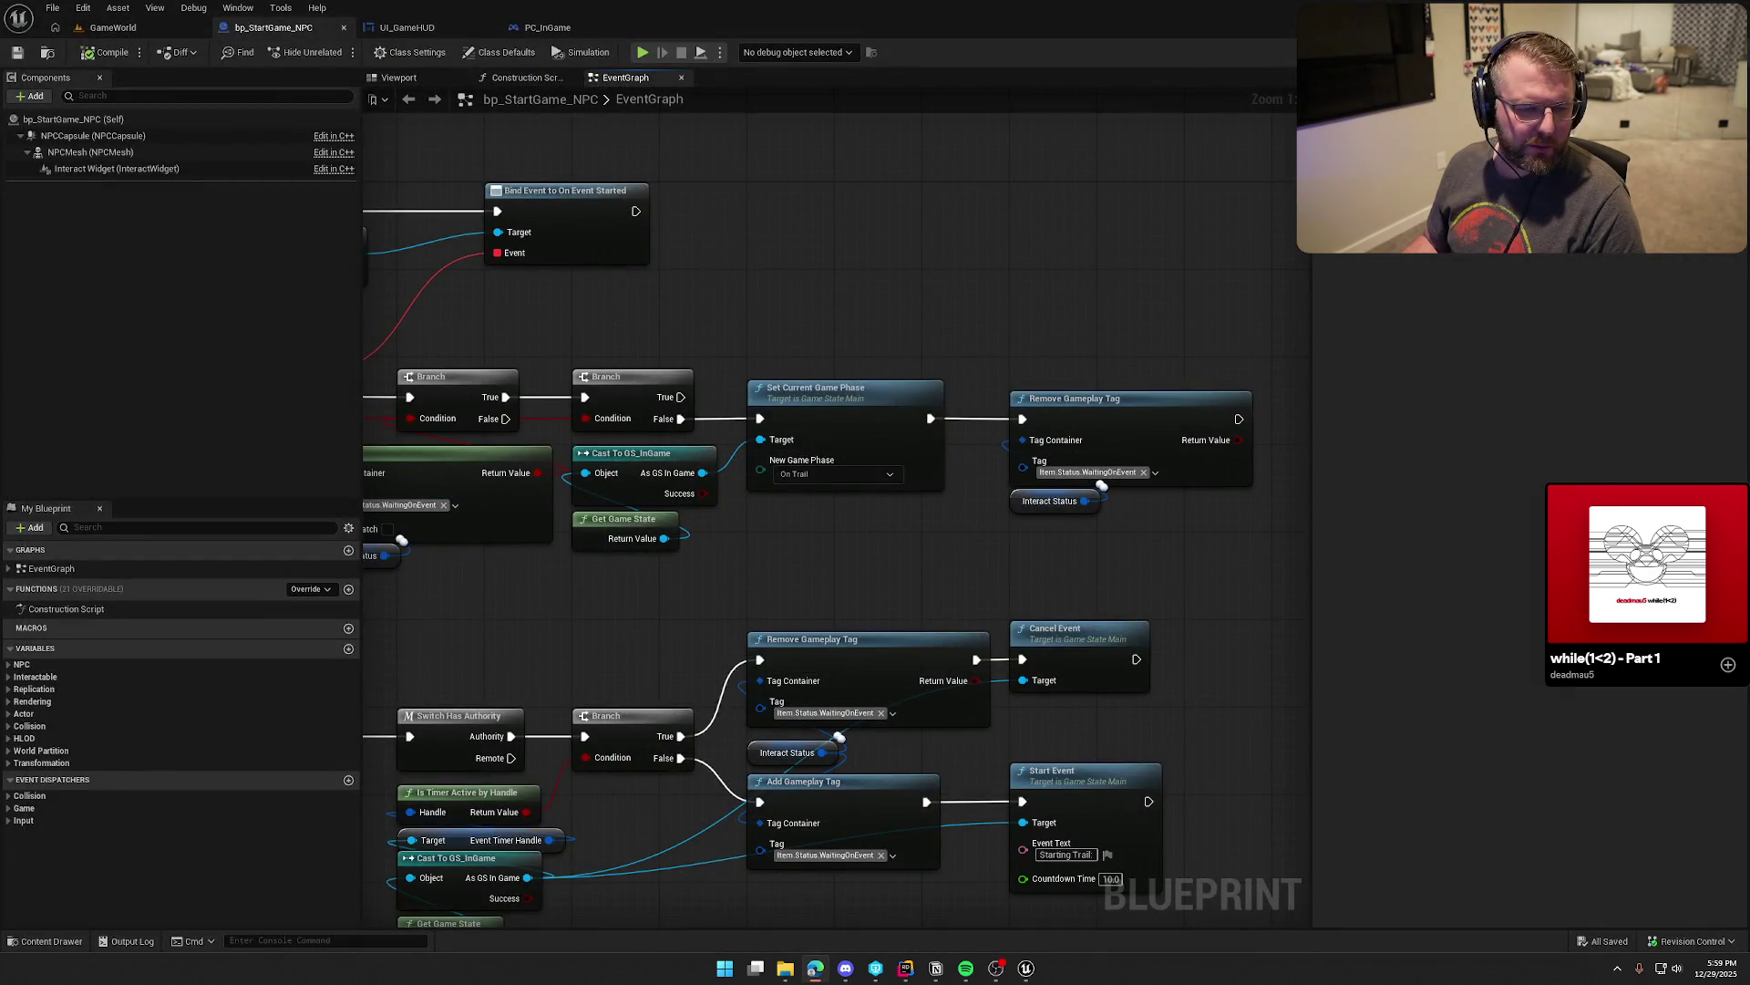
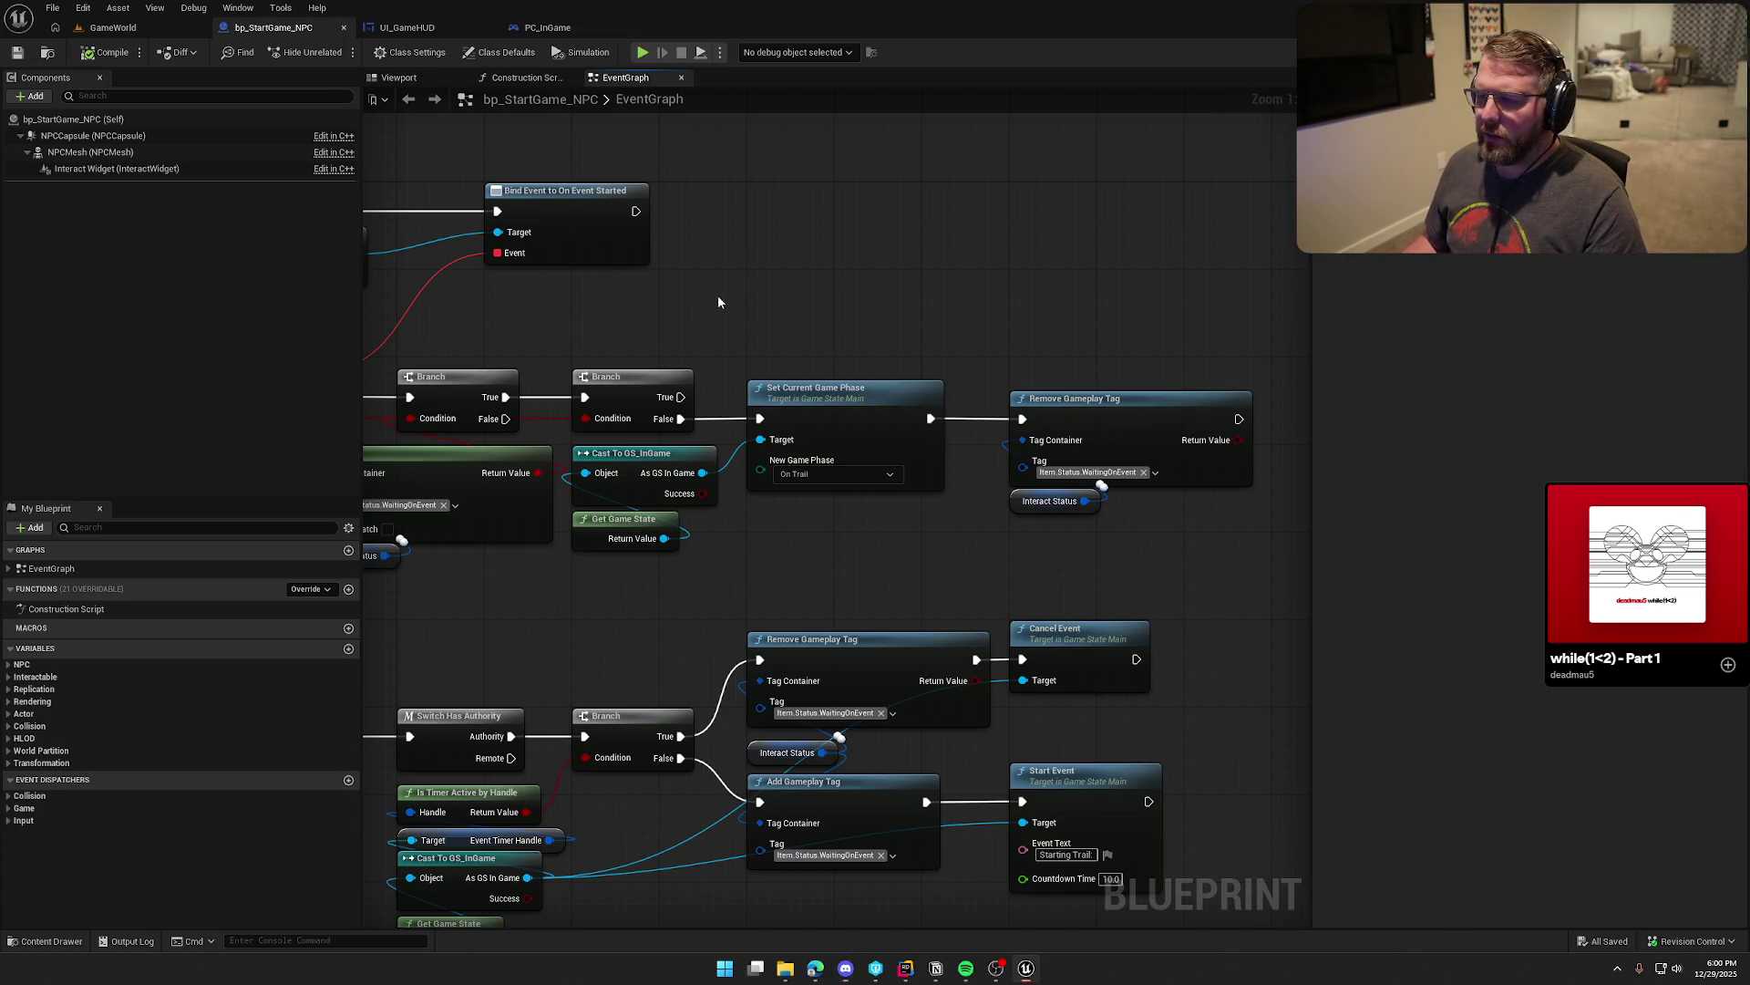
Step: Pan around the bp_StartGame_NPC event graph, then switch to the EOS Integration Kit sessions docs
{"action": "left_click_drag", "start_coordinate": [718, 294], "coordinate": [741, 202]}
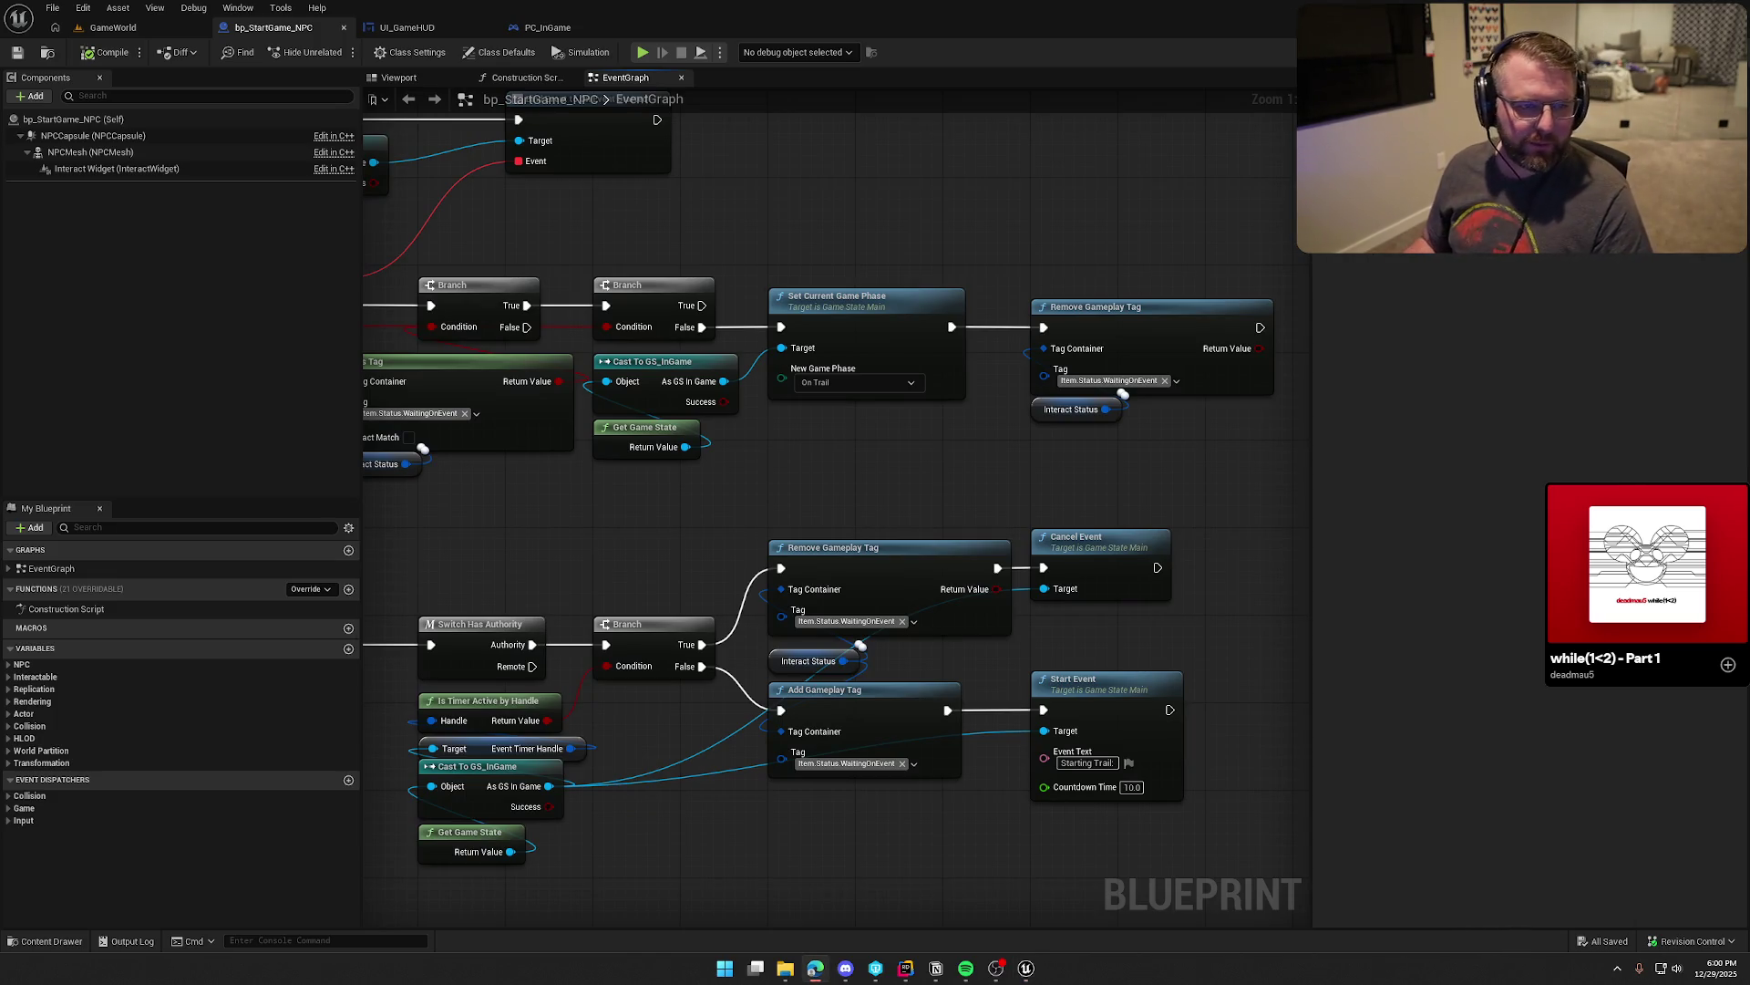
{"action": "left_click_drag", "start_coordinate": [864, 496], "coordinate": [908, 502]}
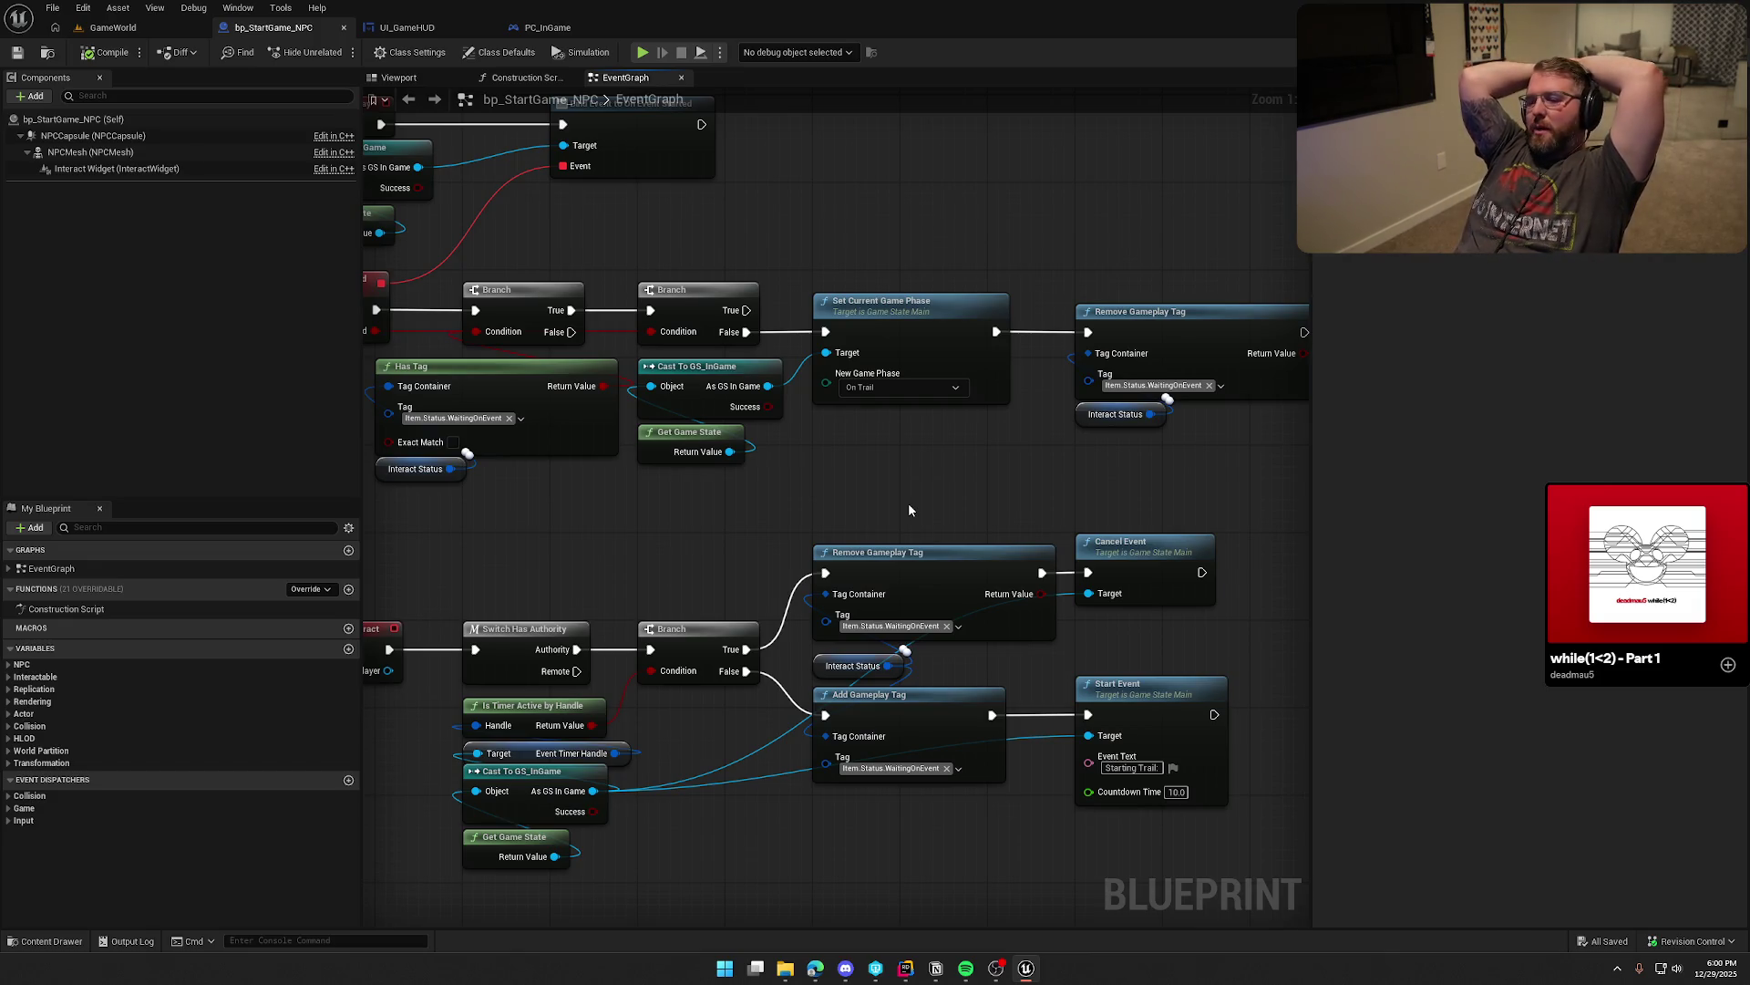
{"action": "key", "text": "alt+Tab"}
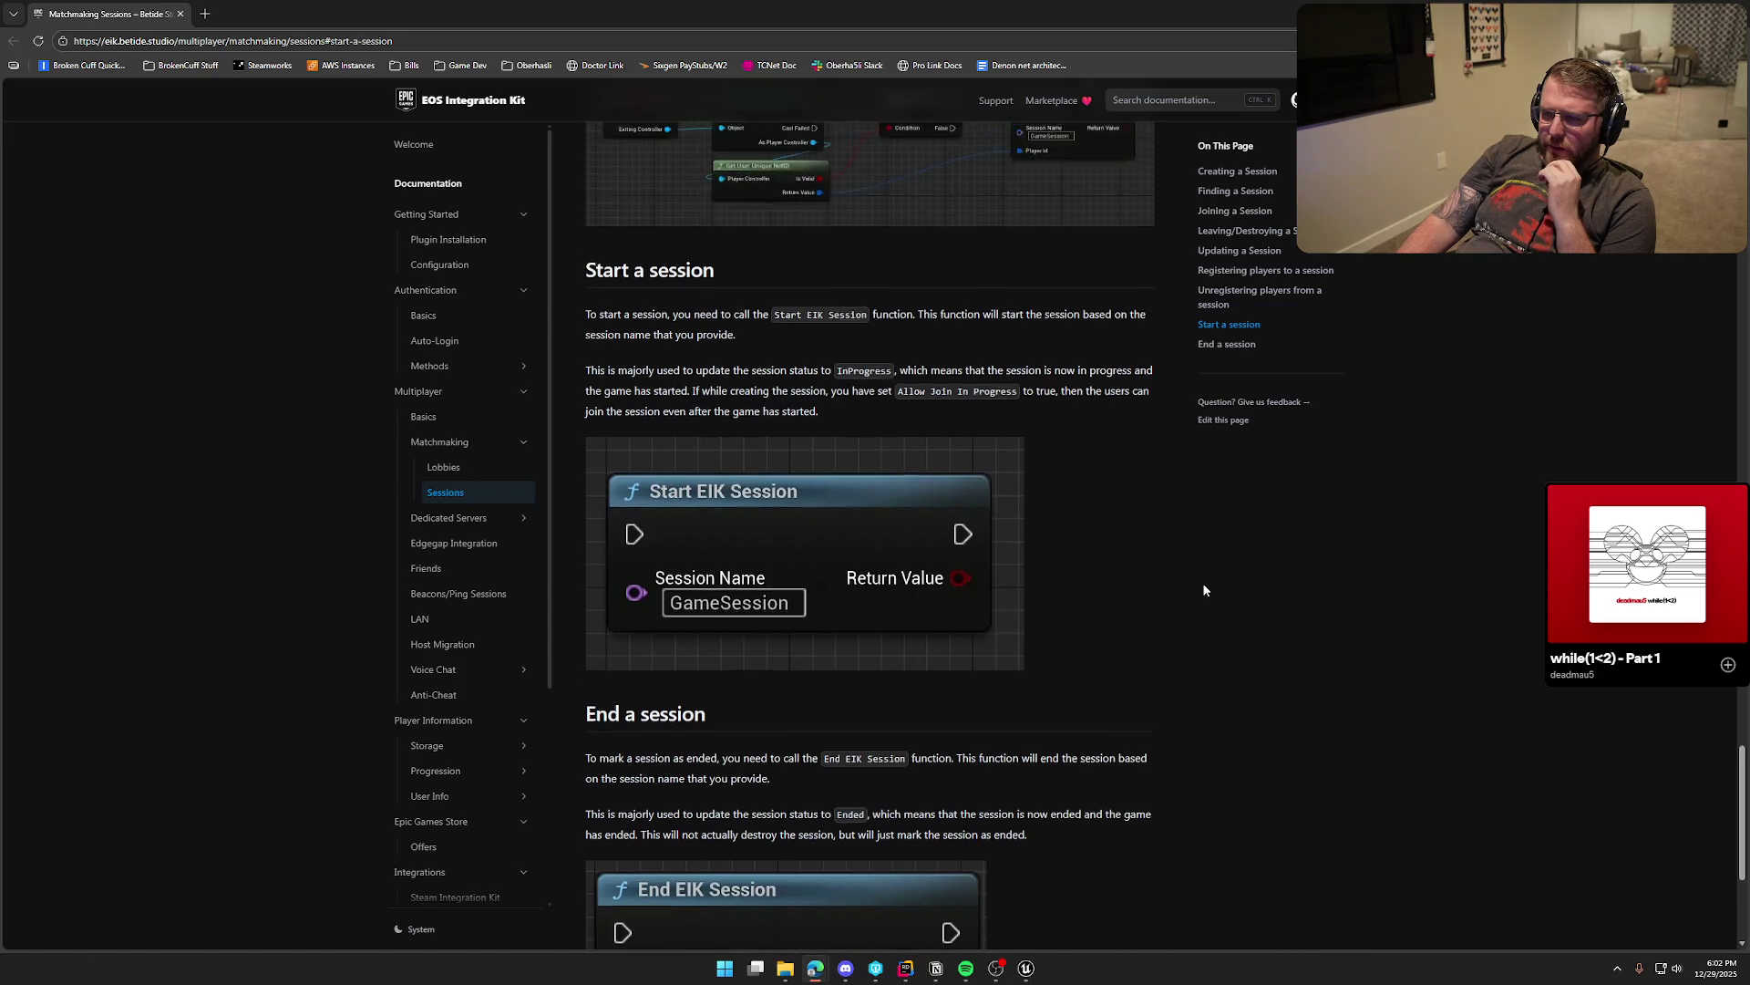
{"action": "scroll", "coordinate": [1201, 582], "scroll_direction": "up", "scroll_amount": 5}
{"action": "scroll", "coordinate": [1203, 590], "scroll_direction": "down", "scroll_amount": 6}
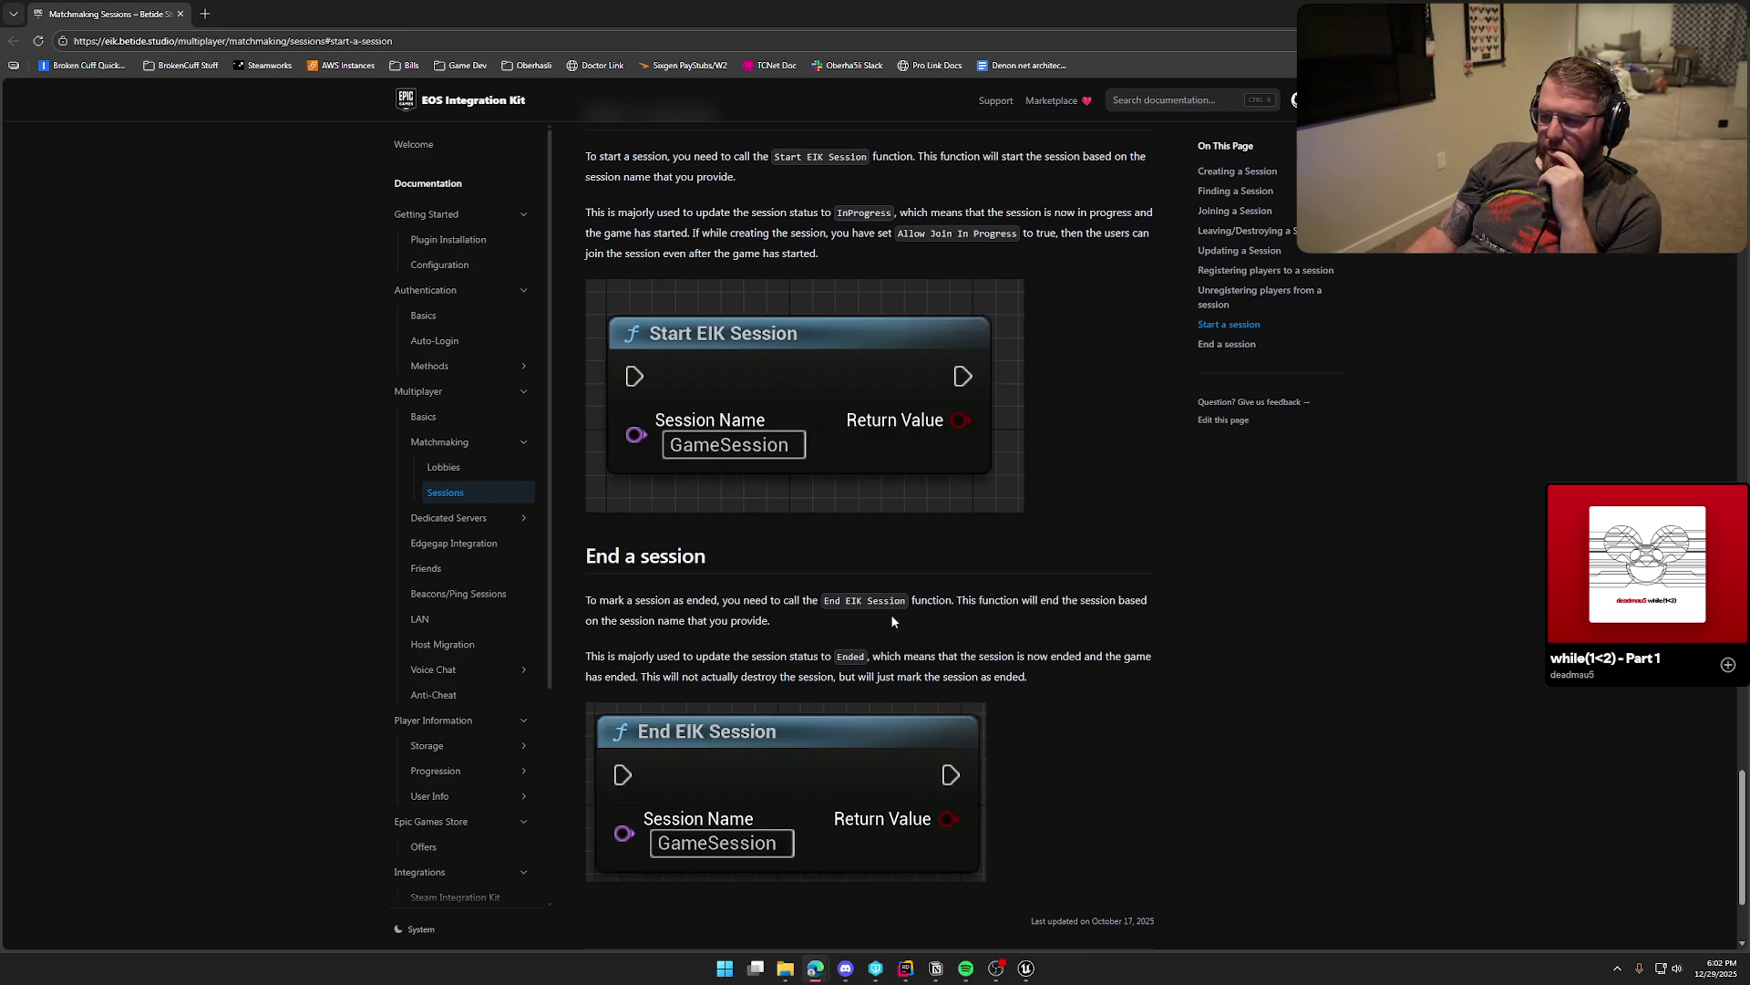
{"action": "scroll", "coordinate": [944, 618], "scroll_direction": "down", "scroll_amount": 2}
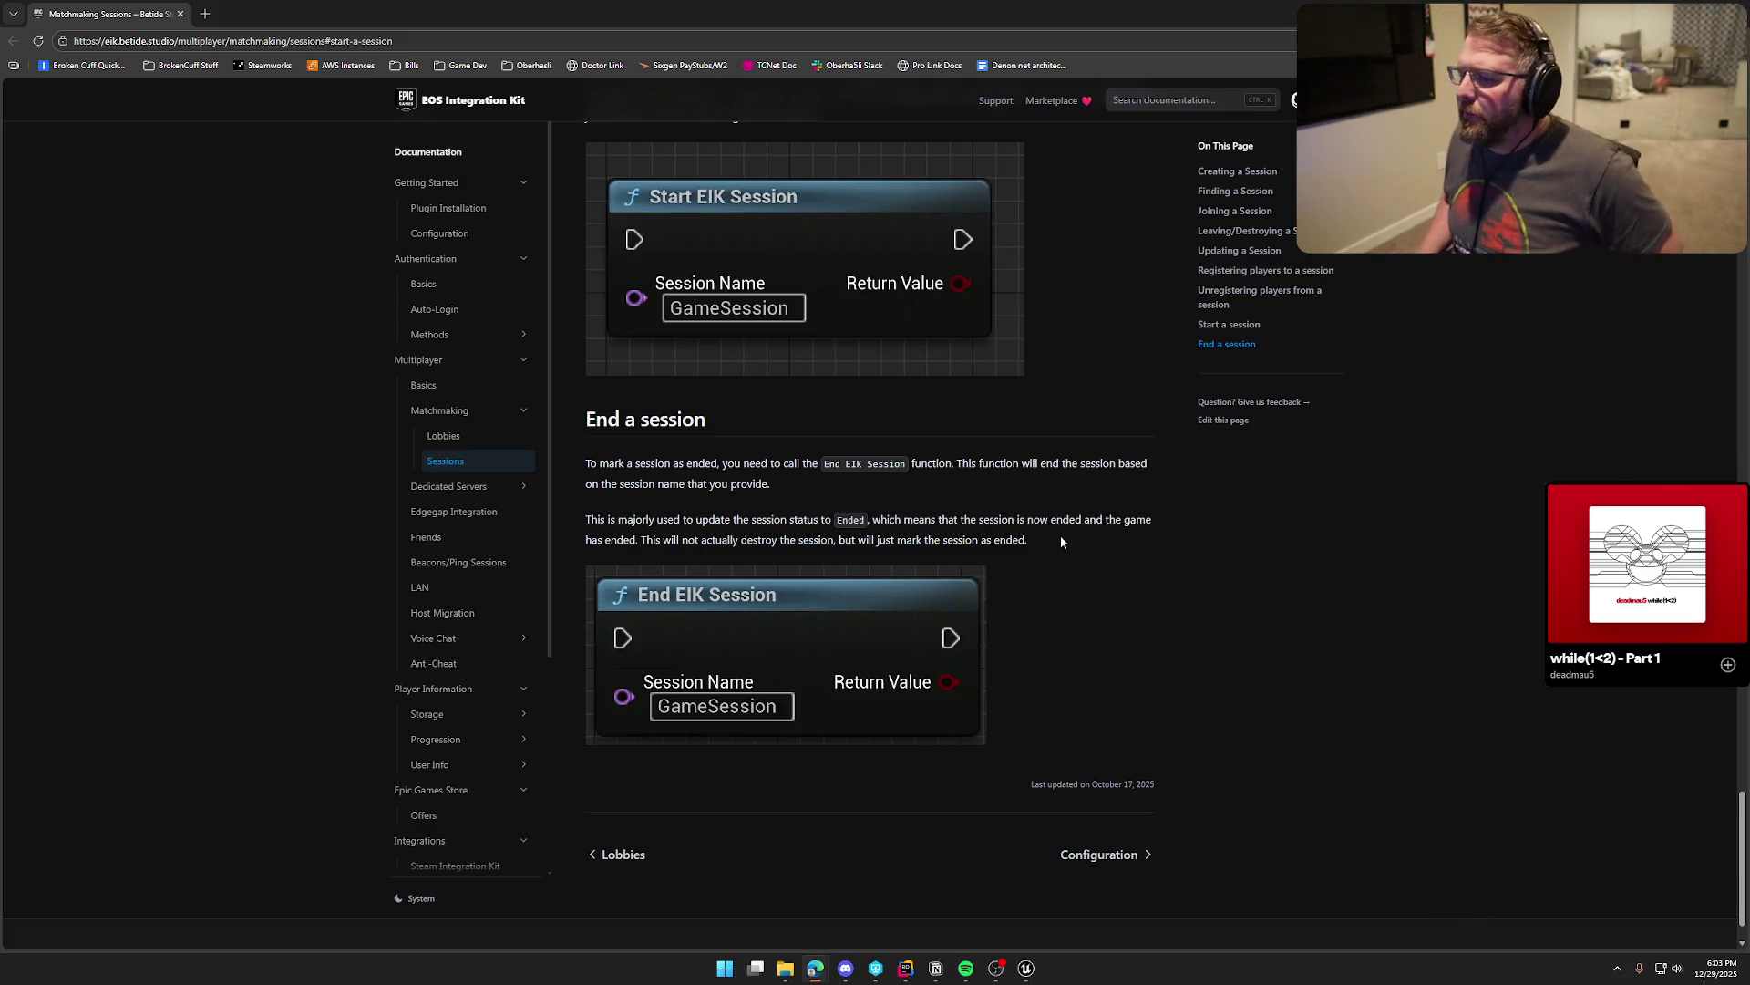
{"action": "scroll", "coordinate": [1085, 546], "scroll_direction": "up", "scroll_amount": 4}
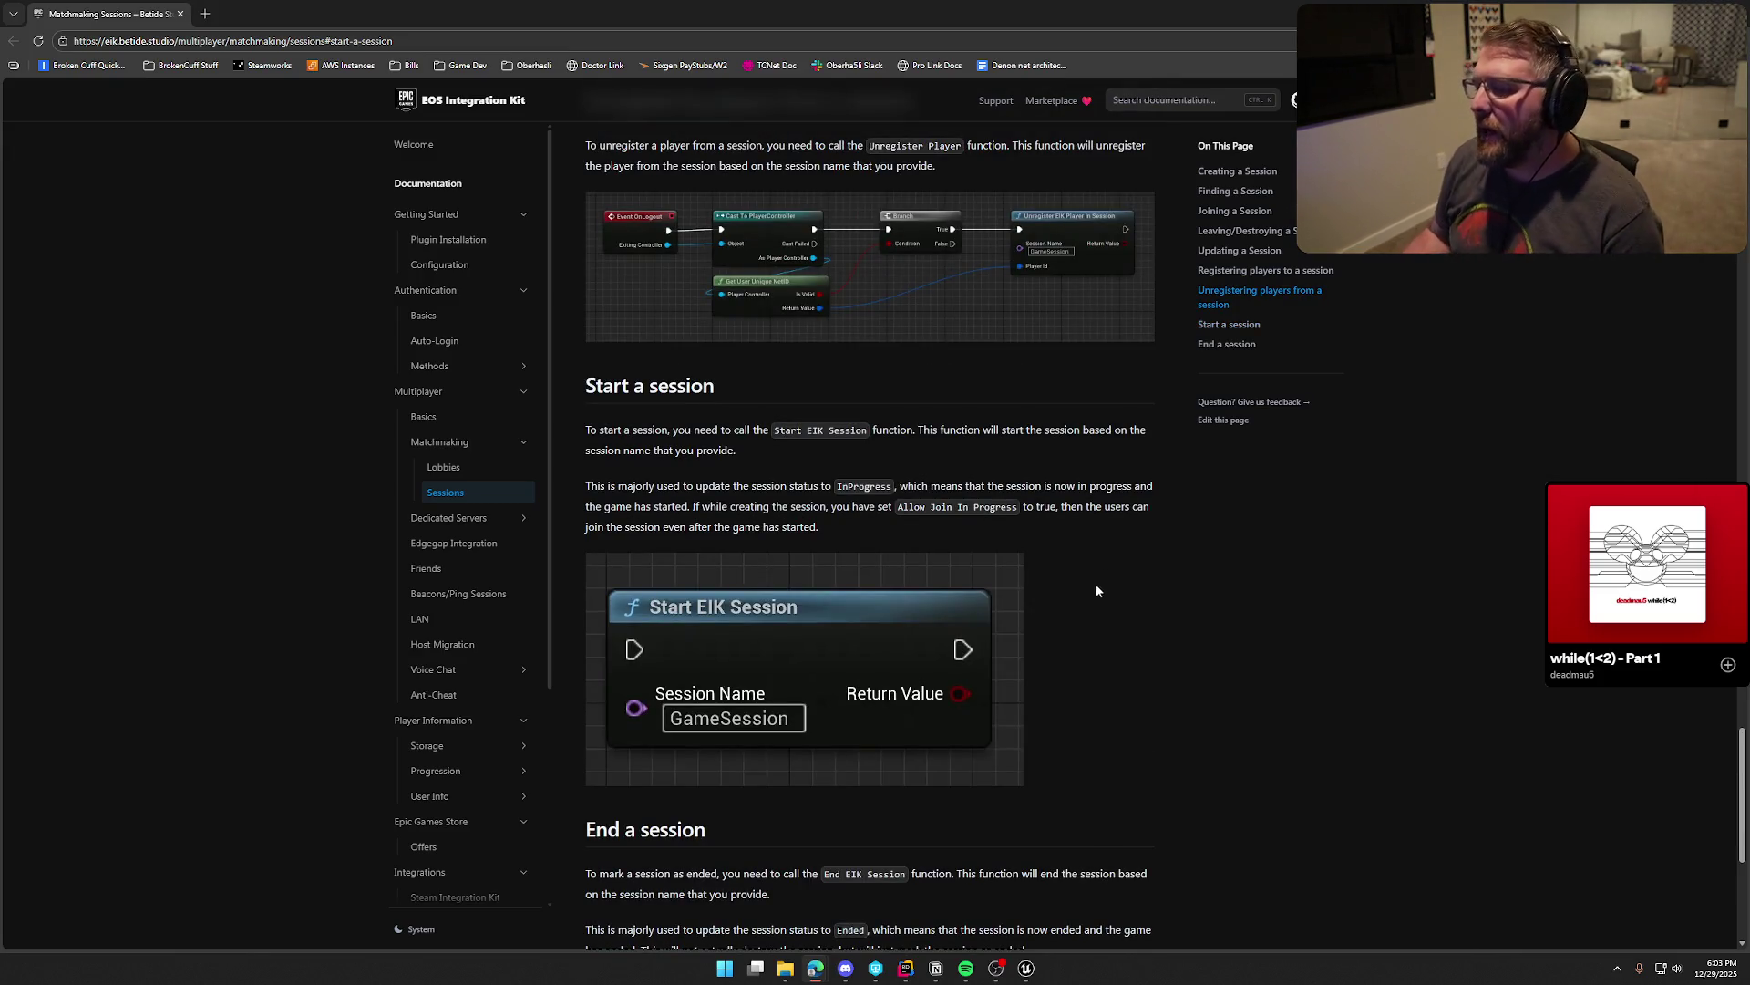
{"action": "scroll", "coordinate": [1112, 567], "scroll_direction": "up", "scroll_amount": 5}
{"action": "scroll", "coordinate": [1141, 604], "scroll_direction": "down", "scroll_amount": 5}
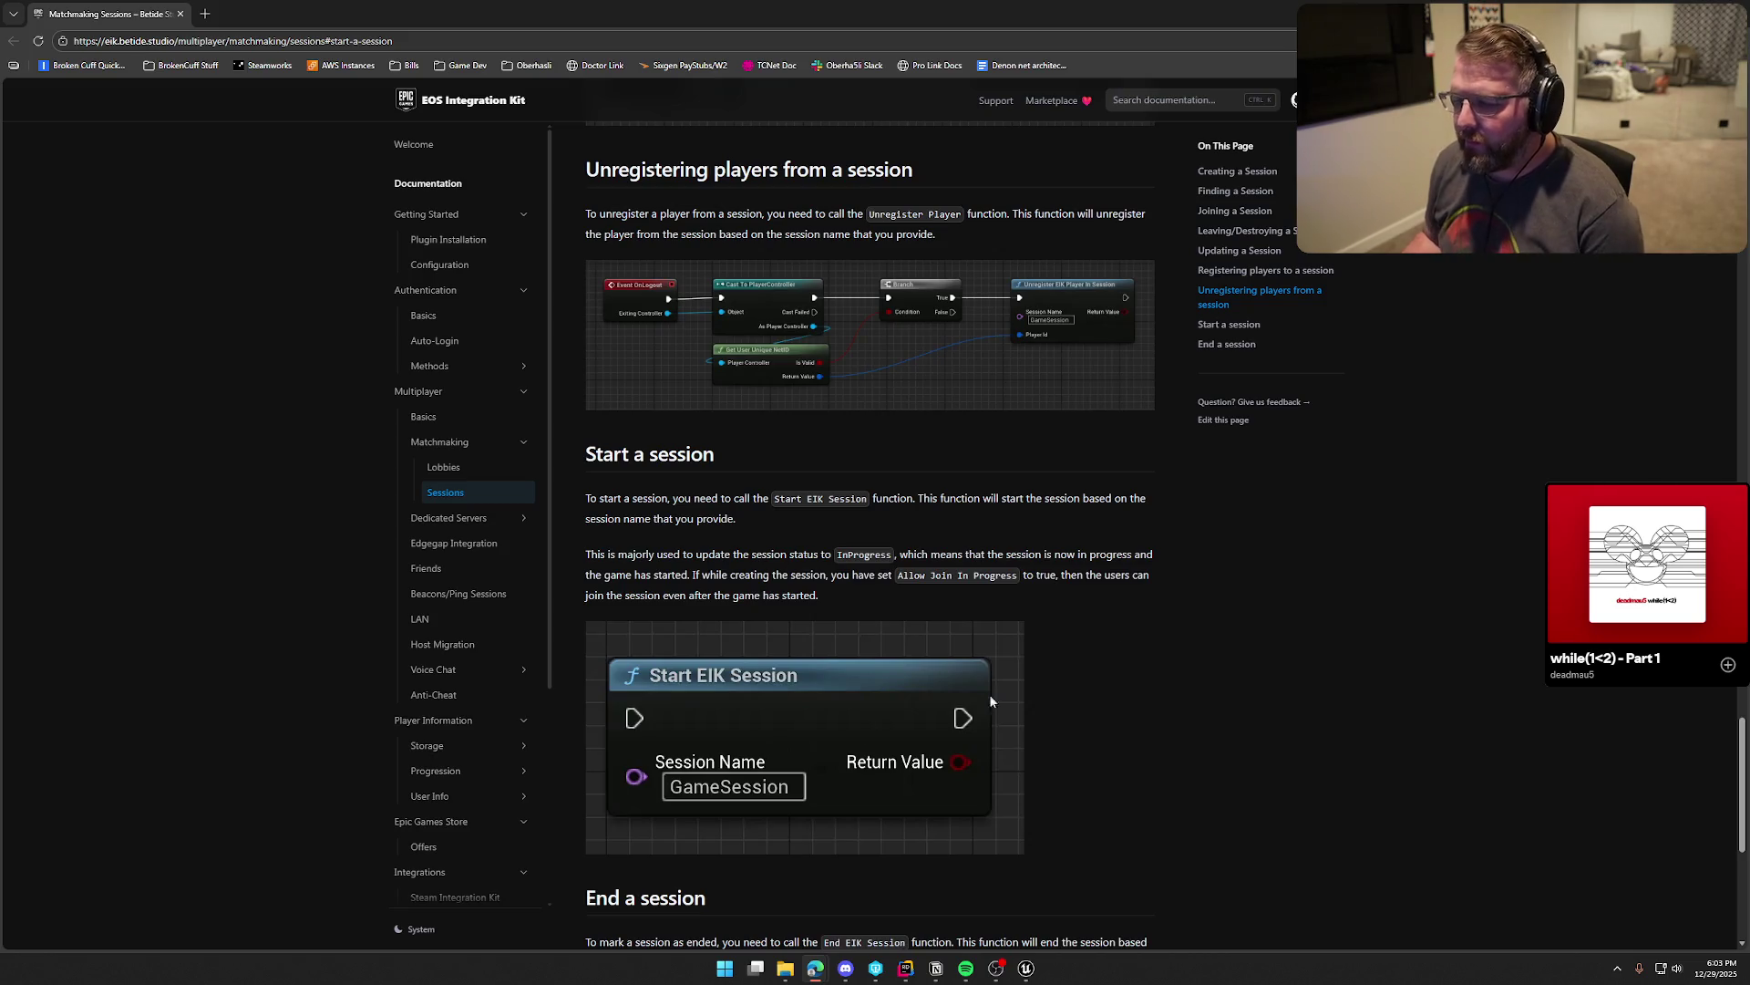
{"action": "scroll", "coordinate": [816, 637], "scroll_direction": "down", "scroll_amount": 4}
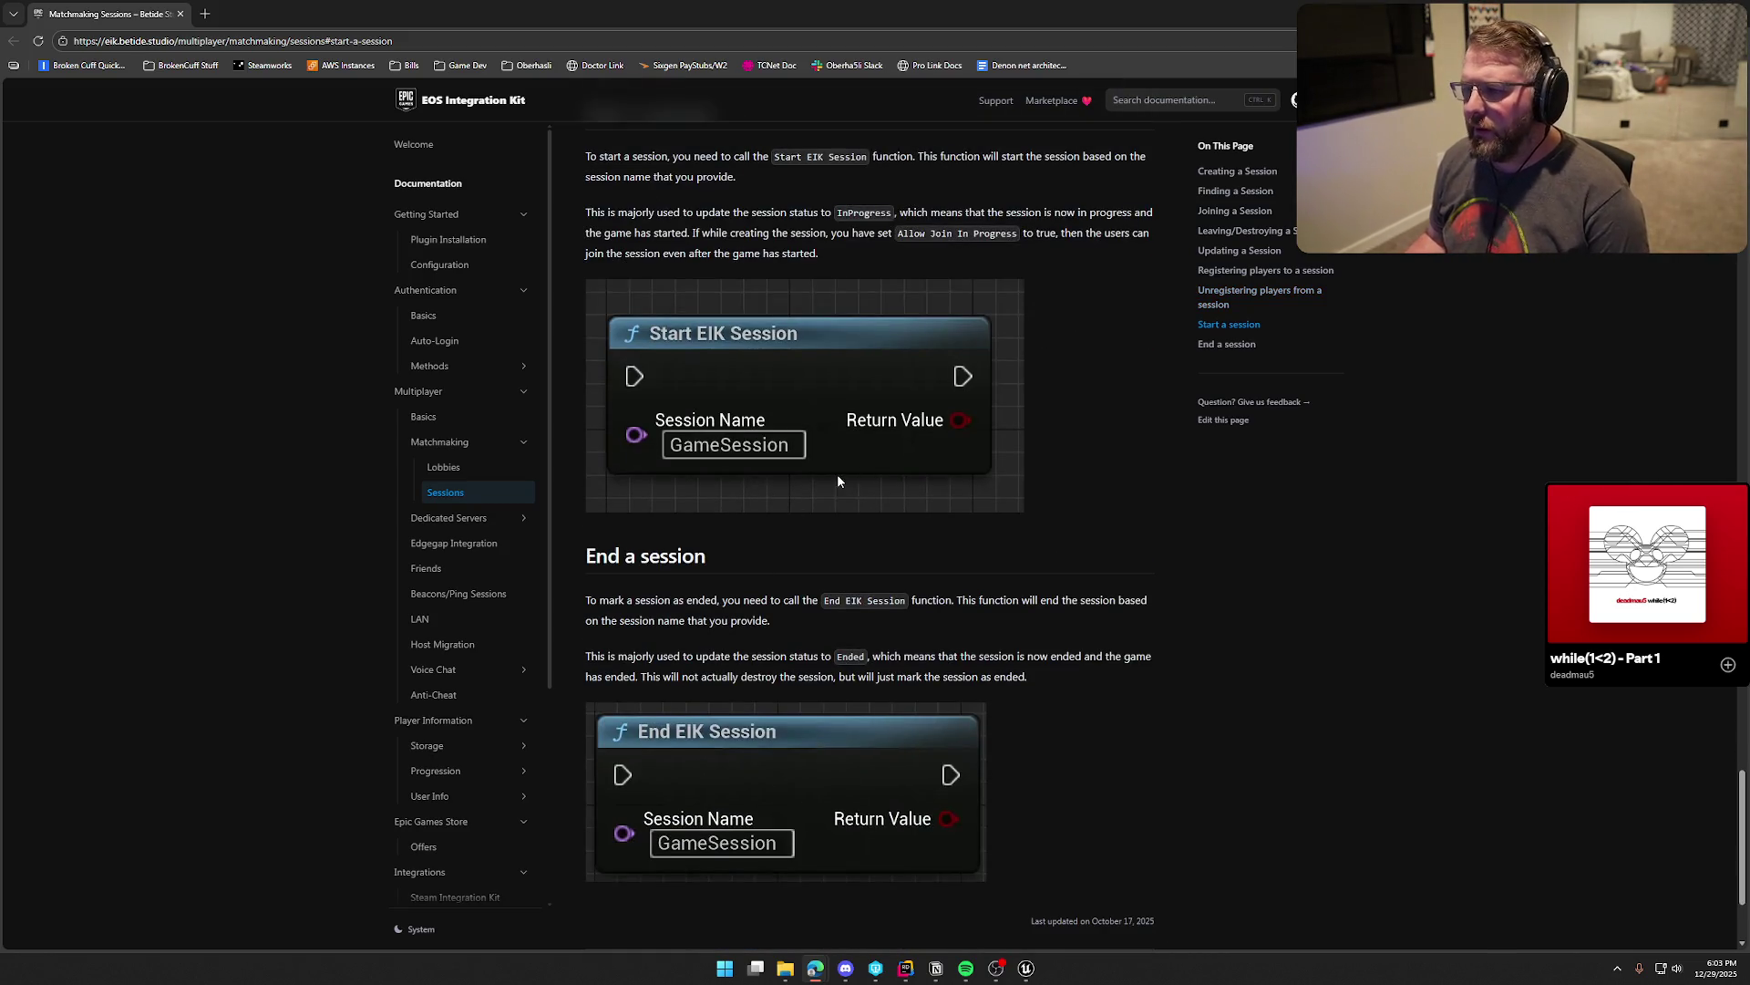
{"action": "scroll", "coordinate": [952, 598], "scroll_direction": "up", "scroll_amount": 1}
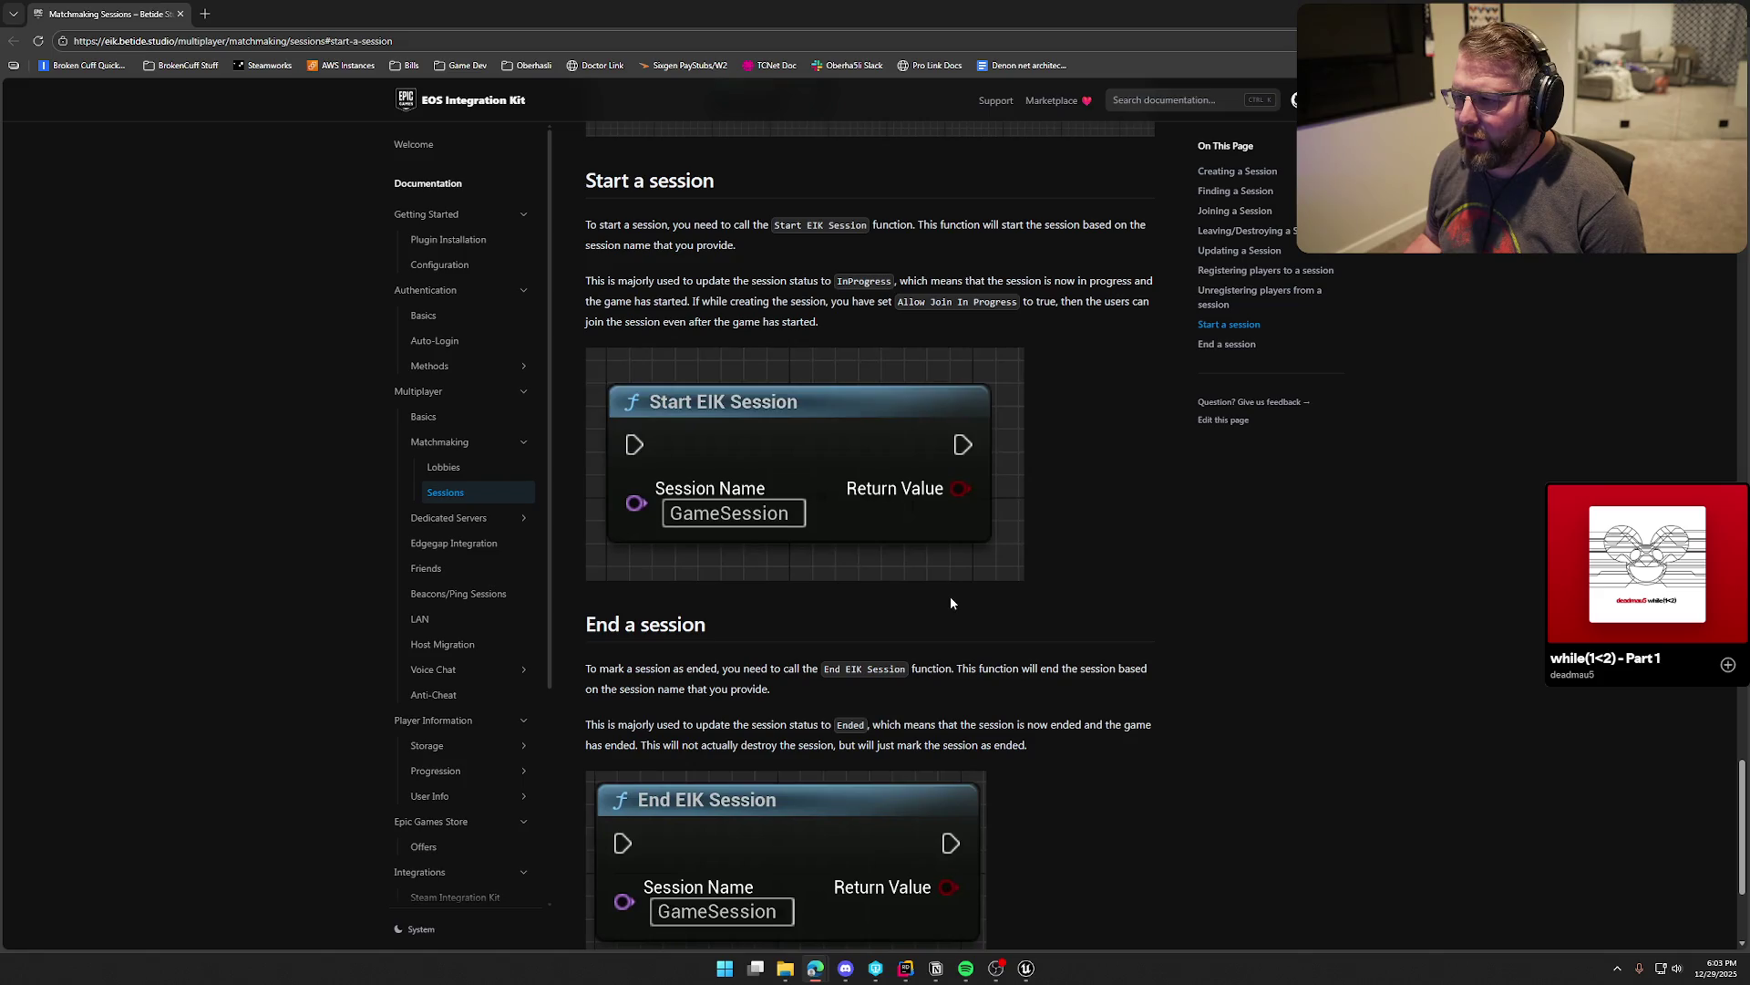
{"action": "double_click", "coordinate": [857, 281]}
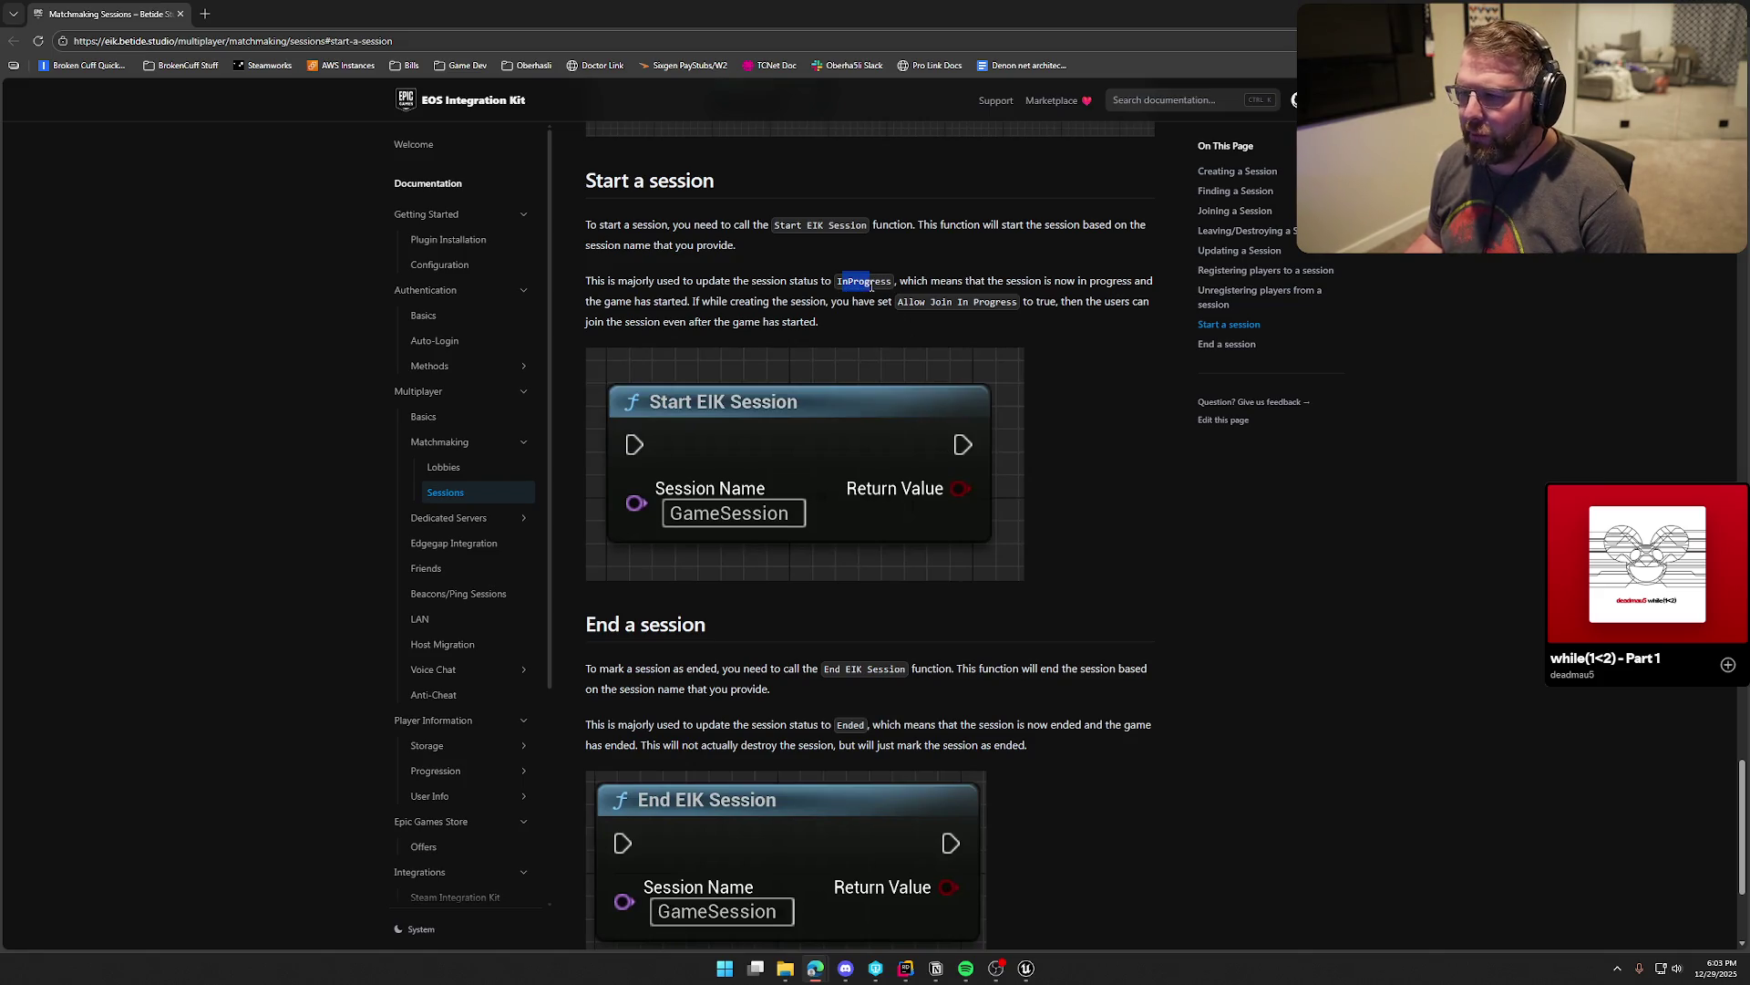
{"action": "left_click", "coordinate": [1145, 467]}
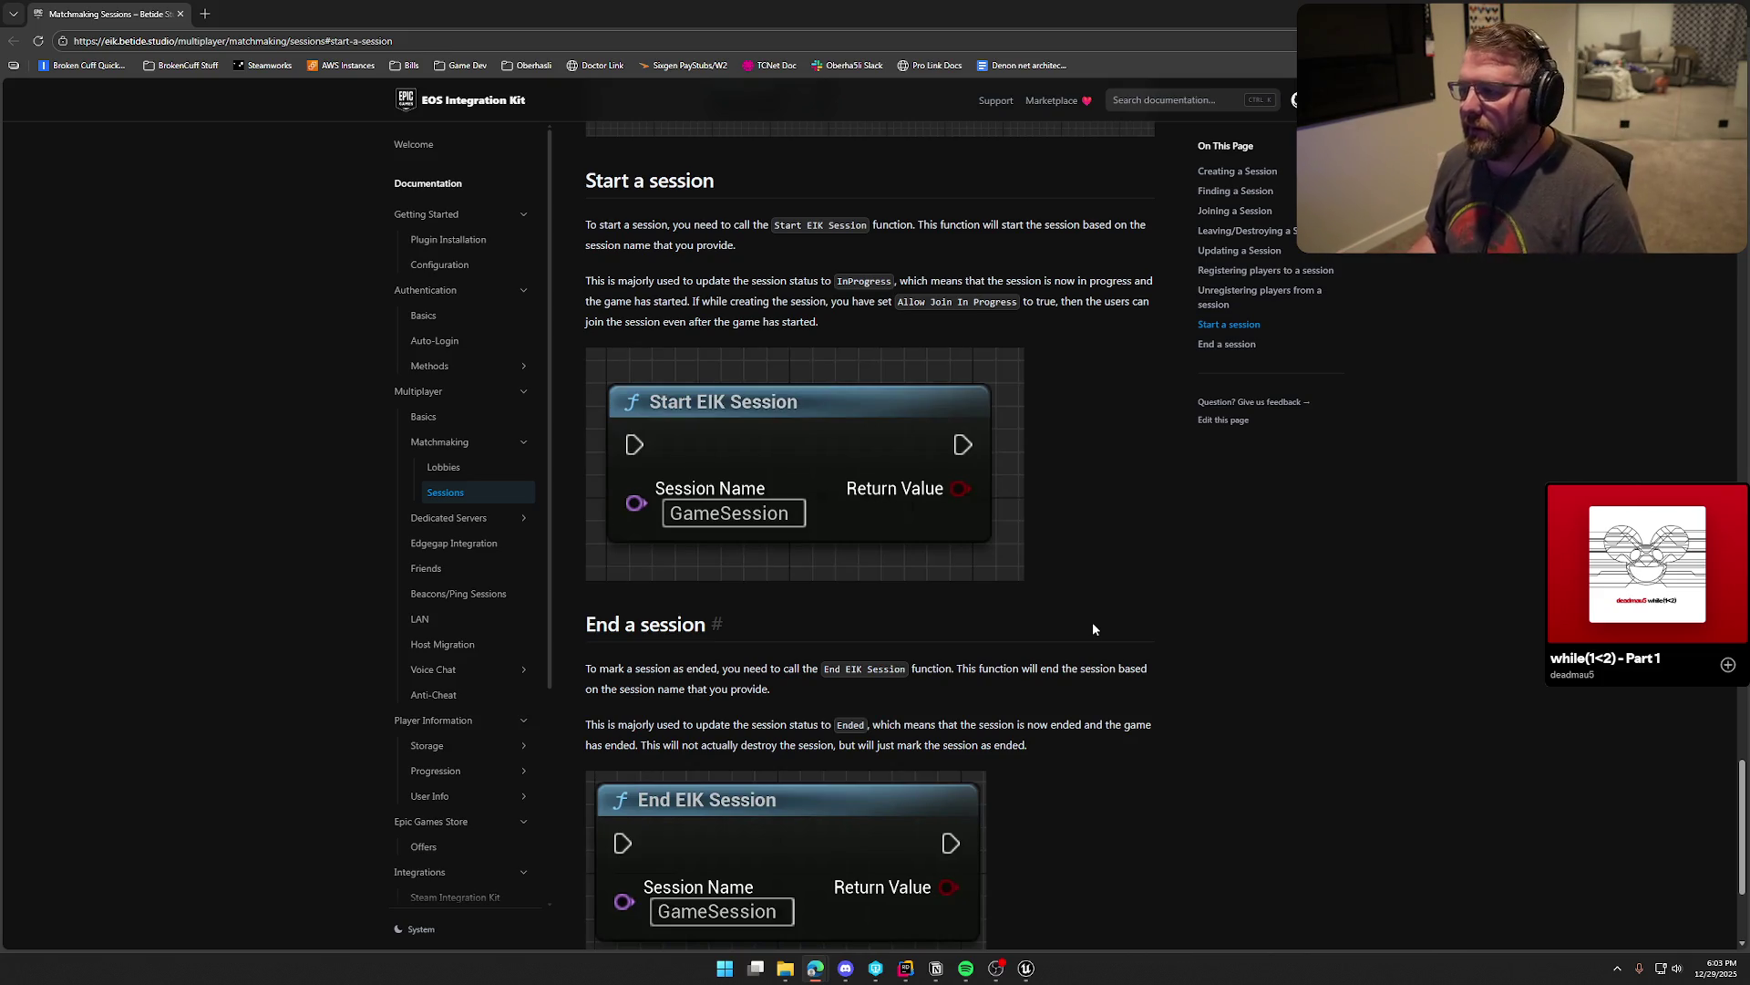
{"action": "scroll", "coordinate": [1099, 604], "scroll_direction": "up", "scroll_amount": 15}
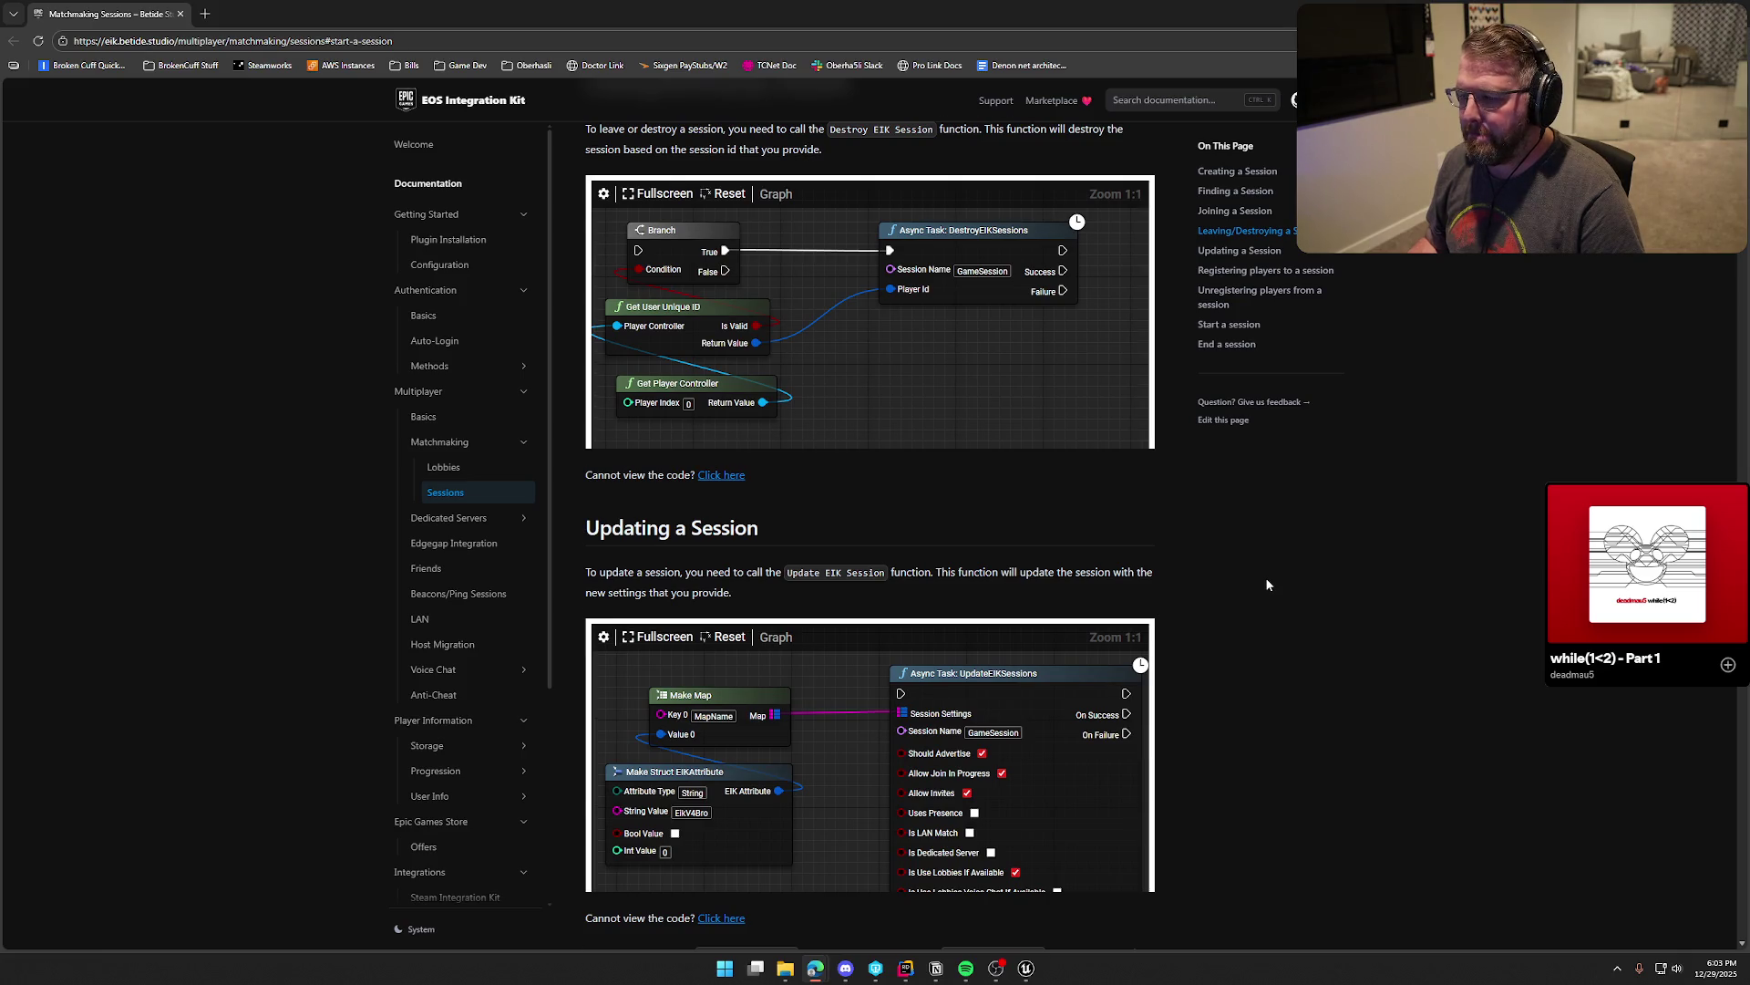
{"action": "scroll", "coordinate": [1266, 584], "scroll_direction": "down", "scroll_amount": 2}
{"action": "scroll", "coordinate": [1248, 593], "scroll_direction": "up", "scroll_amount": 9}
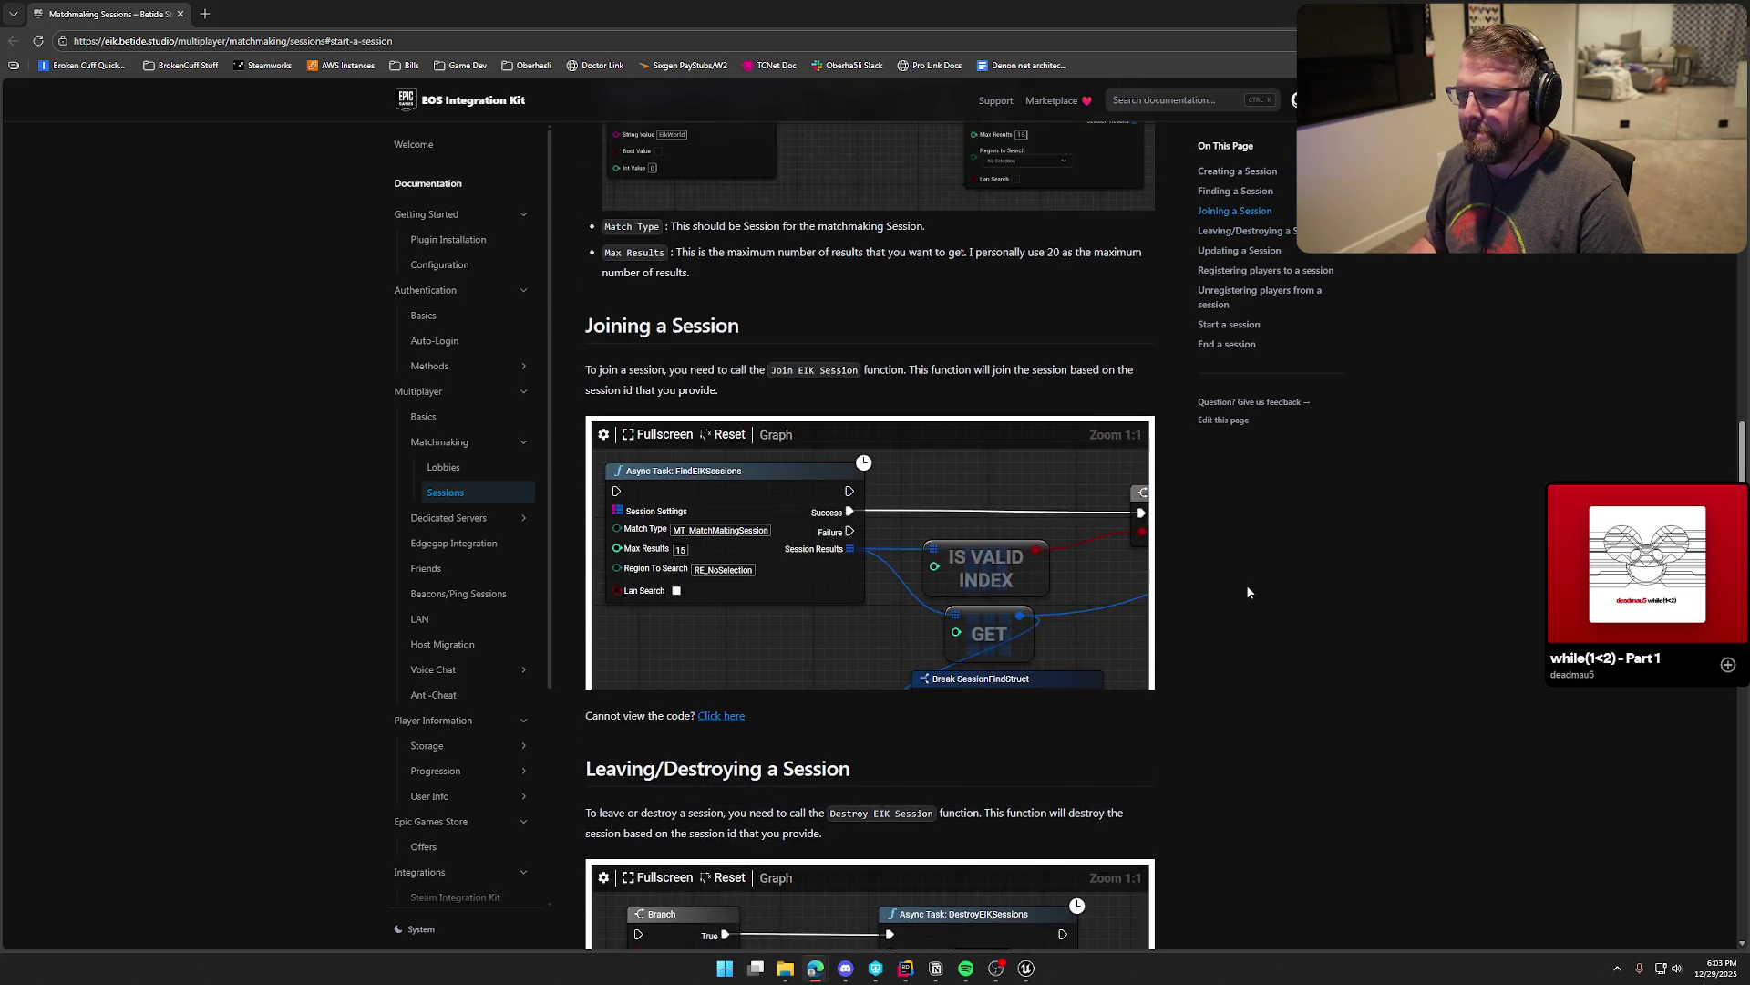
{"action": "scroll", "coordinate": [1248, 592], "scroll_direction": "up", "scroll_amount": 1}
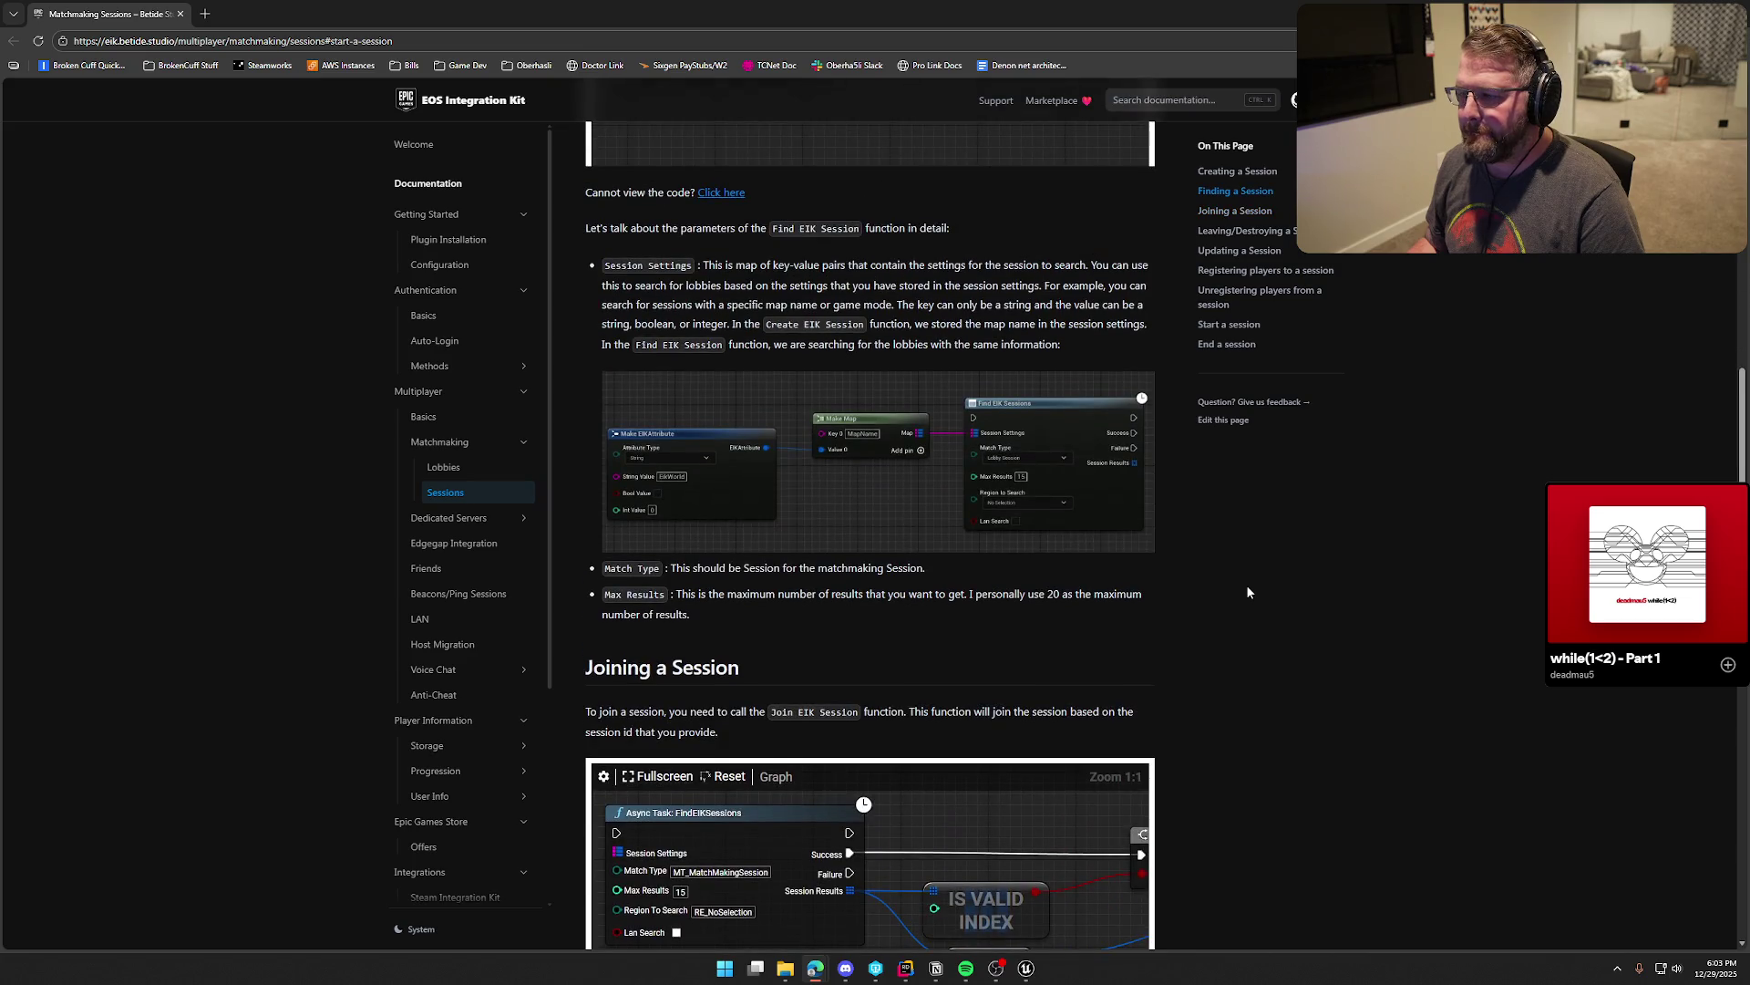
{"action": "scroll", "coordinate": [1205, 653], "scroll_direction": "down", "scroll_amount": 10}
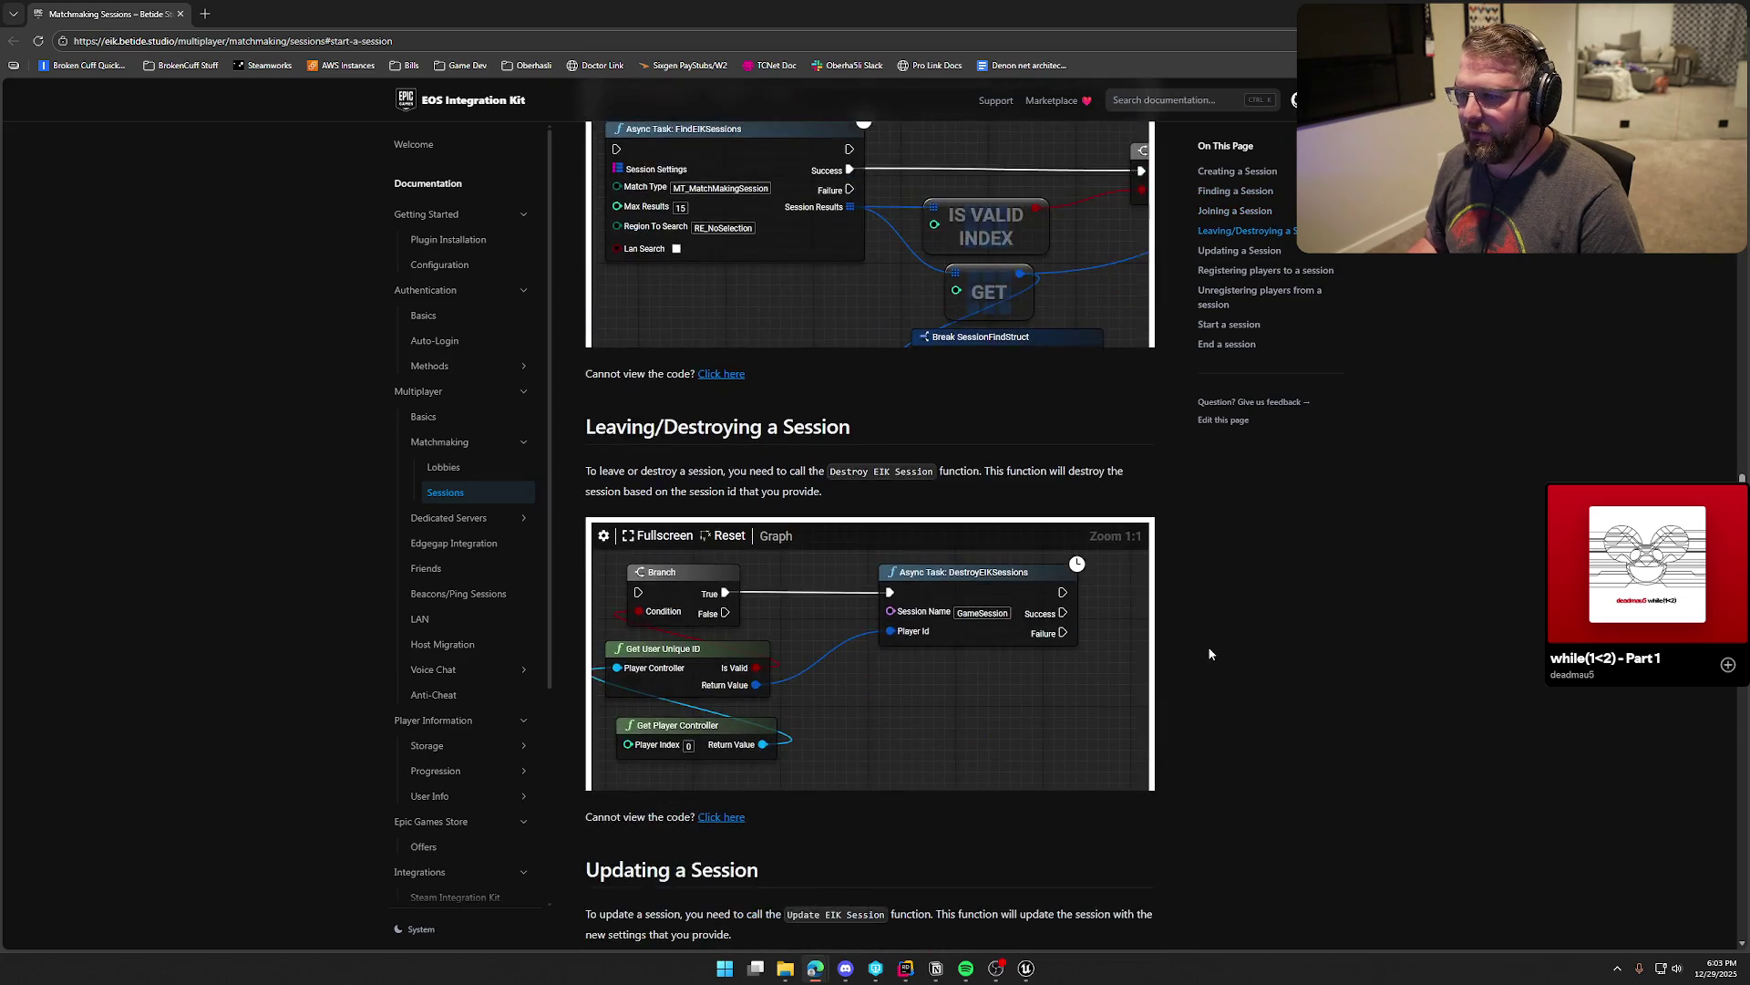
{"action": "scroll", "coordinate": [1214, 645], "scroll_direction": "down", "scroll_amount": 10}
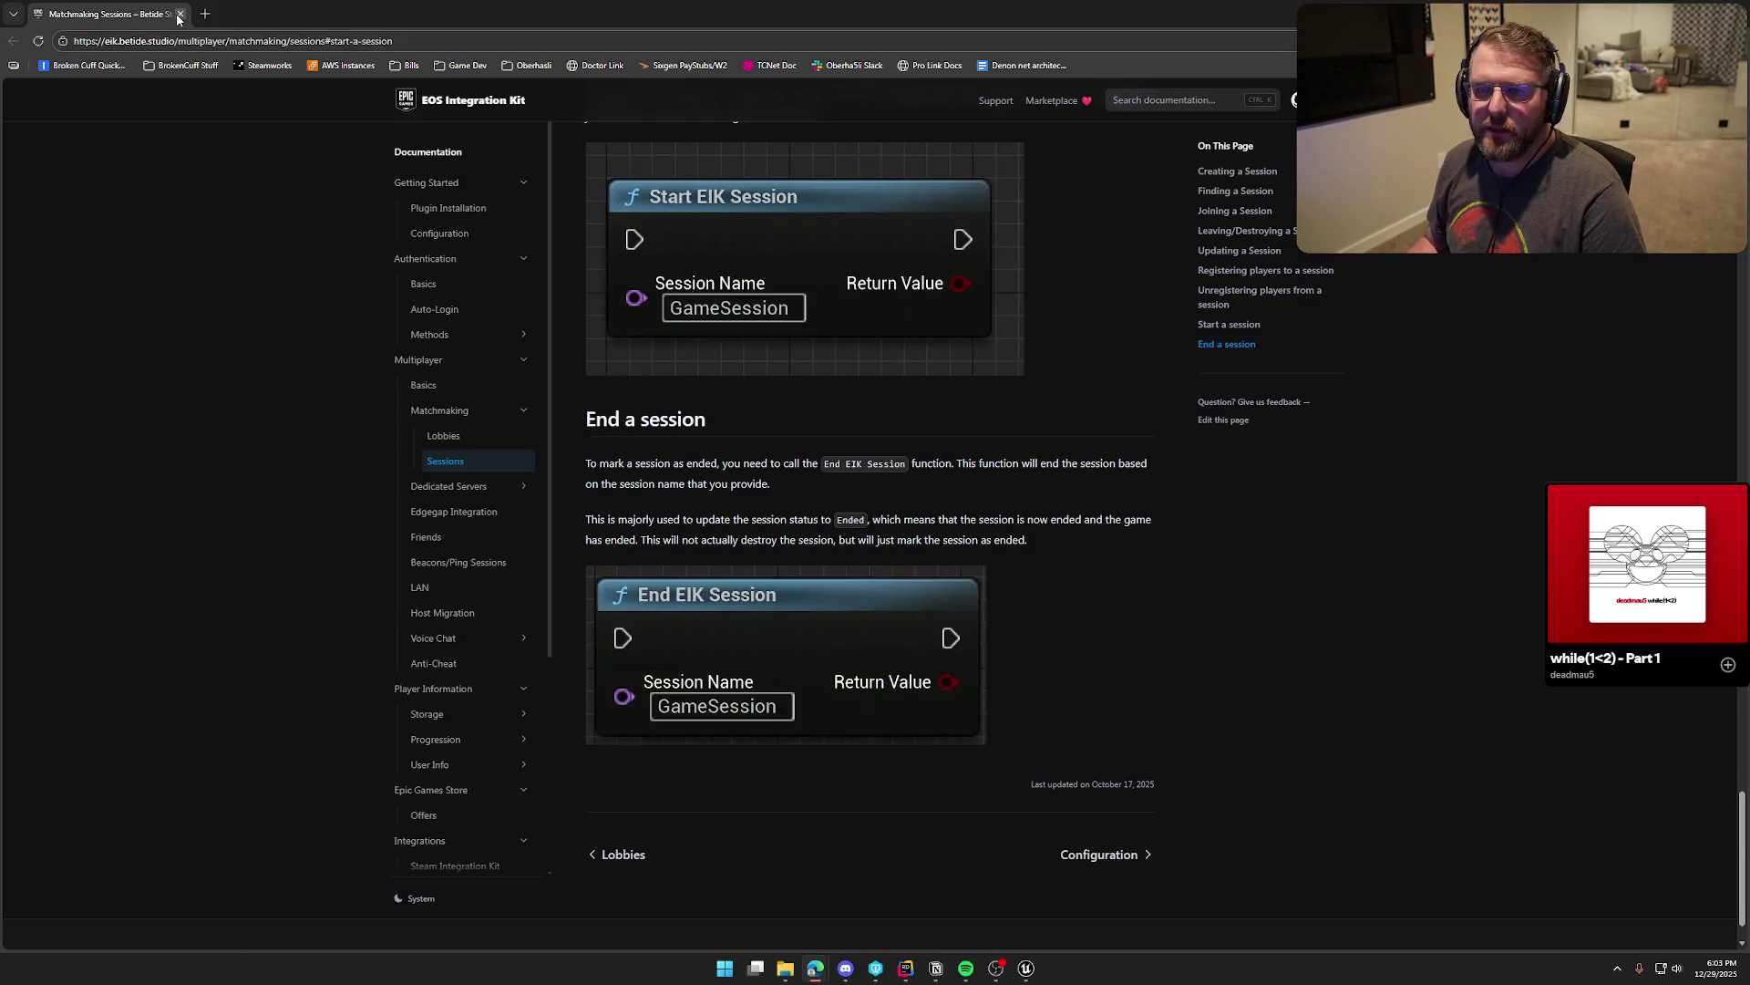
{"action": "key", "text": "alt+Tab"}
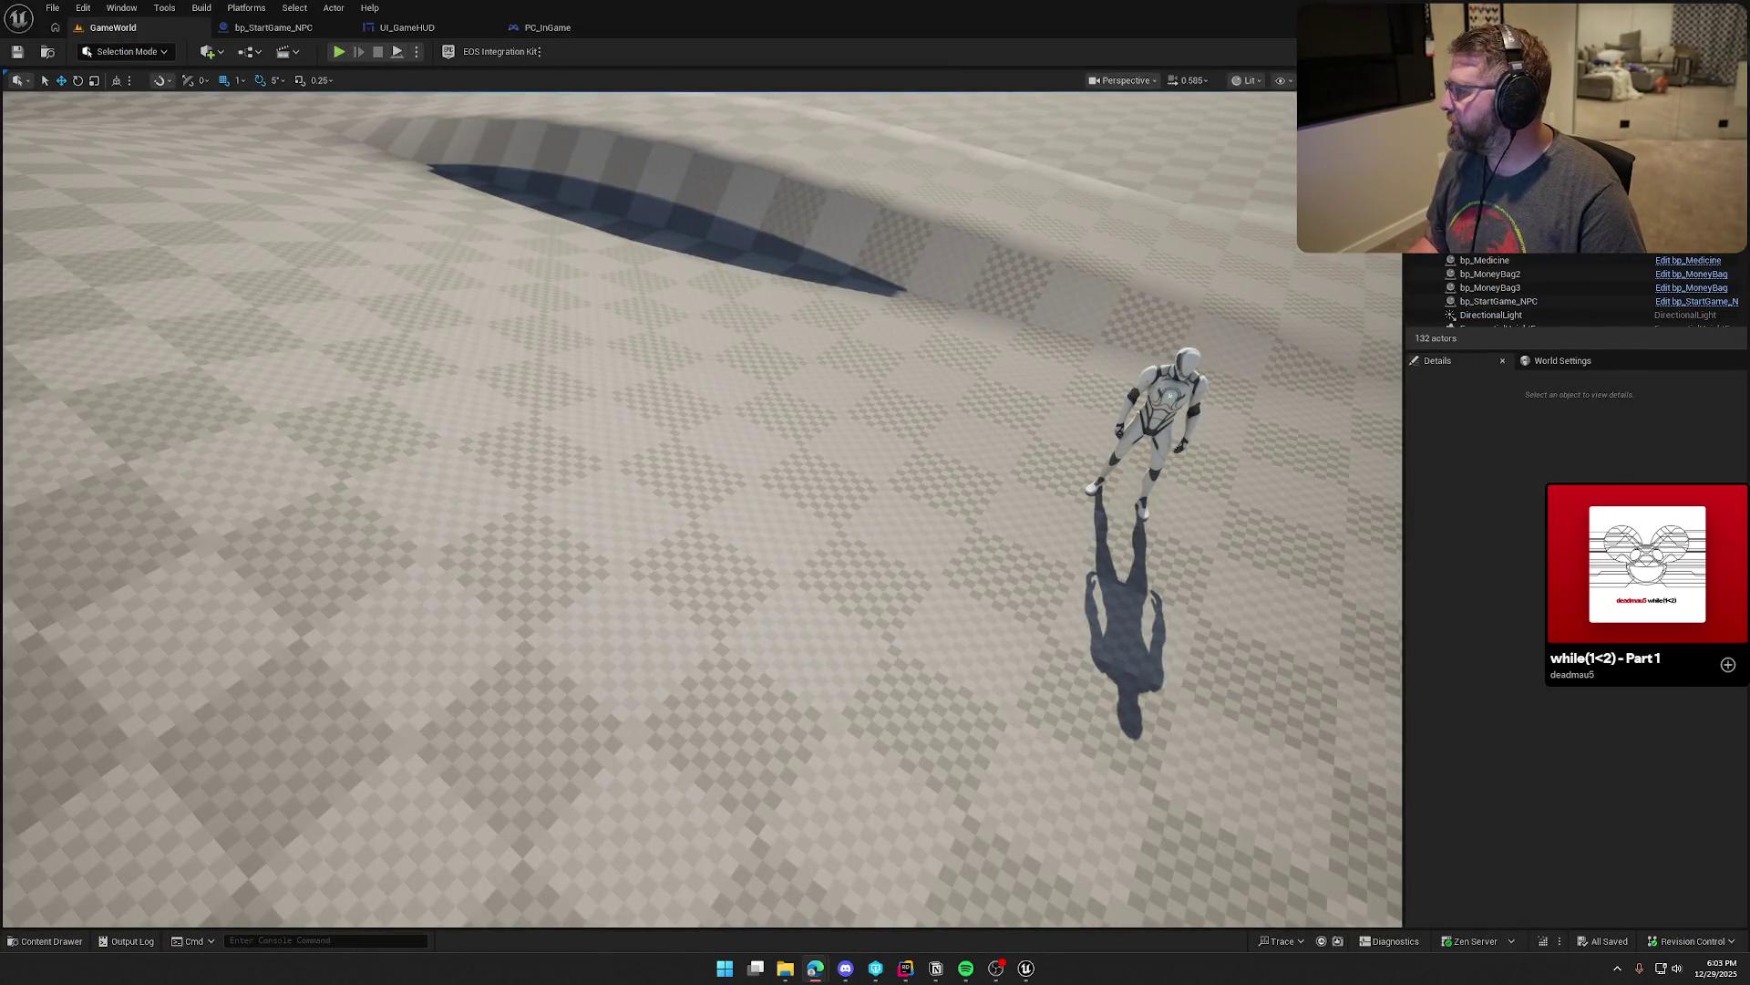
Step: Load the Entry level from the Maps folder in the Content Drawer
{"action": "key", "text": "ctrl+space"}
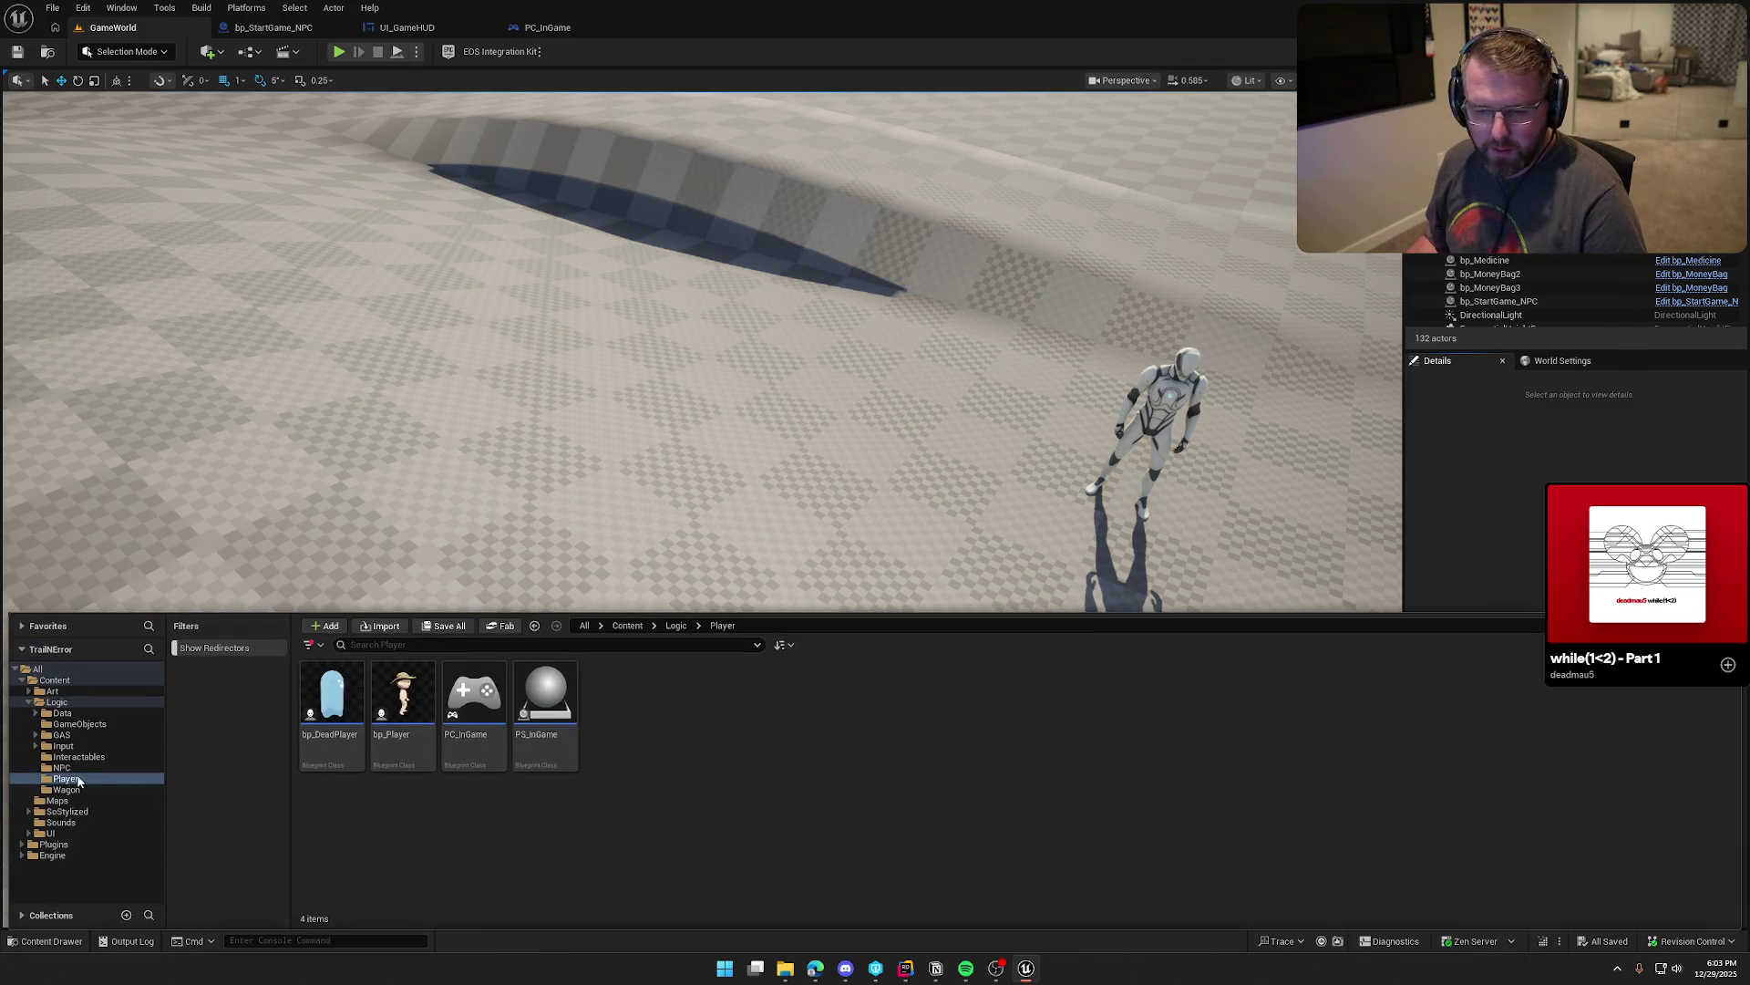
{"action": "left_click", "coordinate": [62, 800]}
{"action": "double_click", "coordinate": [332, 702]}
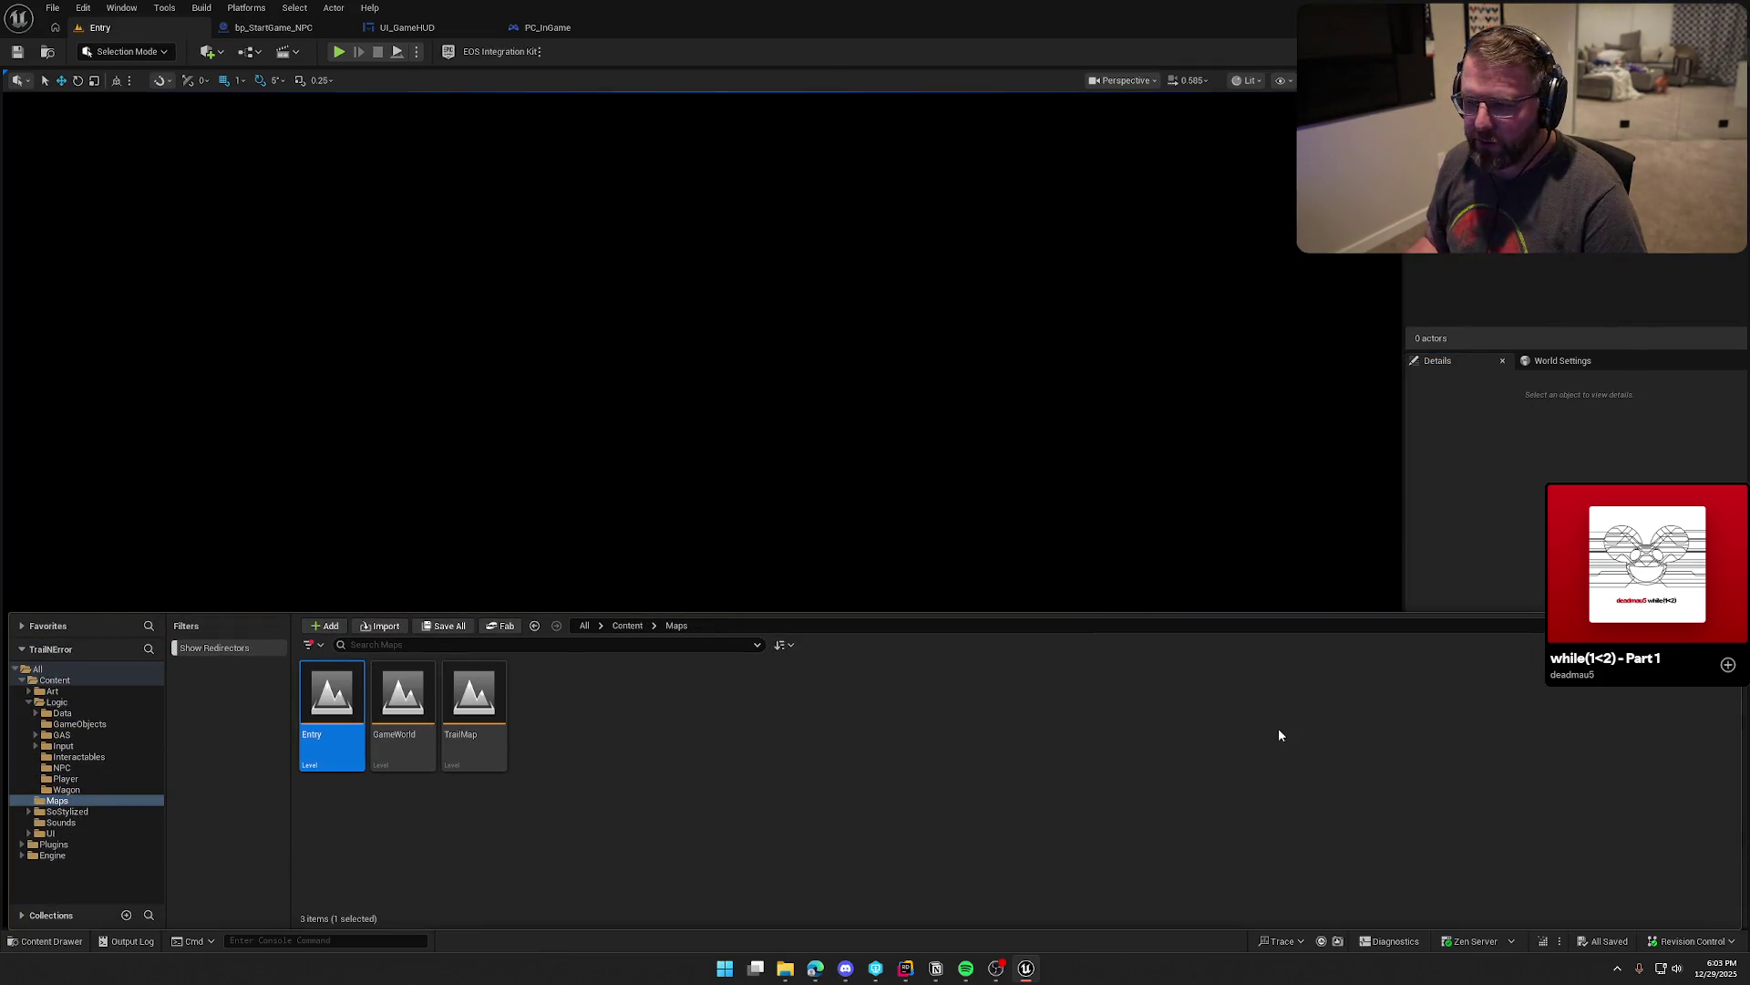
{"action": "key", "text": "ctrl+space"}
Step: Open the Entry Level Blueprint to check its events, then close it
{"action": "left_click", "coordinate": [248, 52]}
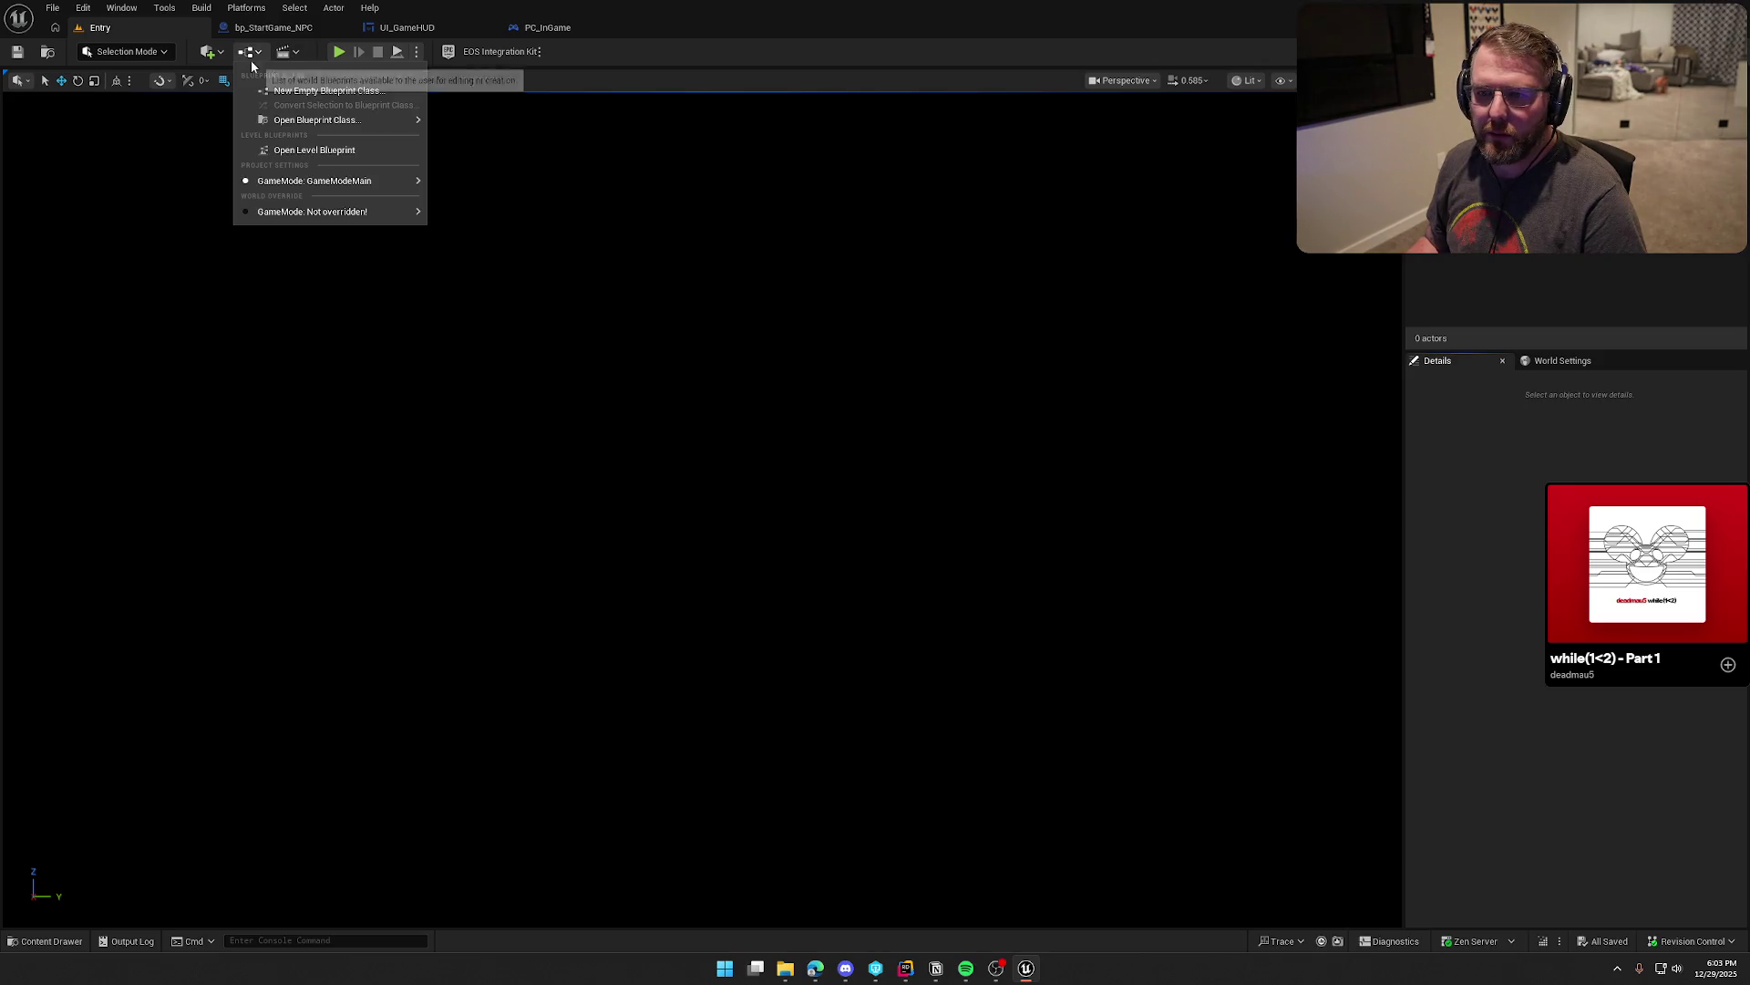
{"action": "left_click", "coordinate": [292, 149]}
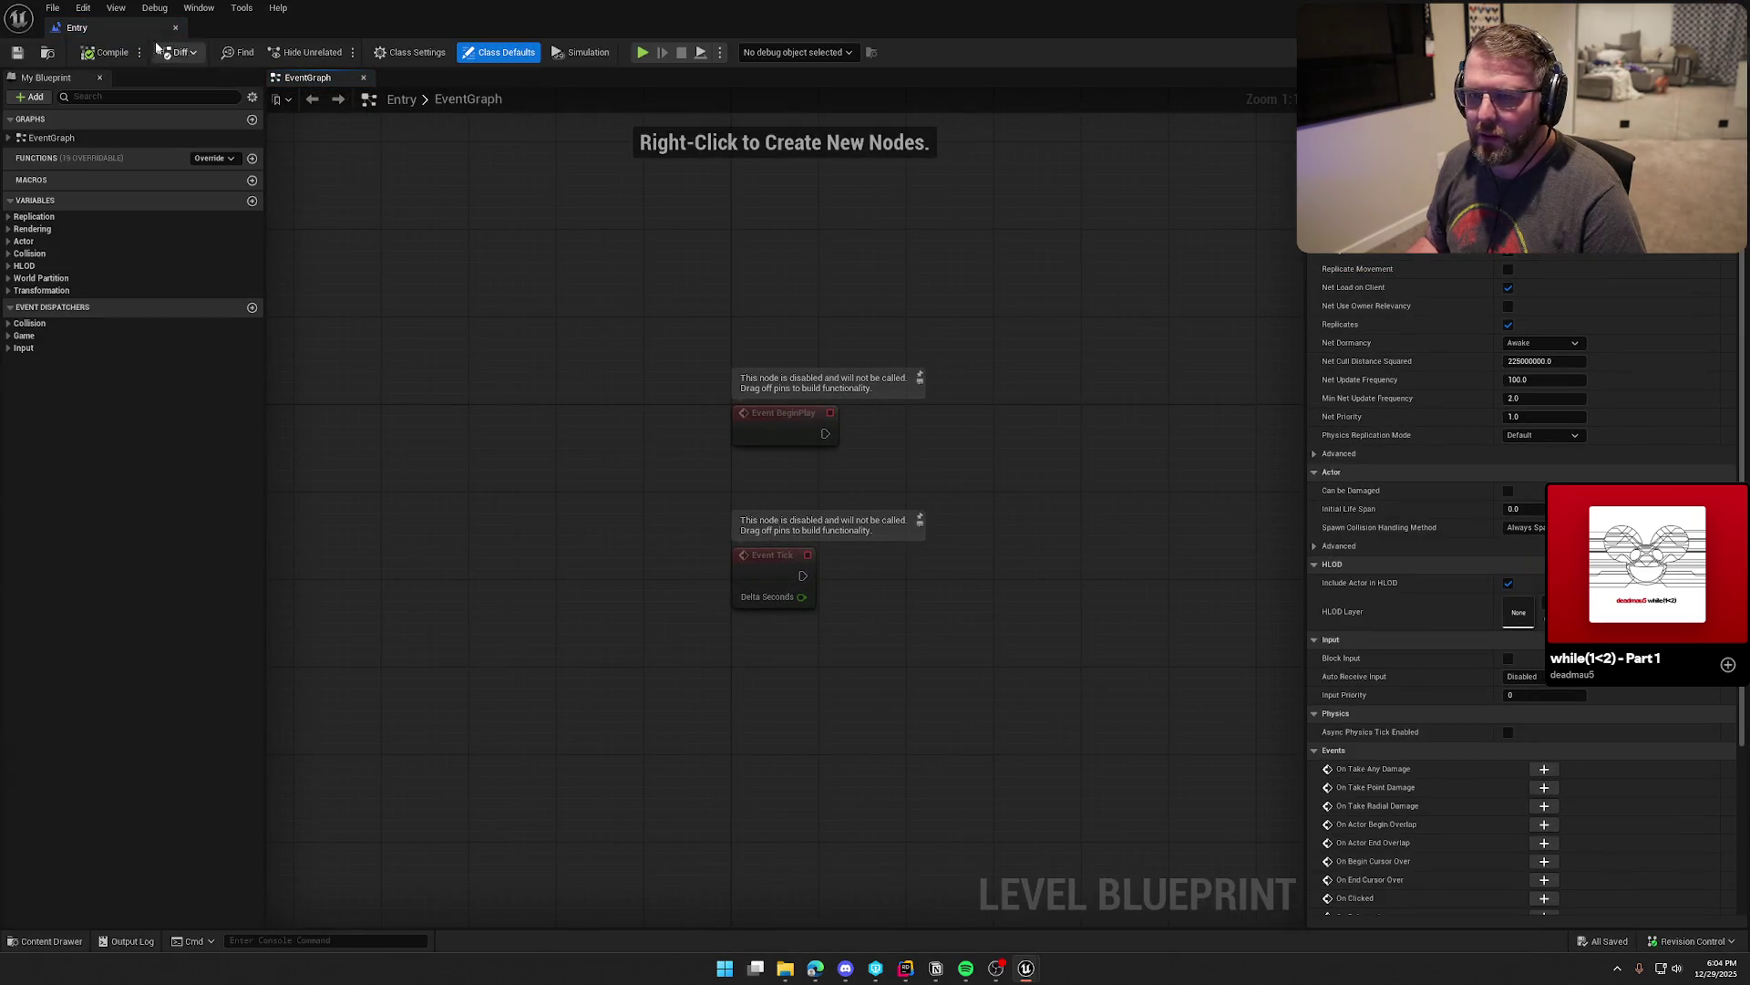
{"action": "left_click", "coordinate": [175, 27]}
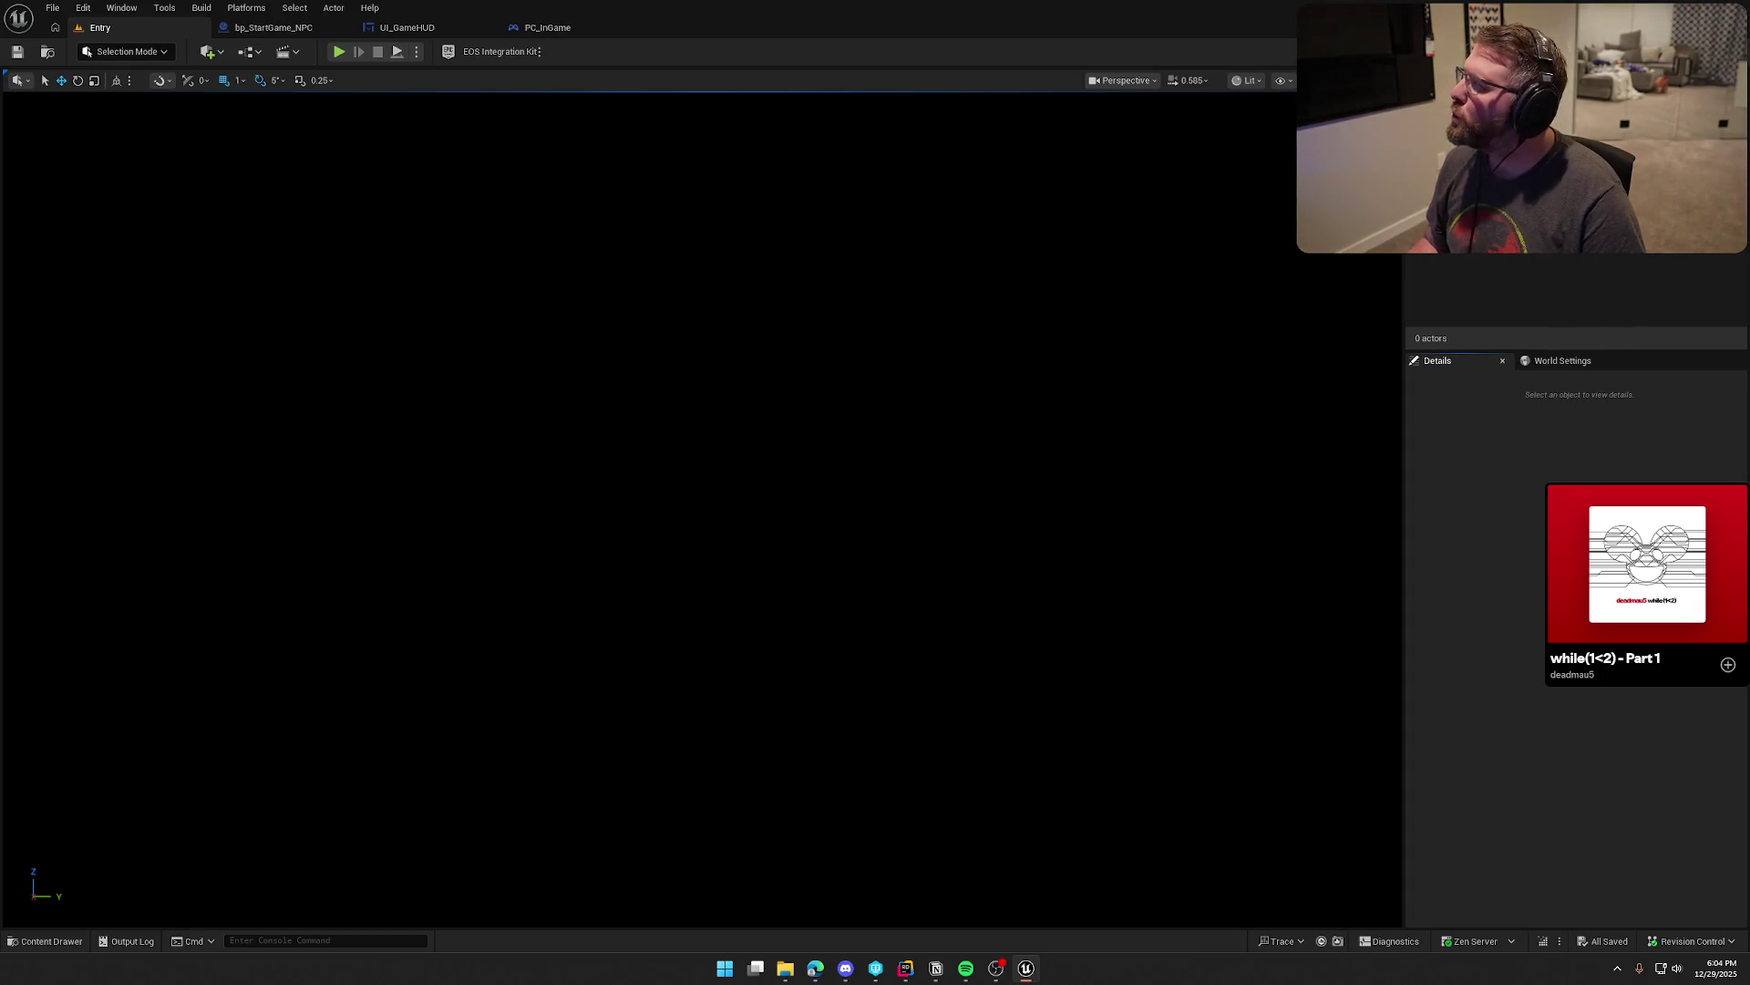
Step: Launch the game from the Entry level, then switch to Rider after the package-load error
{"action": "left_click", "coordinate": [417, 52]}
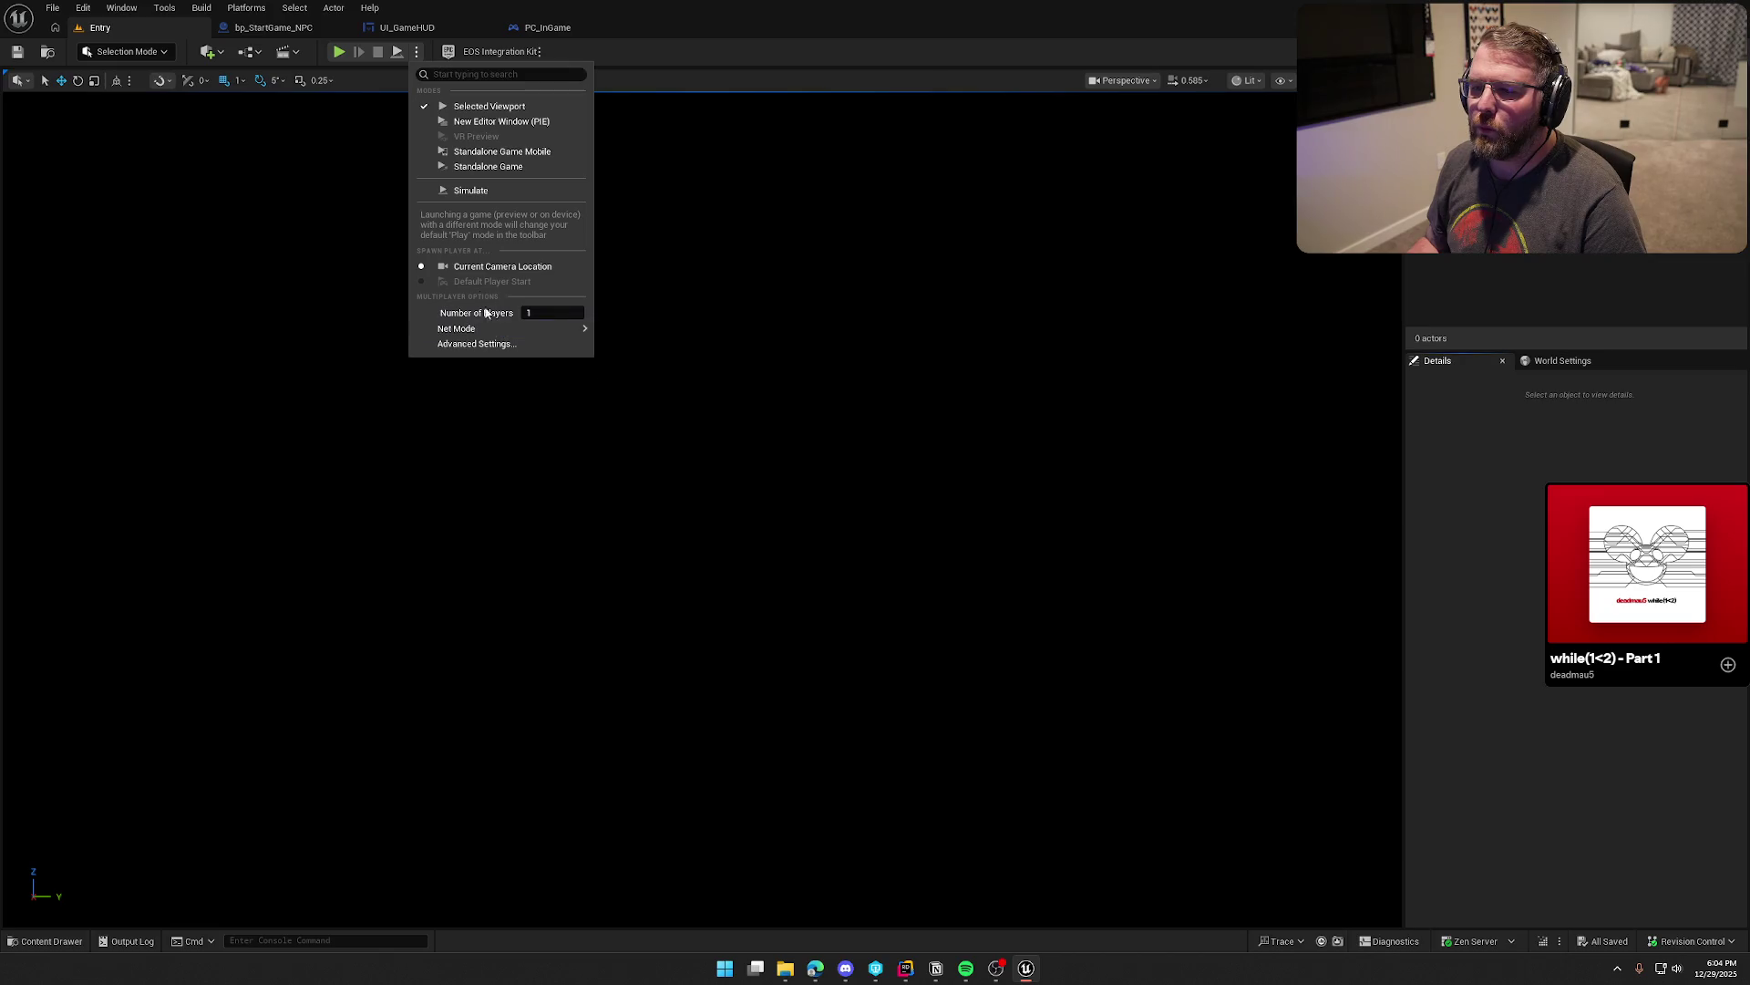
{"action": "left_click", "coordinate": [484, 190]}
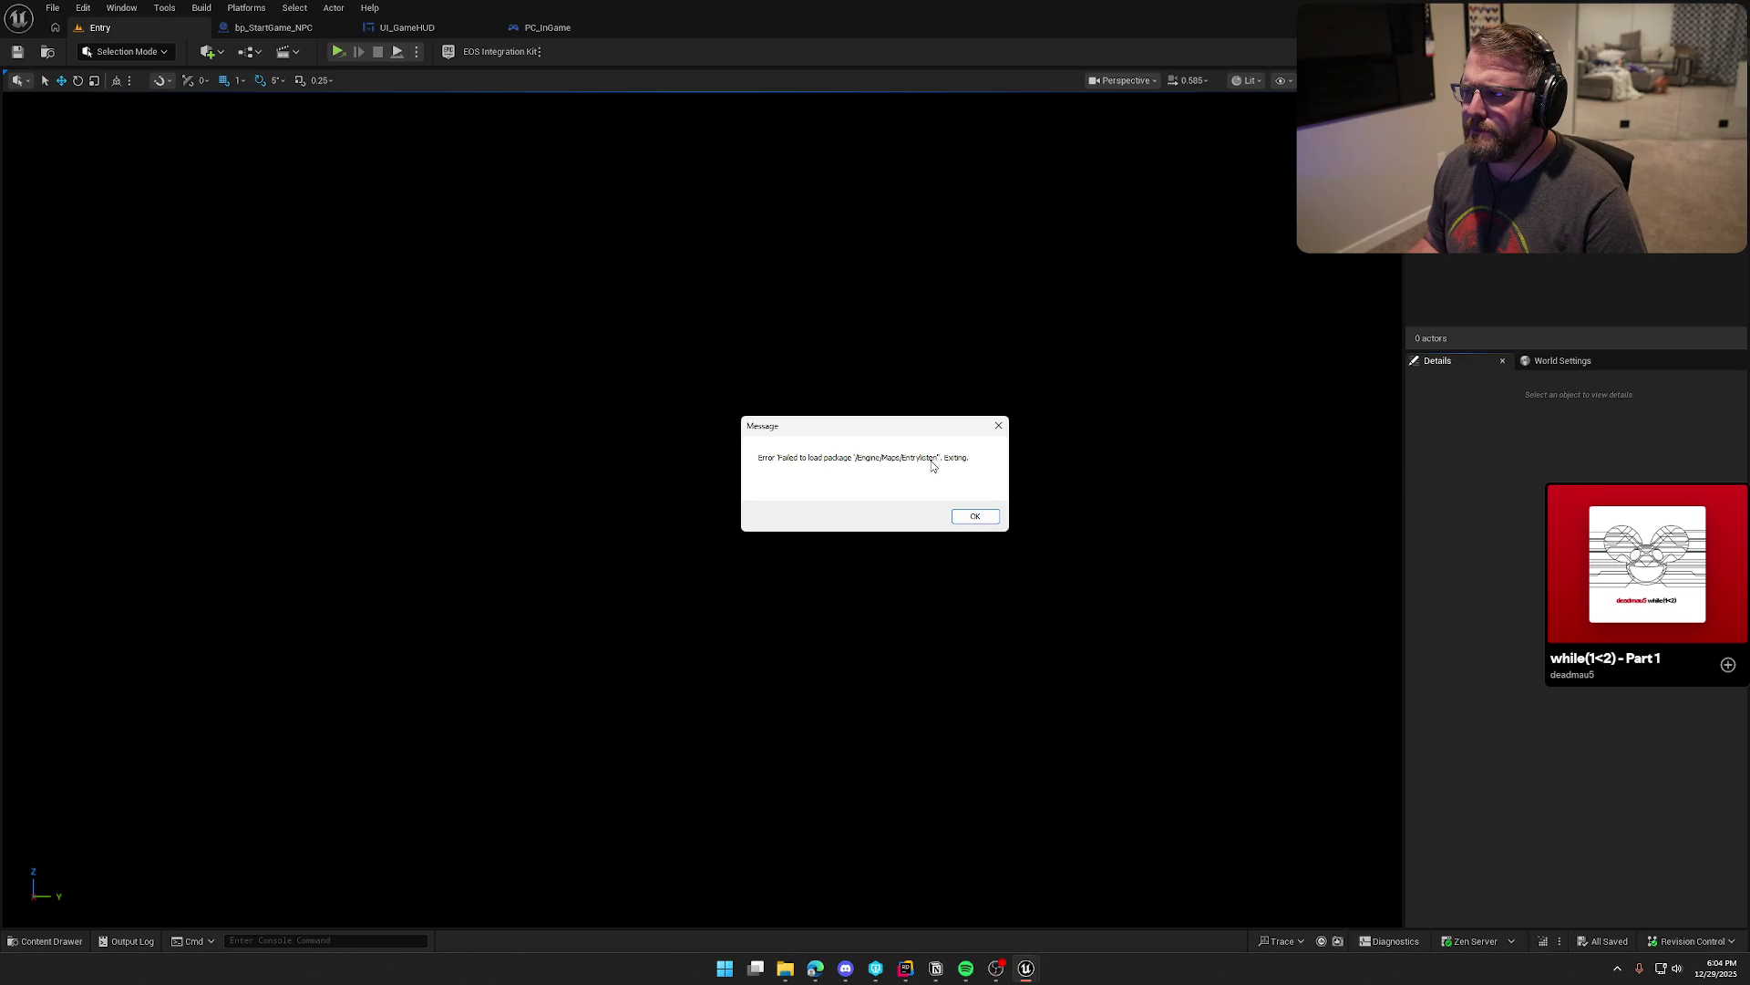
{"action": "left_click", "coordinate": [905, 968]}
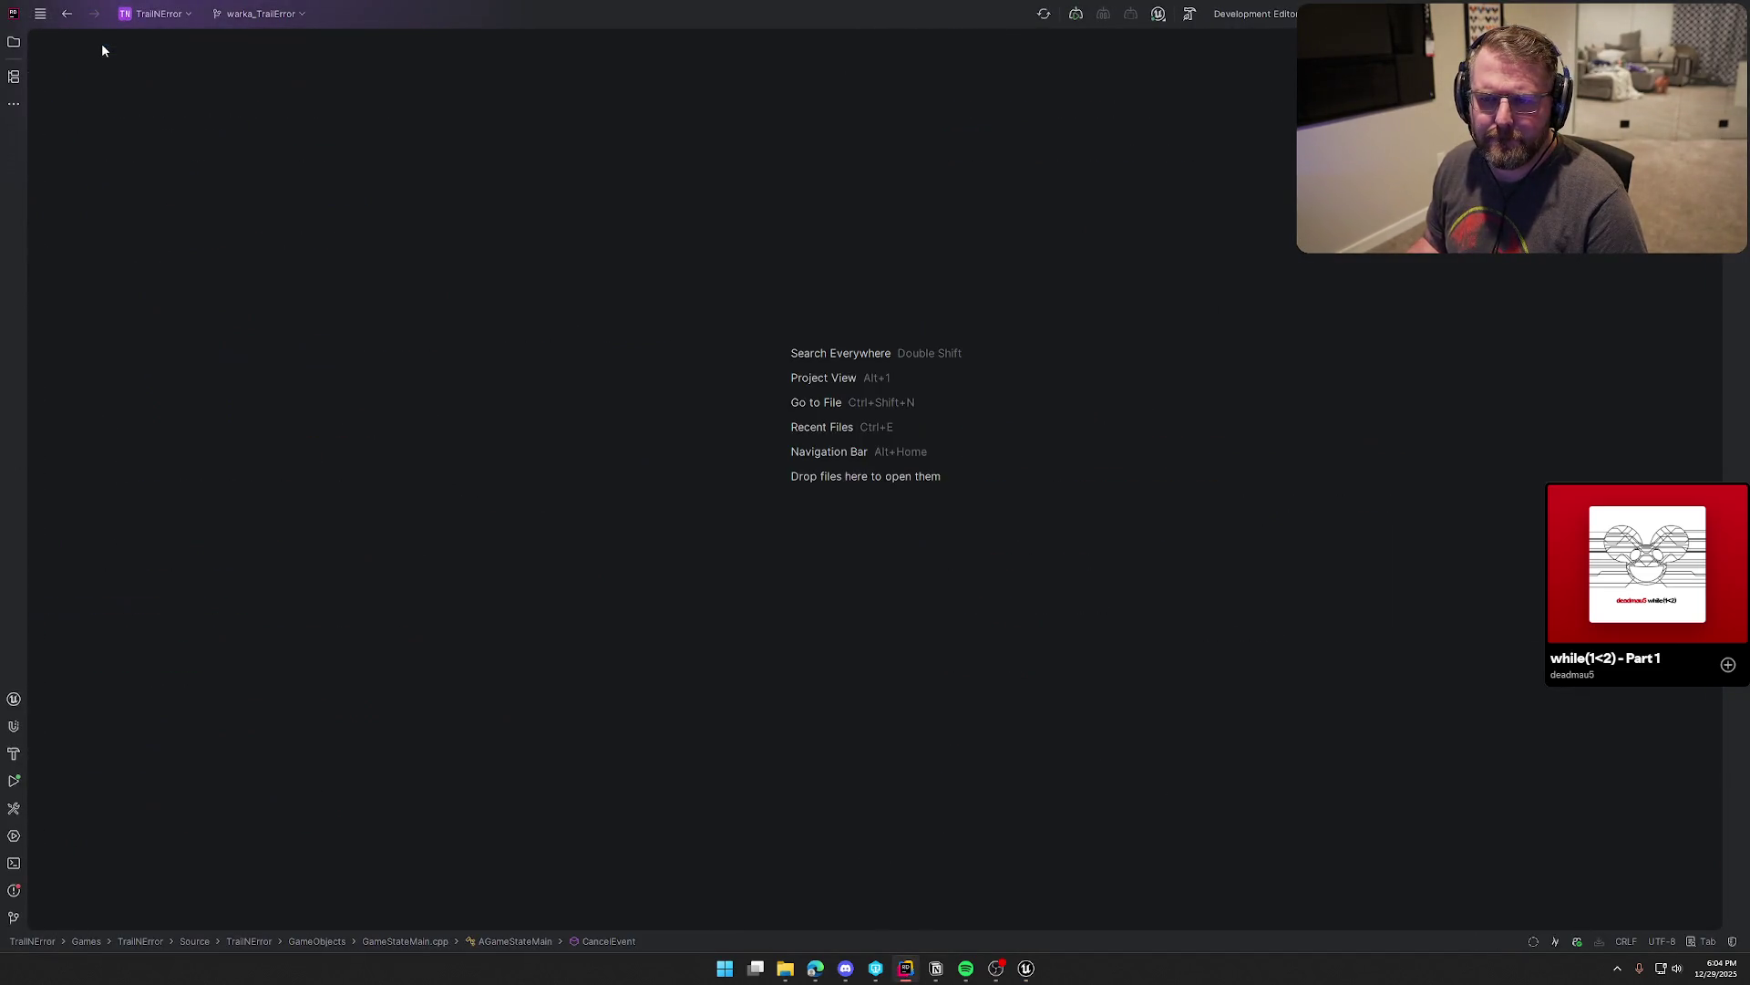
Step: Open LocalInstanceSystem.h and LocalInstanceSystem.cpp from the Subsystems folder in the Solution view
{"action": "left_click", "coordinate": [14, 42]}
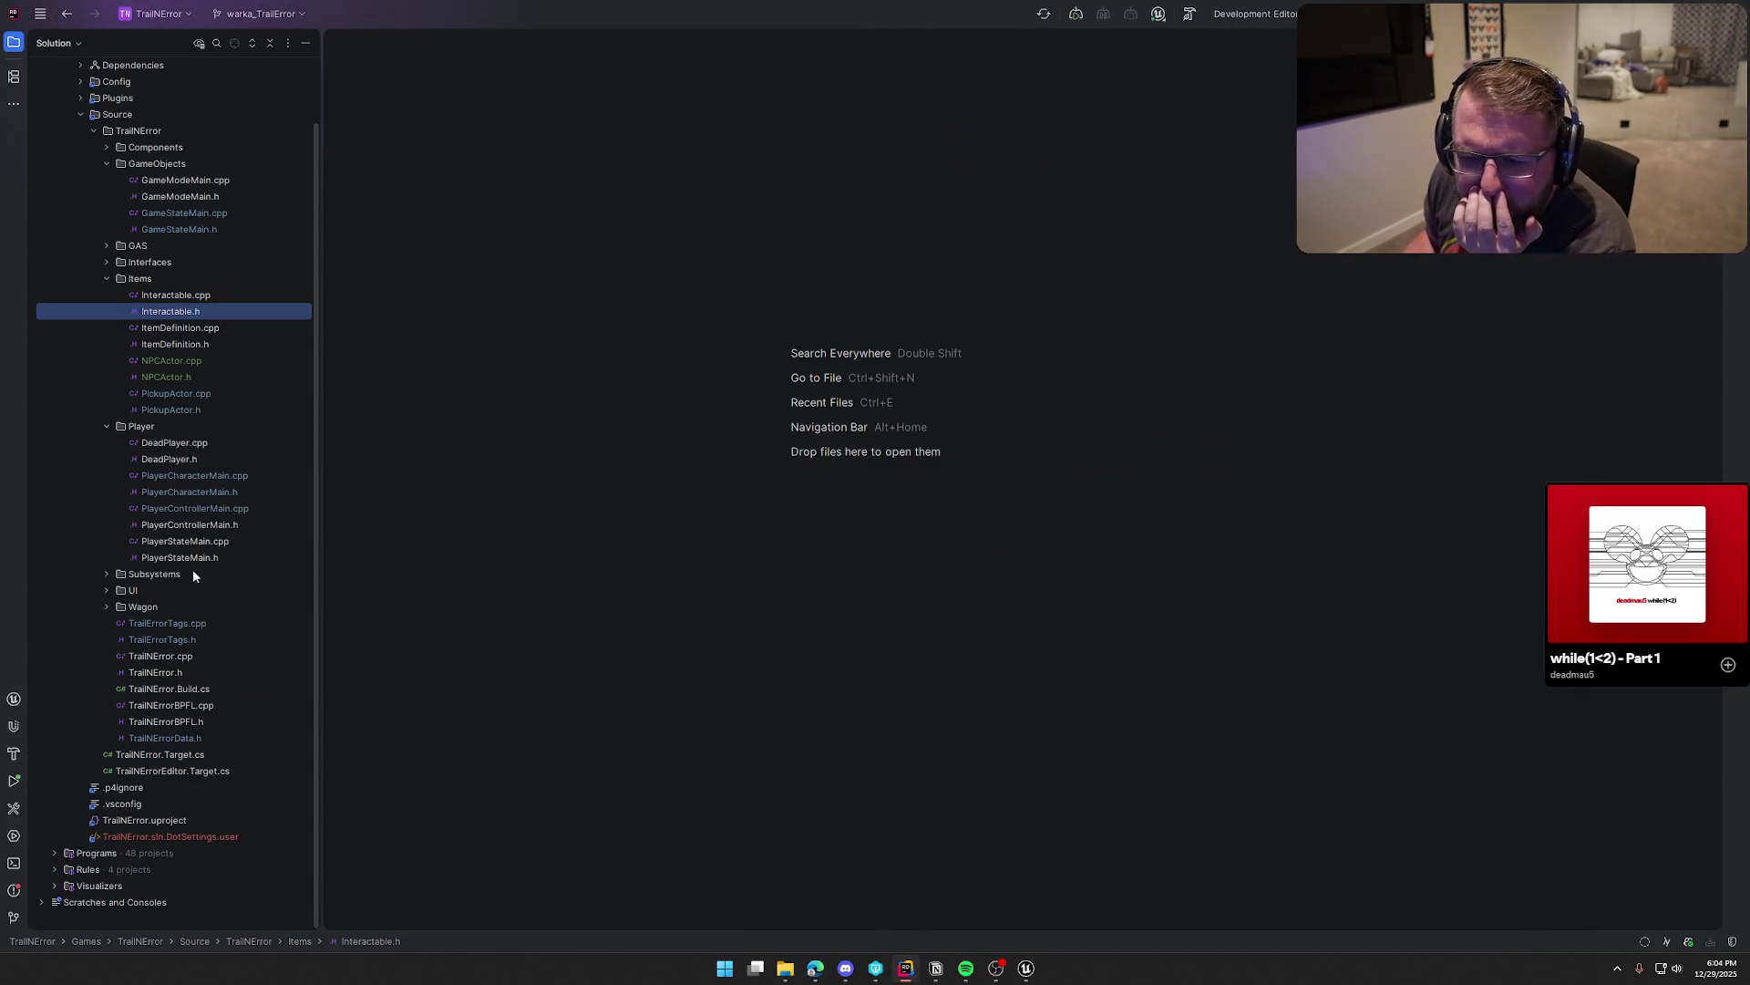
{"action": "left_click", "coordinate": [107, 574]}
{"action": "double_click", "coordinate": [172, 608]}
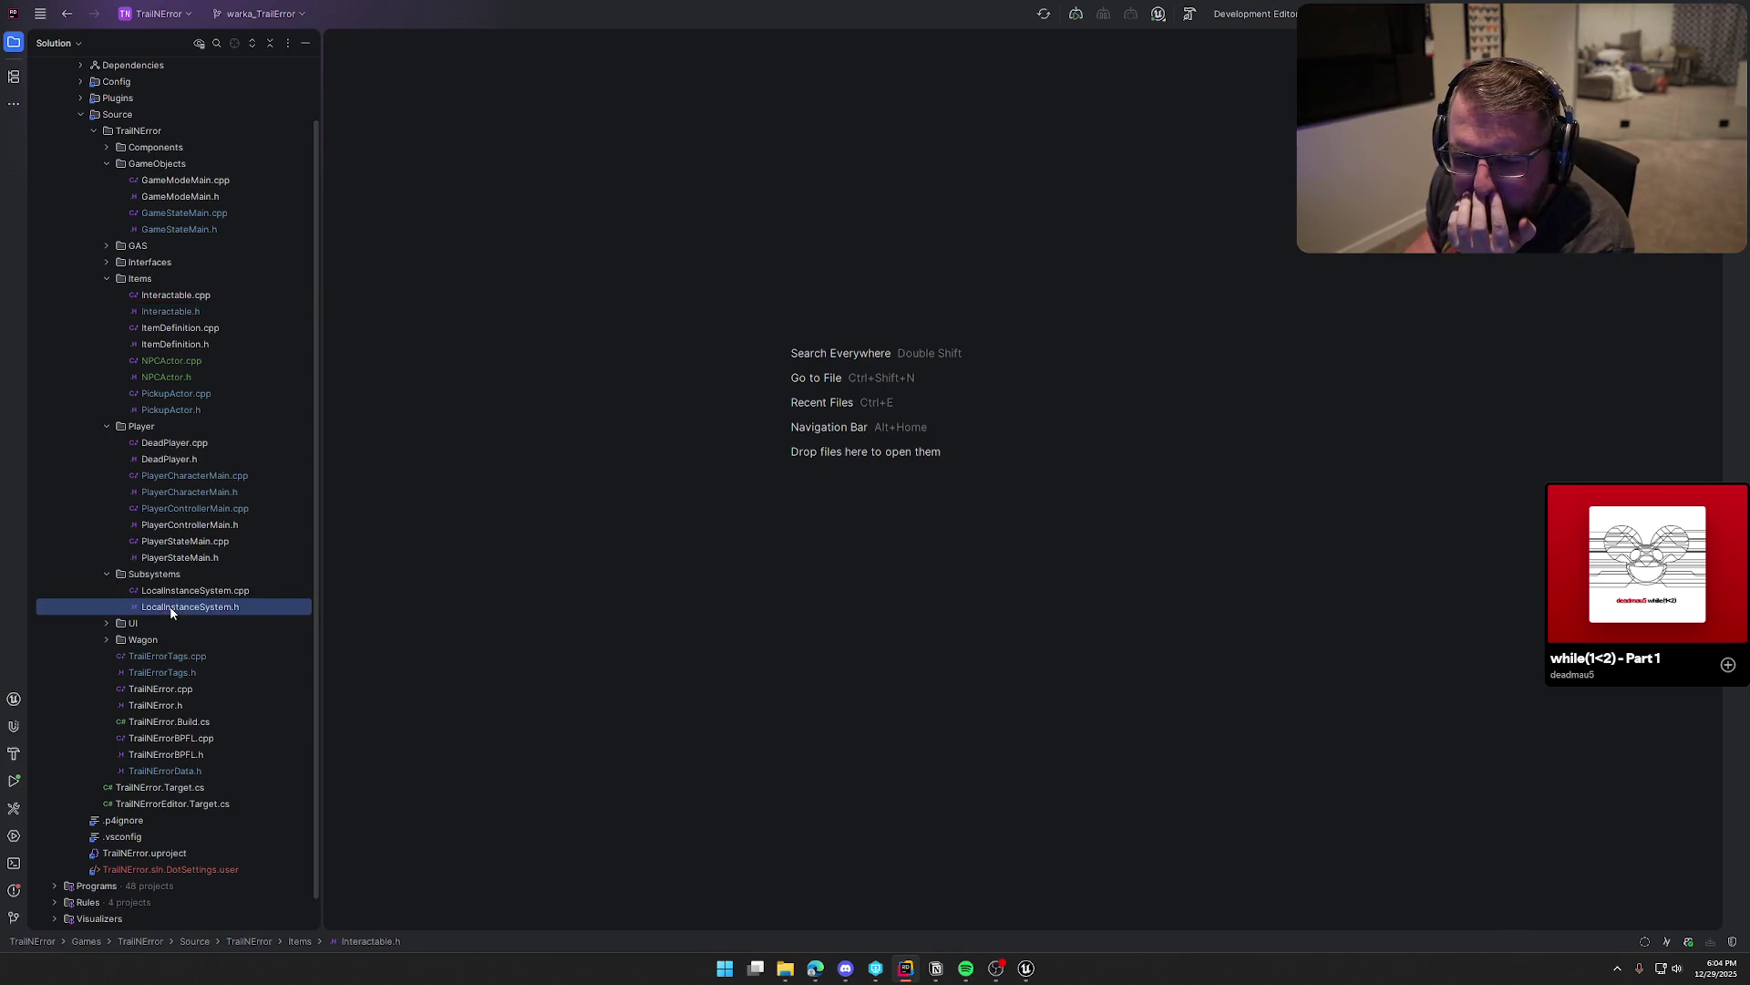
{"action": "double_click", "coordinate": [179, 593]}
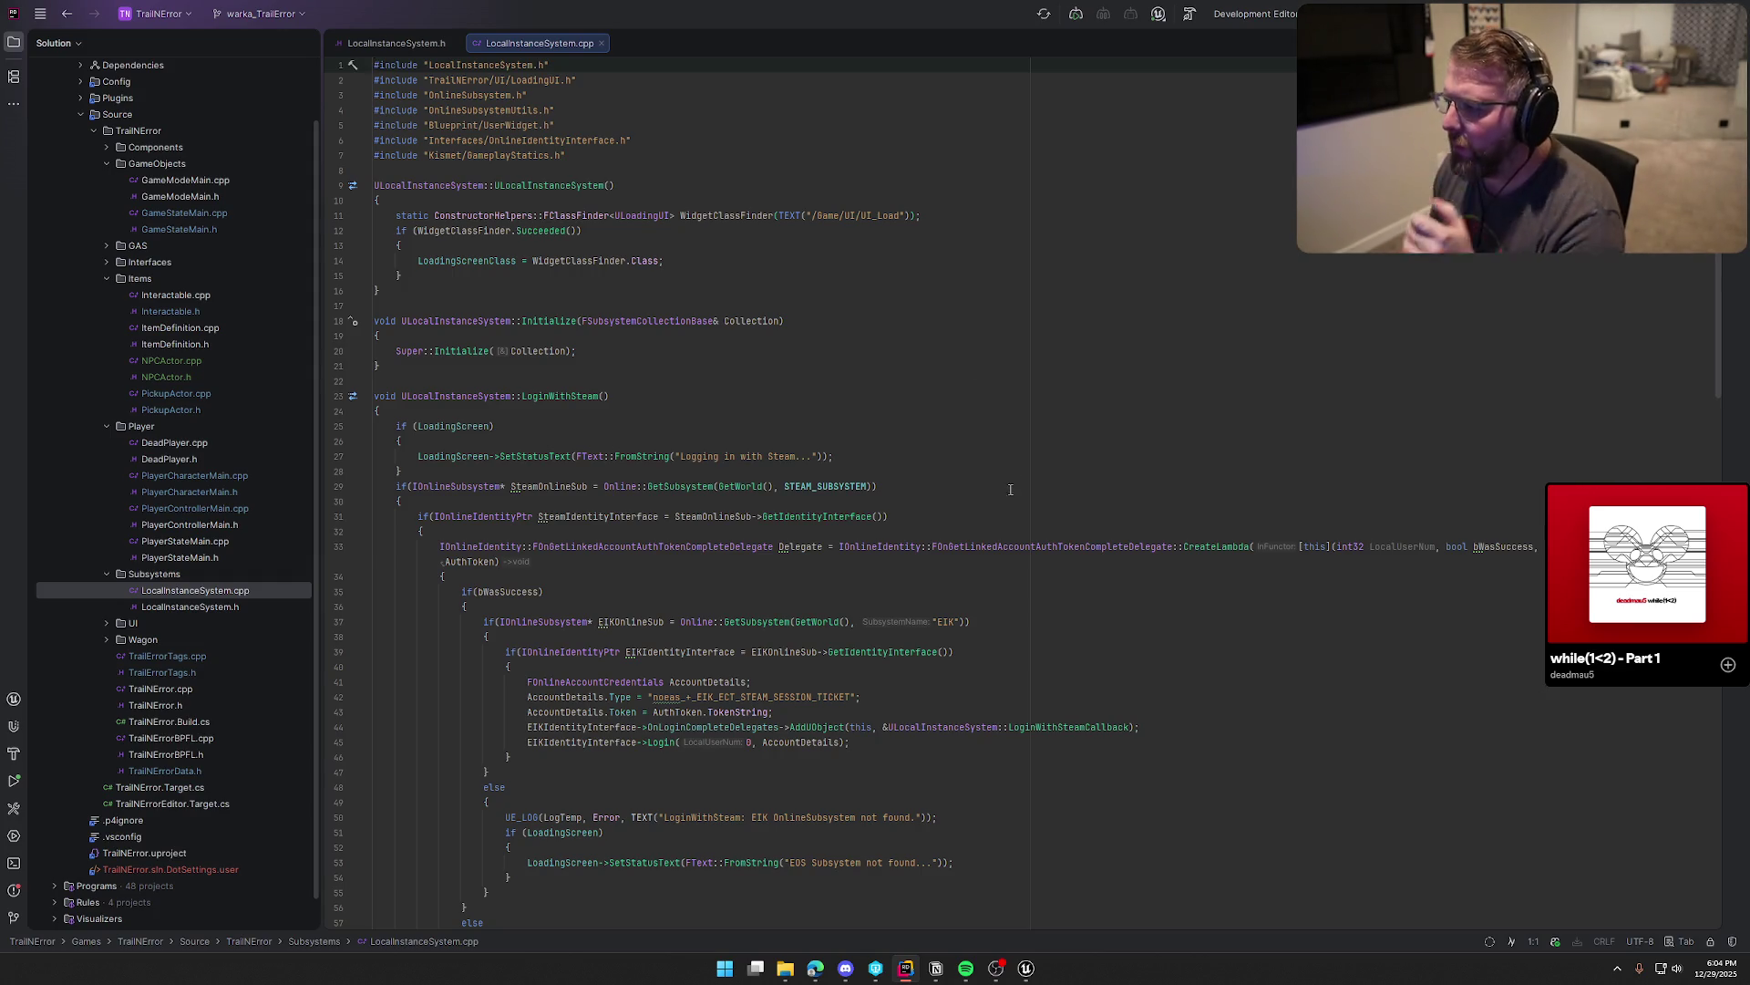
Step: Search the project for LoginWithSteam, then close both LocalInstanceSystem files
{"action": "scroll", "coordinate": [1012, 492], "scroll_direction": "down", "scroll_amount": 5}
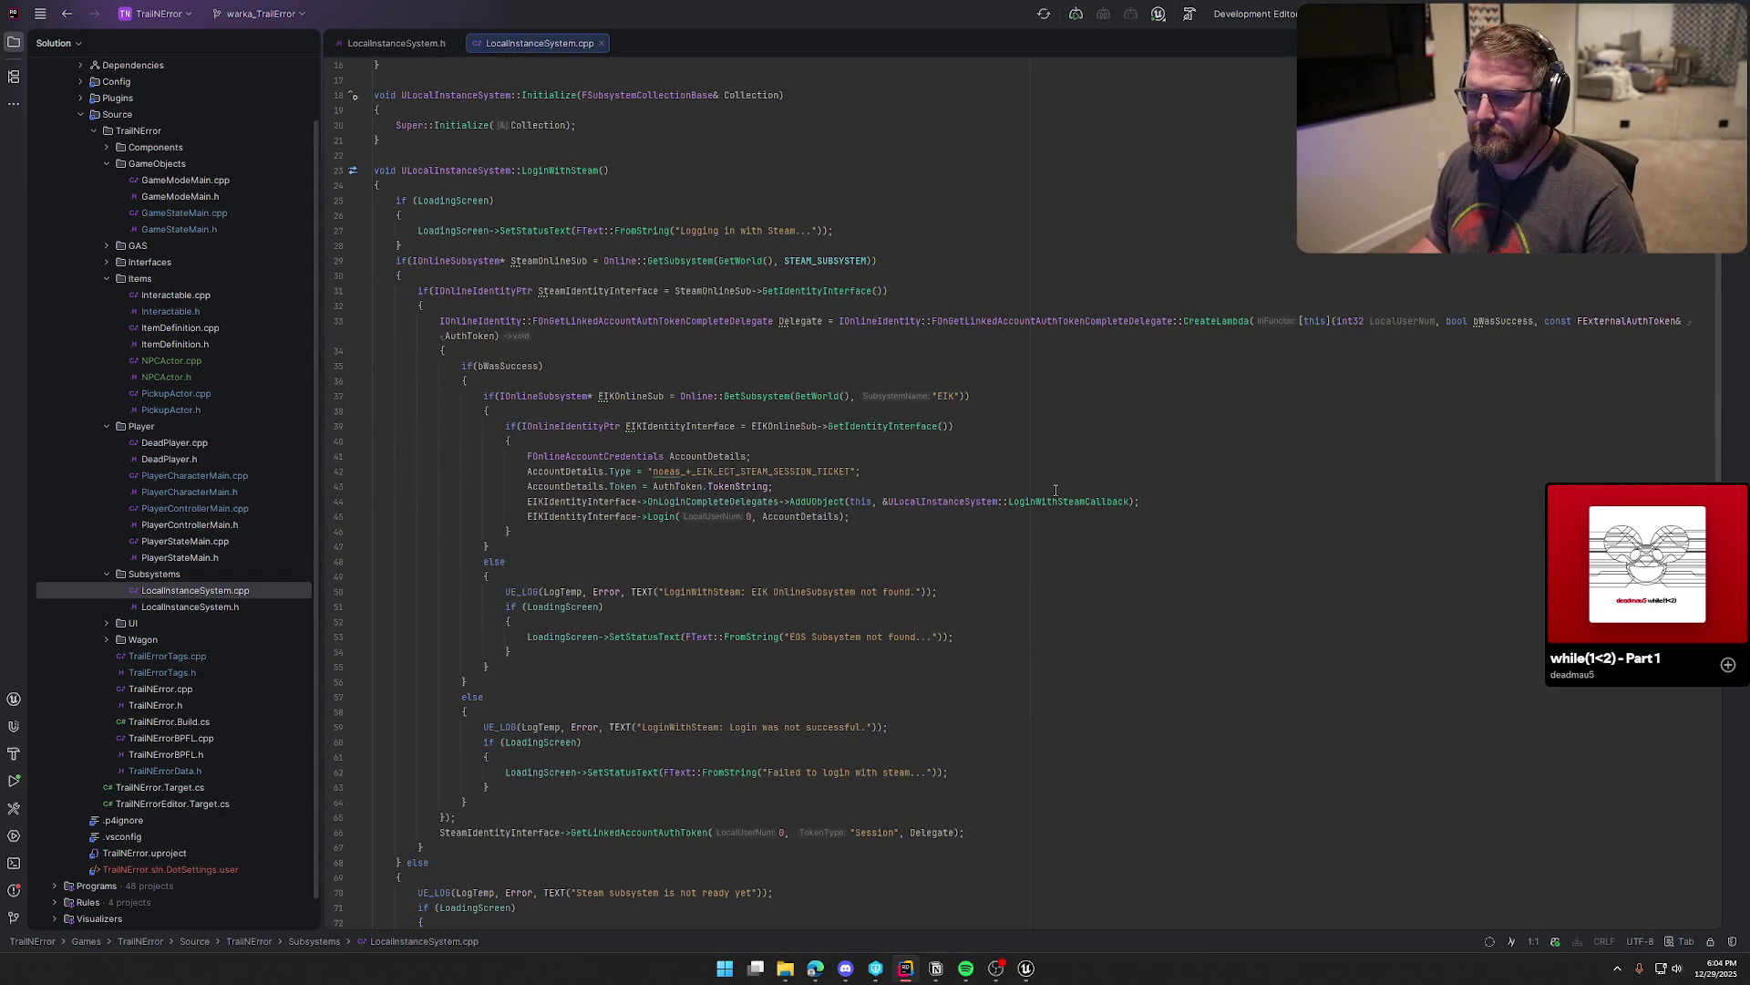
{"action": "double_click", "coordinate": [550, 171]}
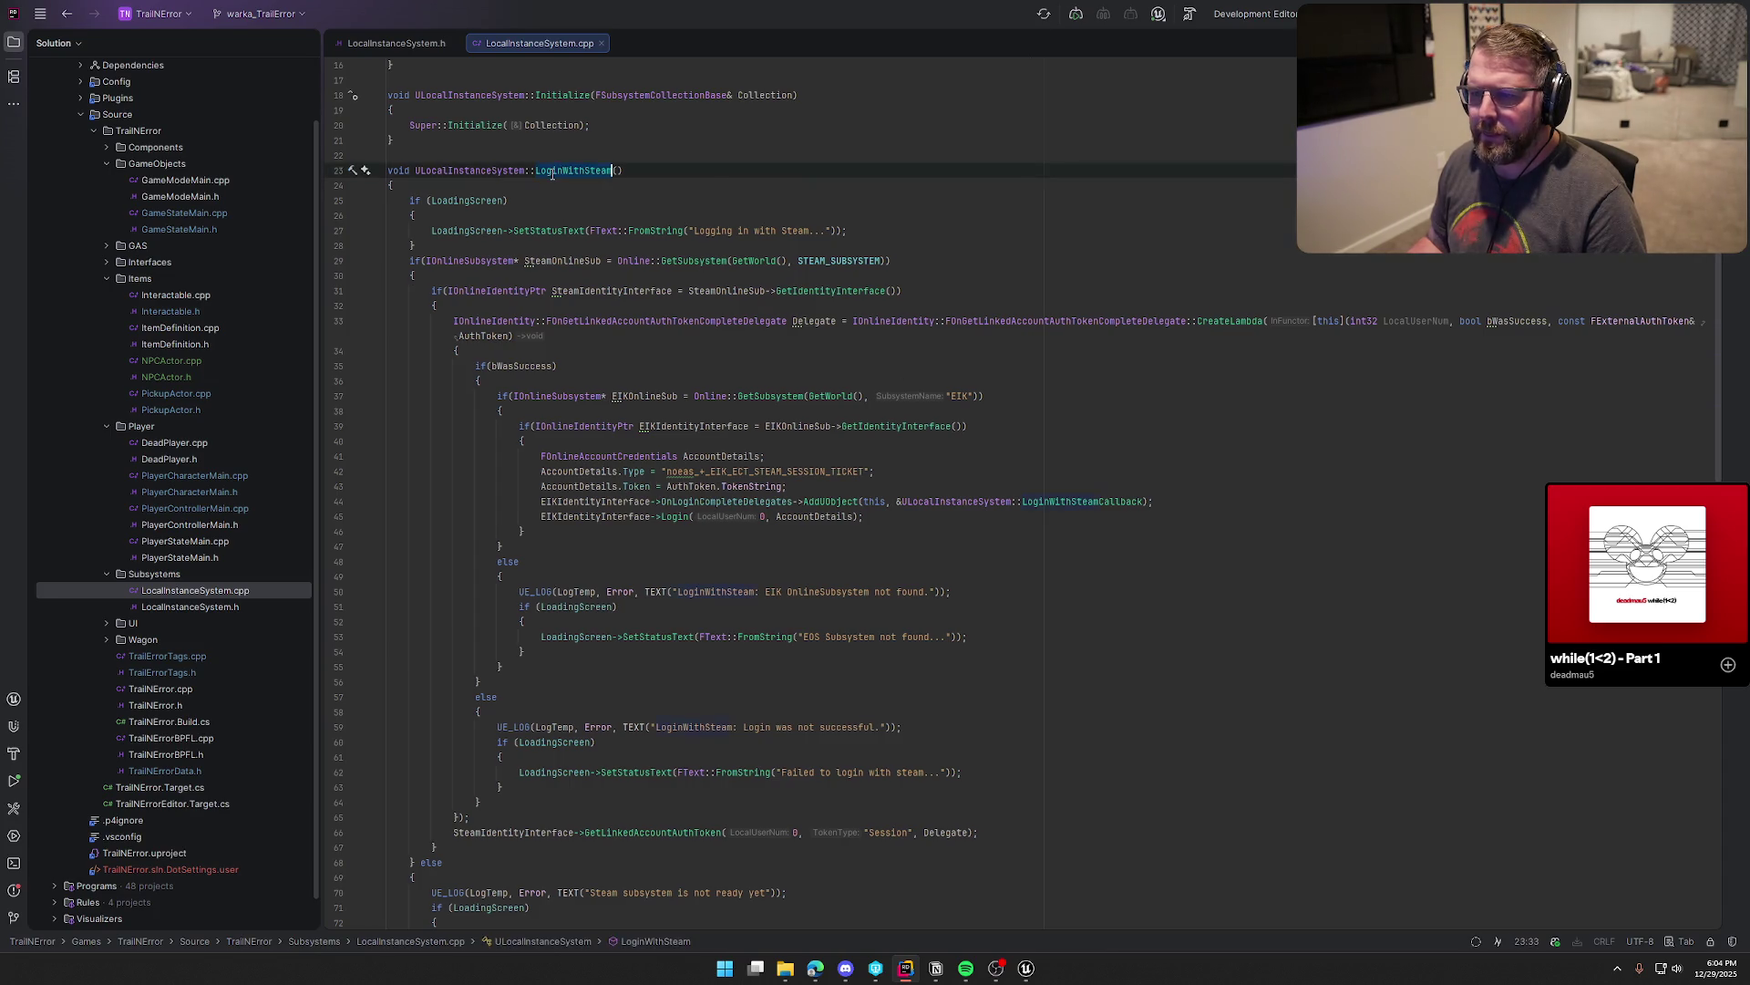
{"action": "key", "text": "ctrl+t"}
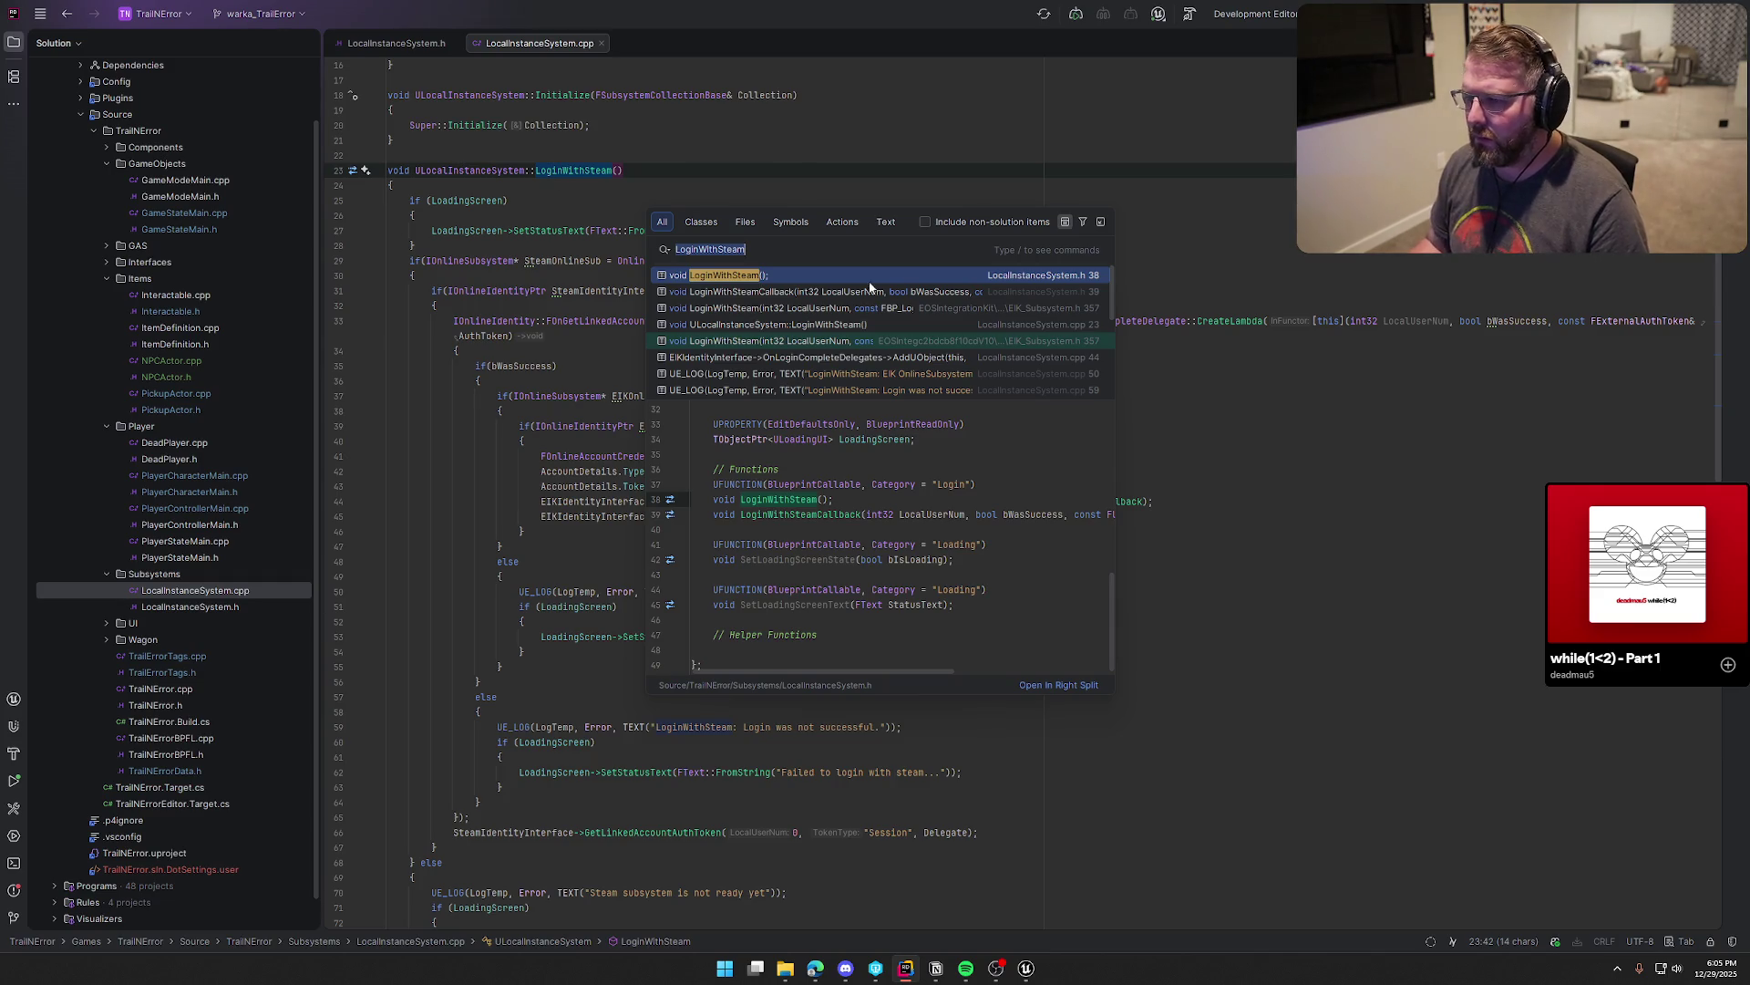
{"action": "key", "text": "Escape"}
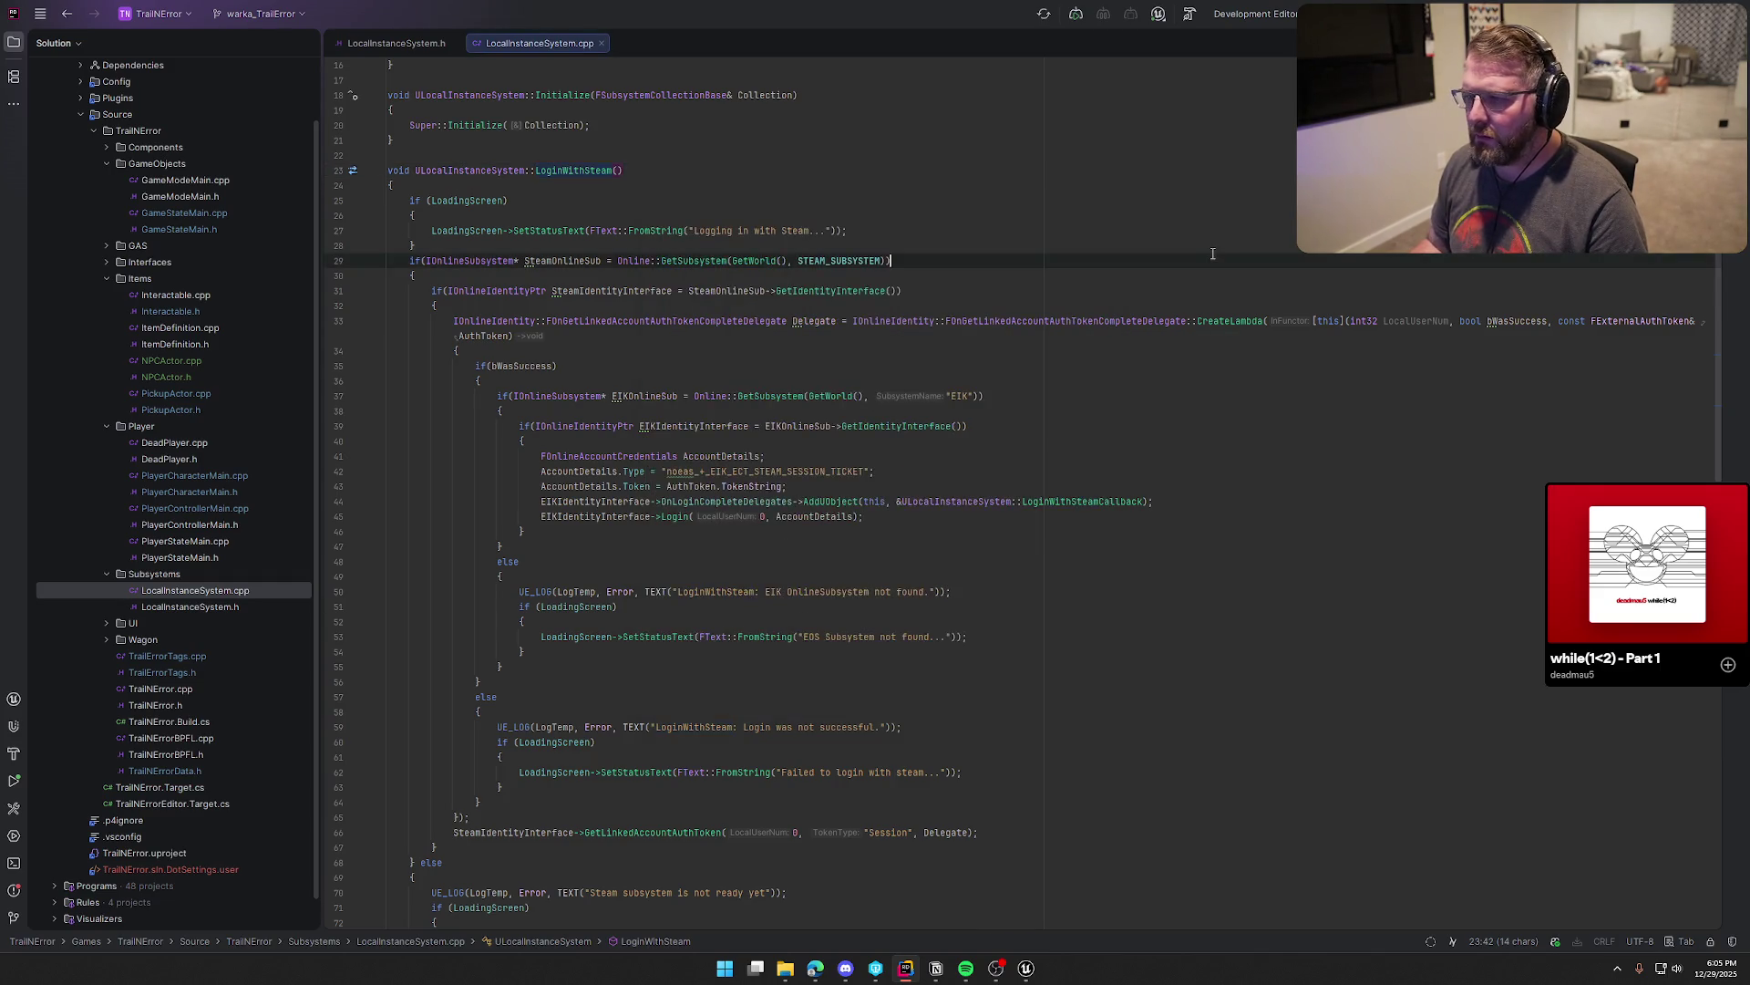
{"action": "middle_click", "coordinate": [522, 46]}
{"action": "middle_click", "coordinate": [395, 43]}
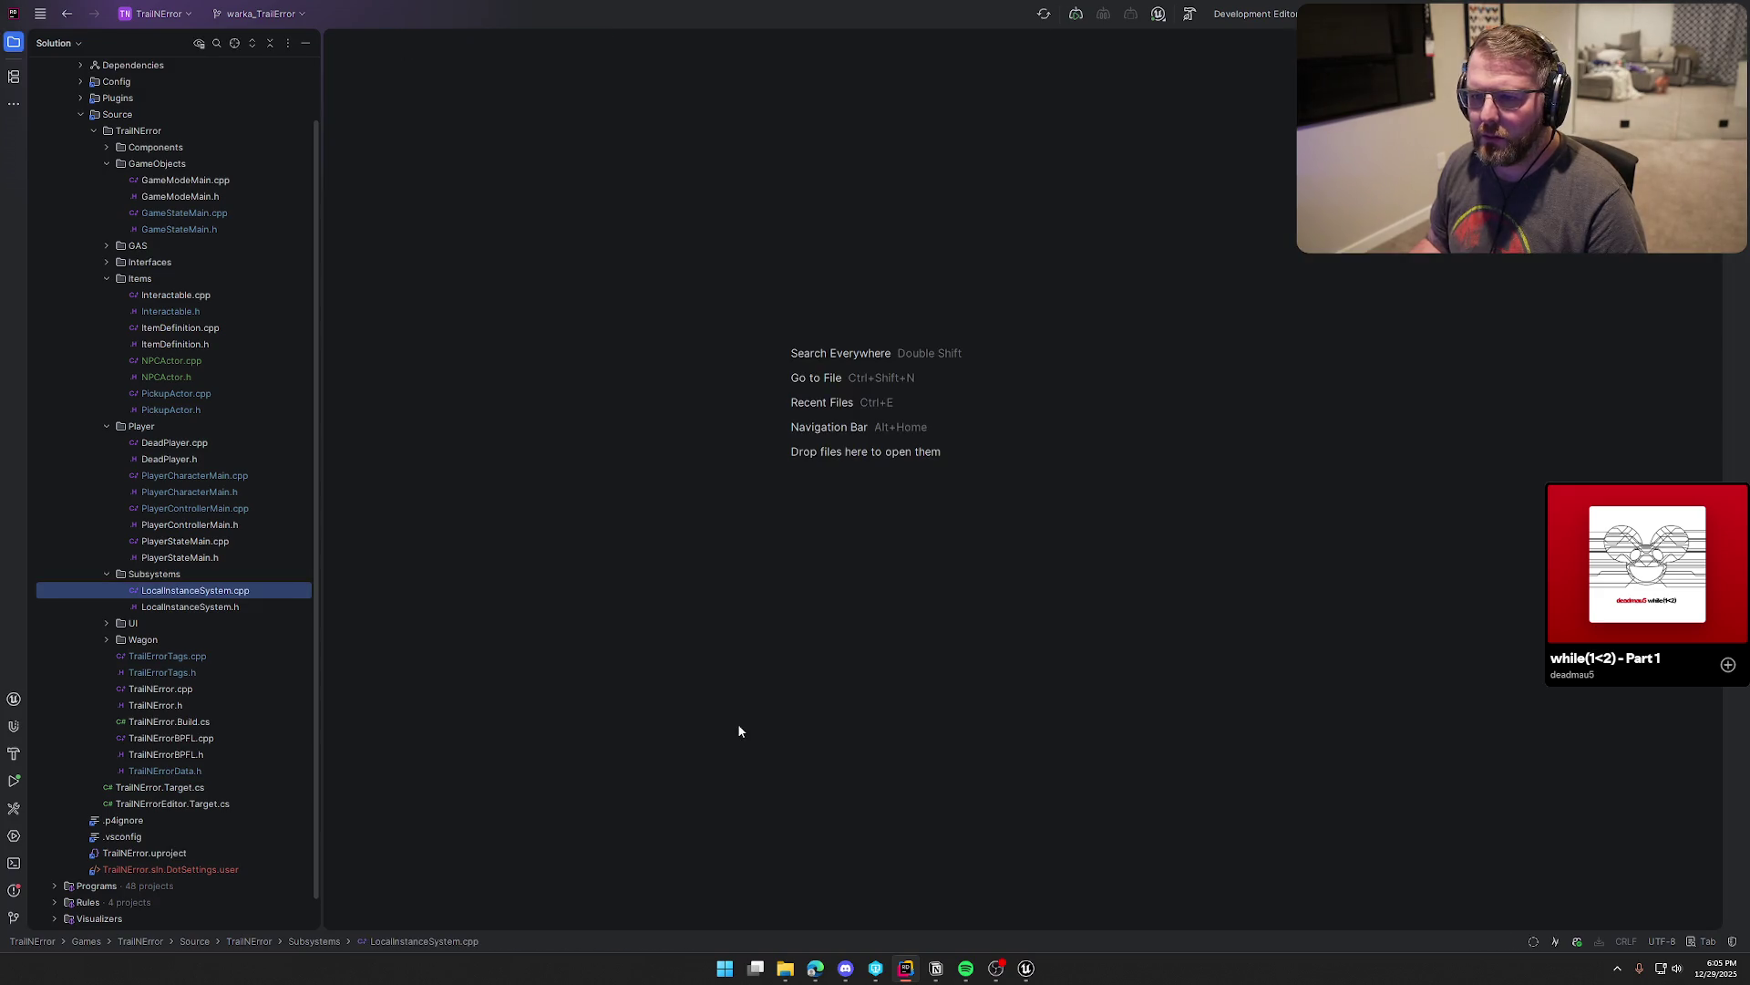
Step: Dismiss the Entry package-load error and bring Unreal Editor back to the empty Entry level
{"action": "mouse_move", "coordinate": [1025, 968]}
{"action": "left_click", "coordinate": [1117, 912]}
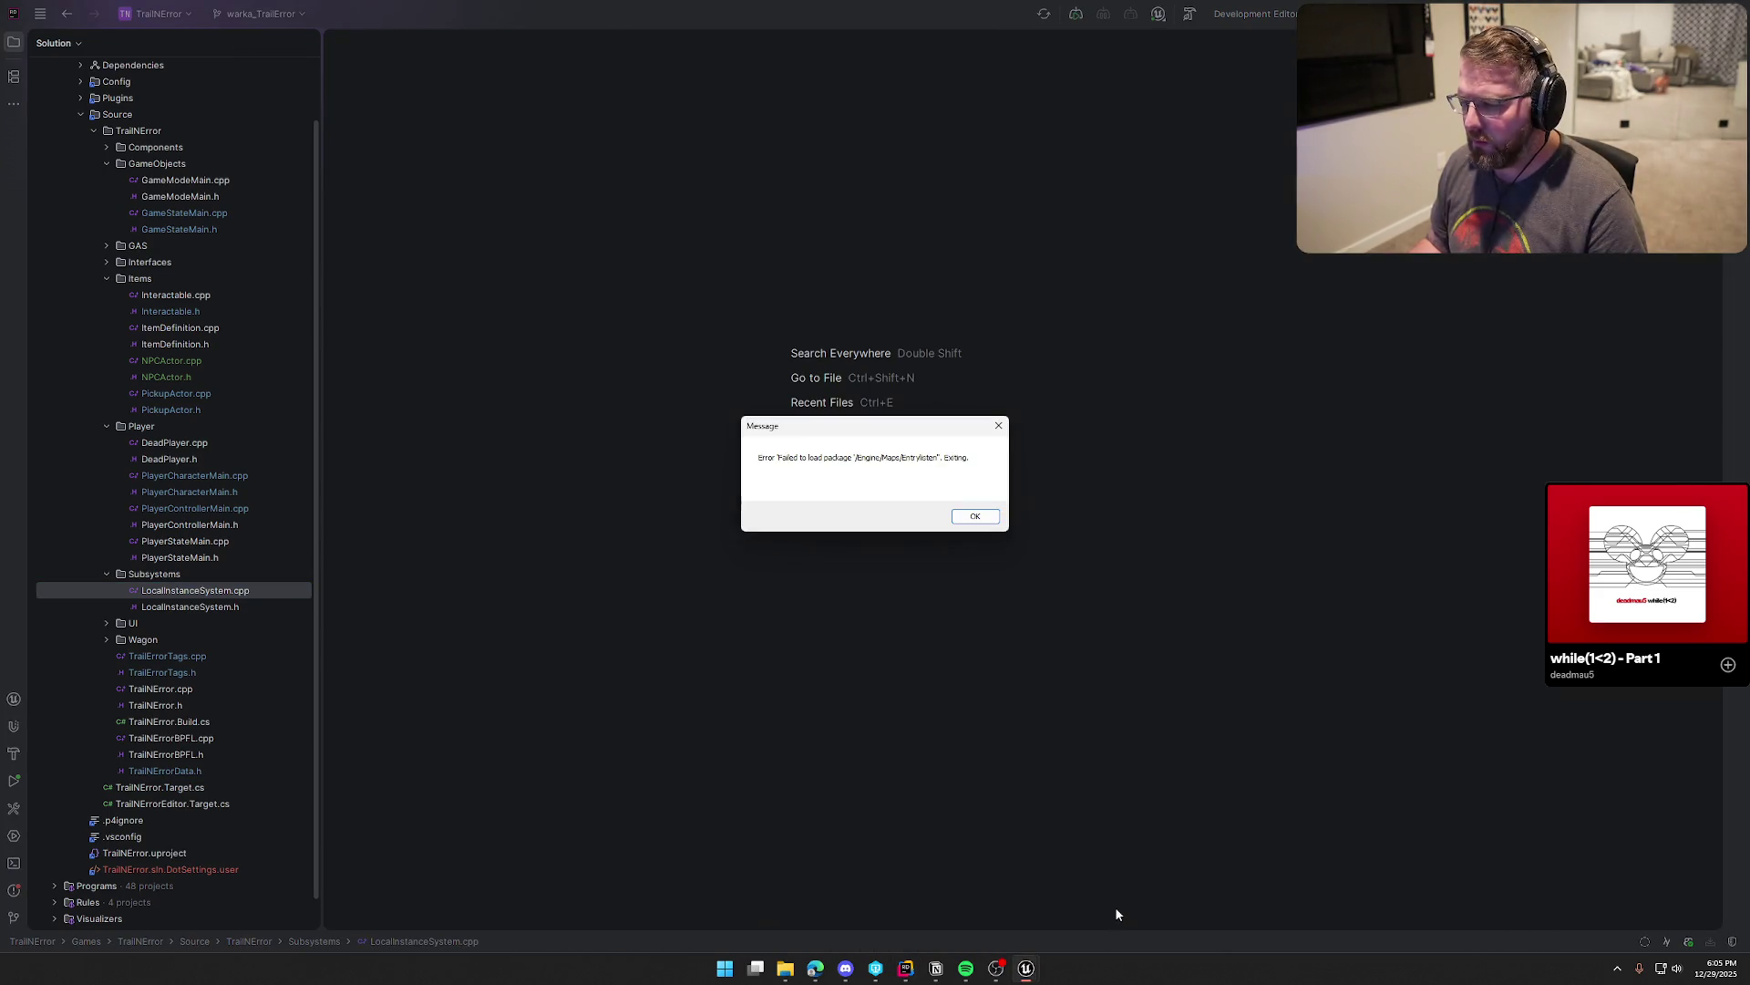
{"action": "left_click", "coordinate": [972, 519]}
{"action": "left_click", "coordinate": [1023, 975]}
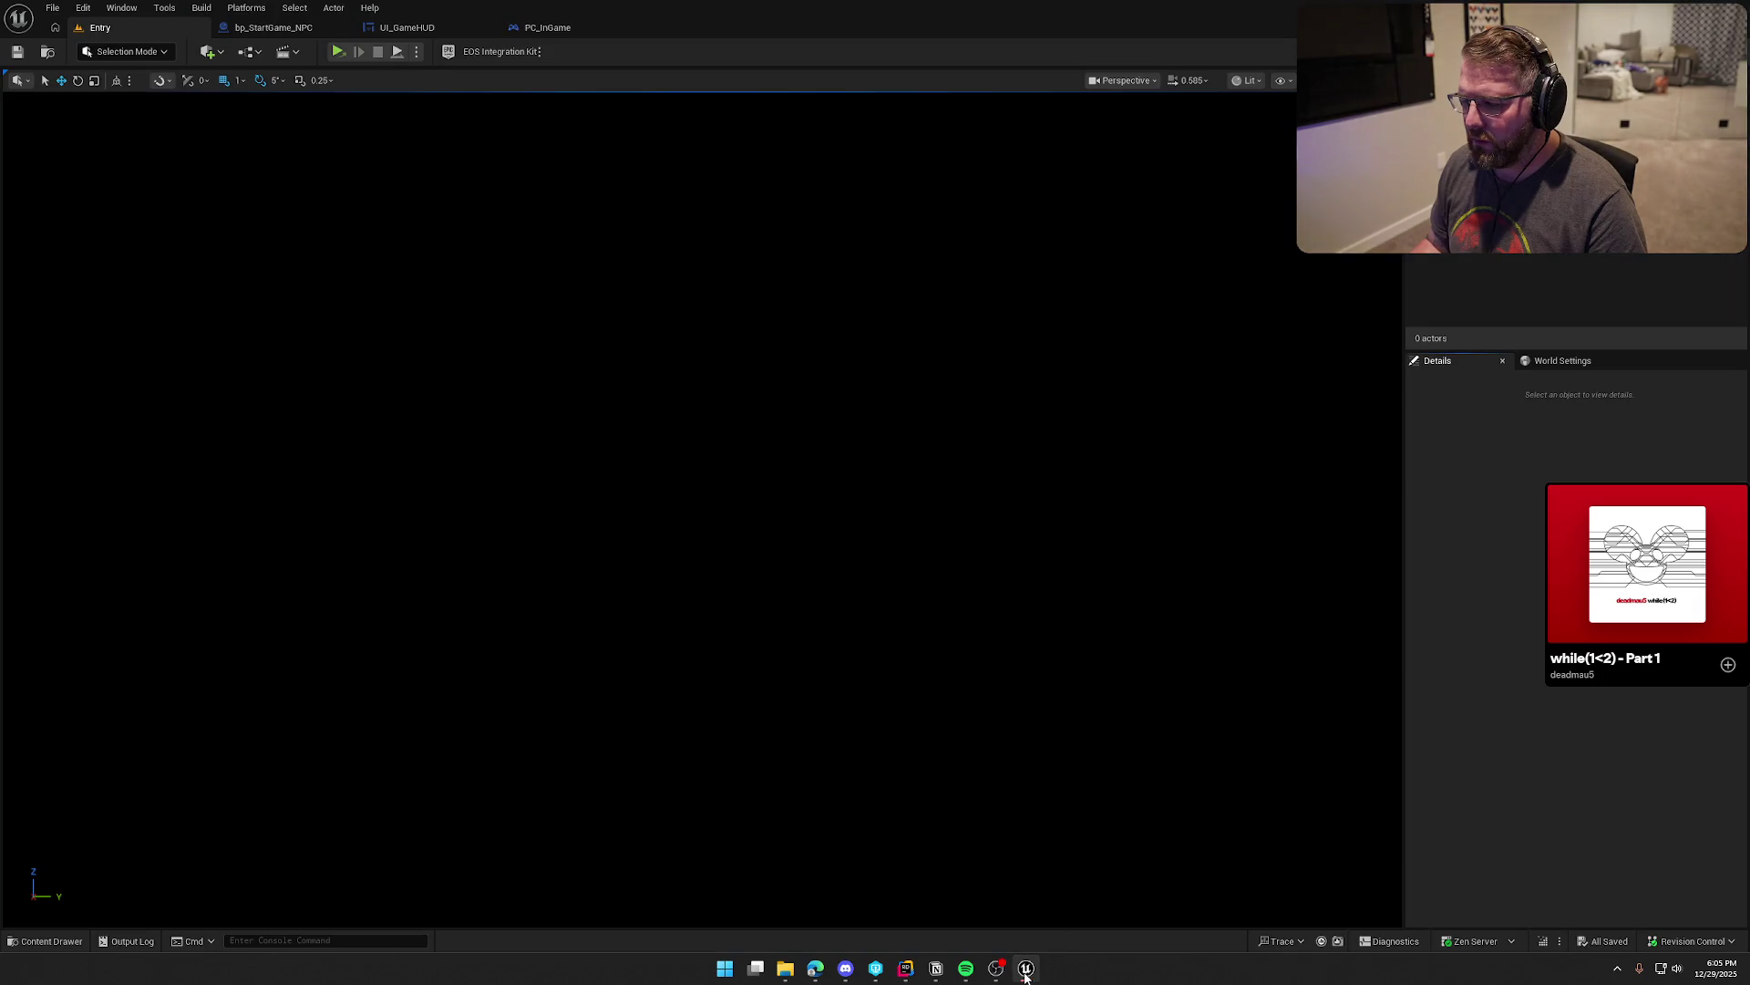
{"action": "mouse_move", "coordinate": [1025, 976]}
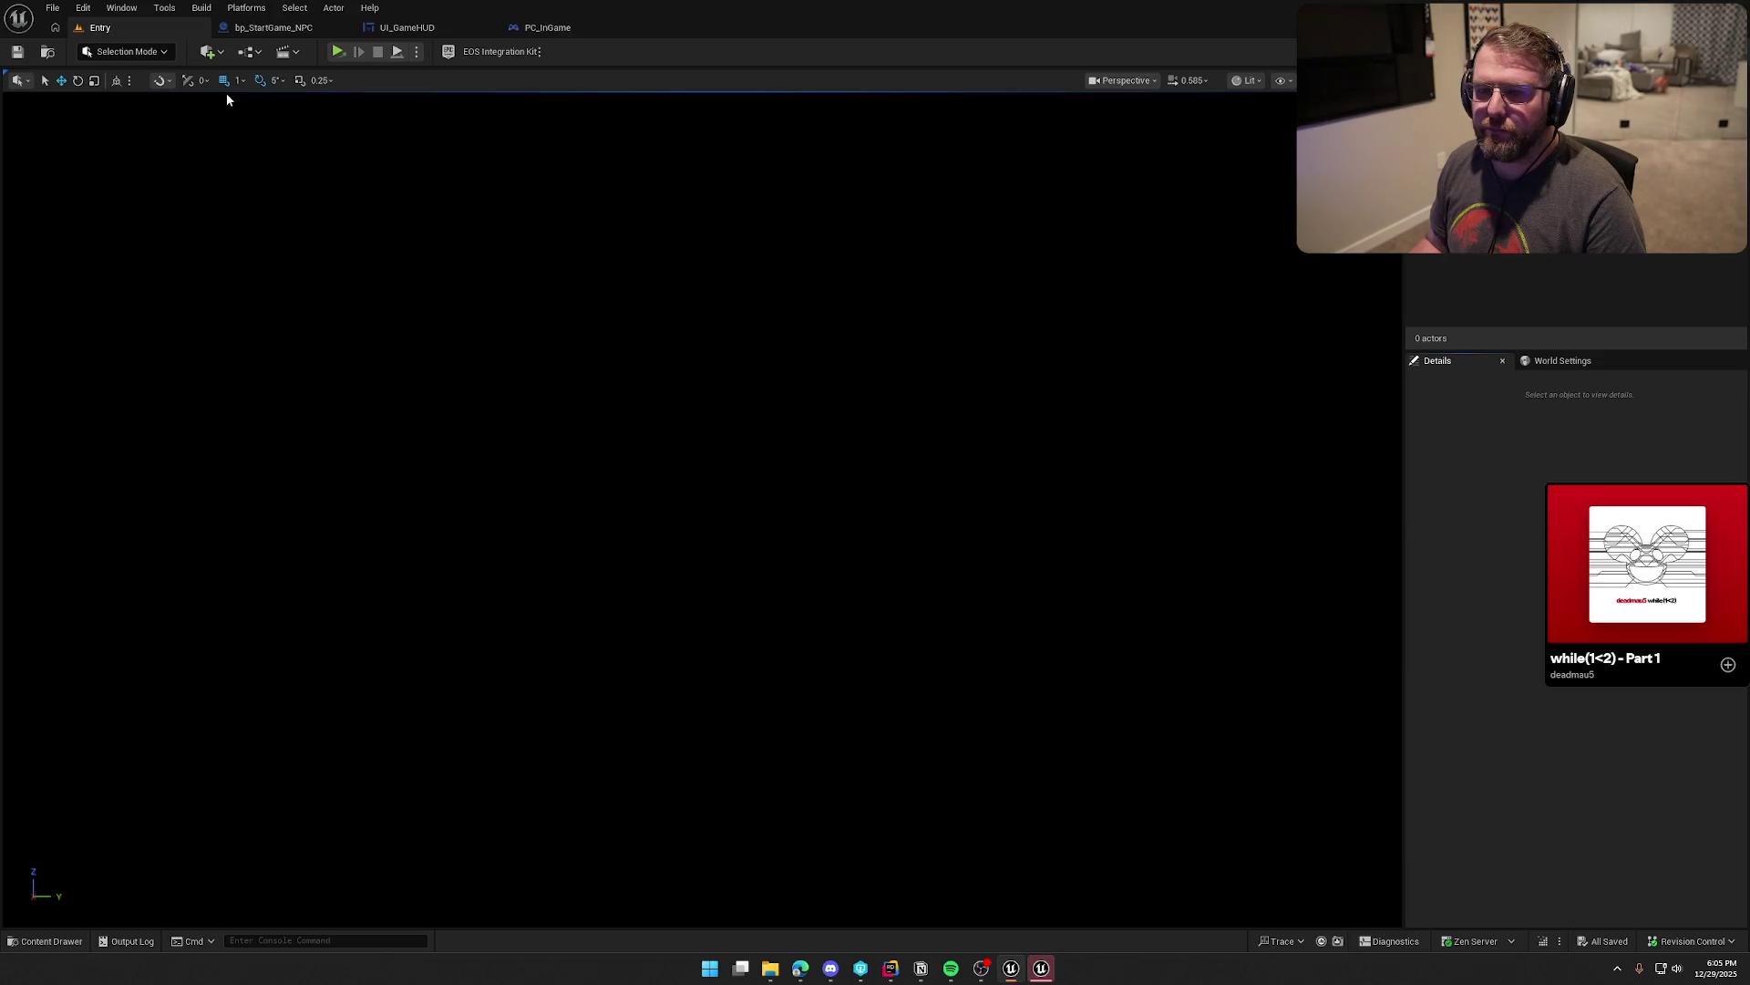
{"action": "left_click", "coordinate": [211, 51]}
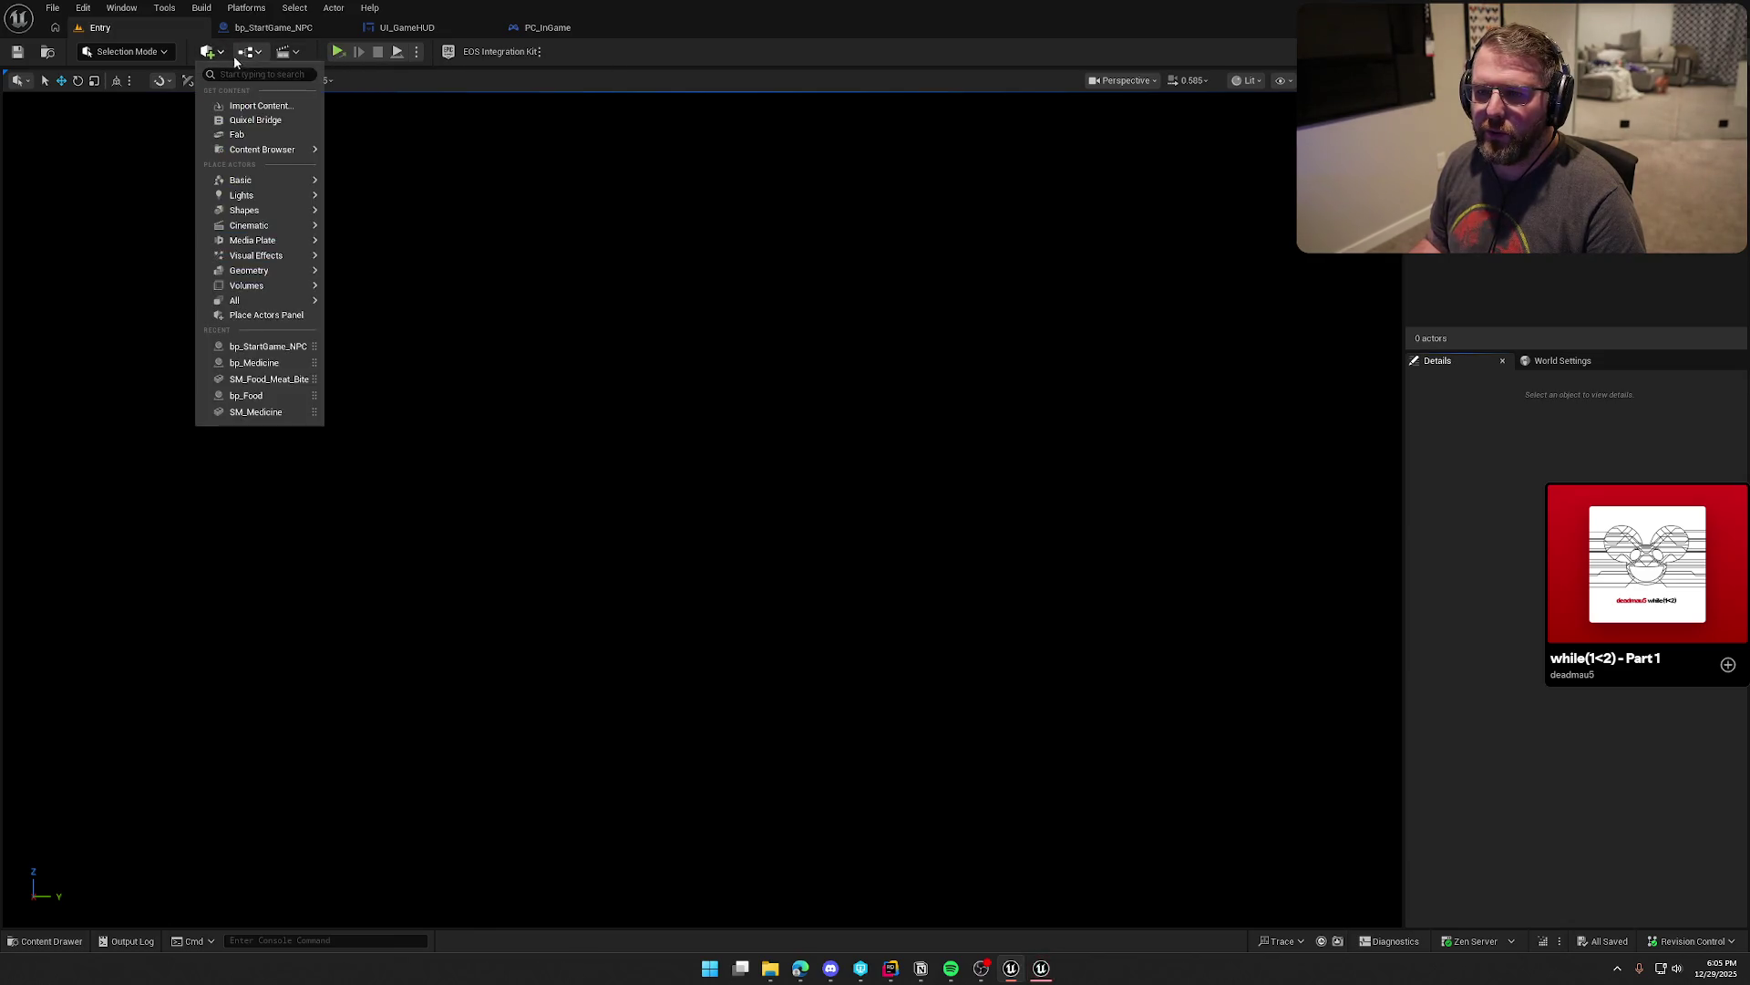
Step: Open the Entry Level Blueprint in a floating window, inspect its disabled BeginPlay and Tick nodes, then close it
{"action": "left_click", "coordinate": [249, 51]}
{"action": "left_click", "coordinate": [291, 153]}
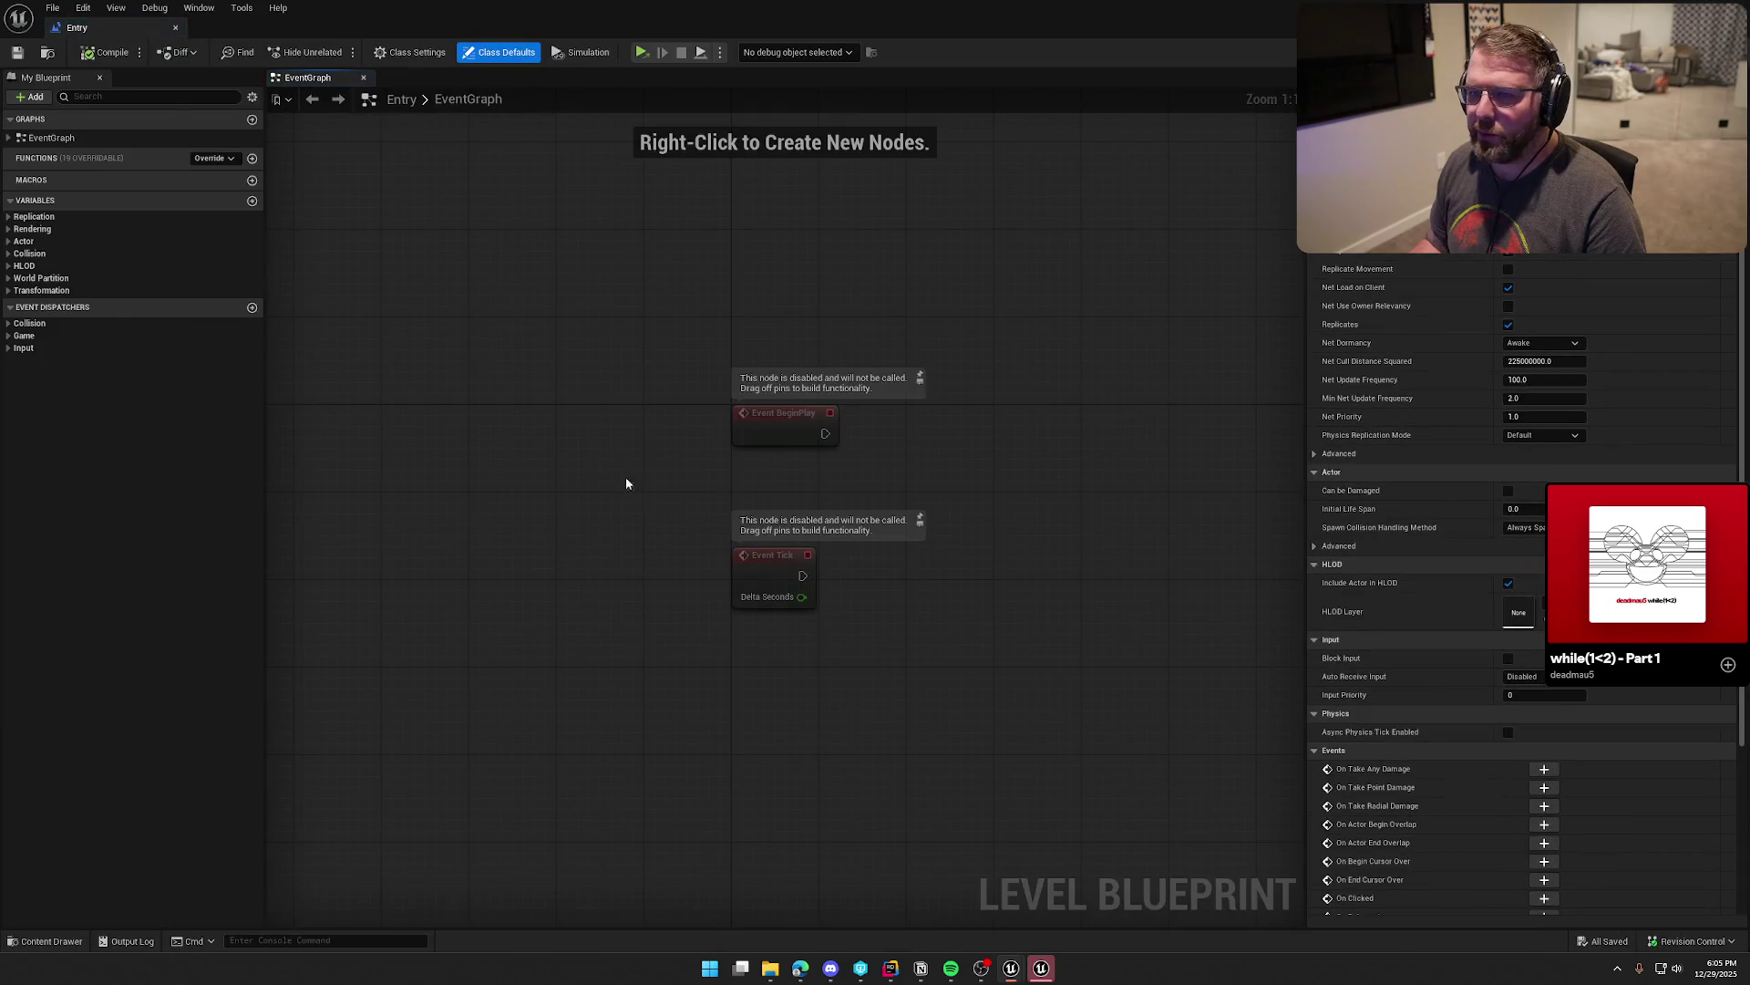
{"action": "mouse_move", "coordinate": [86, 27]}
{"action": "left_mouse_down"}
{"action": "mouse_move", "coordinate": [230, 135]}
{"action": "mouse_move", "coordinate": [325, 155]}
{"action": "left_mouse_up"}
{"action": "left_click_drag", "start_coordinate": [597, 313], "coordinate": [1096, 789]}
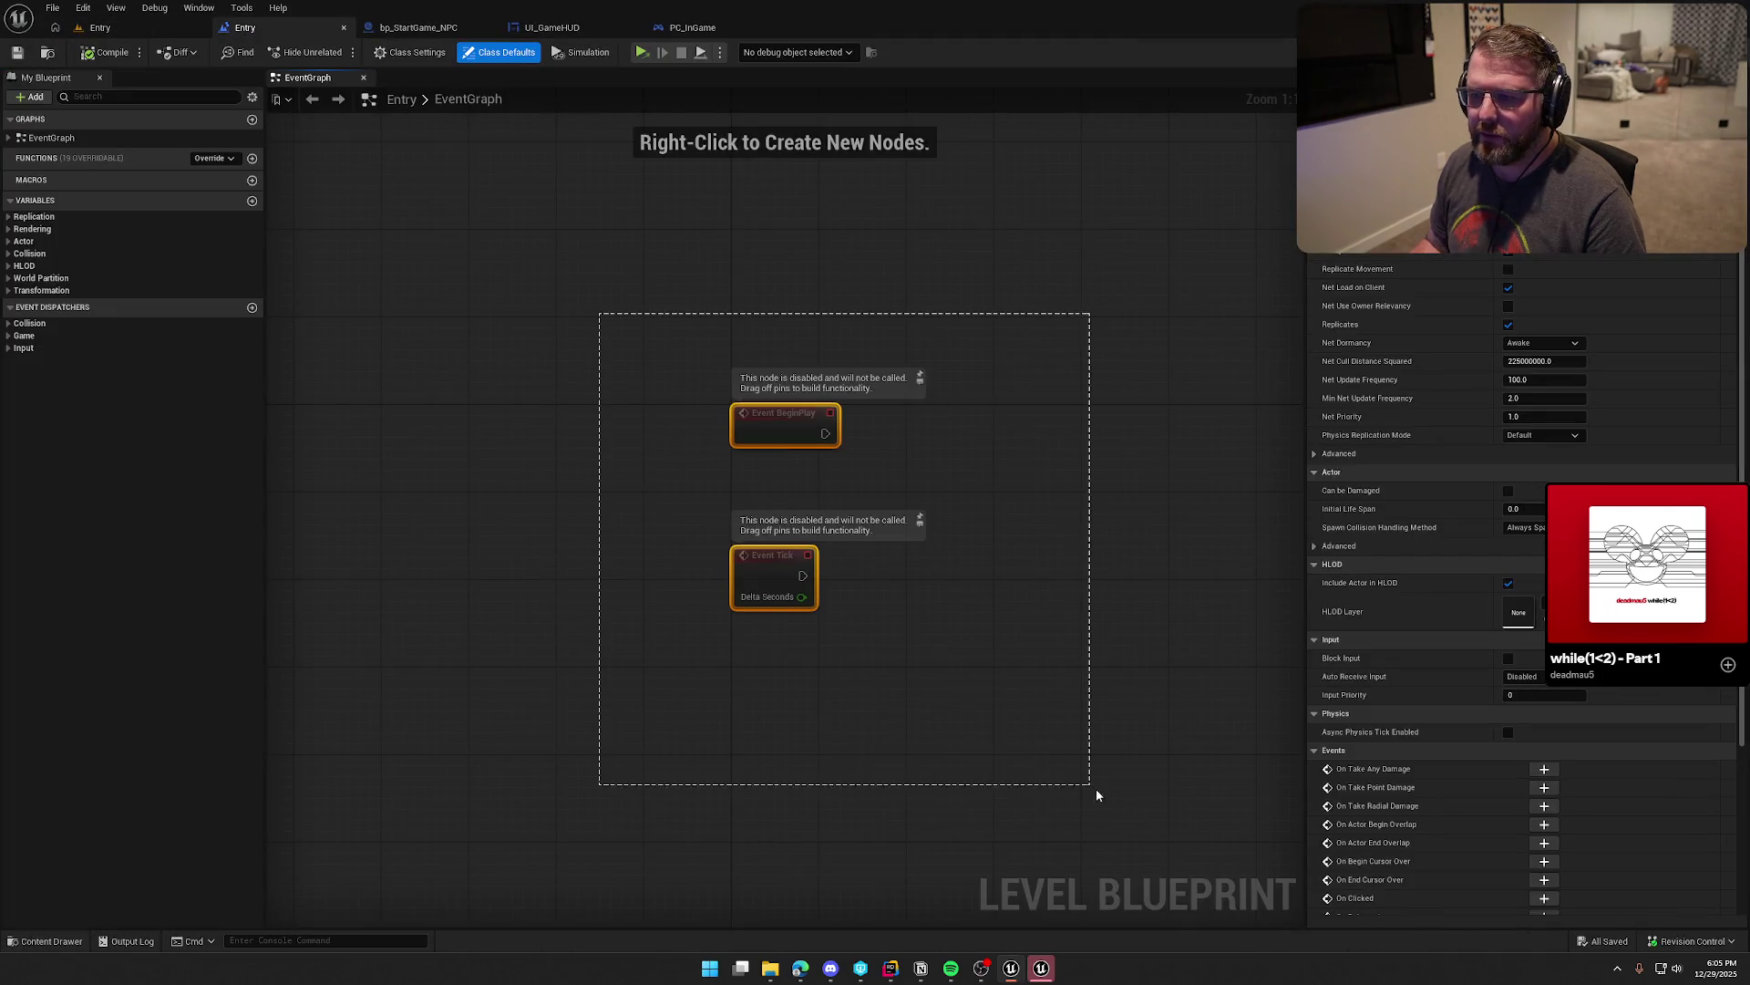
{"action": "left_click", "coordinate": [1002, 734]}
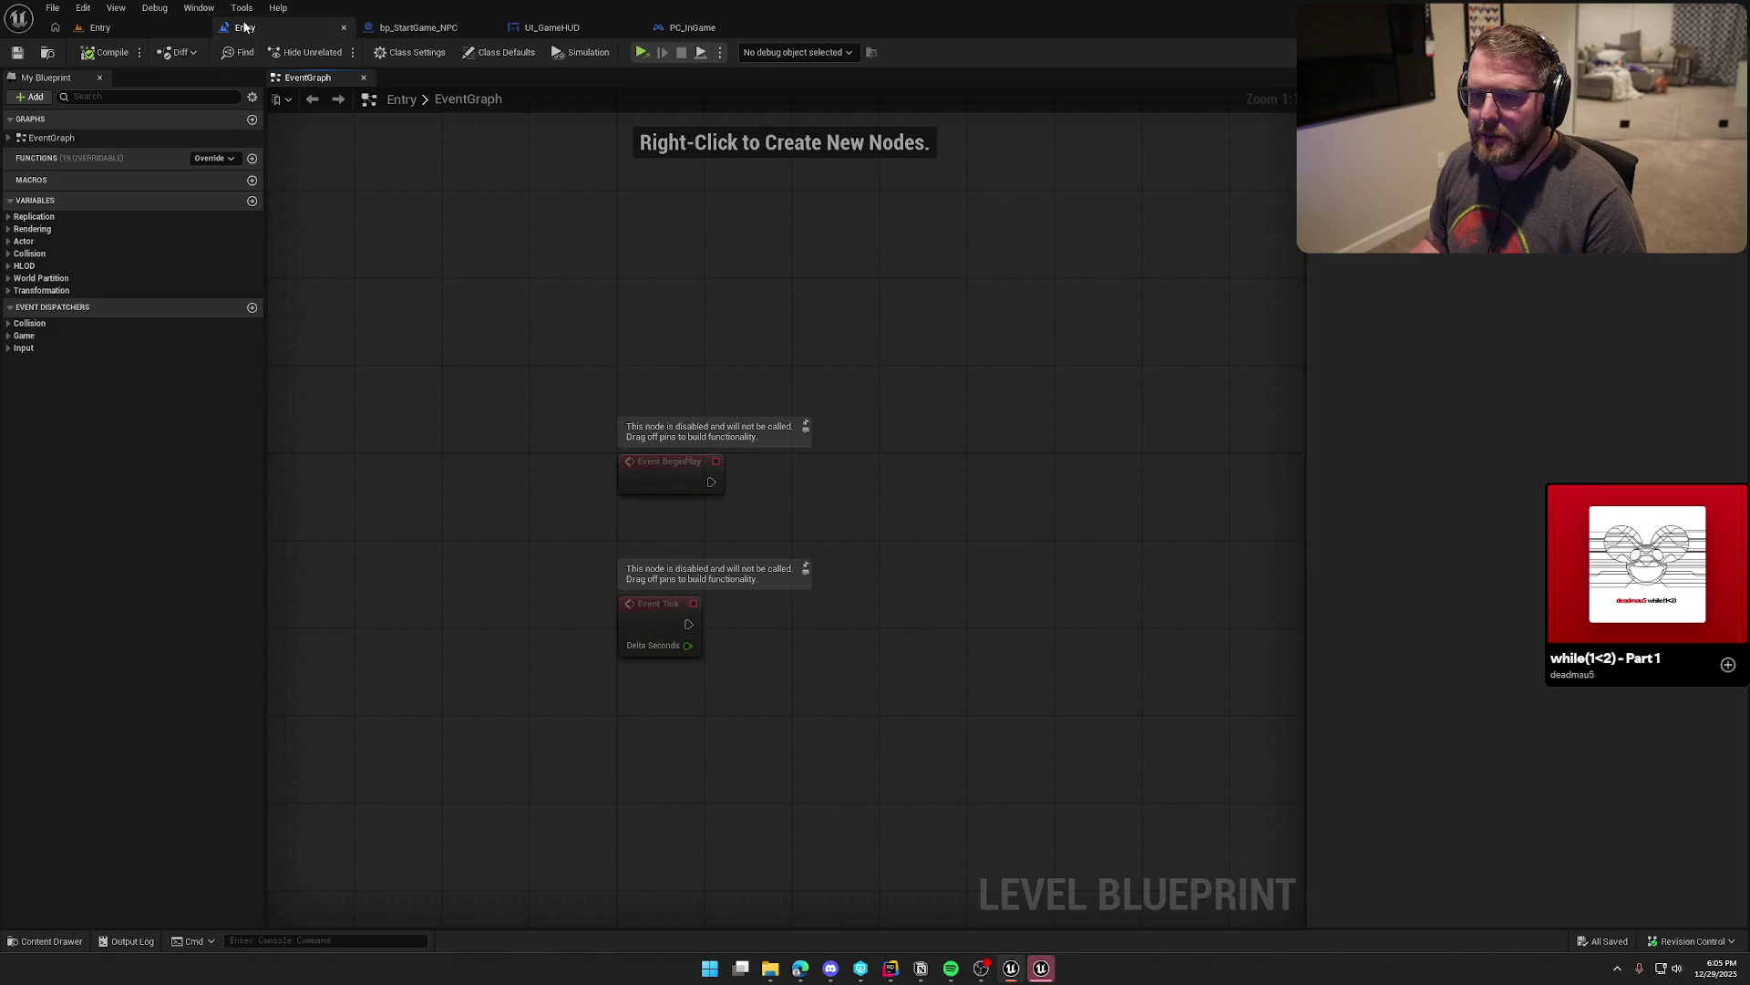
{"action": "left_click", "coordinate": [344, 27]}
{"action": "left_click", "coordinate": [117, 30]}
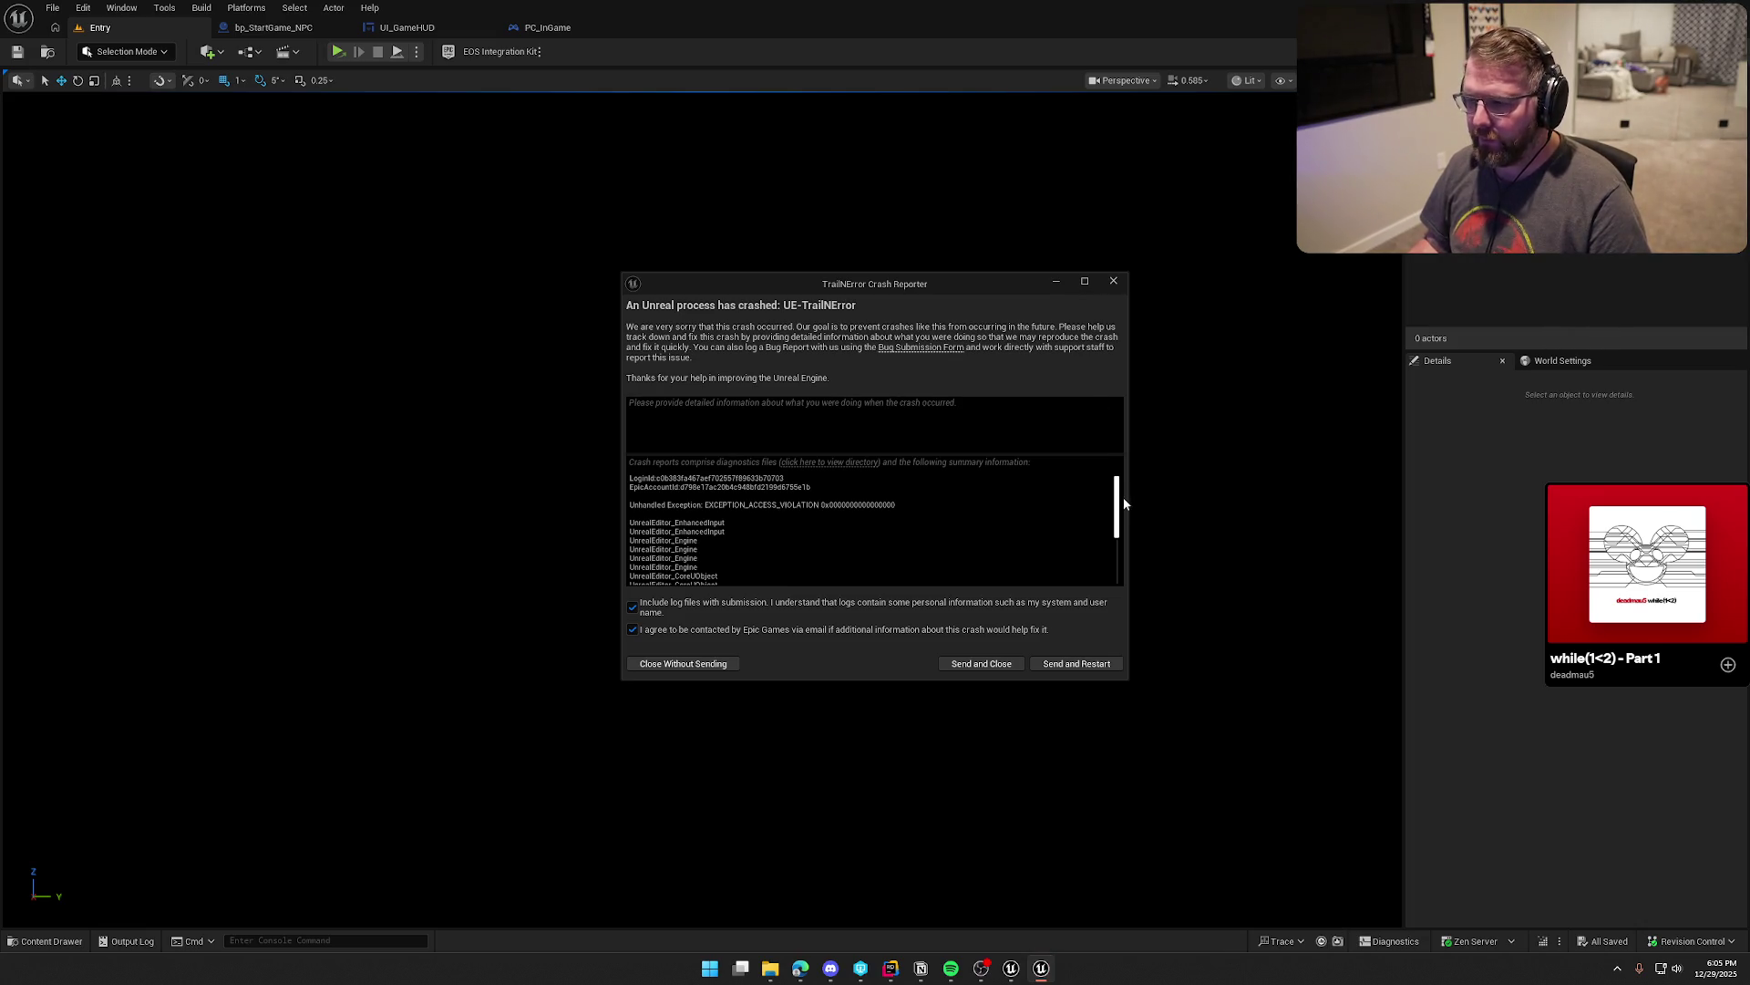
Step: Dismiss the first crash report and switch over to Rider
{"action": "left_click_drag", "start_coordinate": [1117, 503], "coordinate": [1116, 569]}
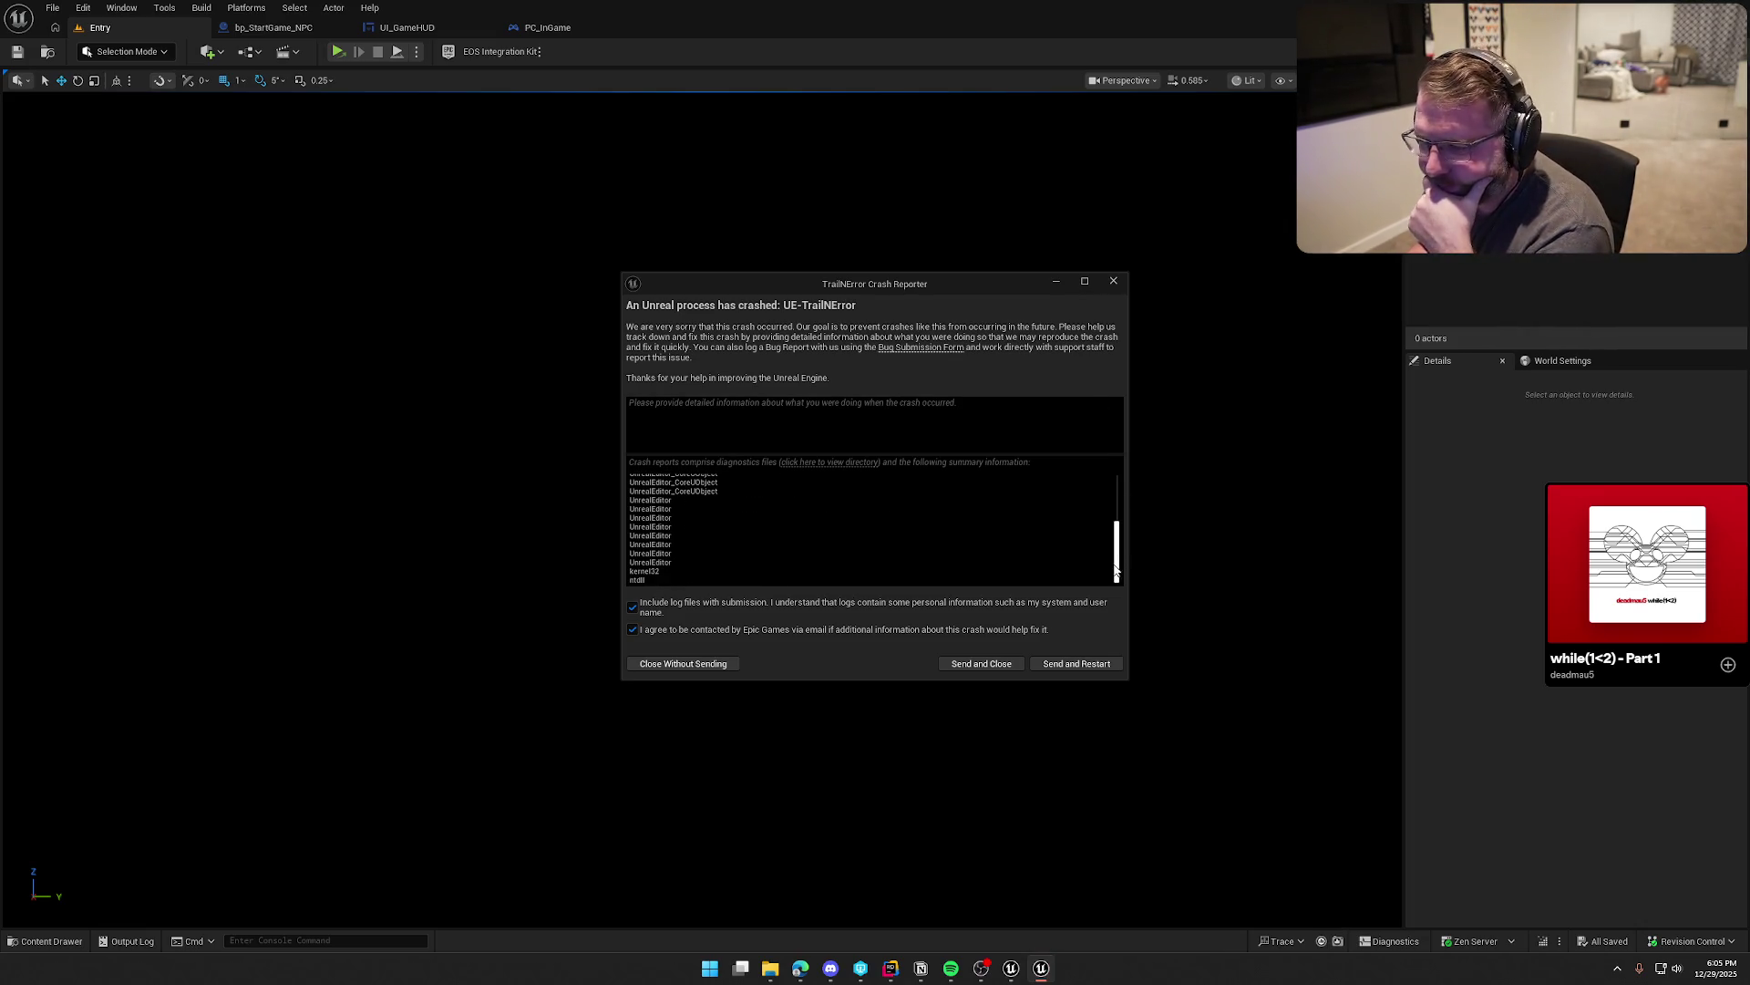
{"action": "left_click", "coordinate": [1113, 281]}
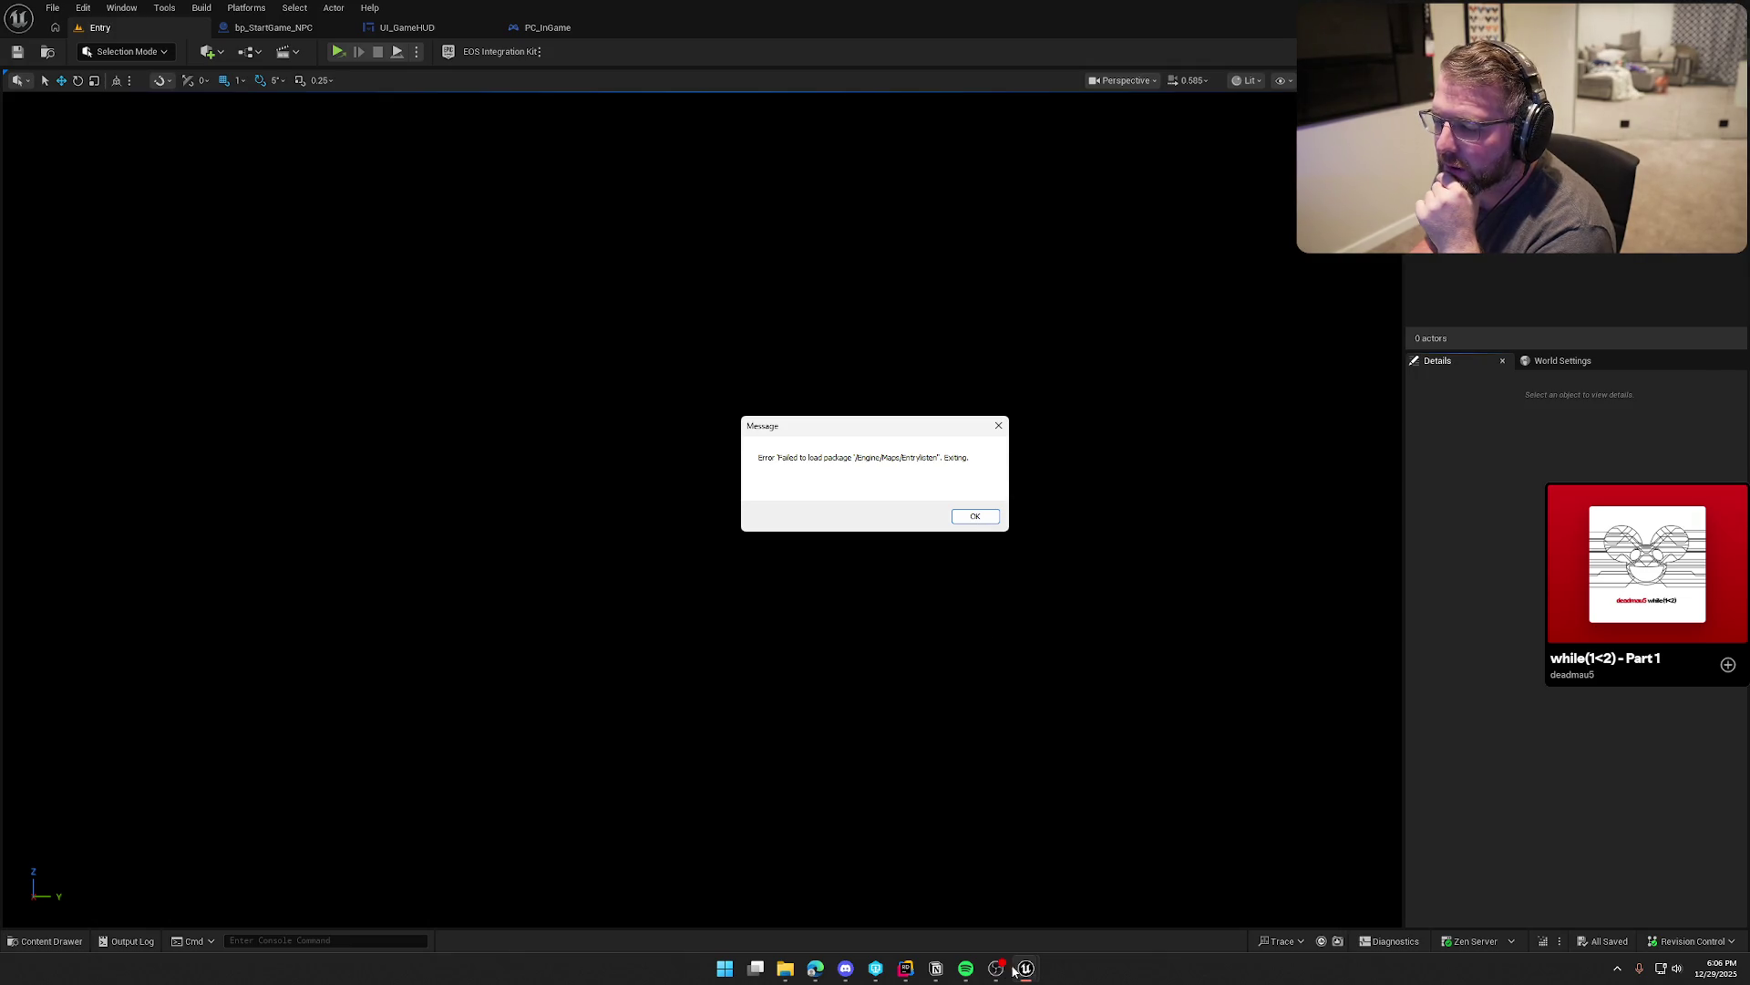
{"action": "left_click", "coordinate": [905, 969]}
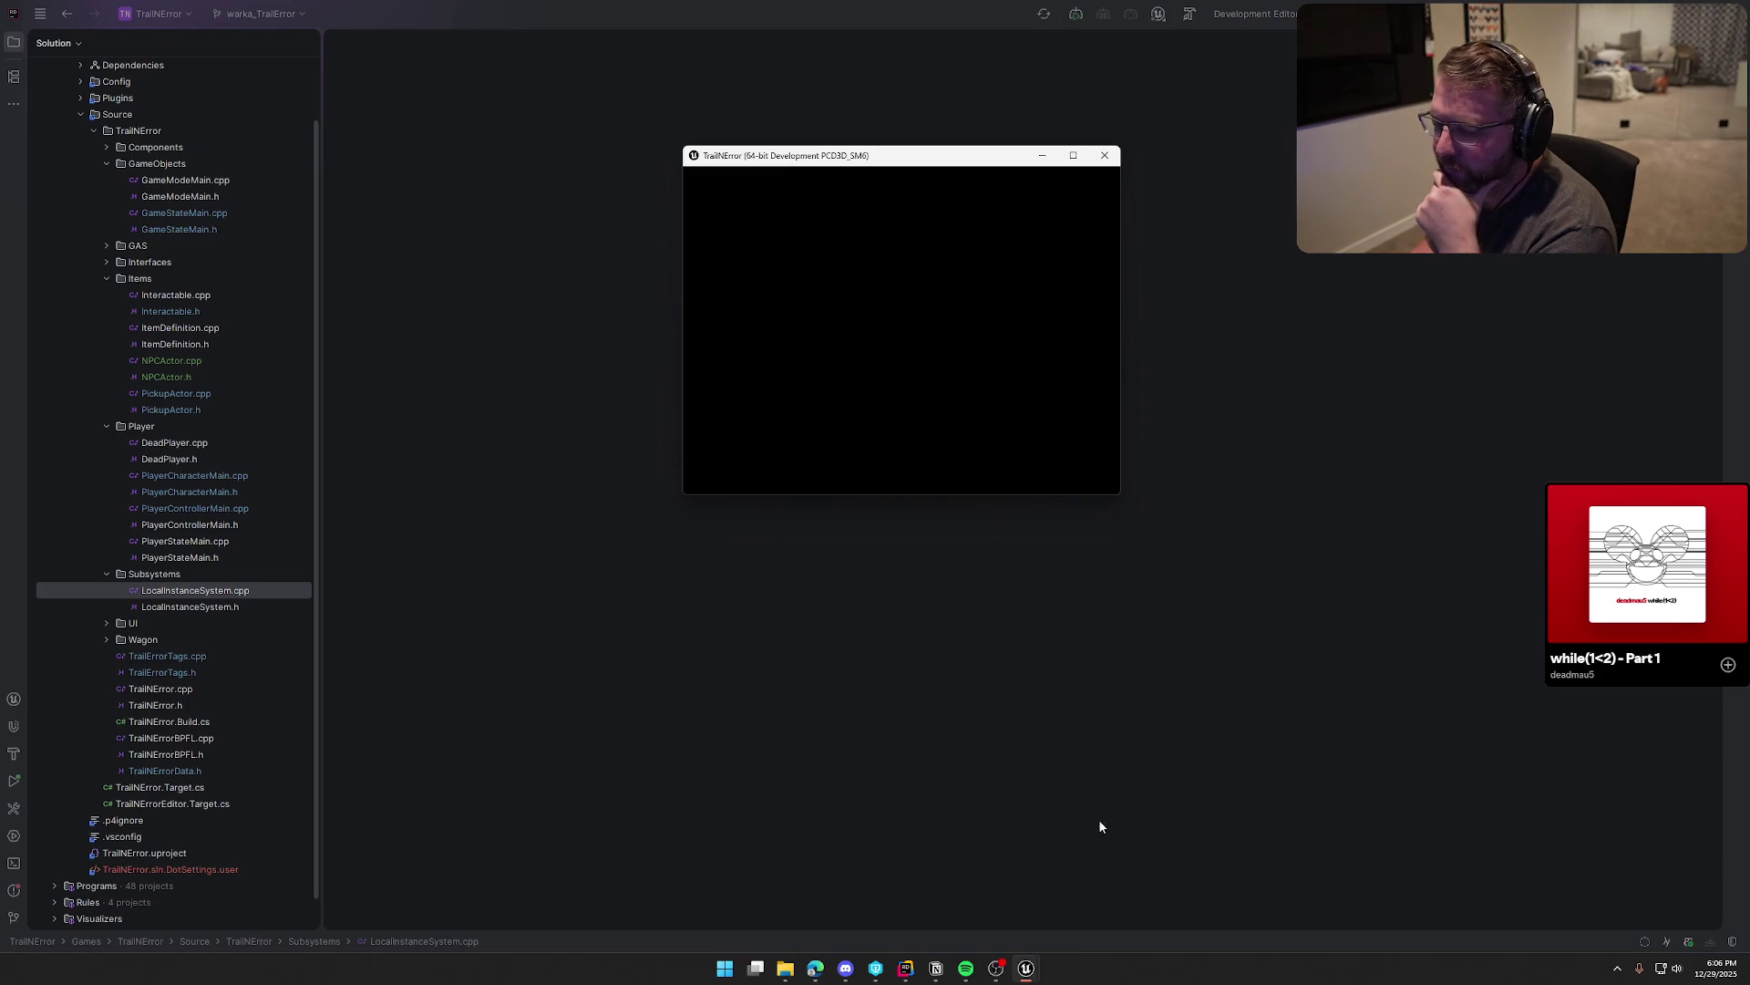
Step: Dismiss the game's package-load error to close it, then close the second crash report
{"action": "left_click", "coordinate": [1026, 969]}
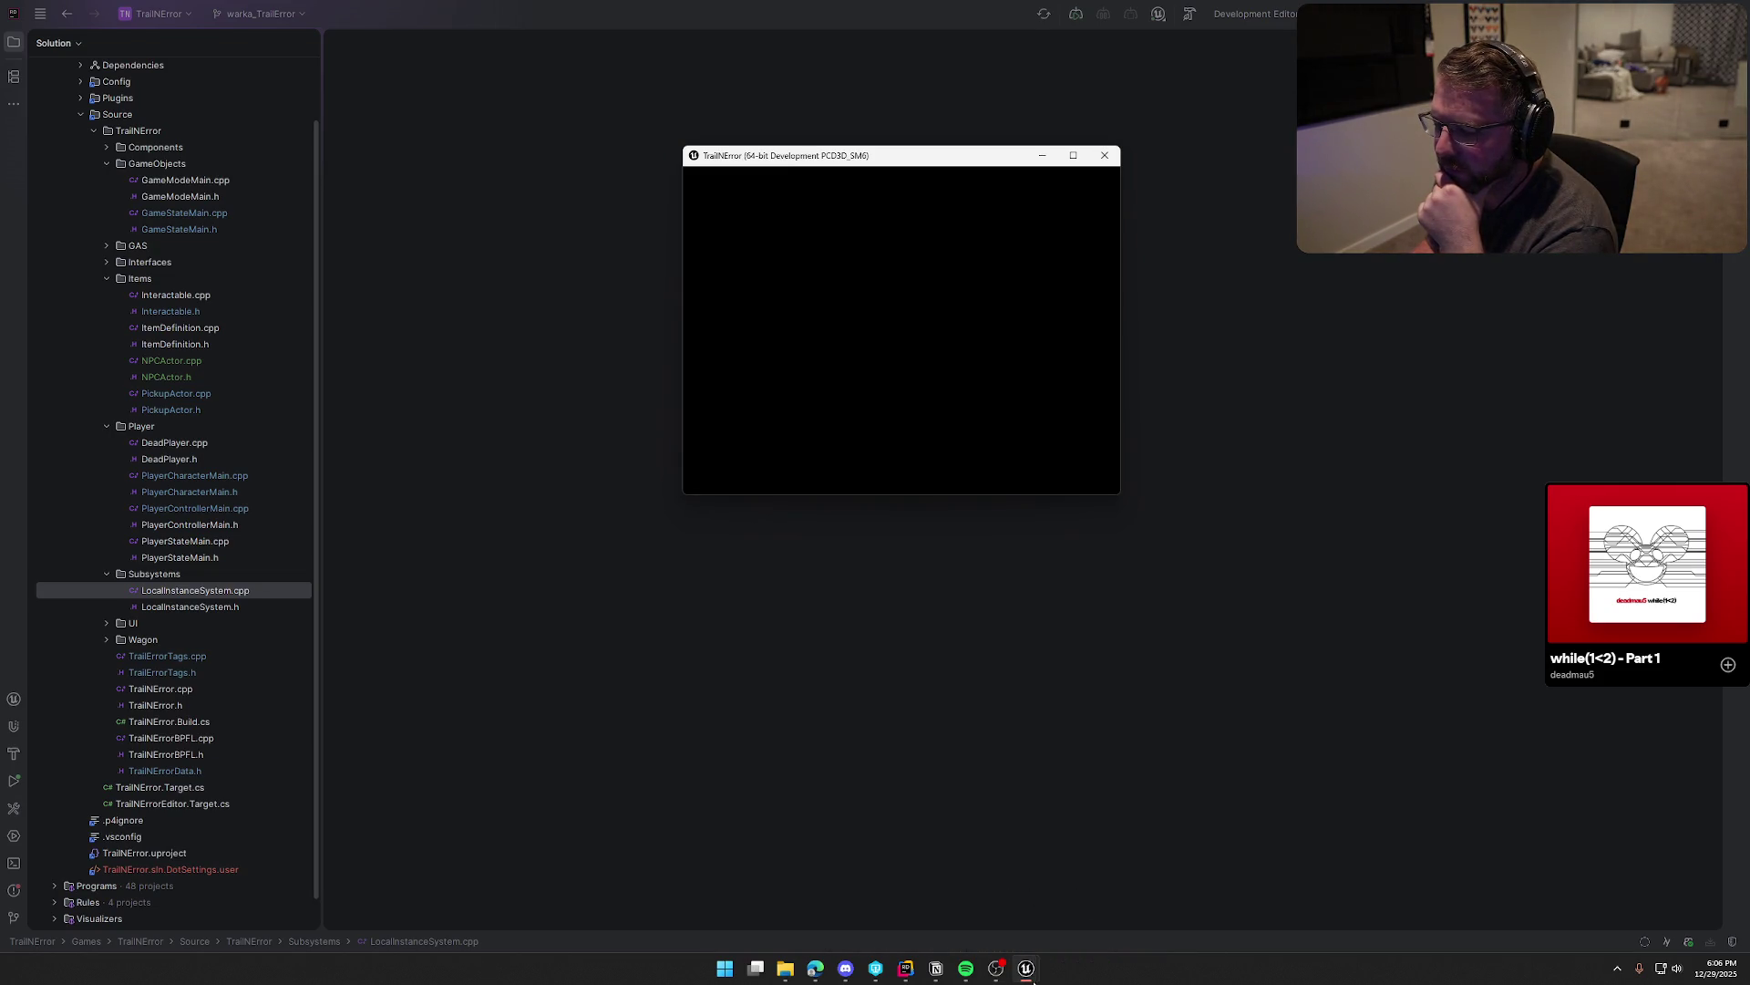
{"action": "mouse_move", "coordinate": [1025, 968]}
{"action": "left_click", "coordinate": [1152, 894]}
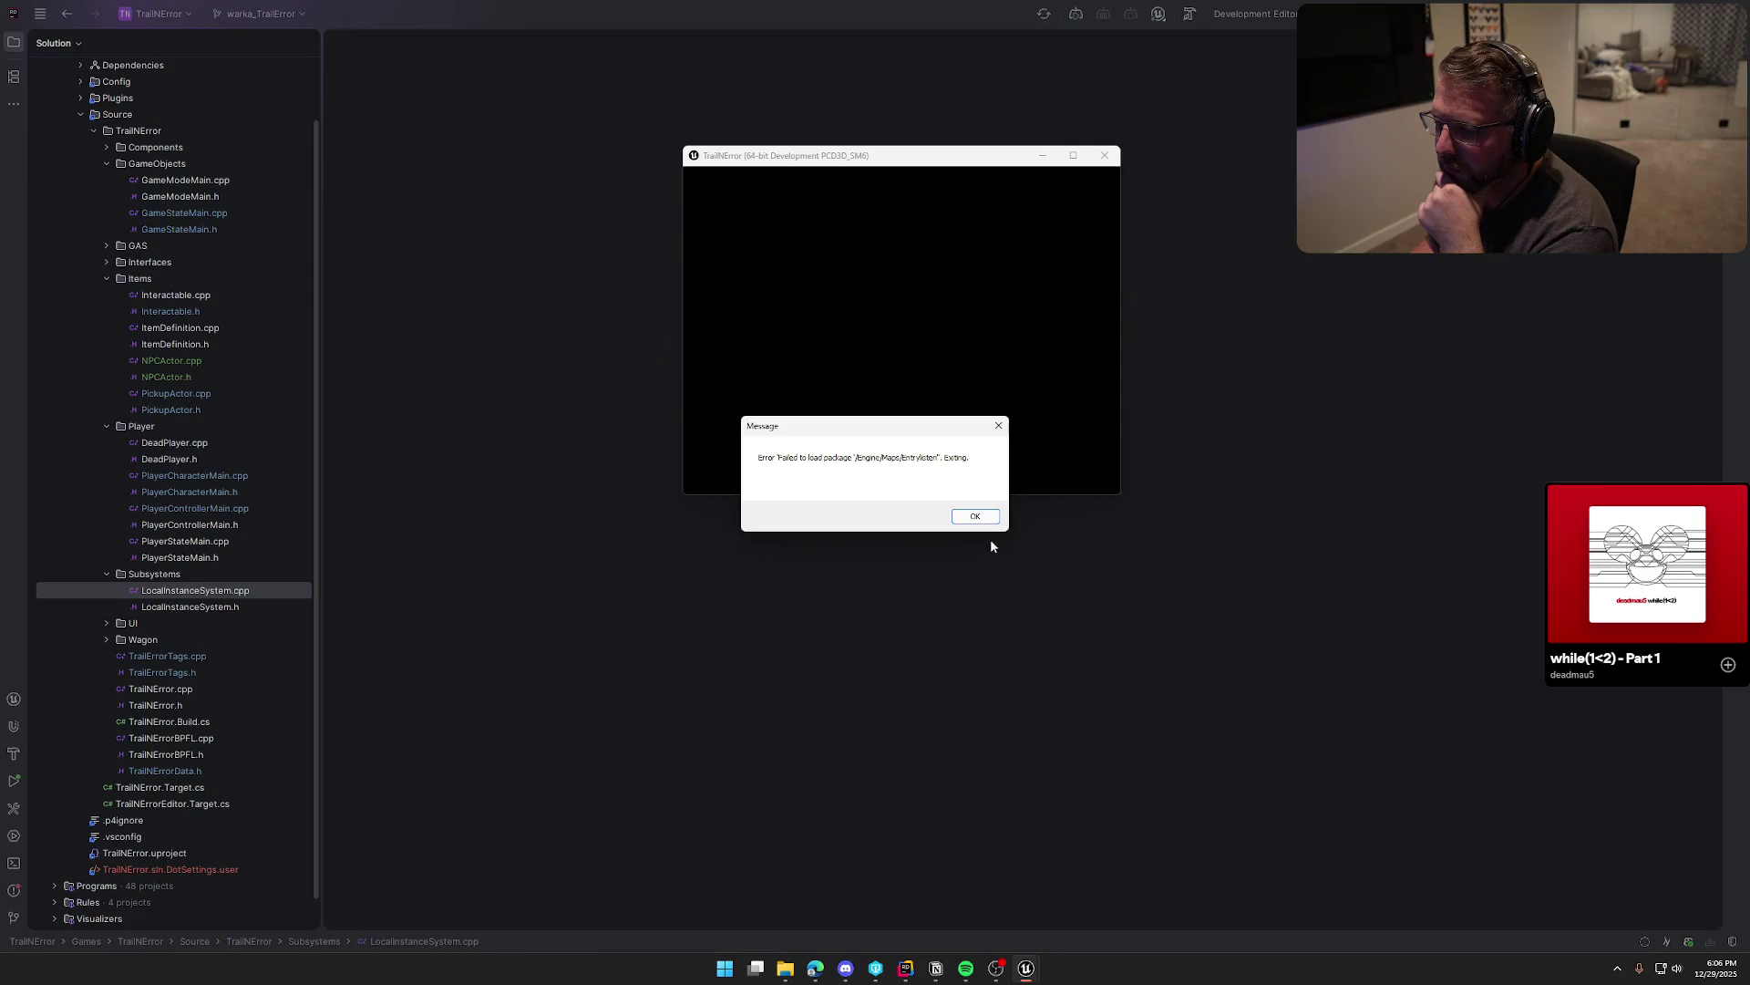
{"action": "left_click", "coordinate": [972, 516]}
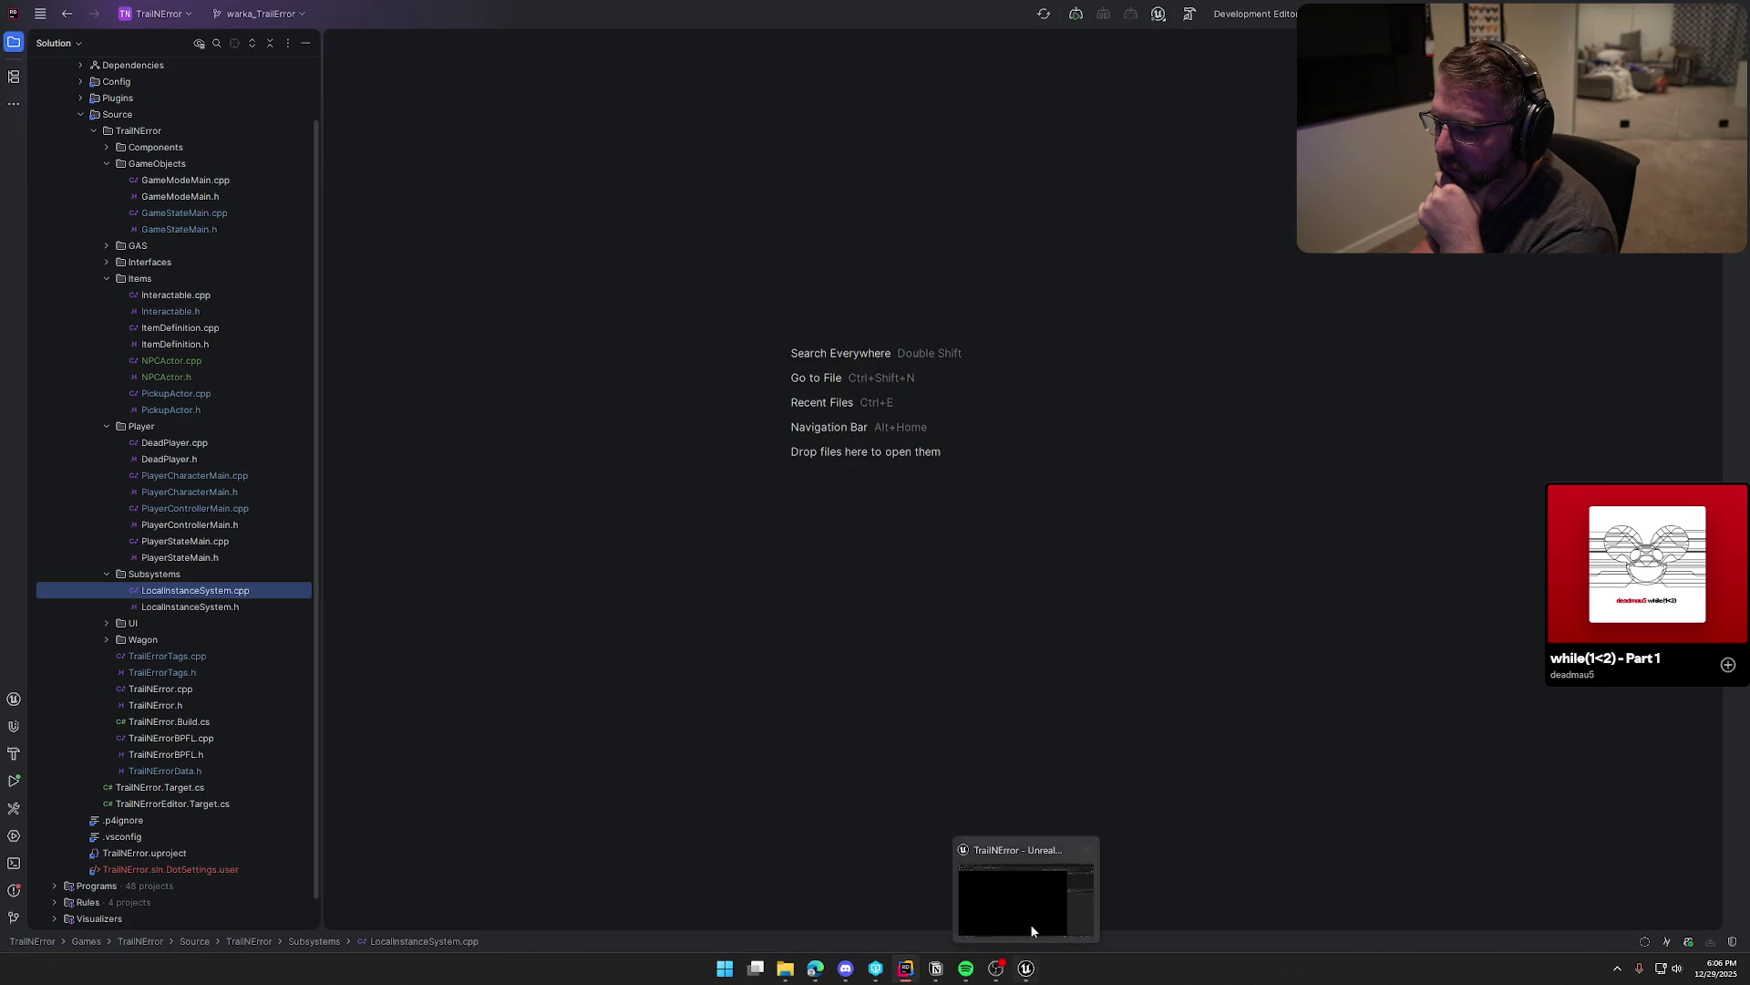
{"action": "left_click", "coordinate": [1086, 857]}
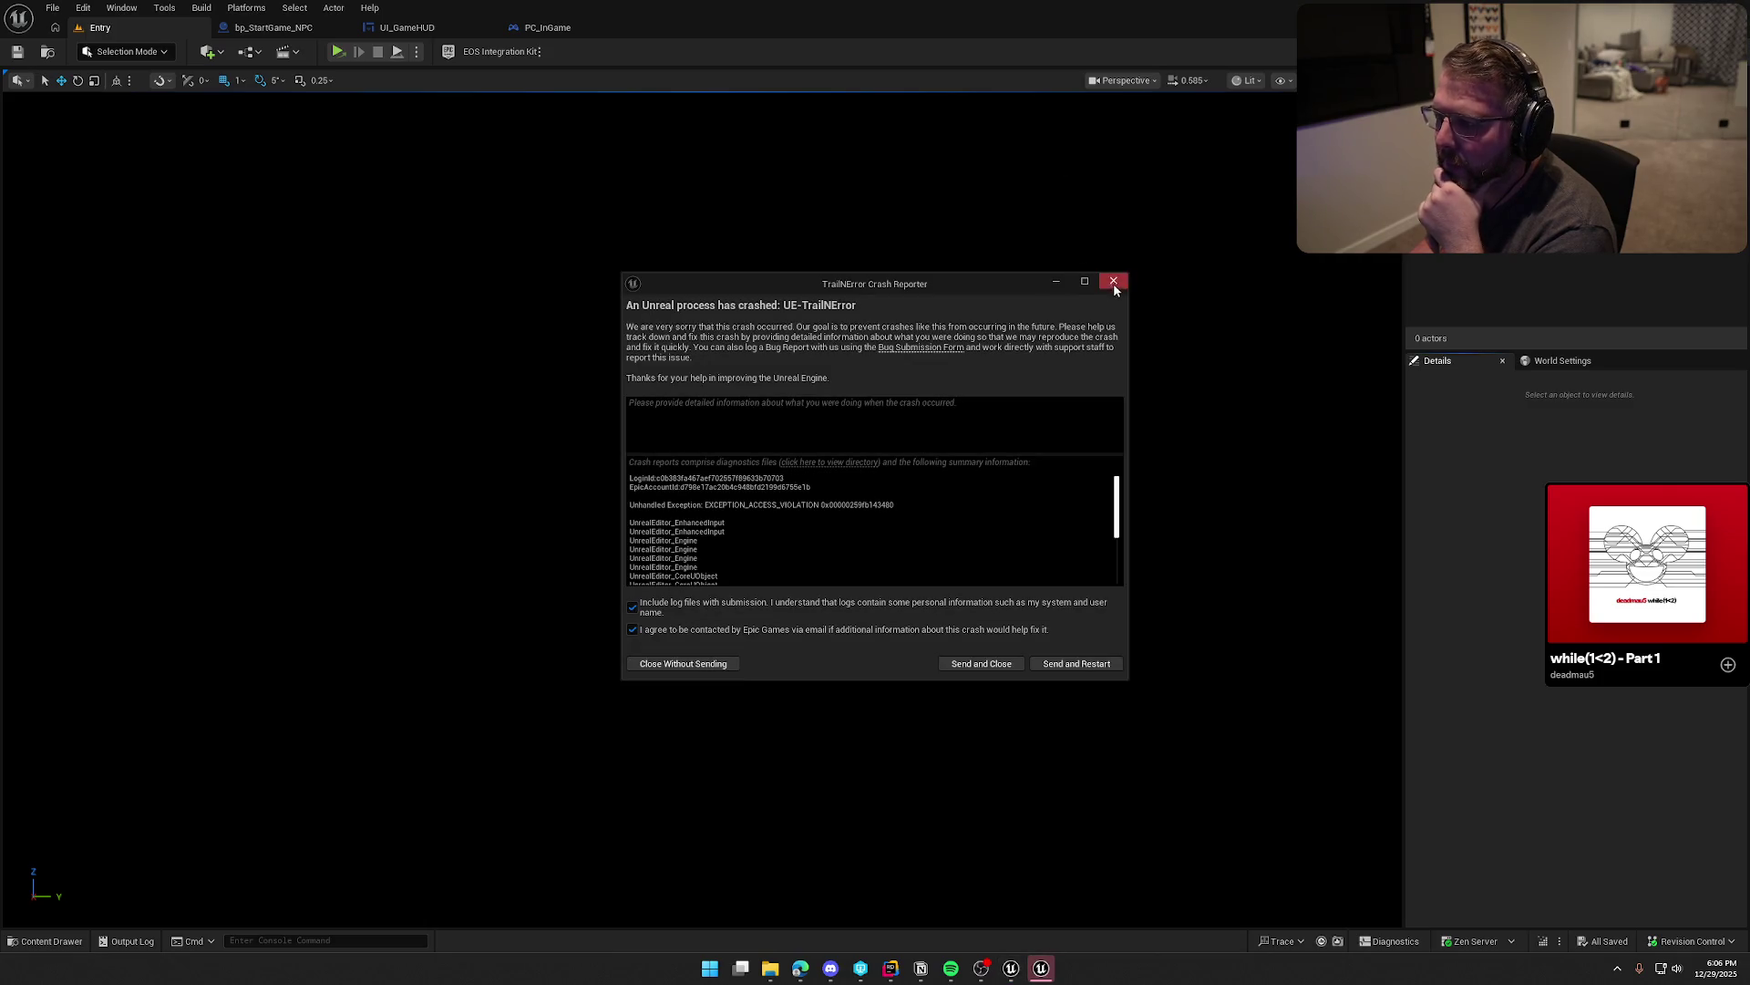
{"action": "left_click", "coordinate": [1113, 282]}
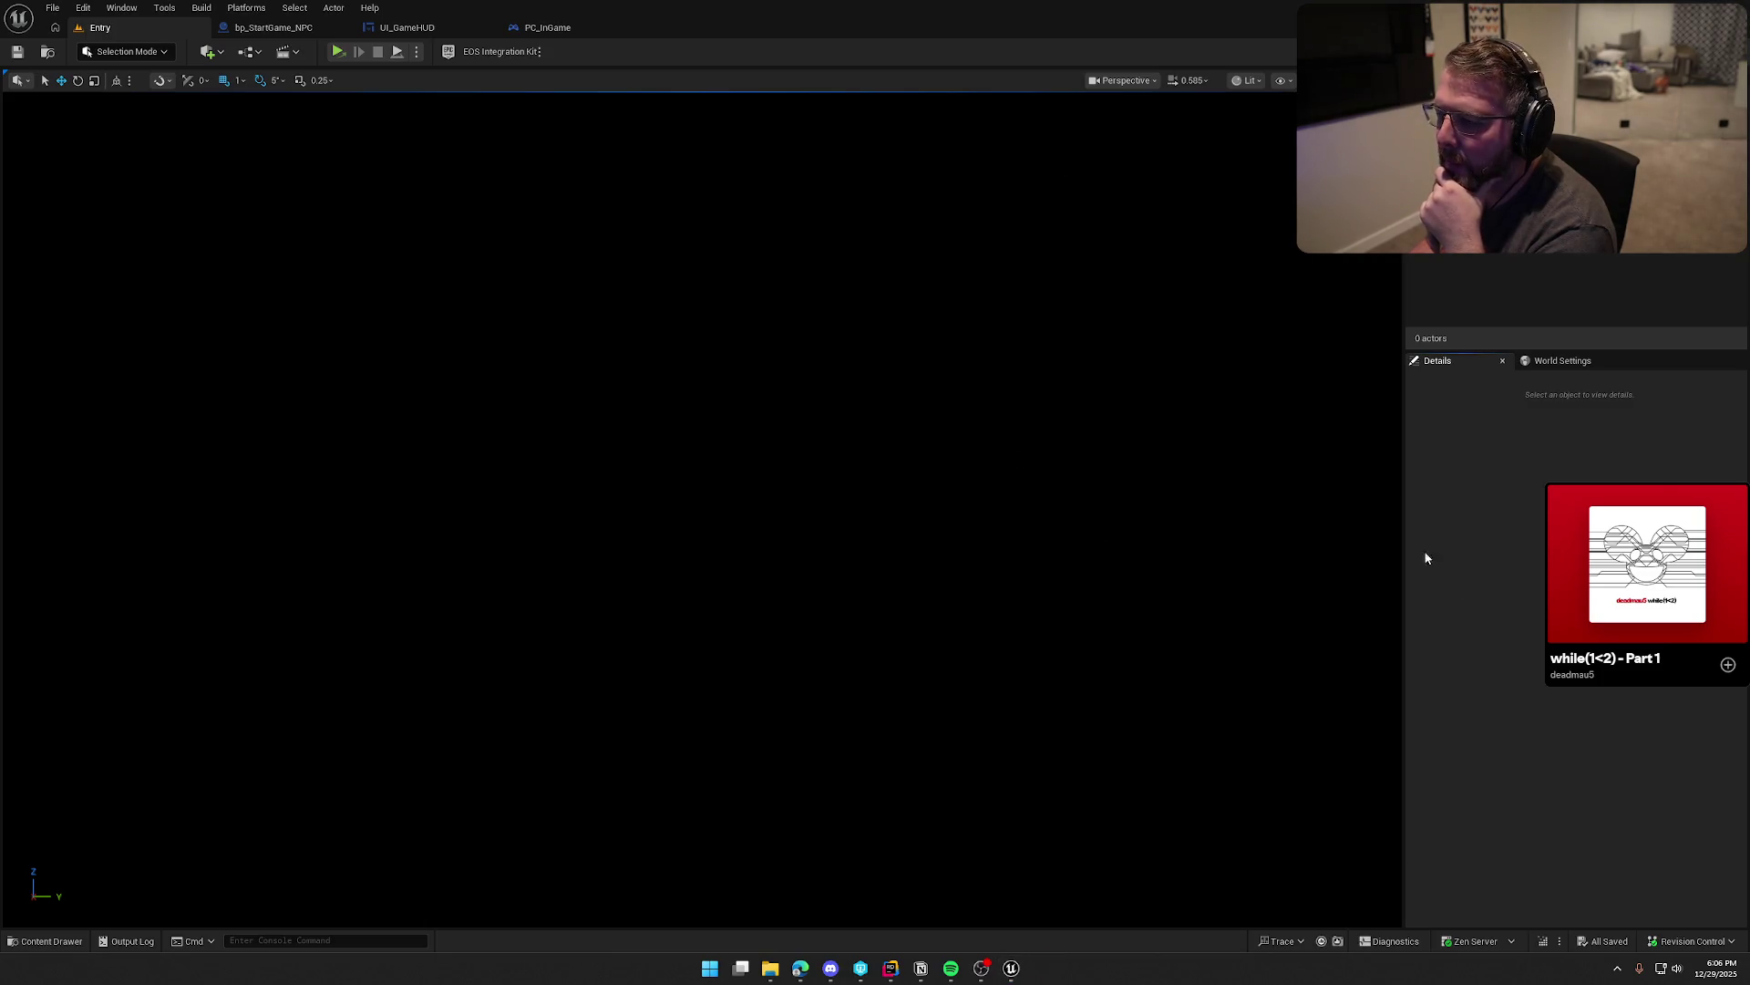
Step: Start a play session of the Entry map, stop it, then switch to Rider
{"action": "left_click", "coordinate": [1557, 365]}
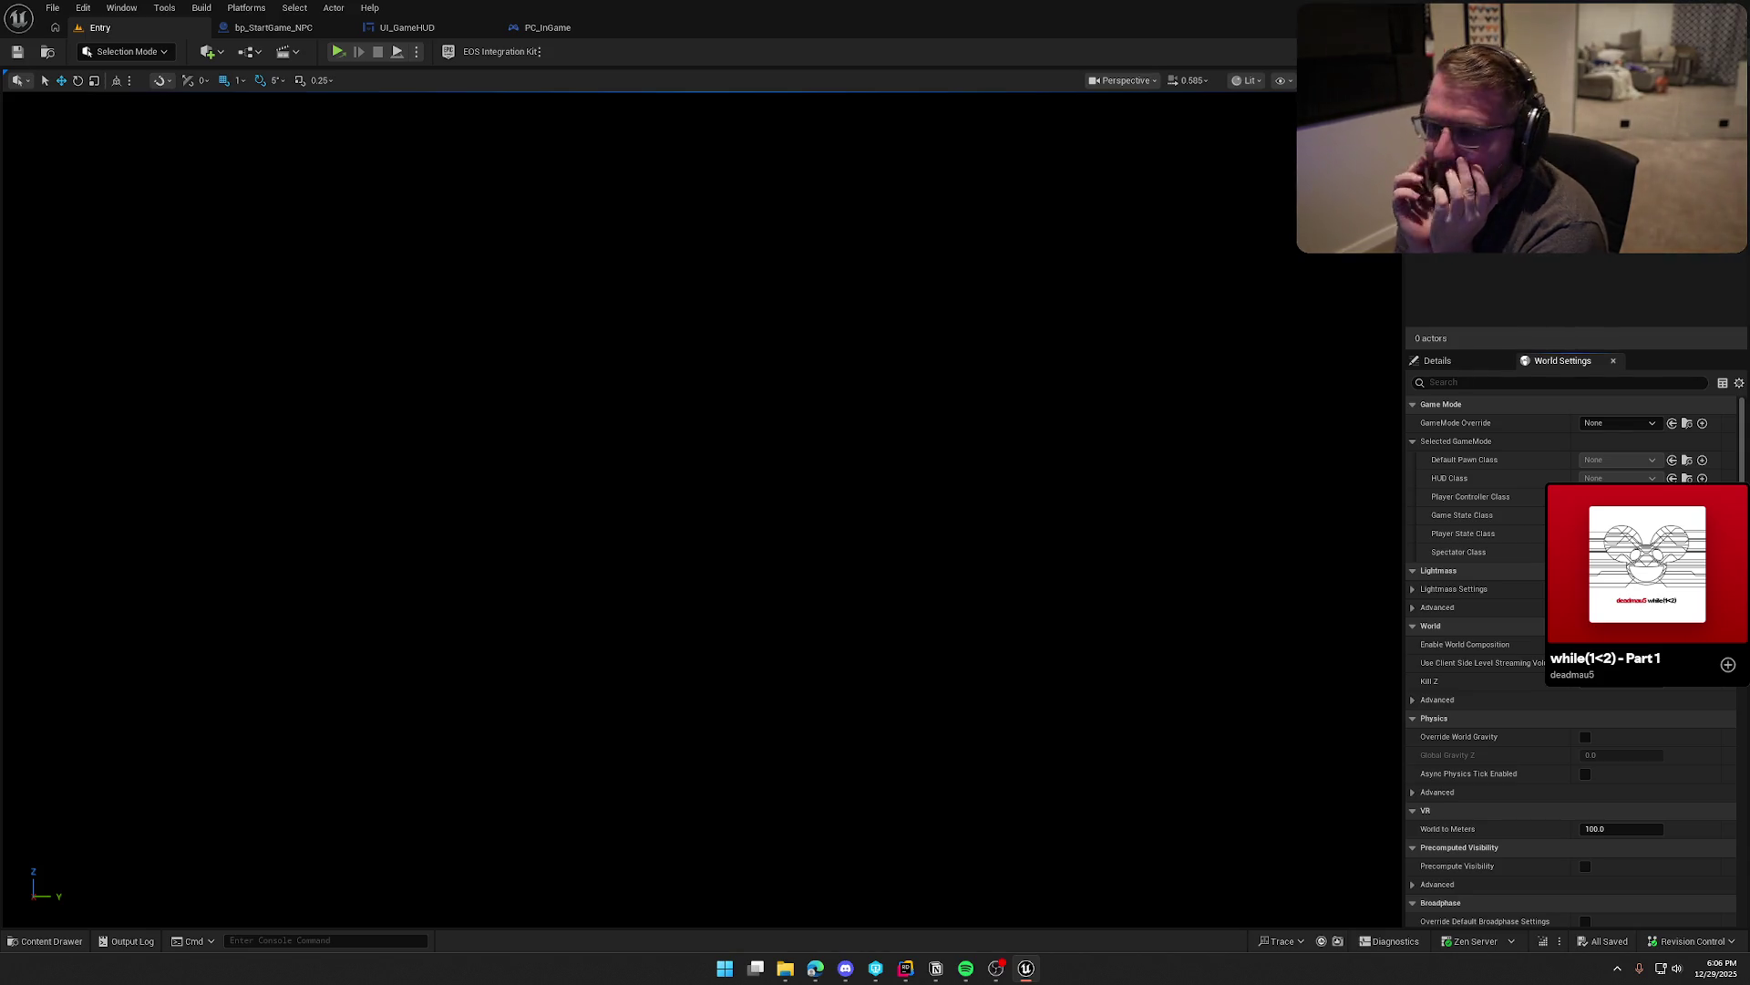
{"action": "left_click", "coordinate": [417, 51]}
{"action": "left_click", "coordinate": [463, 110]}
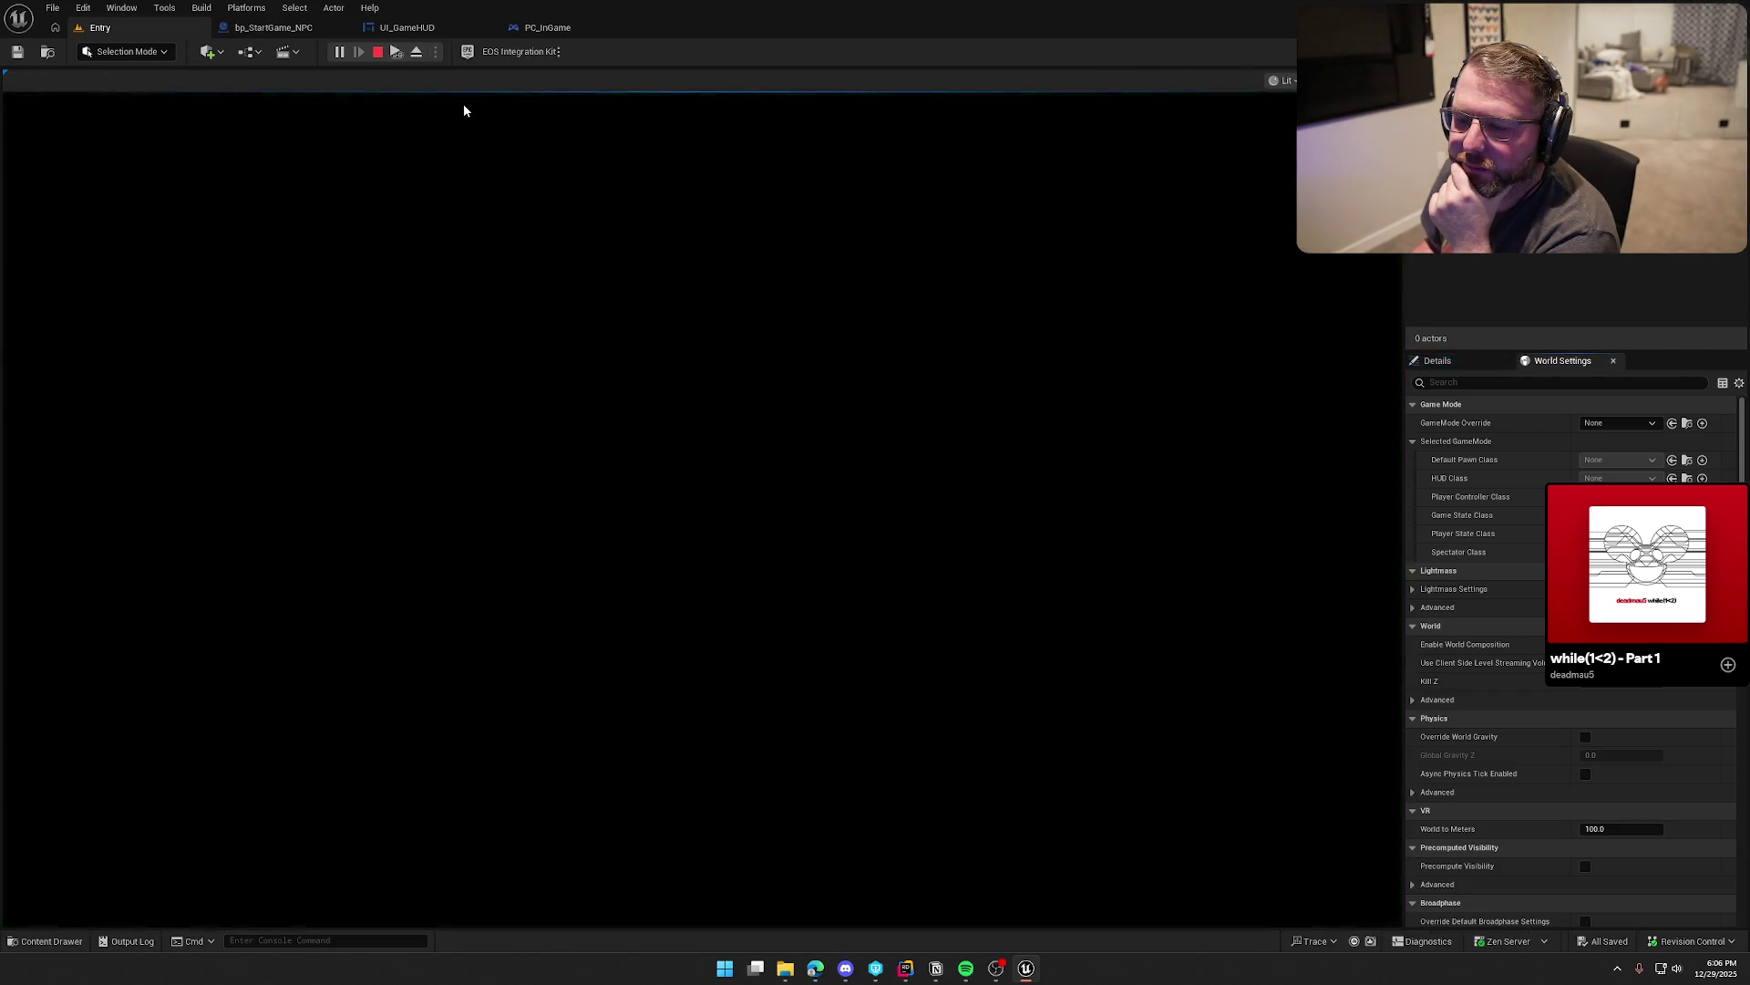
{"action": "left_click", "coordinate": [377, 51]}
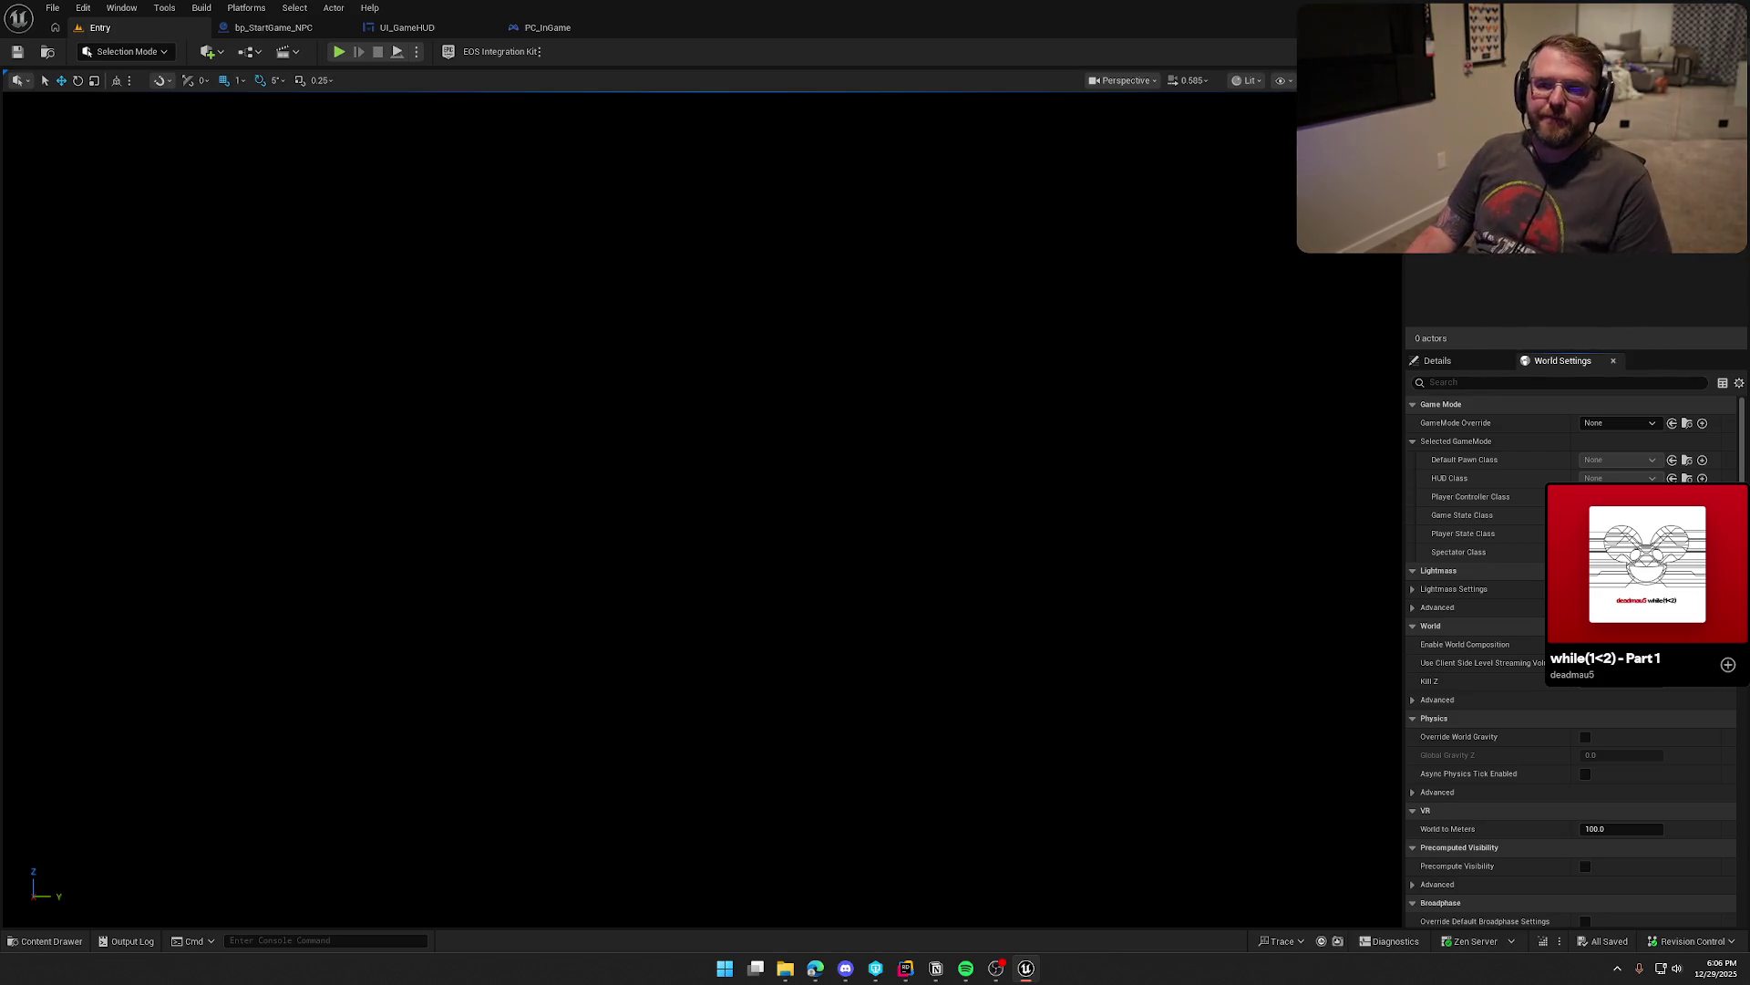
{"action": "left_click", "coordinate": [905, 969]}
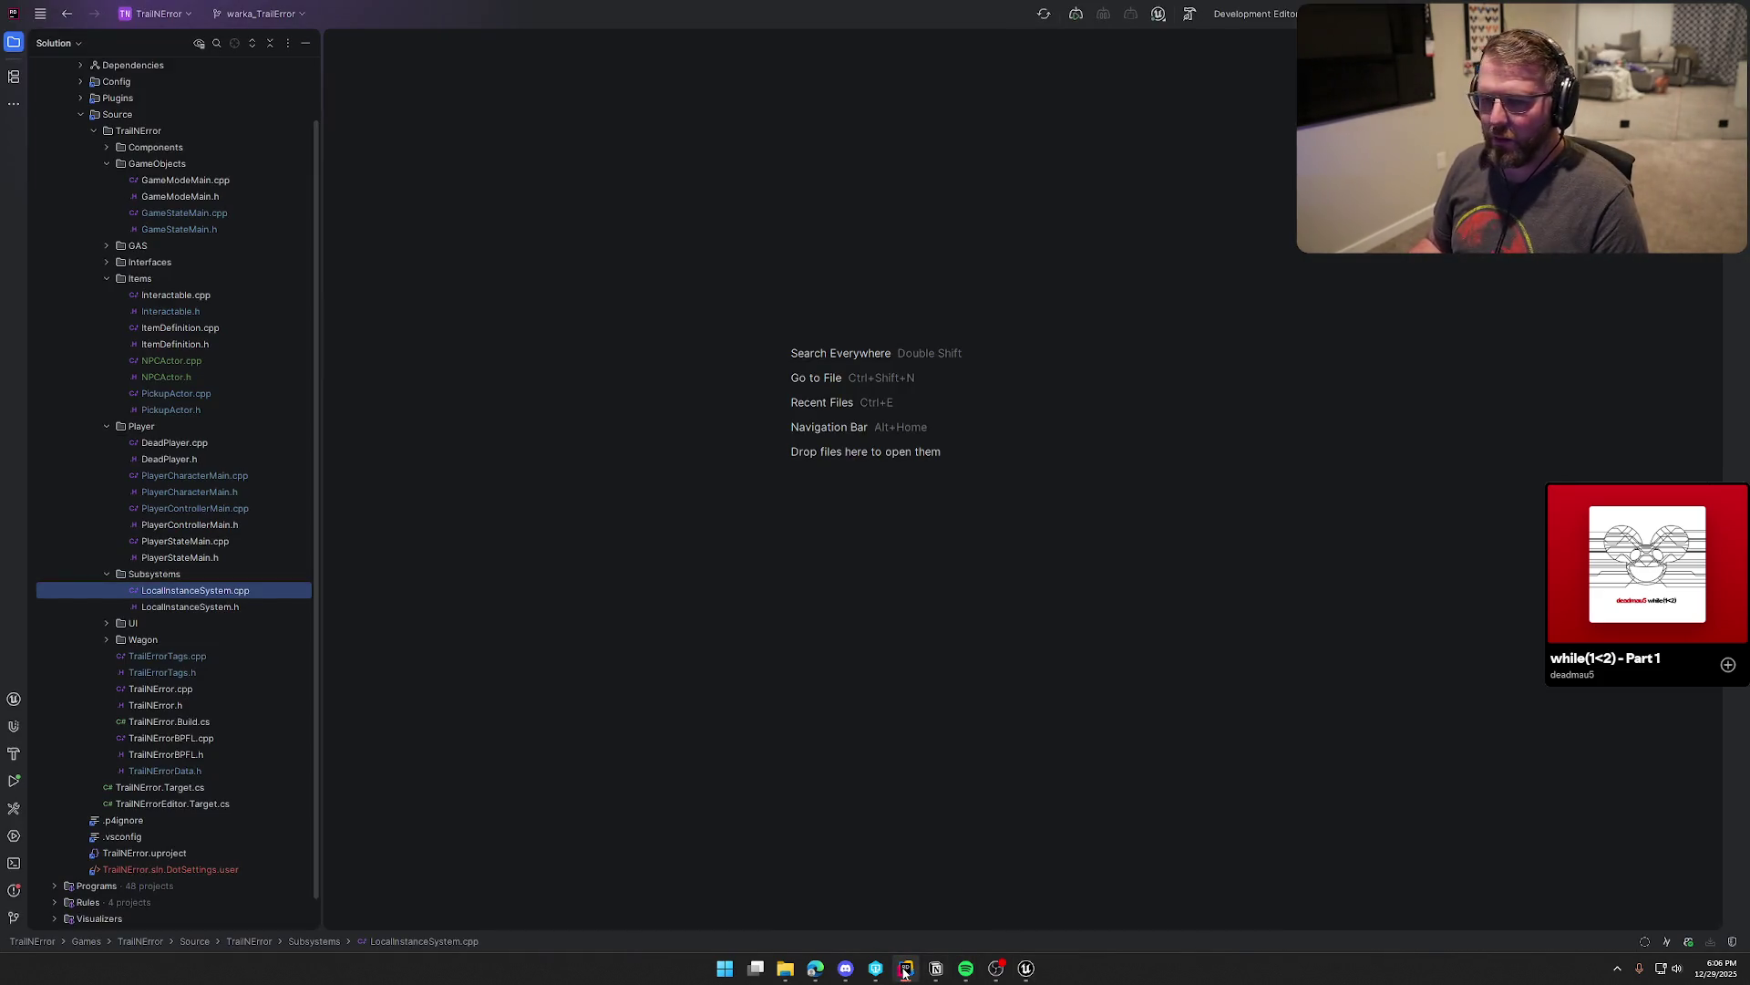
Step: Select the Wagon folder files and cancel moving the Wagon folder into UI
{"action": "left_click", "coordinate": [104, 640]}
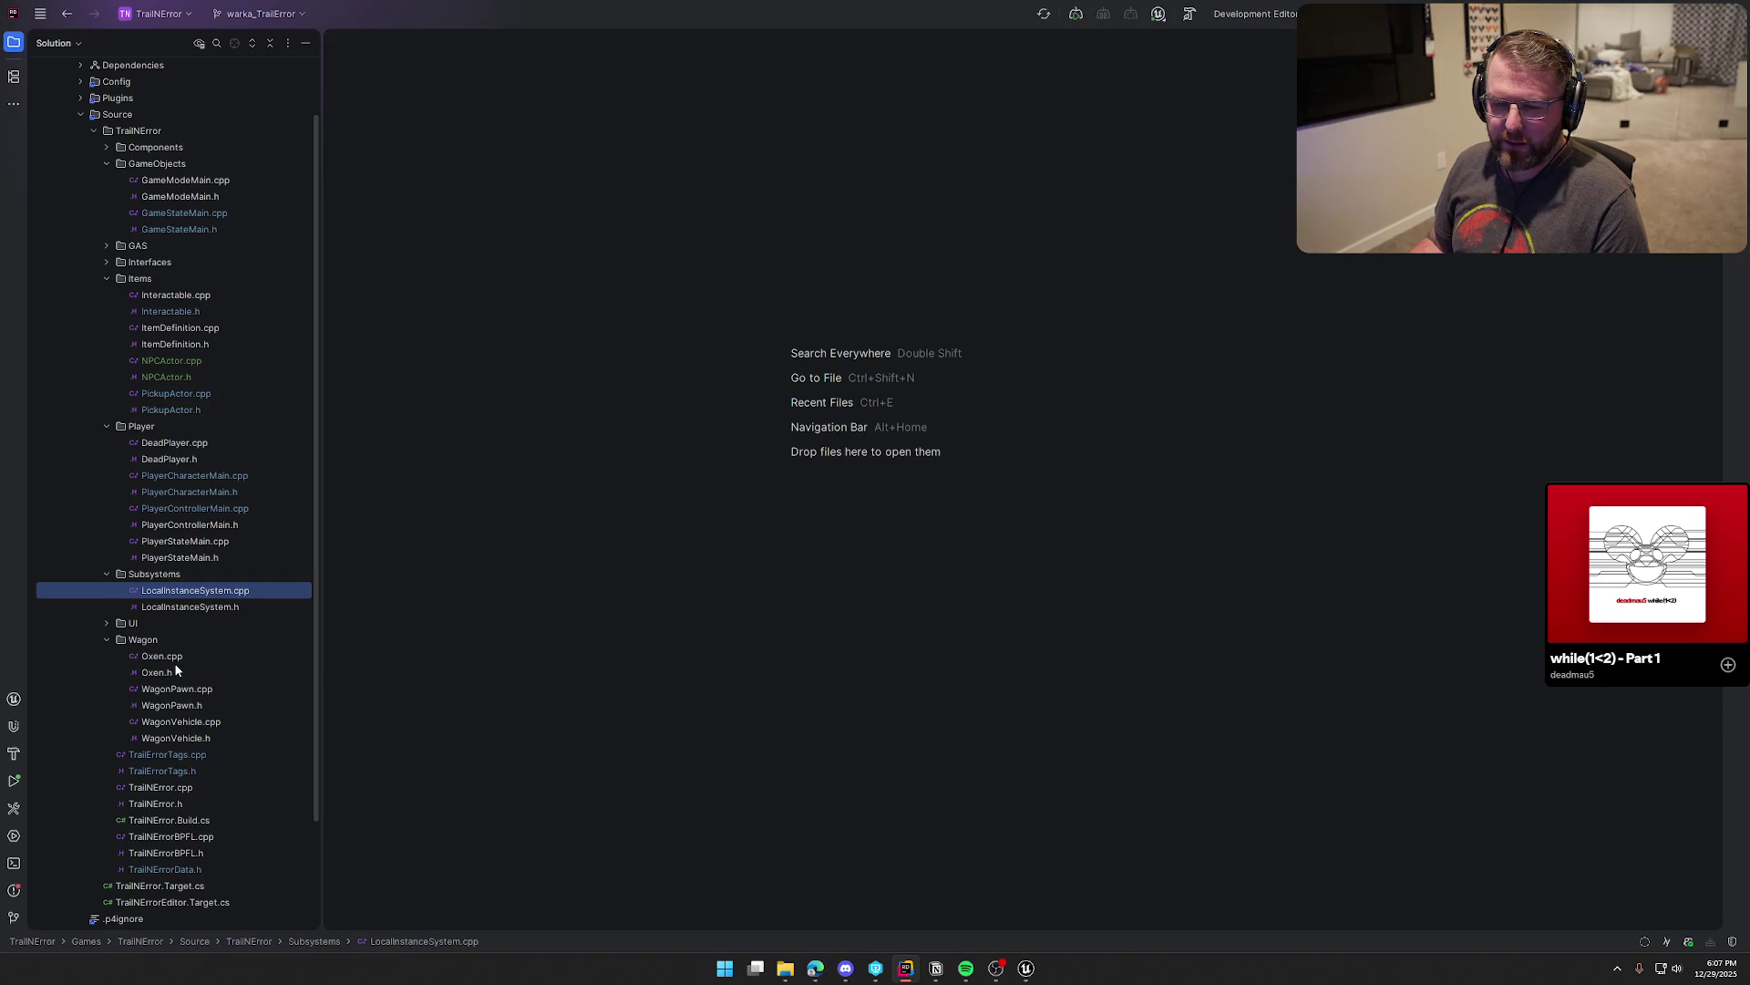
{"action": "left_click", "coordinate": [184, 738]}
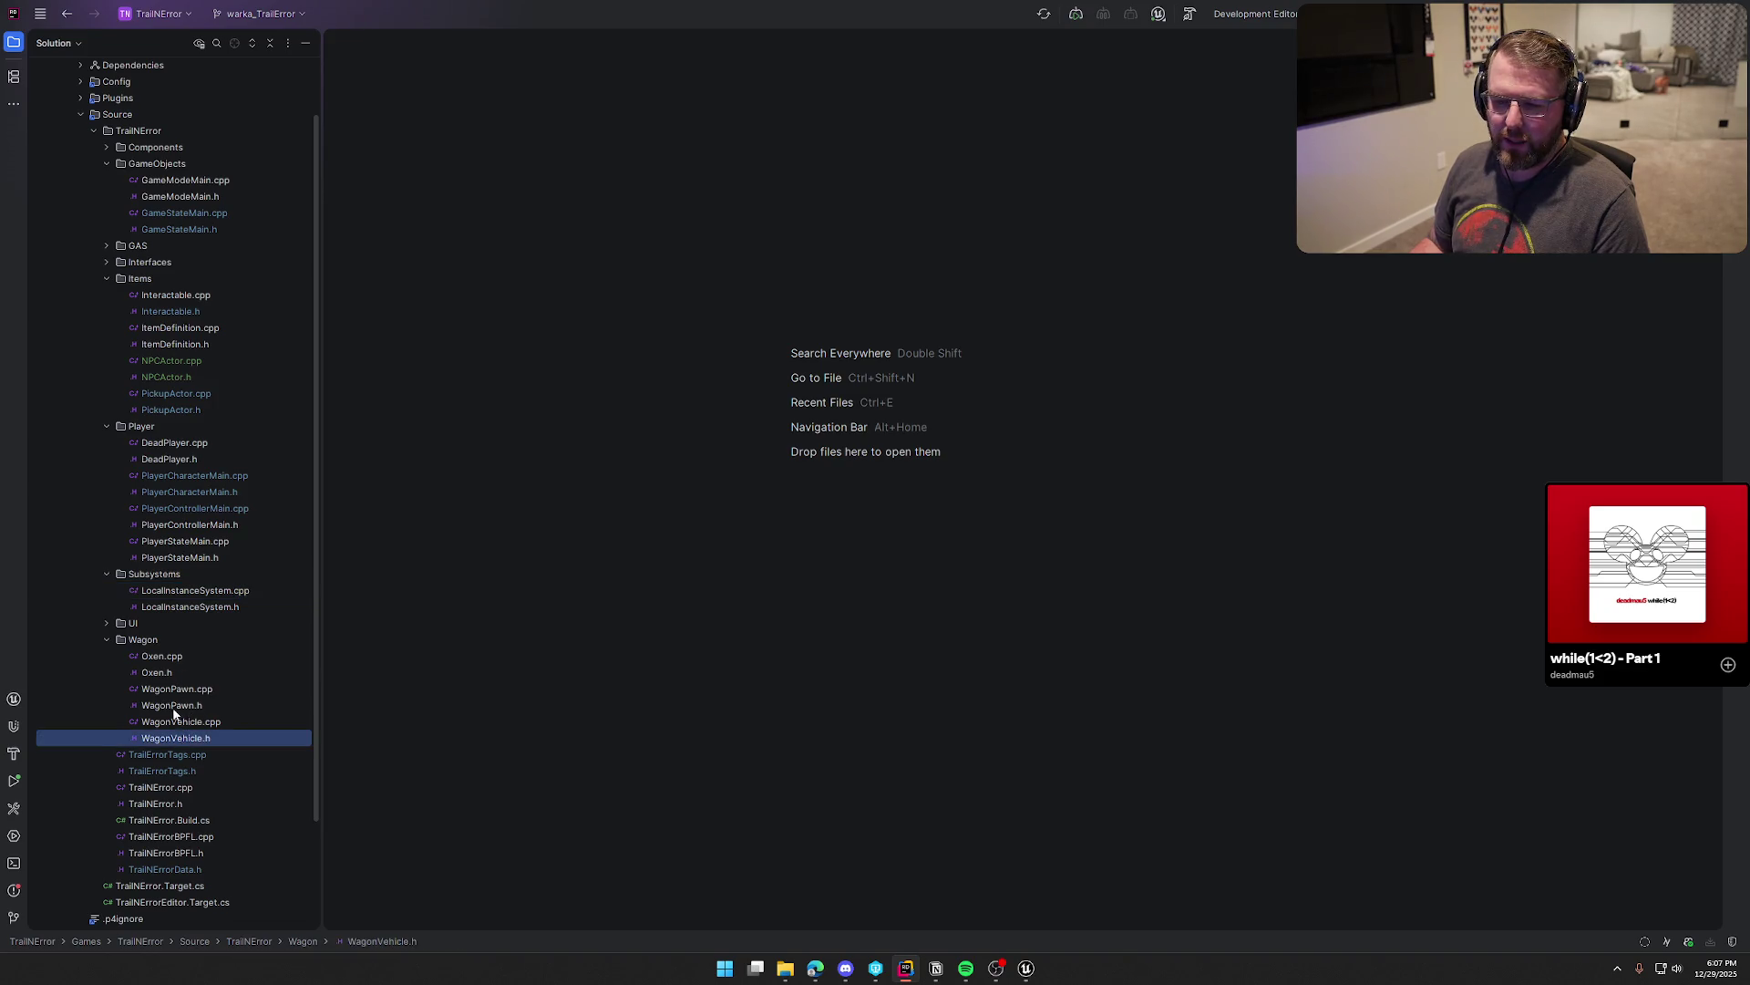
{"action": "left_click", "coordinate": [163, 658], "text": "shift"}
{"action": "left_click", "coordinate": [105, 639]}
{"action": "left_click_drag", "start_coordinate": [106, 639], "coordinate": [114, 625]}
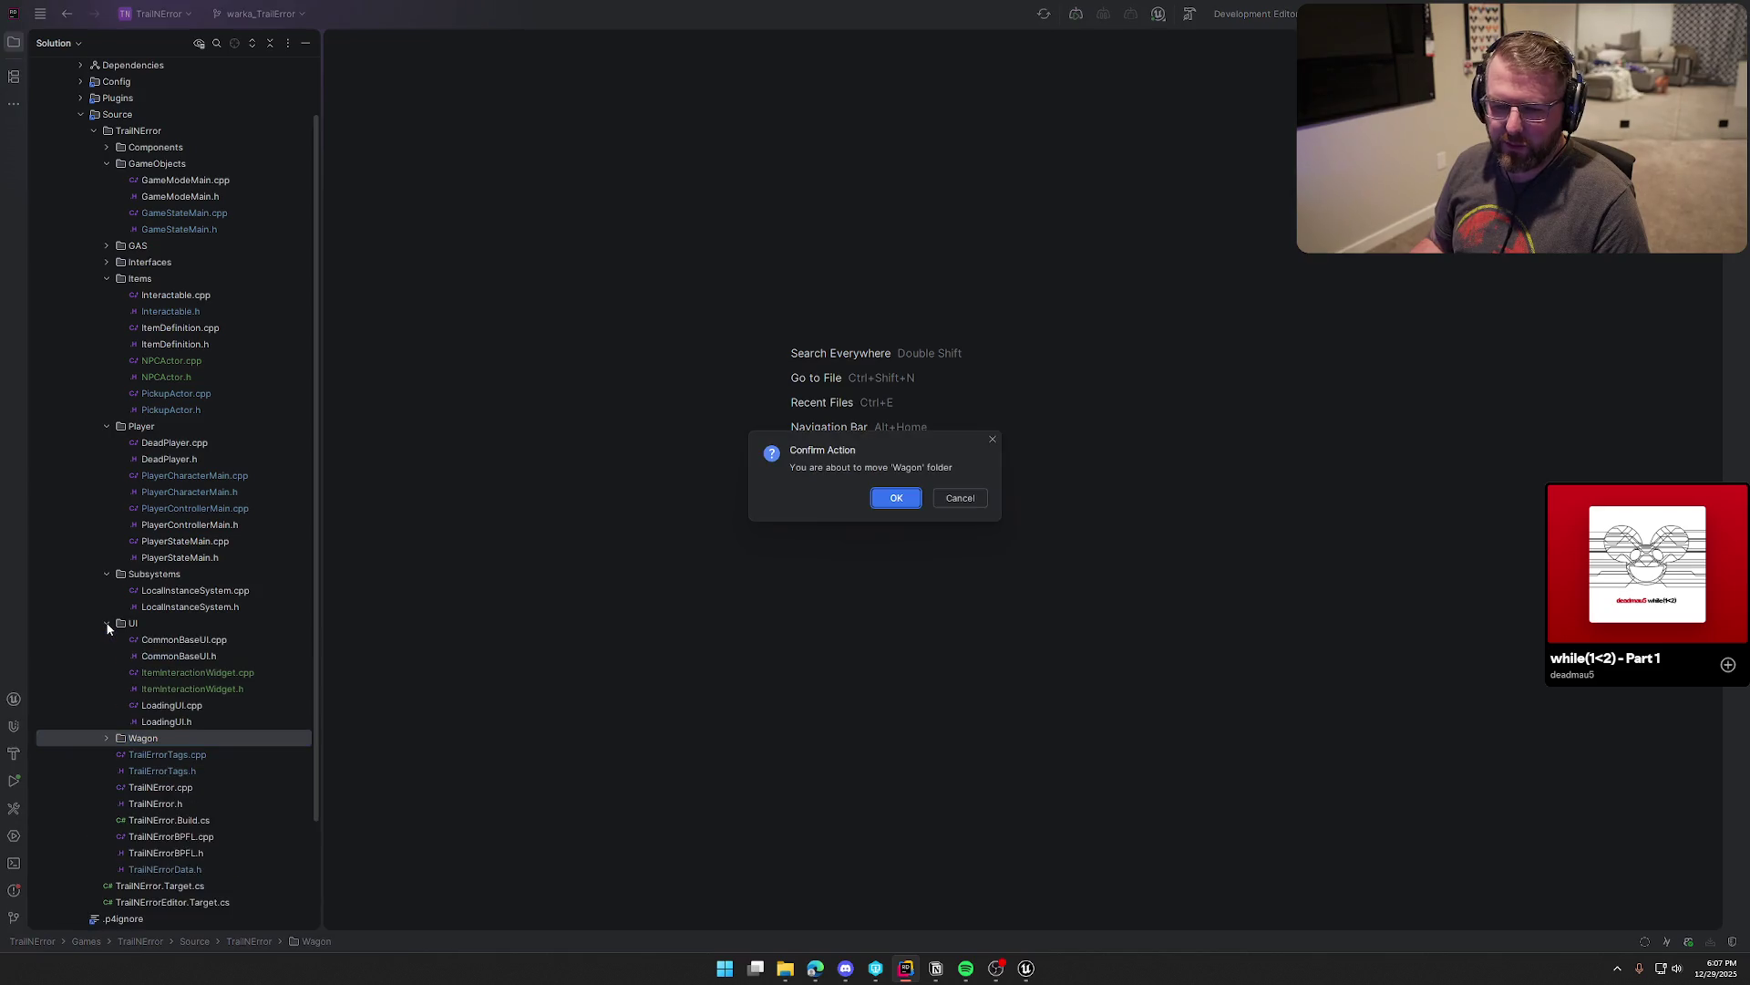
{"action": "left_click", "coordinate": [952, 503]}
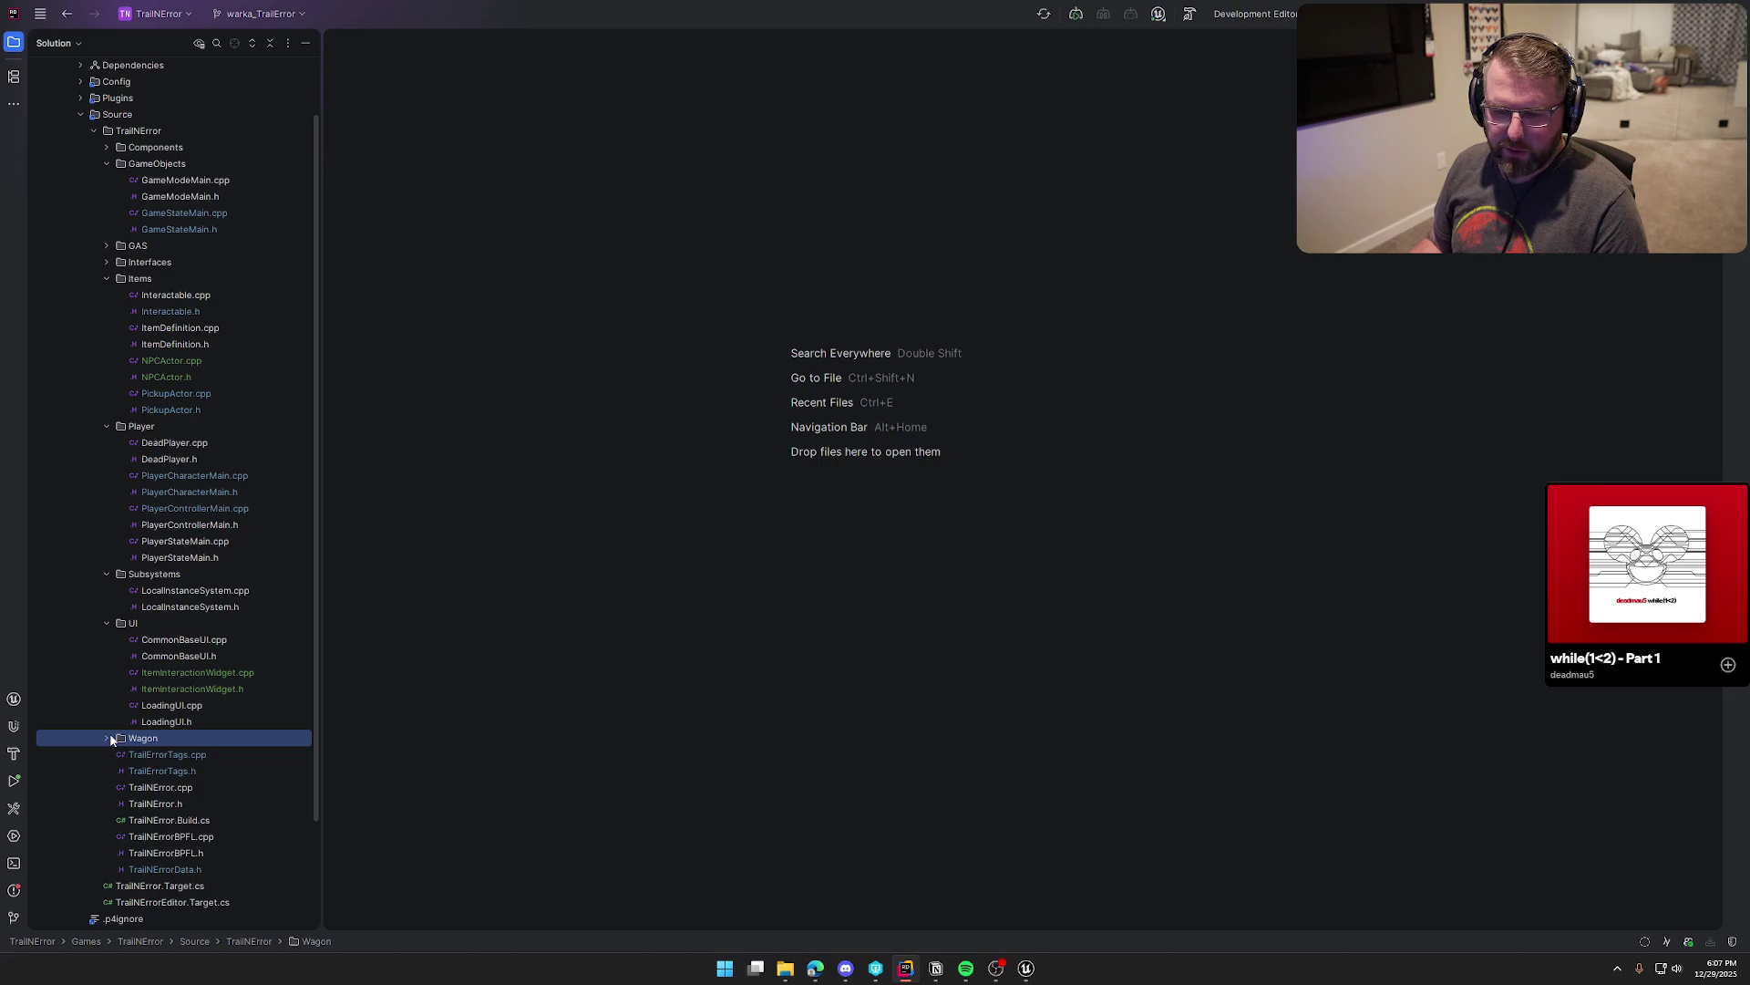
Step: Collapse the UI folder and reopen LocalInstanceSystem.h and LocalInstanceSystem.cpp
{"action": "left_click", "coordinate": [106, 624]}
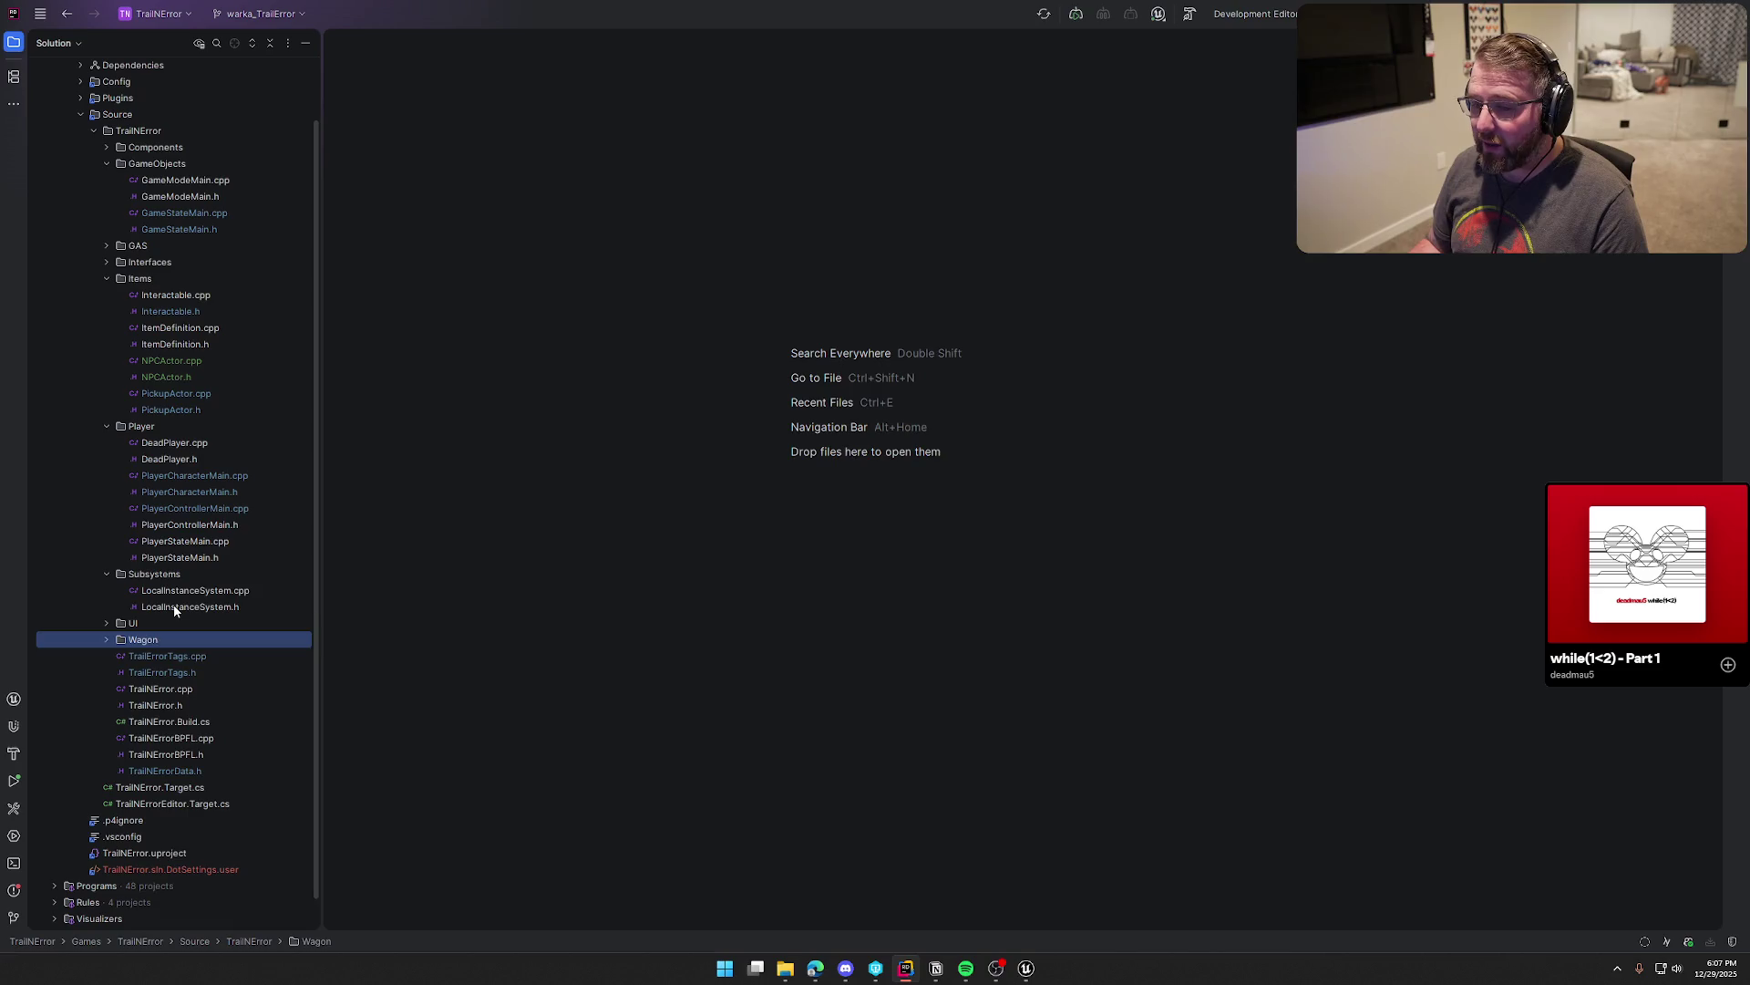
{"action": "double_click", "coordinate": [175, 608]}
{"action": "double_click", "coordinate": [196, 592]}
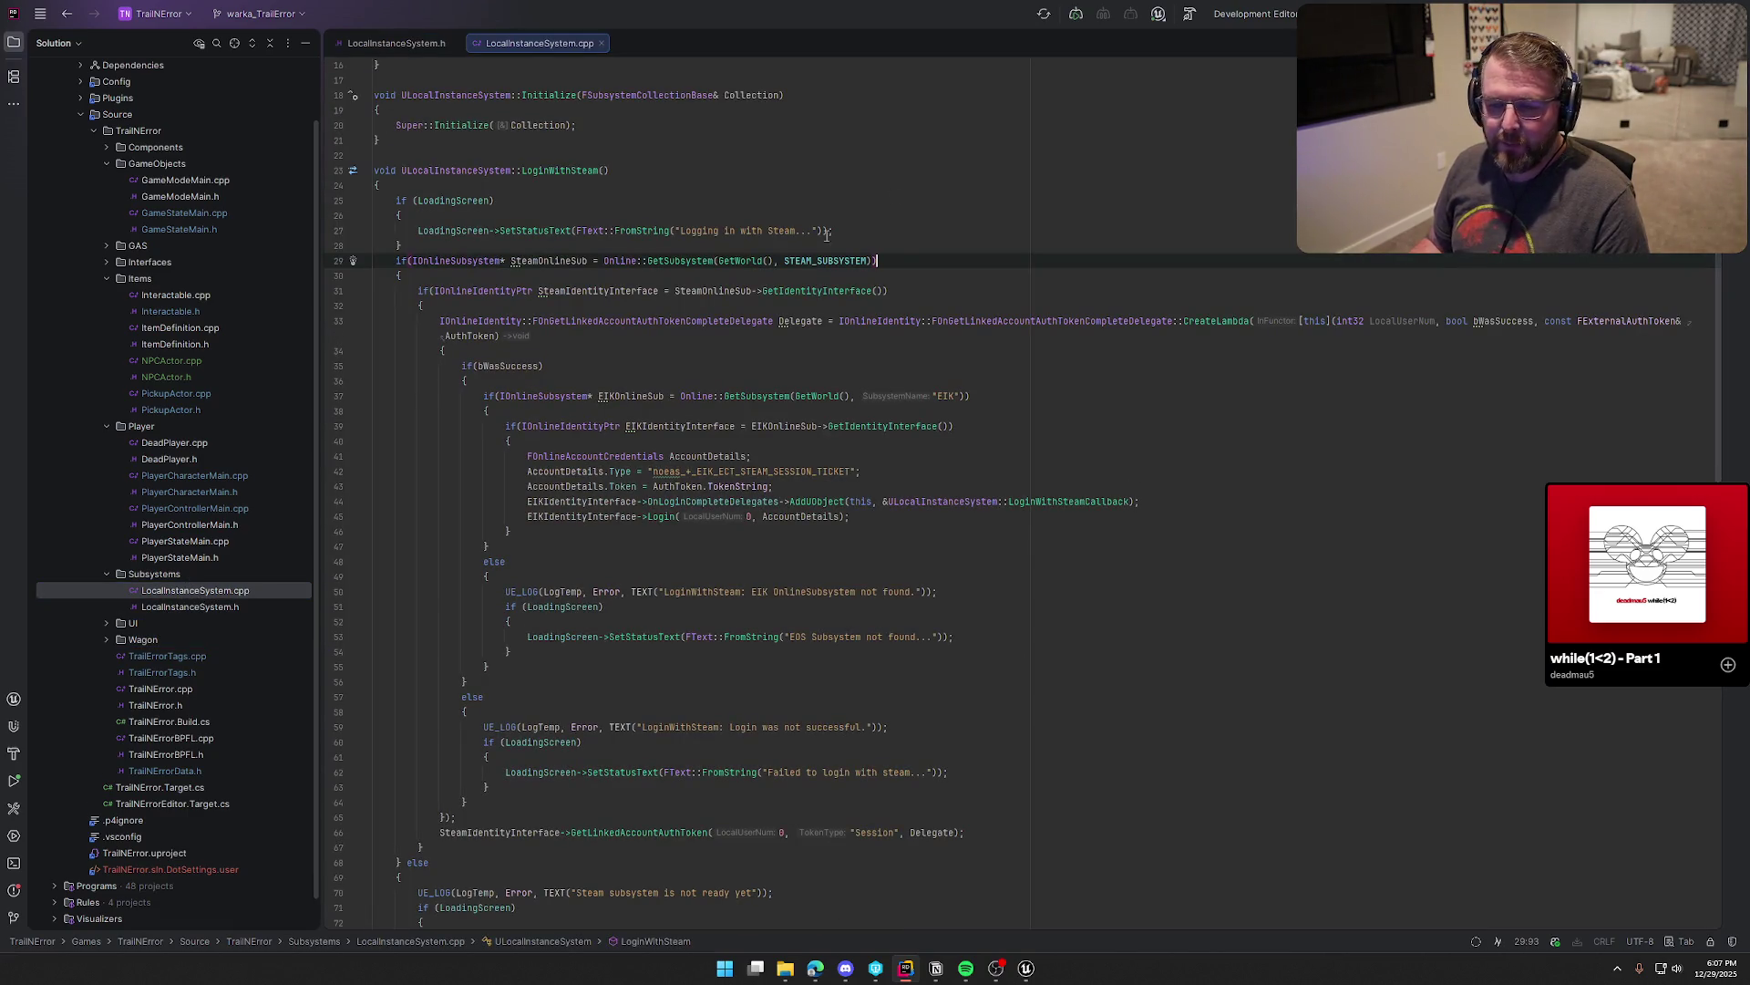
Step: Split the editor with LocalInstanceSystem.h left and LocalInstanceSystem.cpp right
{"action": "left_click", "coordinate": [389, 45]}
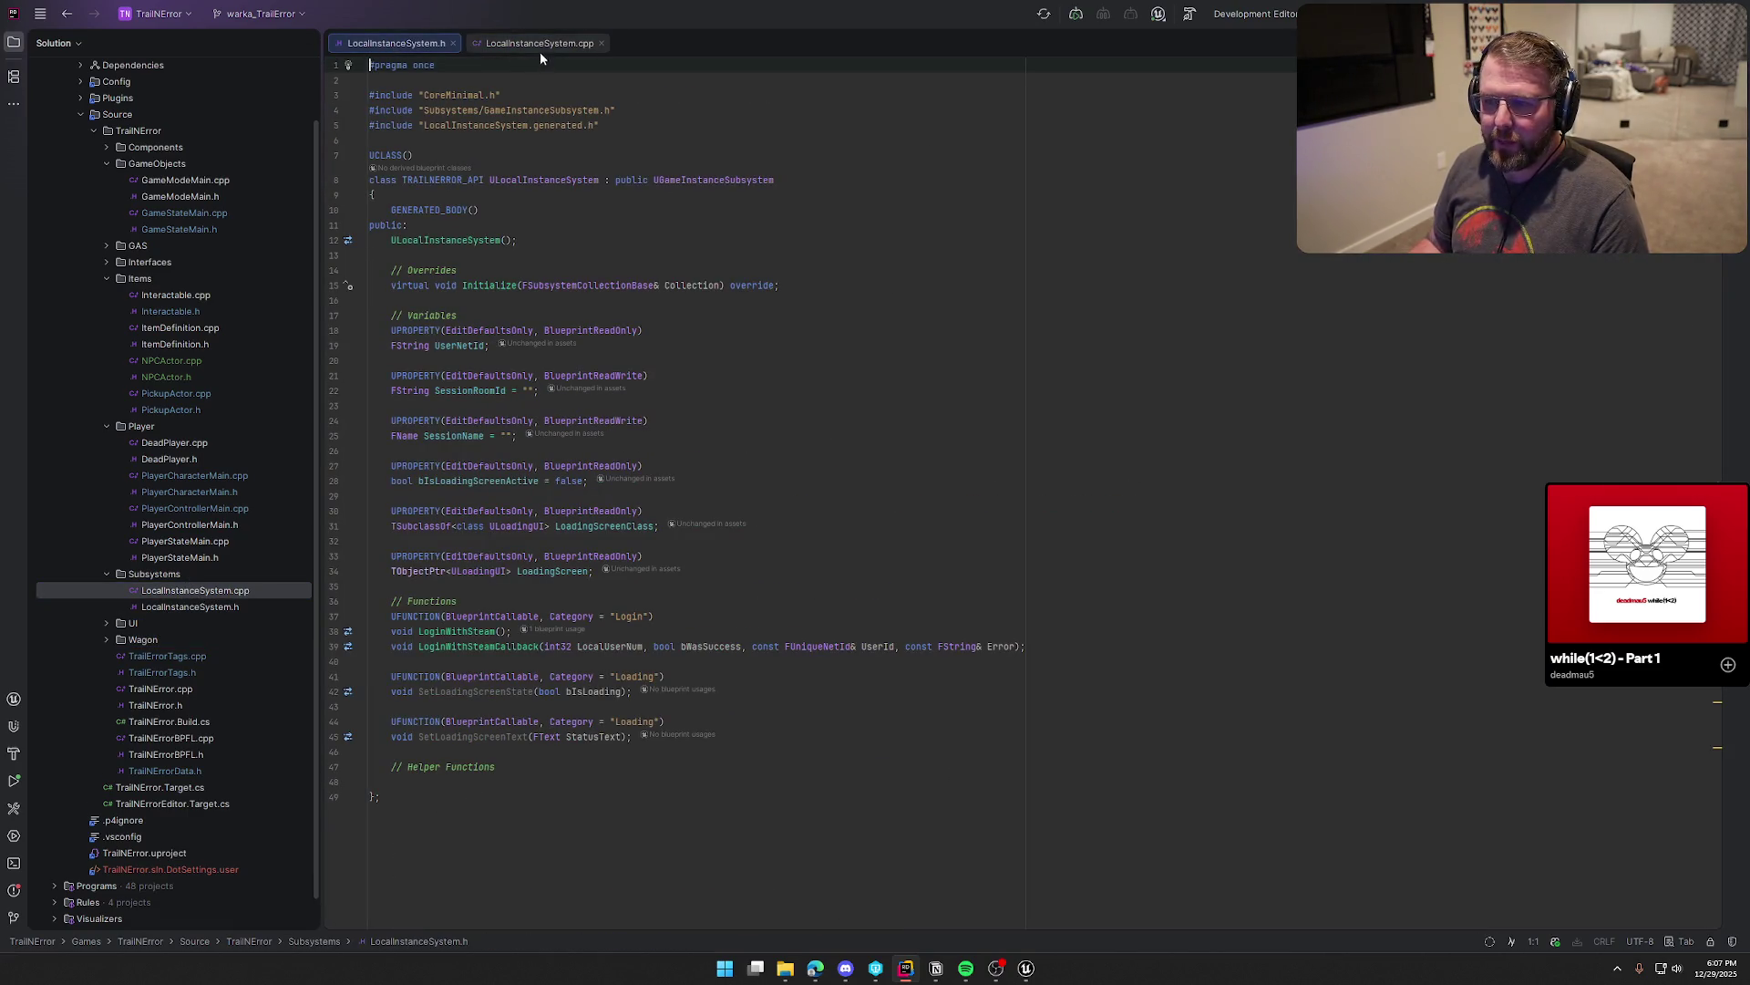
{"action": "mouse_move", "coordinate": [537, 44]}
{"action": "left_mouse_down"}
{"action": "mouse_move", "coordinate": [1292, 285]}
{"action": "mouse_move", "coordinate": [1472, 274]}
{"action": "left_mouse_up"}
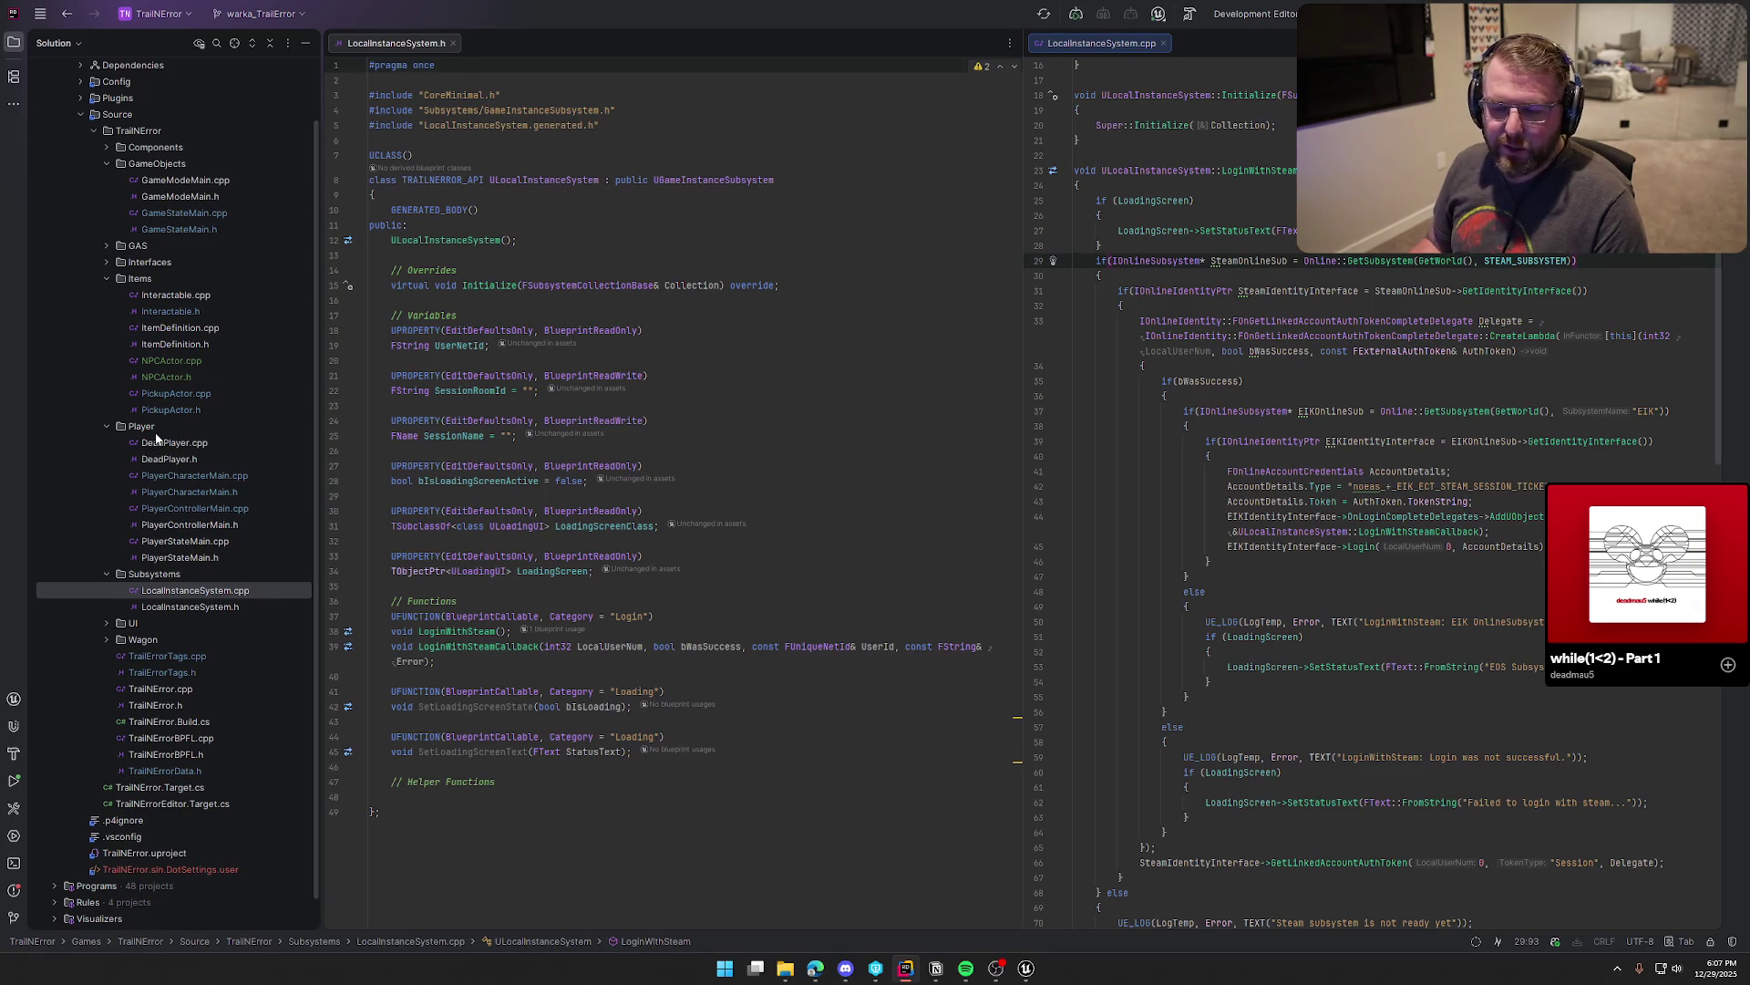
{"action": "scroll", "coordinate": [154, 436], "scroll_direction": "up", "scroll_amount": 2}
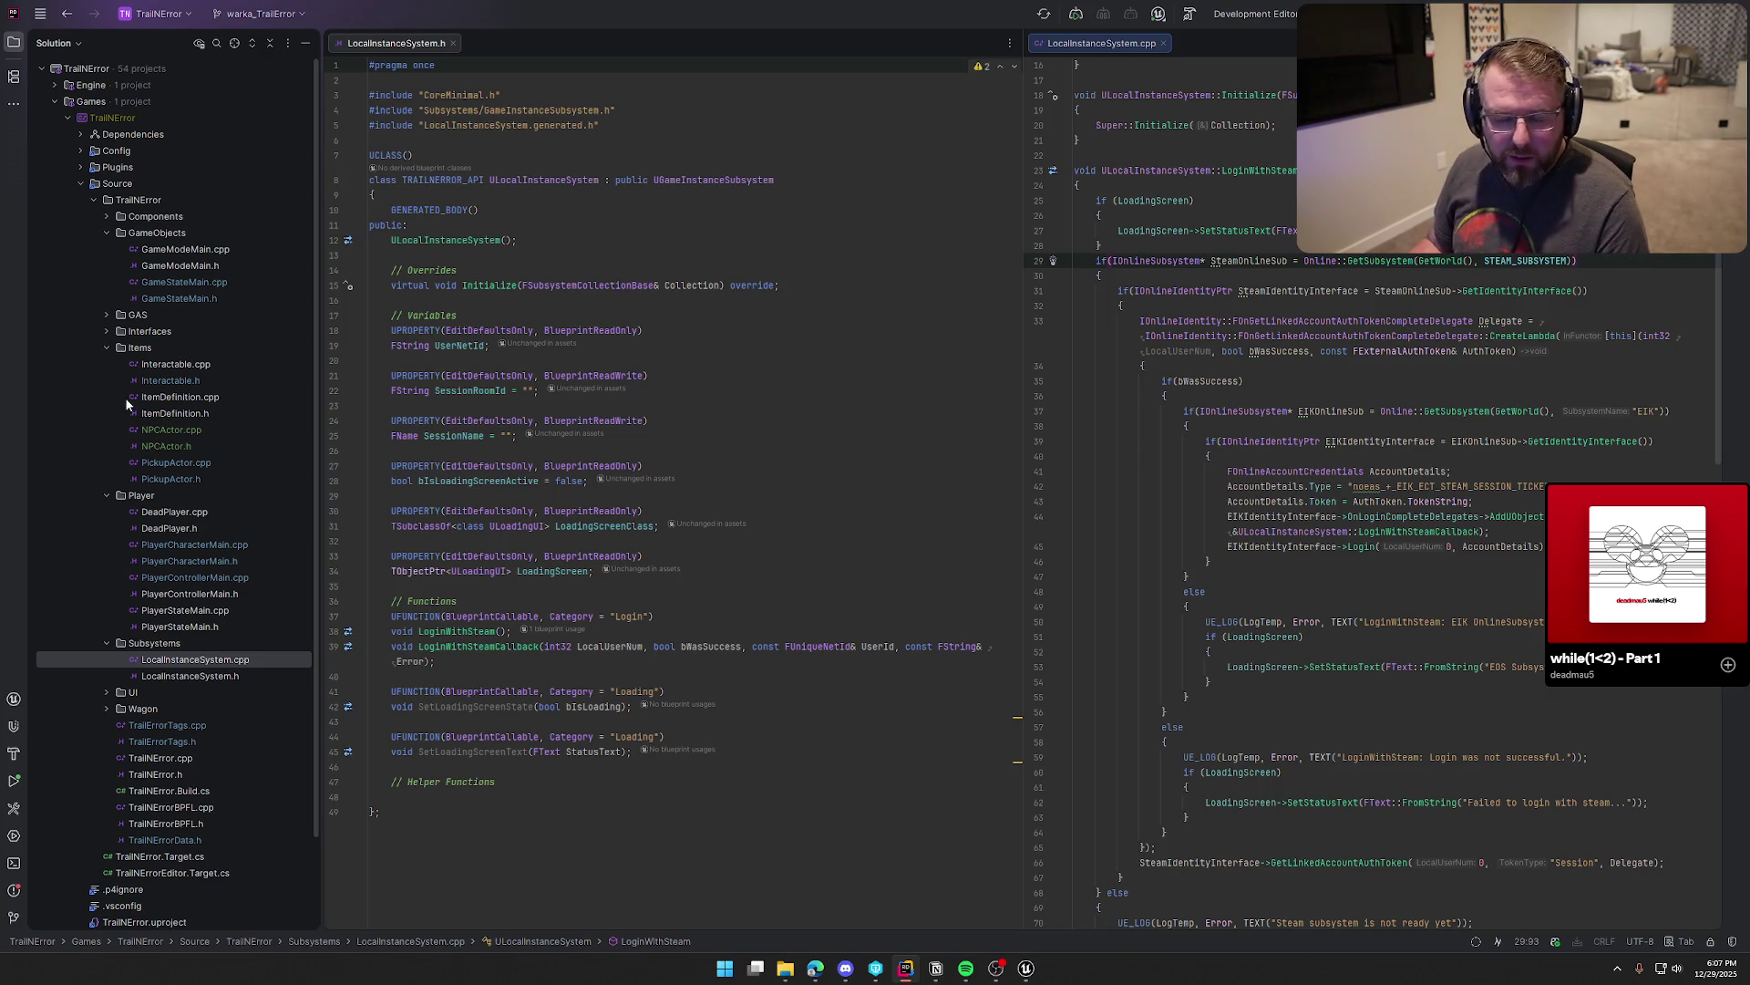
Step: Collapse the Components, GameObjects, GAS, Interfaces, Items, Player and Subsystems folders in the Solution tree
{"action": "left_click", "coordinate": [106, 332]}
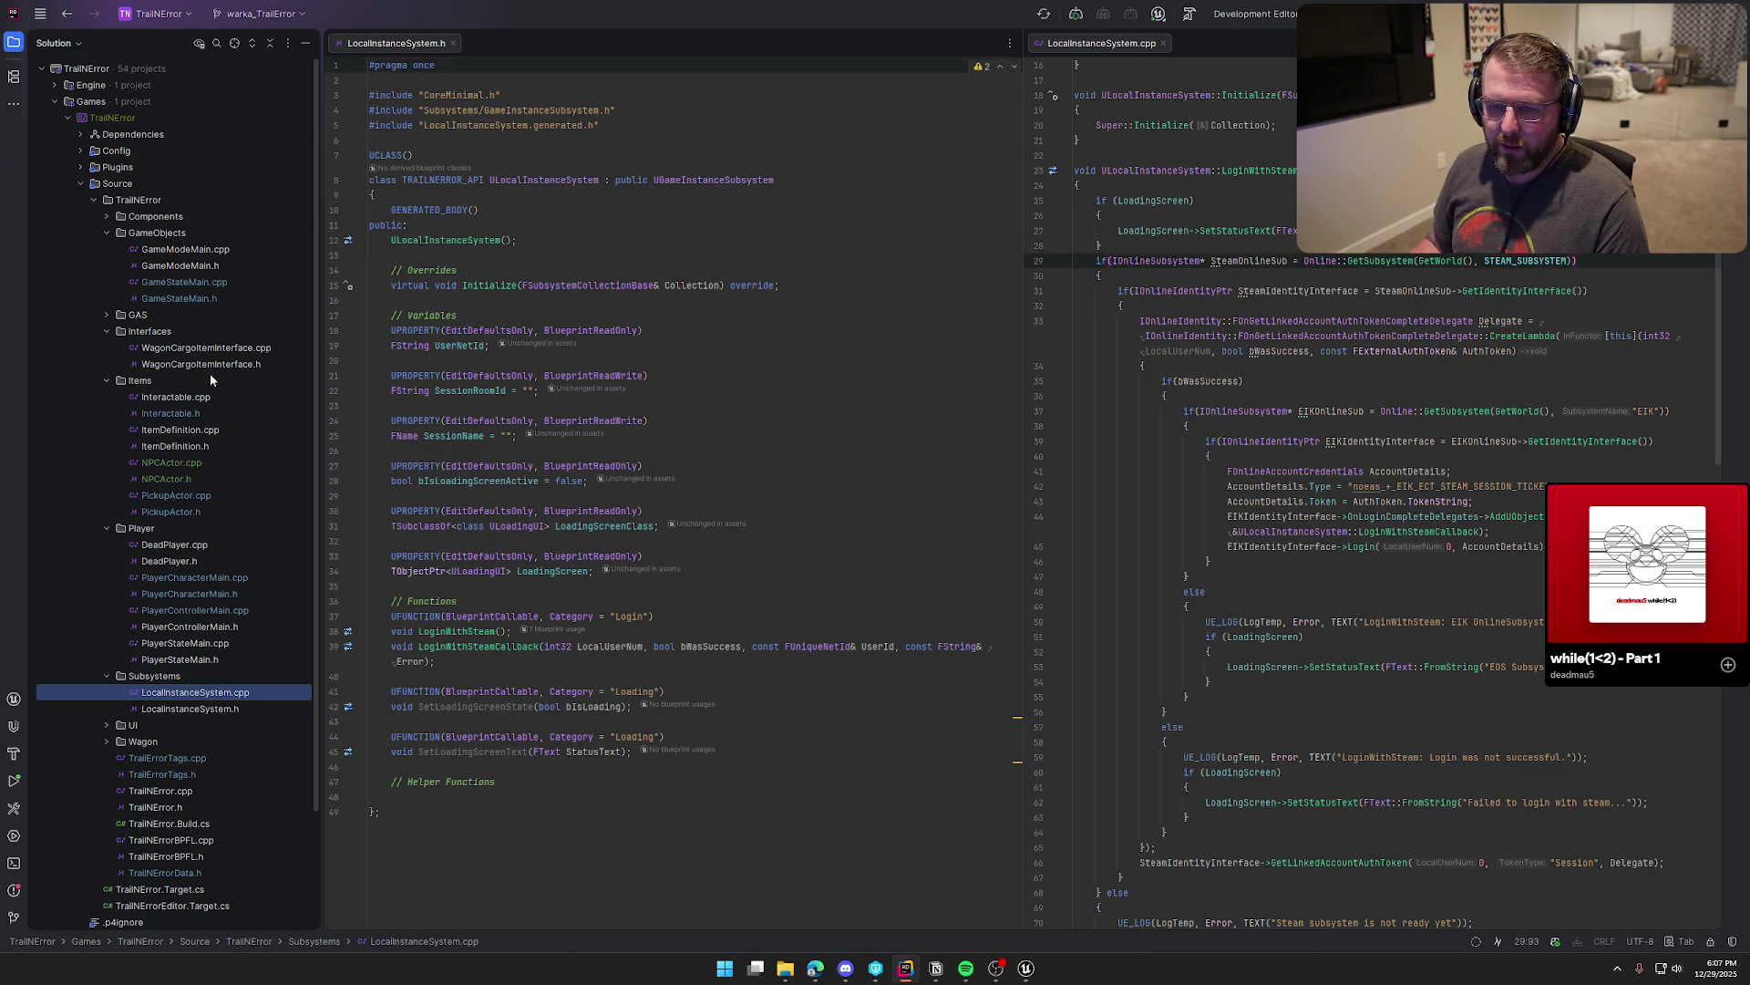
{"action": "left_click", "coordinate": [107, 315]}
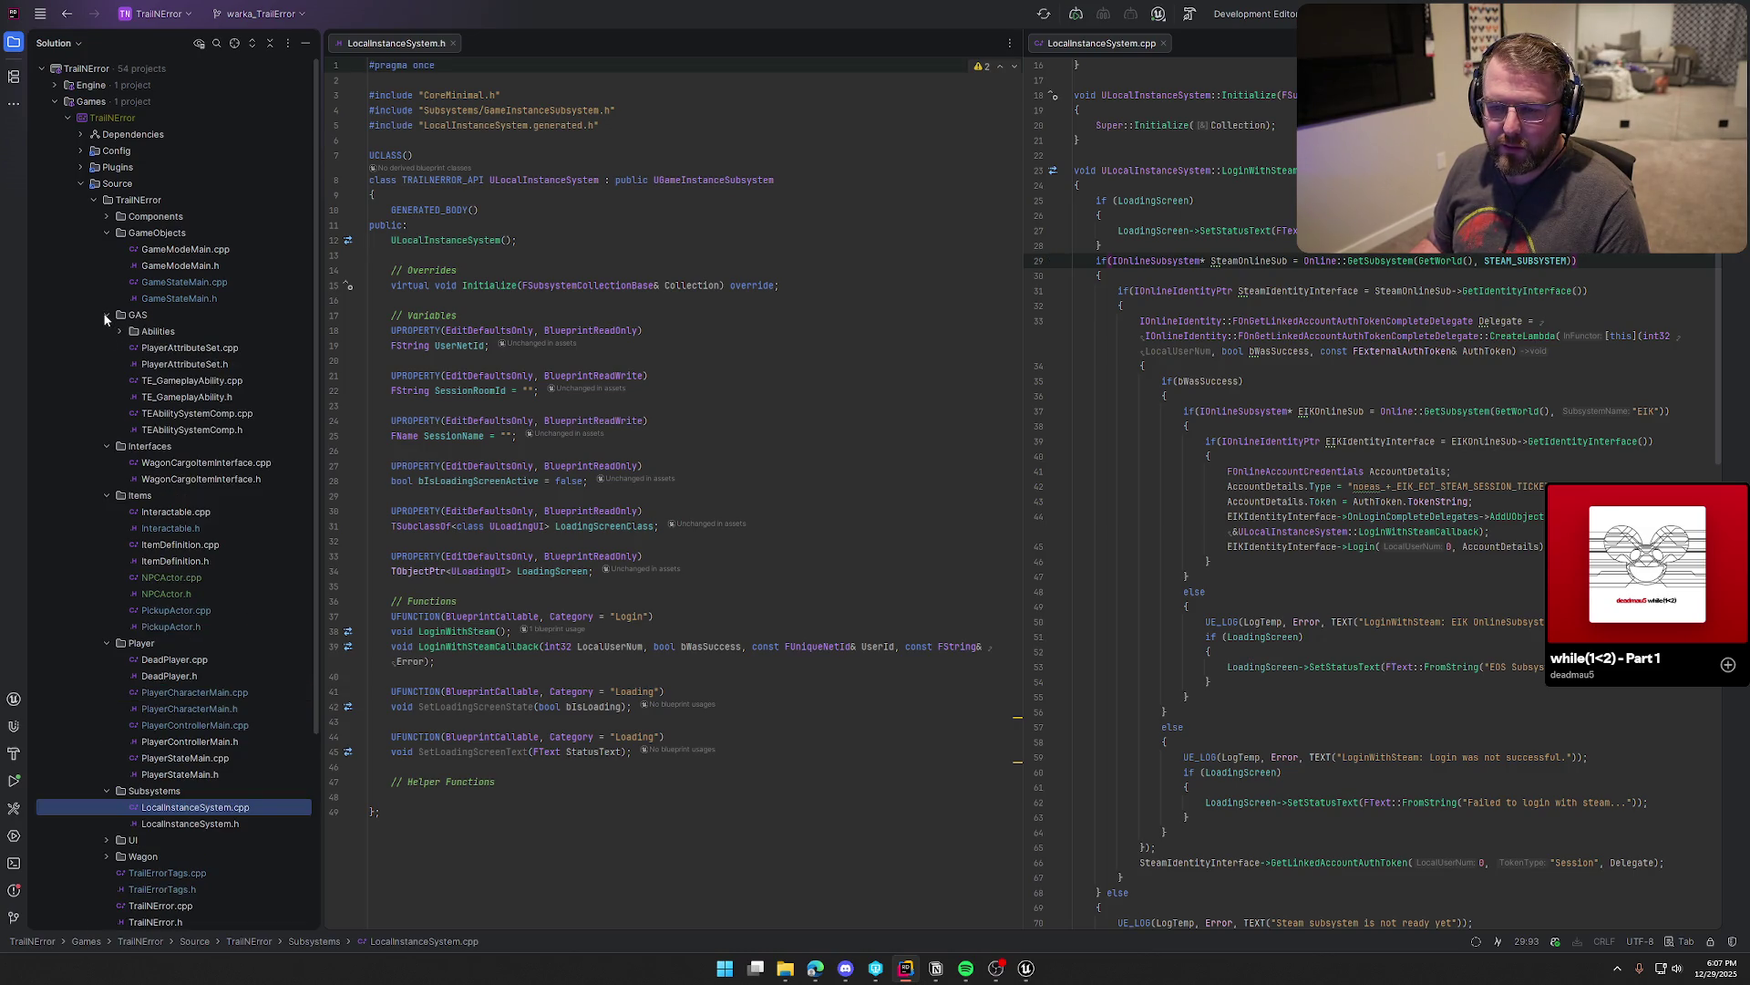
{"action": "left_click", "coordinate": [106, 216]}
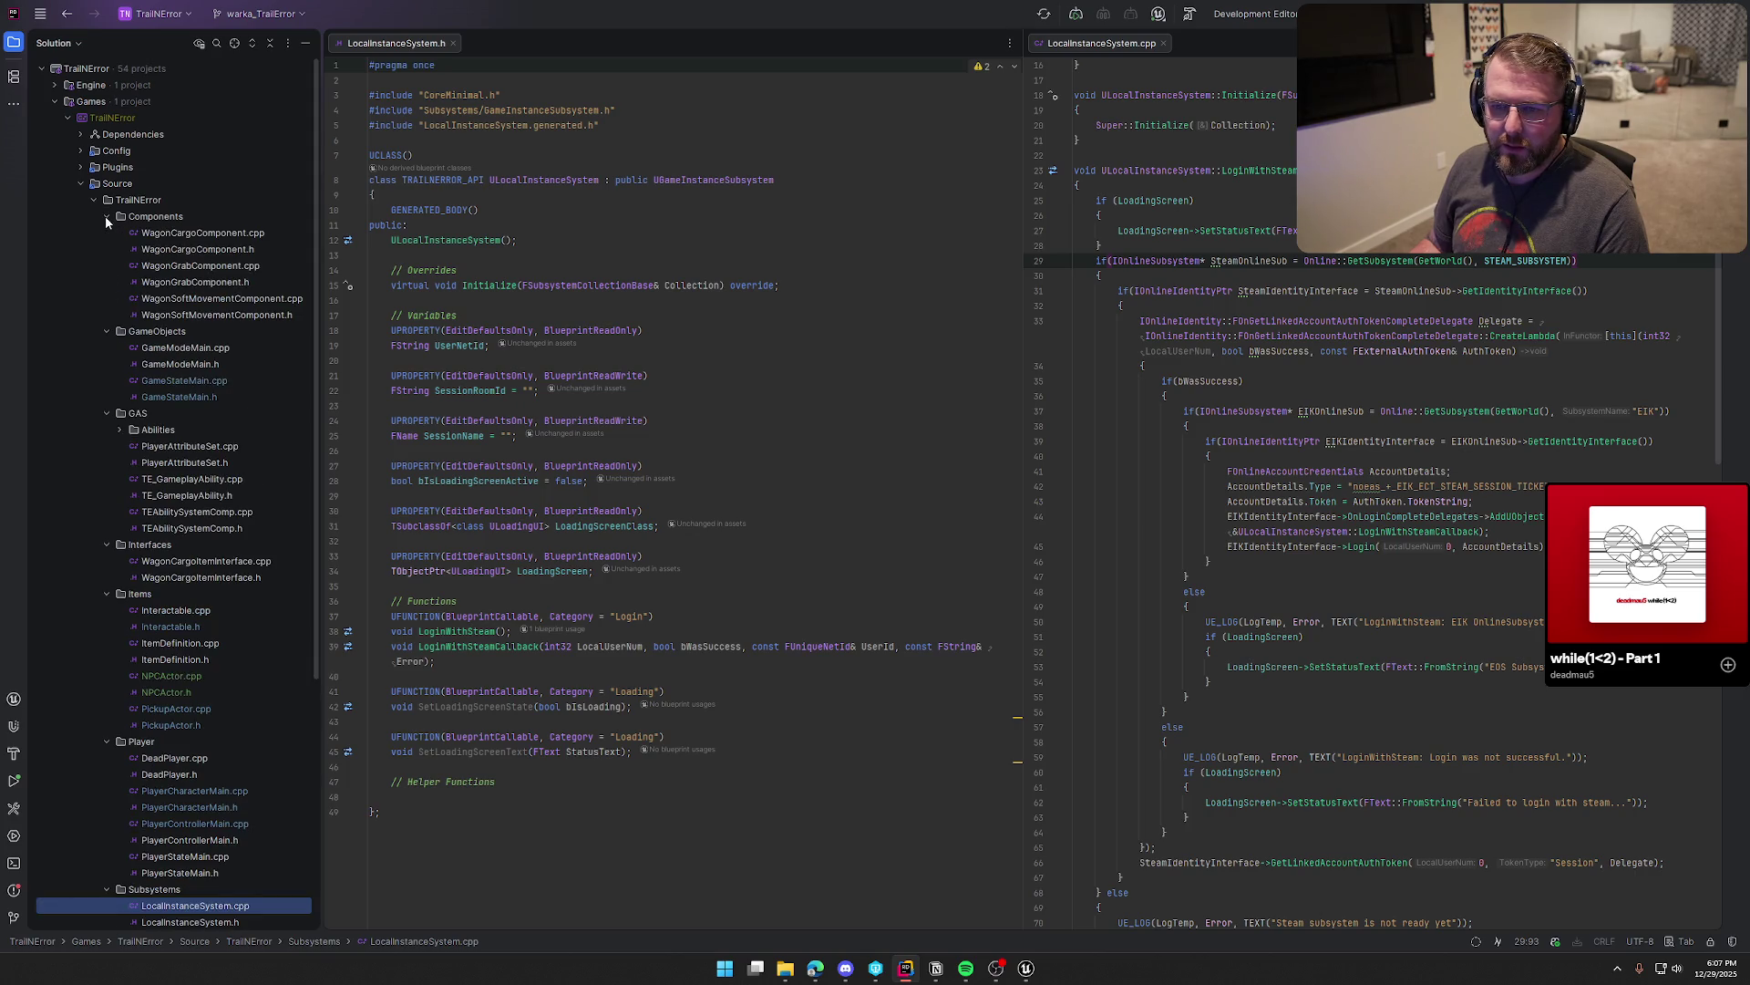
{"action": "left_click", "coordinate": [106, 217]}
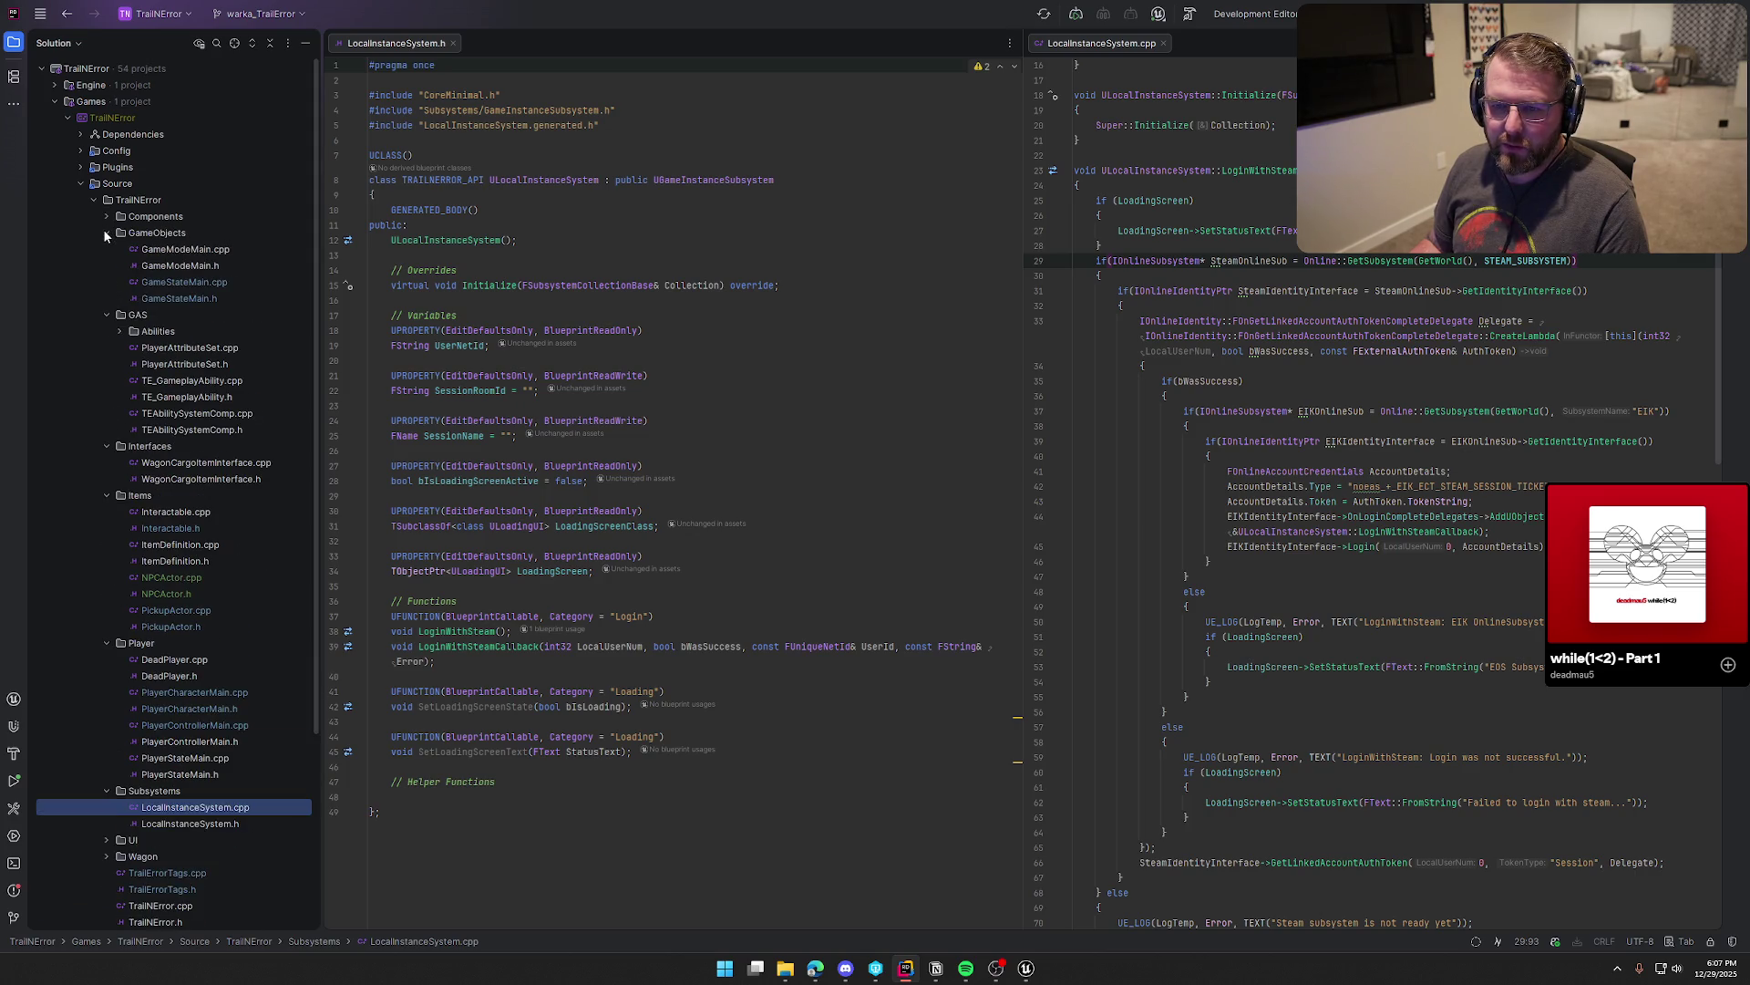
{"action": "left_click", "coordinate": [106, 232]}
{"action": "left_click", "coordinate": [106, 249]}
{"action": "left_click", "coordinate": [107, 266]}
{"action": "left_click", "coordinate": [107, 281]}
{"action": "left_click", "coordinate": [107, 298]}
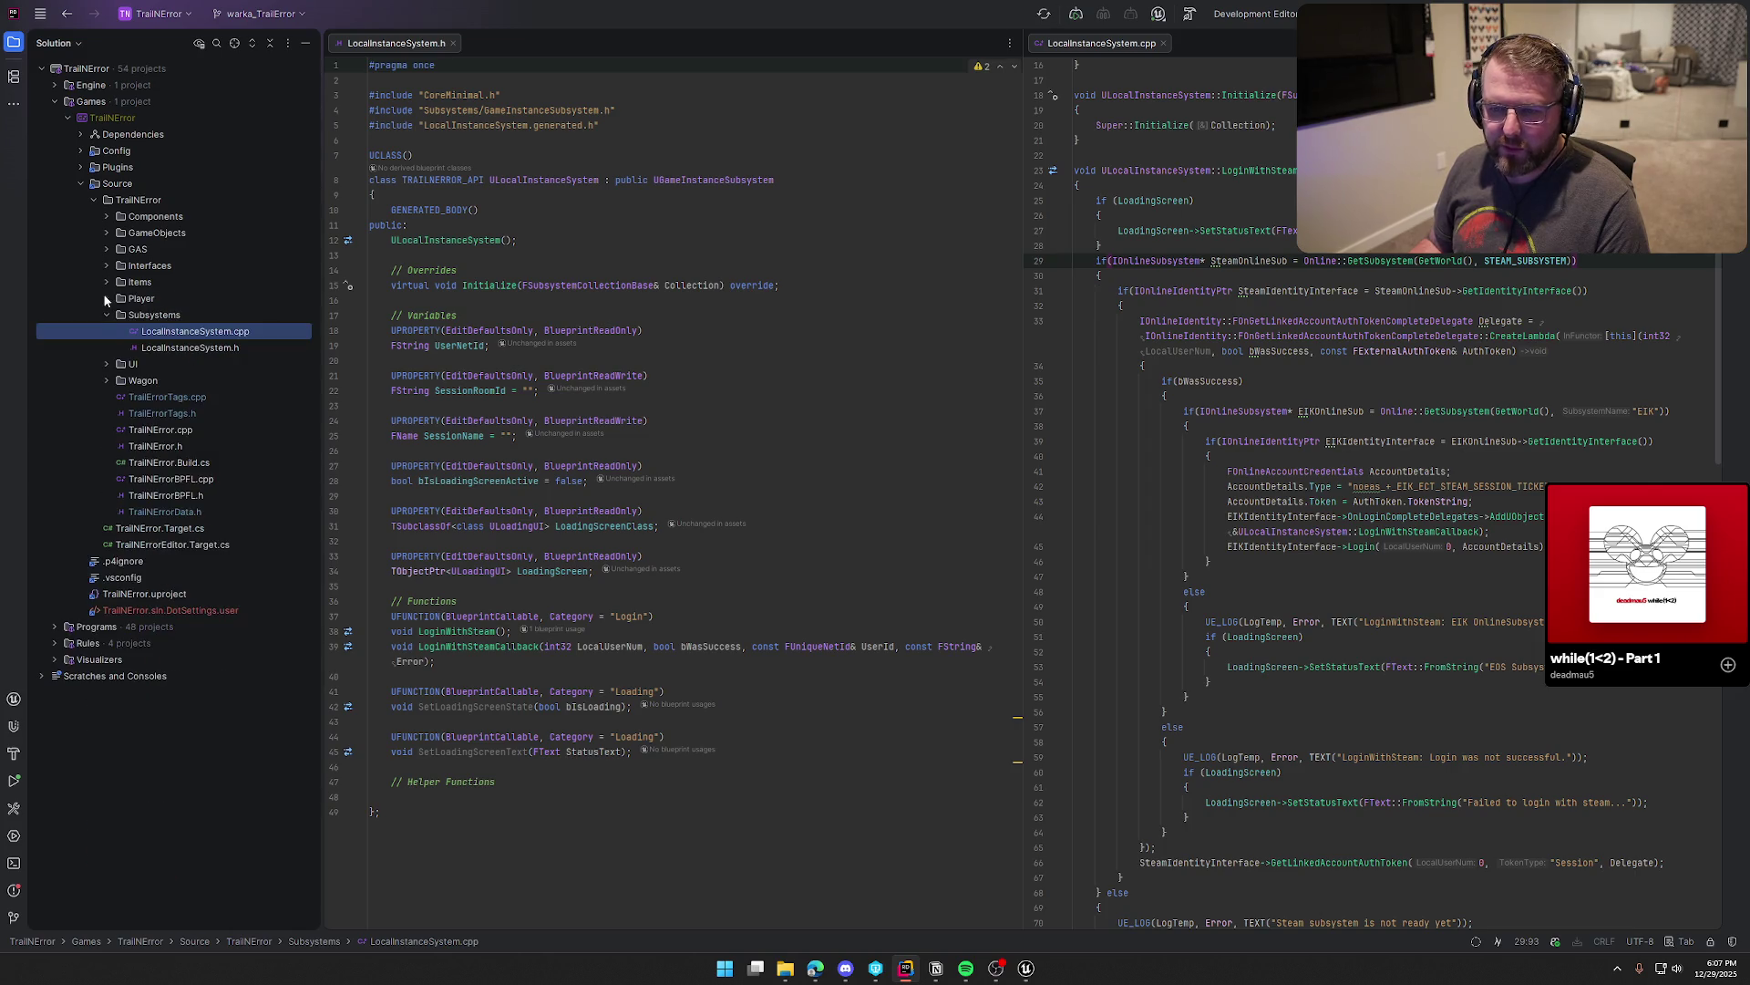
{"action": "left_click", "coordinate": [107, 315]}
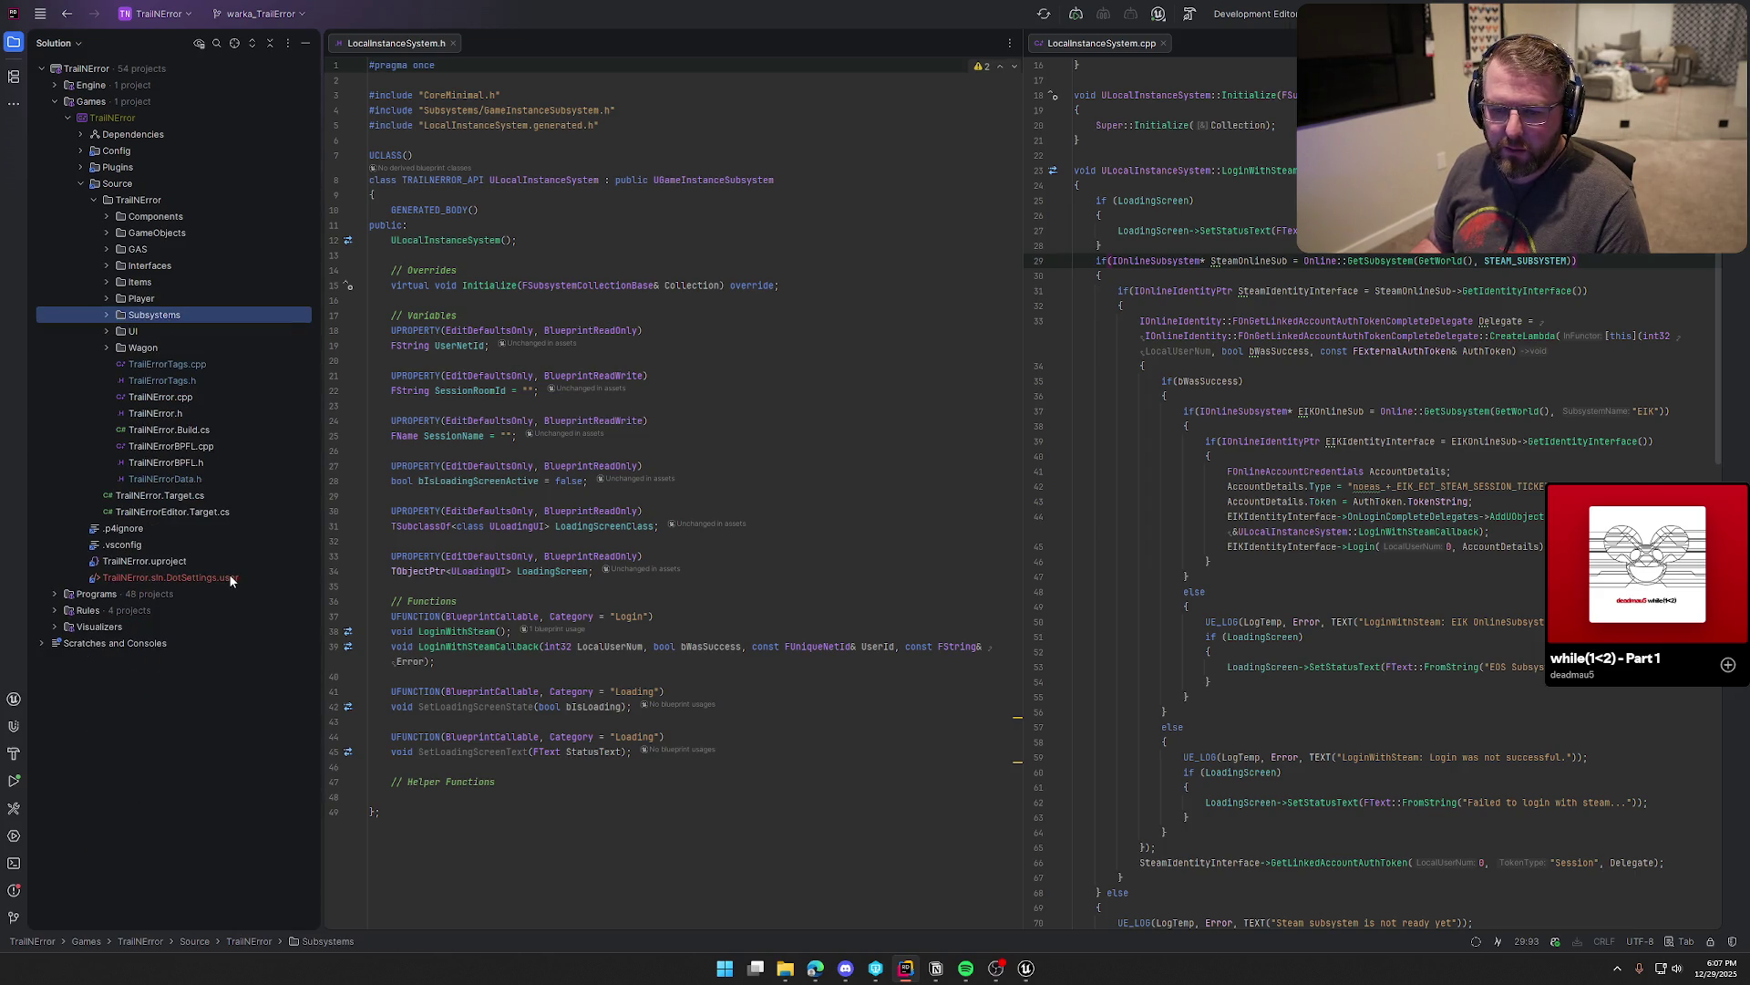
Step: Hide the Solution tree, review the LoginWithSteam code, and return to Unreal Engine
{"action": "left_click", "coordinate": [14, 42]}
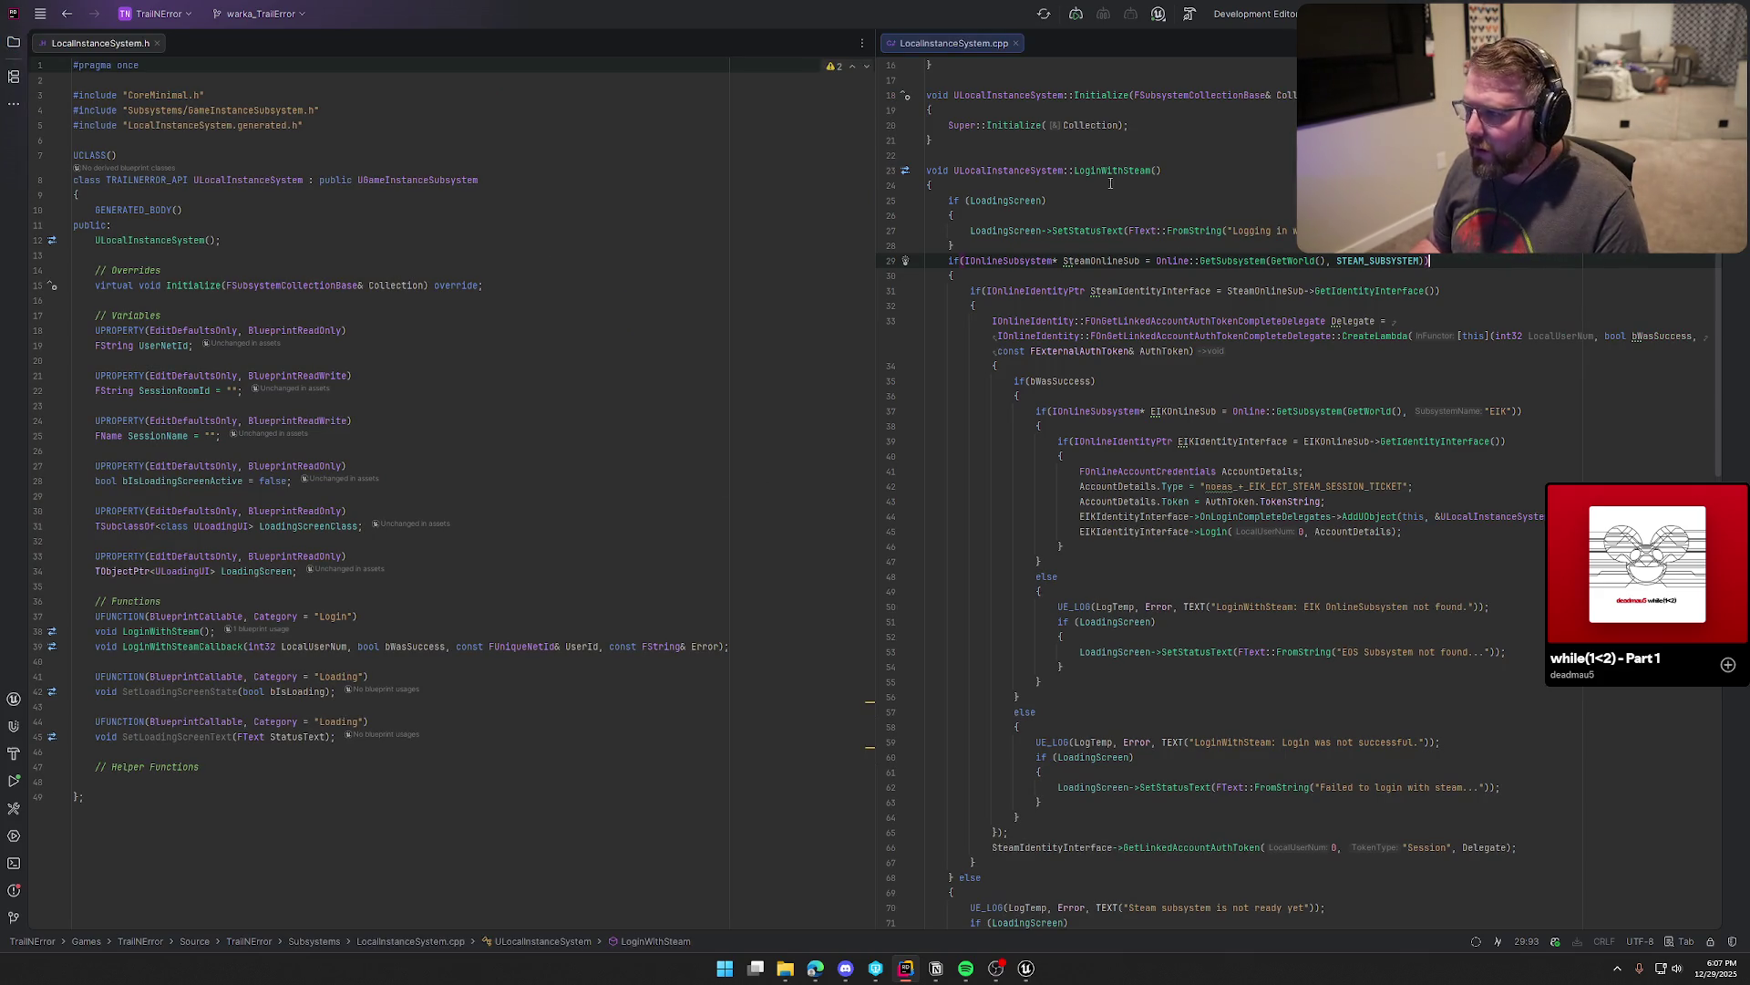
{"action": "scroll", "coordinate": [997, 215], "scroll_direction": "up", "scroll_amount": 2}
{"action": "scroll", "coordinate": [1139, 219], "scroll_direction": "up", "scroll_amount": 3}
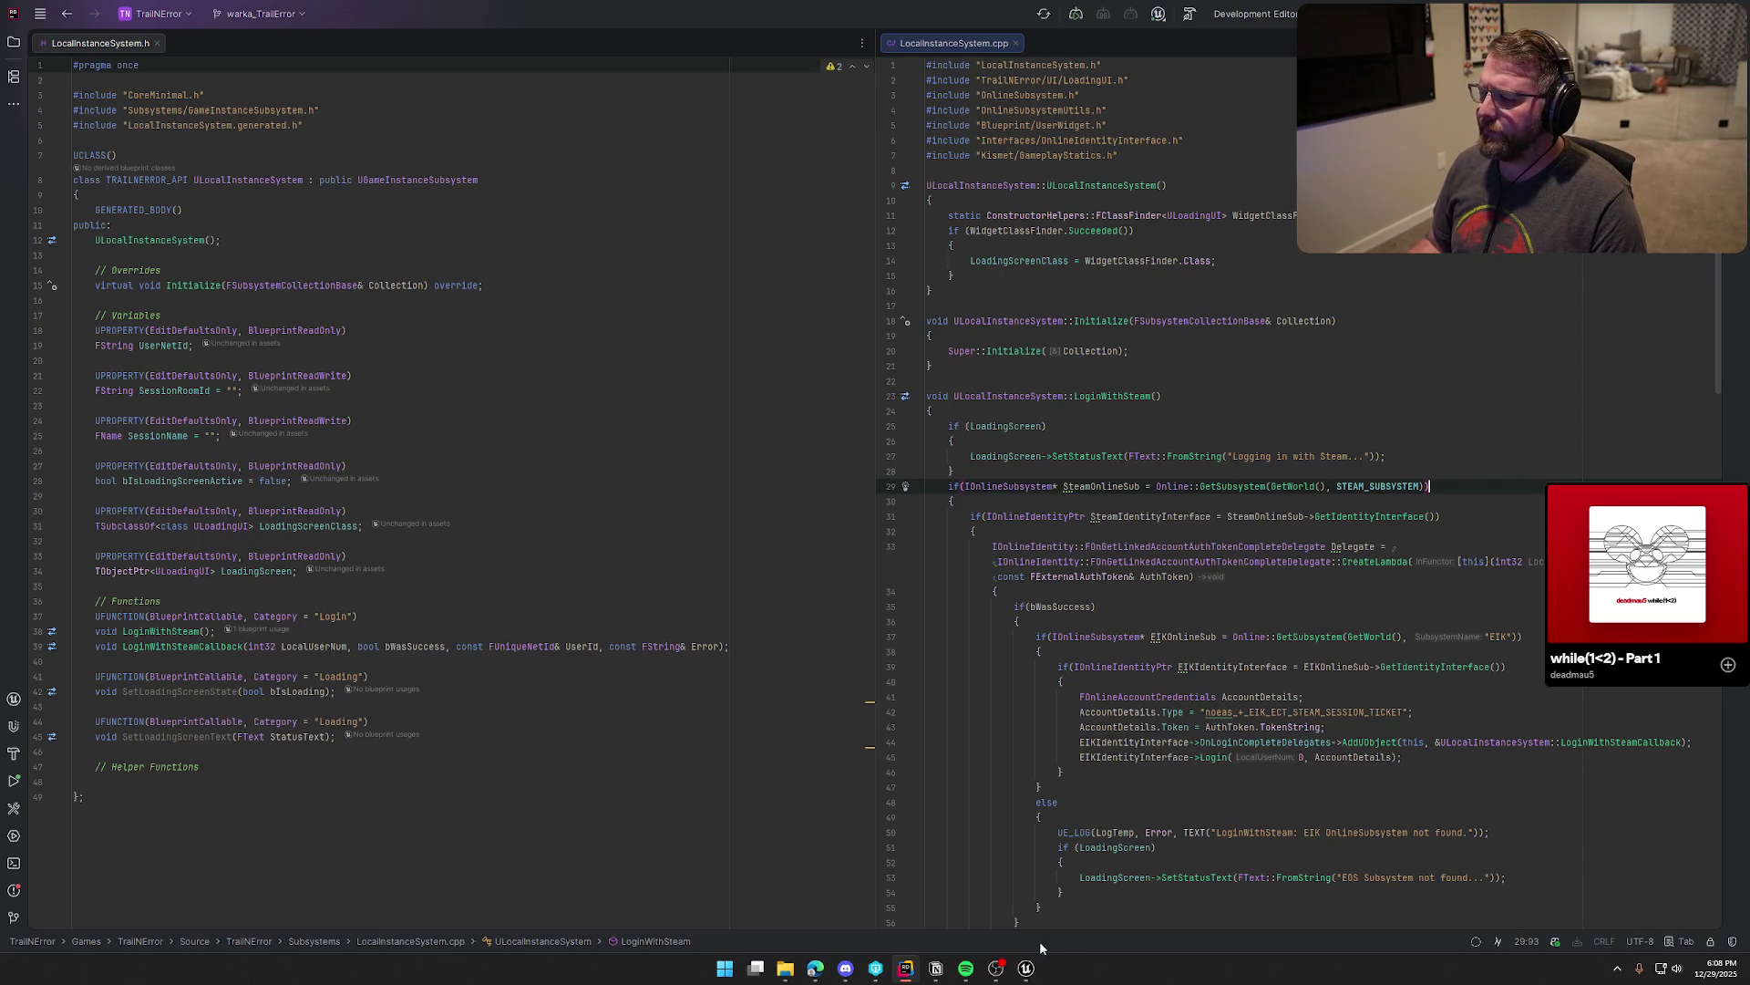
{"action": "left_click", "coordinate": [1026, 968]}
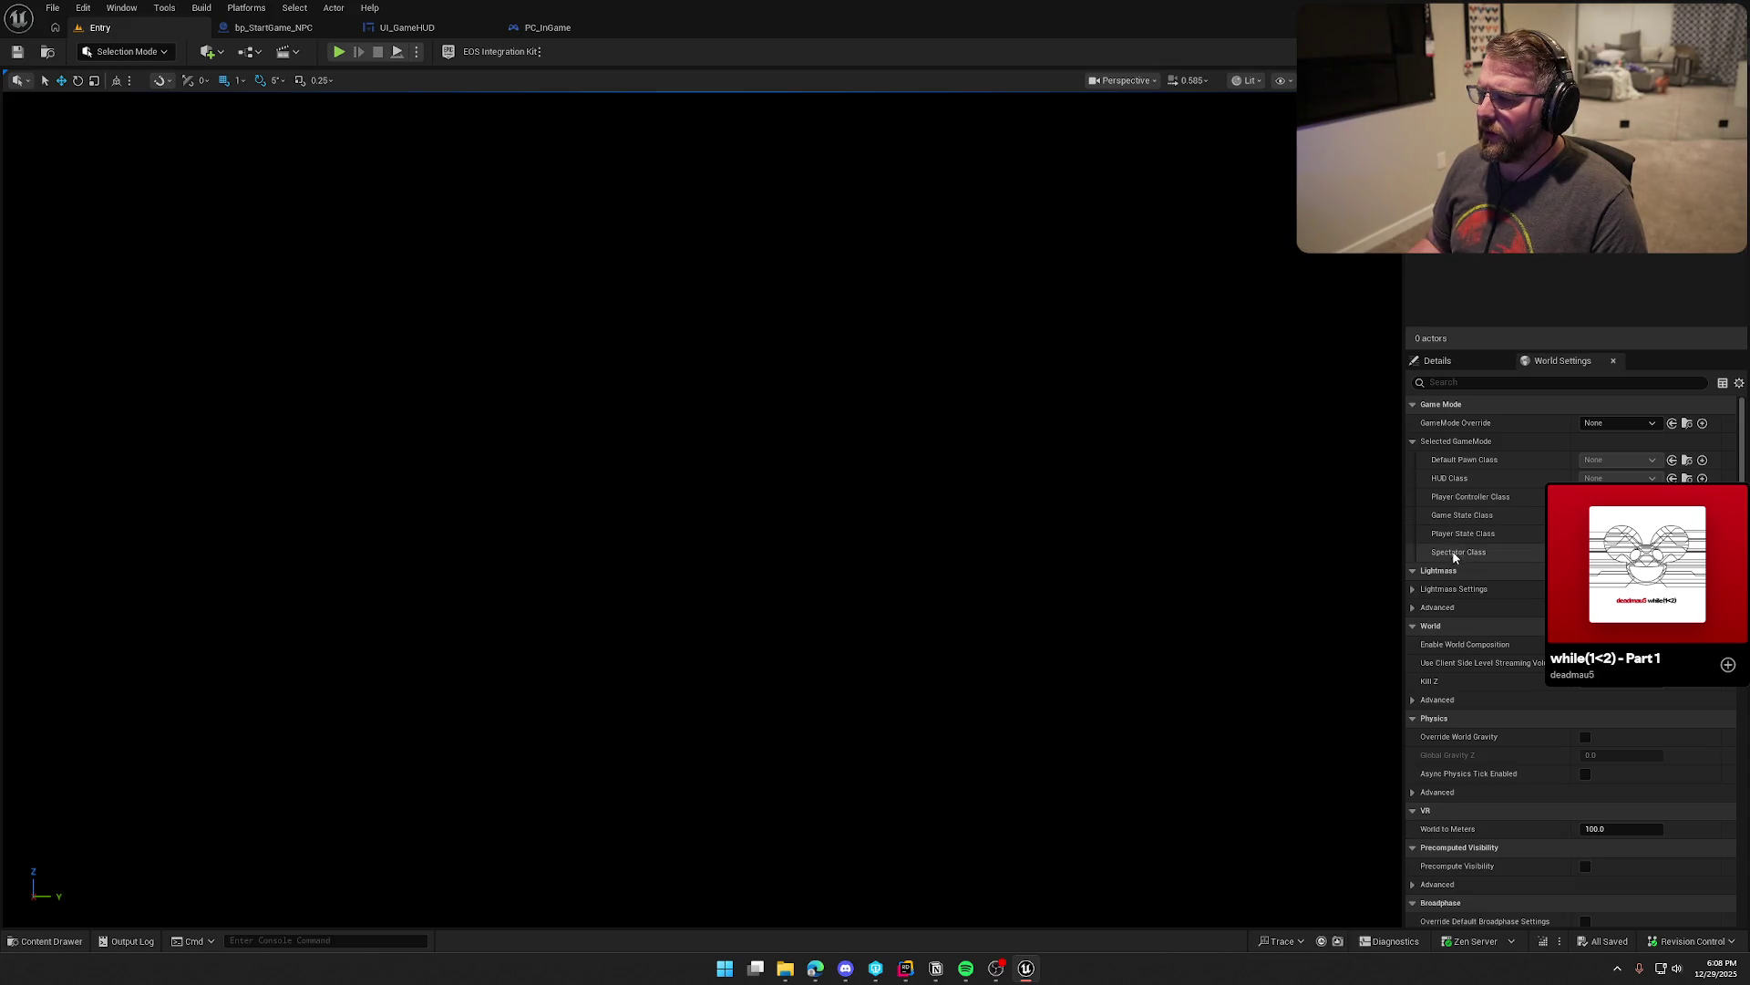
Step: Open the Entry level's Level Blueprint graph from the Blueprints toolbar menu
{"action": "scroll", "coordinate": [1439, 887], "scroll_direction": "down", "scroll_amount": 10}
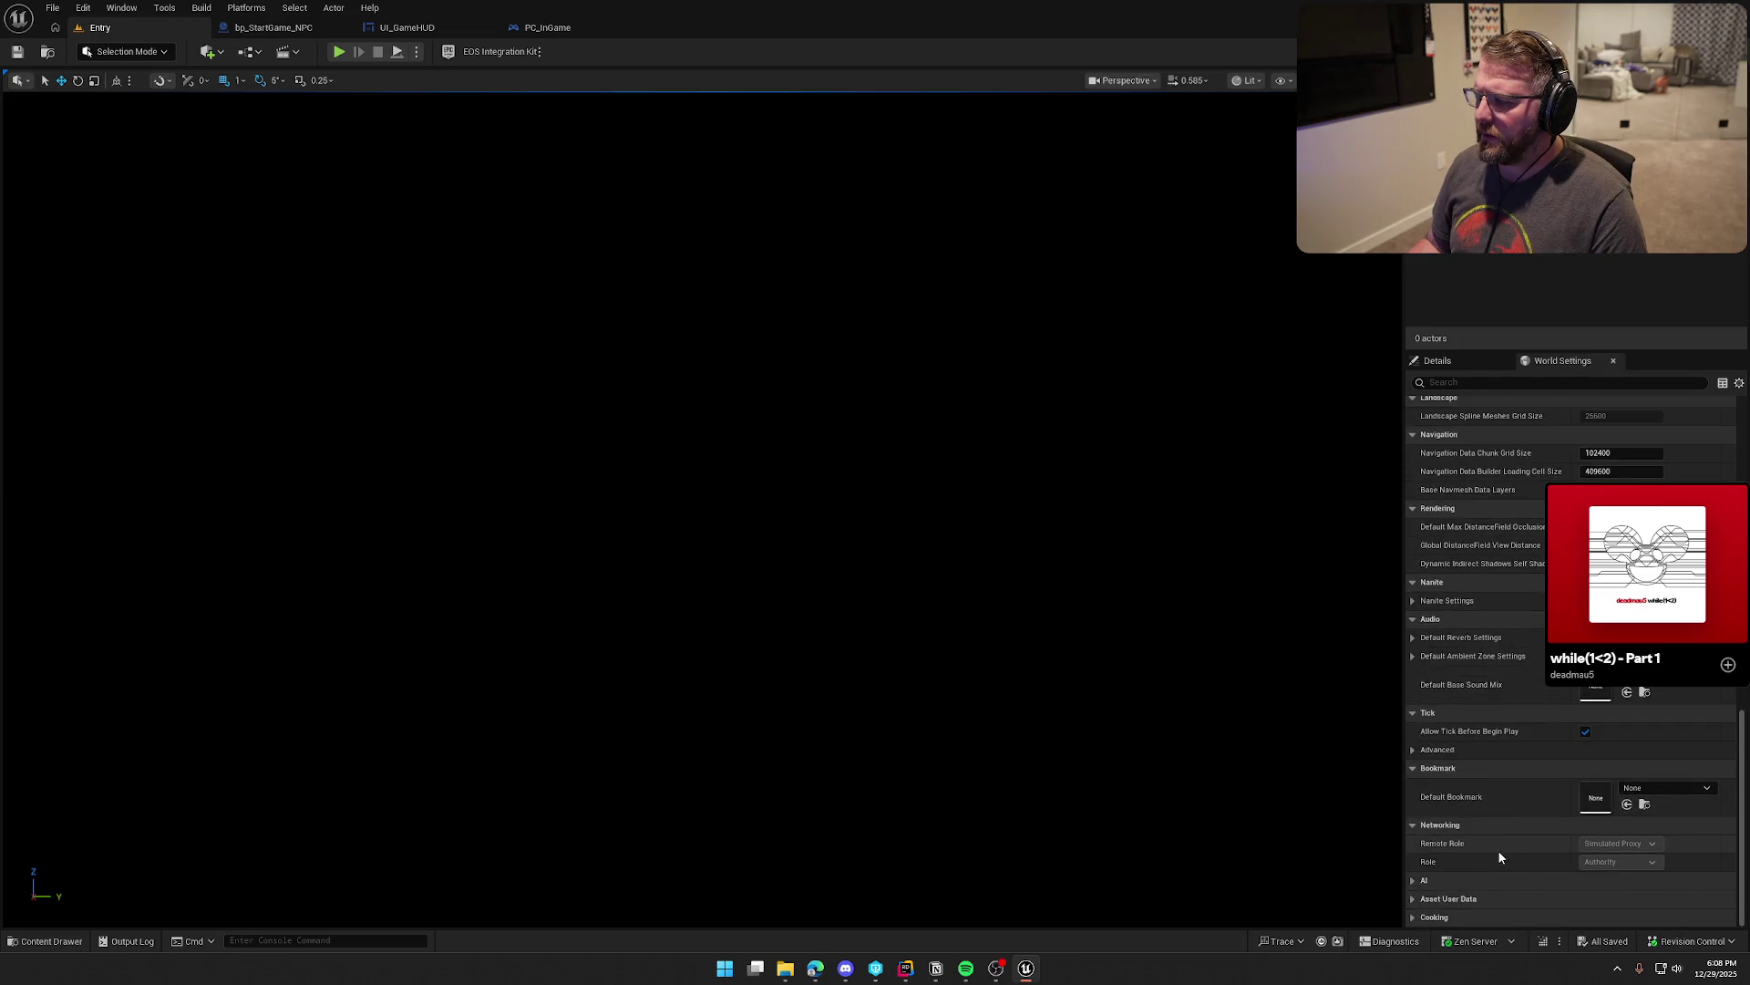
{"action": "scroll", "coordinate": [1496, 850], "scroll_direction": "up", "scroll_amount": 10}
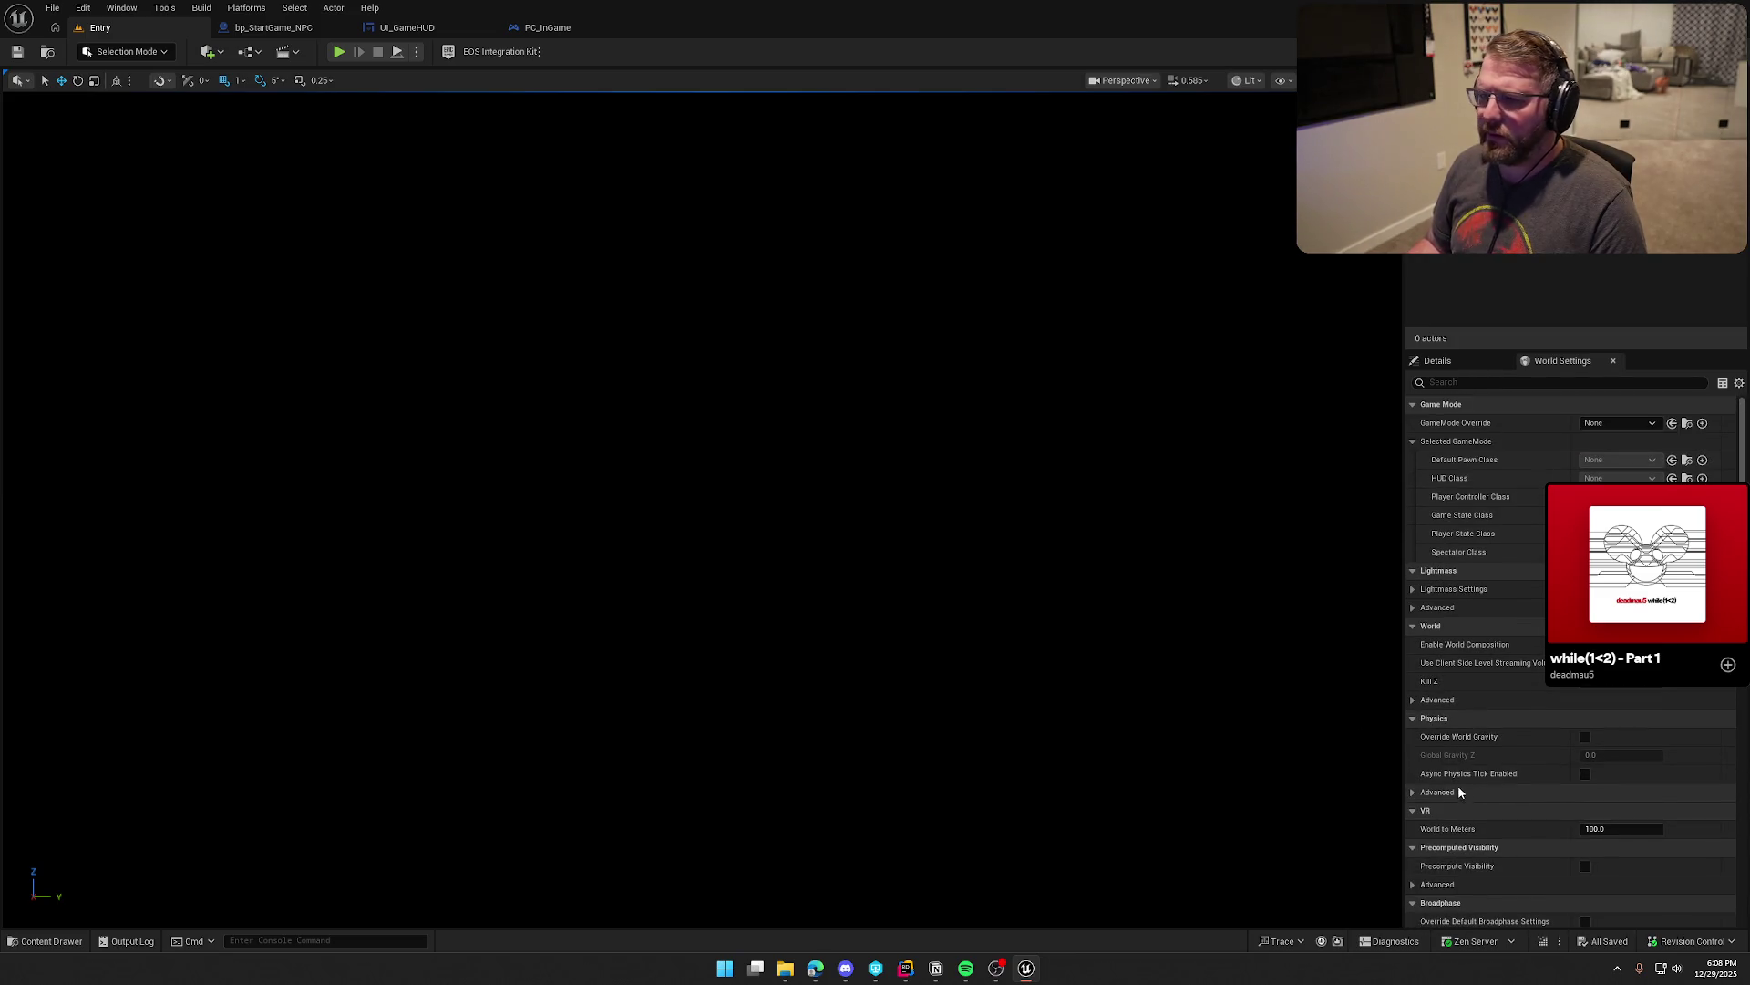
{"action": "left_click", "coordinate": [247, 52]}
{"action": "left_click", "coordinate": [303, 150]}
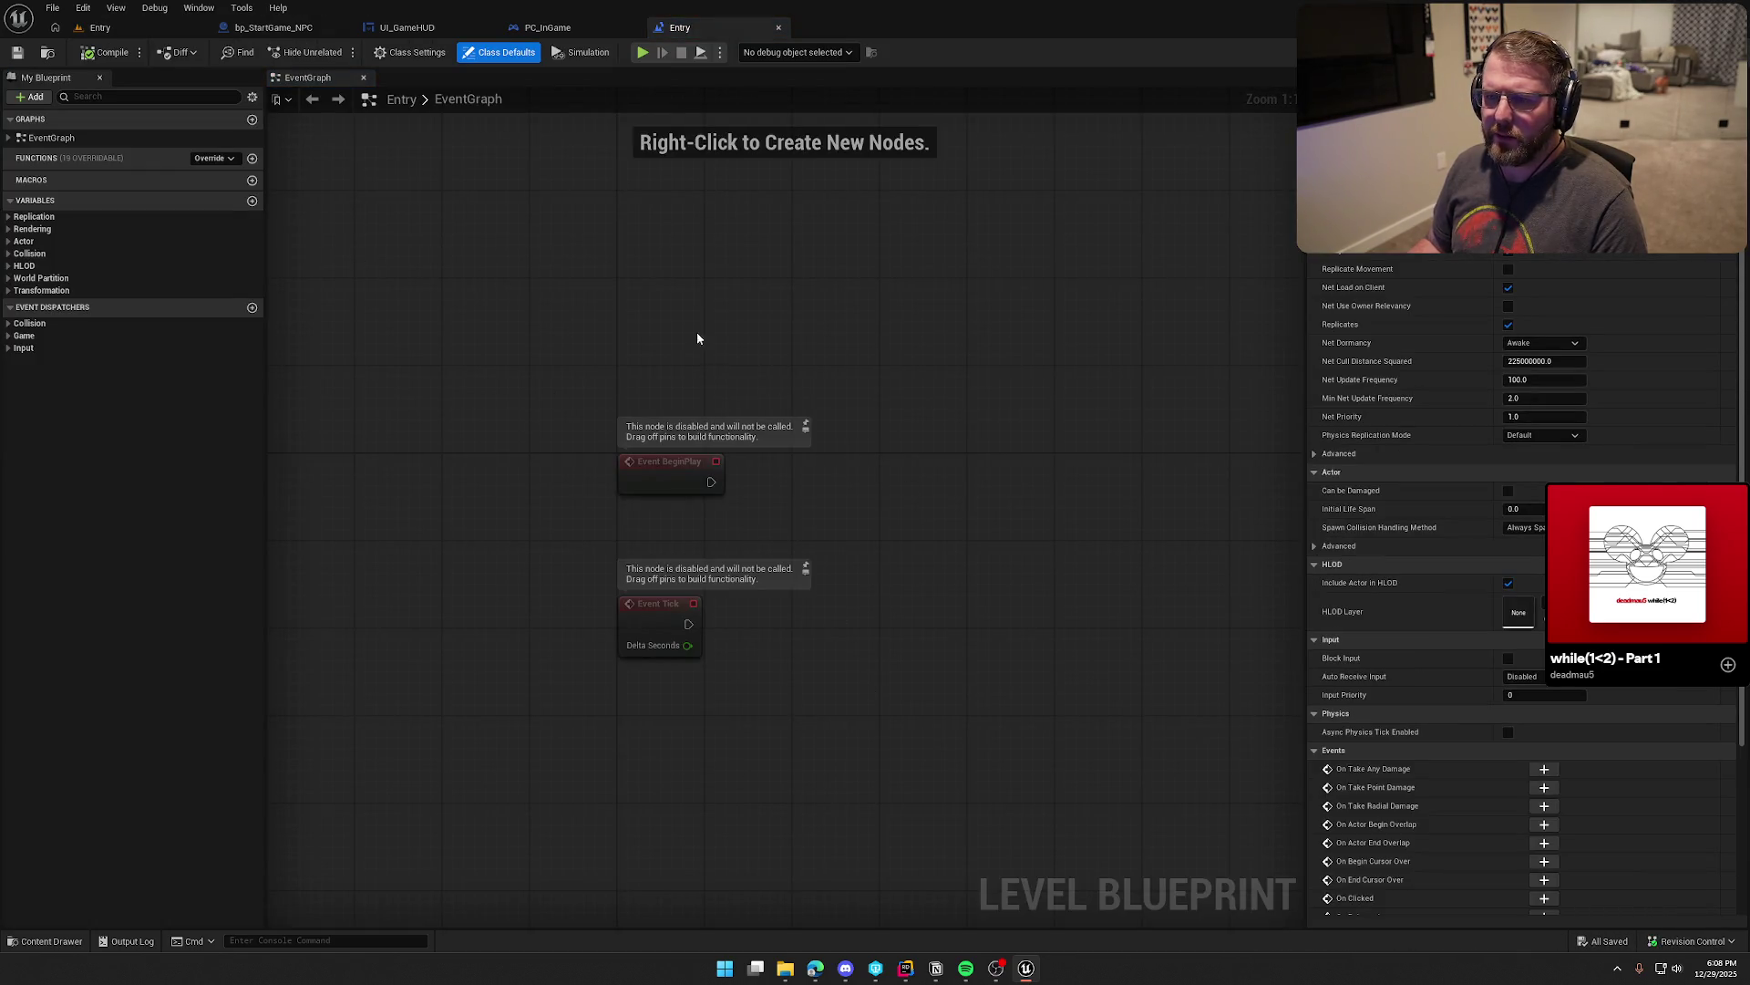
Step: Close the bp_StartGame_NPC, UI_GameHUD and PC_InGame editors and review Entry's GameMode Override choices
{"action": "middle_click", "coordinate": [256, 28]}
{"action": "middle_click", "coordinate": [253, 30]}
{"action": "middle_click", "coordinate": [253, 30]}
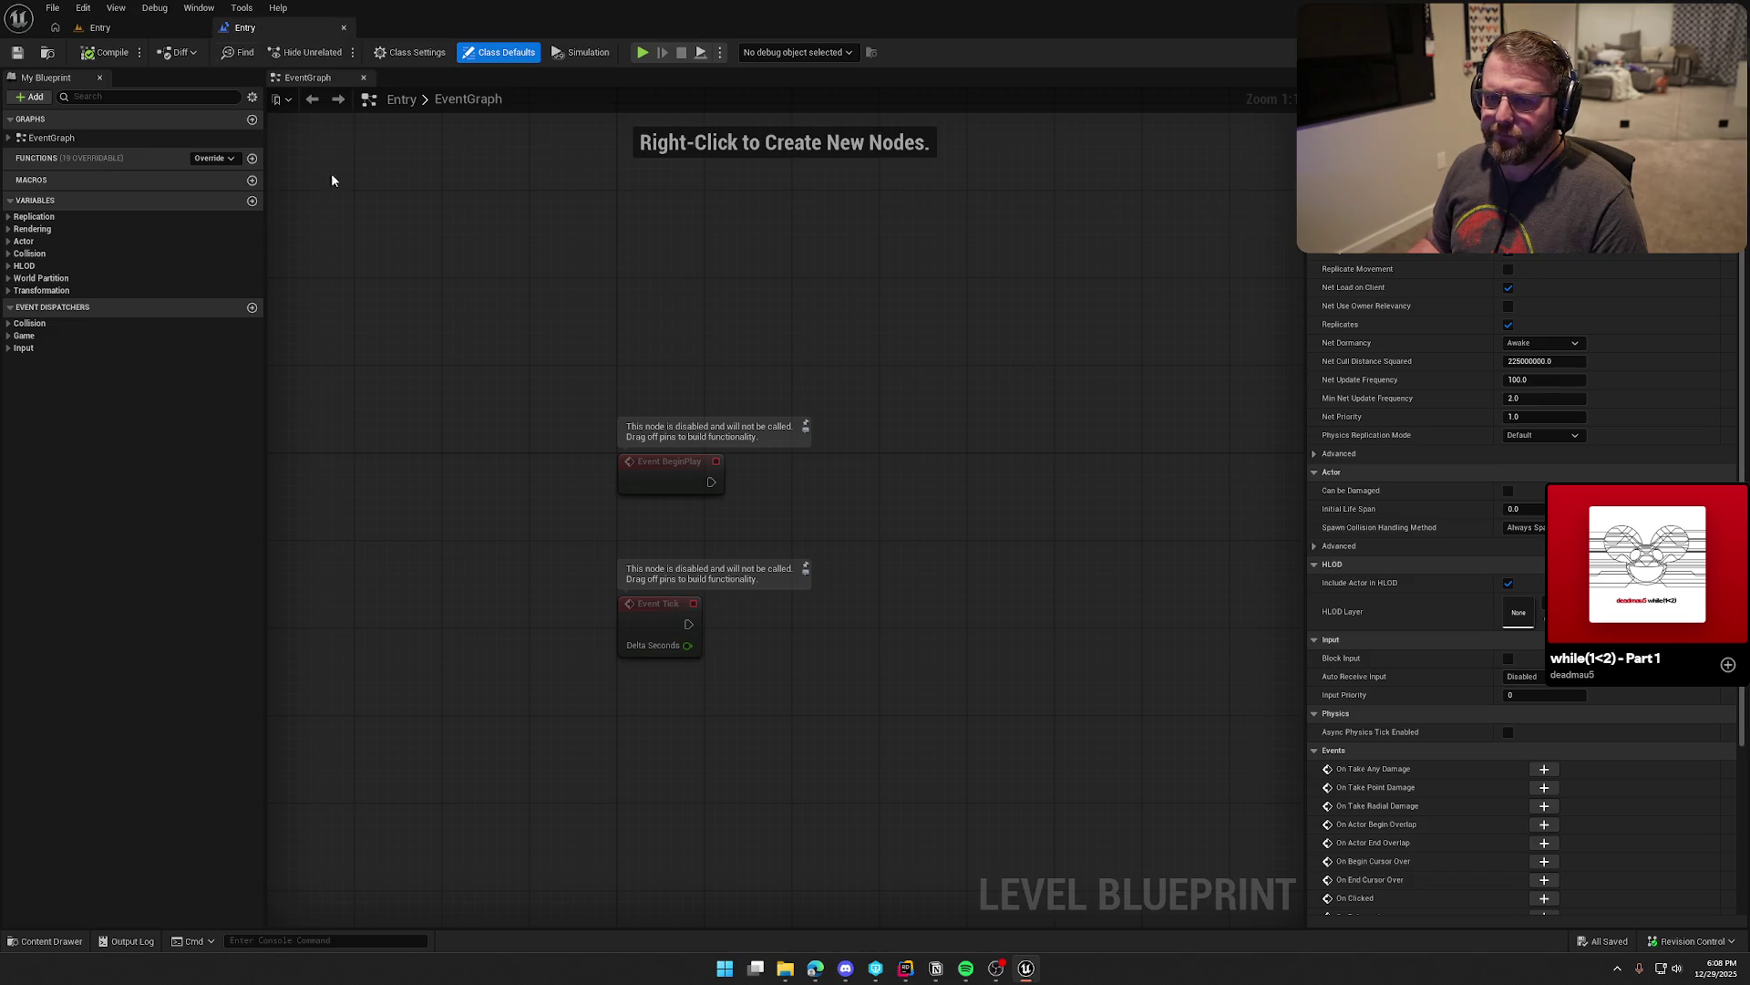
{"action": "left_click", "coordinate": [108, 30]}
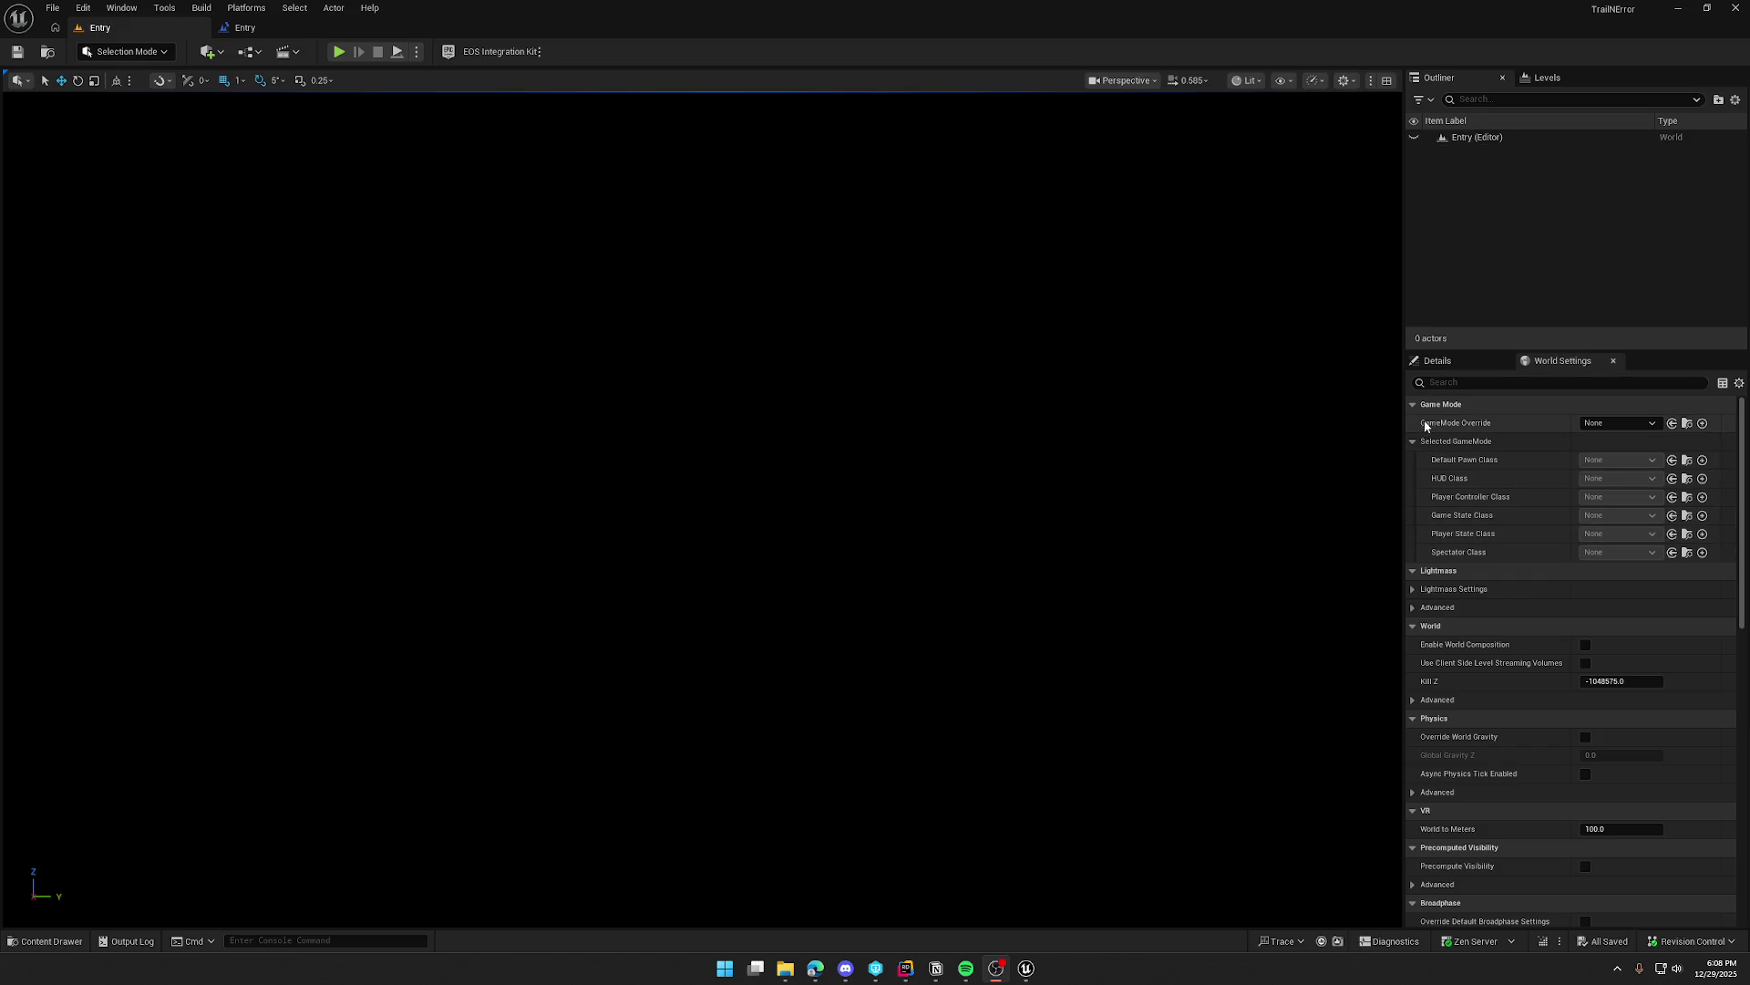
{"action": "left_click", "coordinate": [1635, 424]}
Step: Leave GameMode Override as None and clear 'listen' from Maps & Modes' Local Map Options
{"action": "left_click", "coordinate": [1584, 262]}
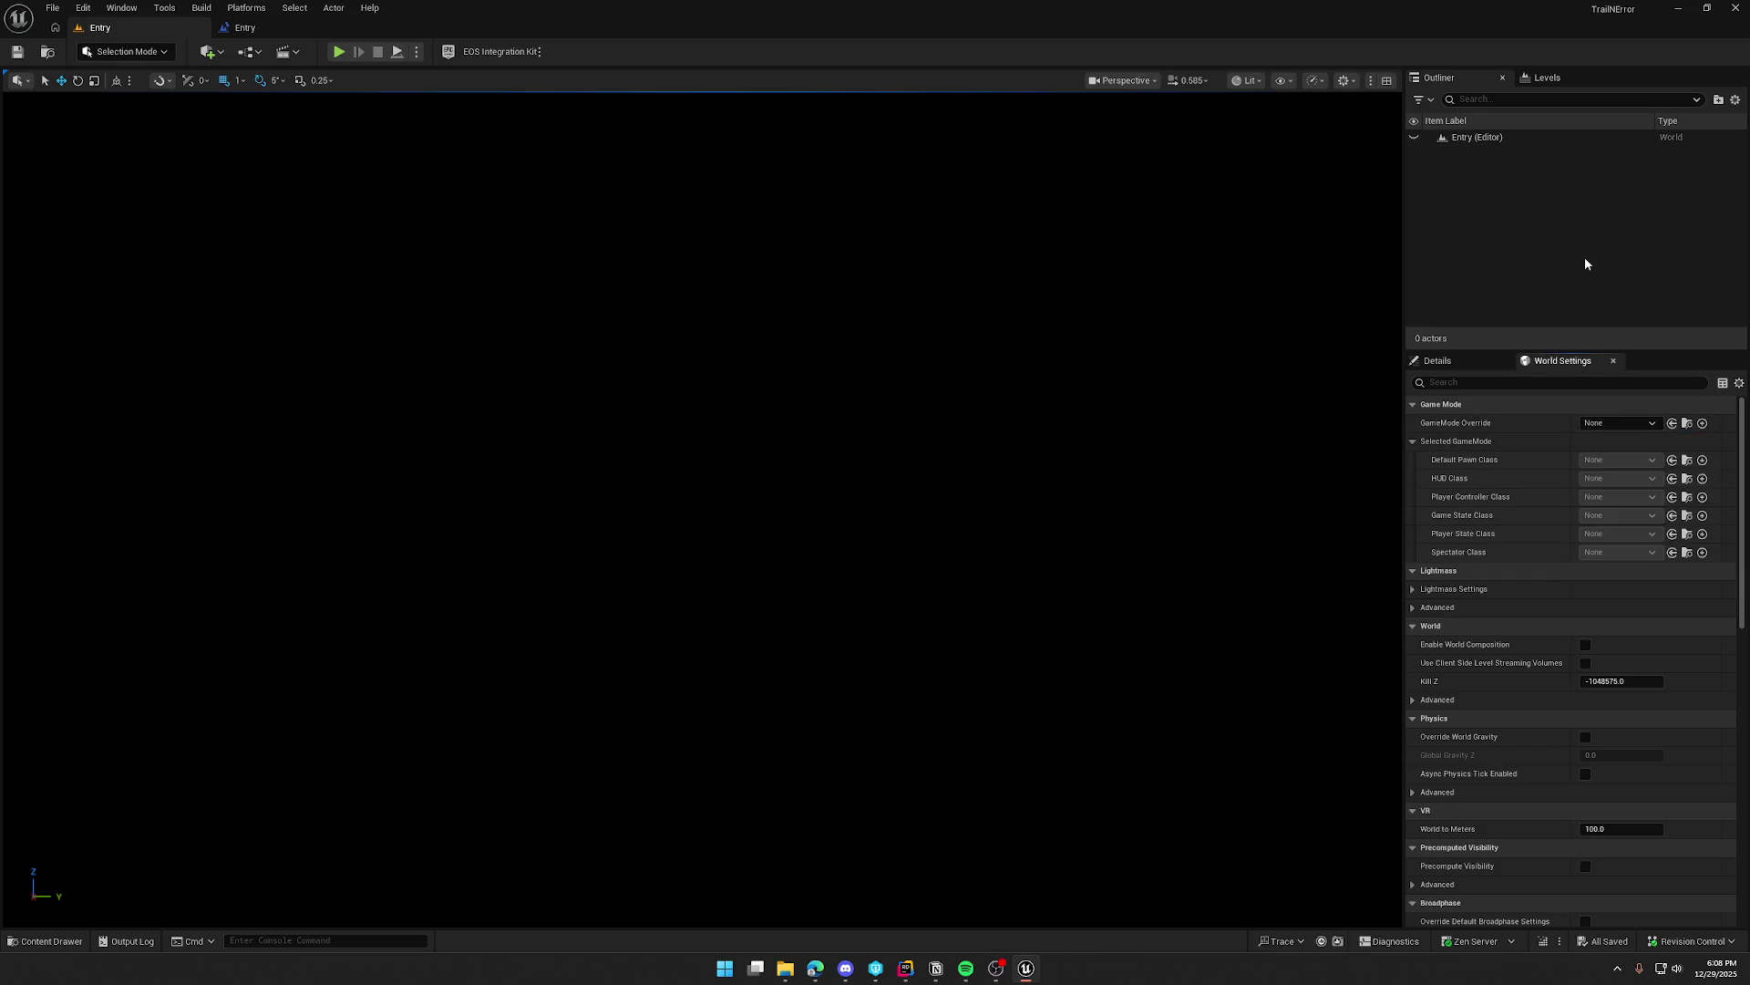
{"action": "left_click", "coordinate": [83, 8]}
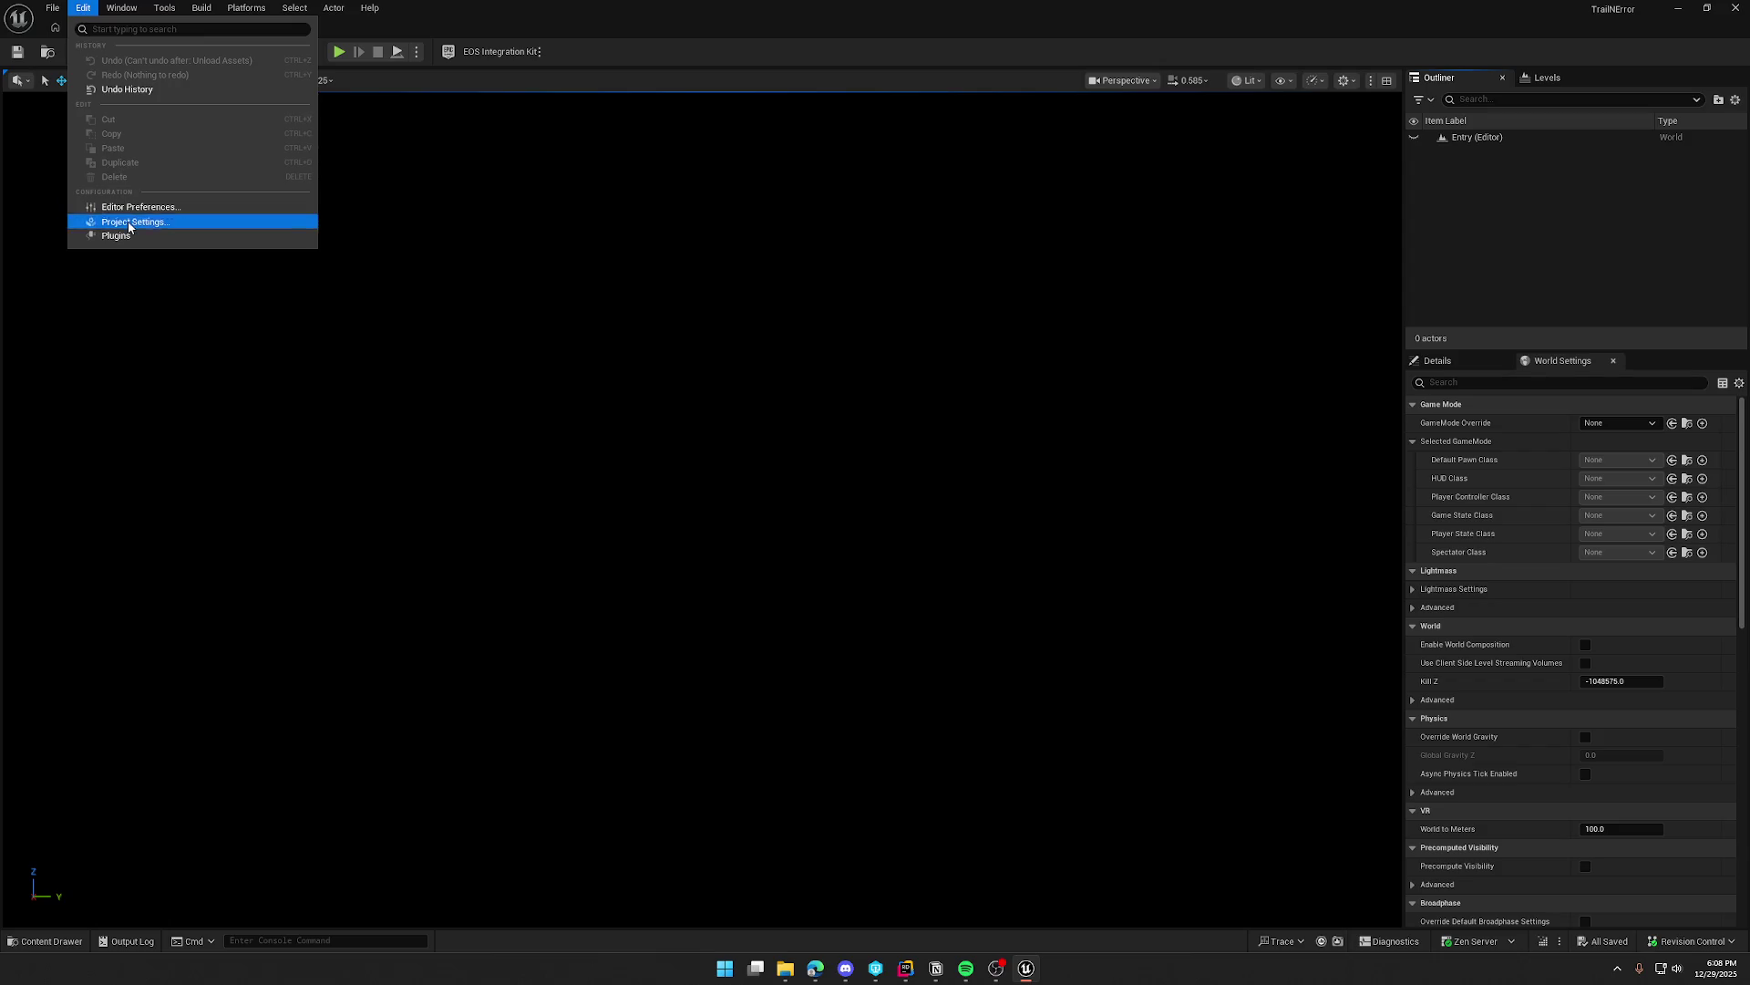
{"action": "left_click", "coordinate": [134, 221]}
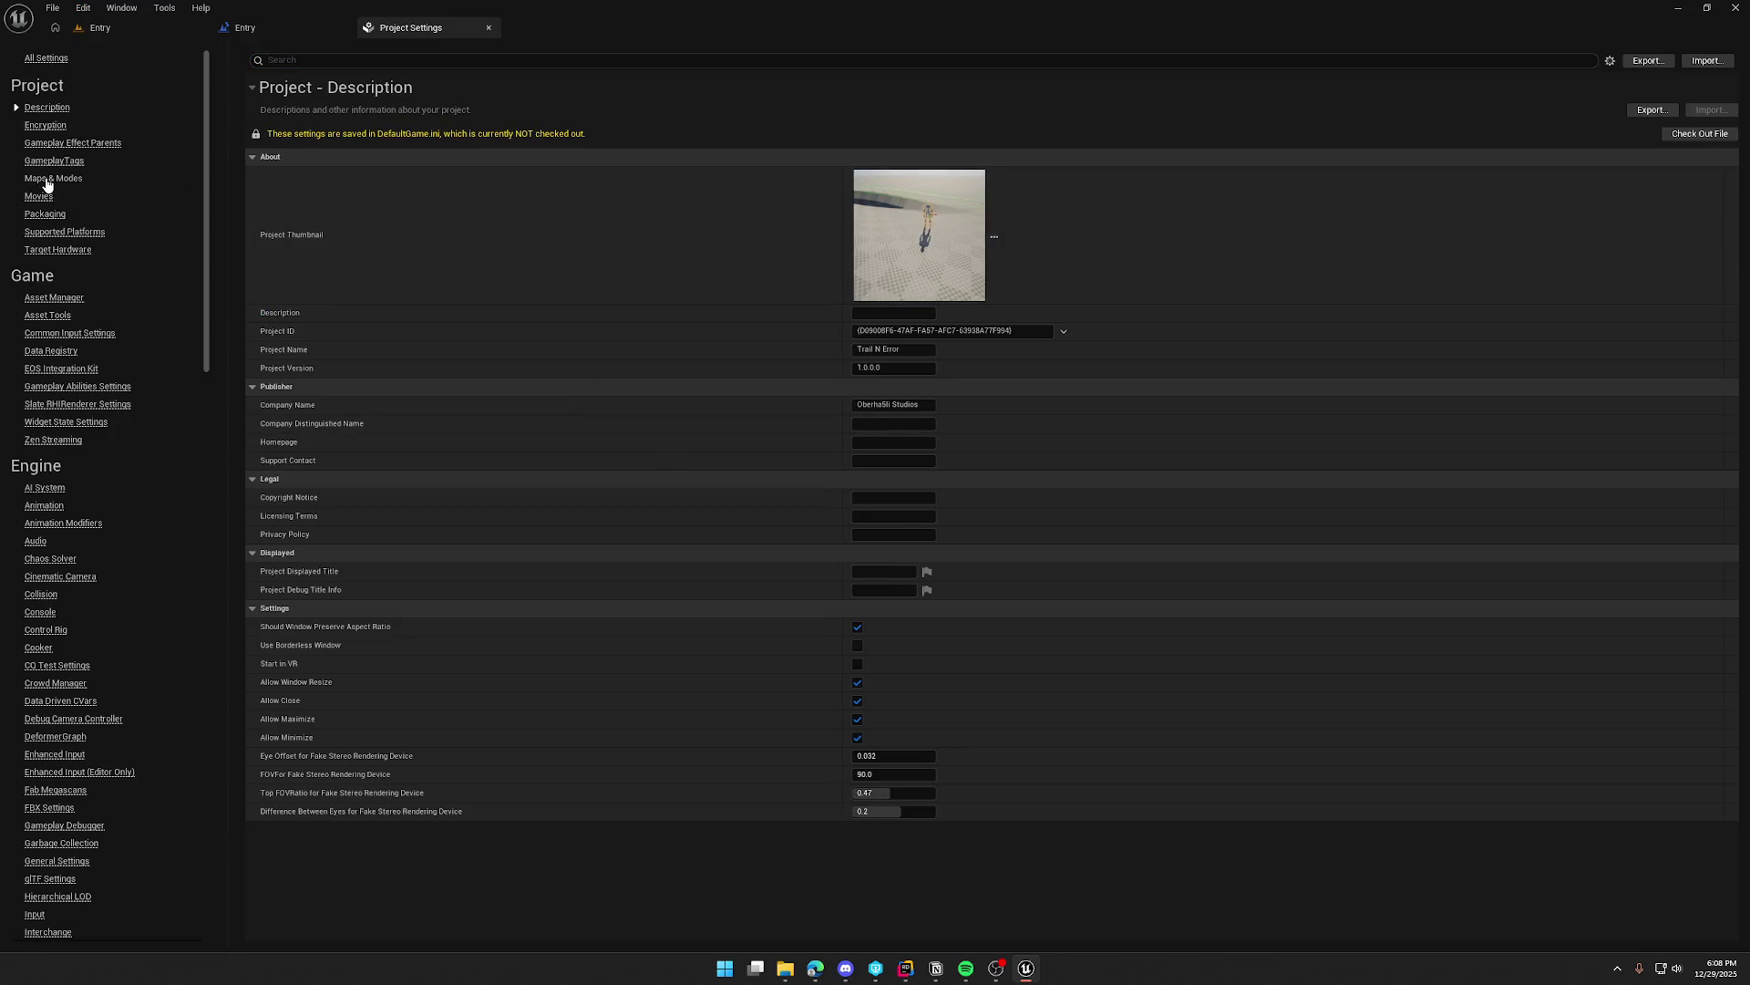
{"action": "left_click", "coordinate": [64, 178]}
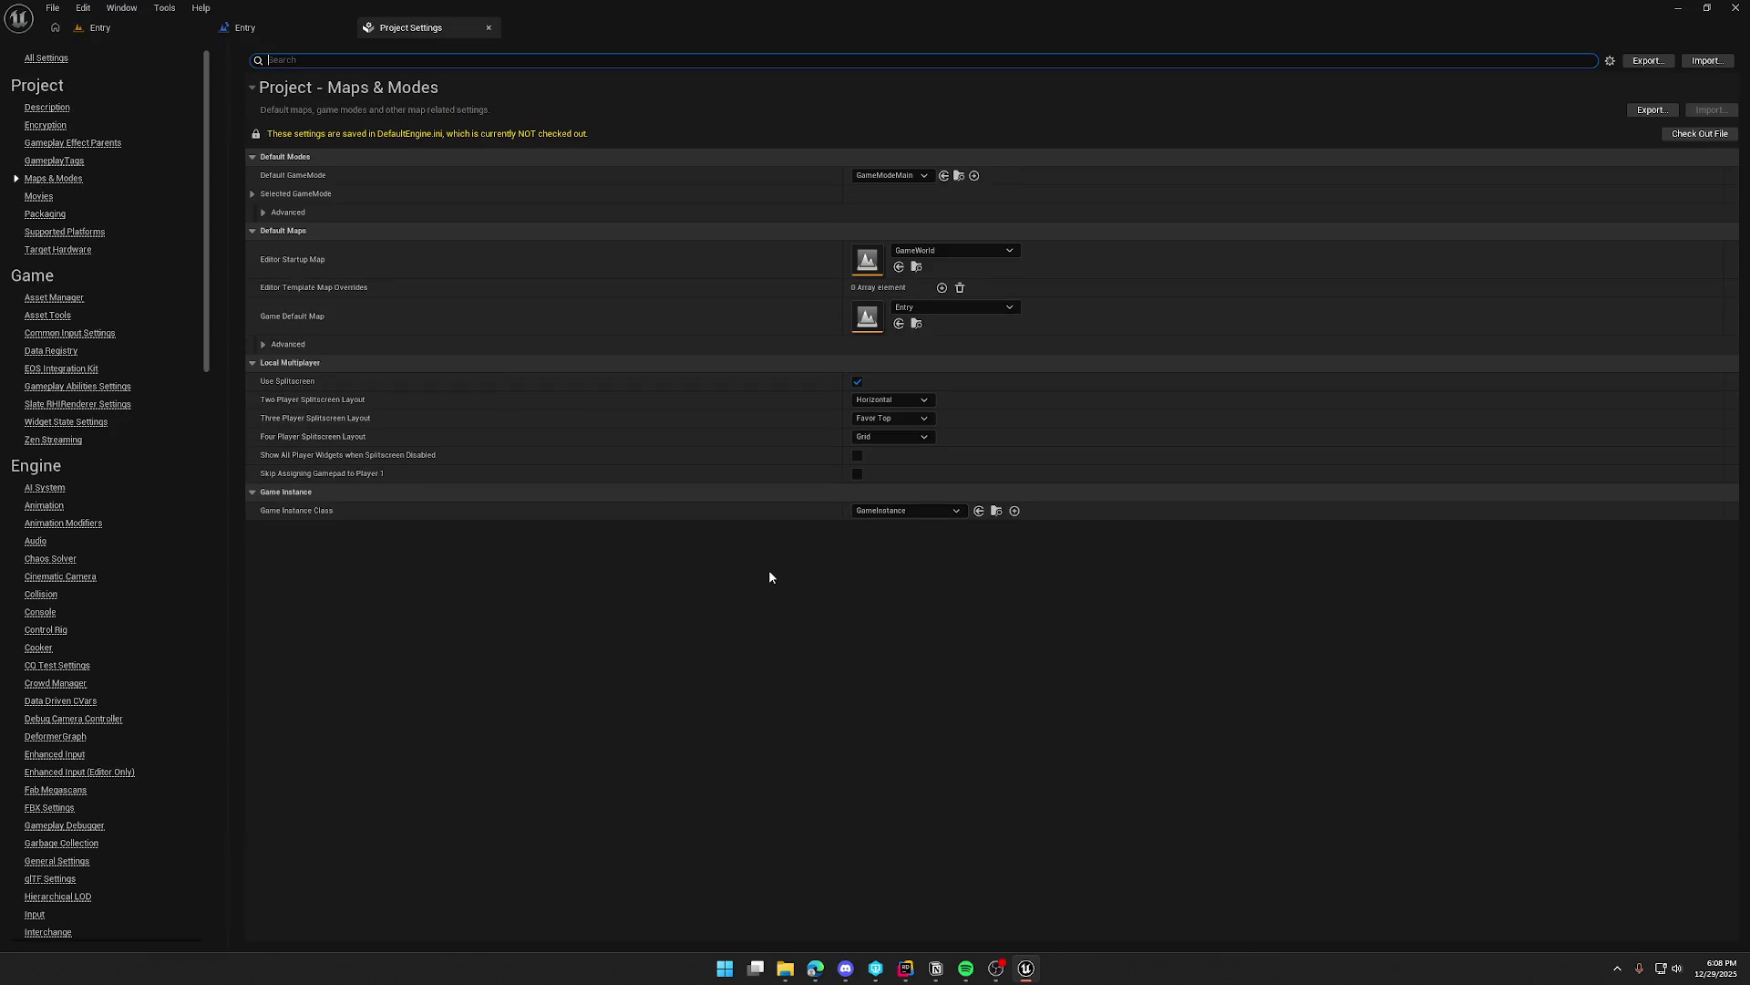
{"action": "left_click", "coordinate": [263, 344]}
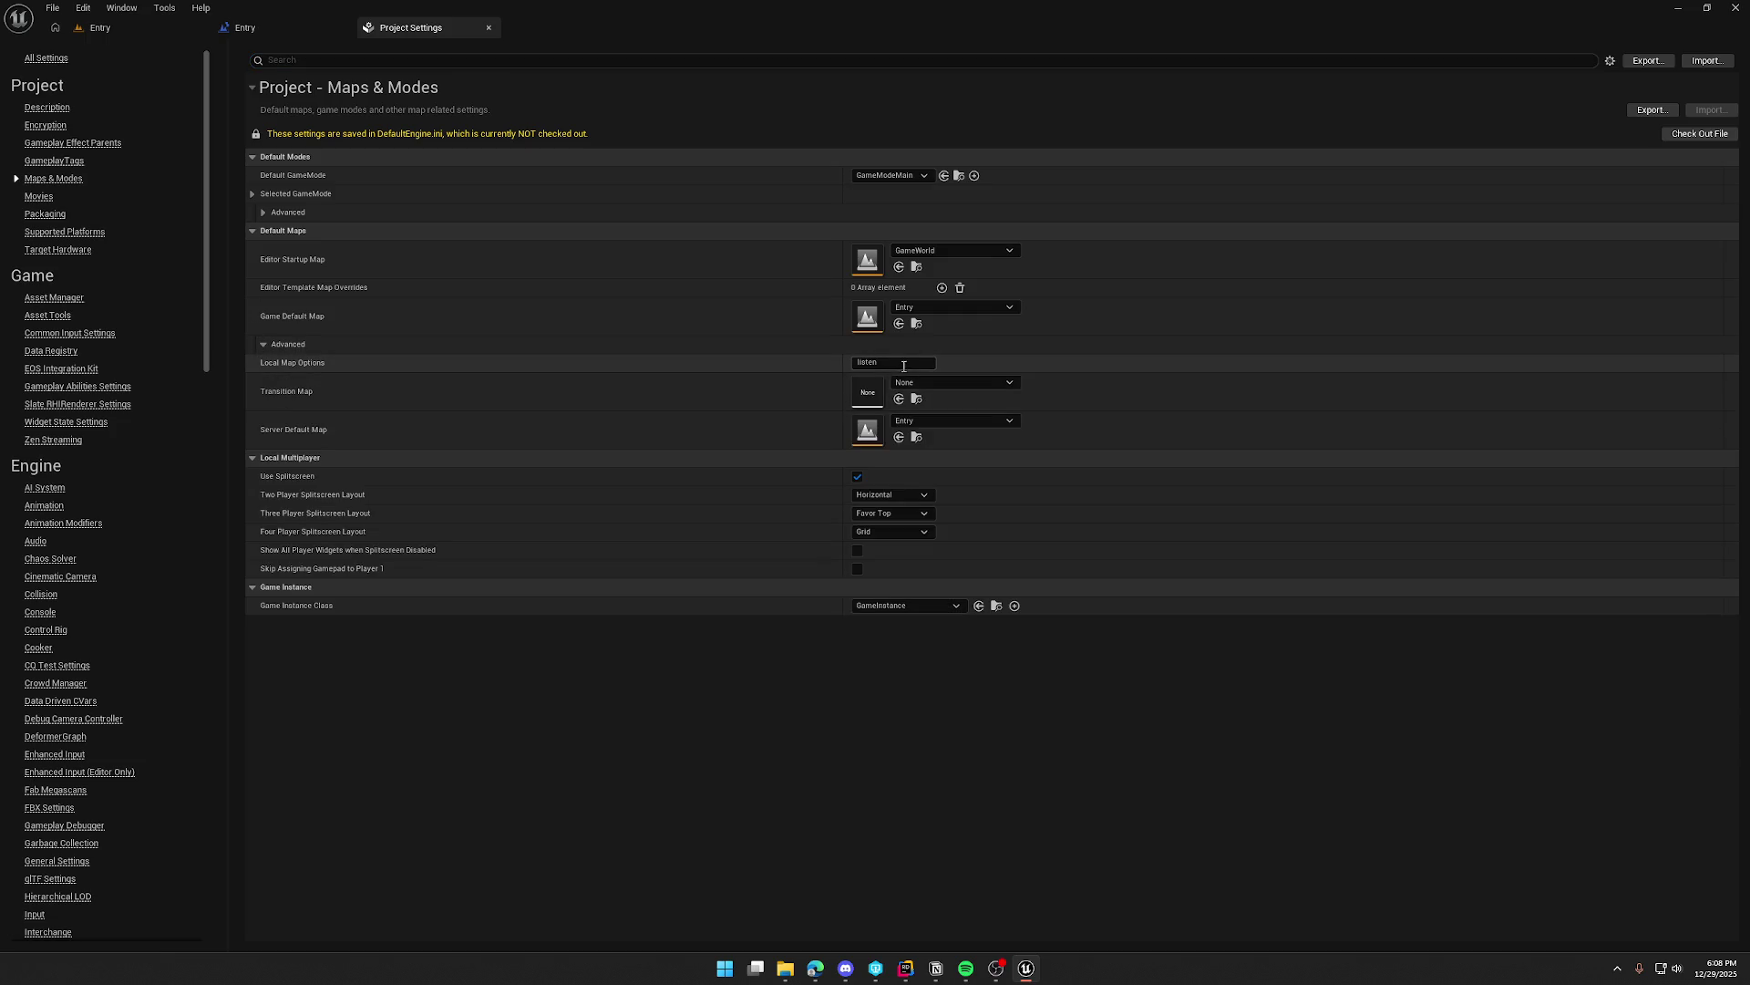
{"action": "left_click", "coordinate": [727, 365]}
{"action": "key", "text": "BackSpace"}
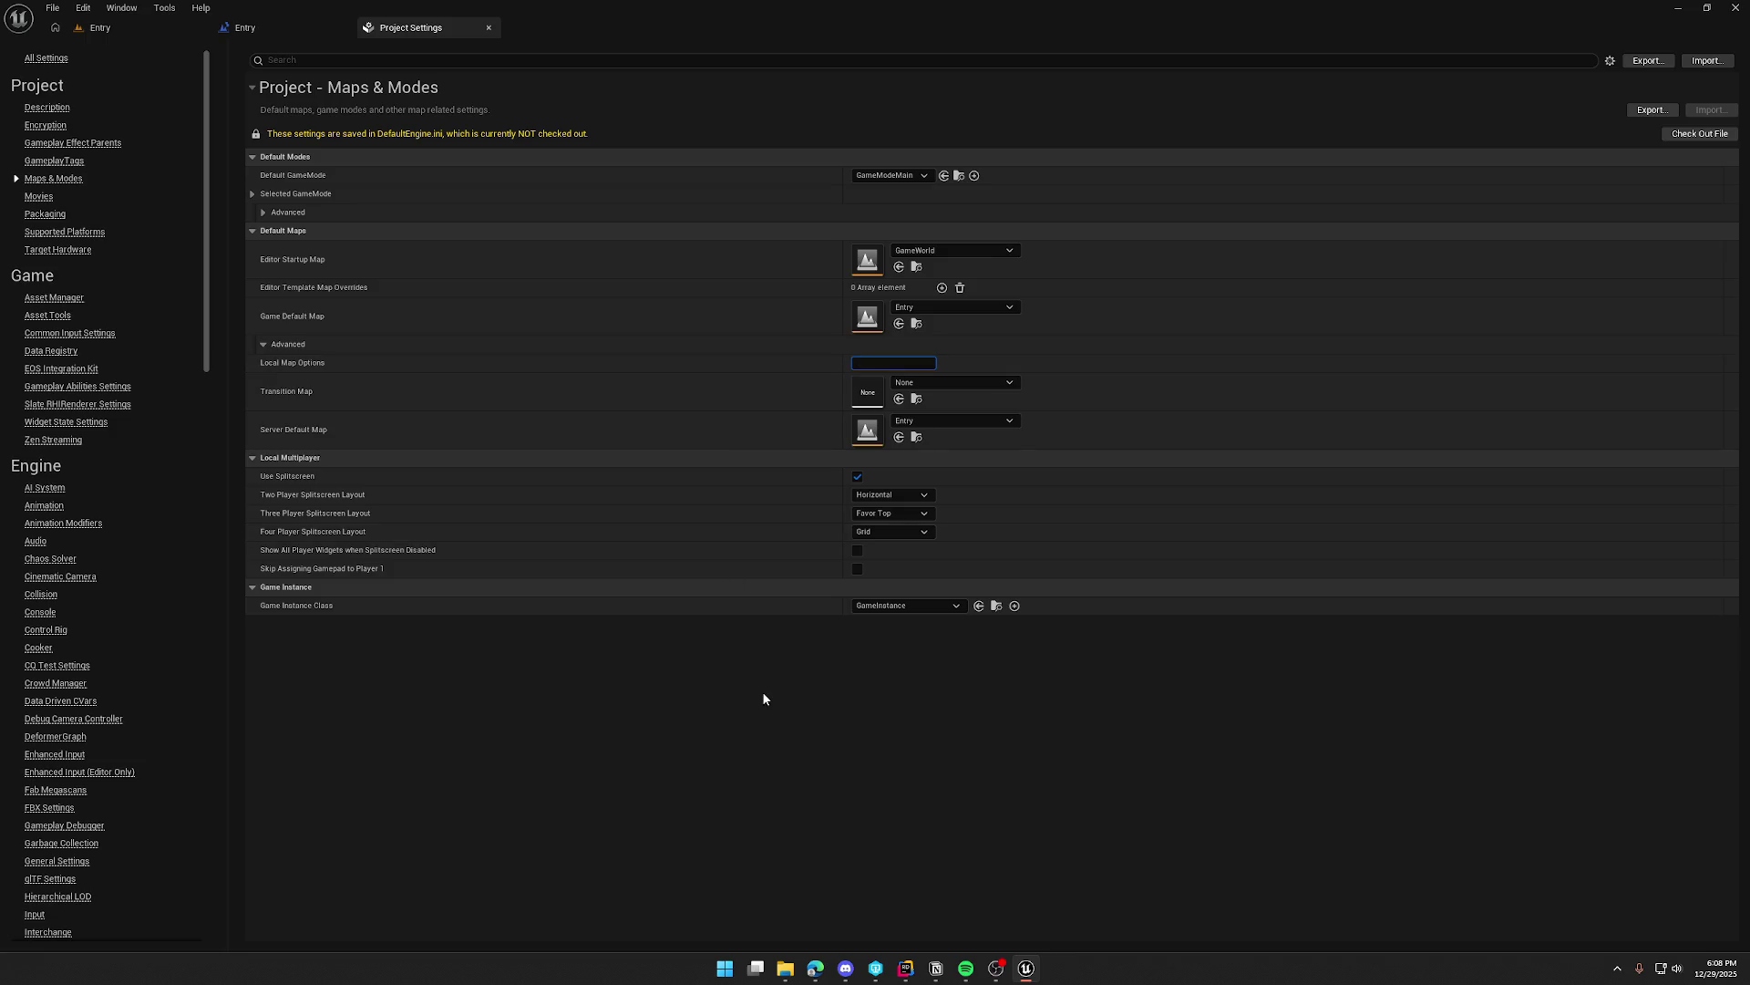
{"action": "left_click", "coordinate": [764, 698]}
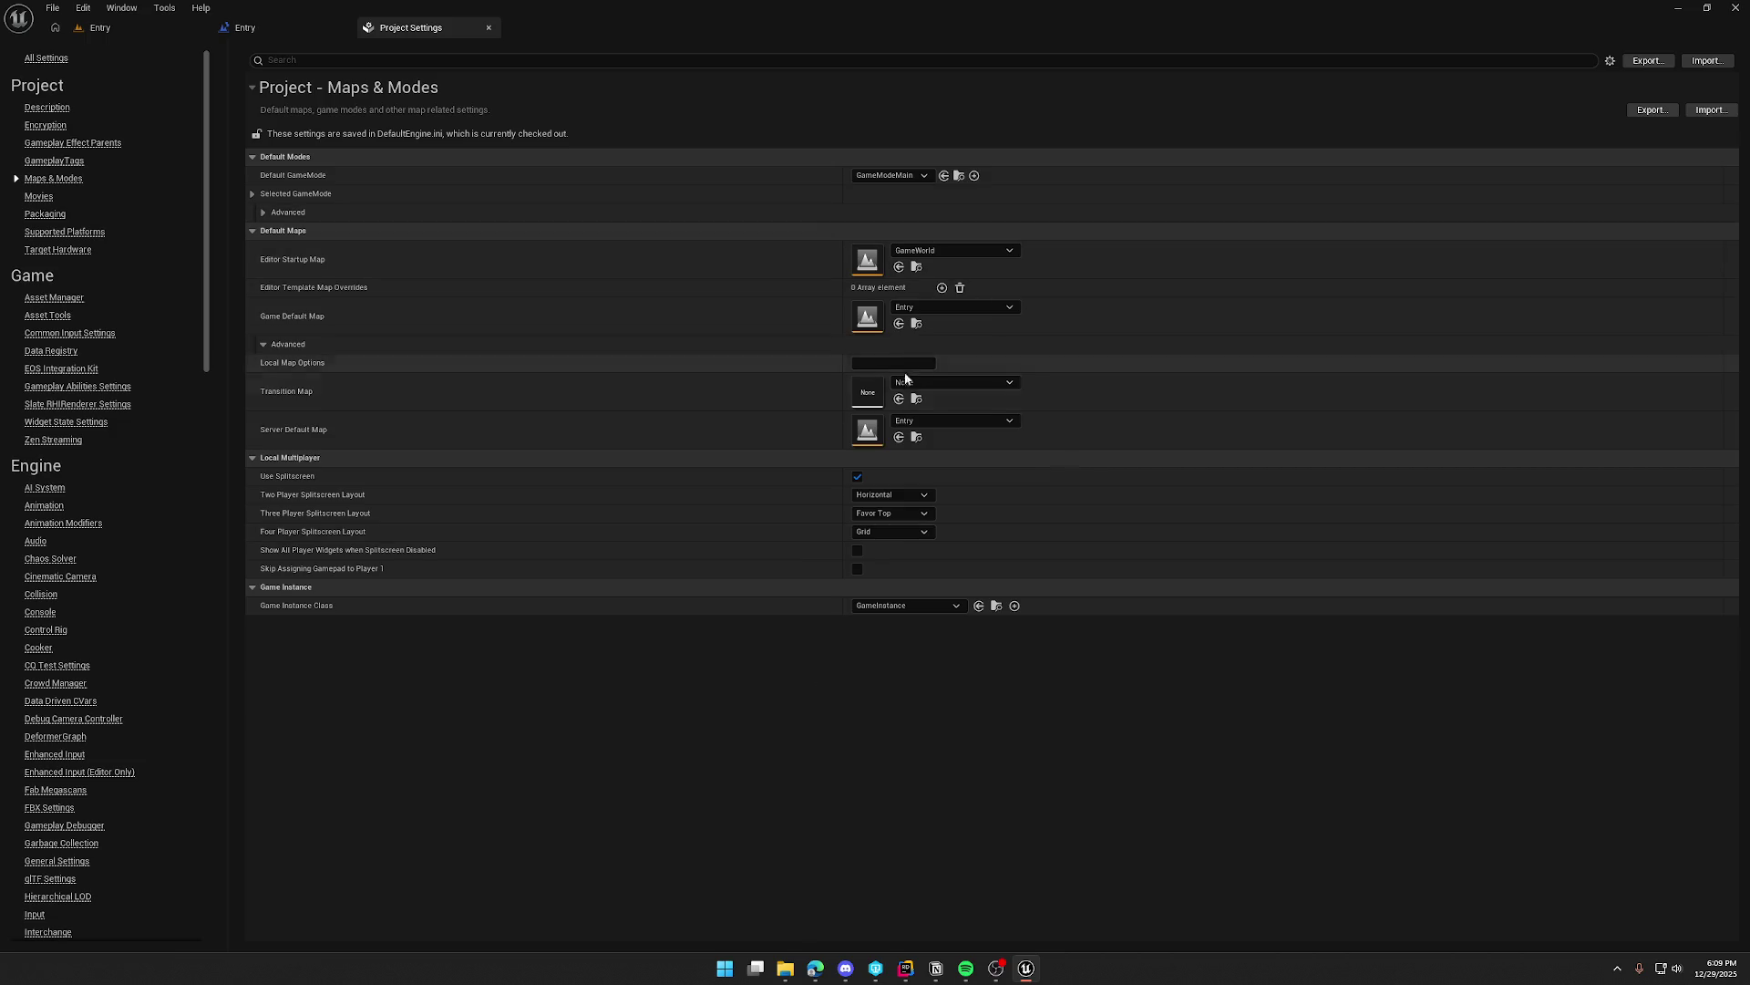
{"action": "left_click", "coordinate": [95, 30]}
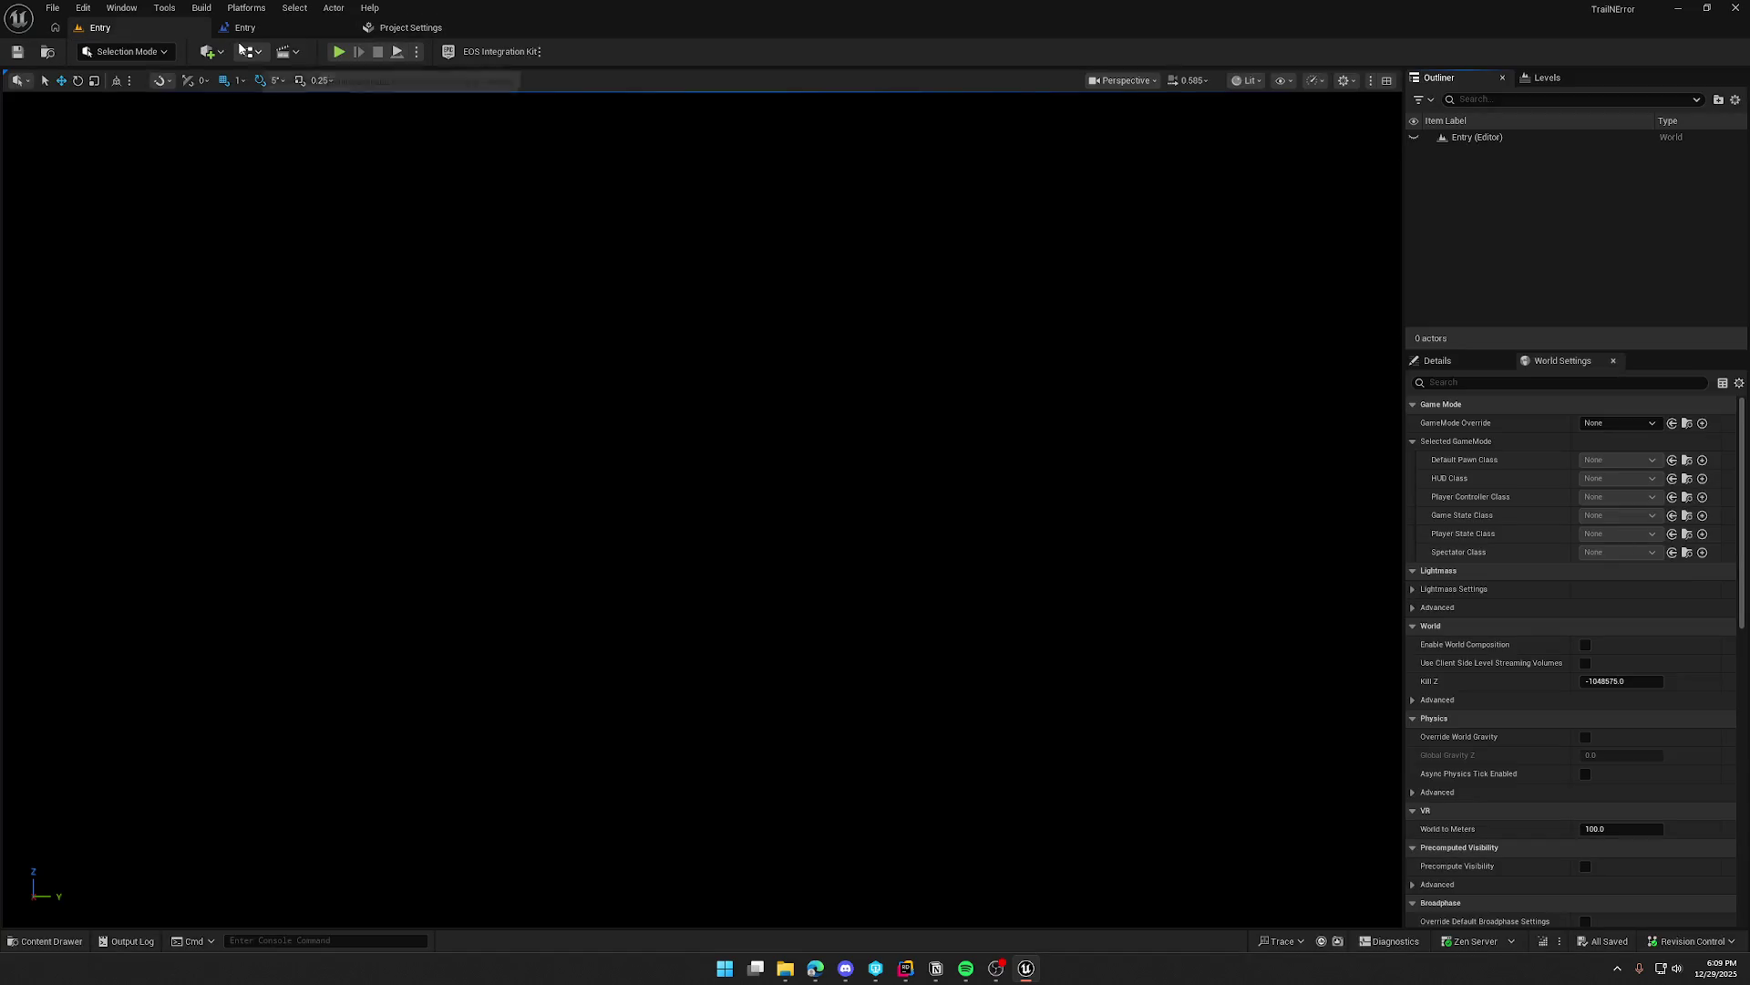
Step: Launch TrailNError as a Standalone Game from the Play options menu
{"action": "left_click", "coordinate": [416, 52]}
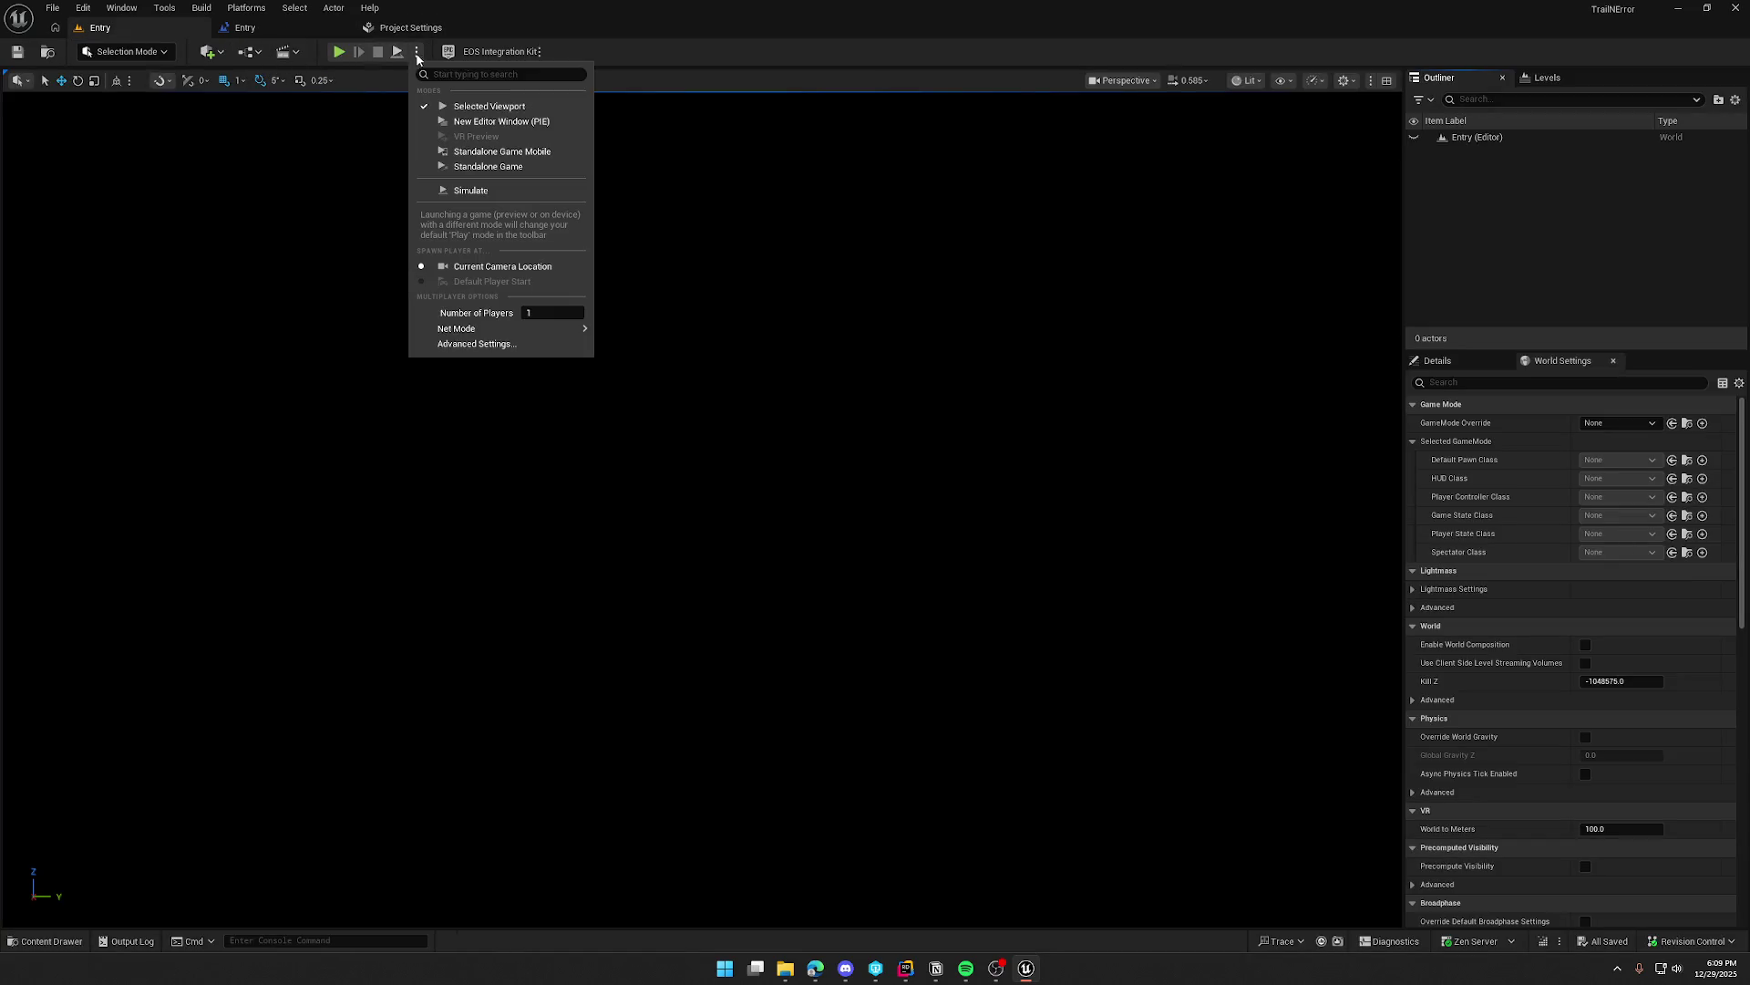
{"action": "left_click", "coordinate": [478, 166]}
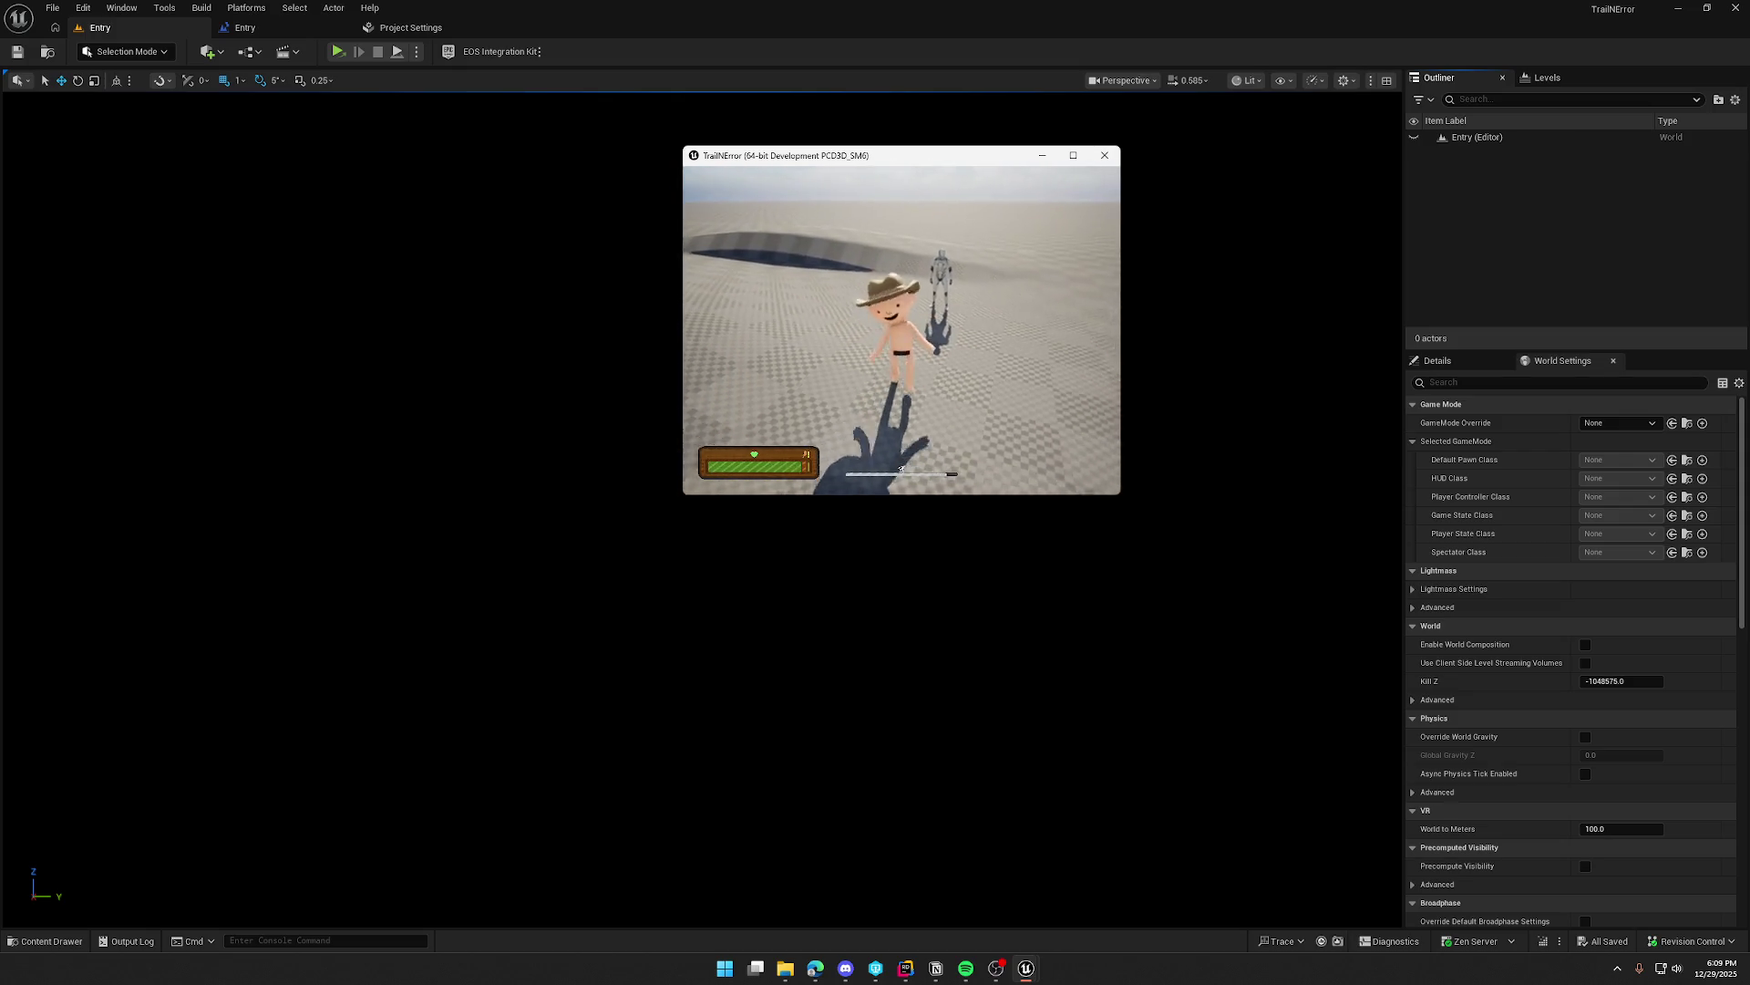
{"action": "key", "text": "super"}
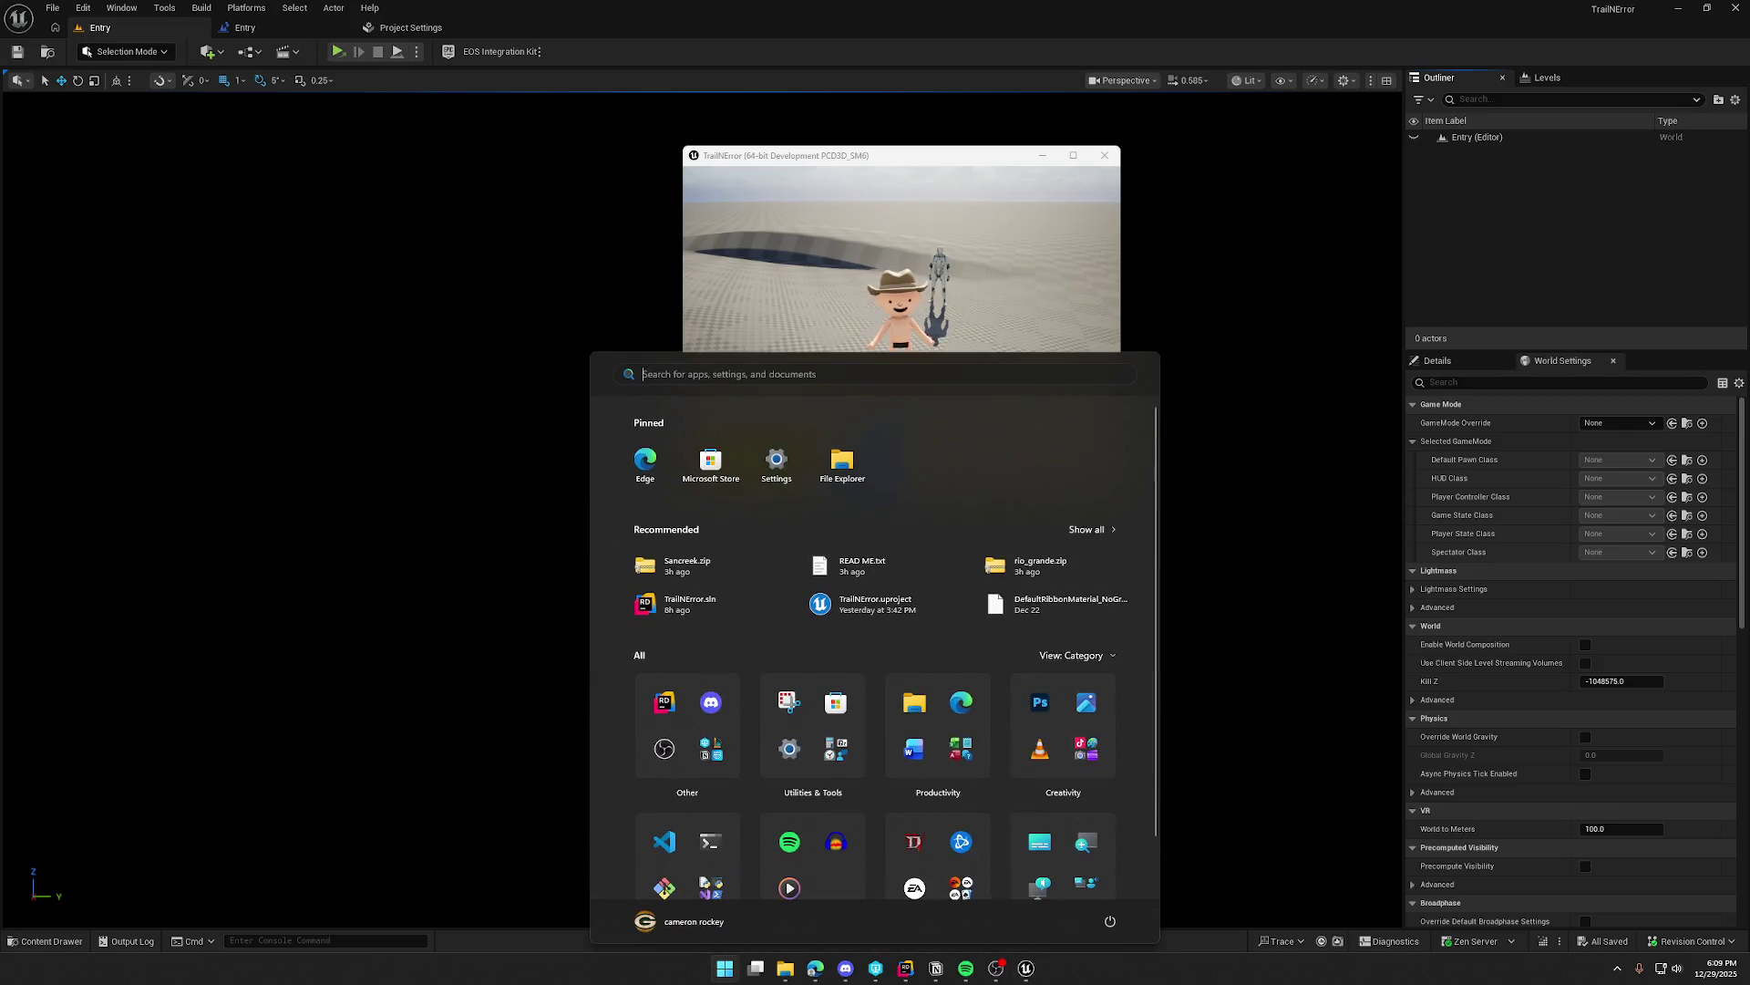
Step: Dismiss the Windows Start menu
{"action": "key", "text": "super"}
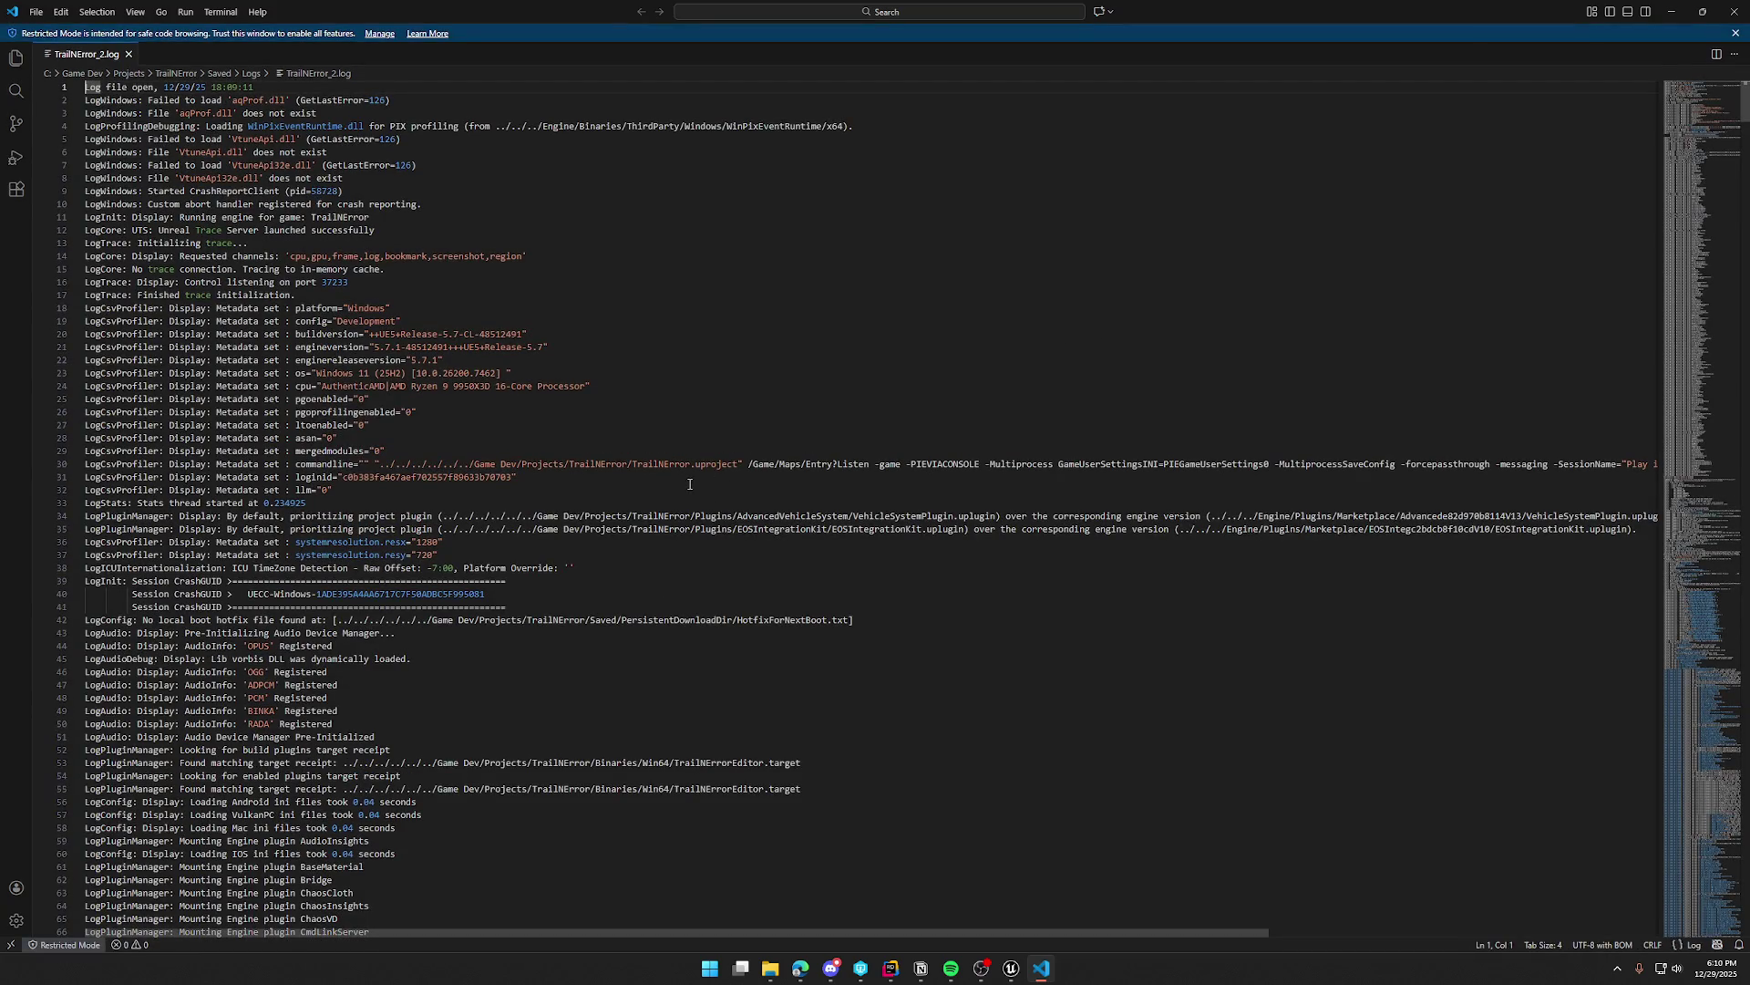
Step: Jump to the log's end, select the UserID on the successful login line, then close it
{"action": "key", "text": "ctrl+End"}
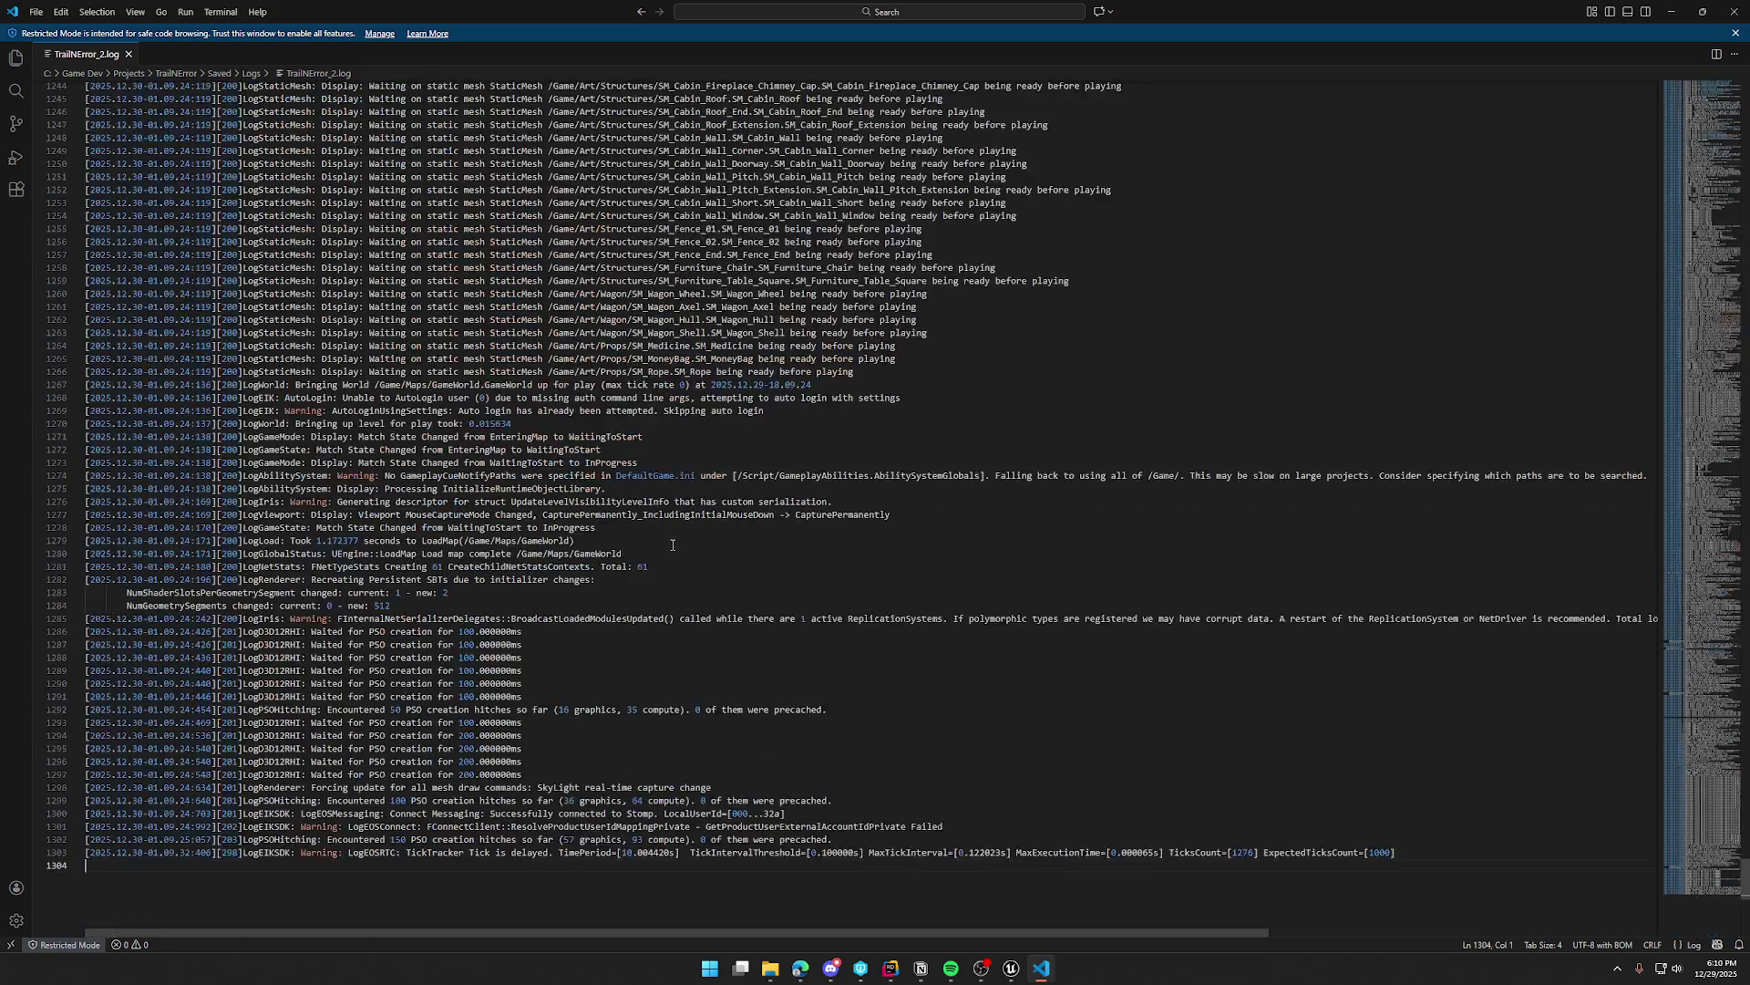
{"action": "scroll", "coordinate": [669, 539], "scroll_direction": "up", "scroll_amount": 6}
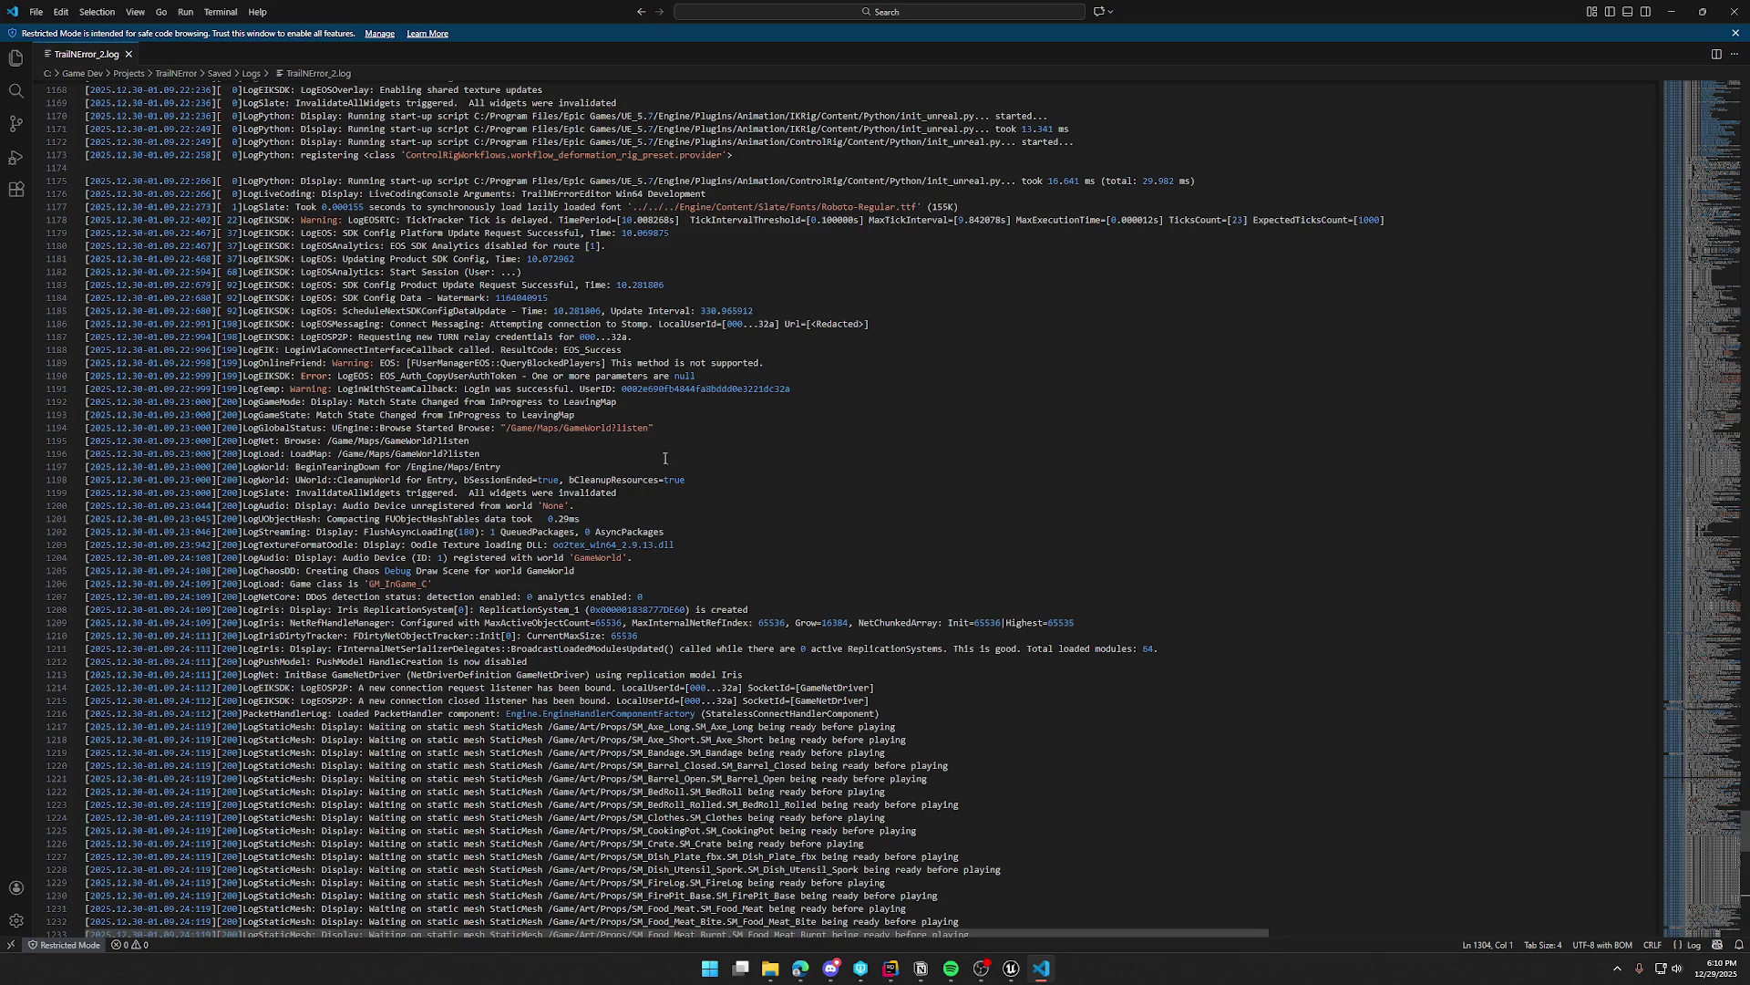
{"action": "double_click", "coordinate": [727, 390]}
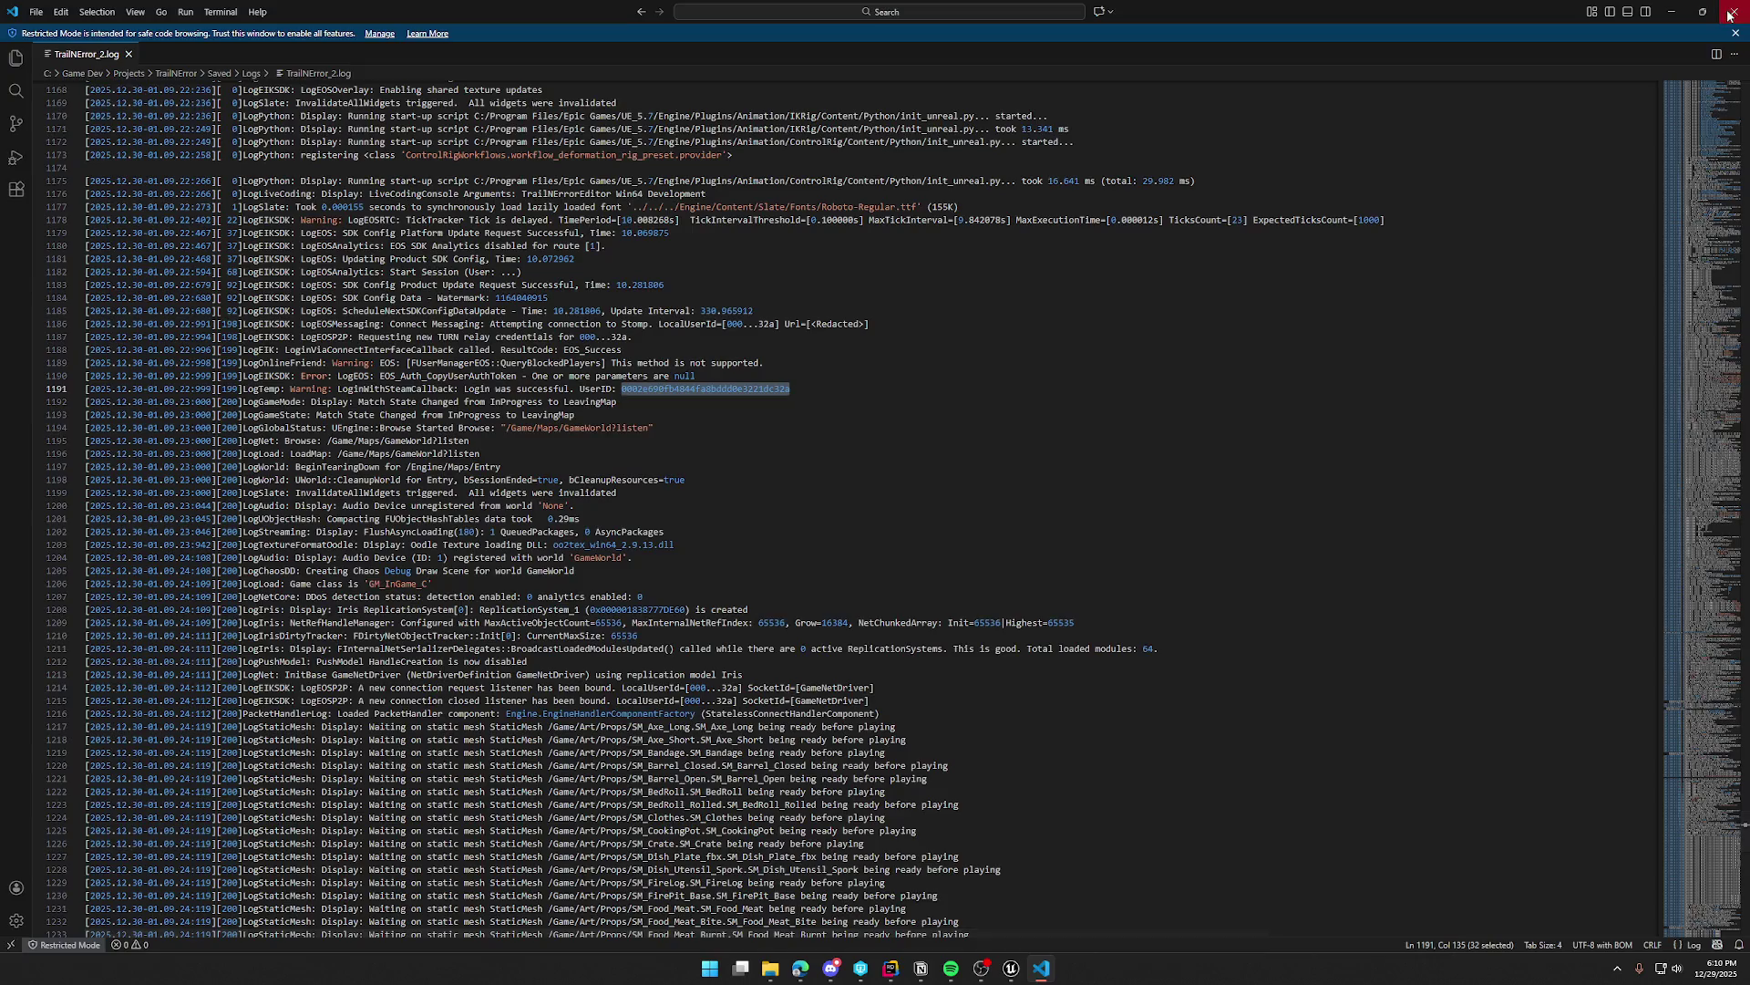
{"action": "left_click", "coordinate": [1734, 11]}
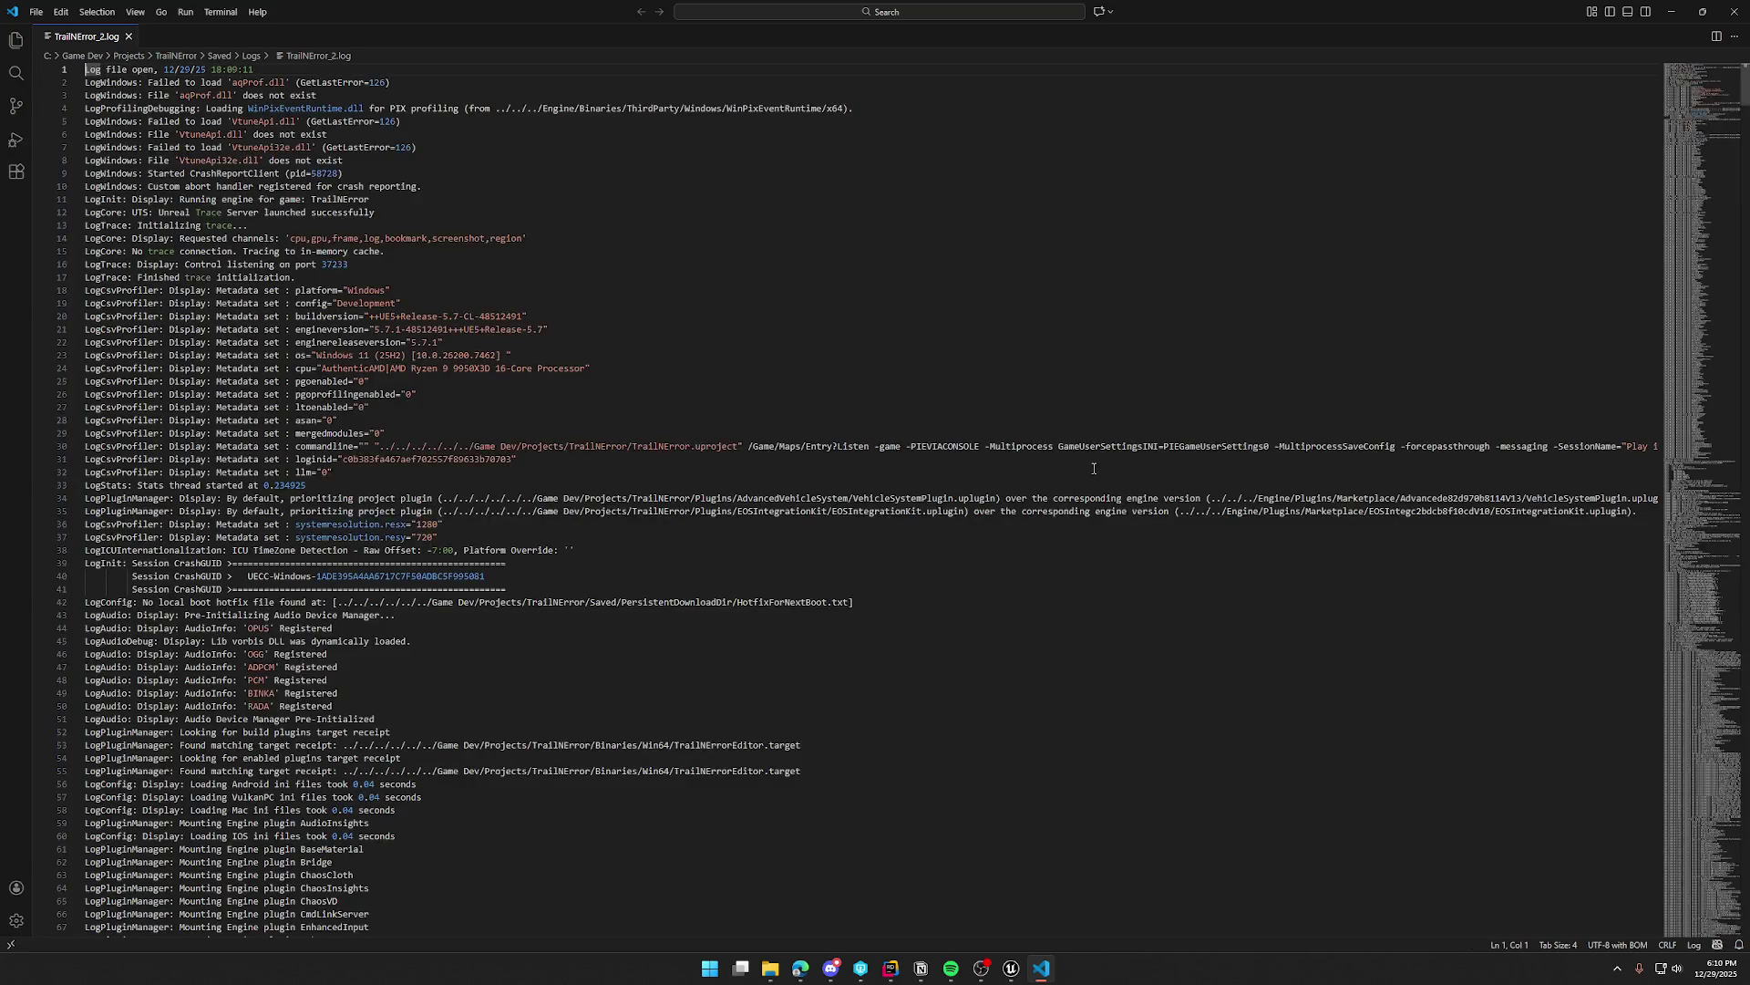
Step: Find the LoginWithSteamCallback success line near the log's end again and select its UserID
{"action": "key", "text": "ctrl+End"}
{"action": "scroll", "coordinate": [508, 531], "scroll_direction": "up", "scroll_amount": 10}
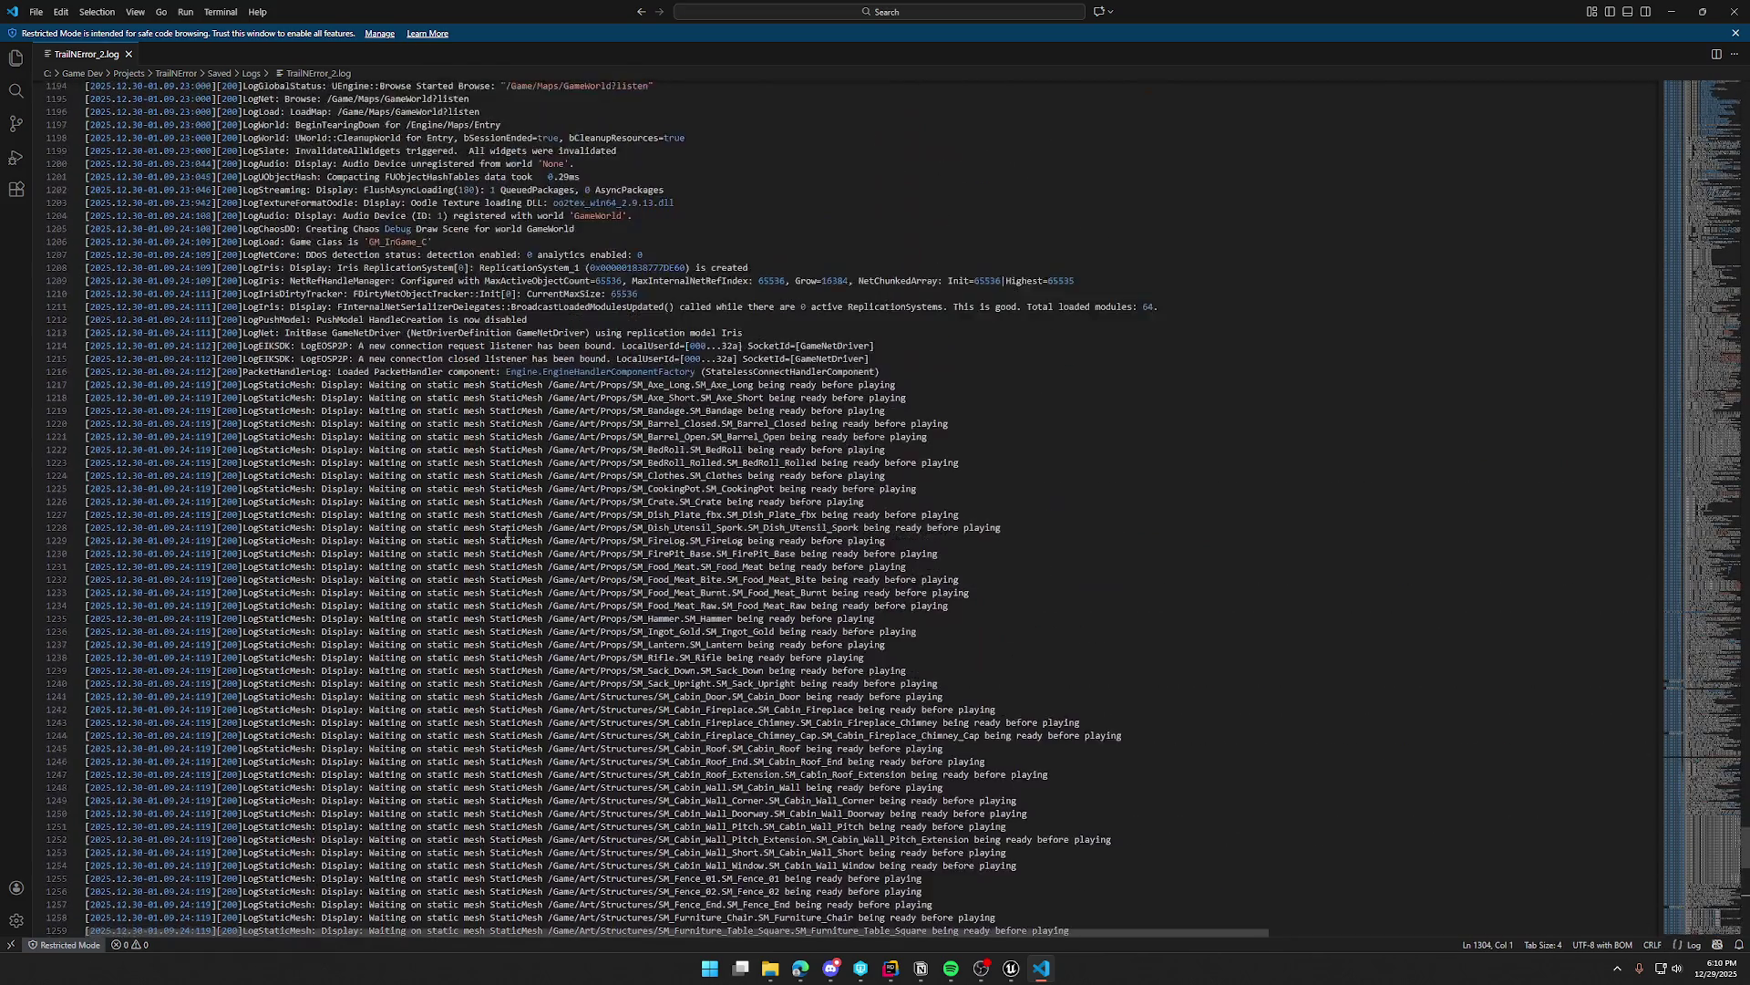
{"action": "scroll", "coordinate": [510, 533], "scroll_direction": "up", "scroll_amount": 20}
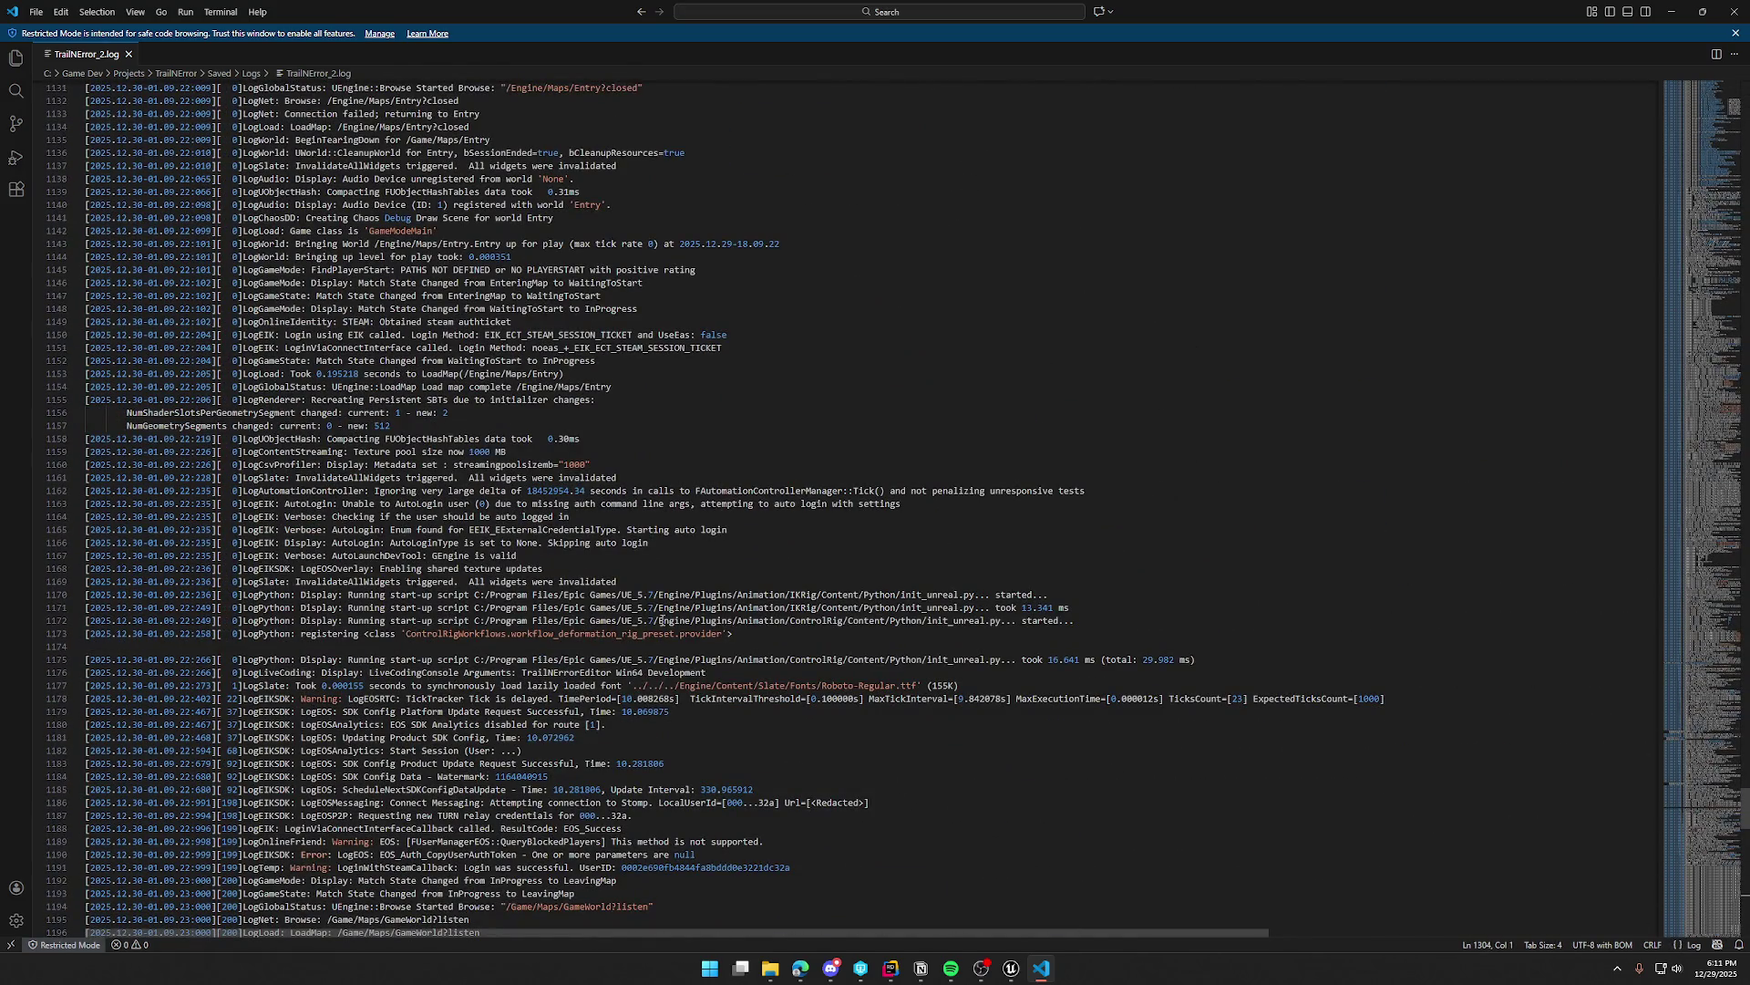
{"action": "scroll", "coordinate": [636, 752], "scroll_direction": "down", "scroll_amount": 4}
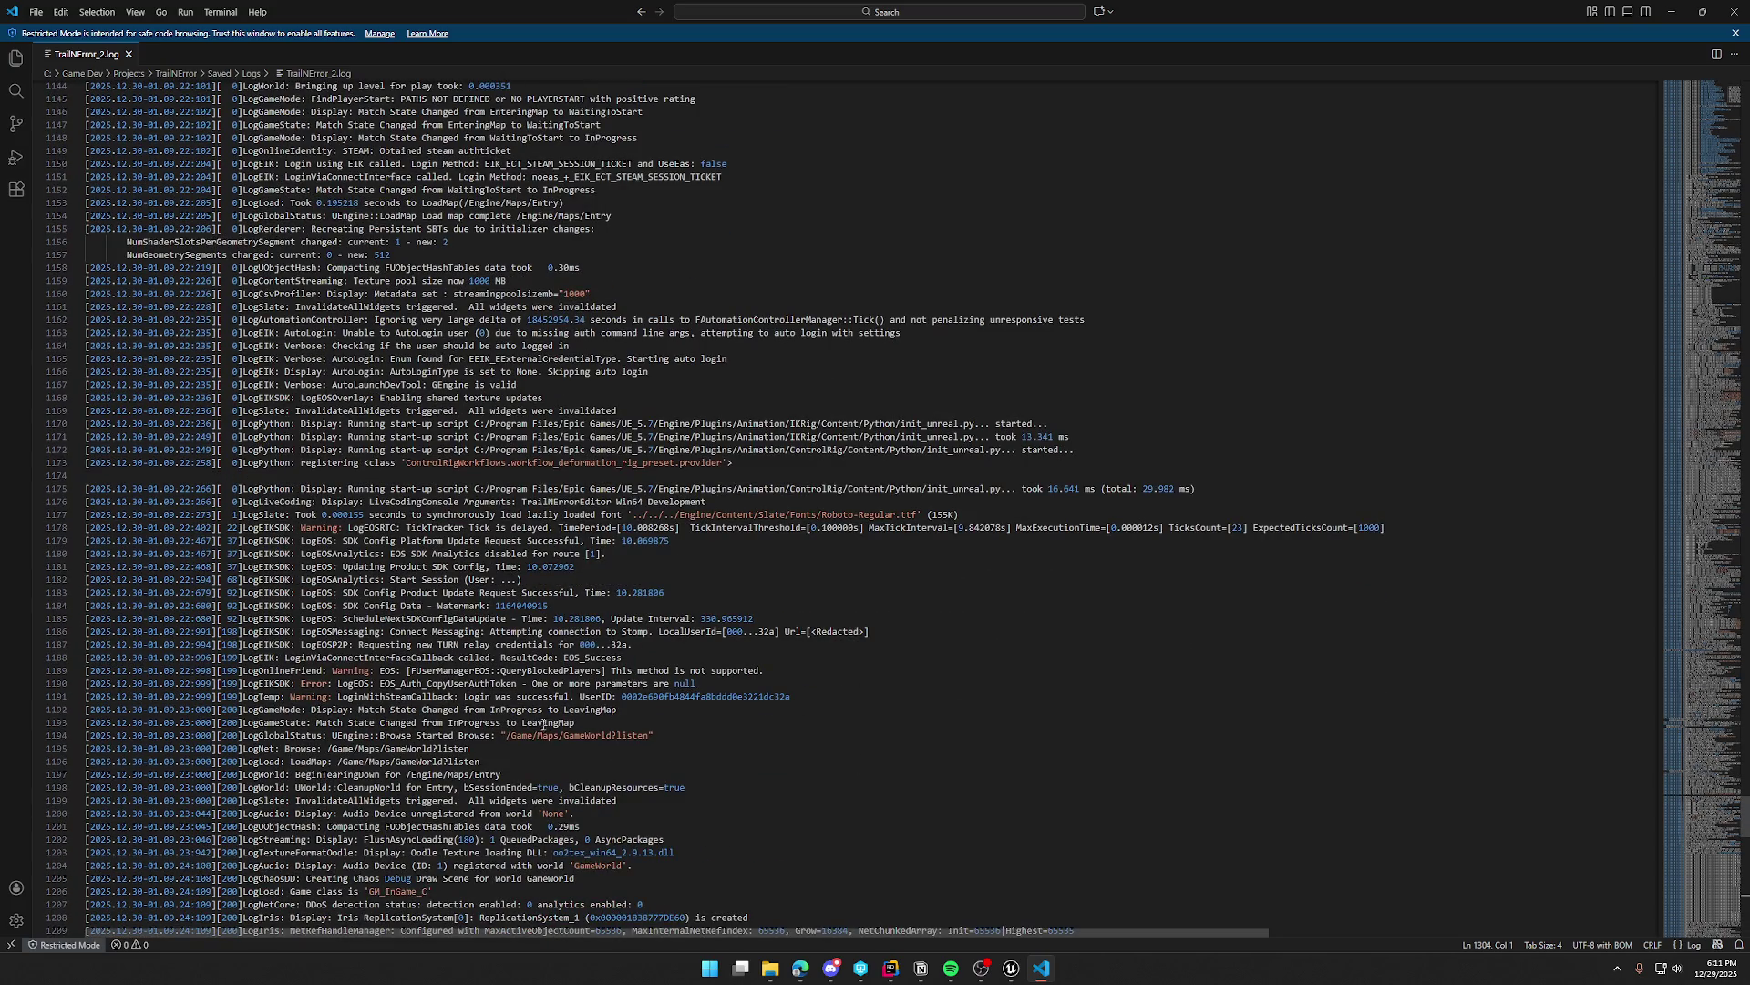
{"action": "scroll", "coordinate": [563, 726], "scroll_direction": "down", "scroll_amount": 3}
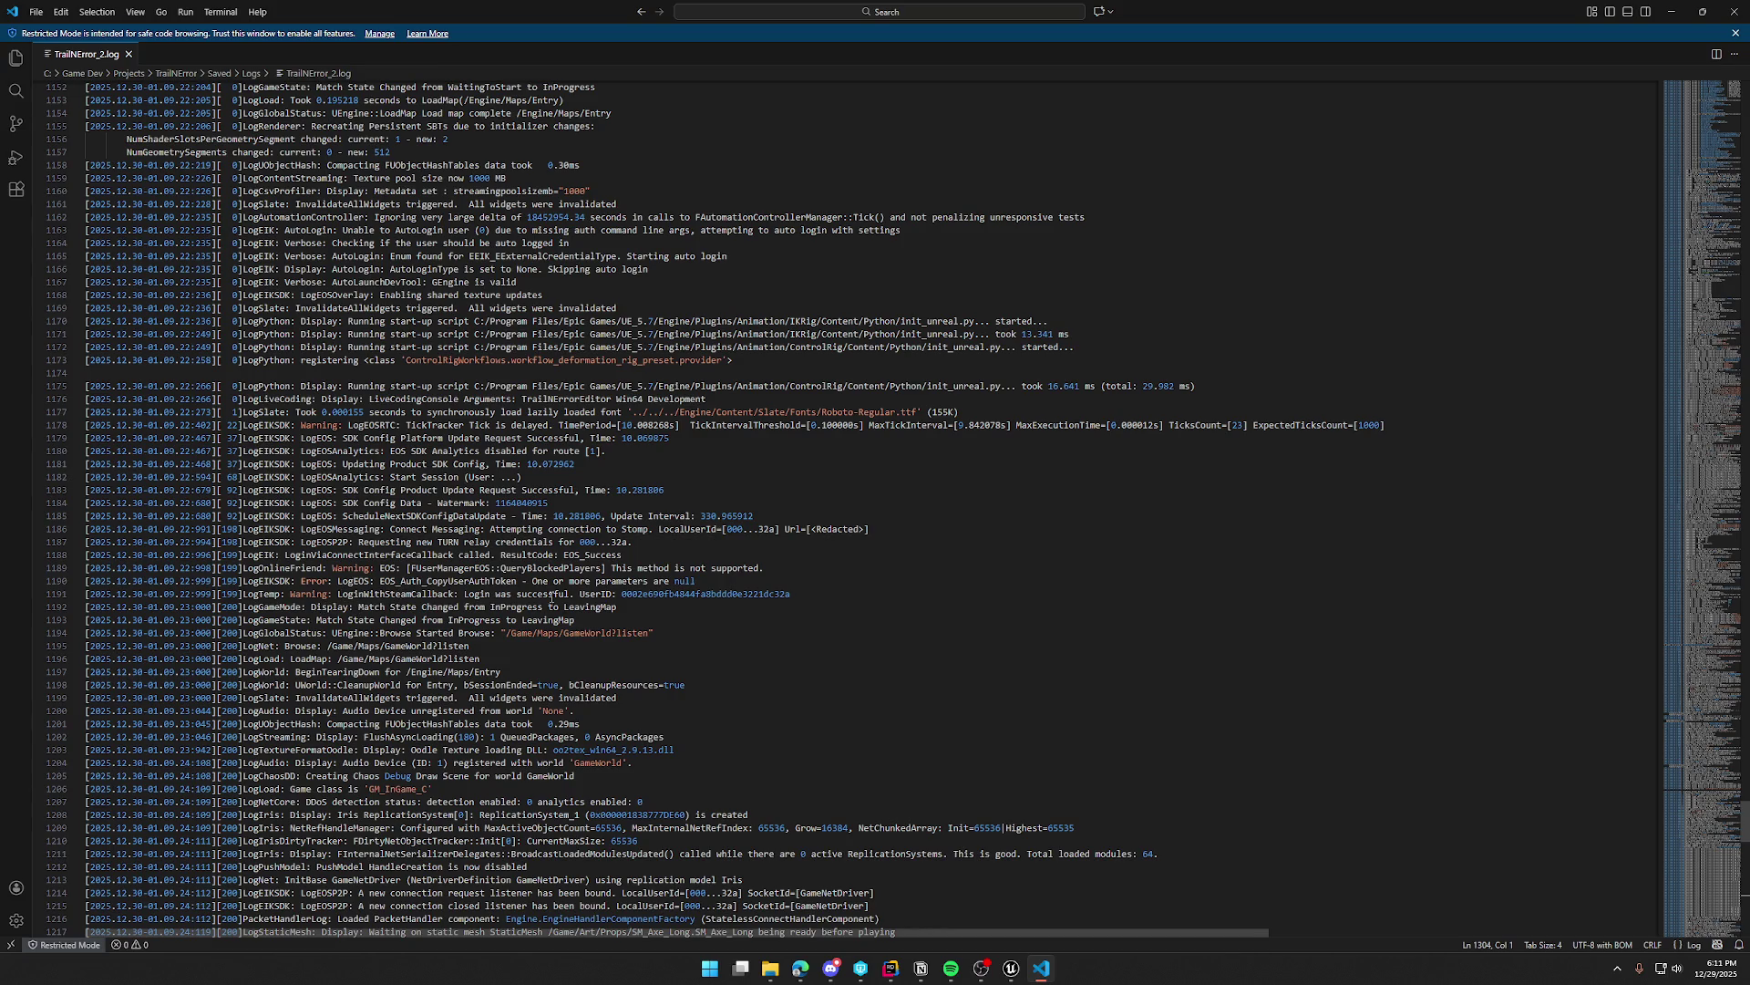
{"action": "double_click", "coordinate": [679, 594]}
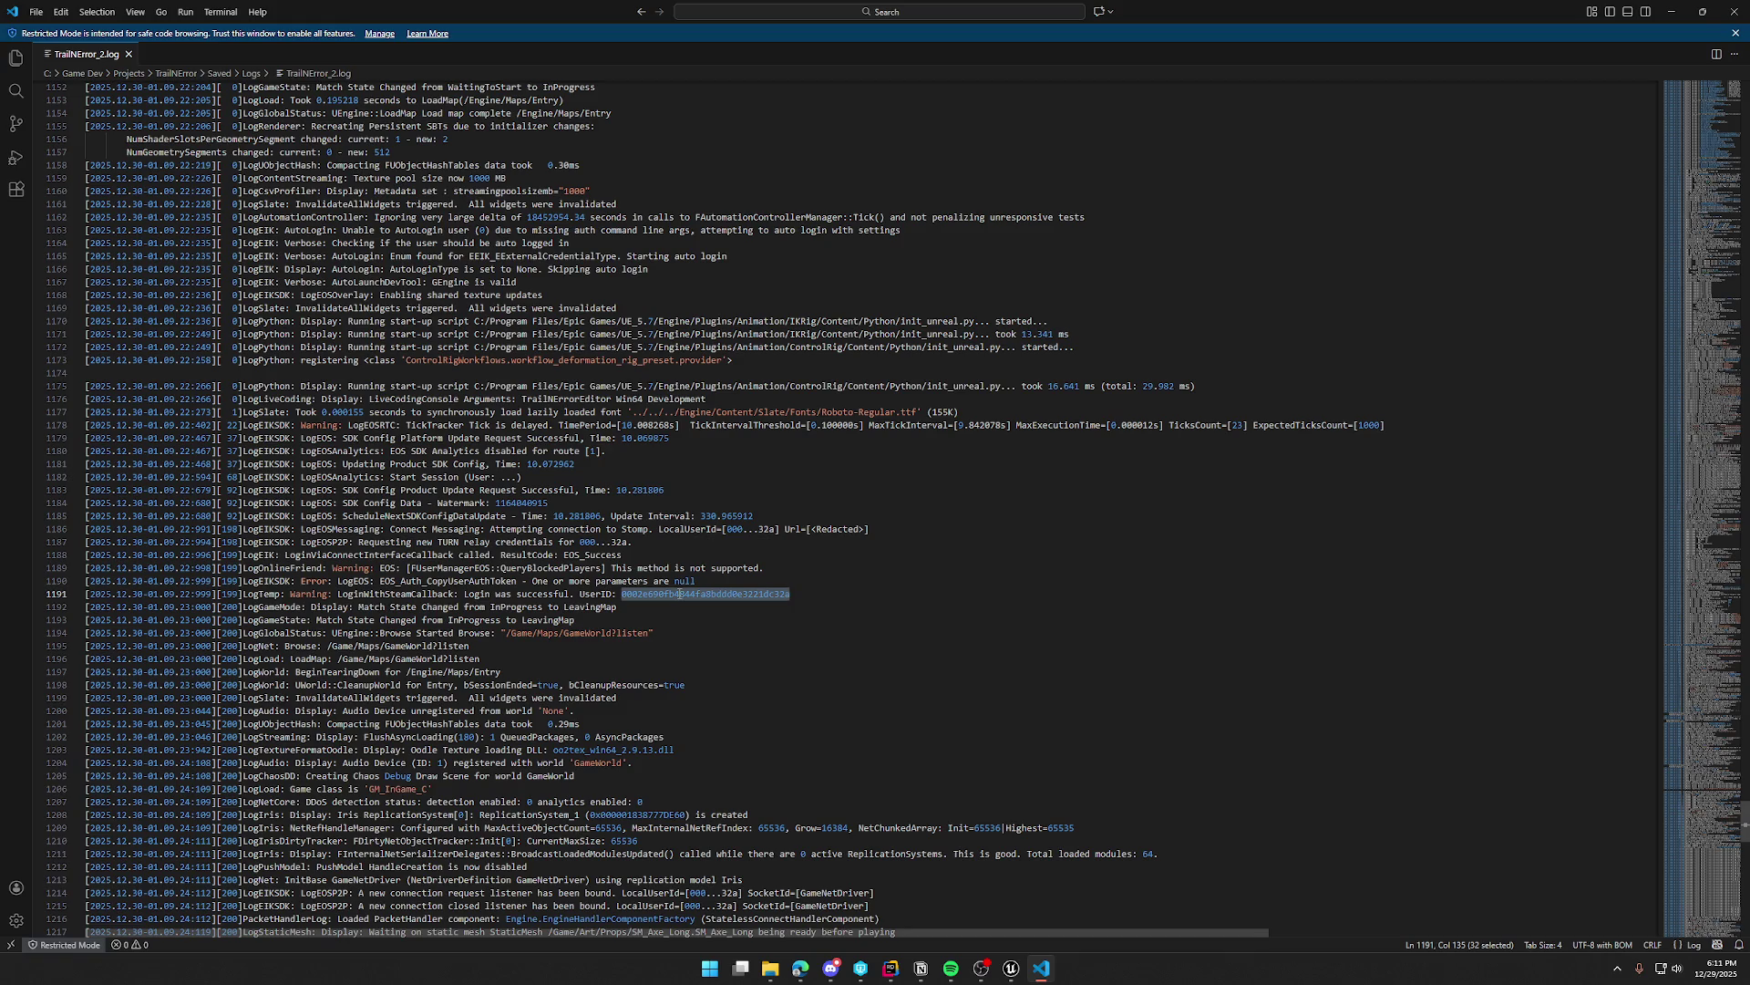